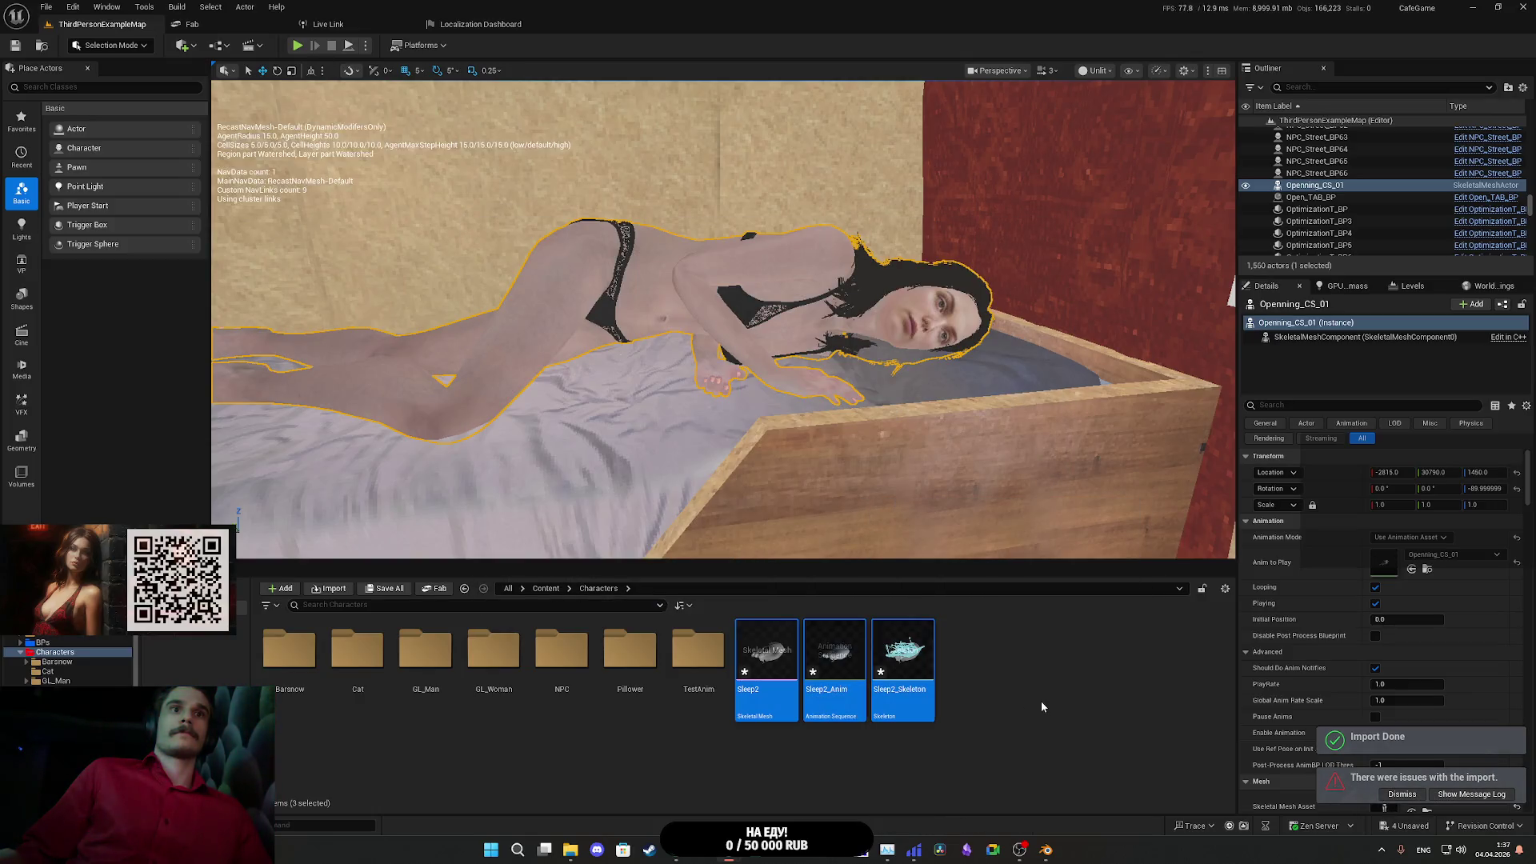
- Preview Sleep2_Anim in Unreal by scrubbing and orbiting it, then return to the Blender cat file
click(1041, 701)
double_click(834, 652)
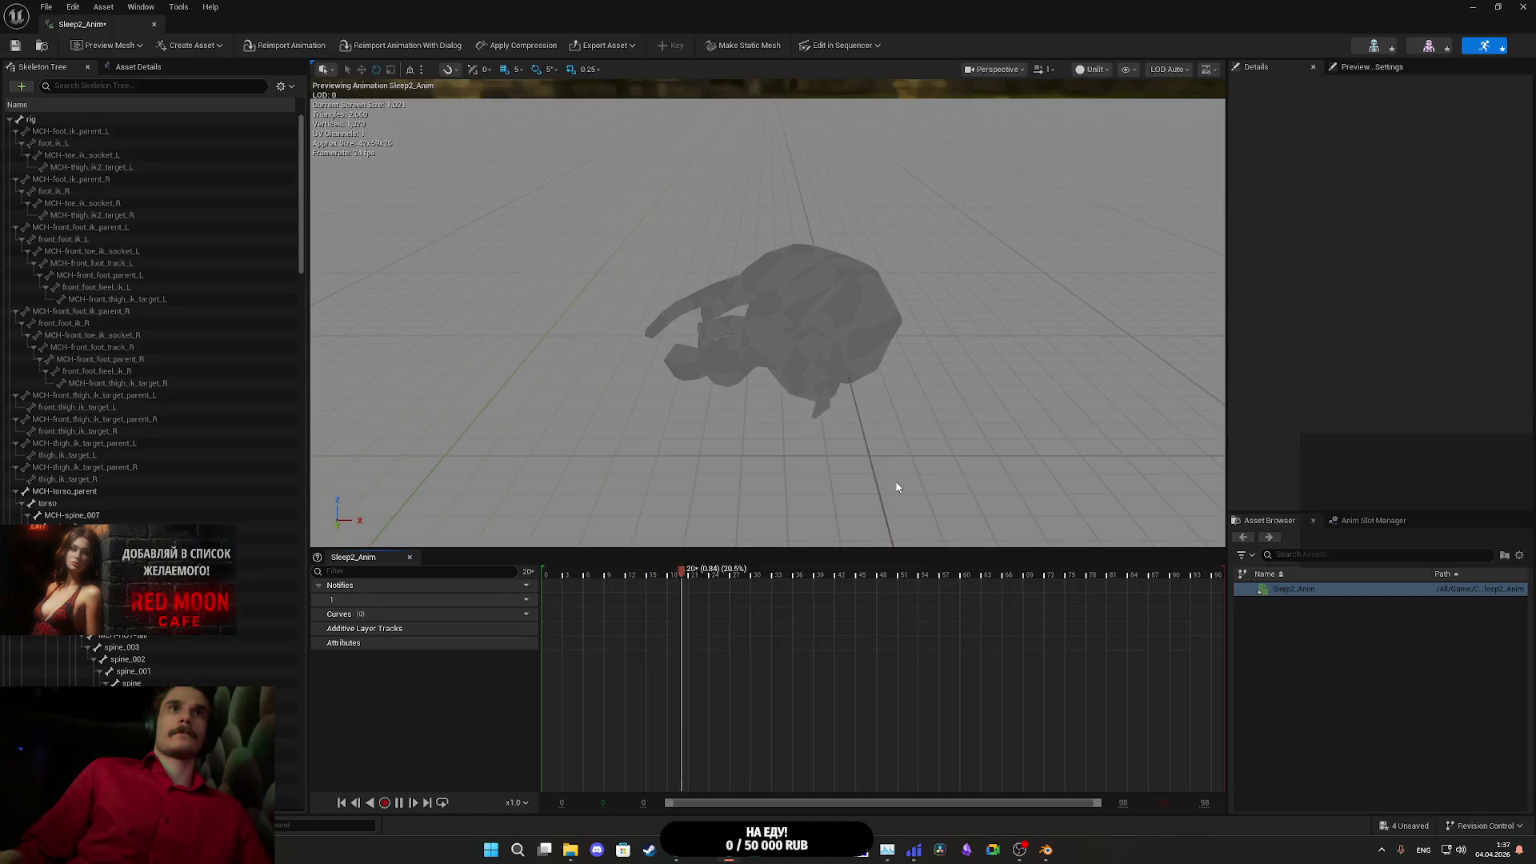
drag(897, 486, 873, 533)
drag(906, 474, 896, 492)
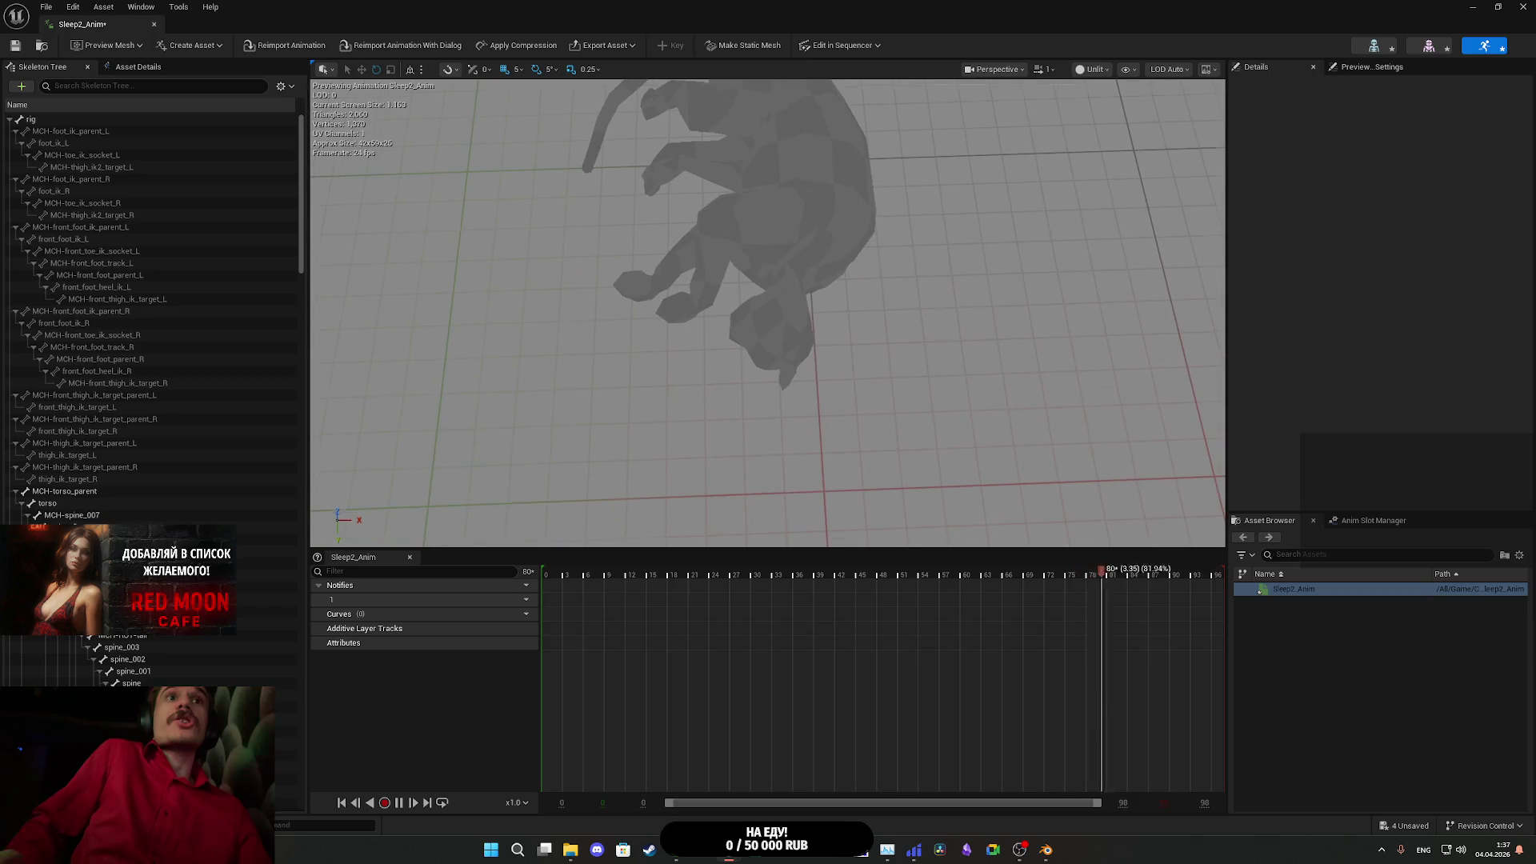
key(alt+Tab)
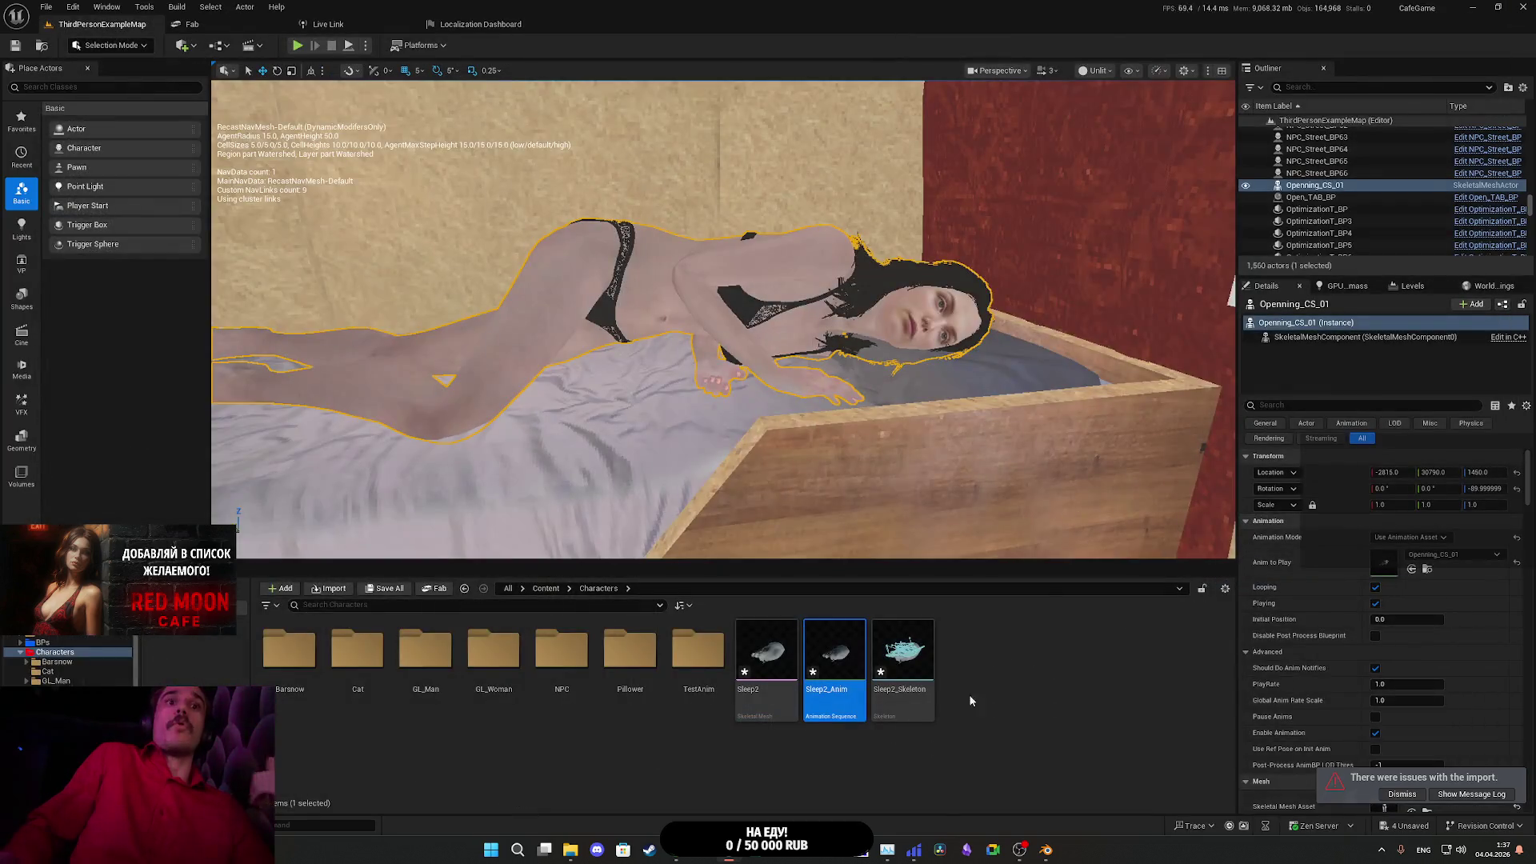
click(1046, 850)
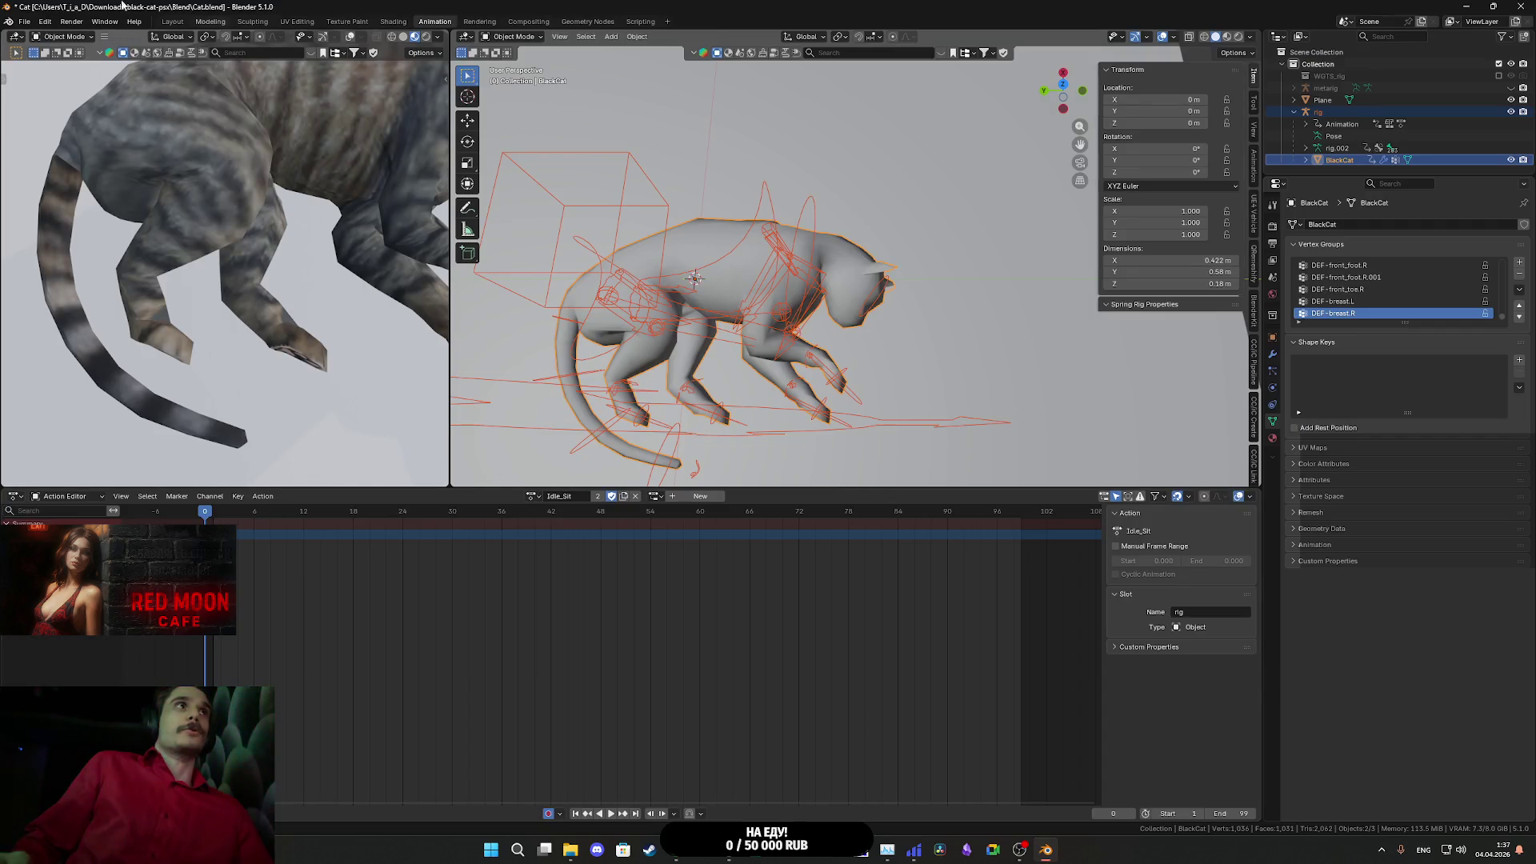
- Overwrite Sleep2.fbx with an armature-only FBX export of the cat, then switch back to Unreal
click(23, 27)
mouse_move(72, 205)
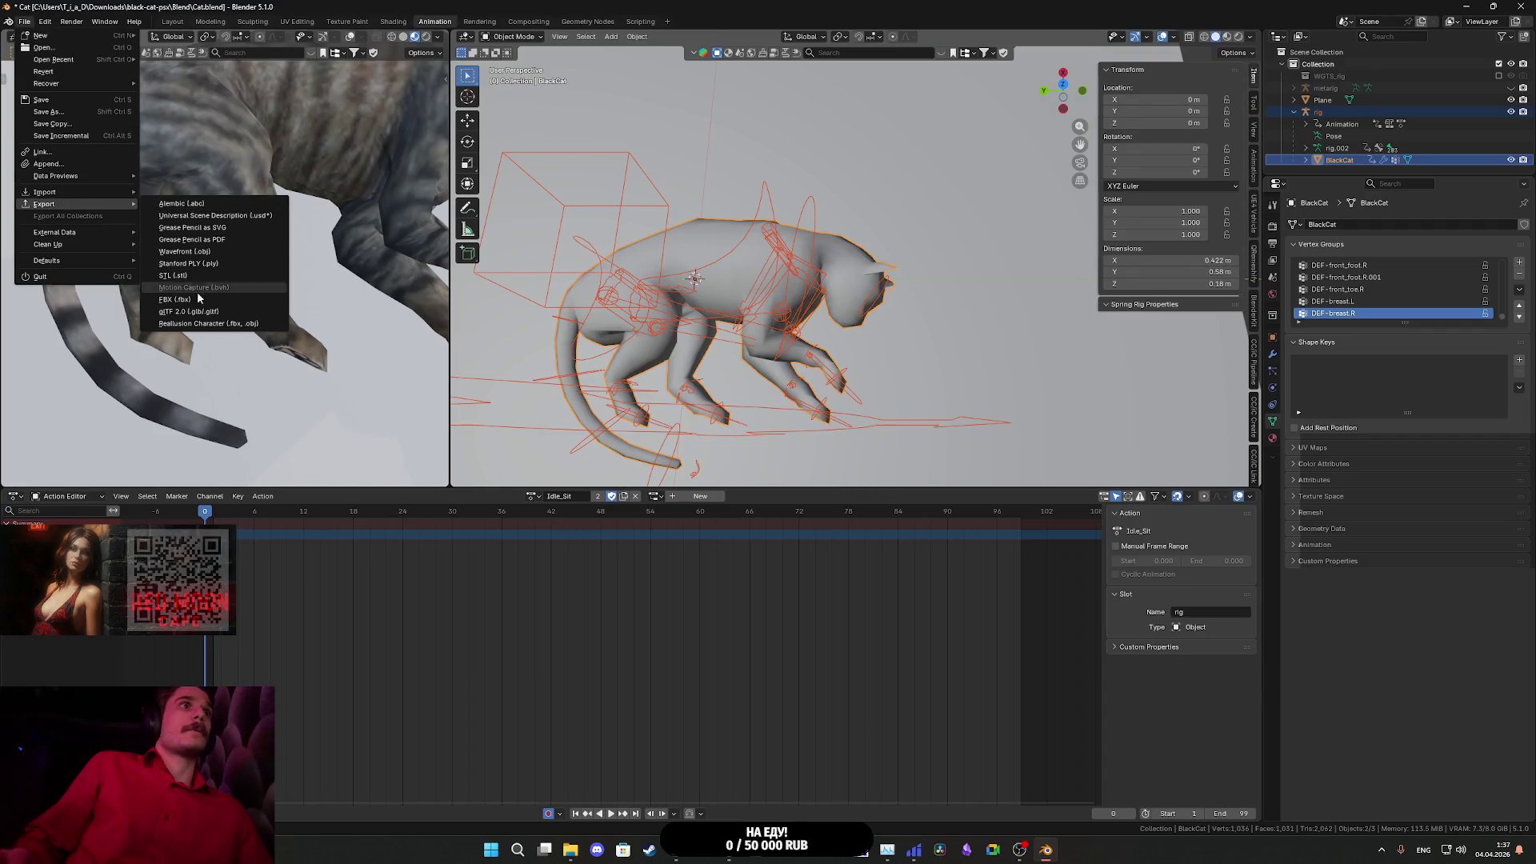
click(193, 301)
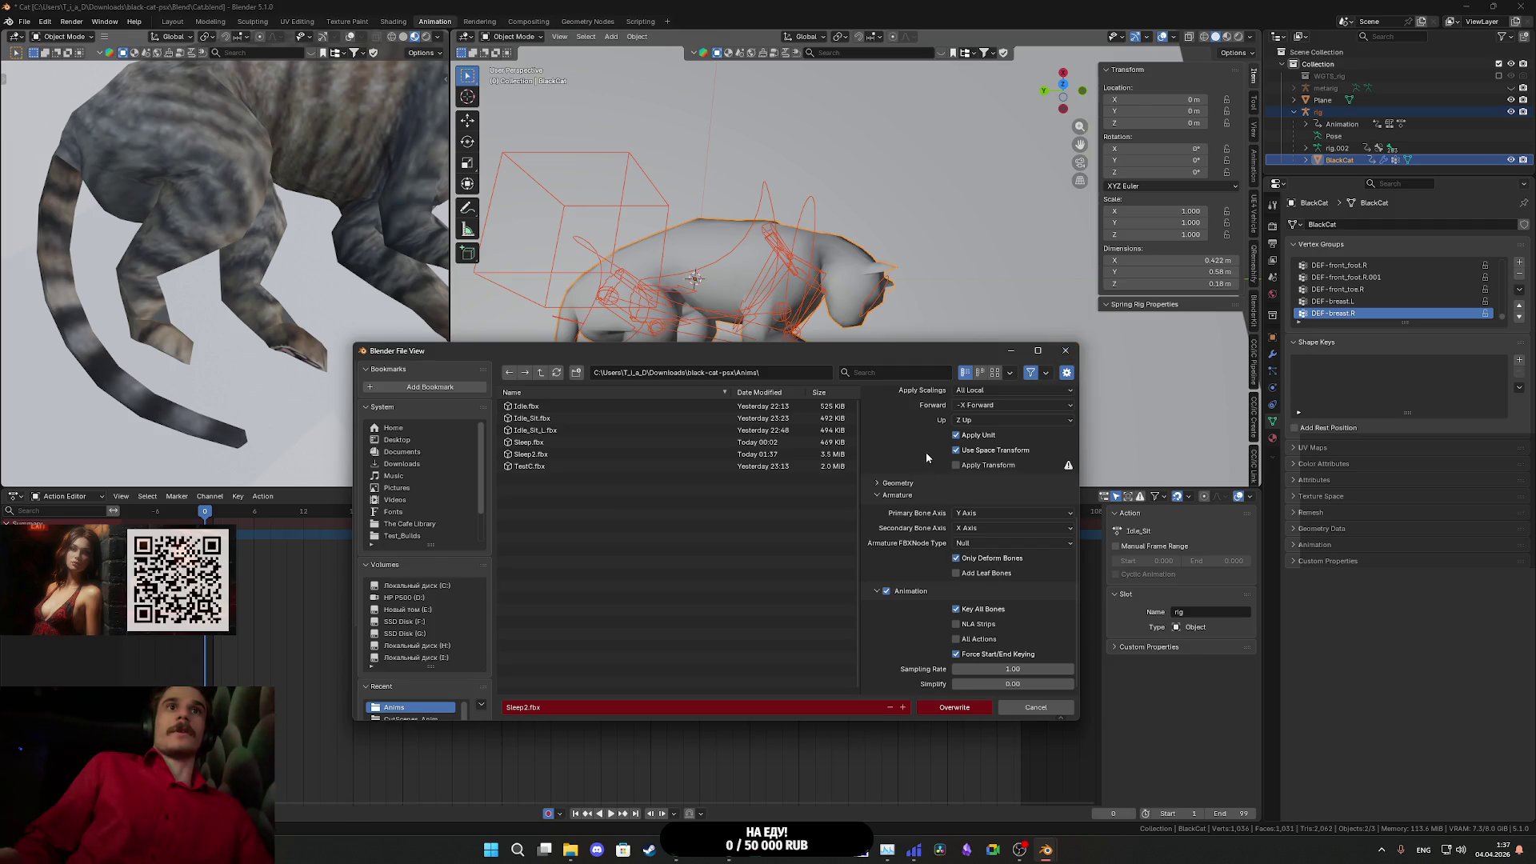
scroll(948, 503, up, 6)
shift+click(979, 547)
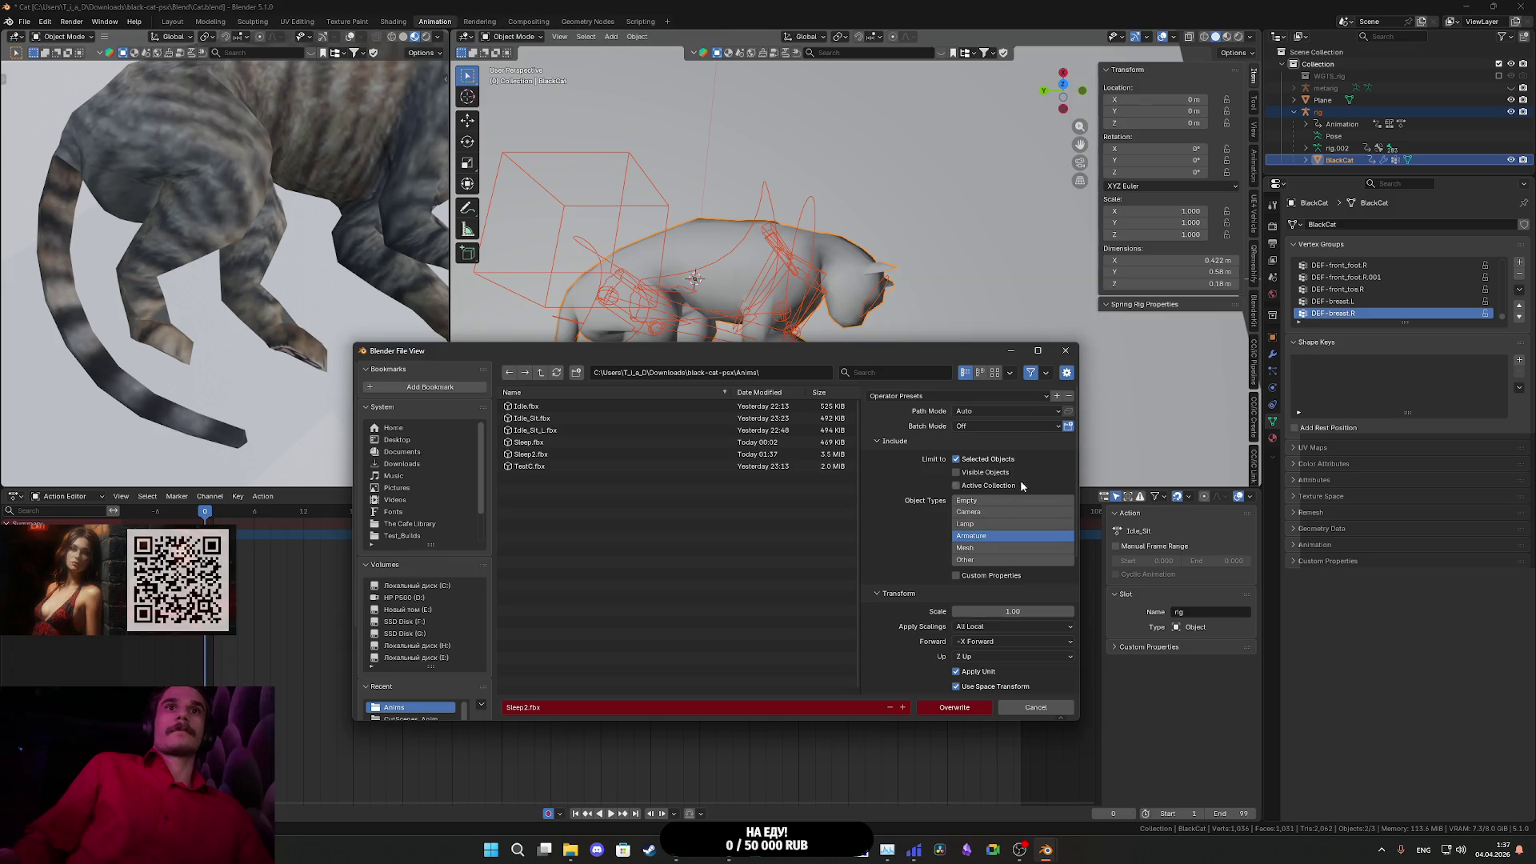
click(948, 707)
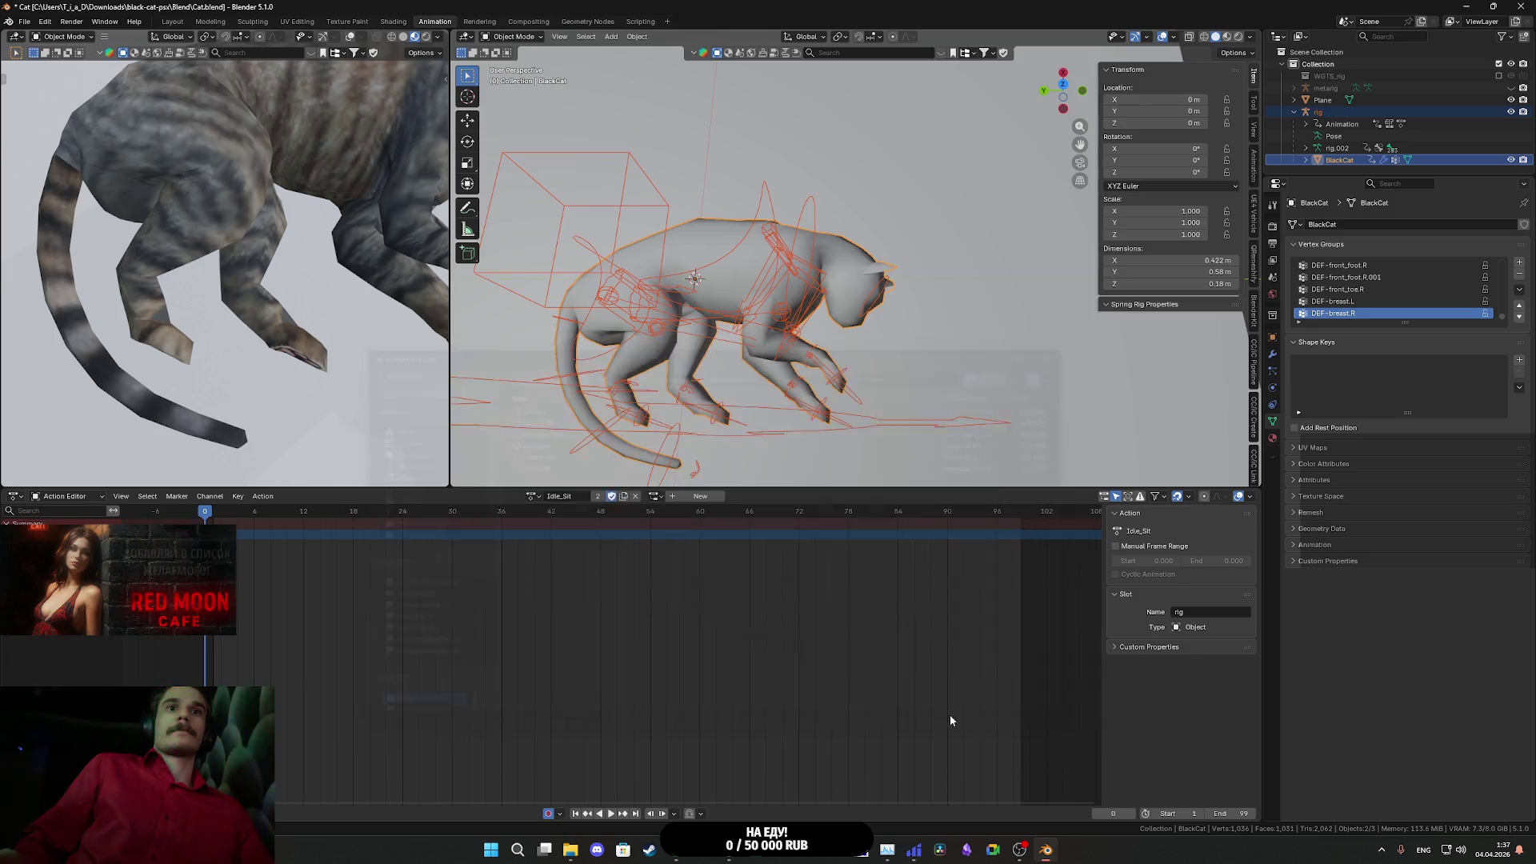
mouse_move(733, 857)
click(760, 780)
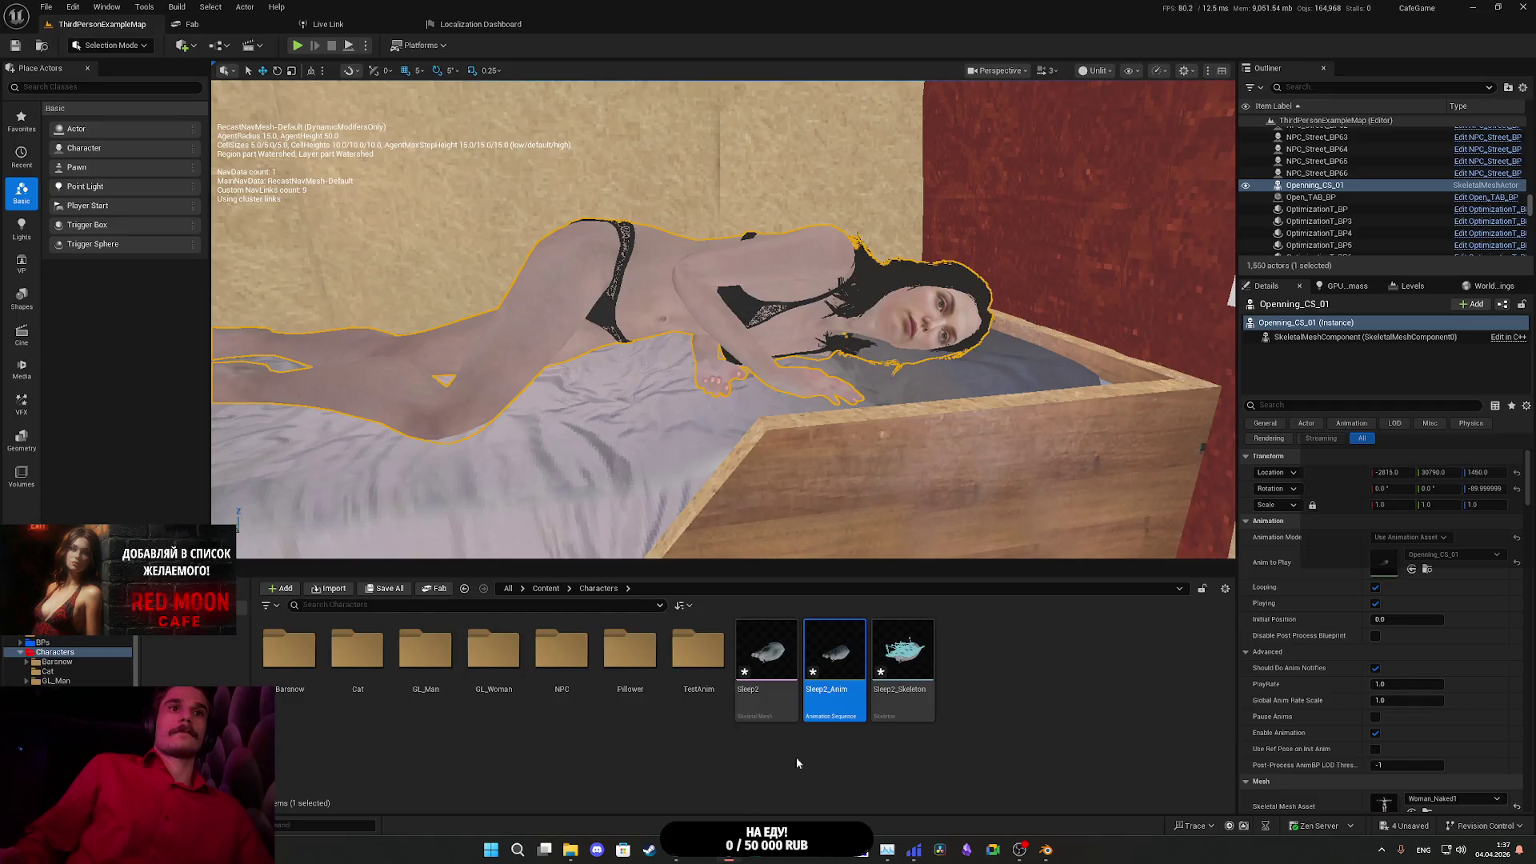
double_click(770, 665)
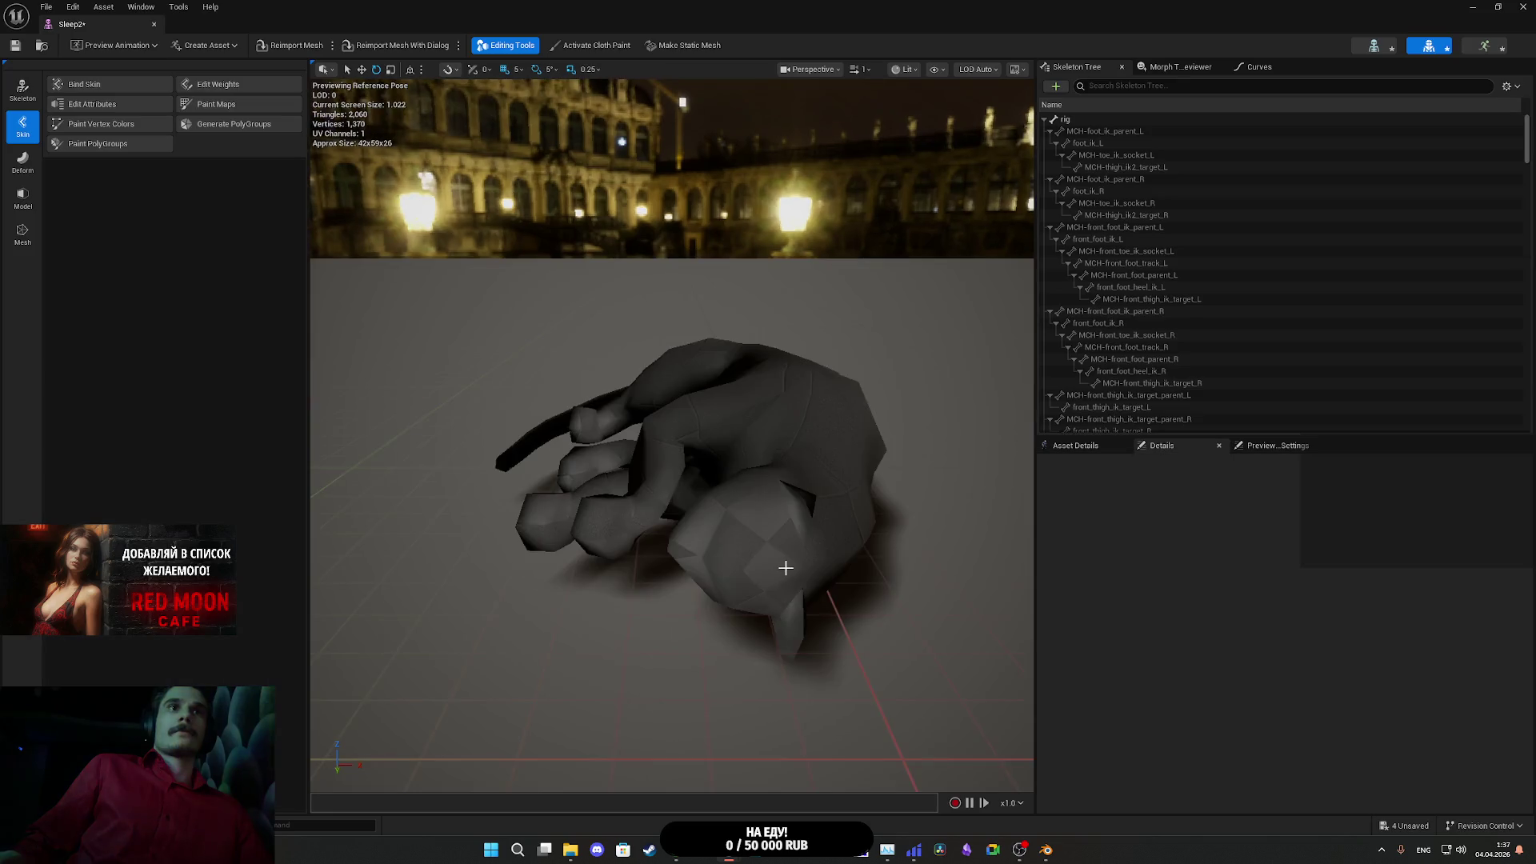
drag(785, 566, 785, 566)
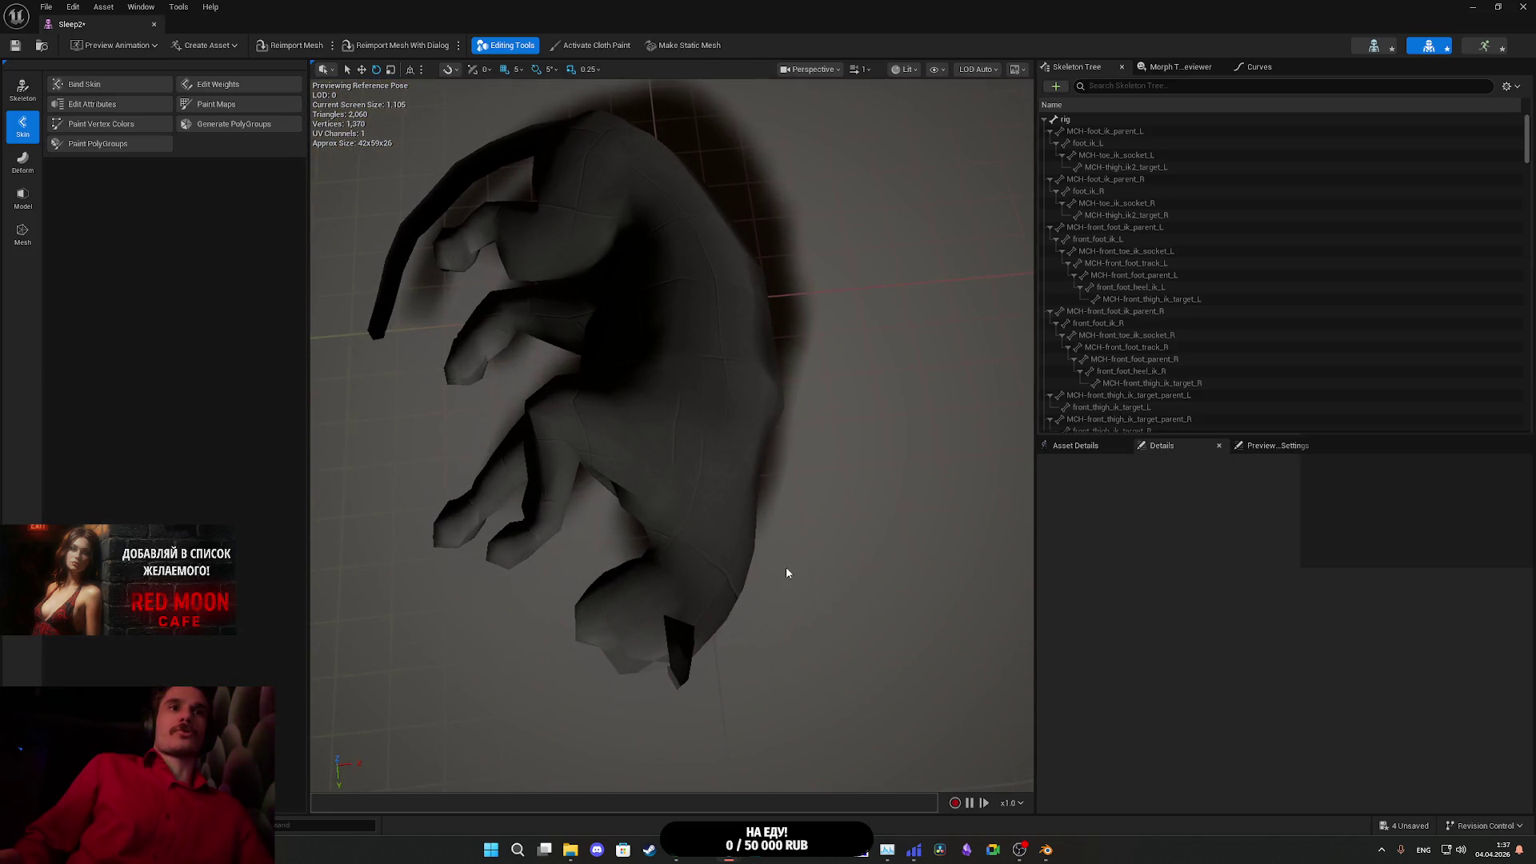
scroll(1155, 188, down, 10)
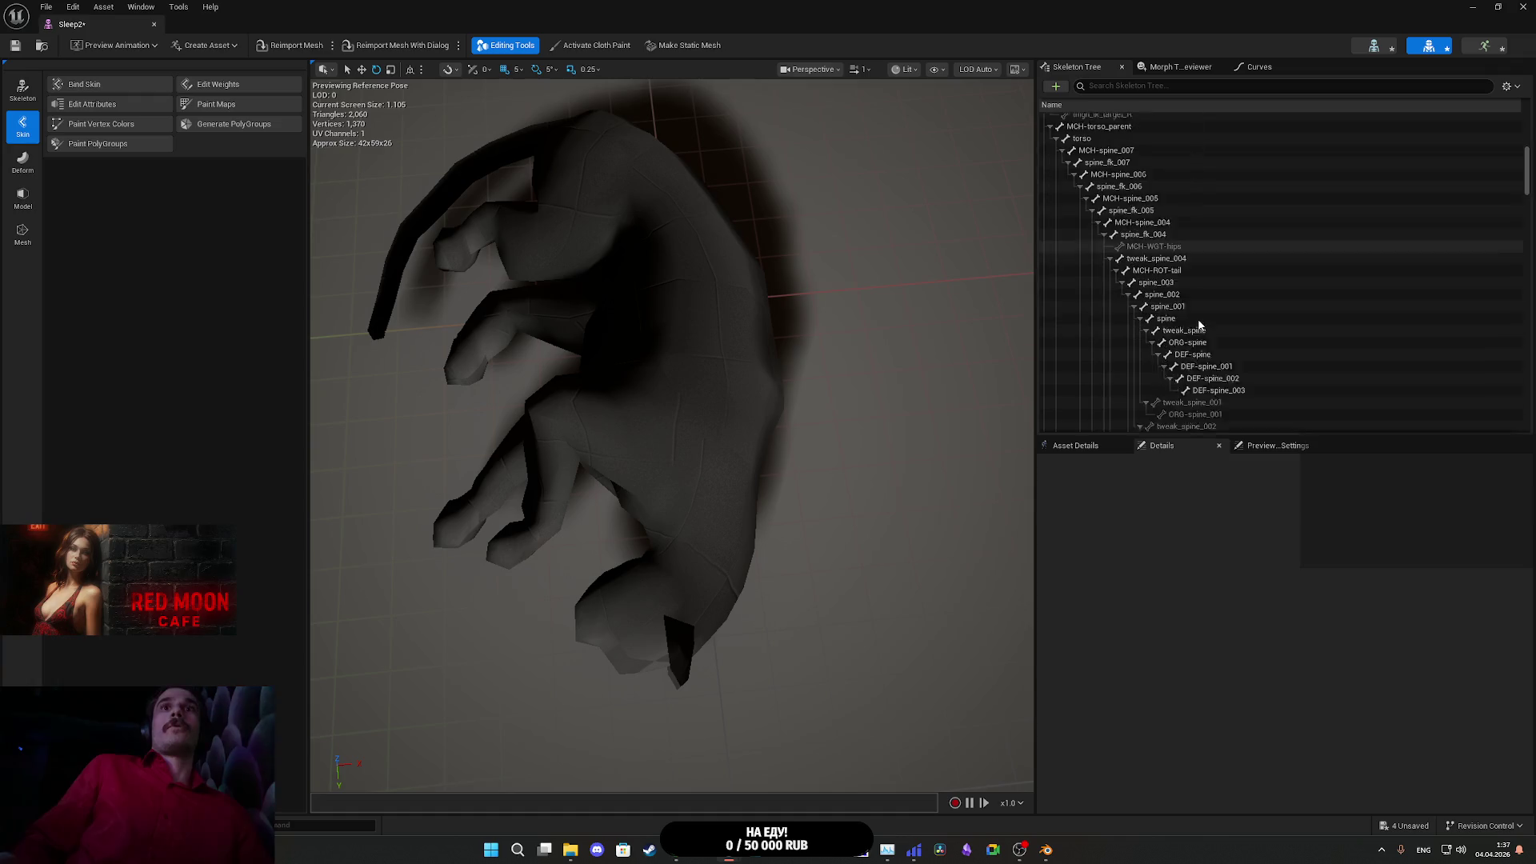
drag(1526, 188, 1509, 436)
click(1163, 381)
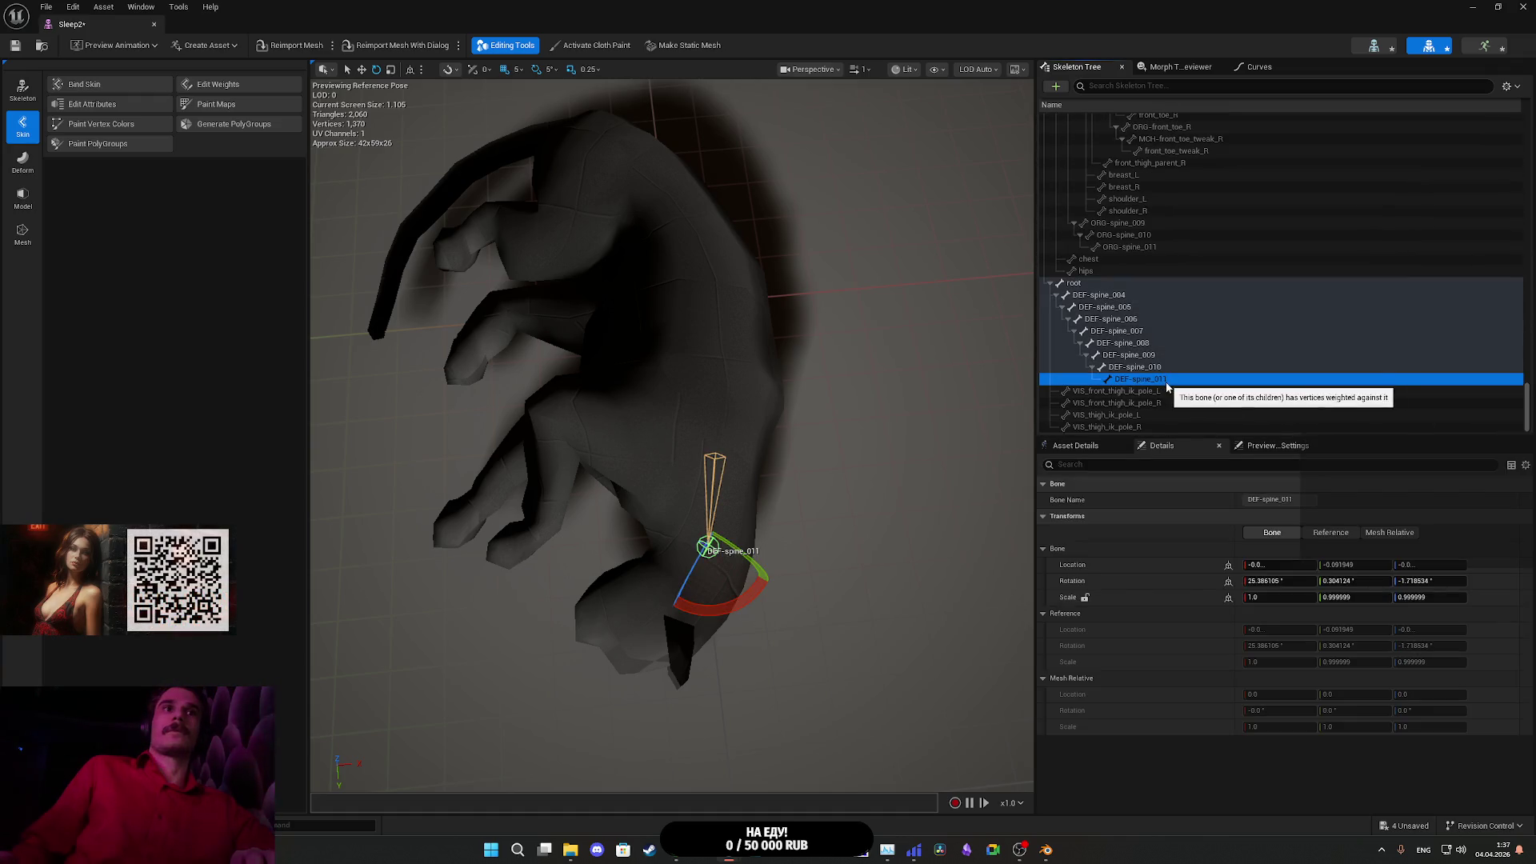
key(Up)
key(Down)
key(Down)
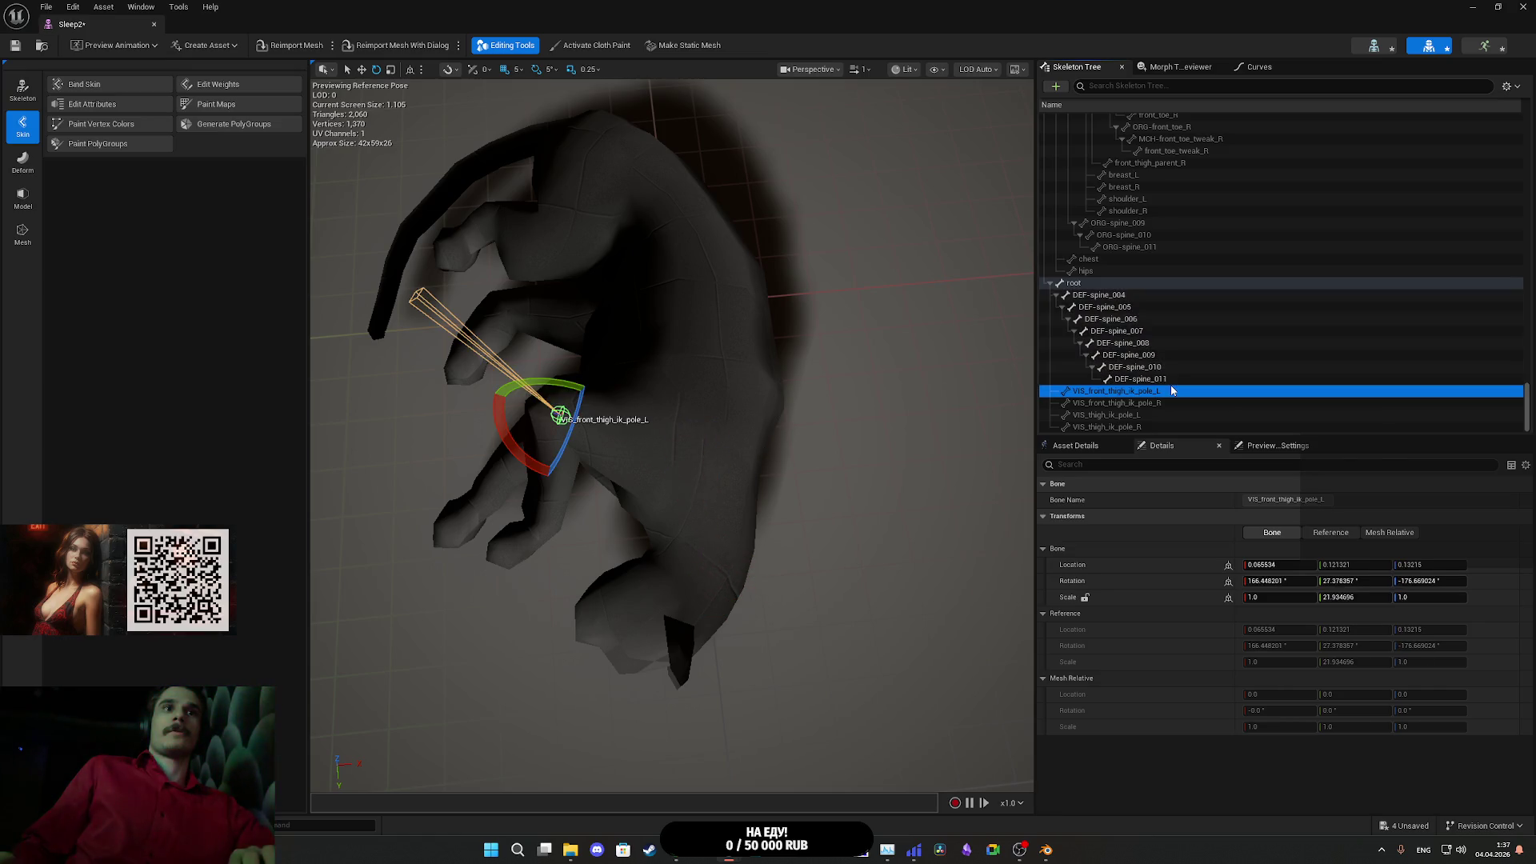
key(Up)
key(Up)
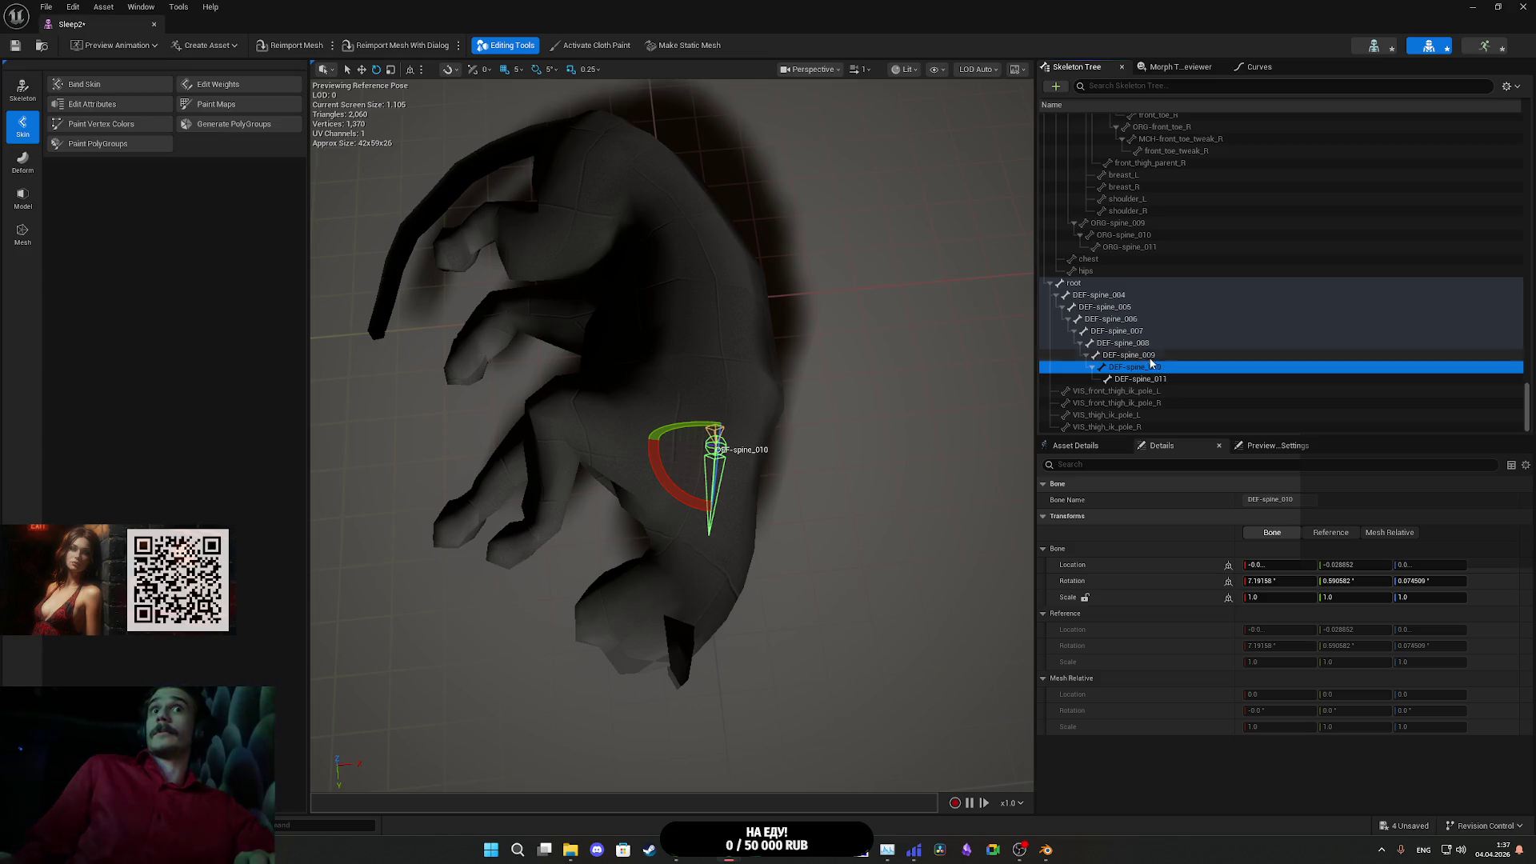
key(alt+Tab)
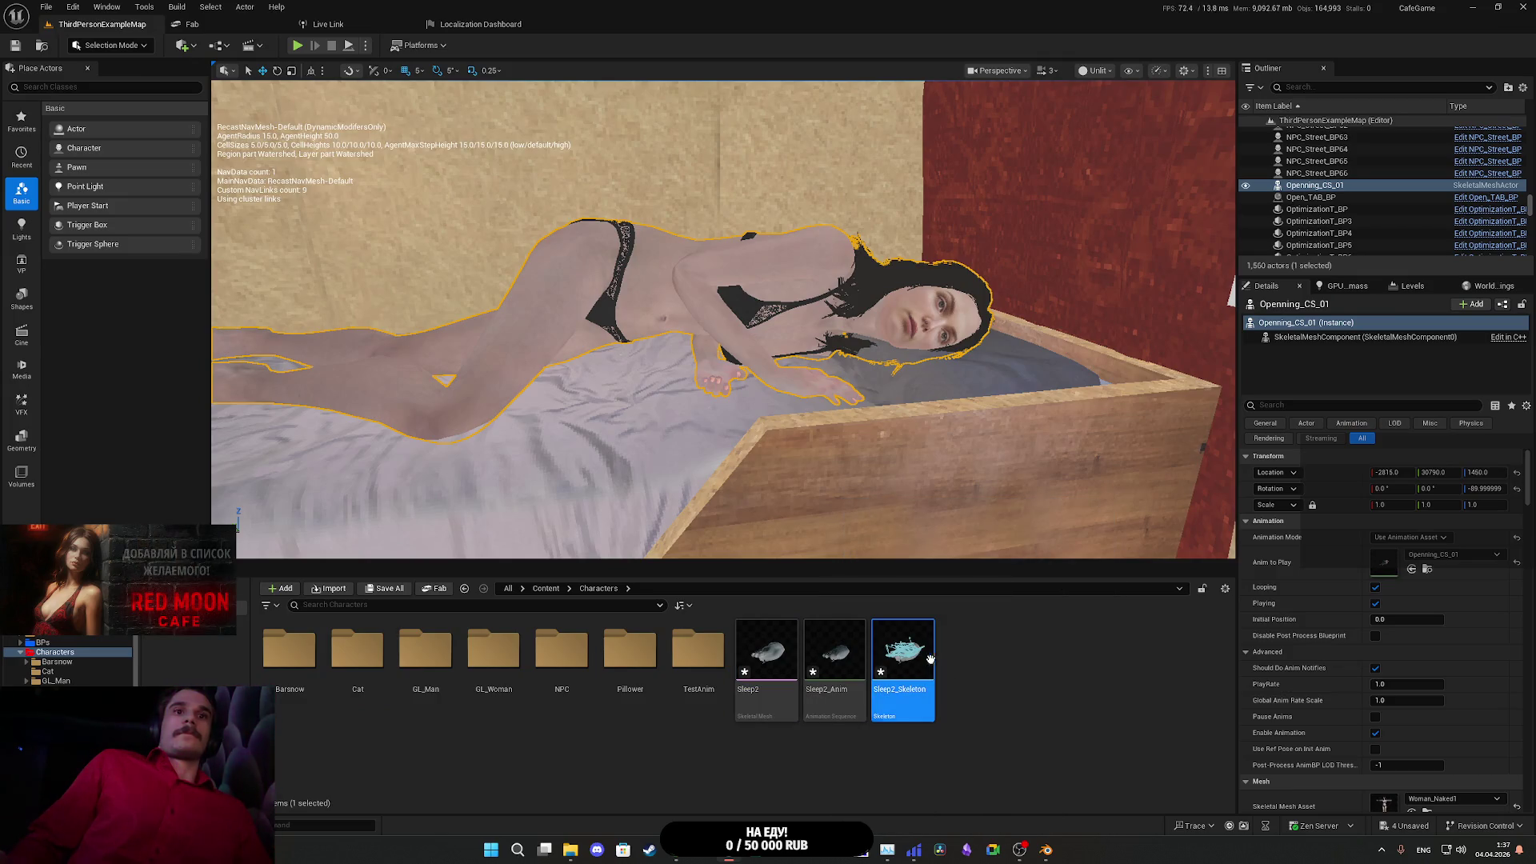
- Delete the three stray Sleep2 assets from the Characters folder
shift+click(779, 654)
key(Delete)
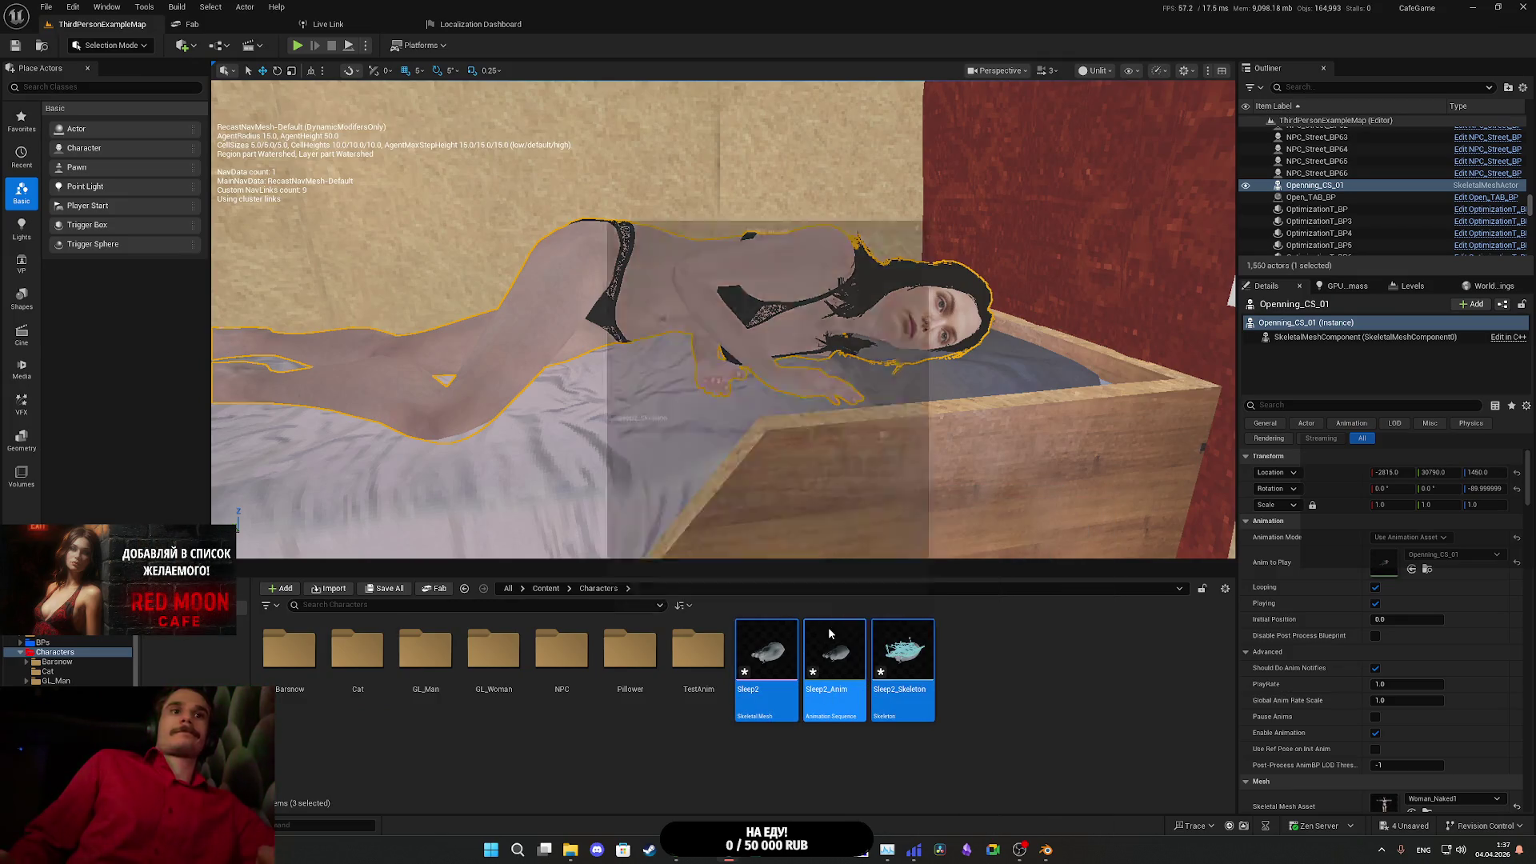
click(673, 621)
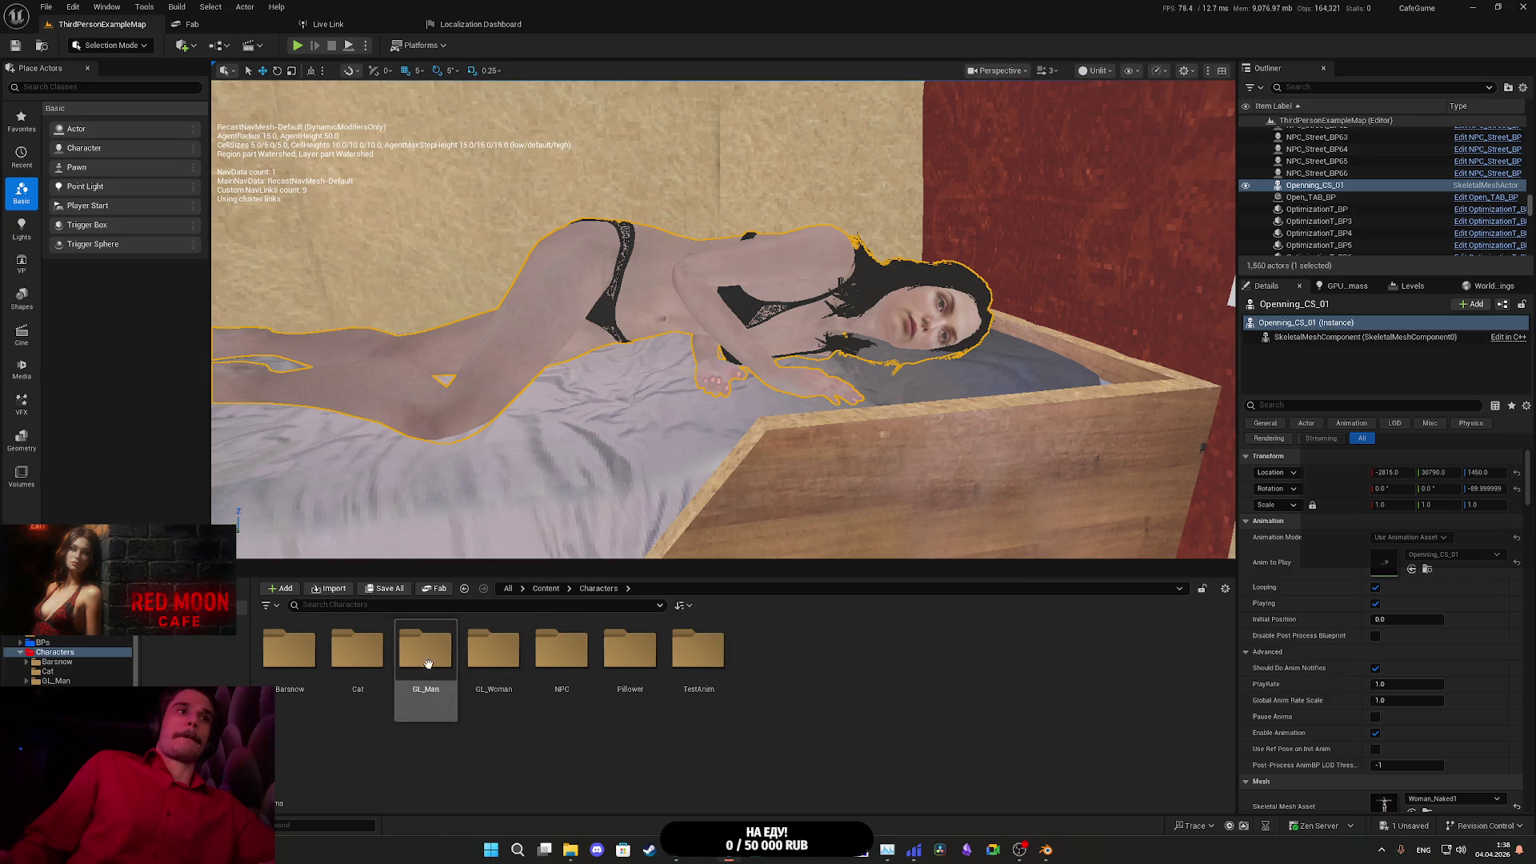
- Reimport the Sleep2 animation in the Cat folder from the new FBX, then switch to Blender
double_click(358, 648)
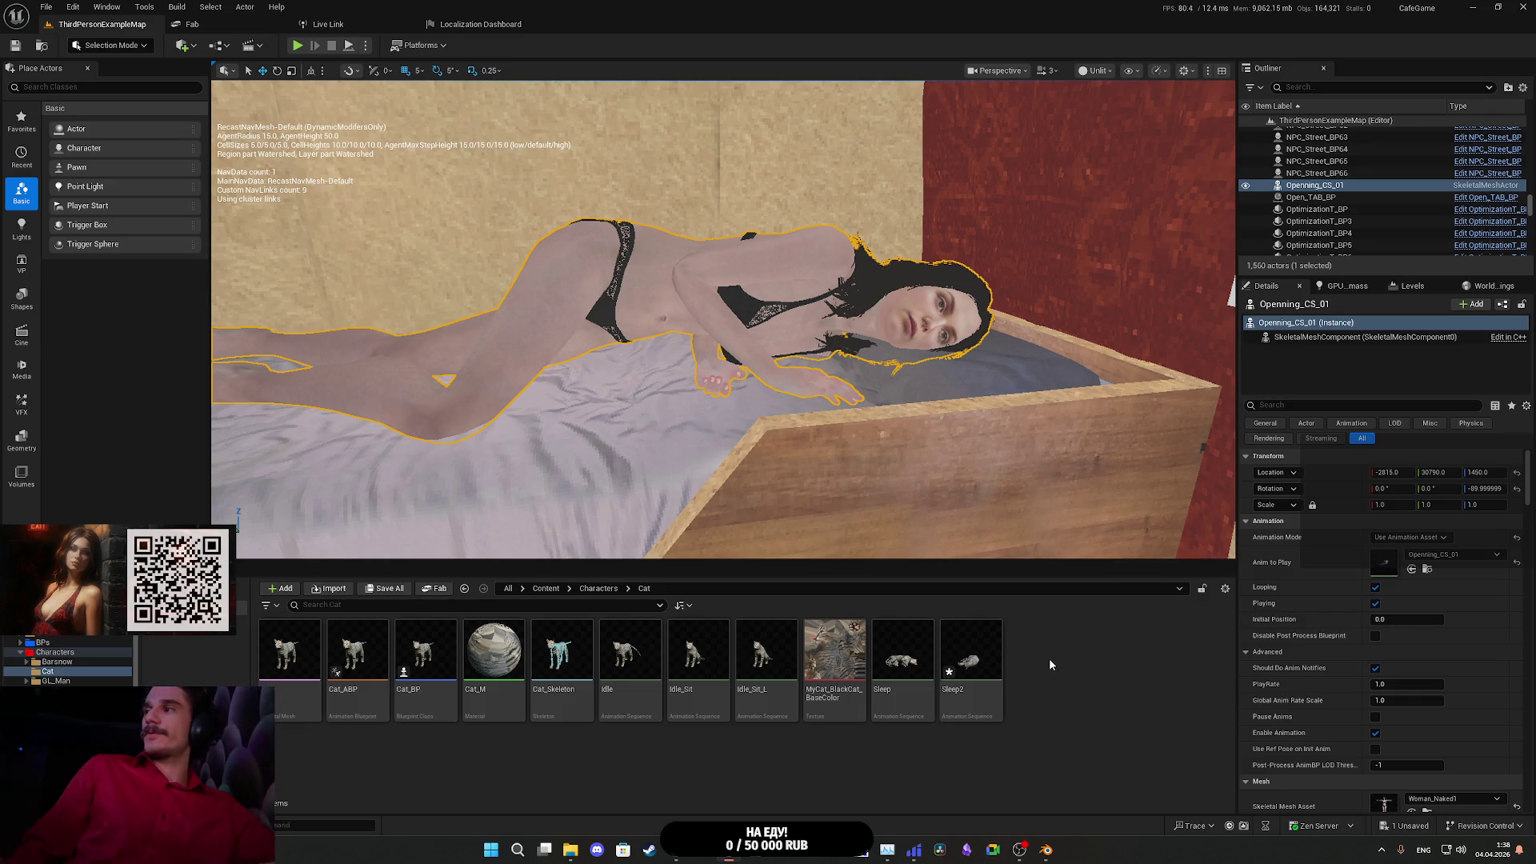
double_click(970, 653)
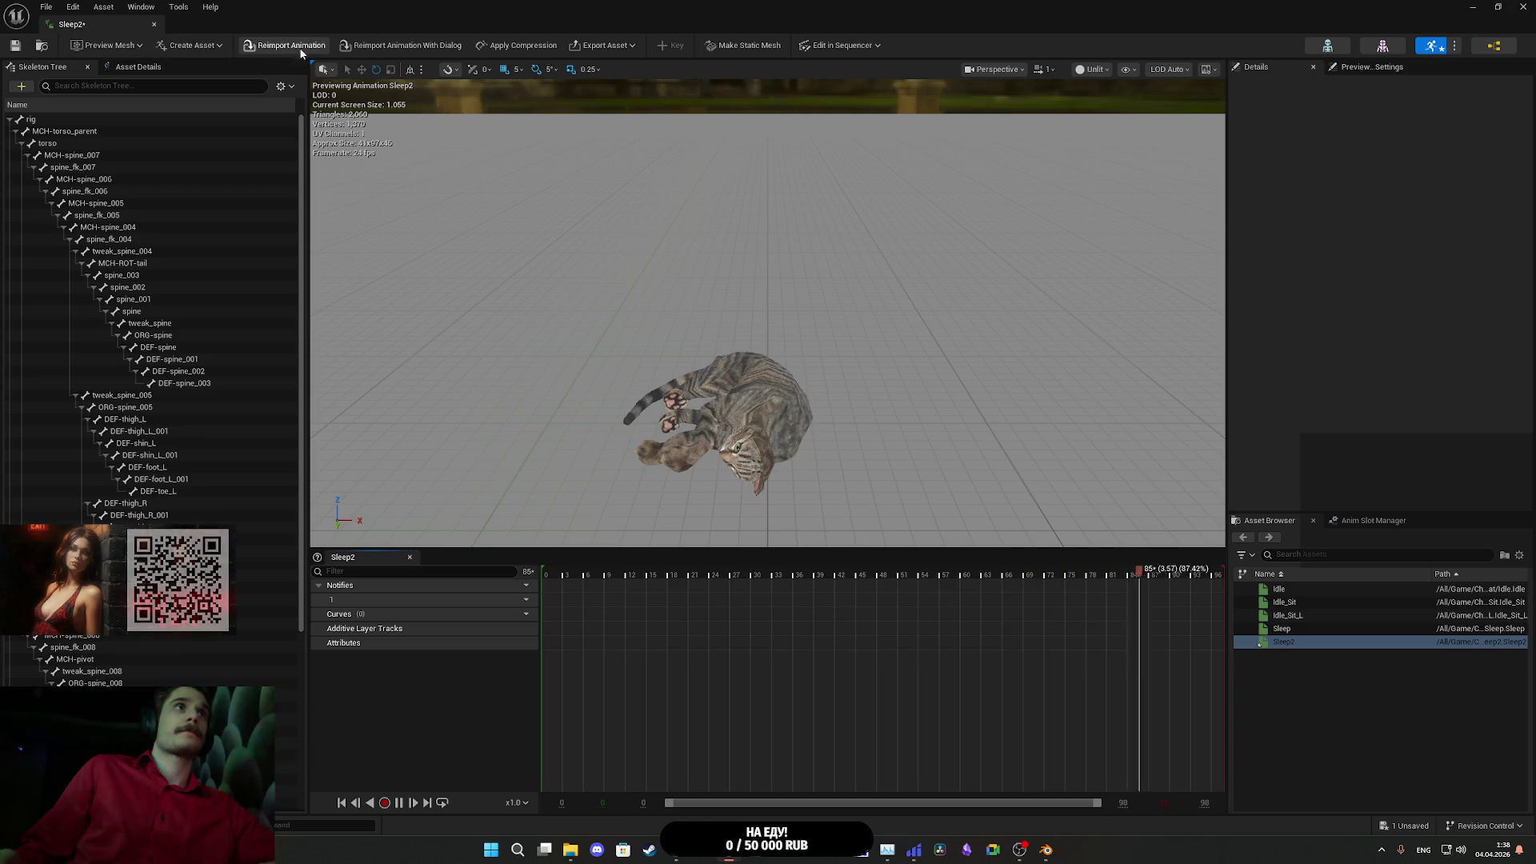
click(309, 50)
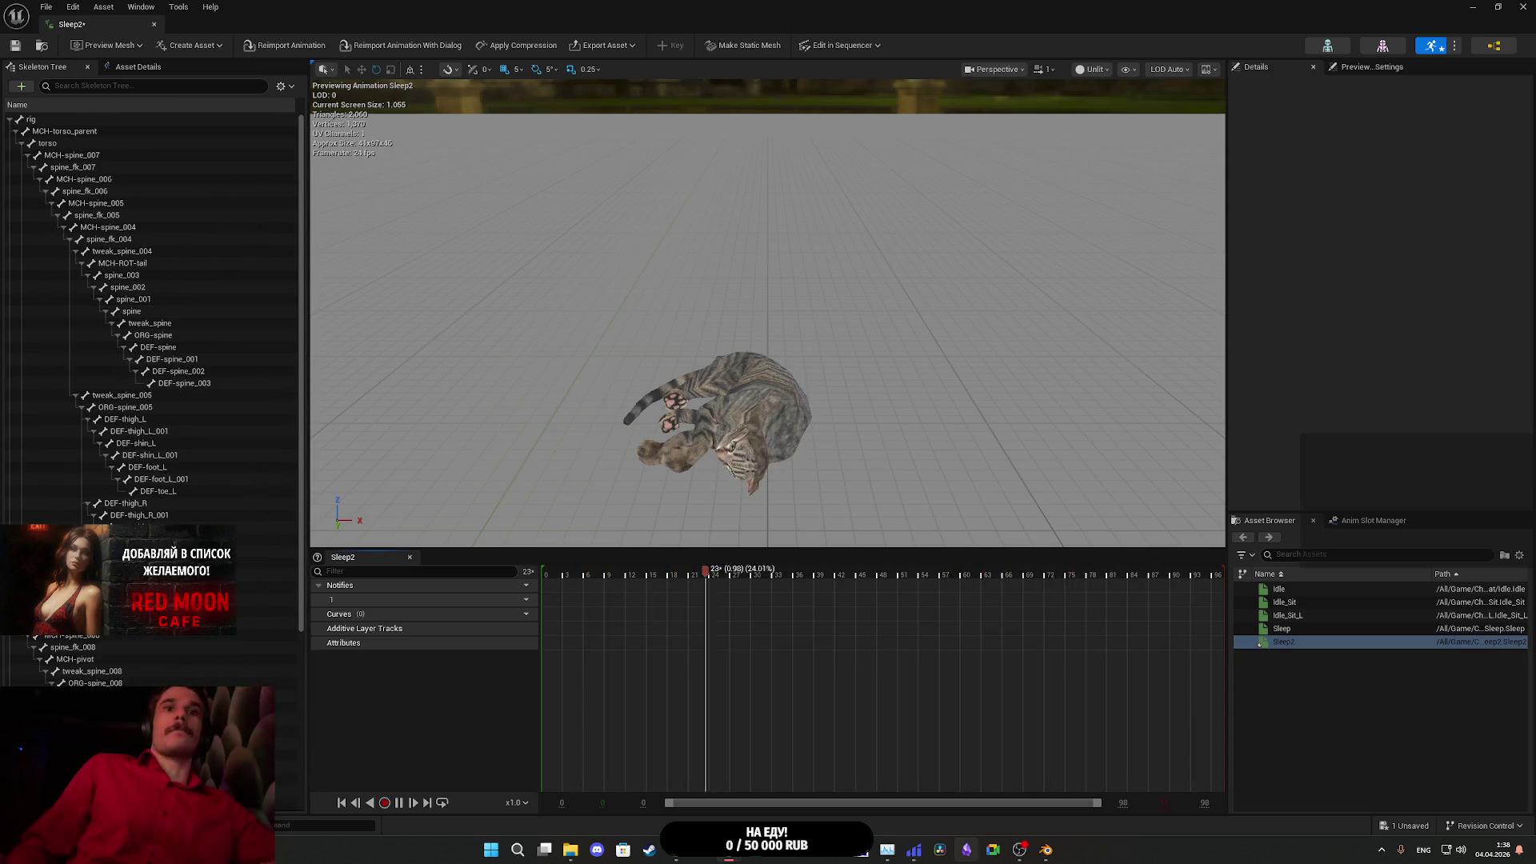
click(1046, 858)
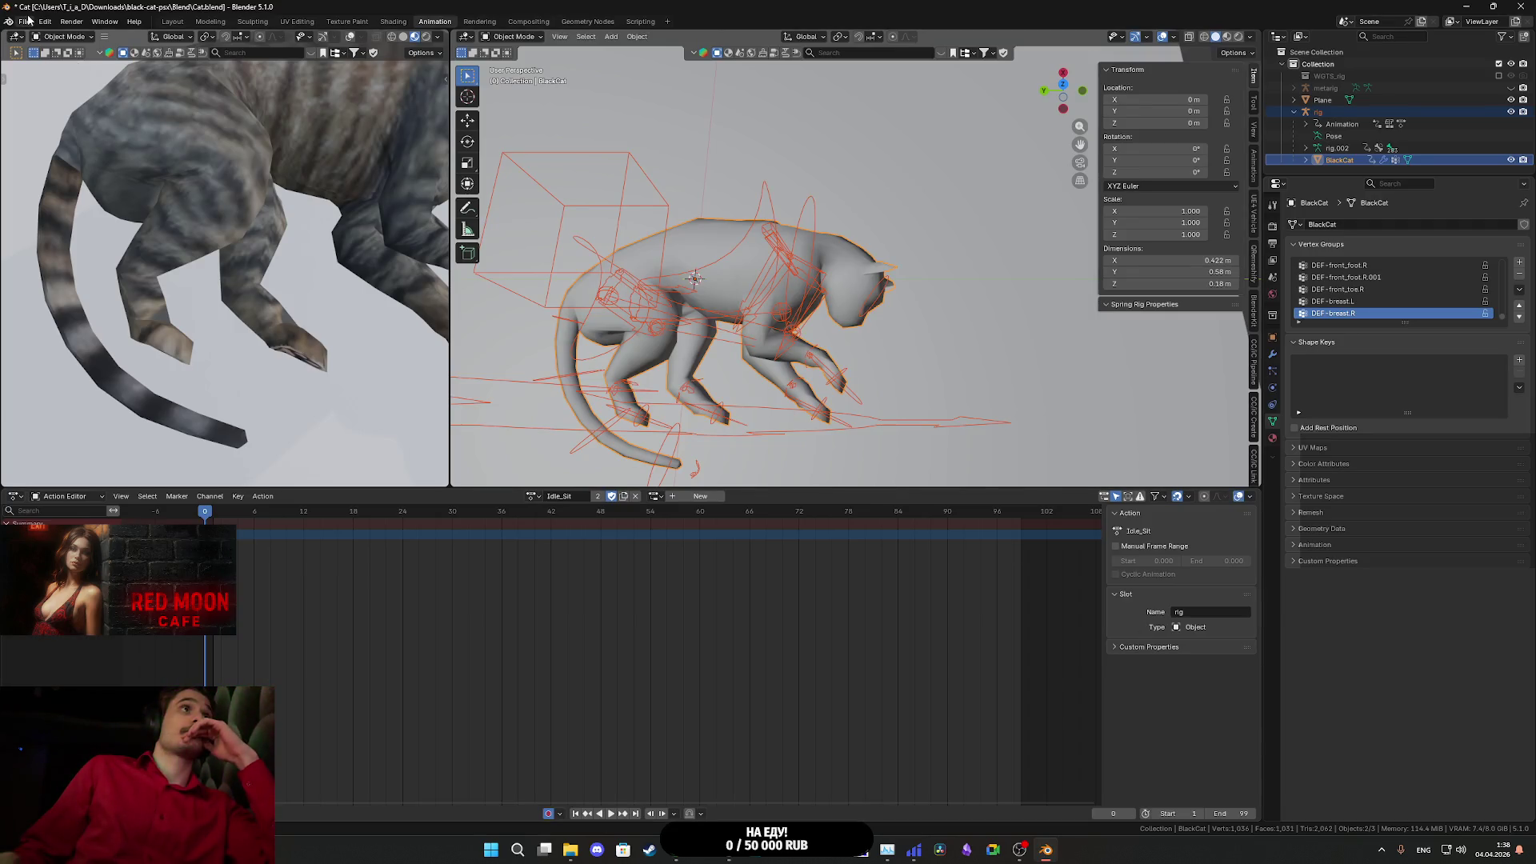
- Select the cat rig with its Sleep action, then close the FBX export dialog without exporting
click(803, 223)
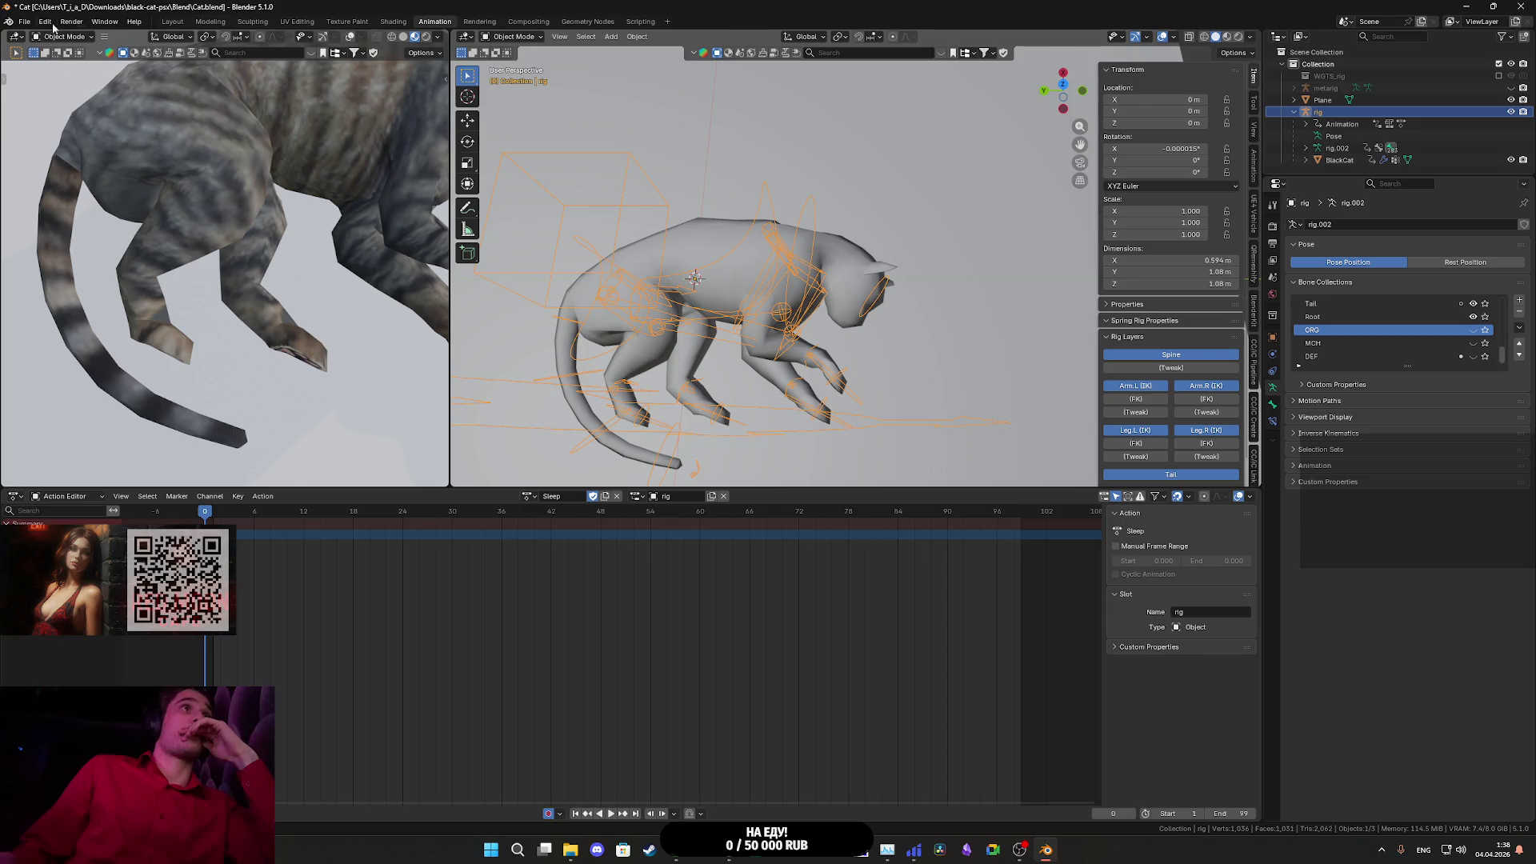
click(25, 21)
mouse_move(128, 204)
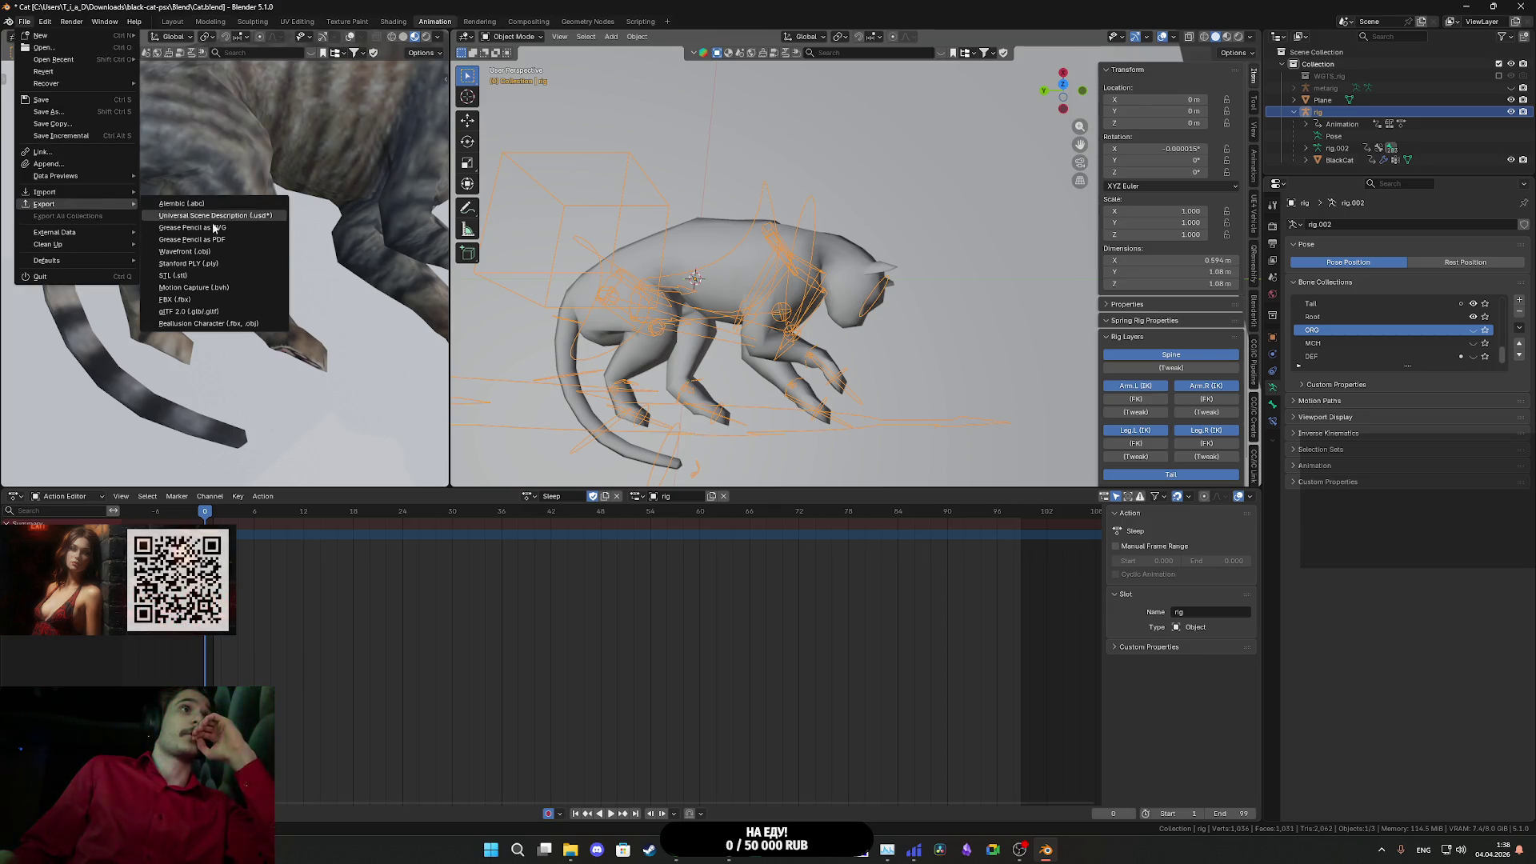
click(205, 299)
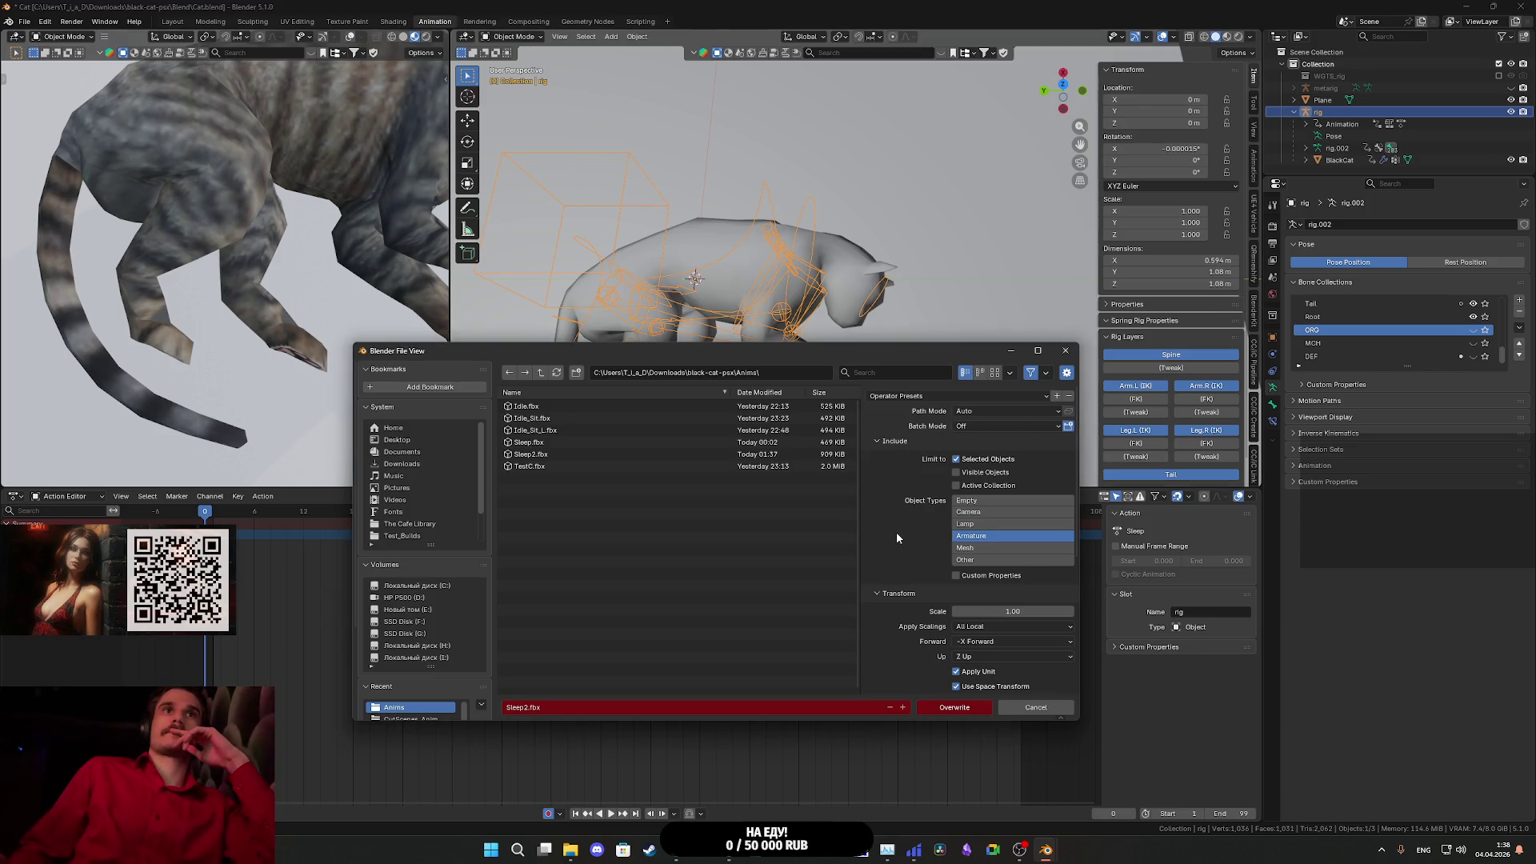
mouse_move(808, 353)
mouse_down()
mouse_move(786, 484)
mouse_move(750, 277)
mouse_up()
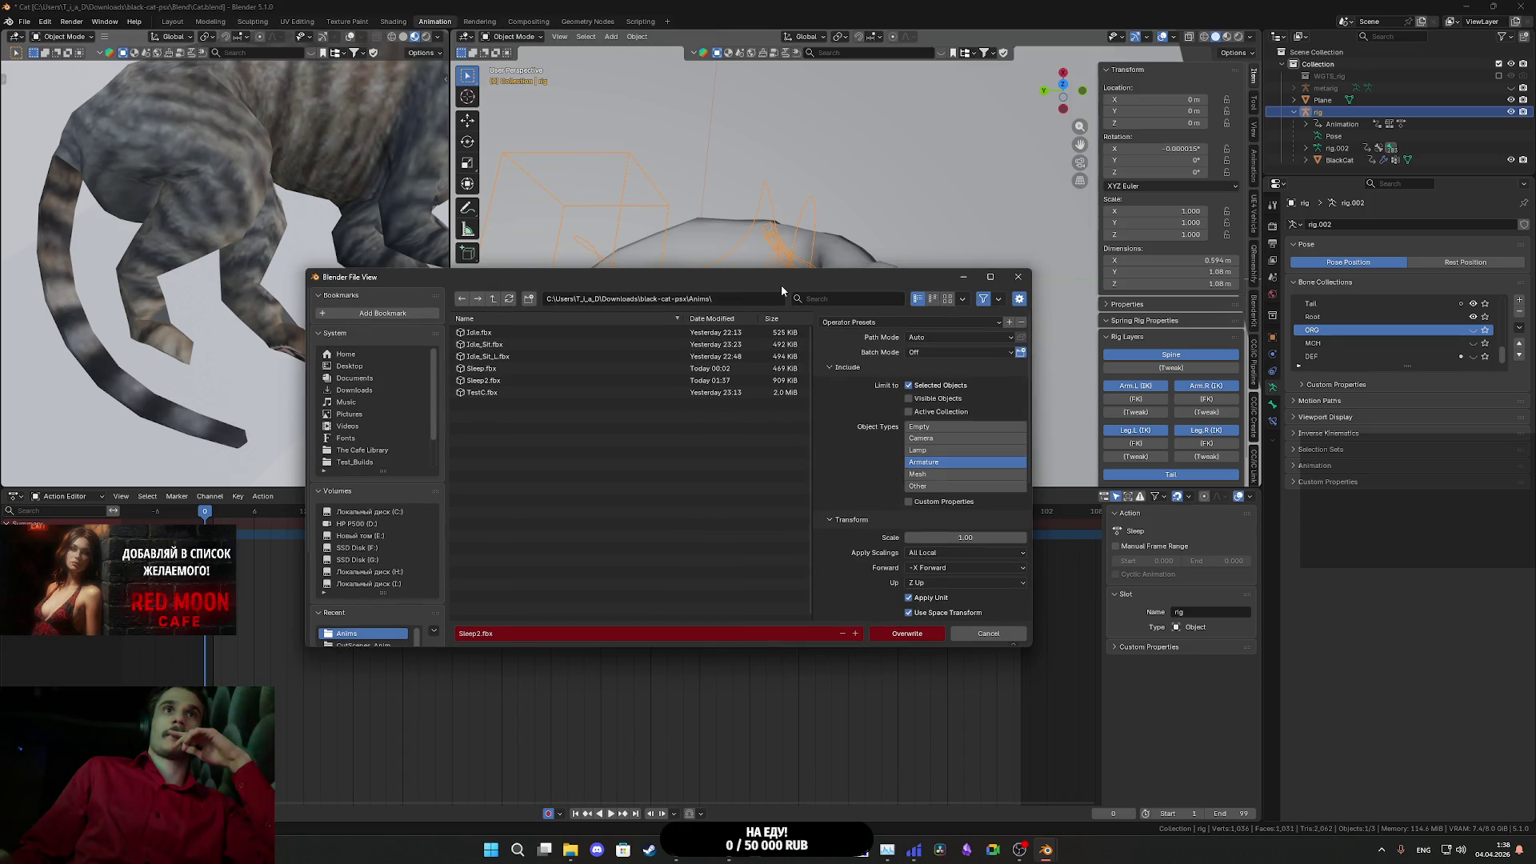
mouse_move(762, 285)
mouse_down()
mouse_move(810, 453)
mouse_move(803, 542)
mouse_up()
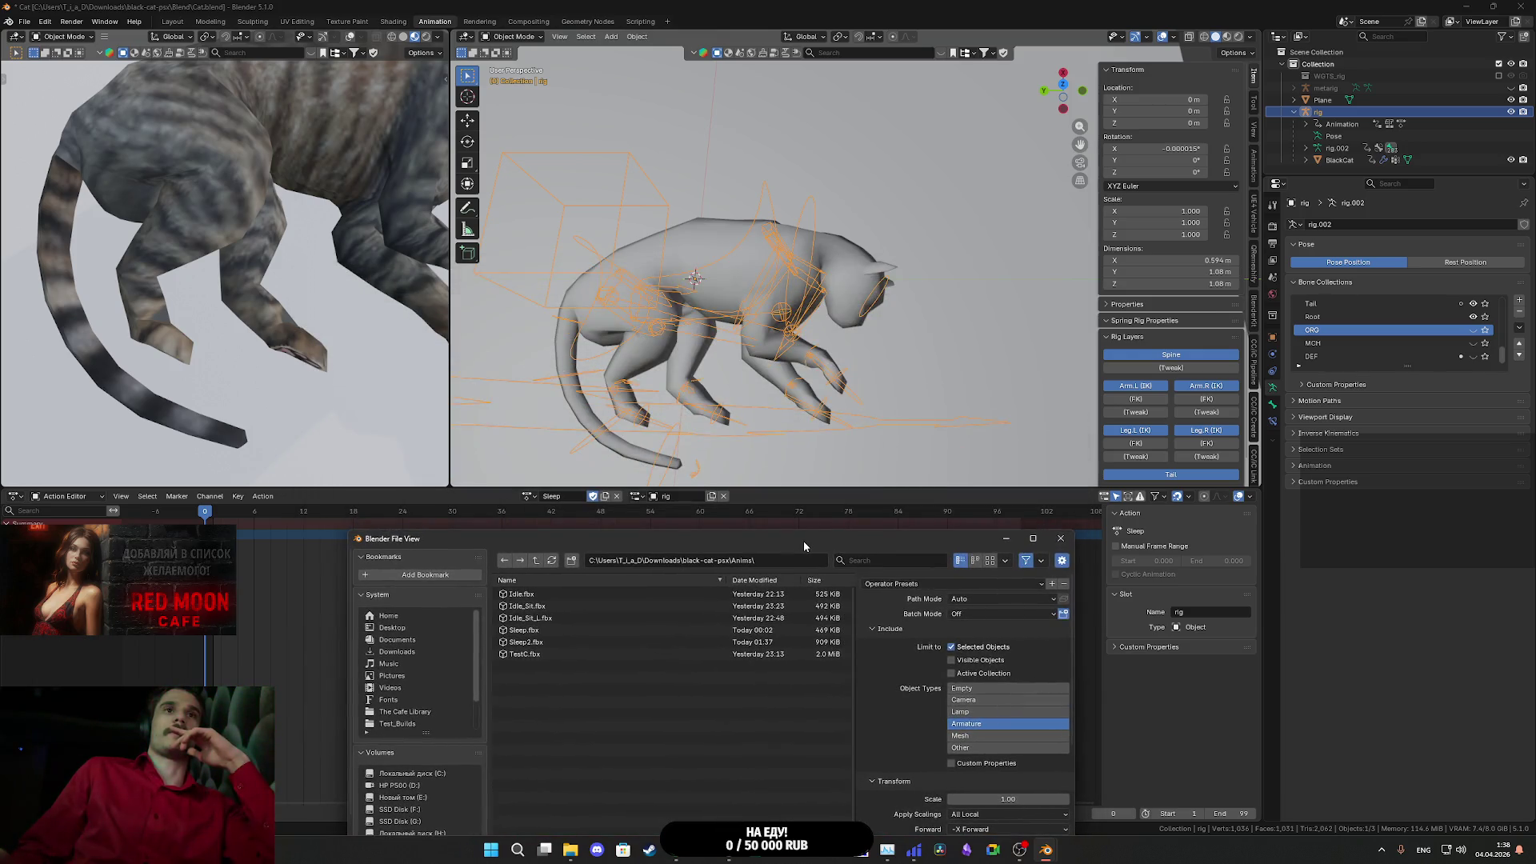
click(1065, 540)
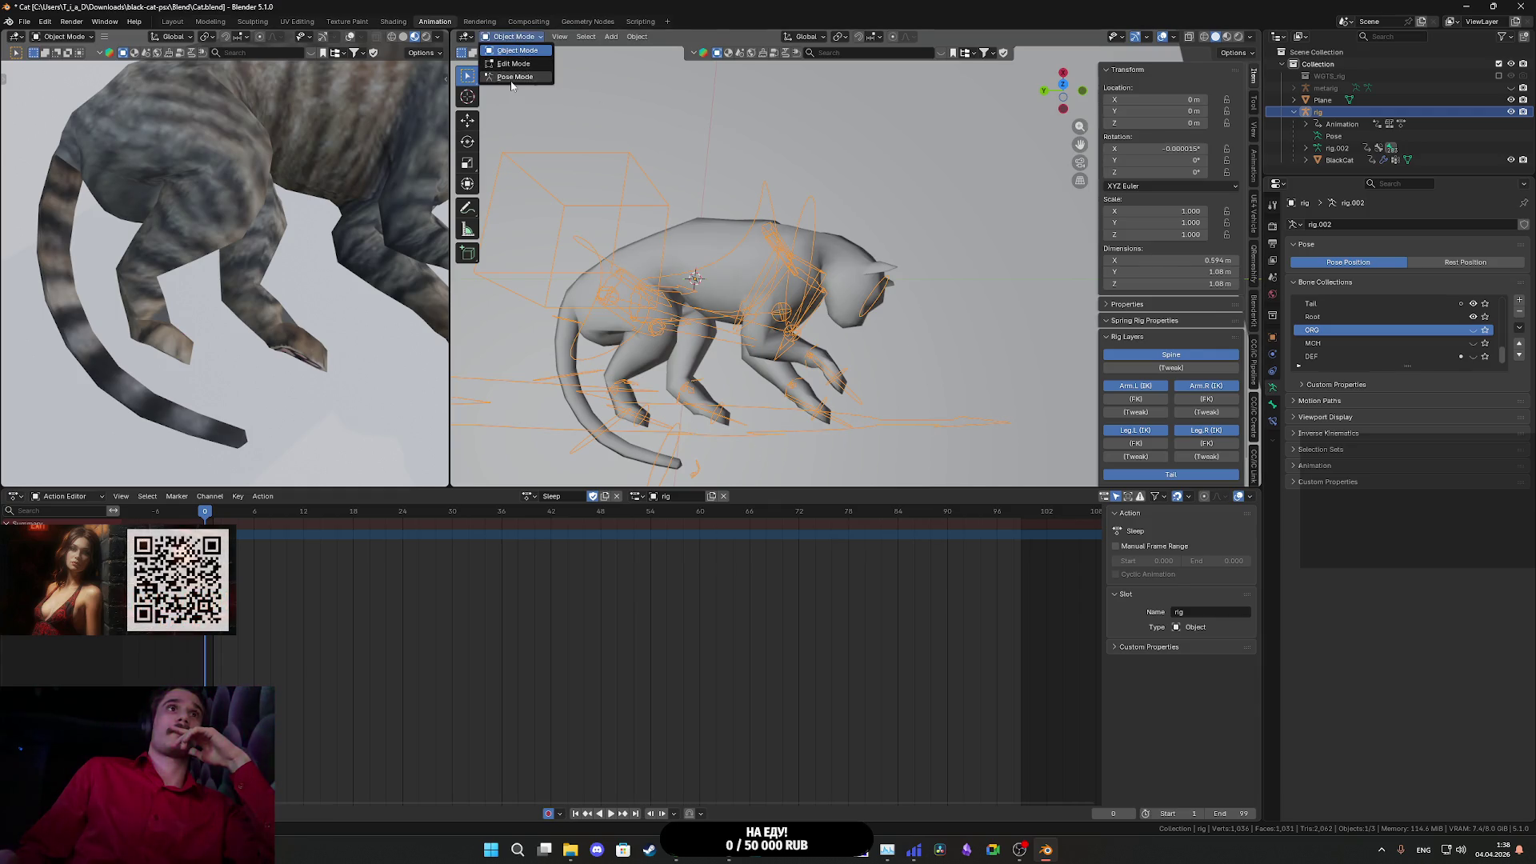
click(512, 78)
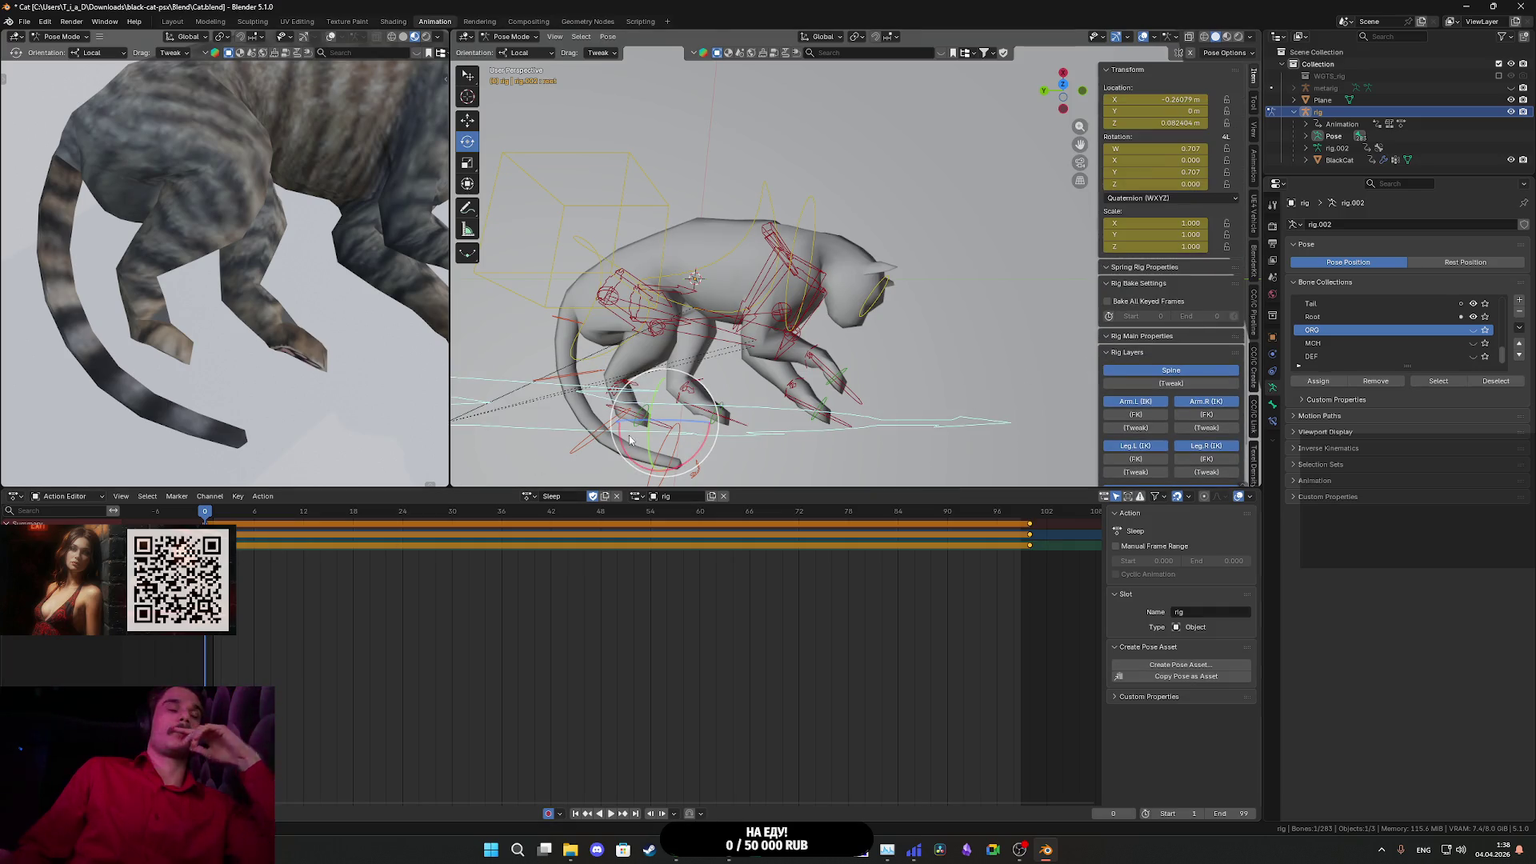
key(alt+r)
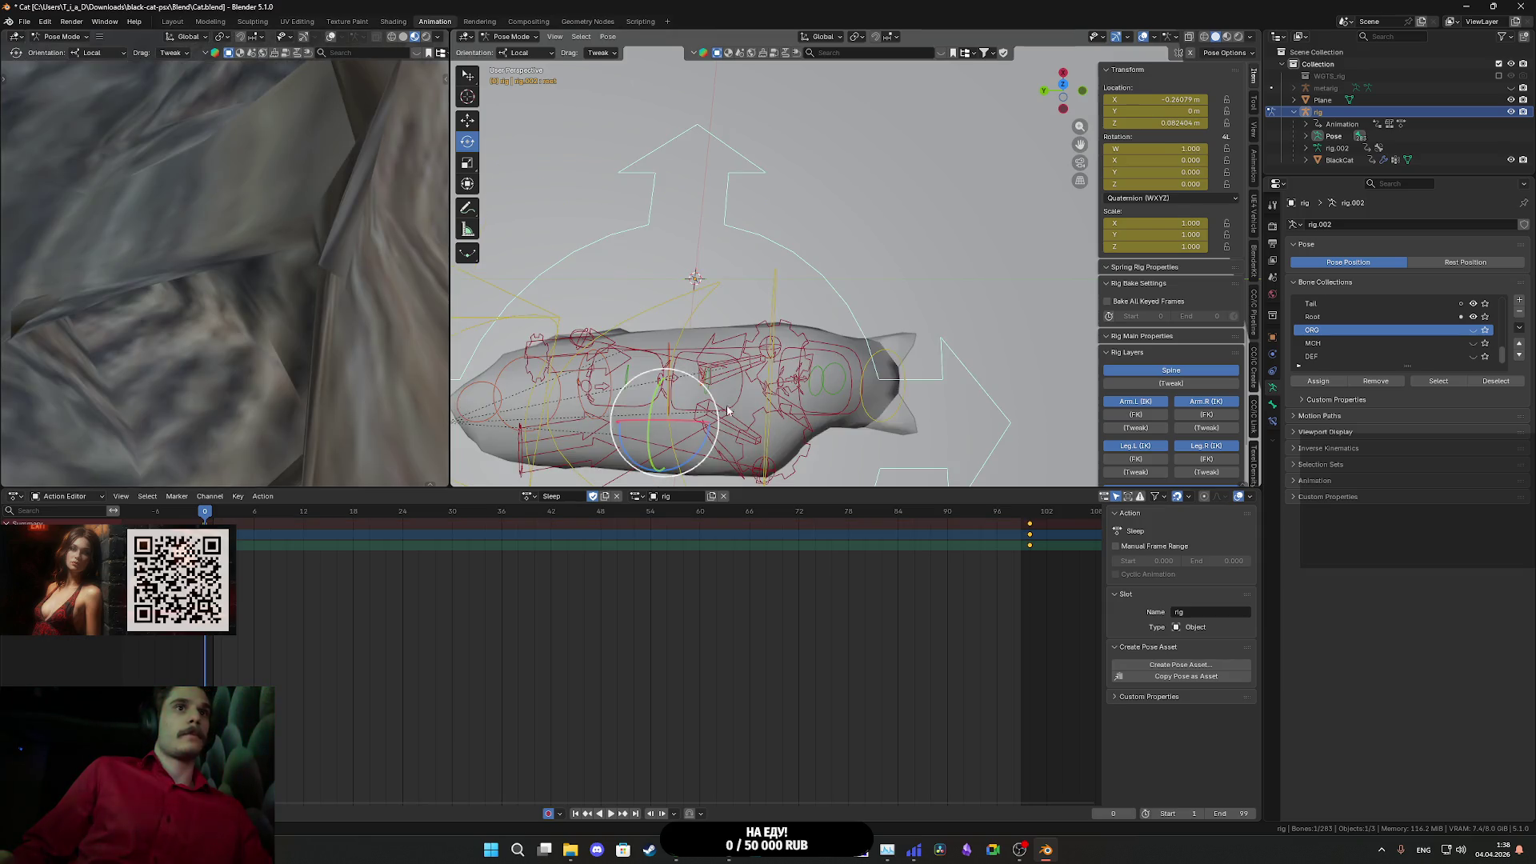
drag(838, 308, 824, 360)
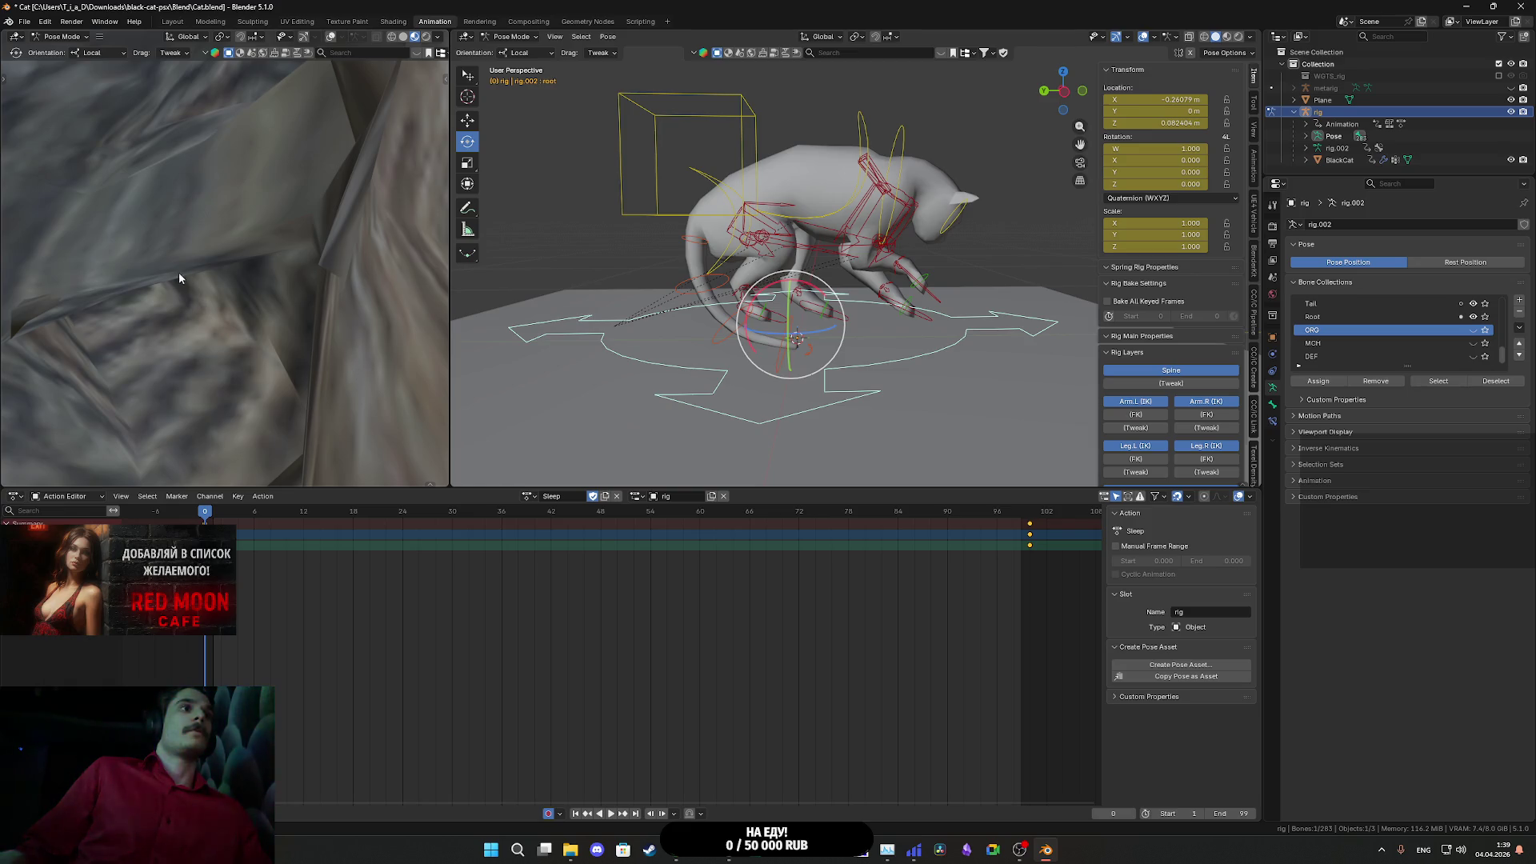
key(space)
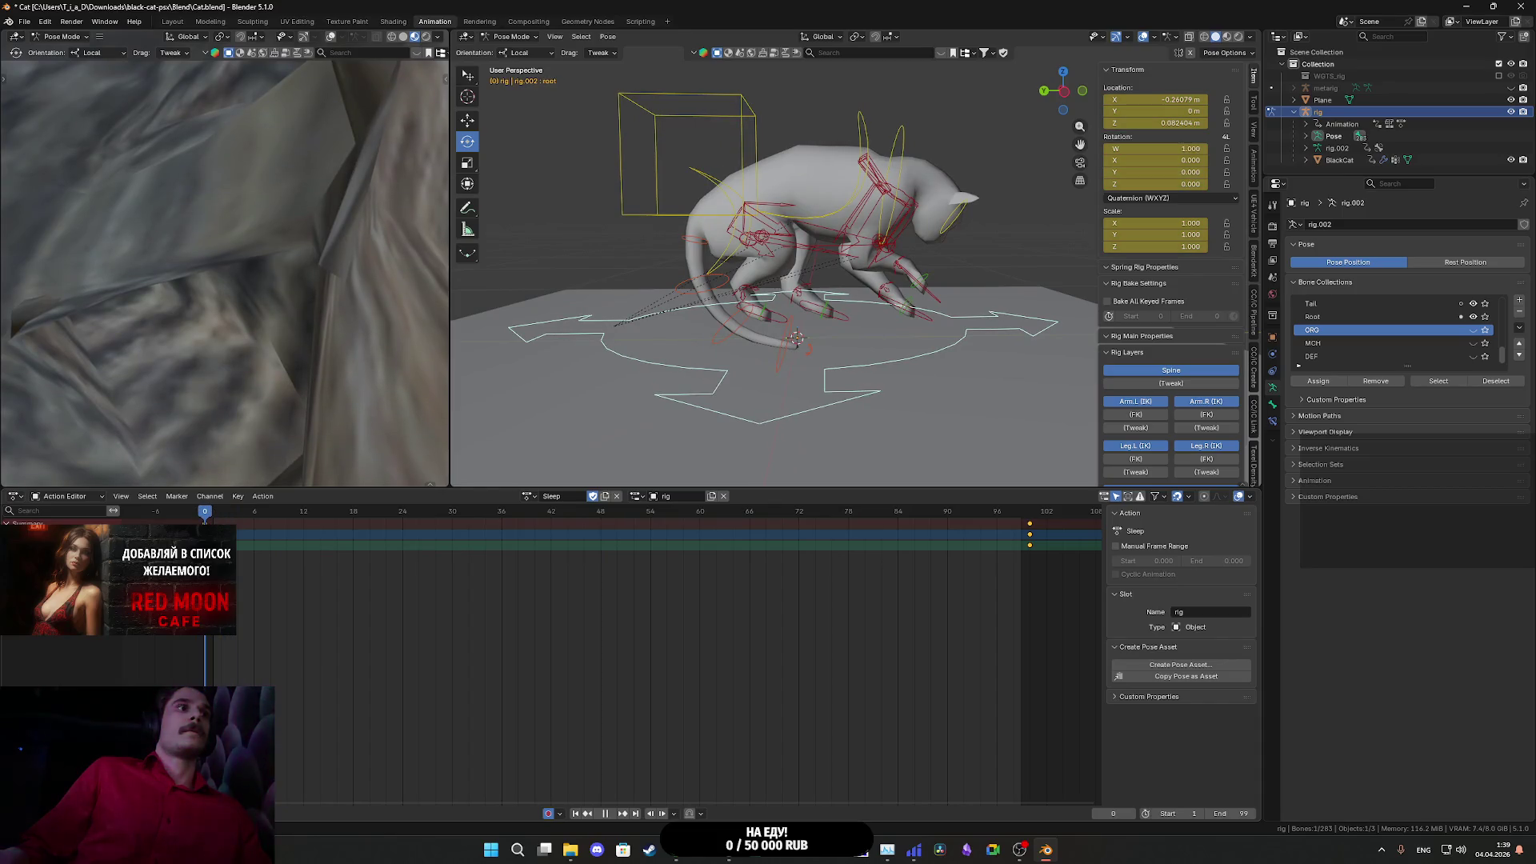
click(19, 22)
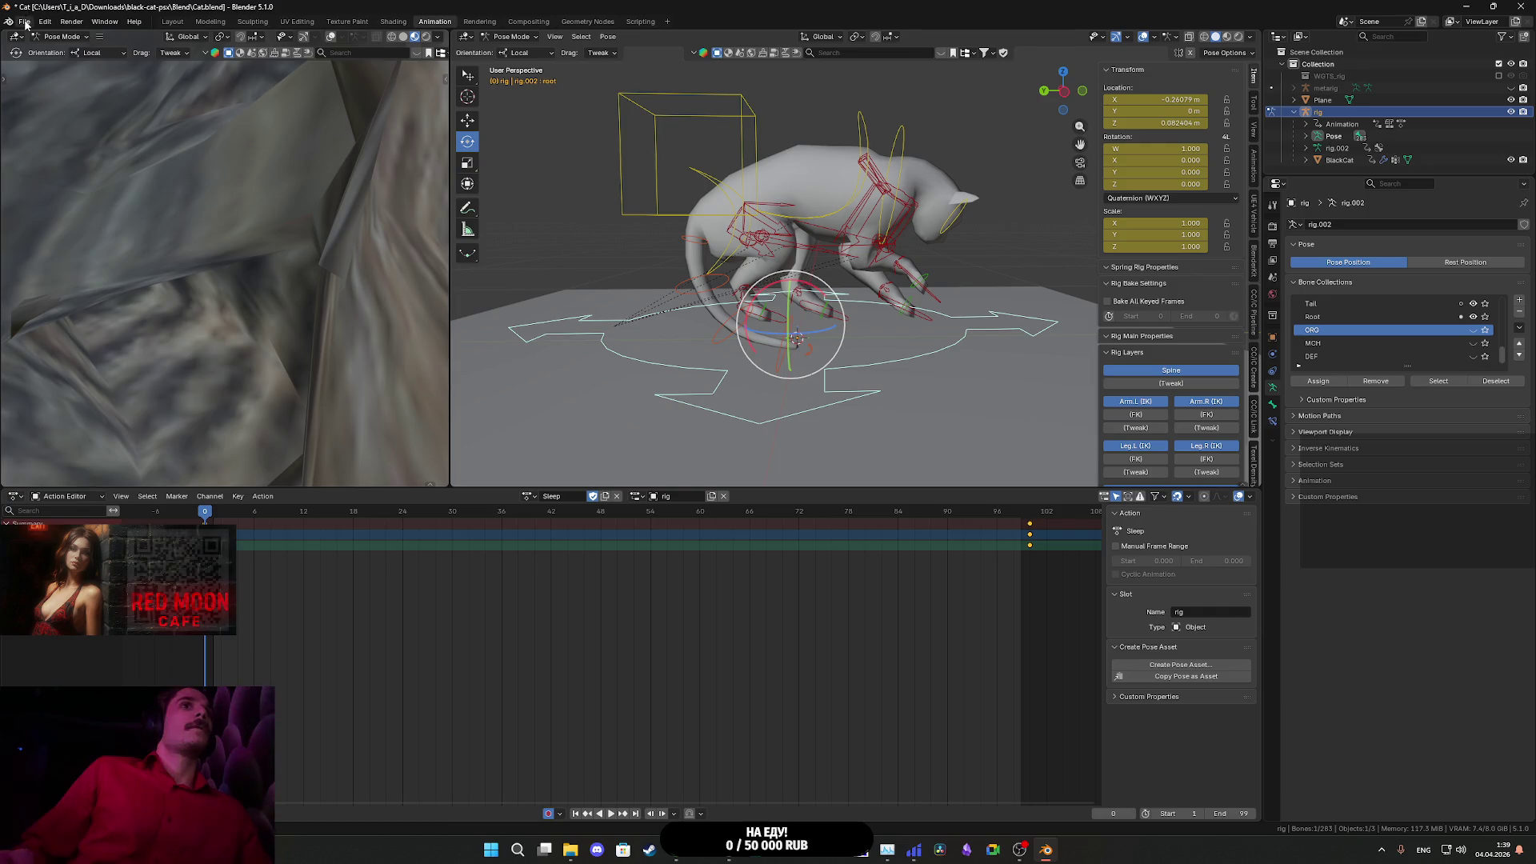
click(24, 22)
- Export the rig as FBX over Sleep2.fbx, then bring Unreal's Sleep2 preview forward
mouse_move(63, 206)
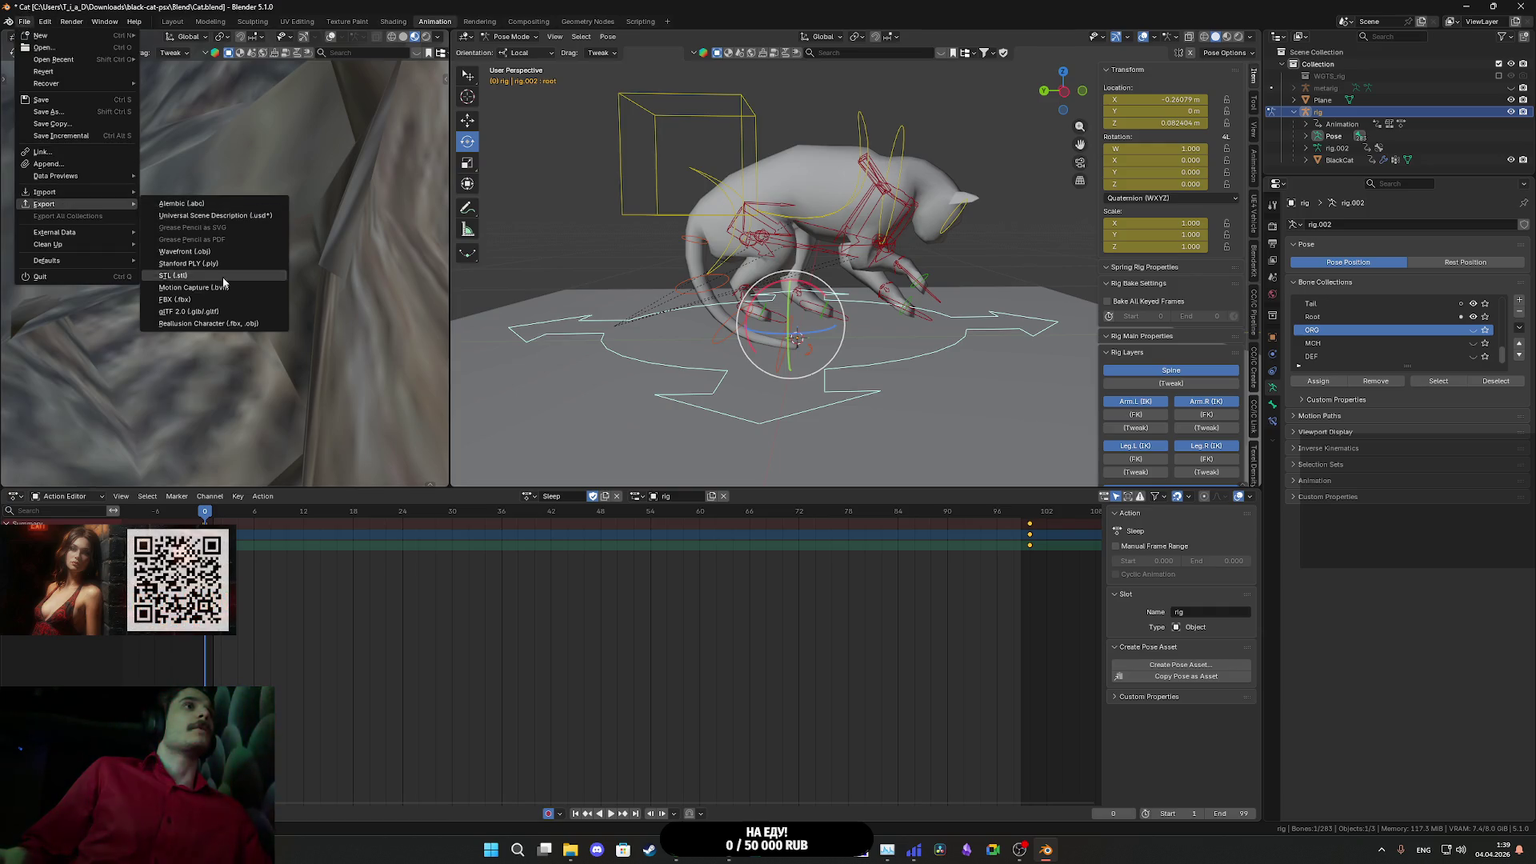
click(200, 303)
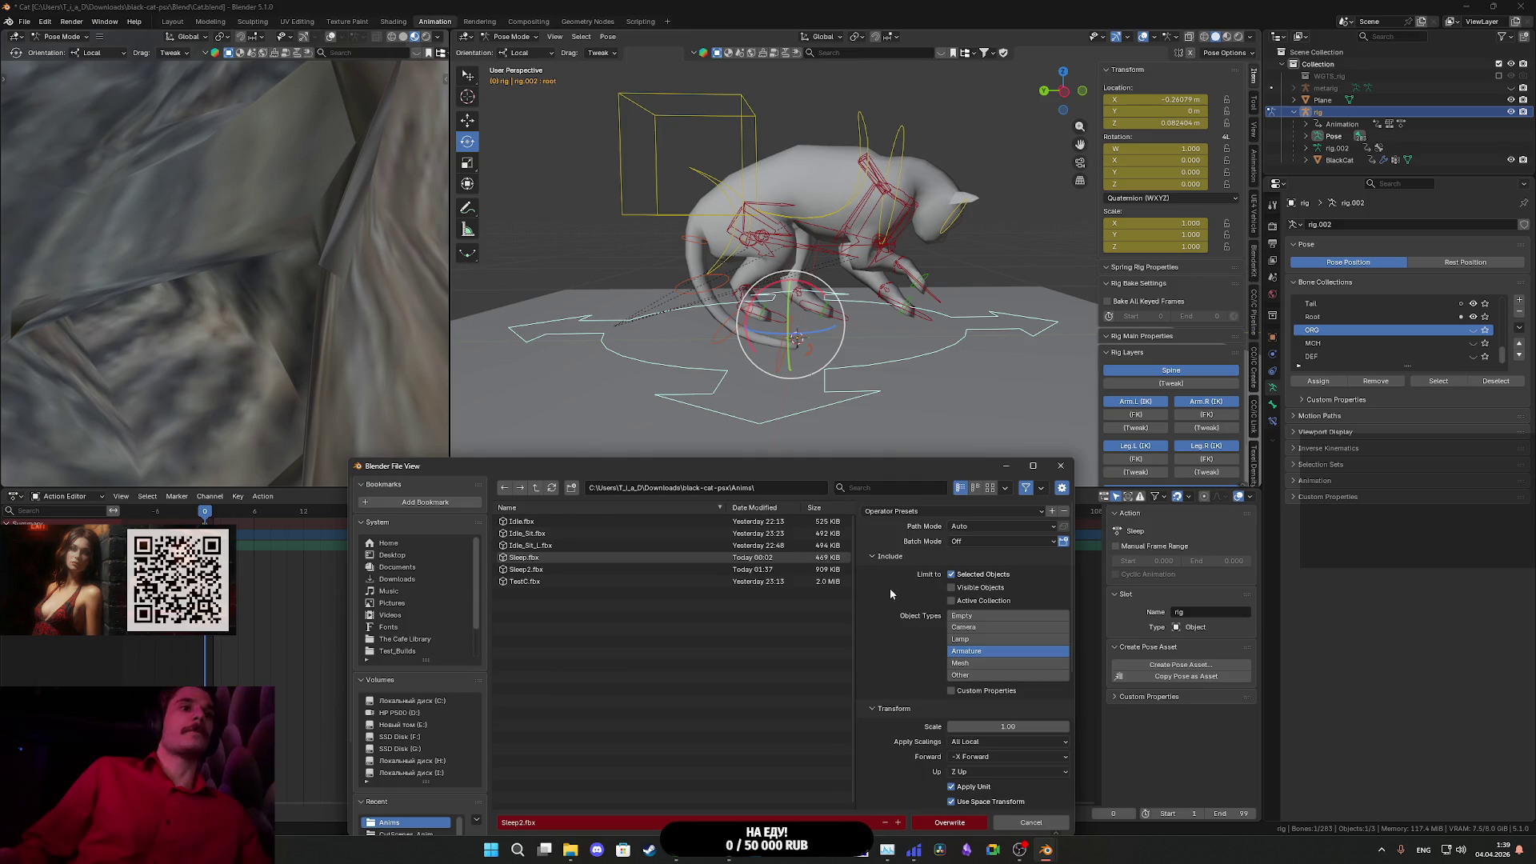
click(951, 824)
mouse_move(728, 850)
click(775, 803)
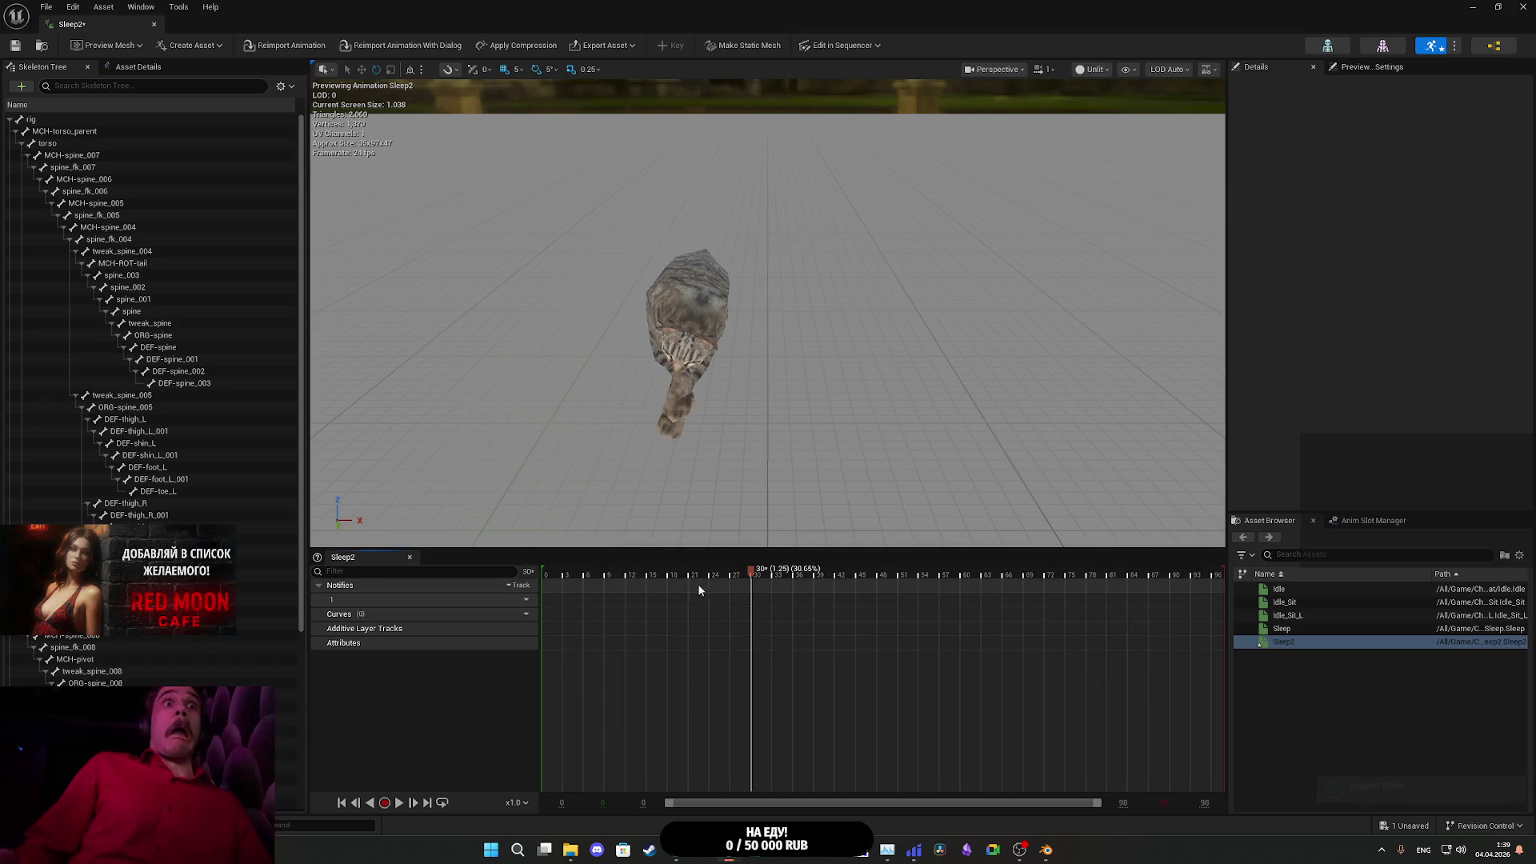
- Scrub Sleep2 from the crouch to the final lying pose while orbiting the cat, then return to Blender
drag(702, 569, 546, 569)
drag(769, 360, 769, 288)
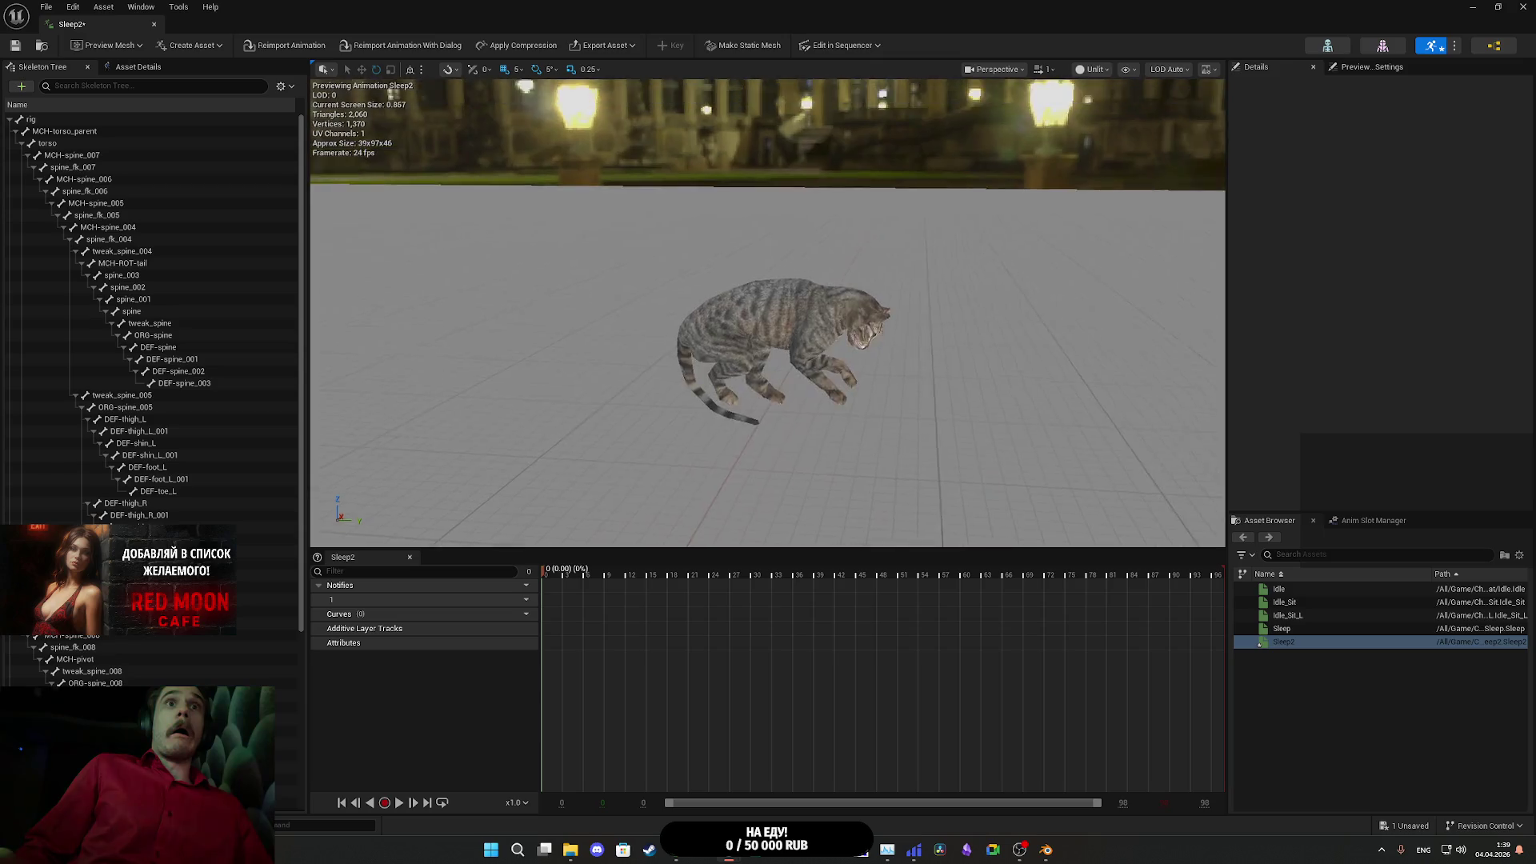
scroll(768, 320, up, 5)
drag(769, 360, 797, 316)
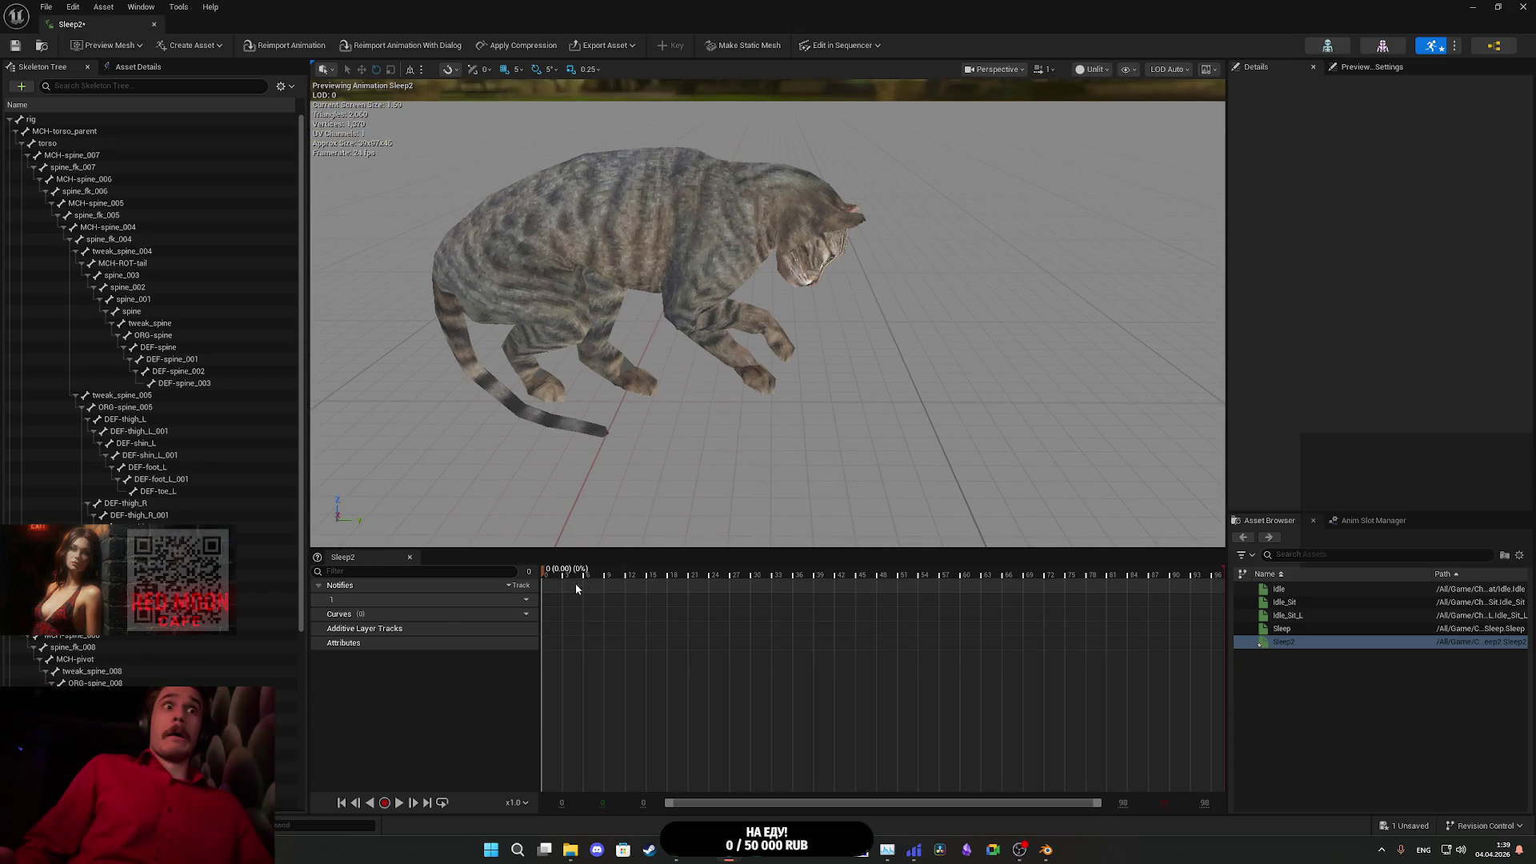
mouse_move(557, 573)
mouse_down()
mouse_move(962, 582)
mouse_move(1262, 622)
mouse_move(1166, 608)
mouse_up()
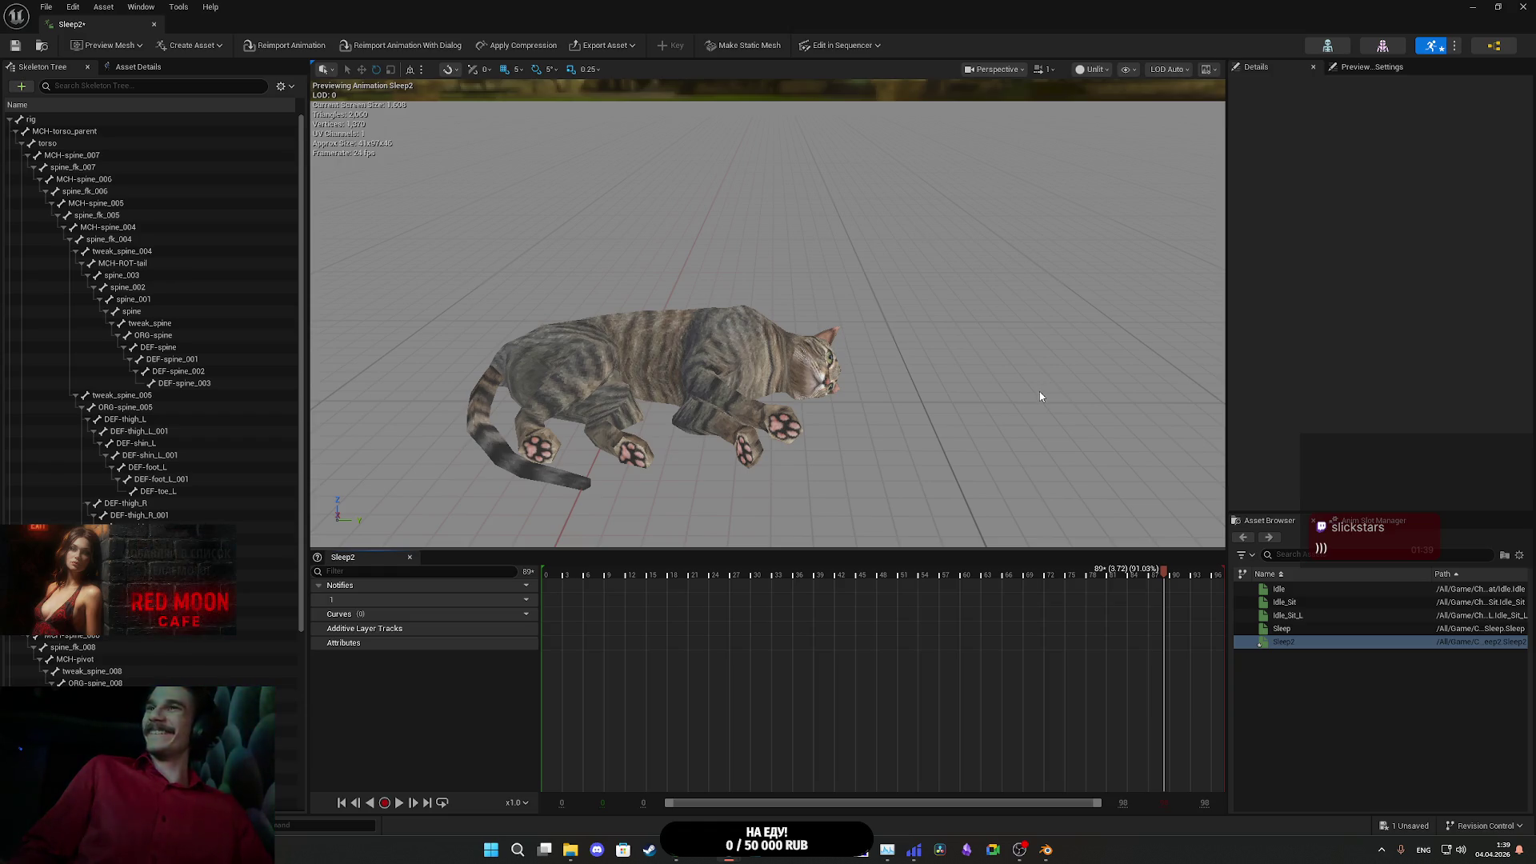
mouse_move(1039, 392)
mouse_down()
mouse_move(1104, 385)
mouse_move(1105, 304)
mouse_move(1034, 344)
mouse_move(1034, 448)
mouse_move(1034, 396)
mouse_up()
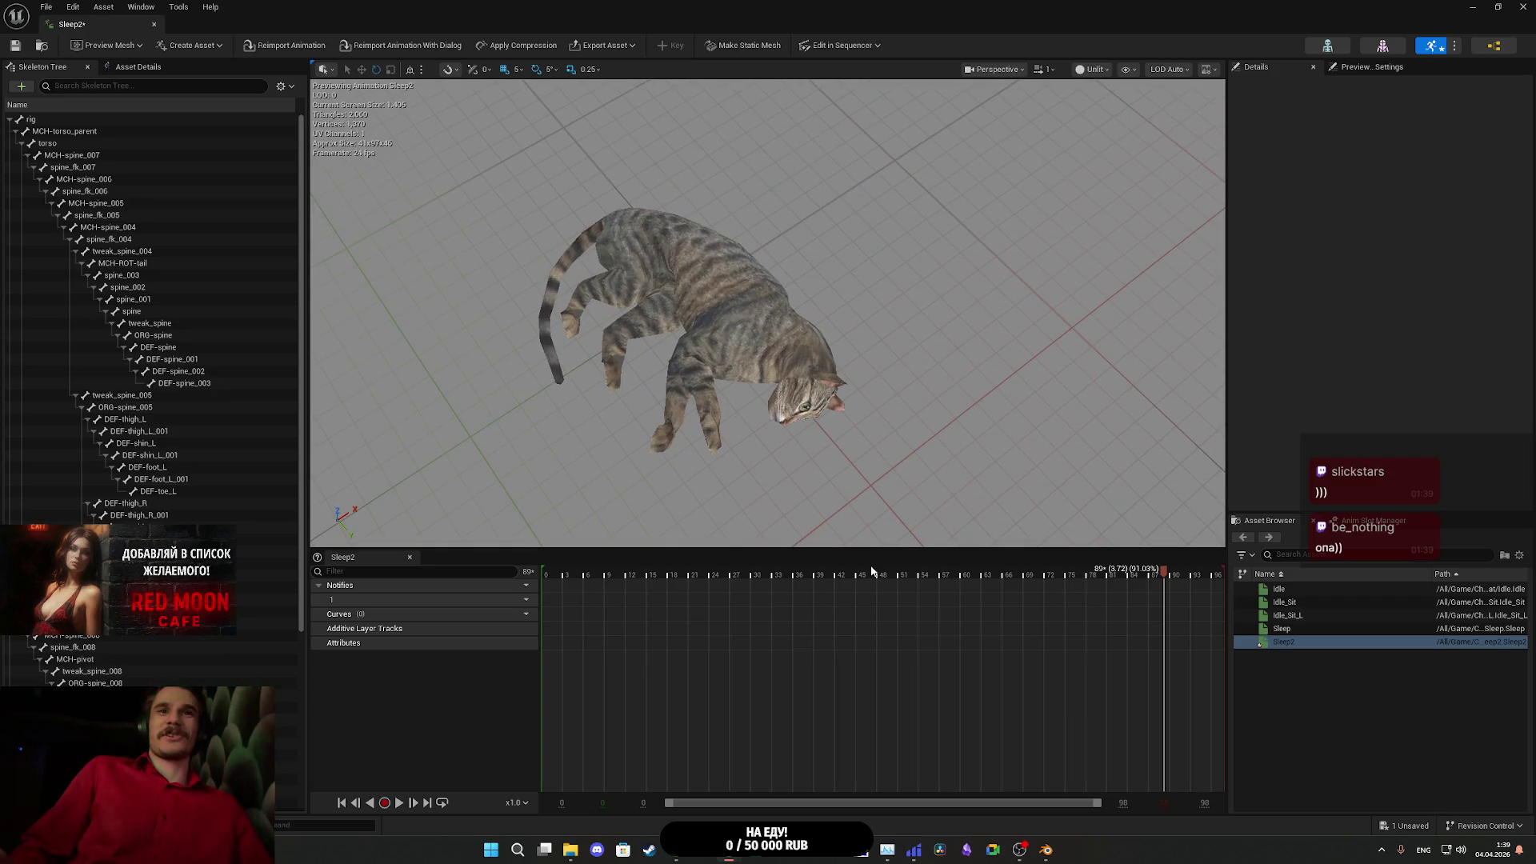
drag(783, 576, 559, 577)
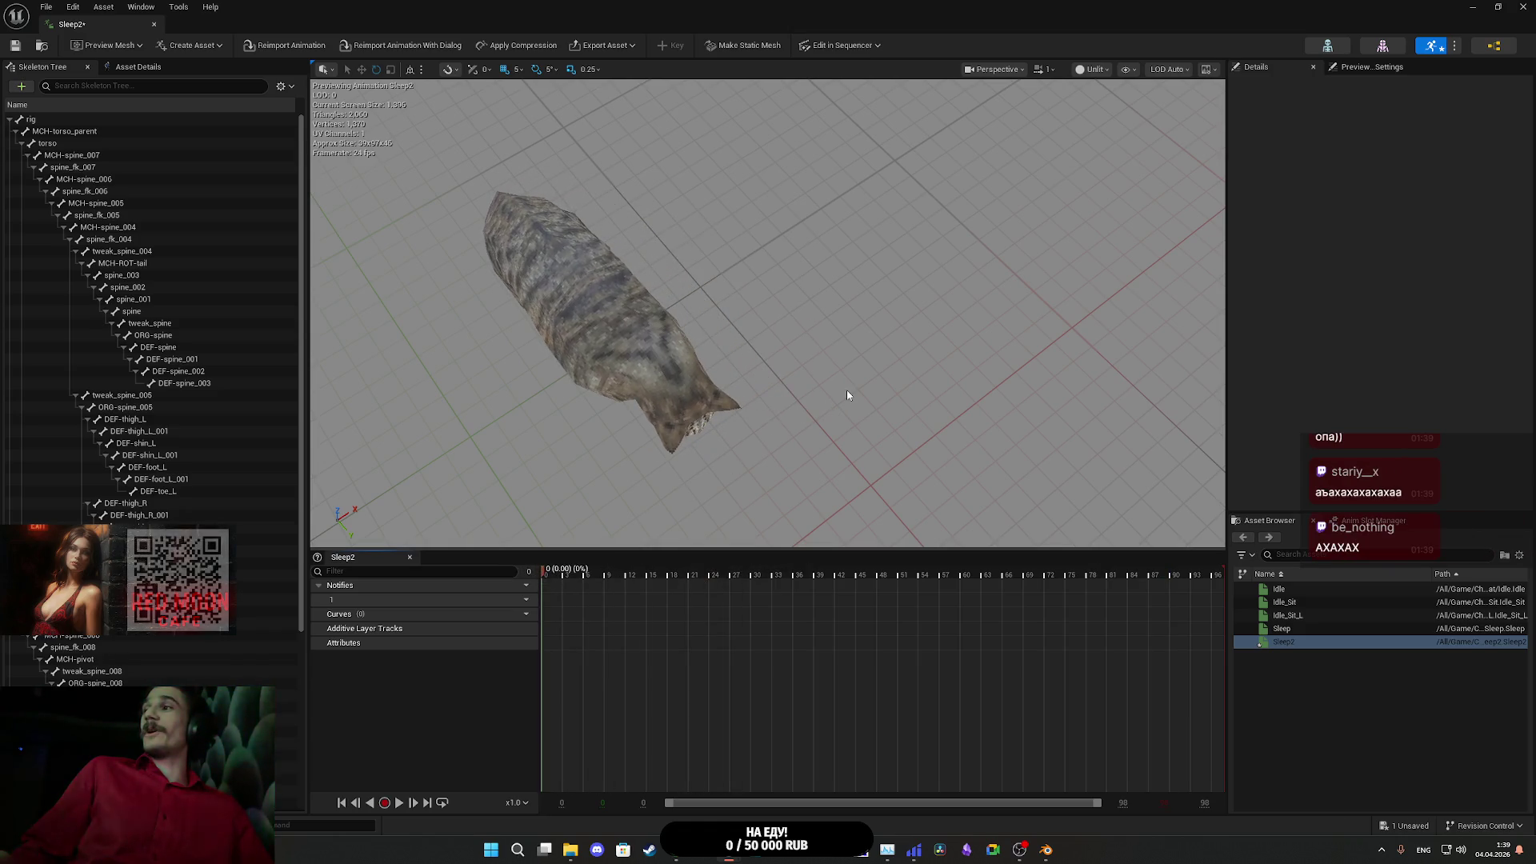
drag(868, 377, 877, 386)
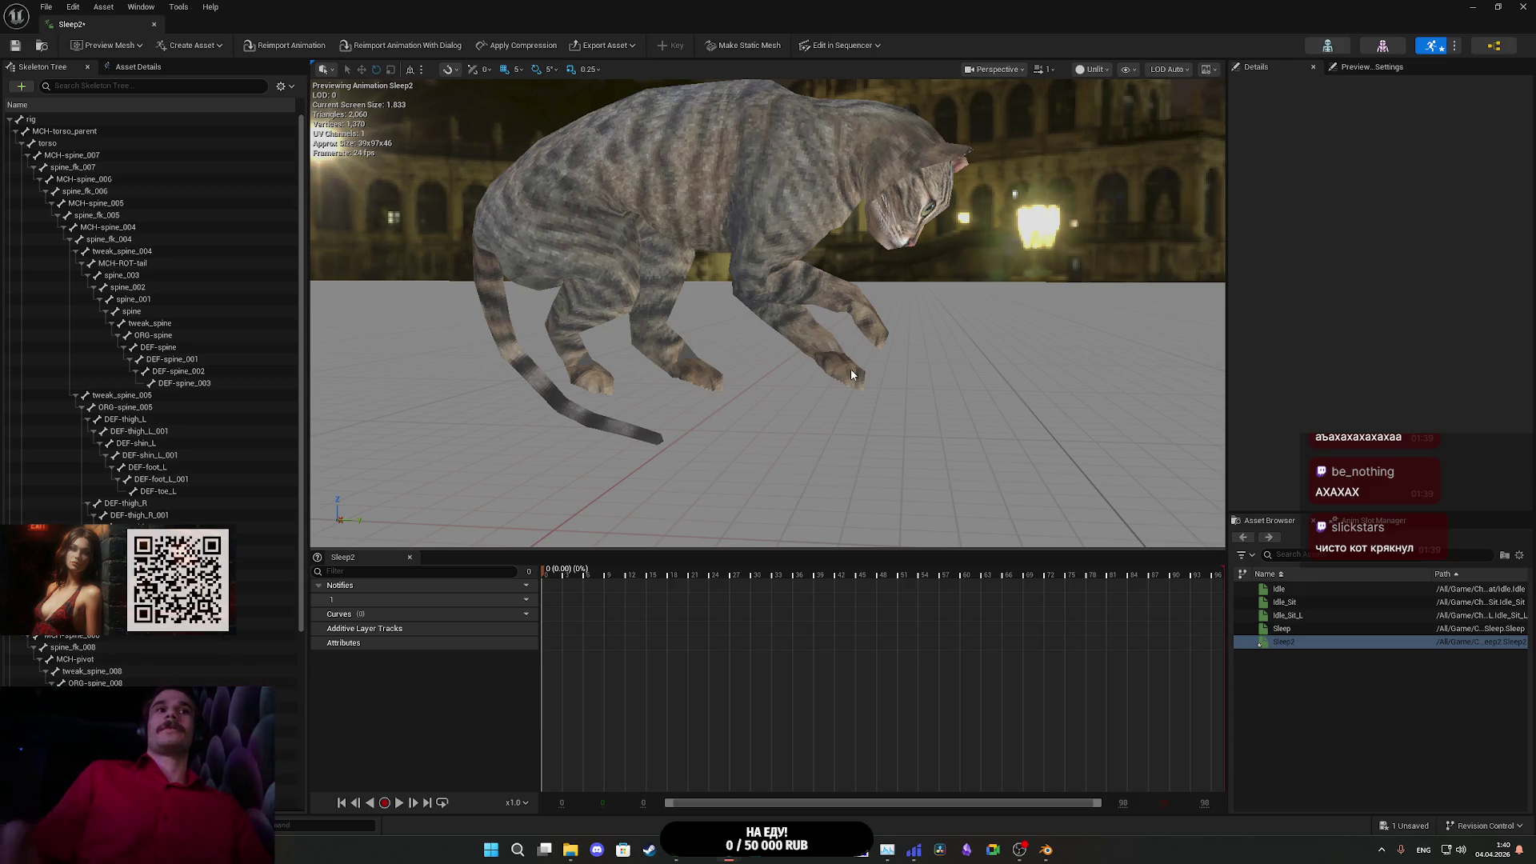
mouse_move(1022, 571)
mouse_down()
mouse_move(1226, 574)
mouse_move(781, 574)
mouse_move(587, 628)
mouse_move(1307, 606)
mouse_move(559, 604)
mouse_move(595, 608)
mouse_up()
mouse_move(671, 613)
mouse_down()
mouse_move(986, 618)
mouse_move(1262, 597)
mouse_move(1085, 585)
mouse_move(487, 607)
mouse_up()
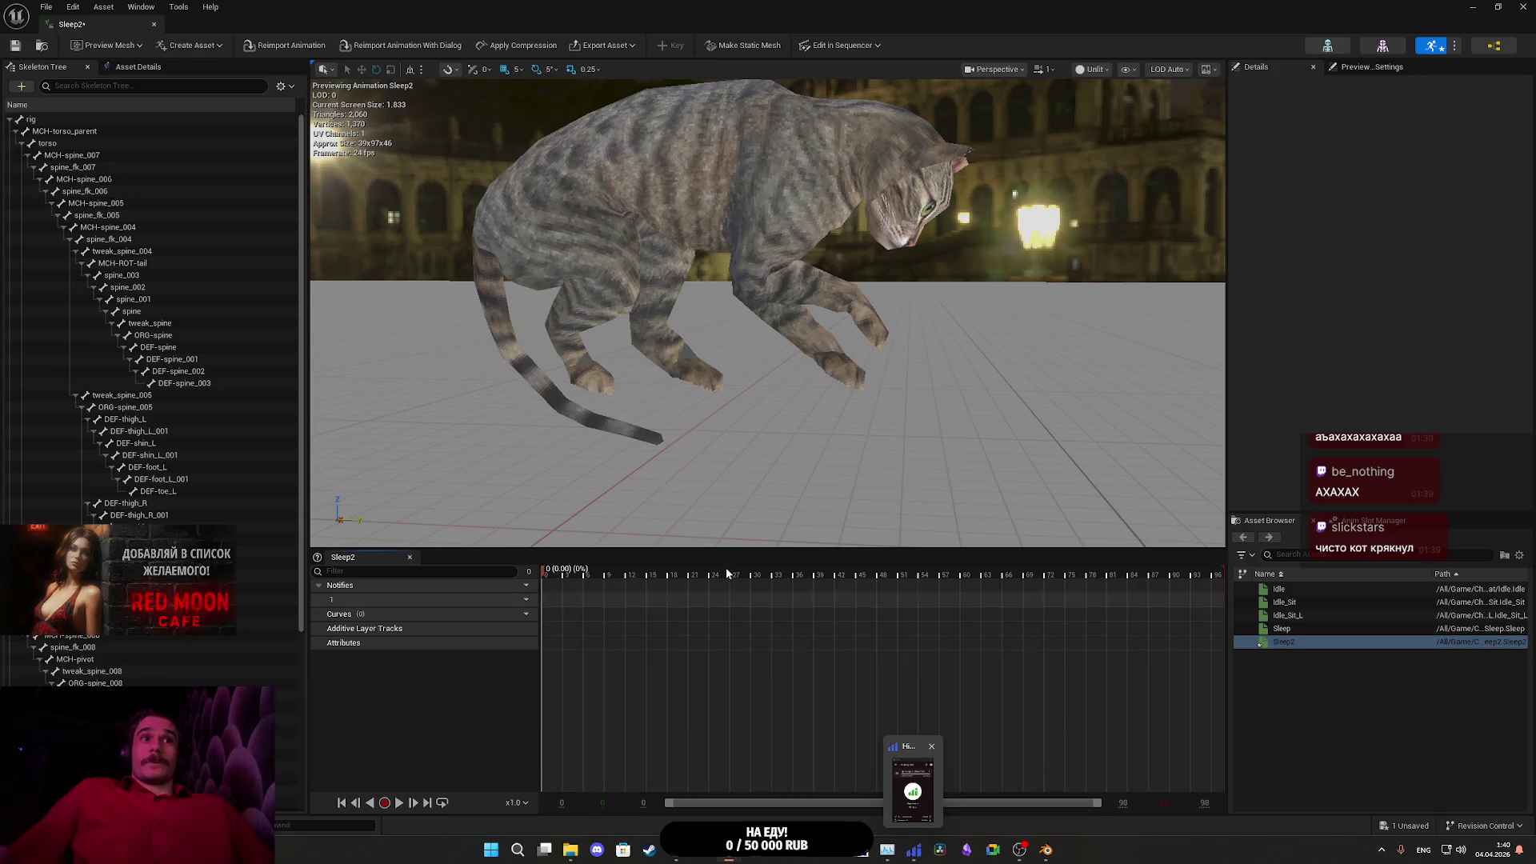
click(1048, 853)
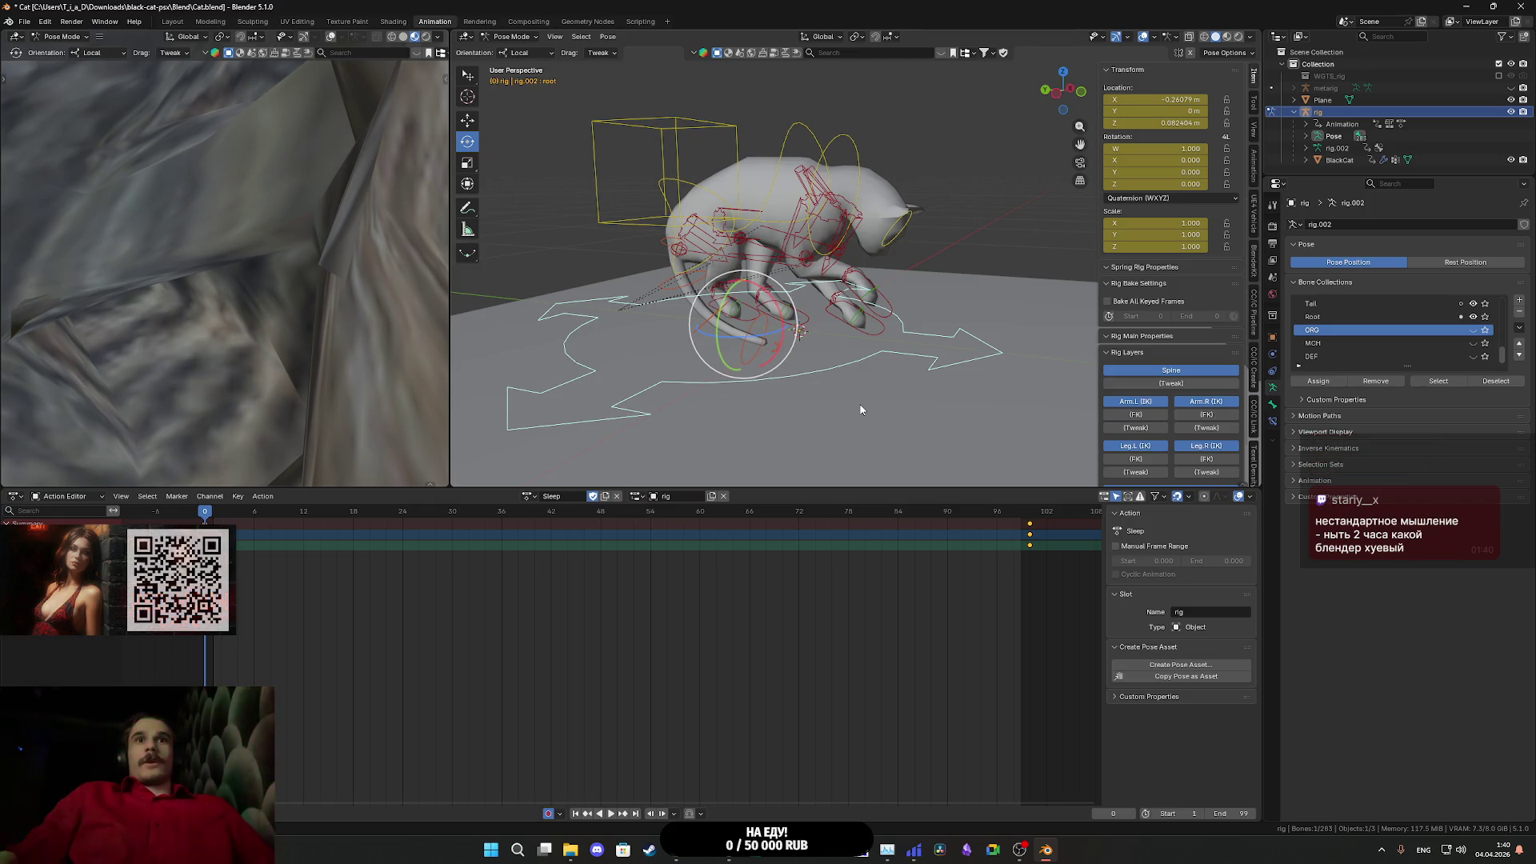
- Toggle the Root rig layer, then select all bones and cancel an attempted rotation
mouse_move(757, 456)
mouse_down()
mouse_move(816, 396)
mouse_move(785, 396)
mouse_move(805, 402)
mouse_up()
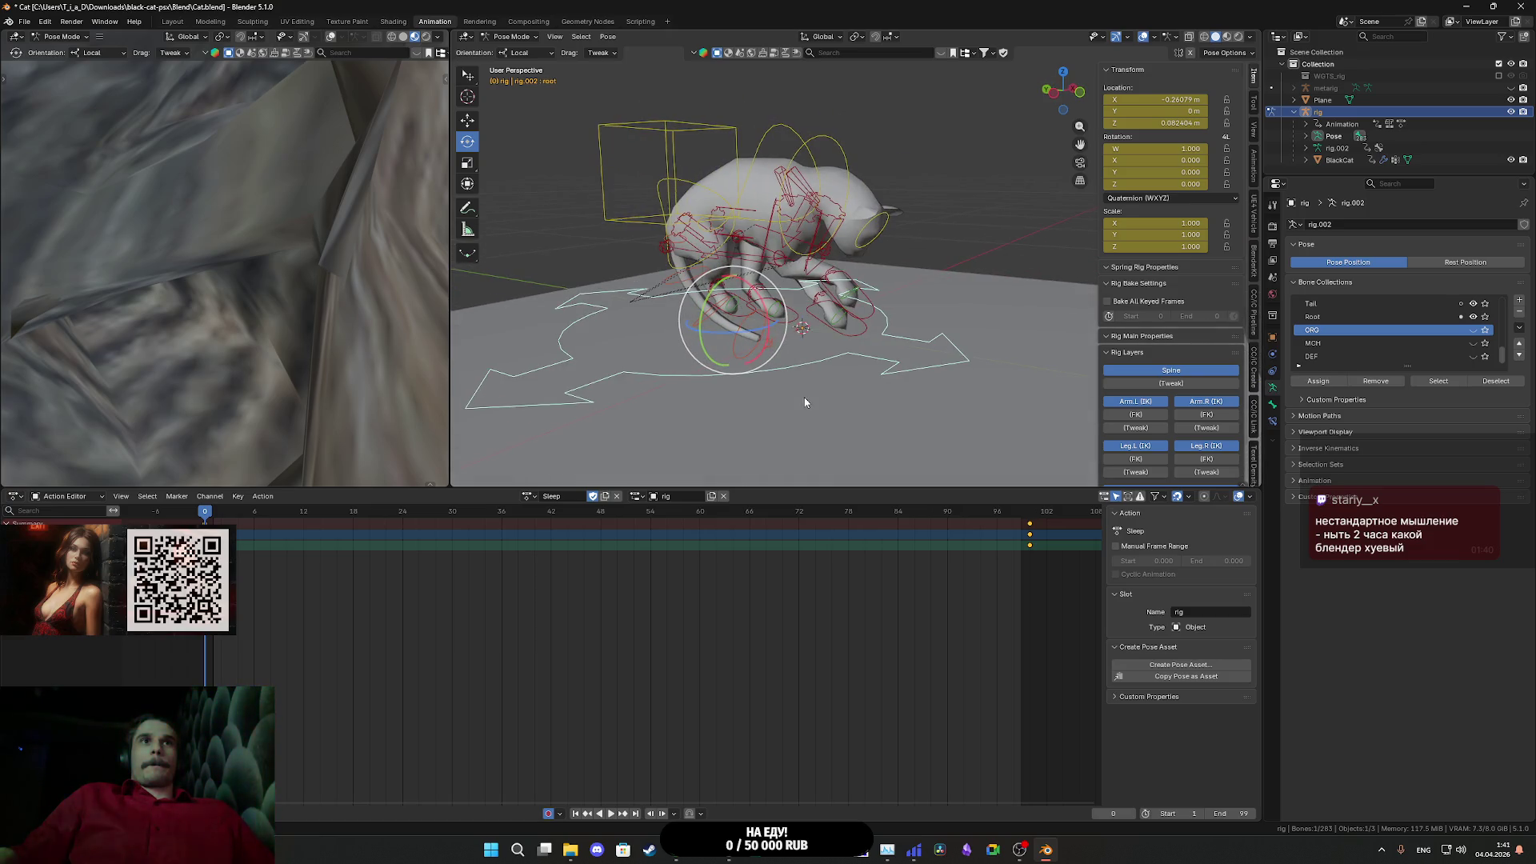
scroll(1077, 432, down, 1)
scroll(1190, 460, down, 2)
click(1180, 476)
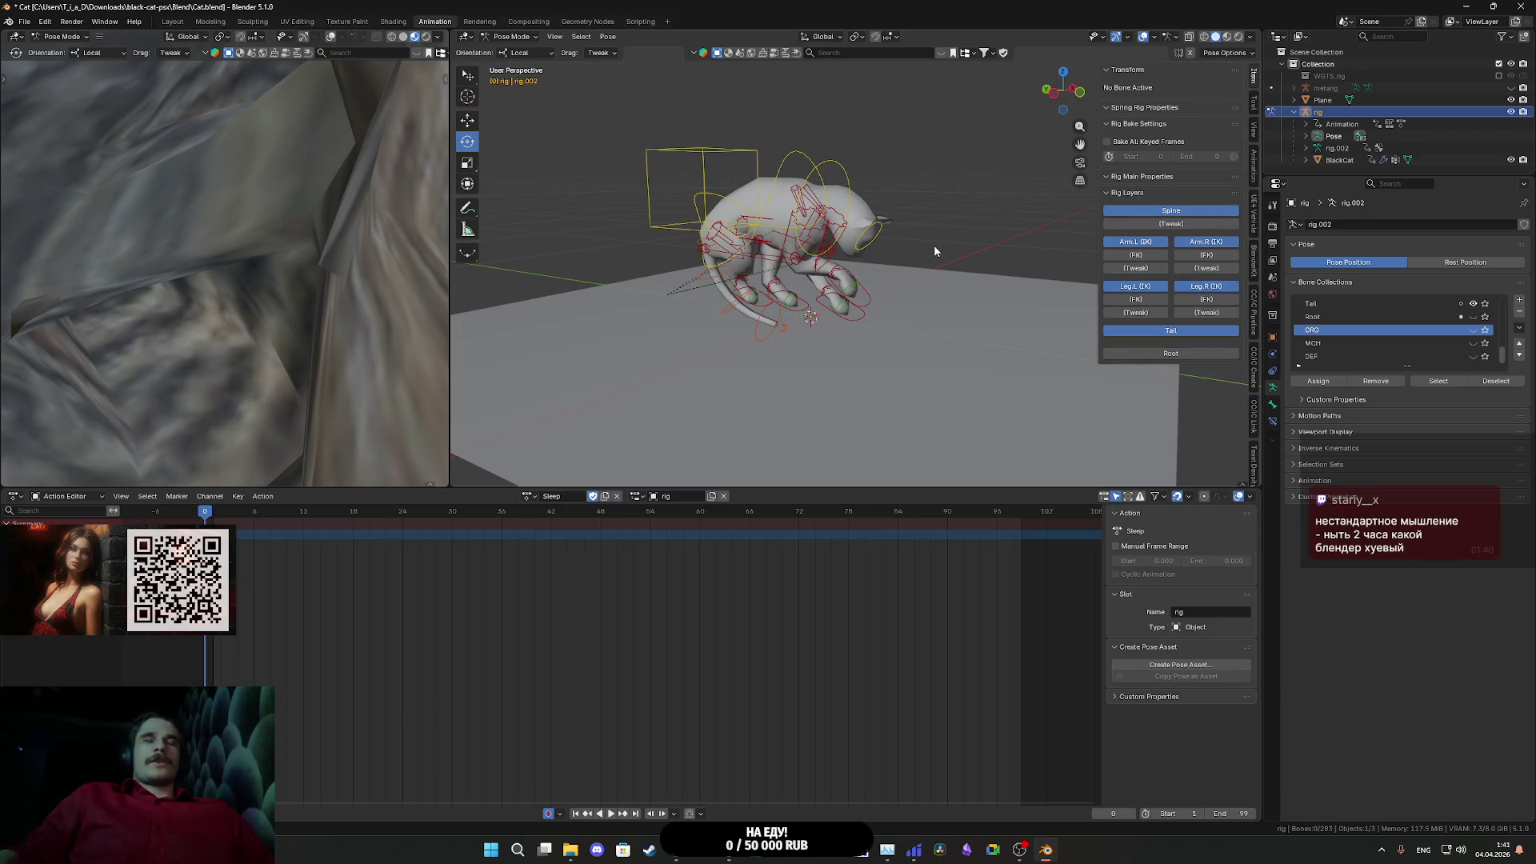
key(a)
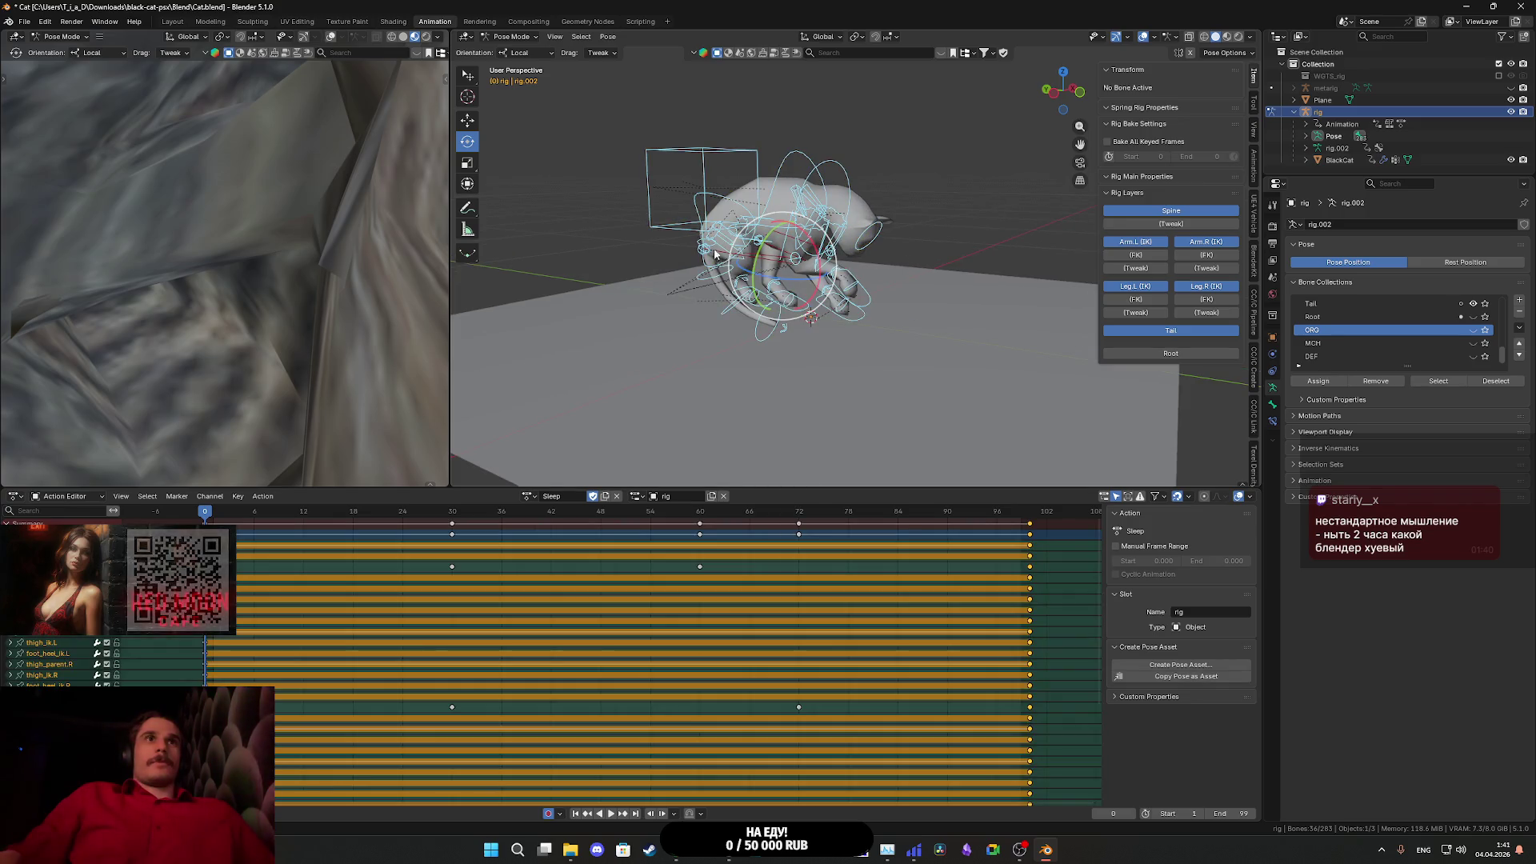
key(r)
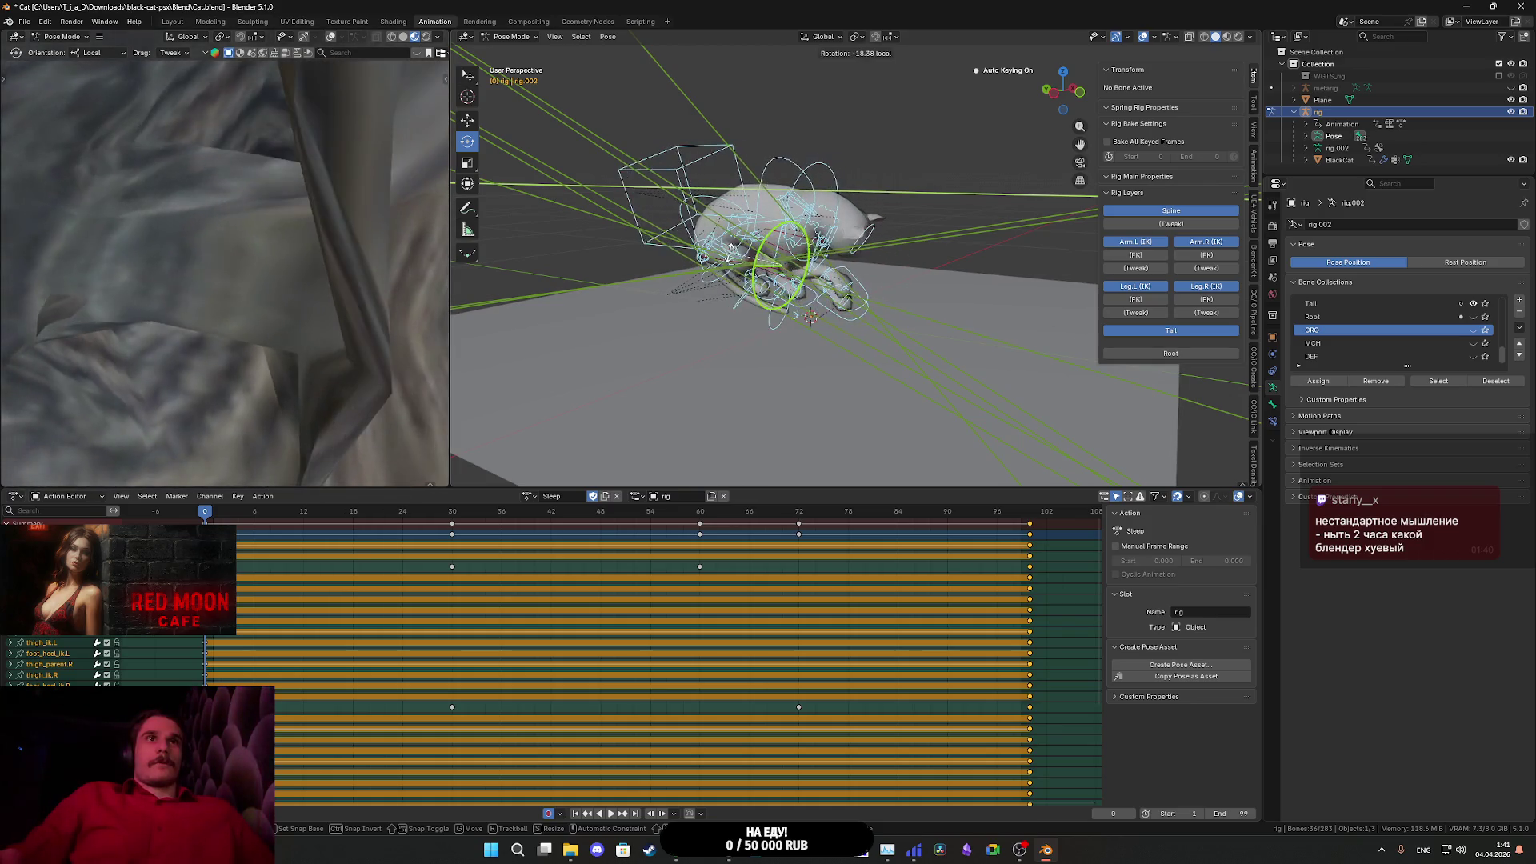
key(Escape)
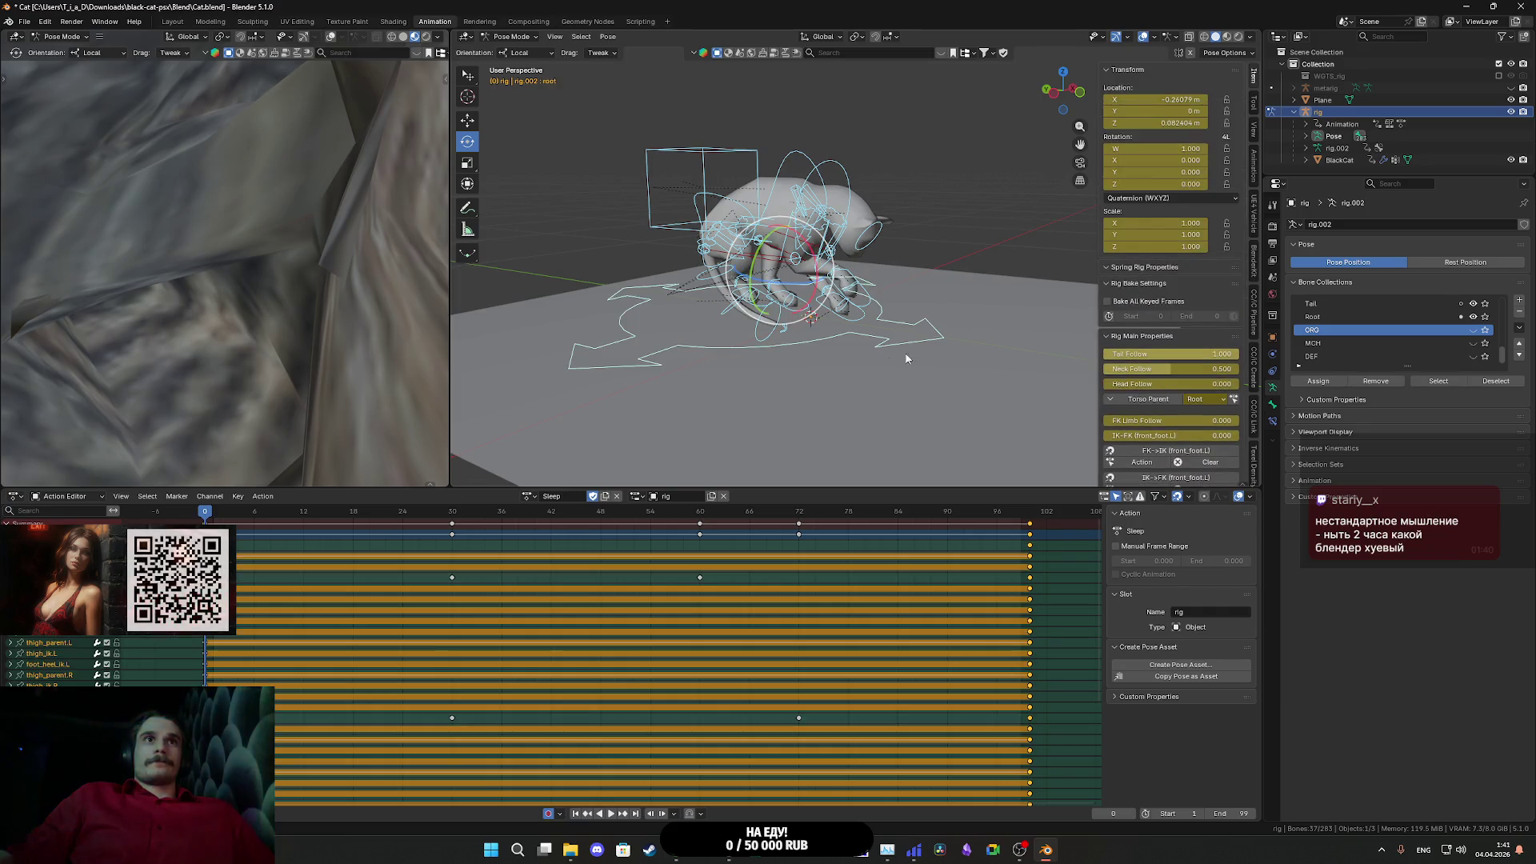
- Delete the root bone's keyframes from the Sleep action and hide the Root layer
click(902, 346)
drag(1048, 569, 1015, 511)
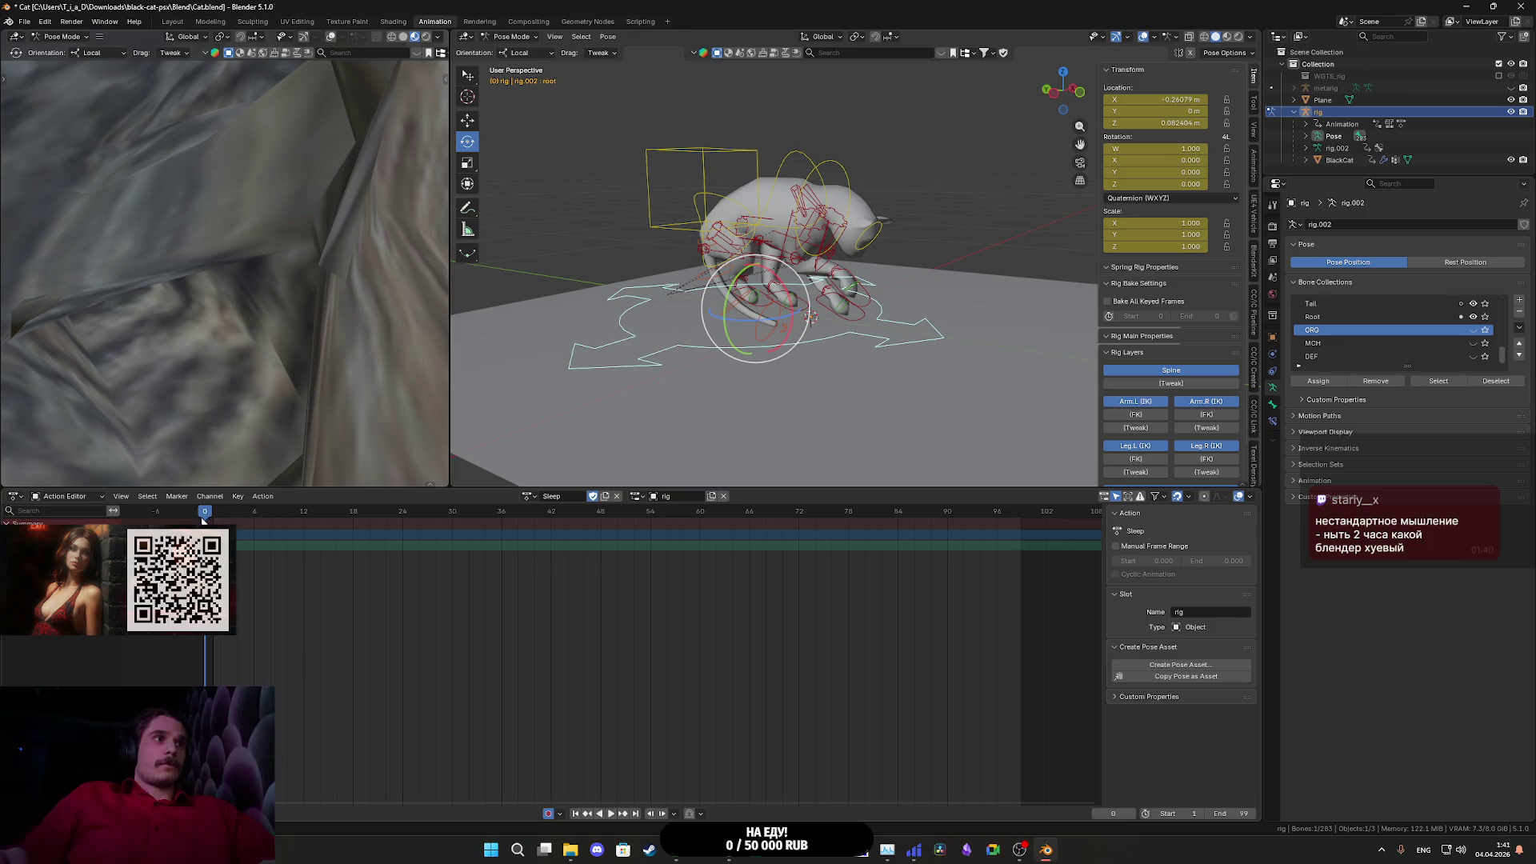
key(Delete)
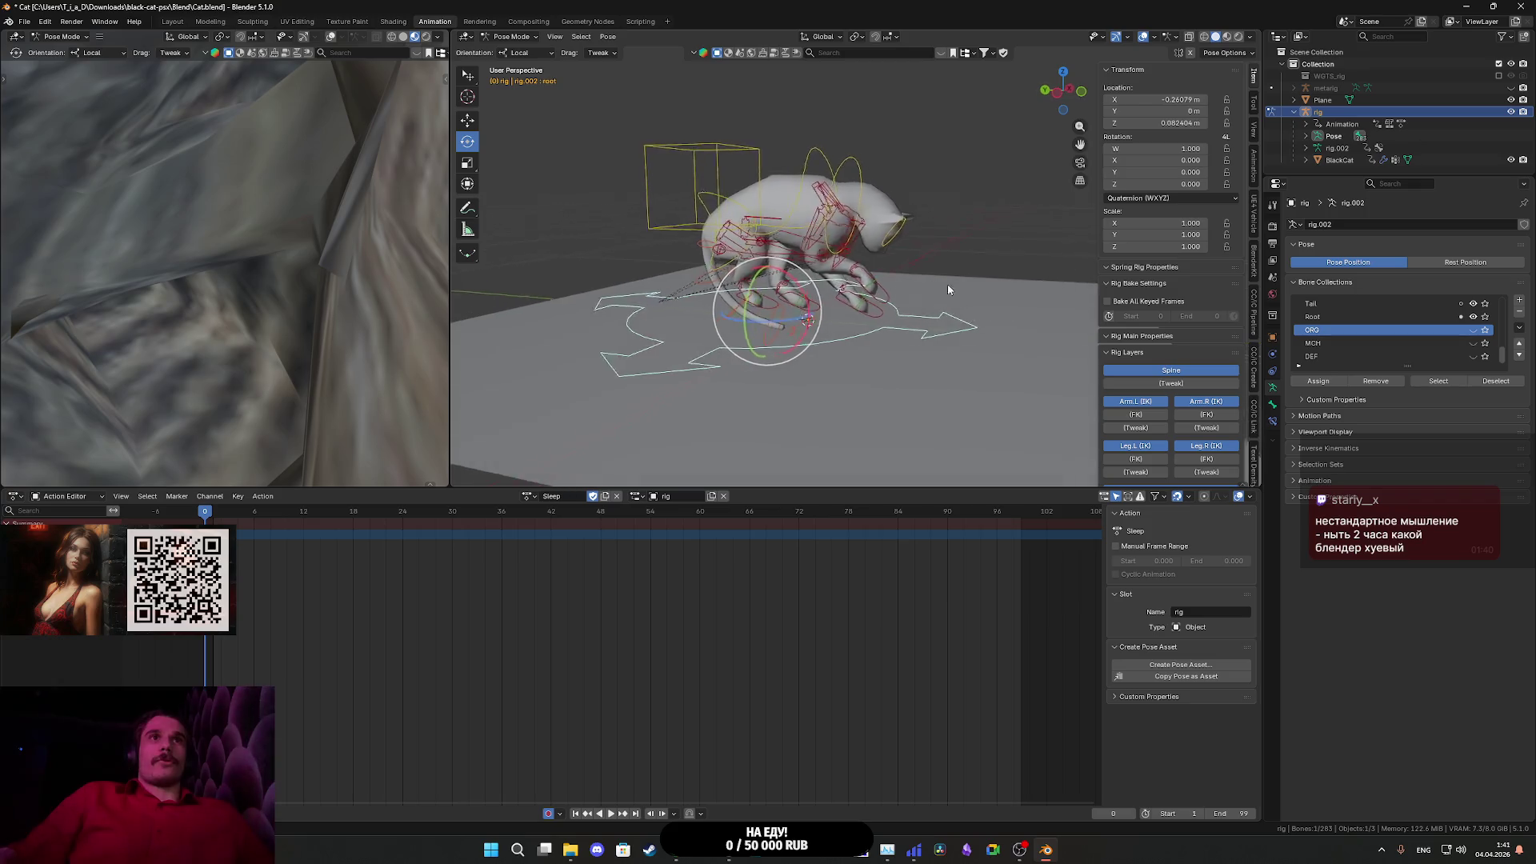
scroll(1175, 464, down, 2)
click(1175, 475)
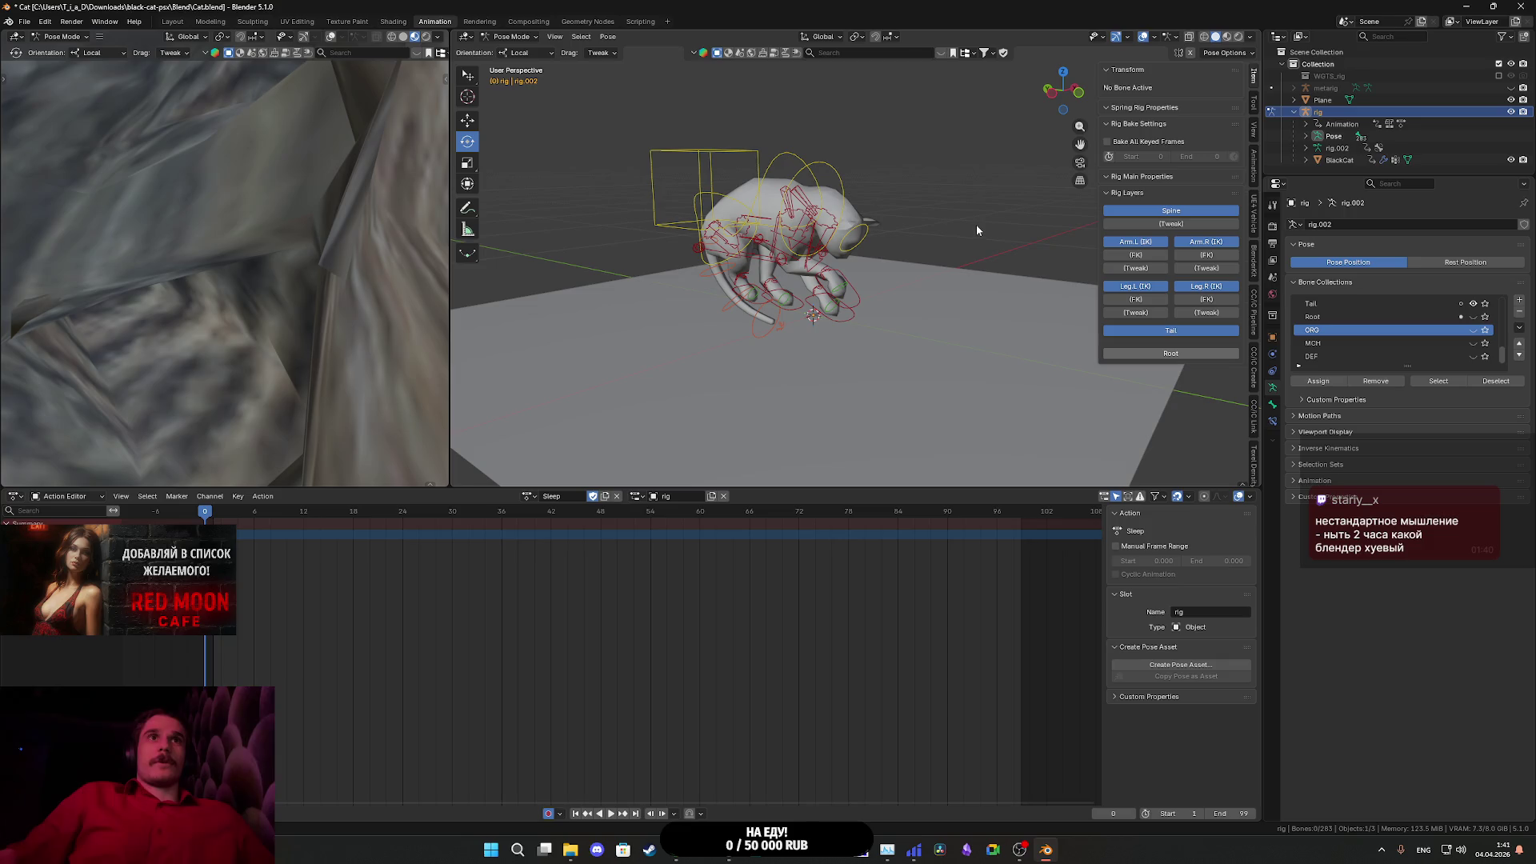
- Select all bones, try rotating the rig, then undo that rotation
key(a)
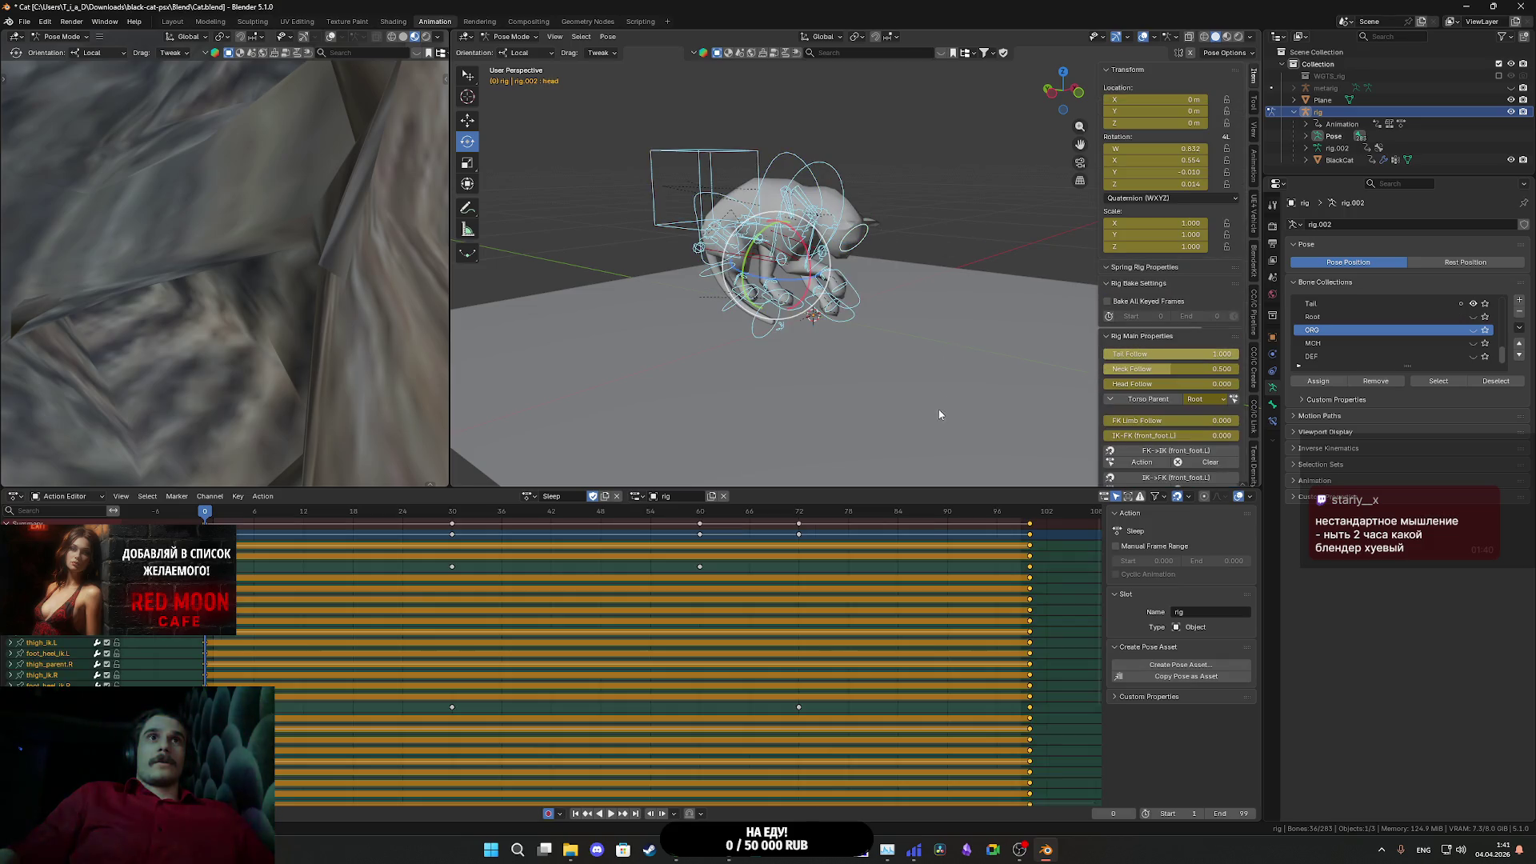
scroll(824, 298, up, 5)
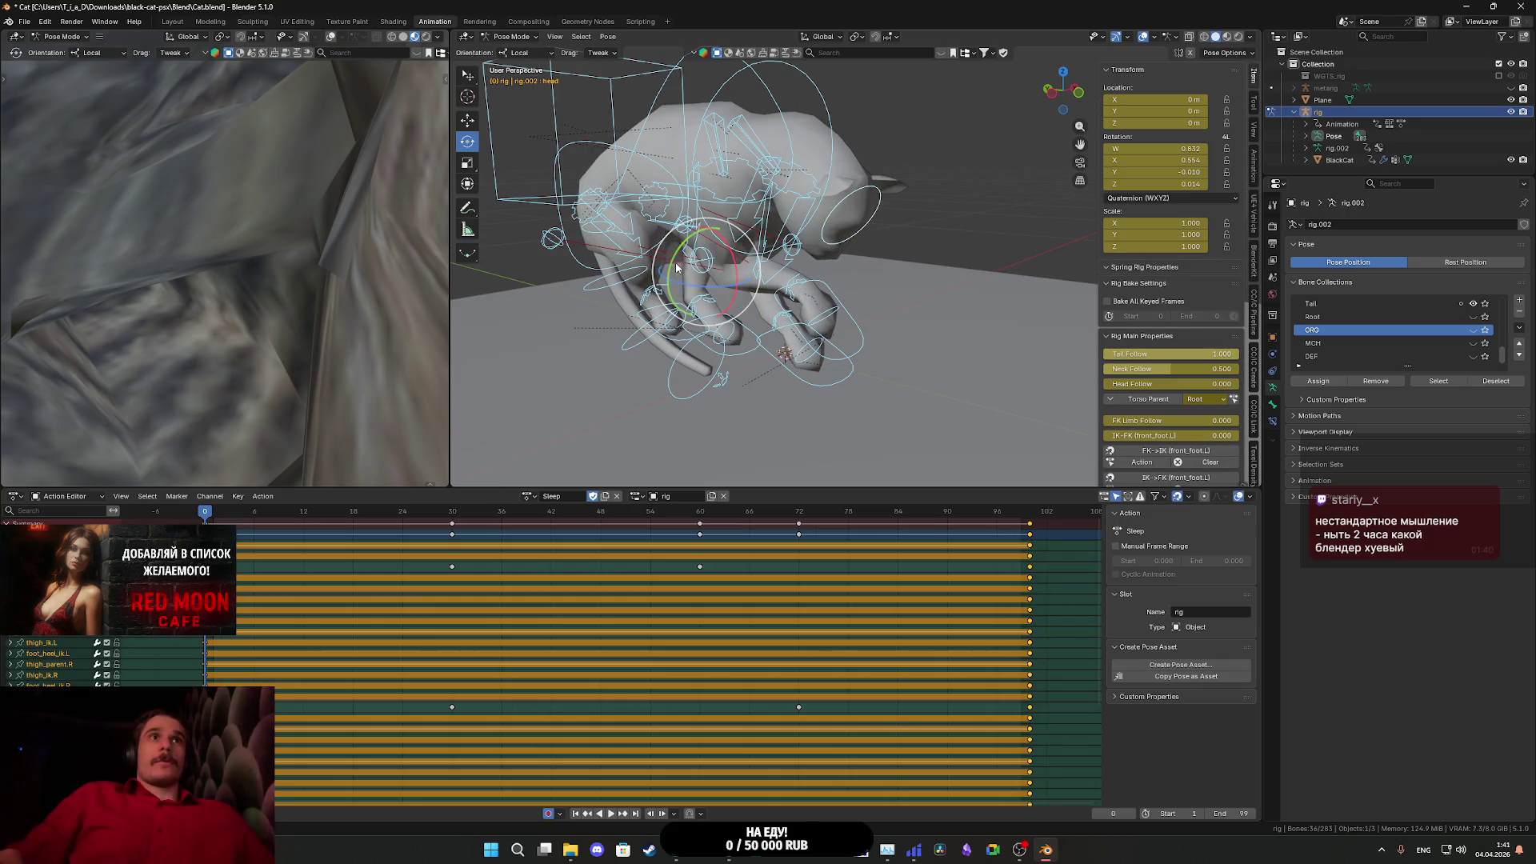
mouse_move(672, 266)
mouse_down()
mouse_move(728, 255)
mouse_move(687, 266)
mouse_move(708, 258)
mouse_move(678, 301)
mouse_move(722, 301)
mouse_up()
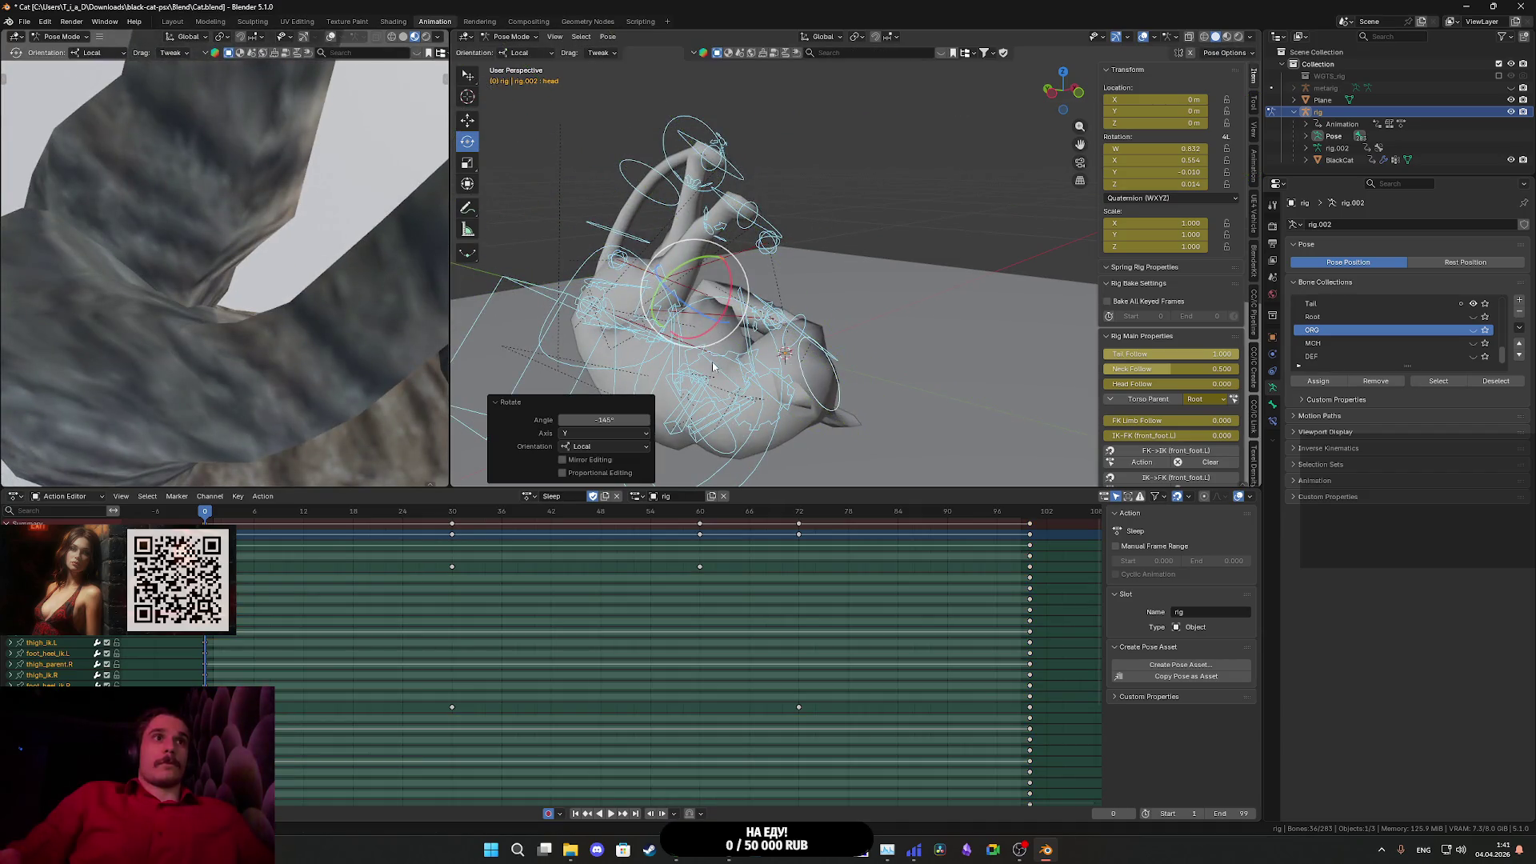
key(ctrl+z)
- Rotate all bones 90° about Y and set the rotation orientation to Global
mouse_move(792, 345)
mouse_down()
mouse_move(742, 303)
mouse_move(818, 332)
mouse_move(794, 353)
mouse_up()
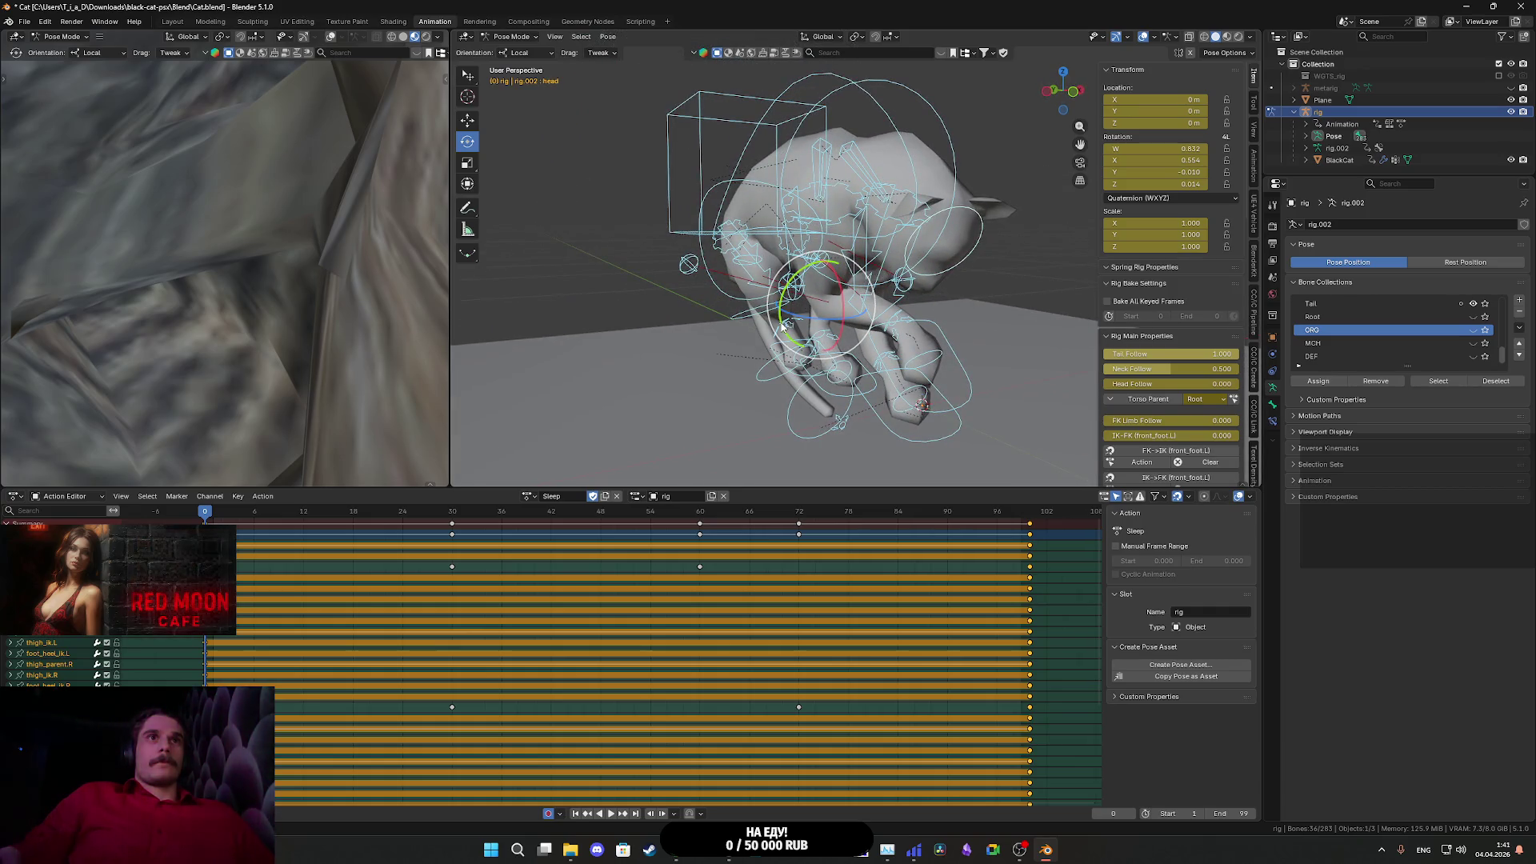
key(r)
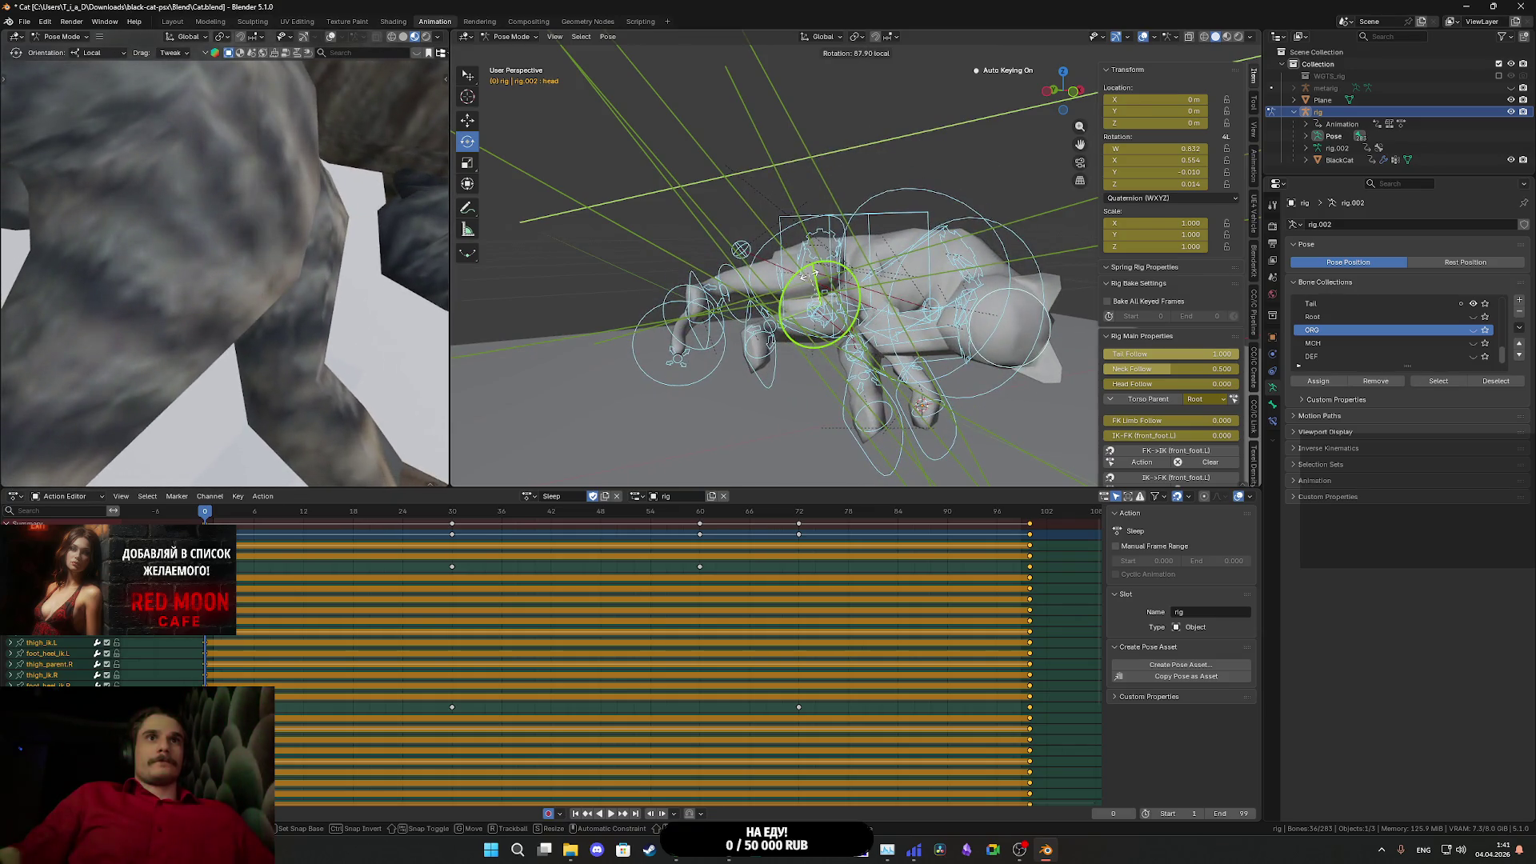
click(812, 280)
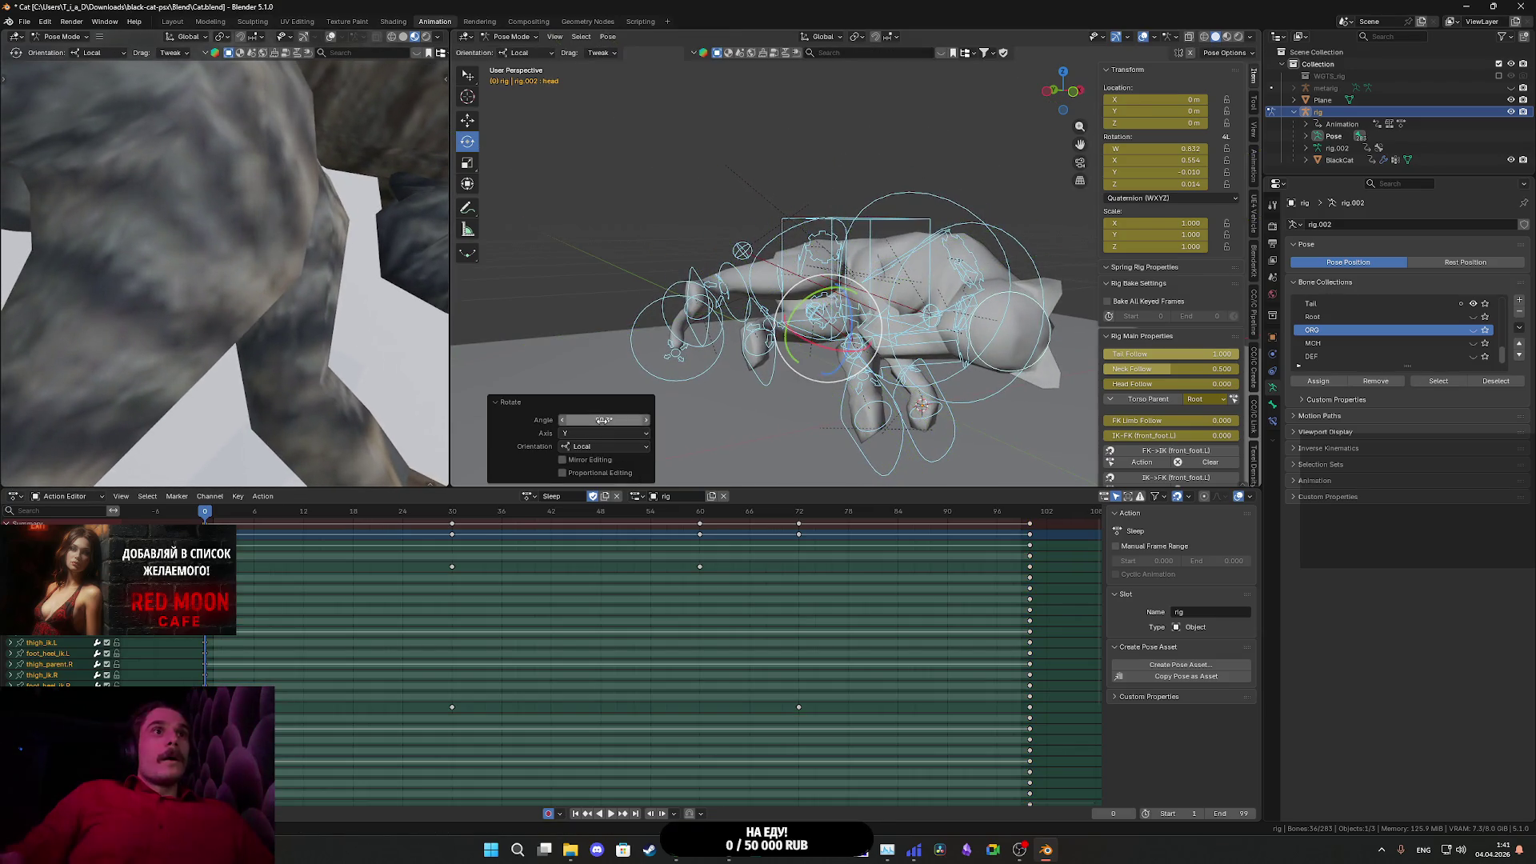
key(Return)
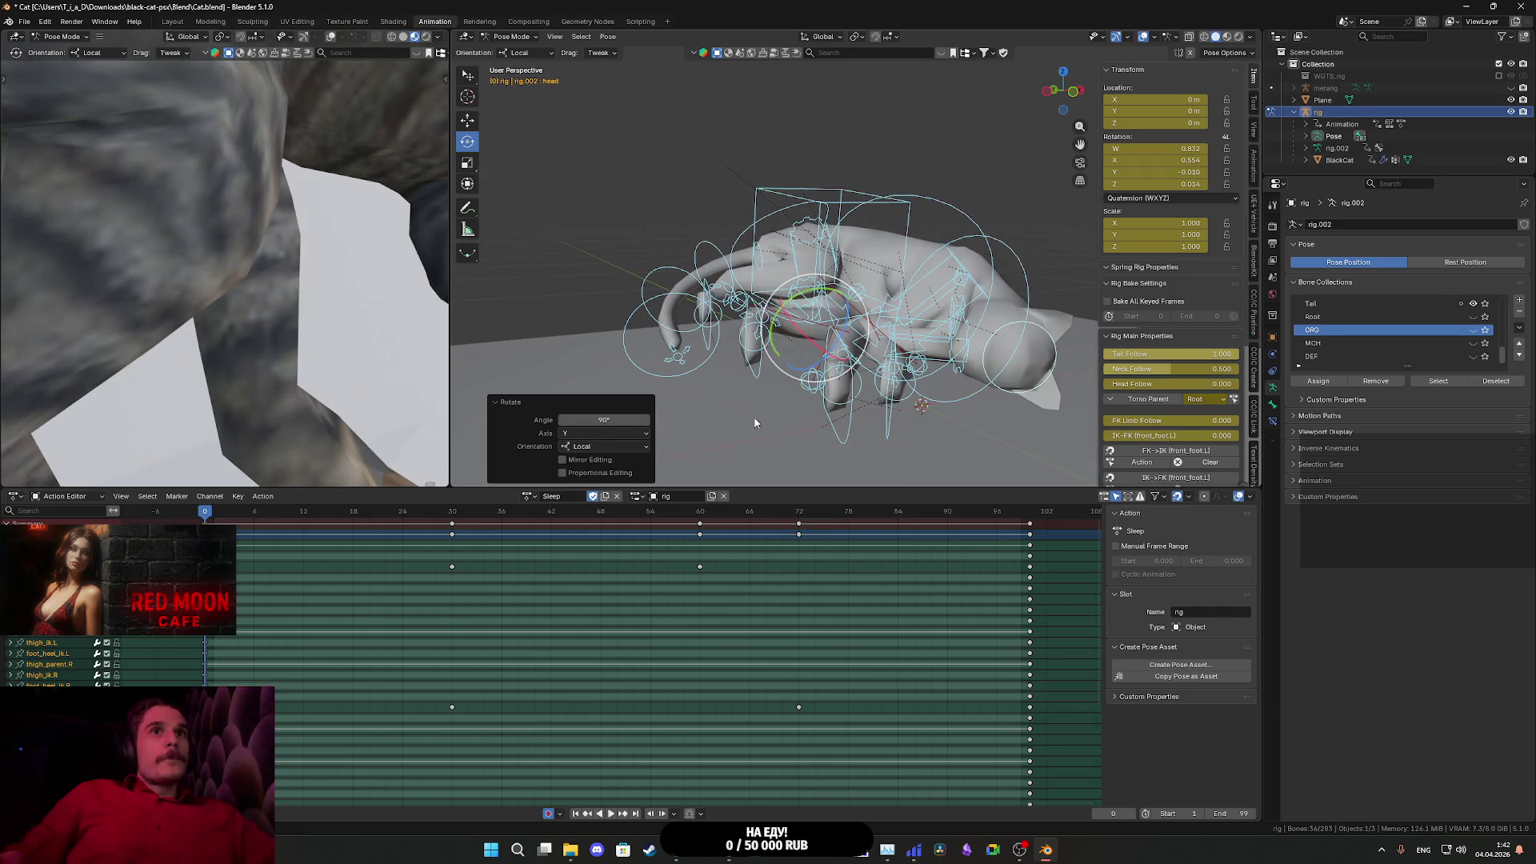
key(KP_Decimal)
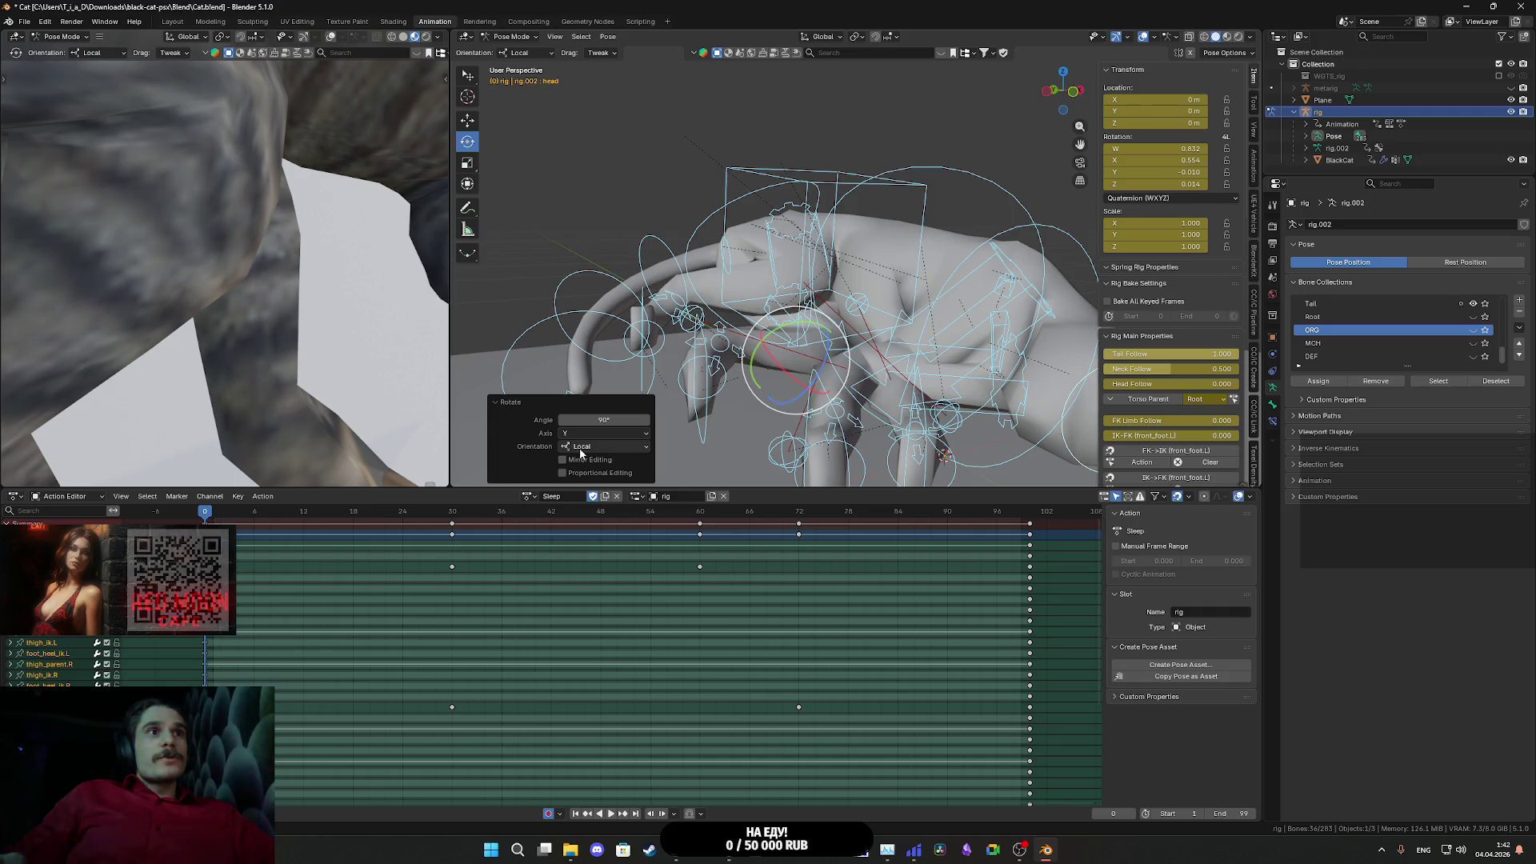
click(589, 447)
click(590, 463)
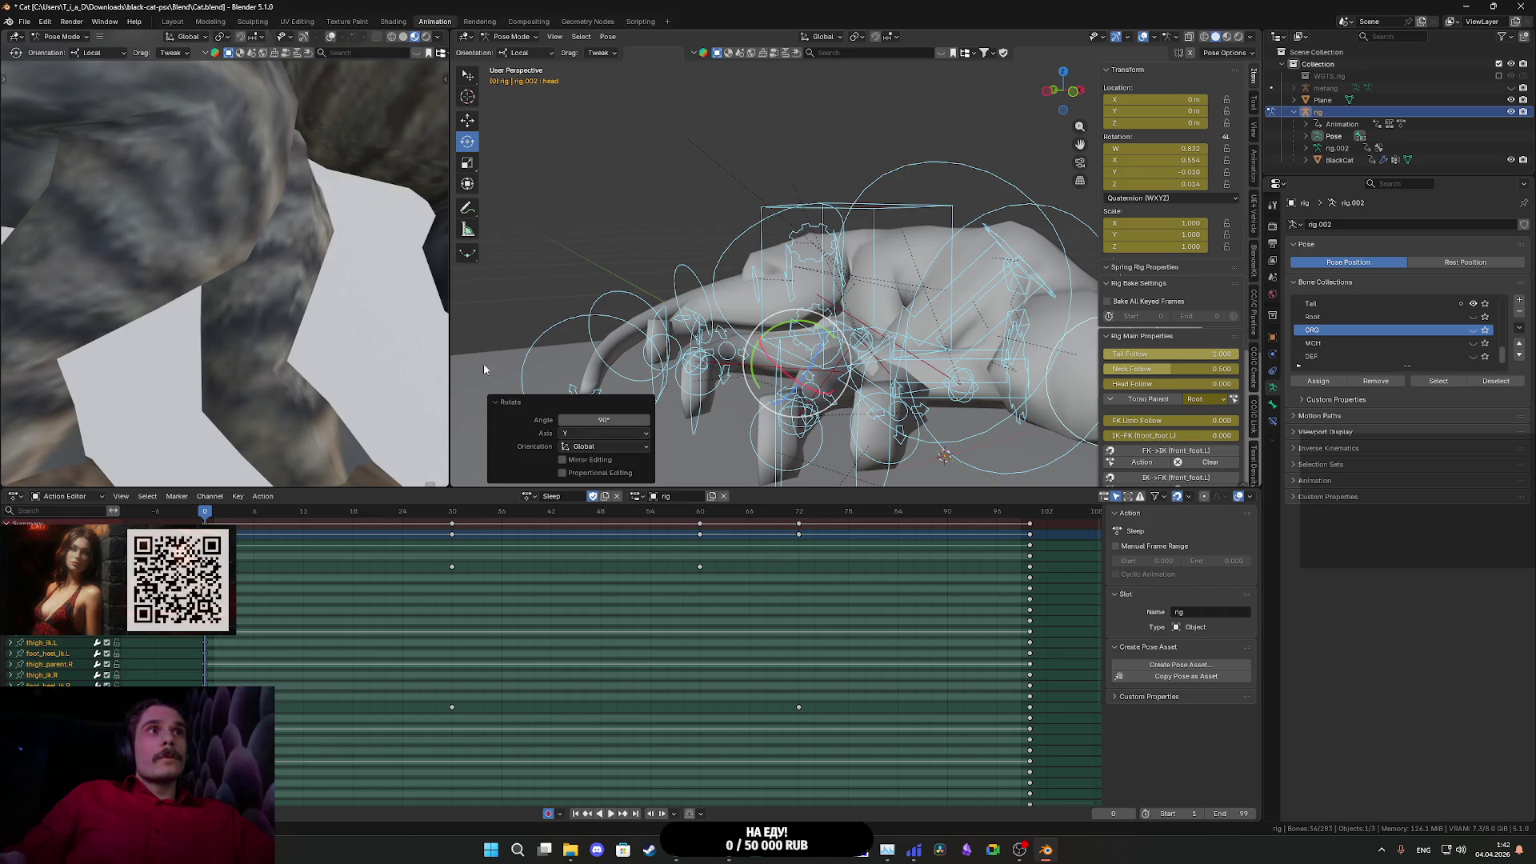
- Compare Local, Normal and Global orientations for the 90° rotation in the redo panel
scroll(342, 296, down, 5)
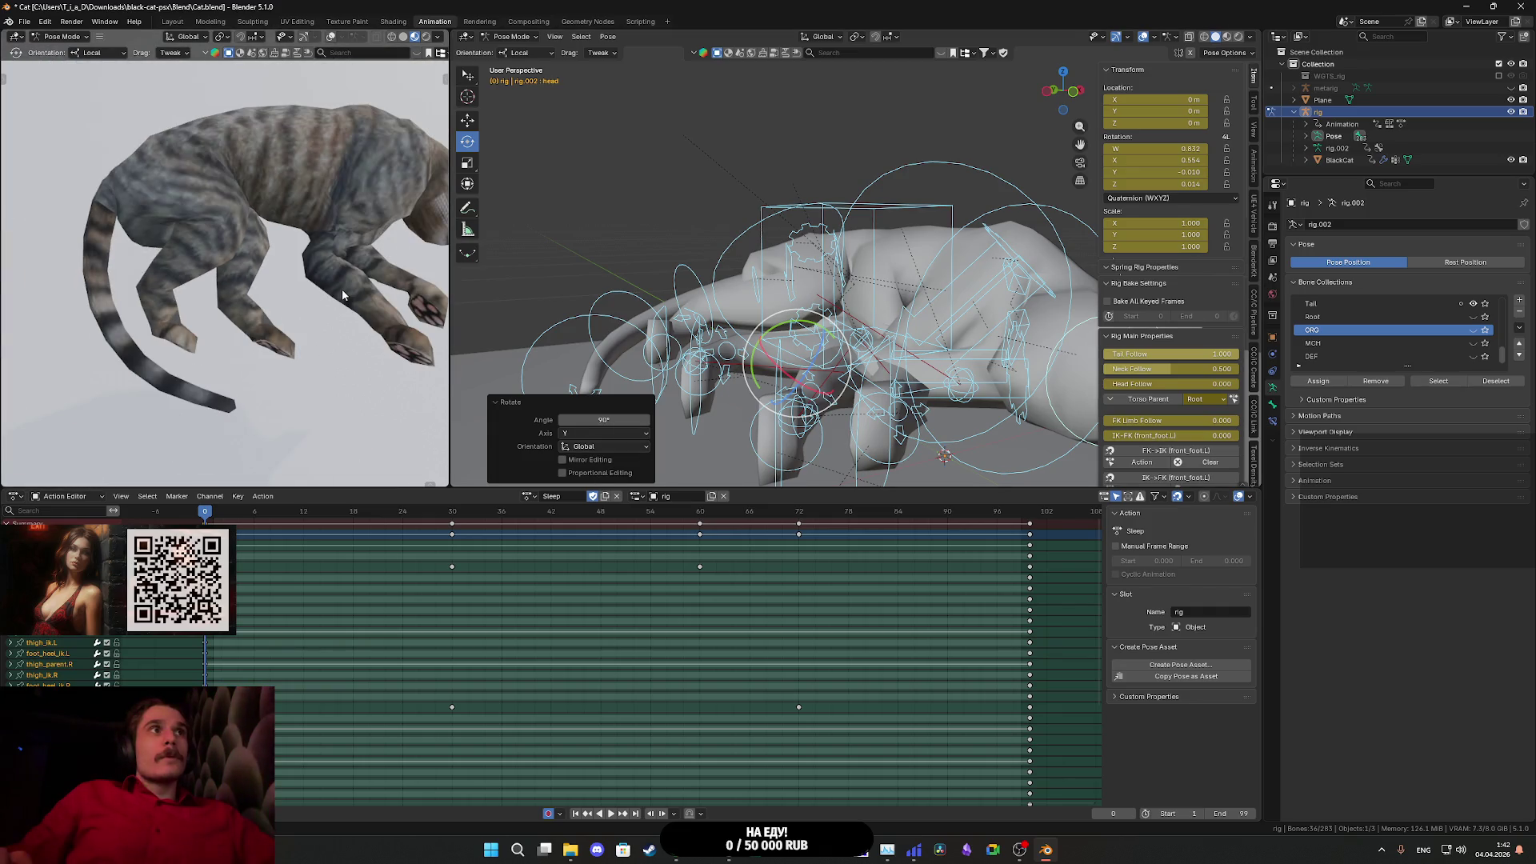
click(589, 448)
click(582, 474)
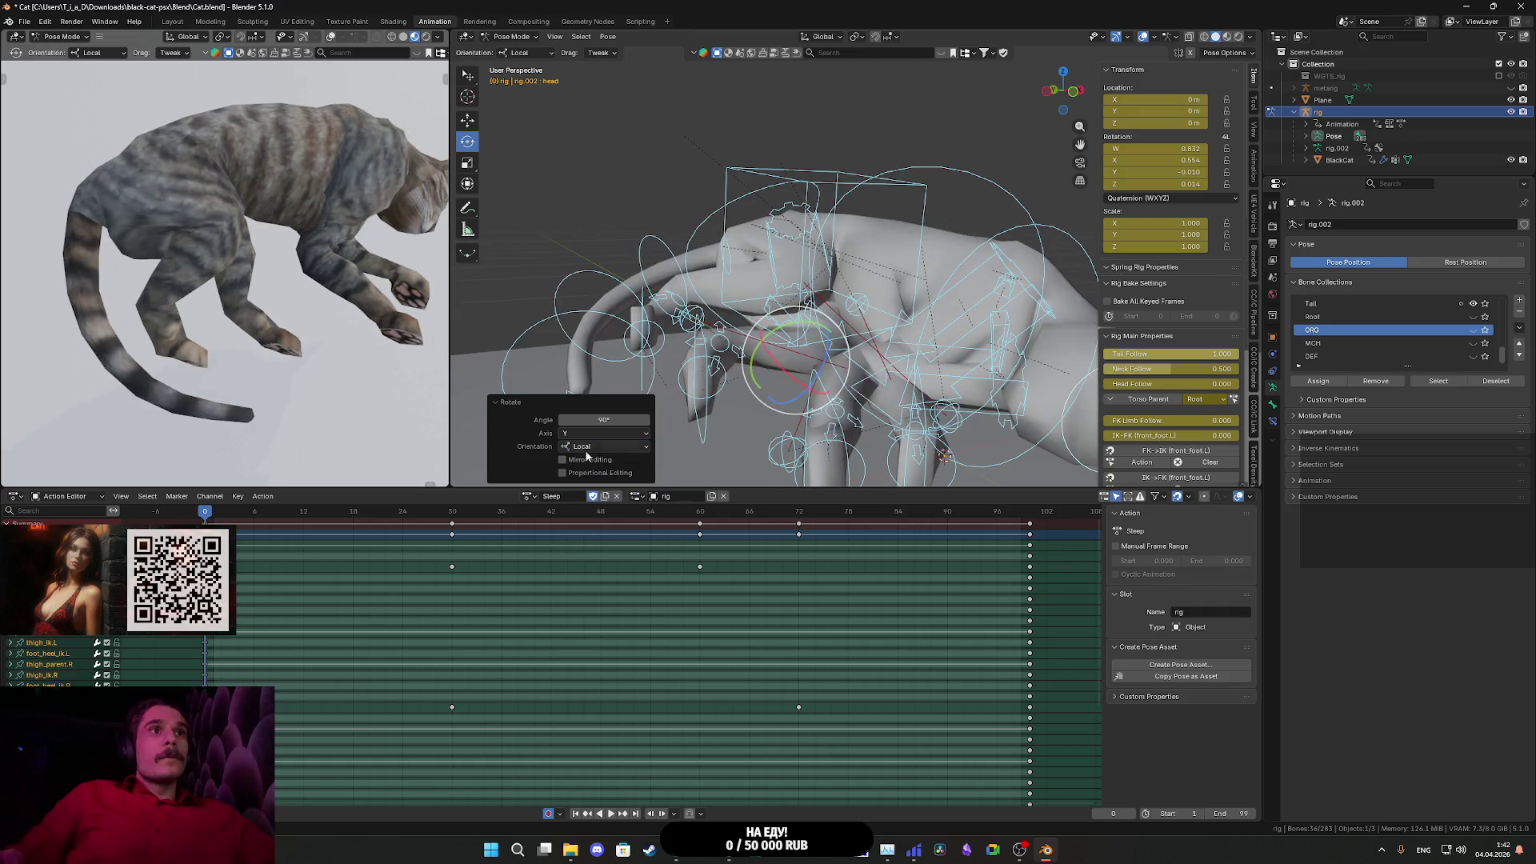
click(585, 447)
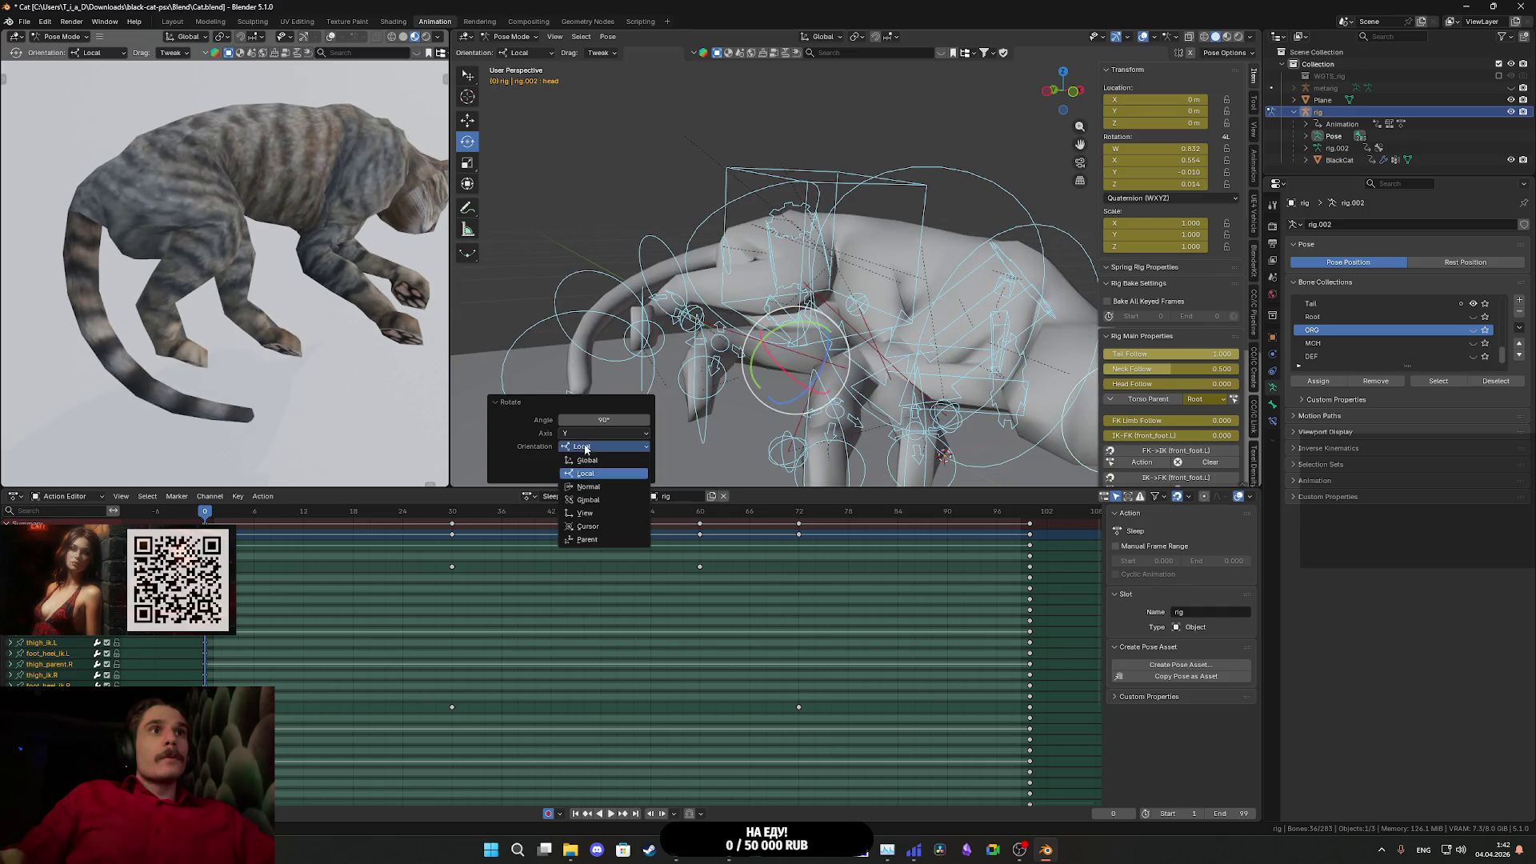
click(596, 487)
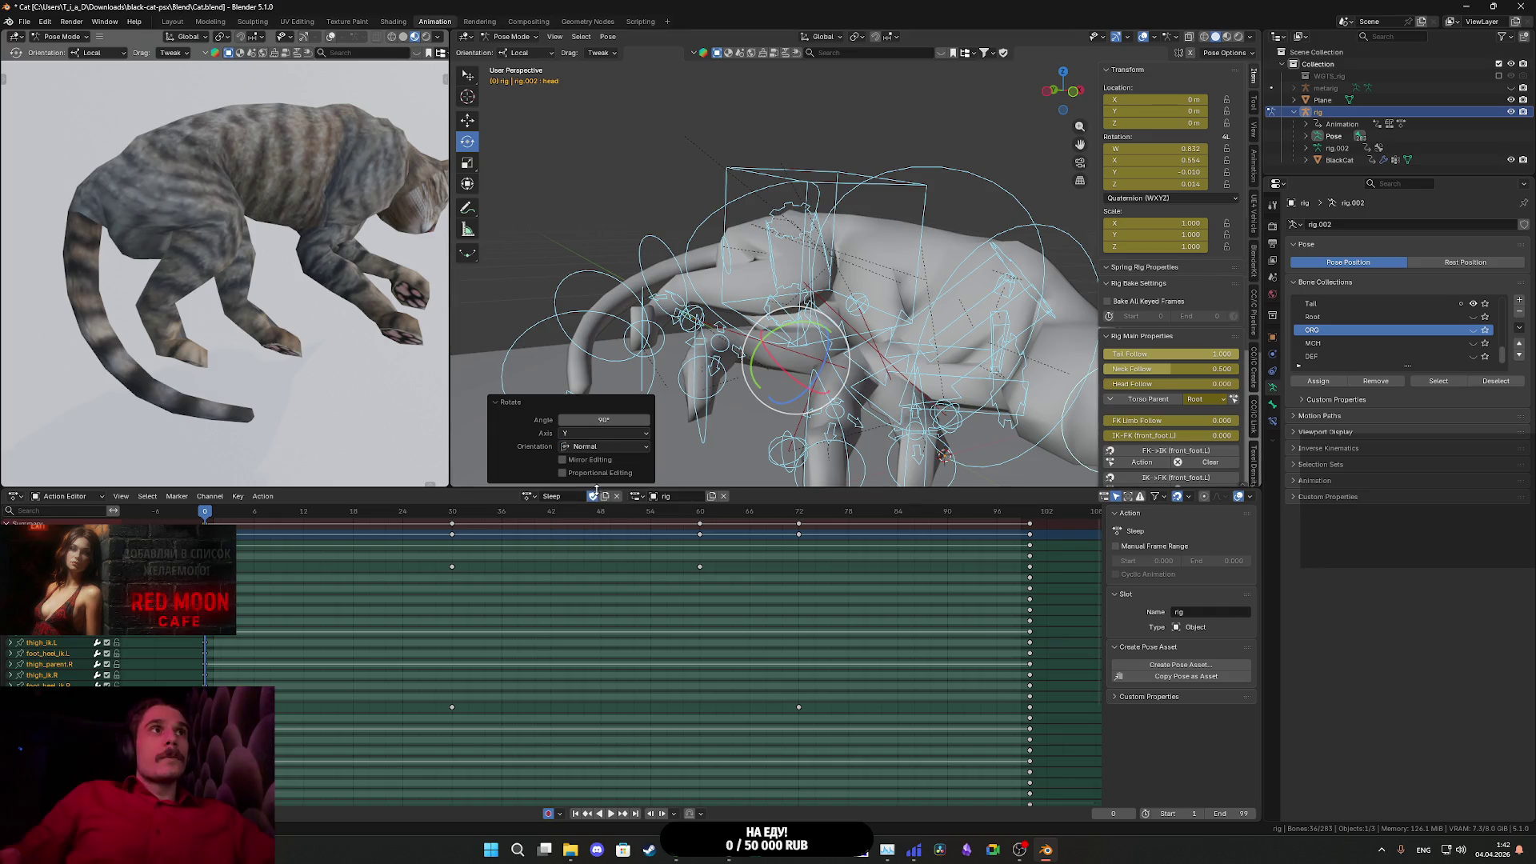
click(596, 446)
click(589, 475)
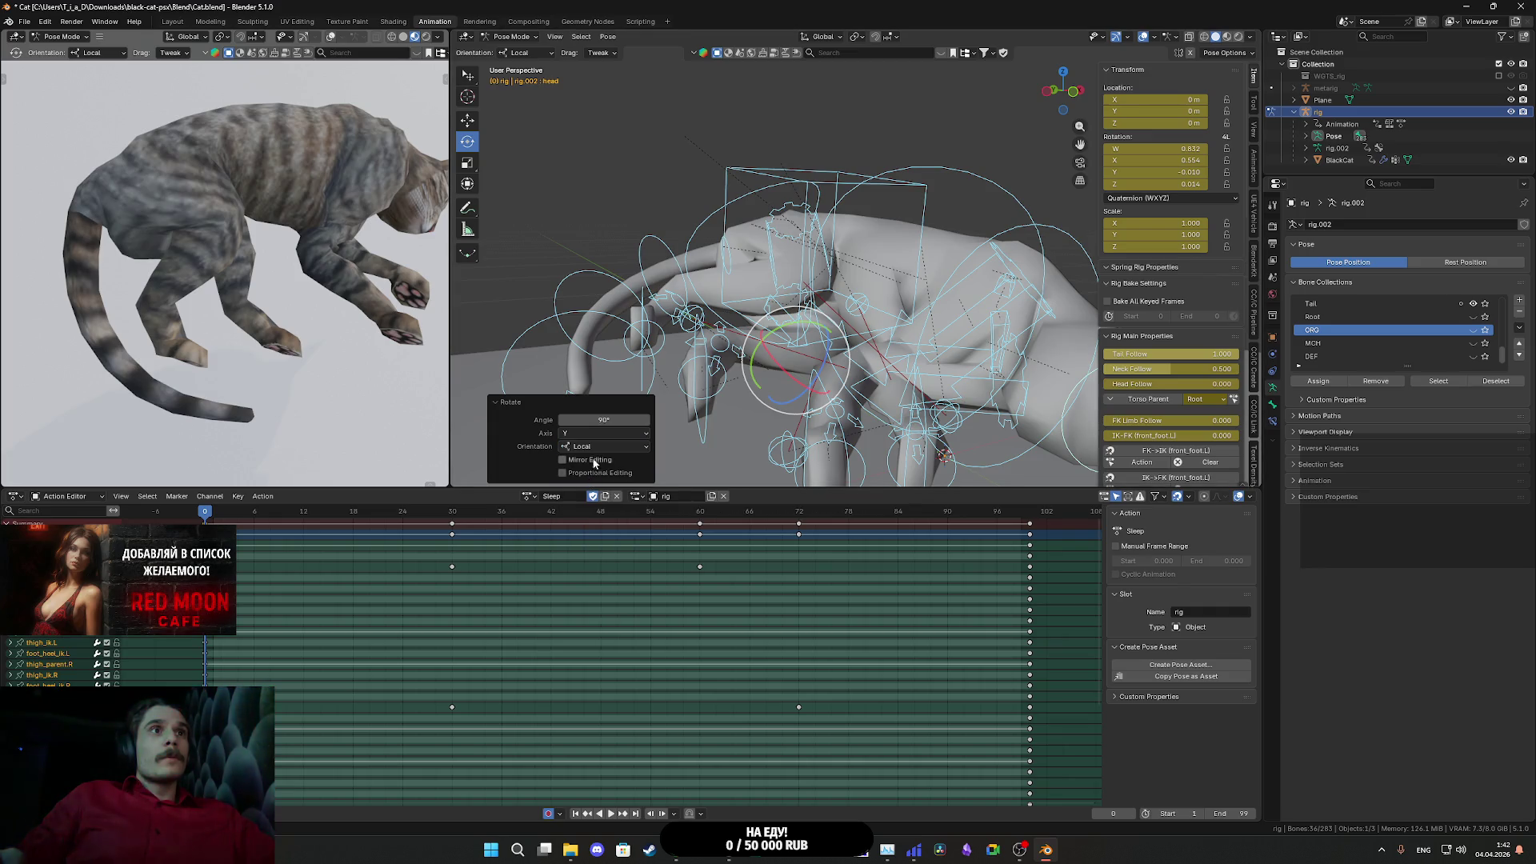
click(593, 447)
click(592, 461)
click(587, 449)
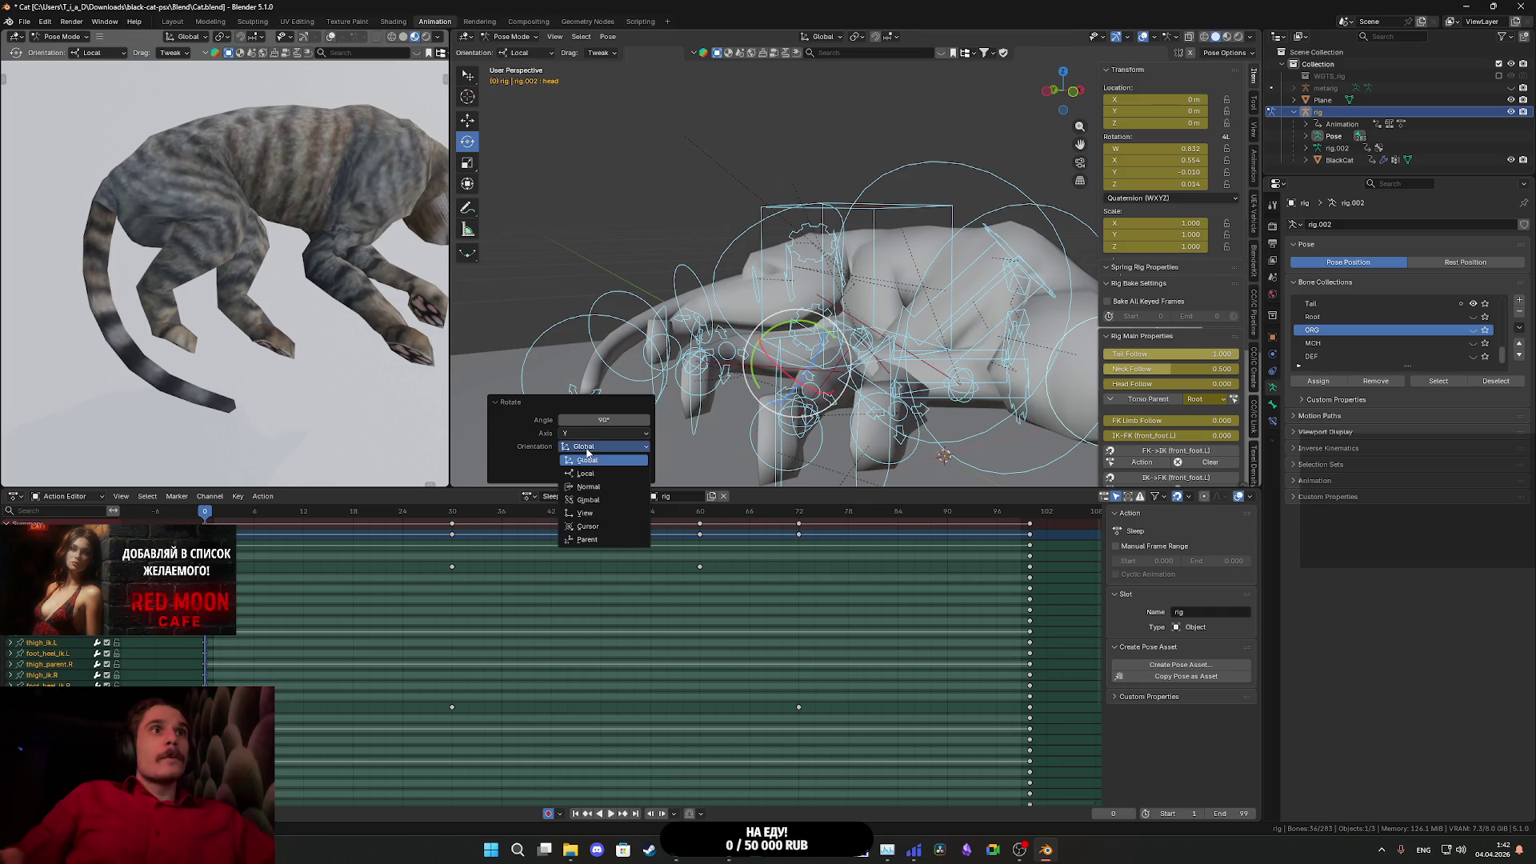
click(588, 475)
- Keep axis Y, leave proportional editing off, and settle on Global orientation
click(582, 433)
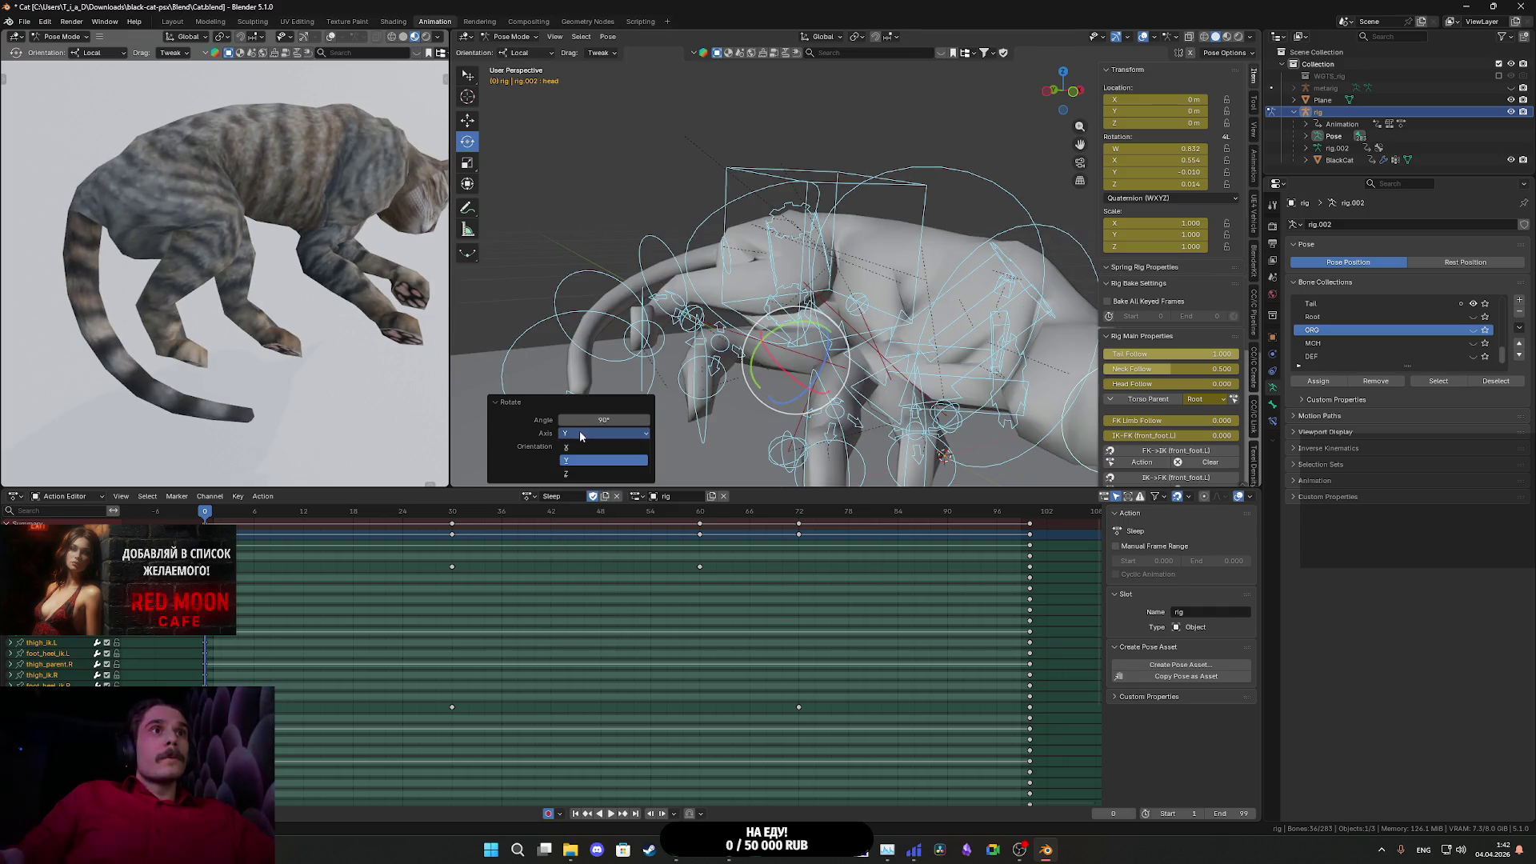
click(576, 439)
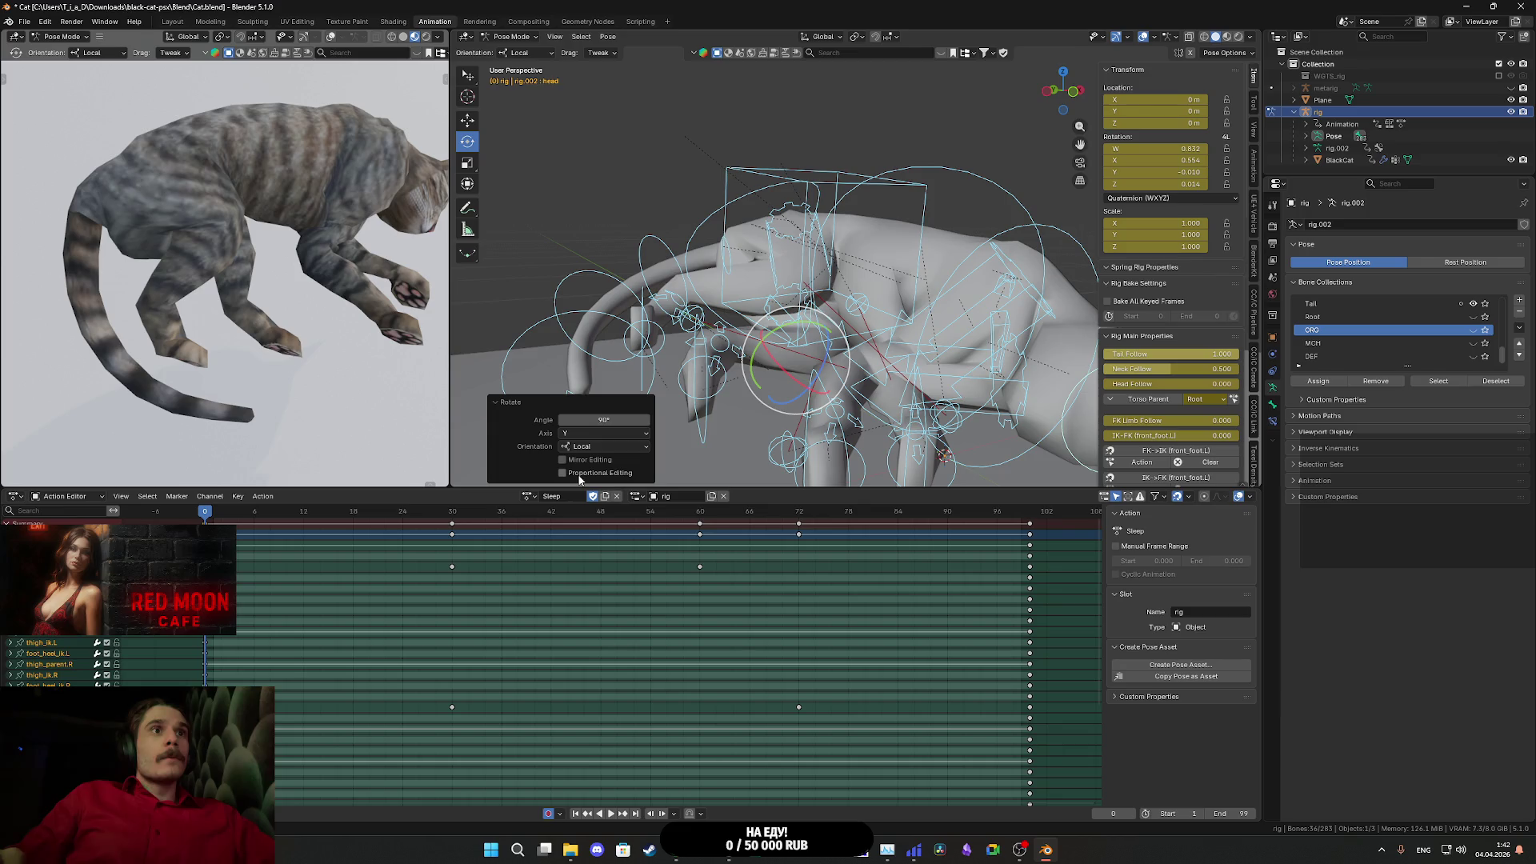
click(574, 474)
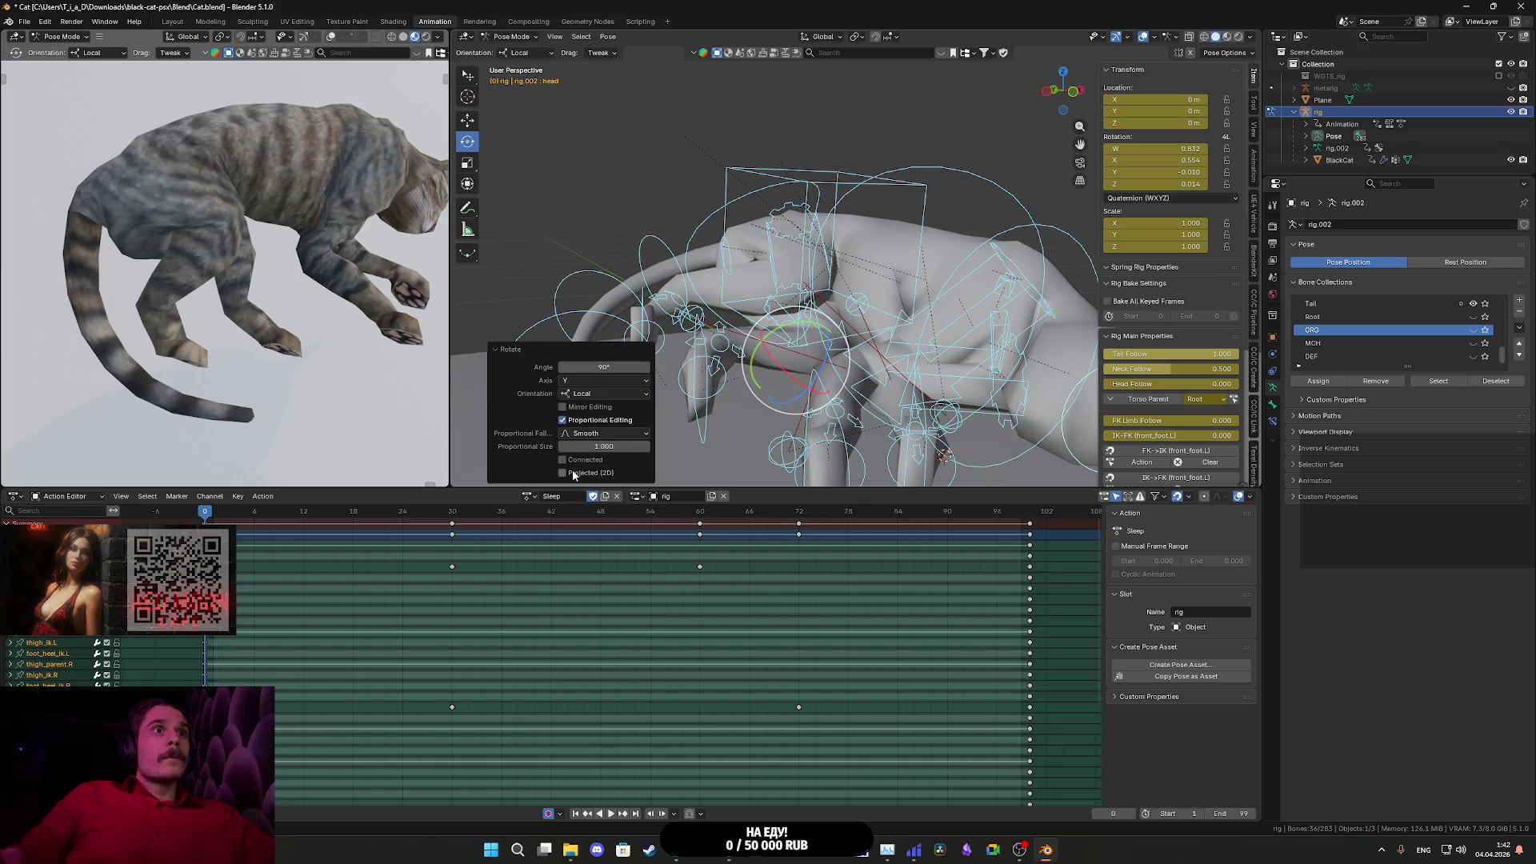
click(563, 421)
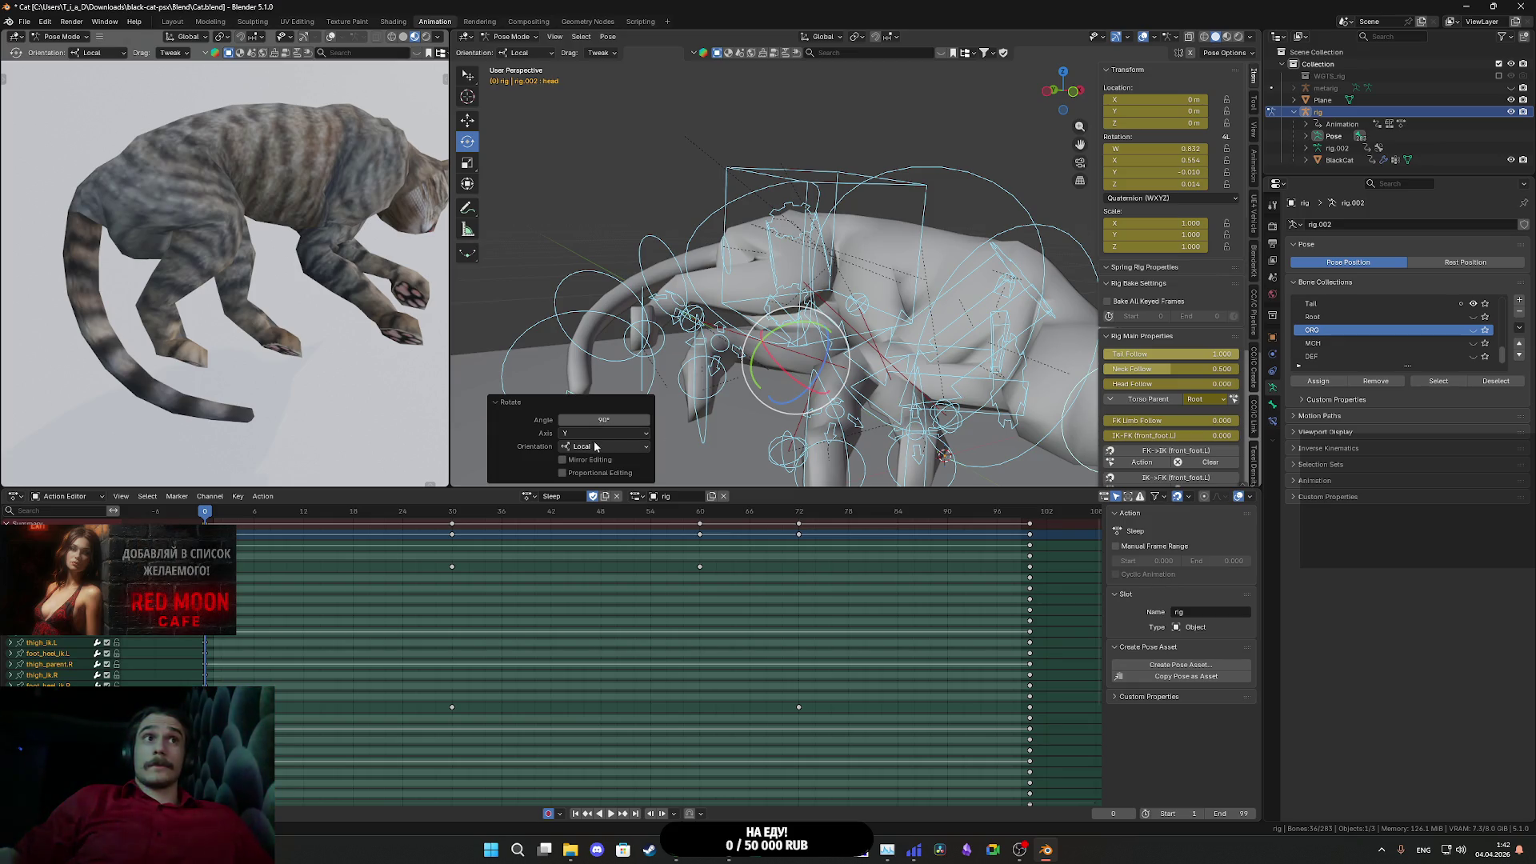
mouse_move(612, 440)
mouse_down()
mouse_move(899, 423)
mouse_move(891, 395)
mouse_up()
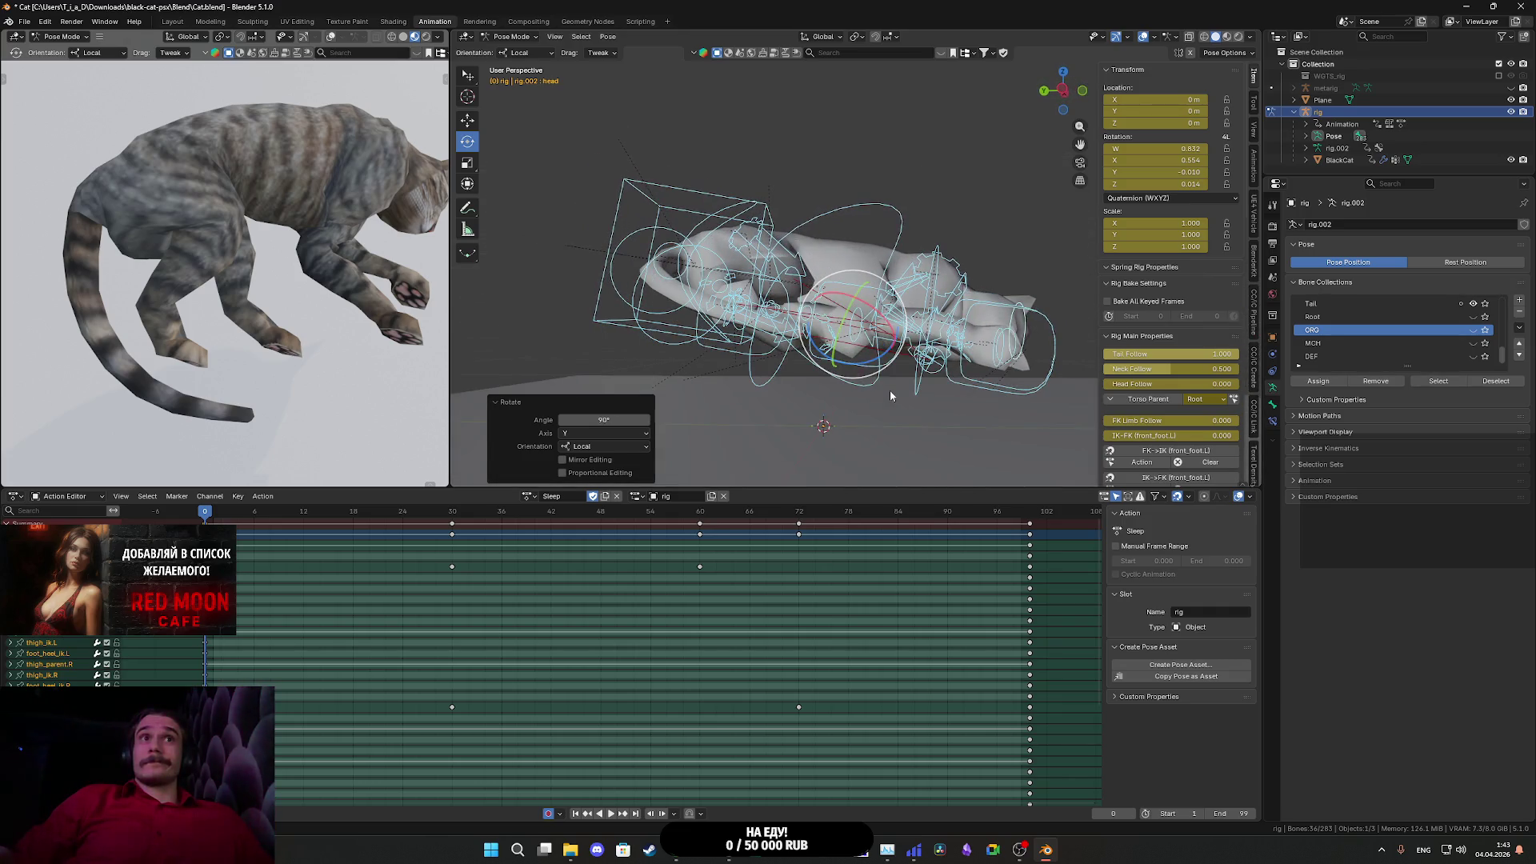
click(593, 446)
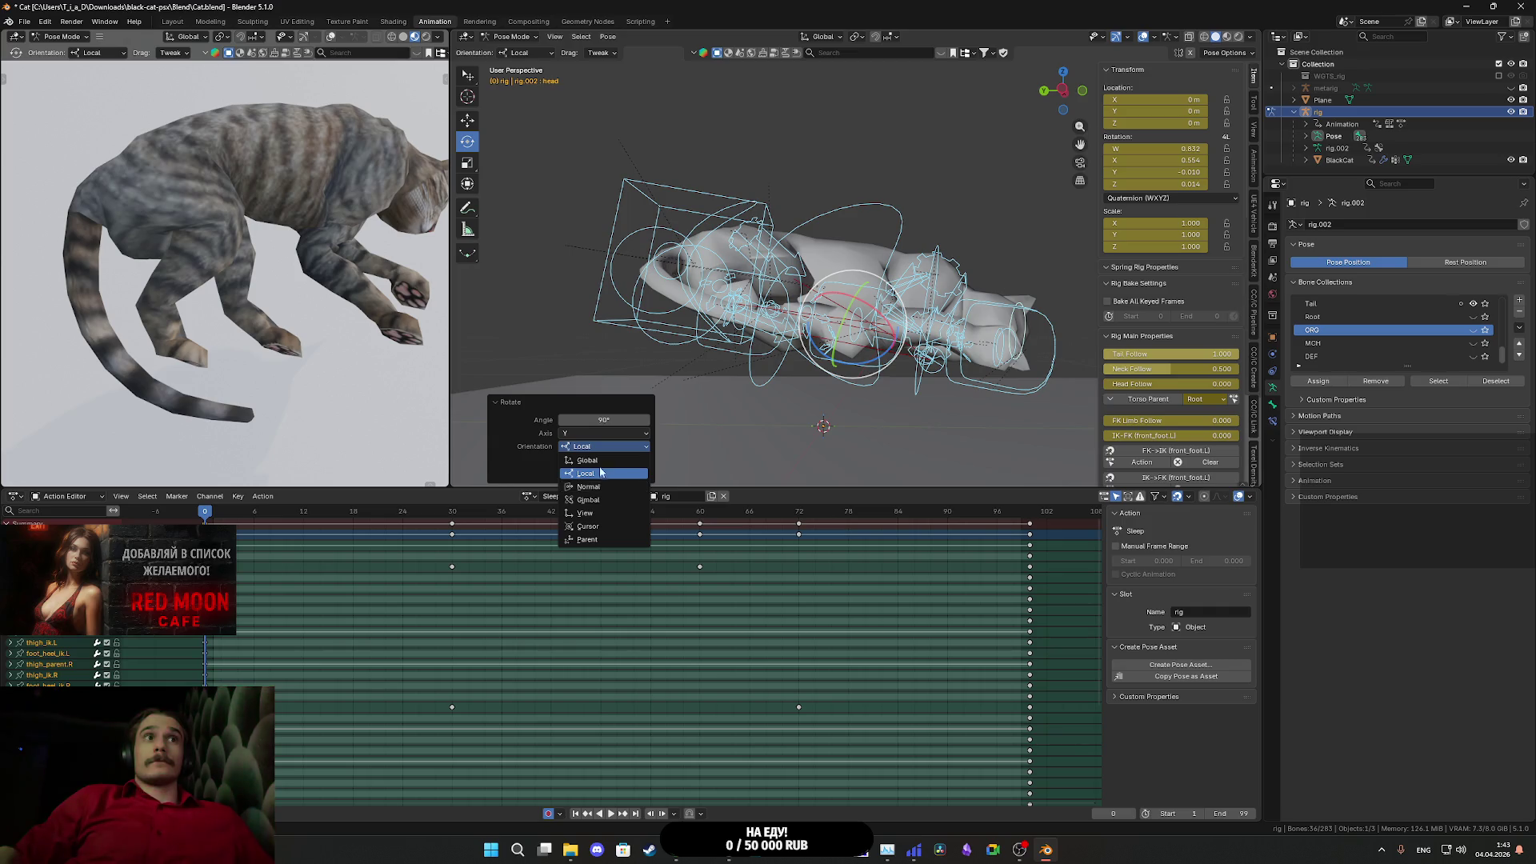
click(599, 461)
mouse_move(900, 409)
mouse_down()
mouse_move(861, 470)
mouse_move(876, 416)
mouse_move(879, 454)
mouse_move(896, 416)
mouse_move(860, 459)
mouse_move(858, 427)
mouse_move(874, 460)
mouse_move(861, 476)
mouse_up()
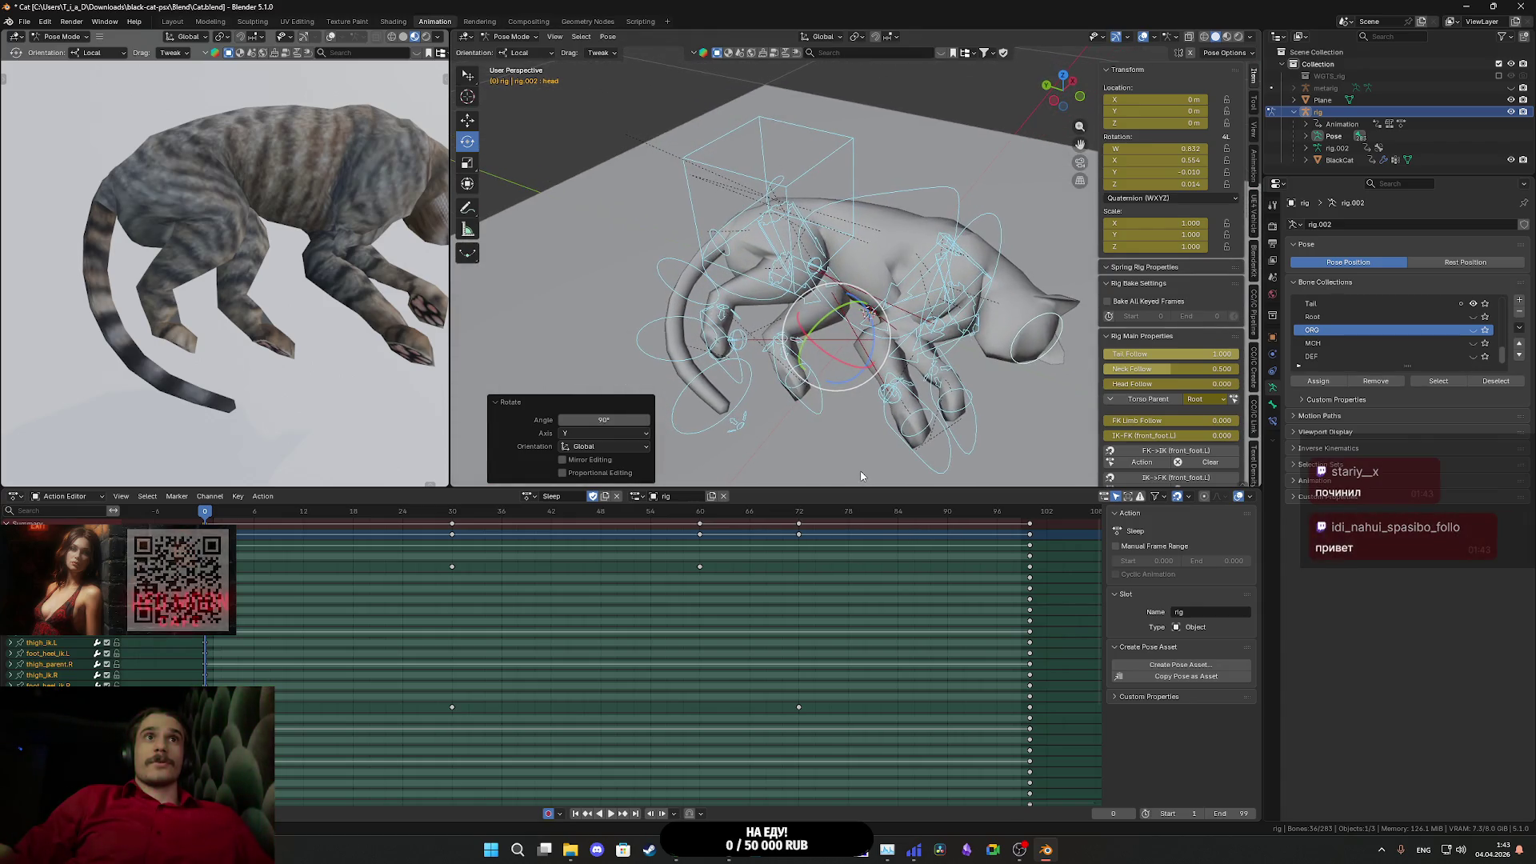
- Select front_thigh_ik_target.L and trackball-rotate it to reshape the left front leg
click(811, 453)
mouse_move(811, 454)
mouse_down()
mouse_move(861, 380)
mouse_move(835, 399)
mouse_up()
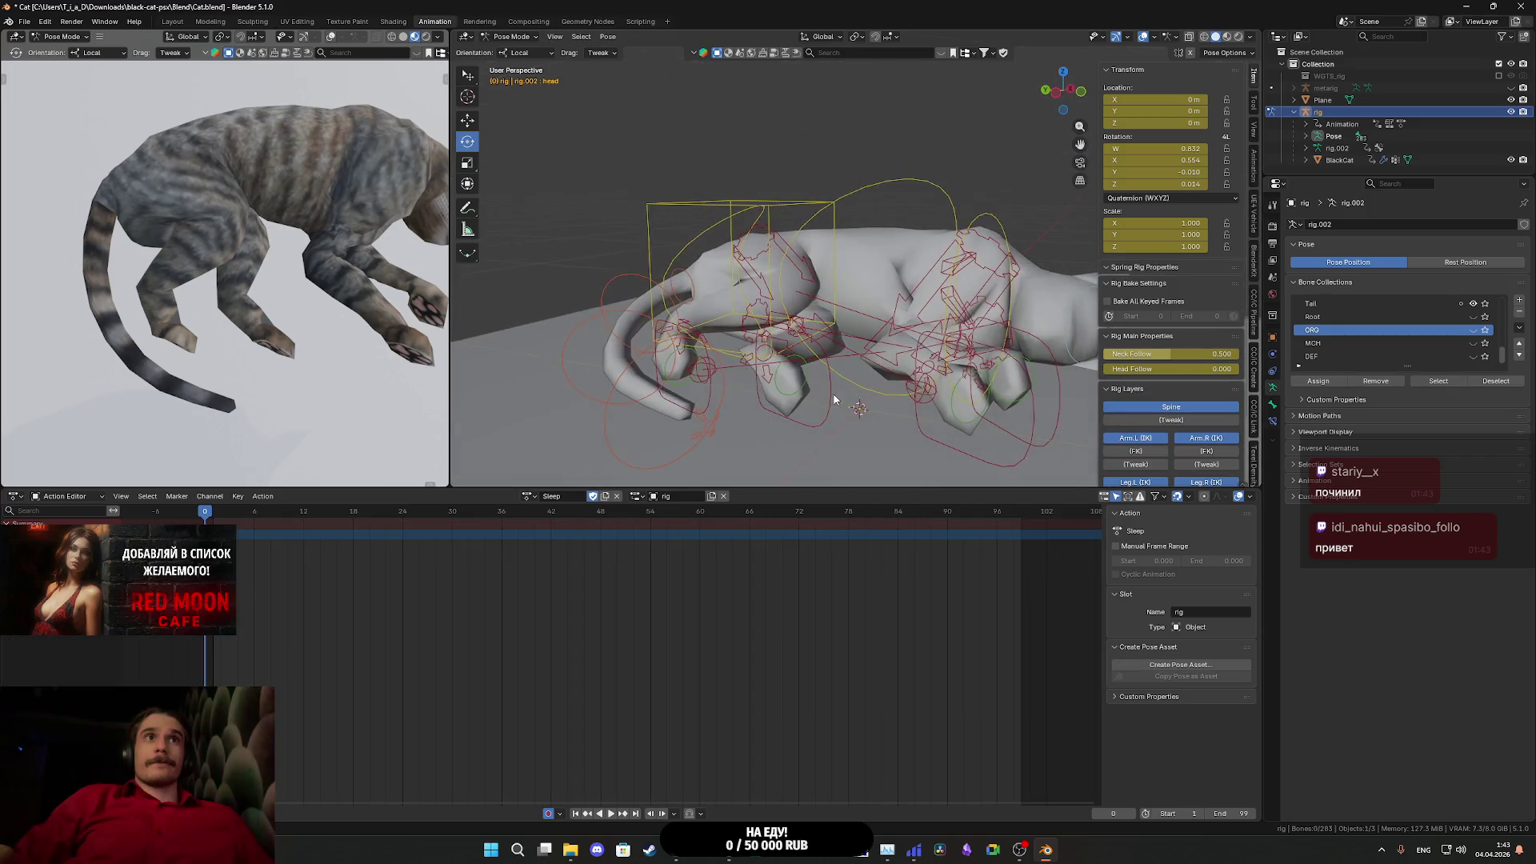
click(703, 372)
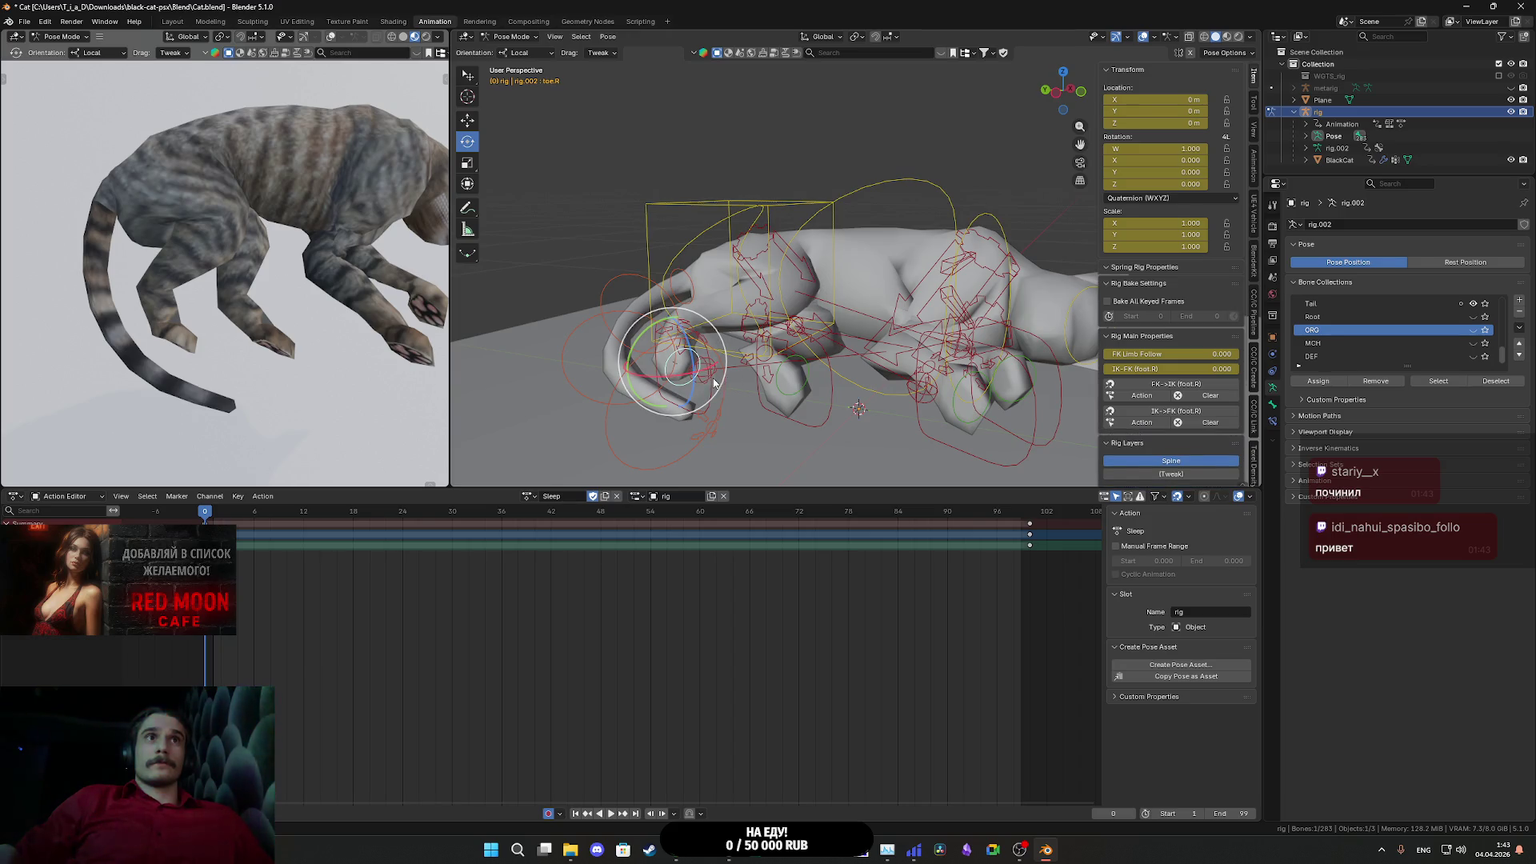
click(704, 385)
click(703, 386)
click(702, 387)
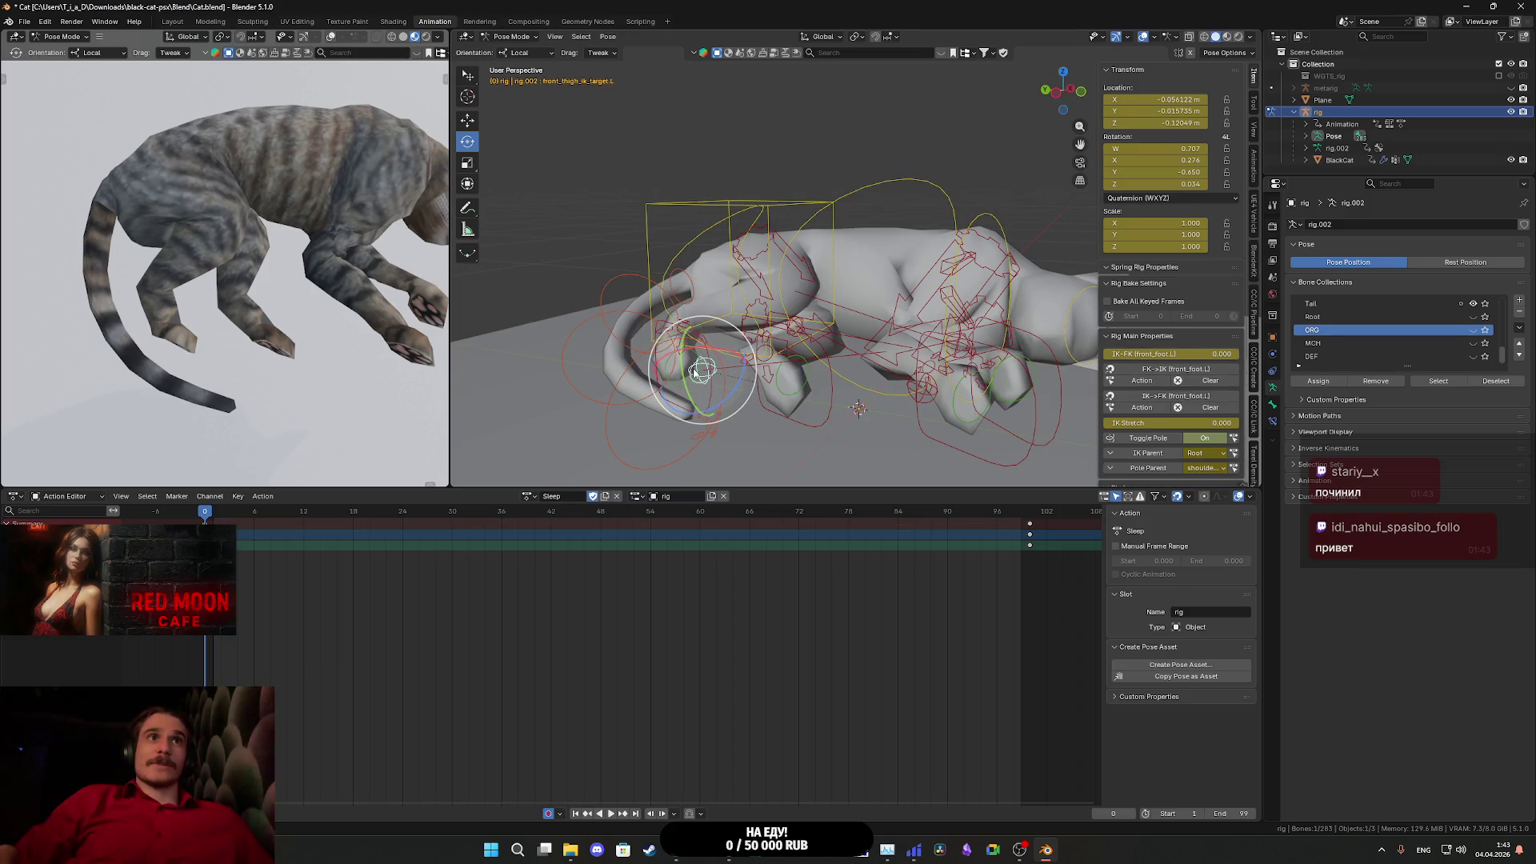
mouse_move(695, 373)
mouse_down()
mouse_move(721, 352)
mouse_move(740, 365)
mouse_move(707, 405)
mouse_move(688, 376)
mouse_move(756, 383)
mouse_move(716, 365)
mouse_move(709, 304)
mouse_move(741, 237)
mouse_up()
click(712, 375)
- Raise the leg target along Z, then select all bones and paste a pose
key(shift+space)
key(g)
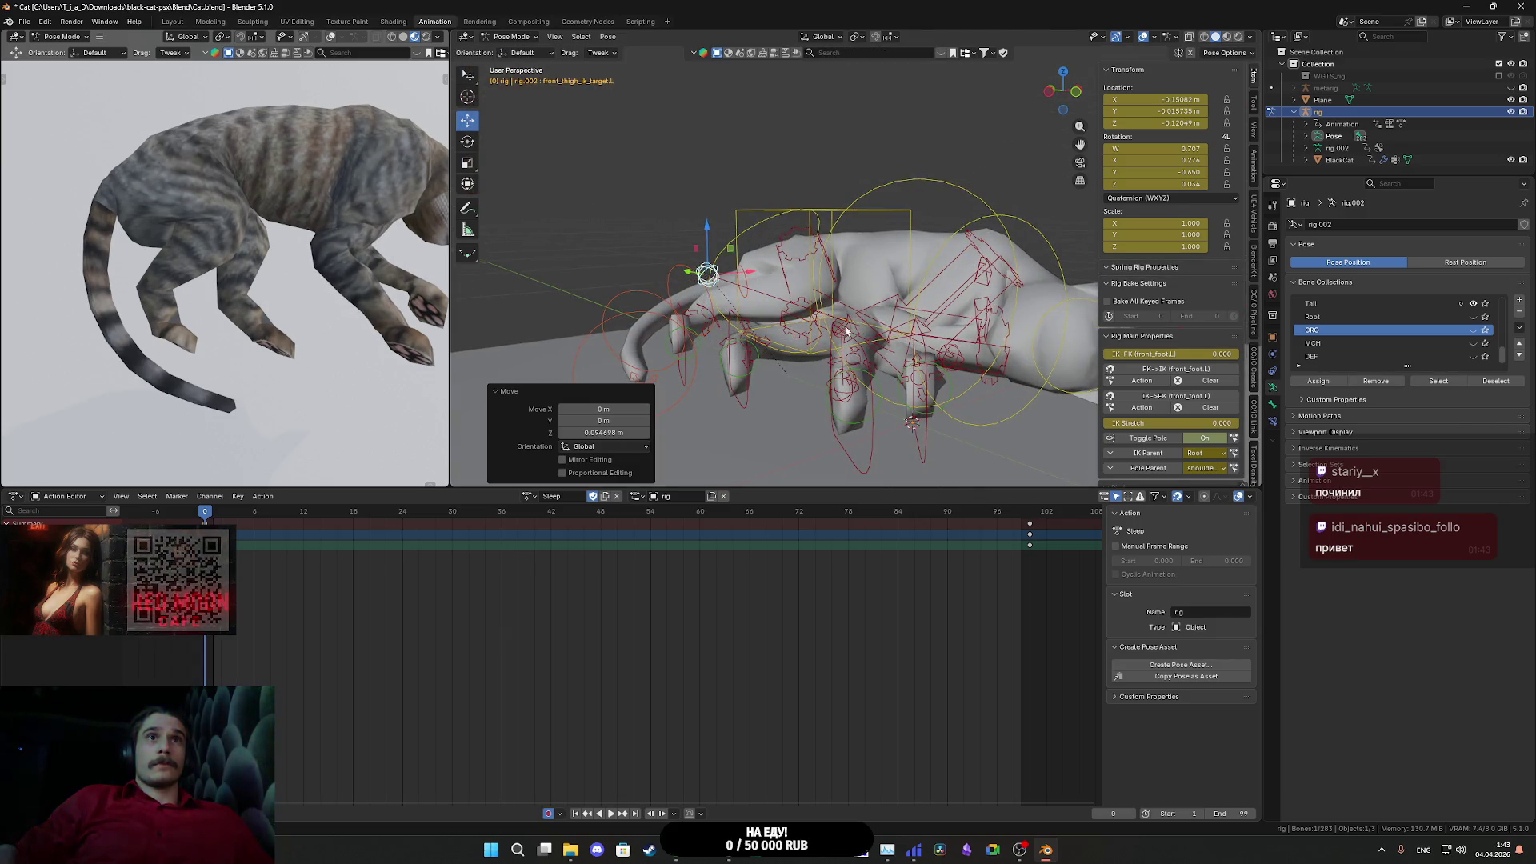
mouse_move(800, 320)
mouse_down()
mouse_move(897, 363)
mouse_move(813, 367)
mouse_move(818, 320)
mouse_move(798, 400)
mouse_up()
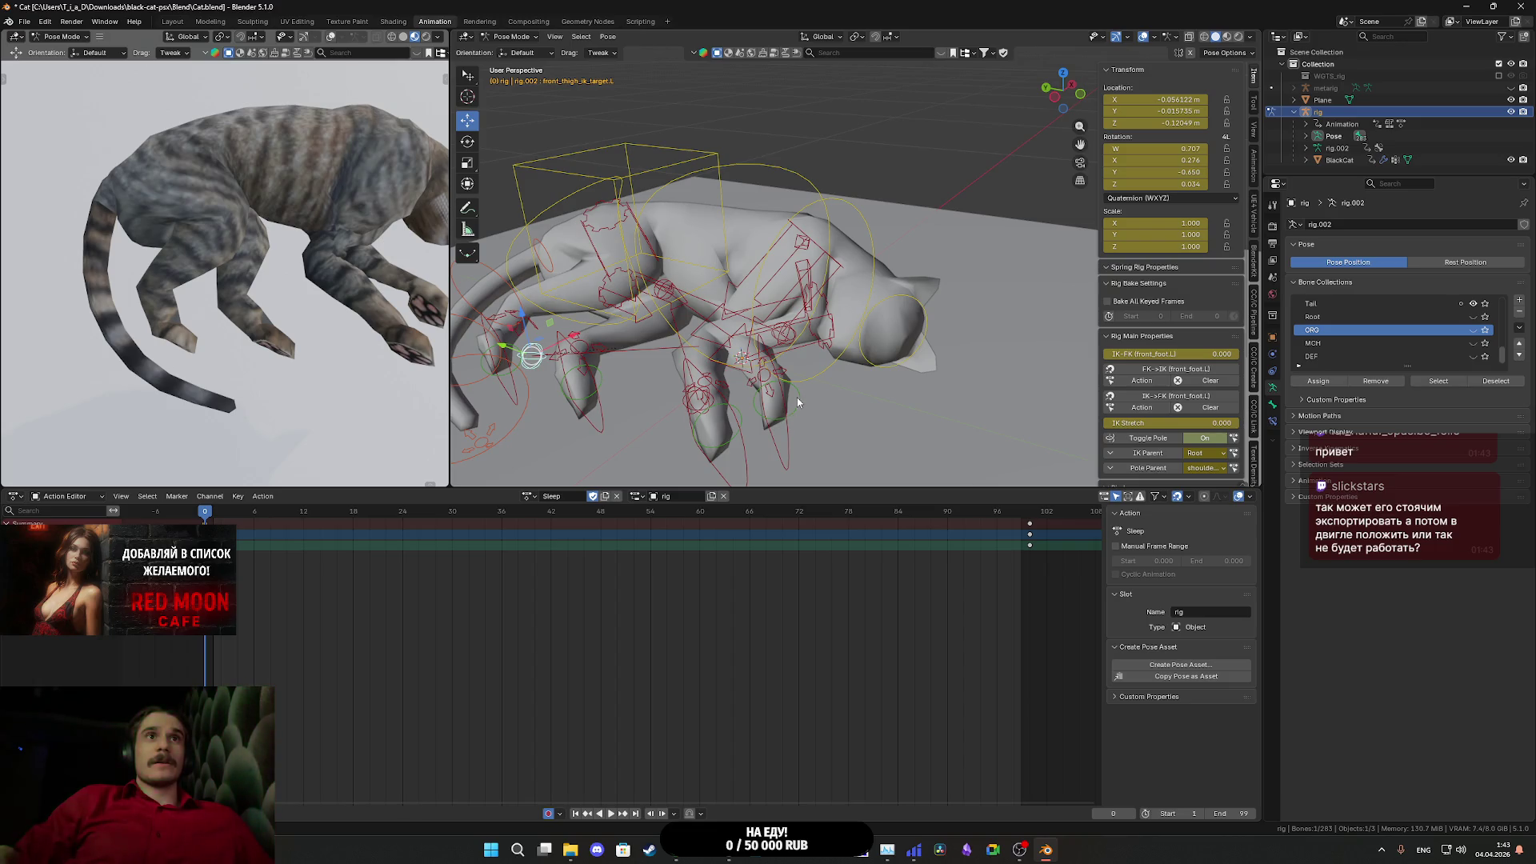
scroll(797, 401, up, 5)
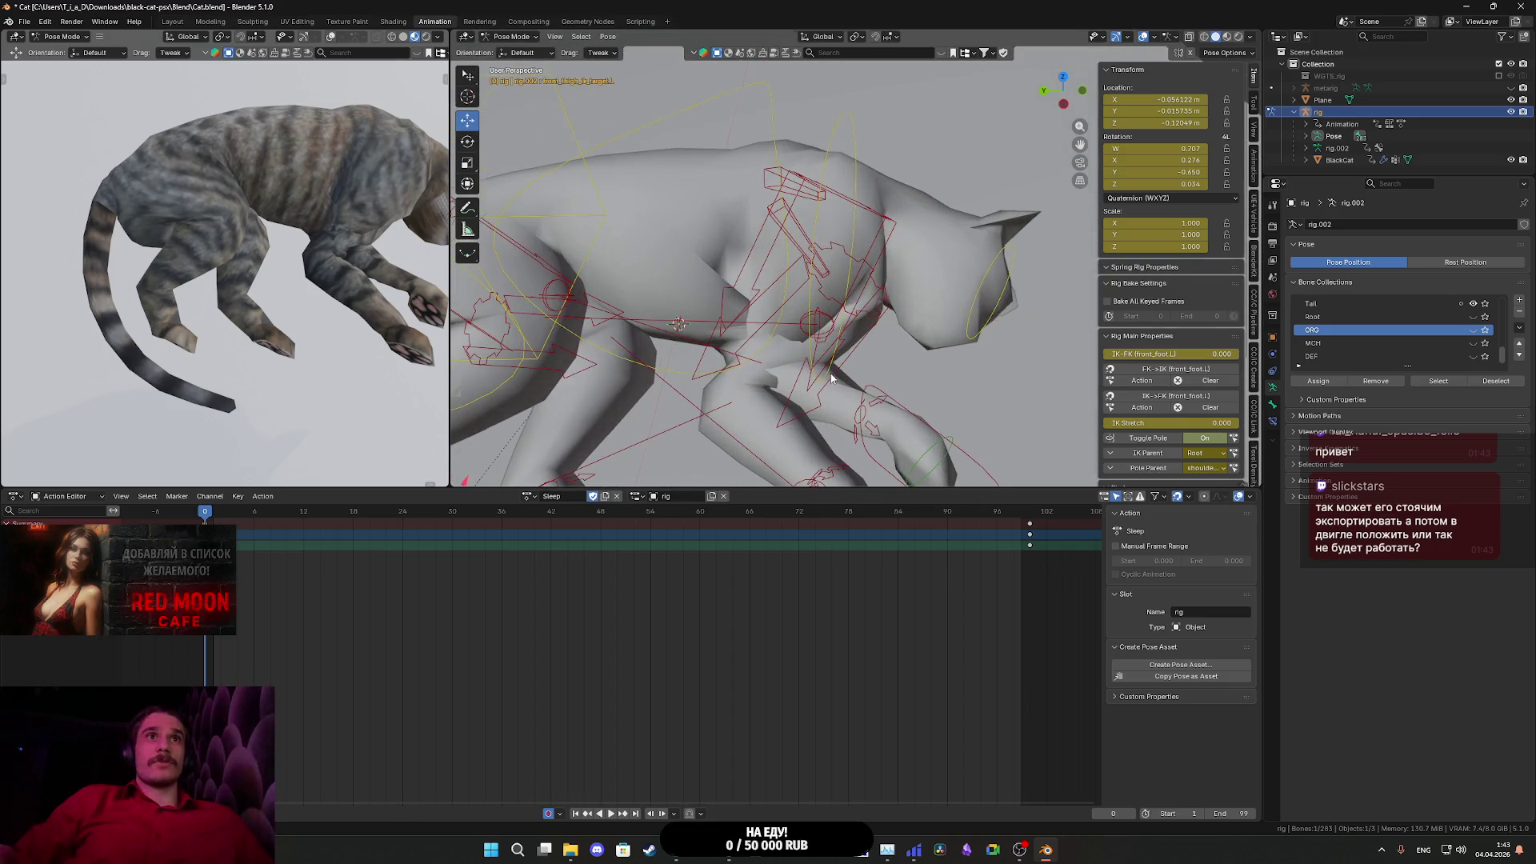
mouse_move(818, 368)
mouse_down()
mouse_move(749, 368)
mouse_move(731, 341)
mouse_move(759, 342)
mouse_move(768, 325)
mouse_up()
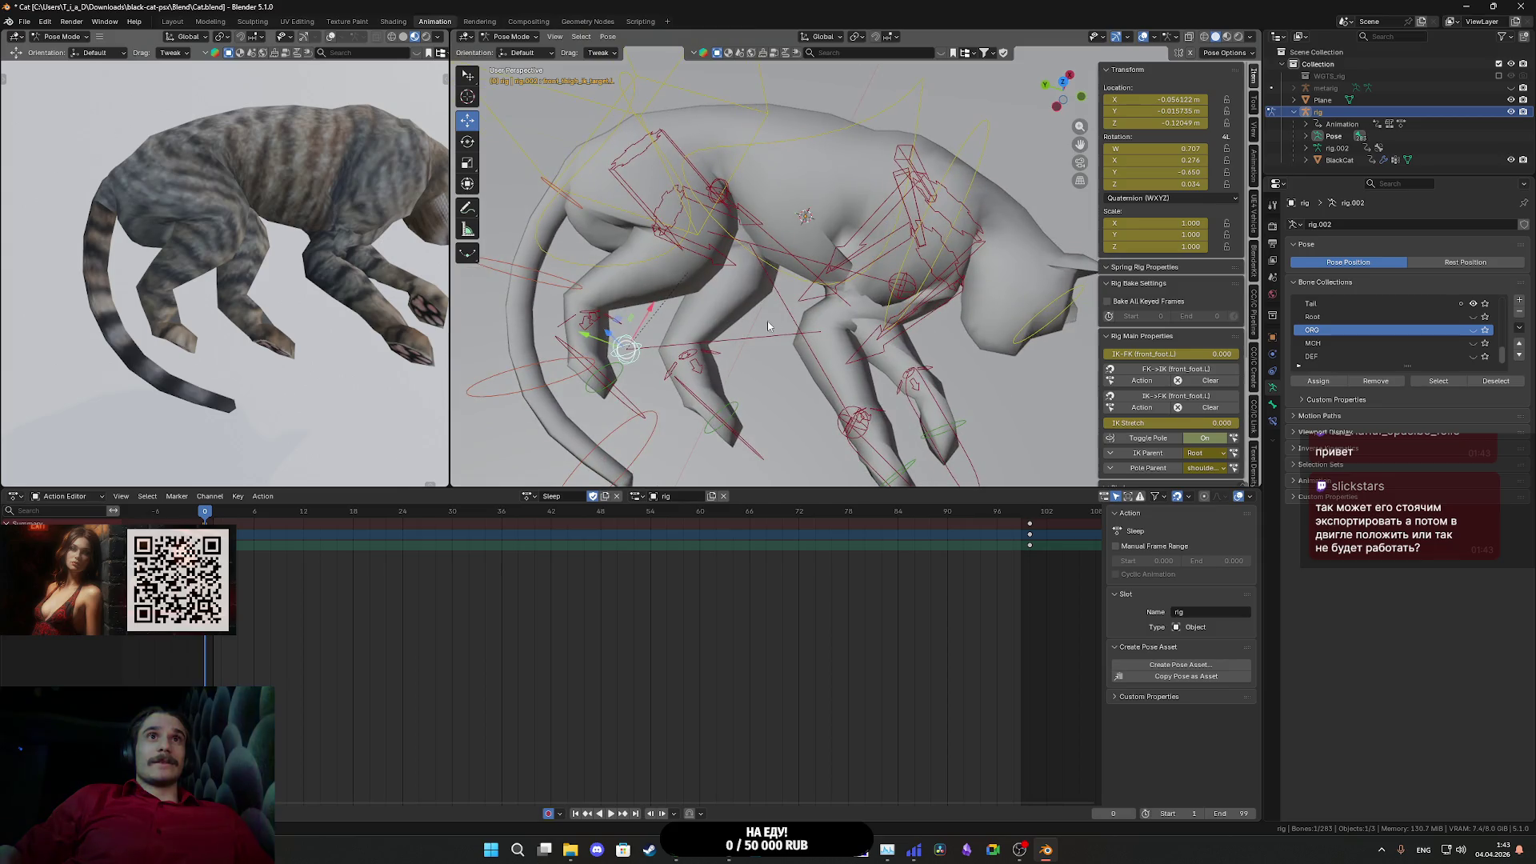
mouse_move(676, 366)
mouse_down()
mouse_move(728, 352)
mouse_move(704, 328)
mouse_move(740, 293)
mouse_move(811, 330)
mouse_move(909, 425)
mouse_move(940, 387)
mouse_move(846, 394)
mouse_move(924, 427)
mouse_move(1027, 420)
mouse_up()
click(811, 330)
key(a)
key(ctrl+v)
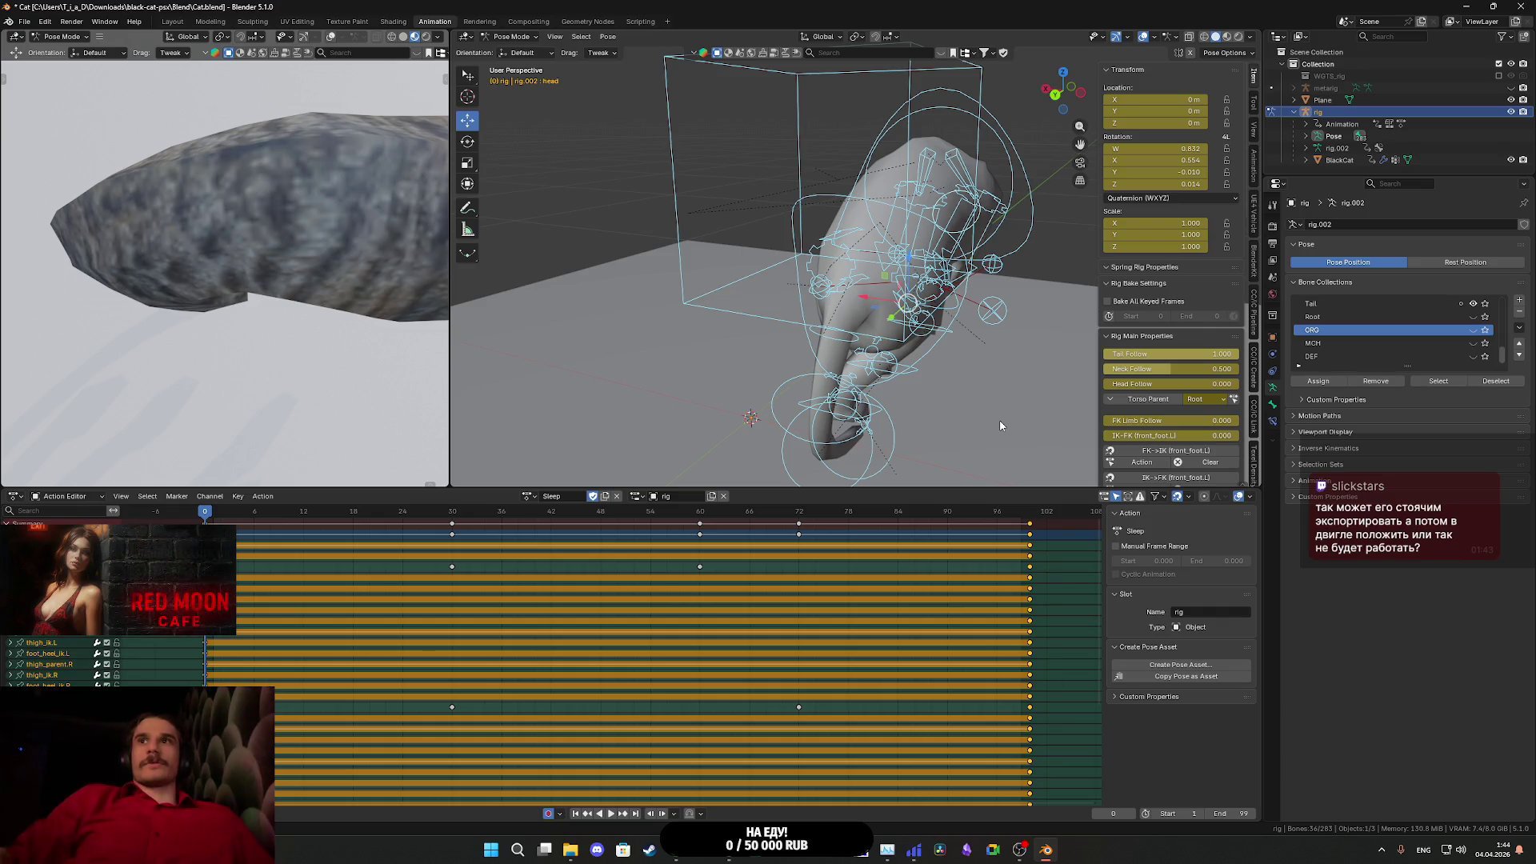
mouse_move(1001, 425)
mouse_down()
mouse_move(910, 387)
mouse_move(845, 412)
mouse_move(741, 393)
mouse_move(724, 362)
mouse_move(738, 363)
mouse_up()
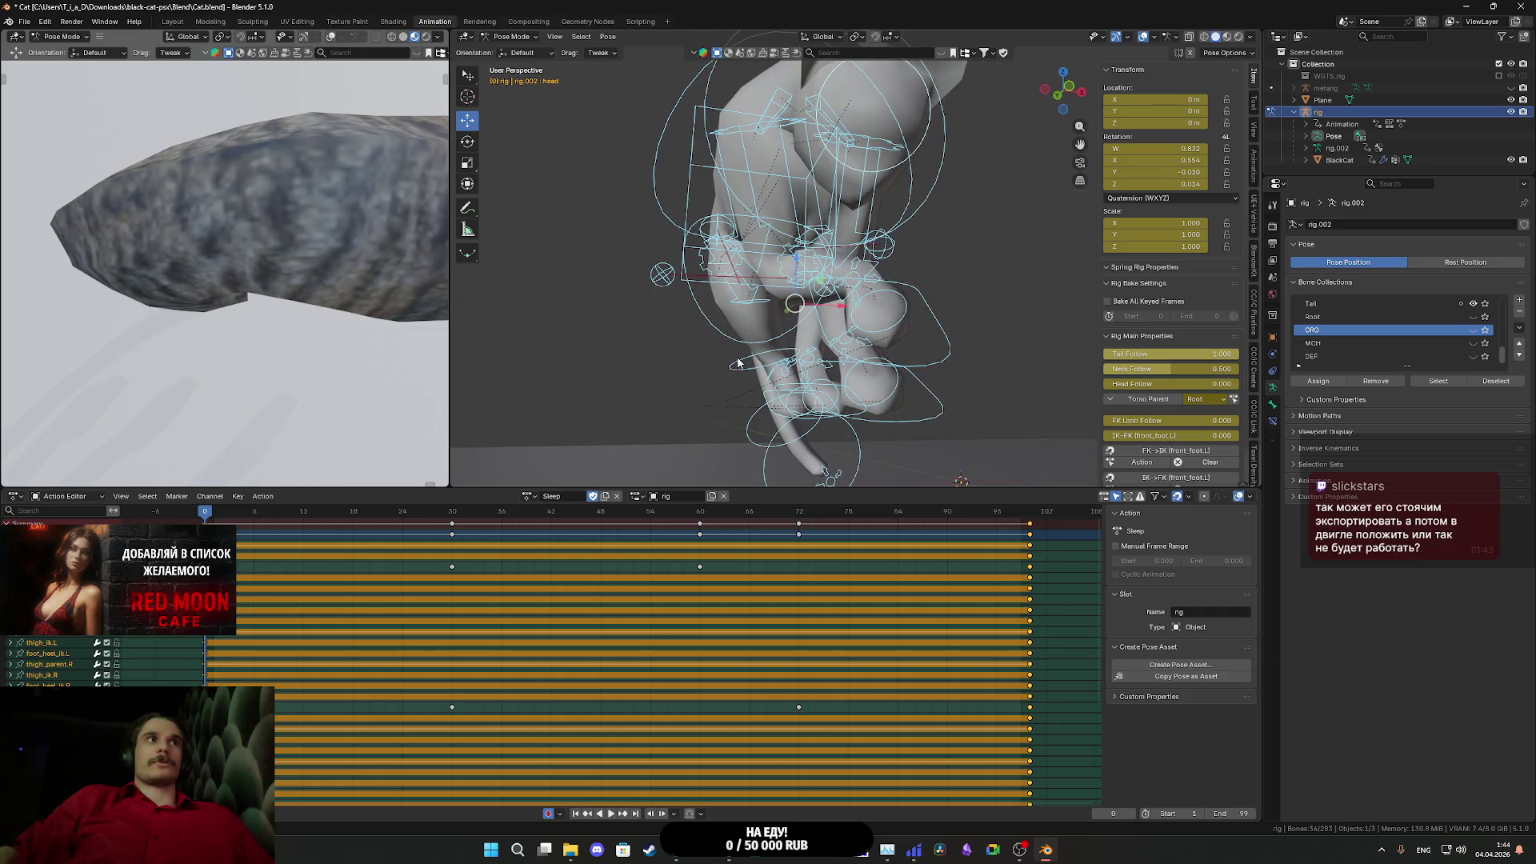
right_click(186, 317)
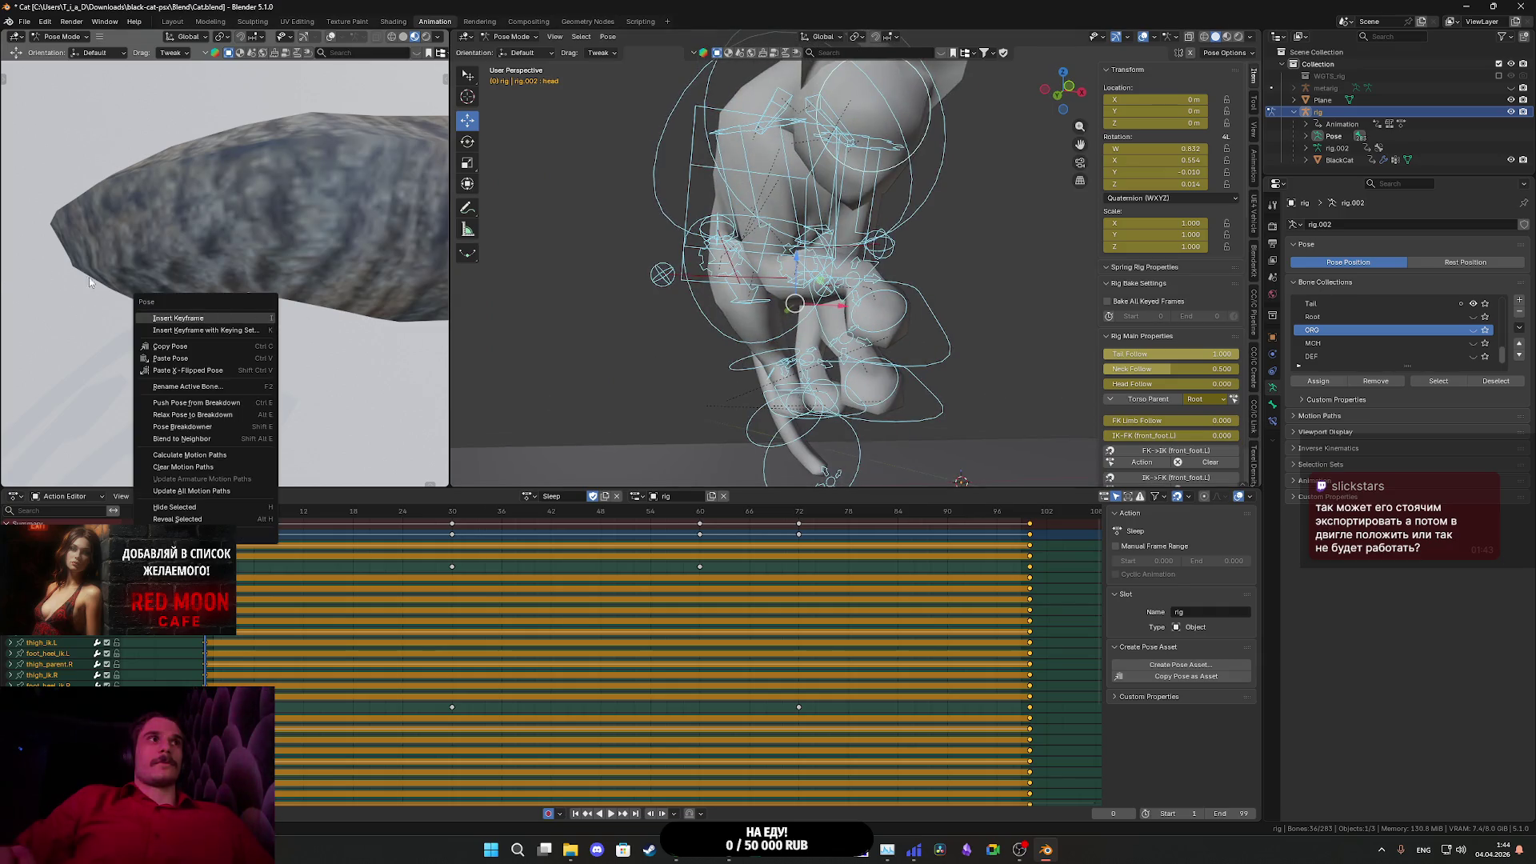
drag(986, 349, 887, 384)
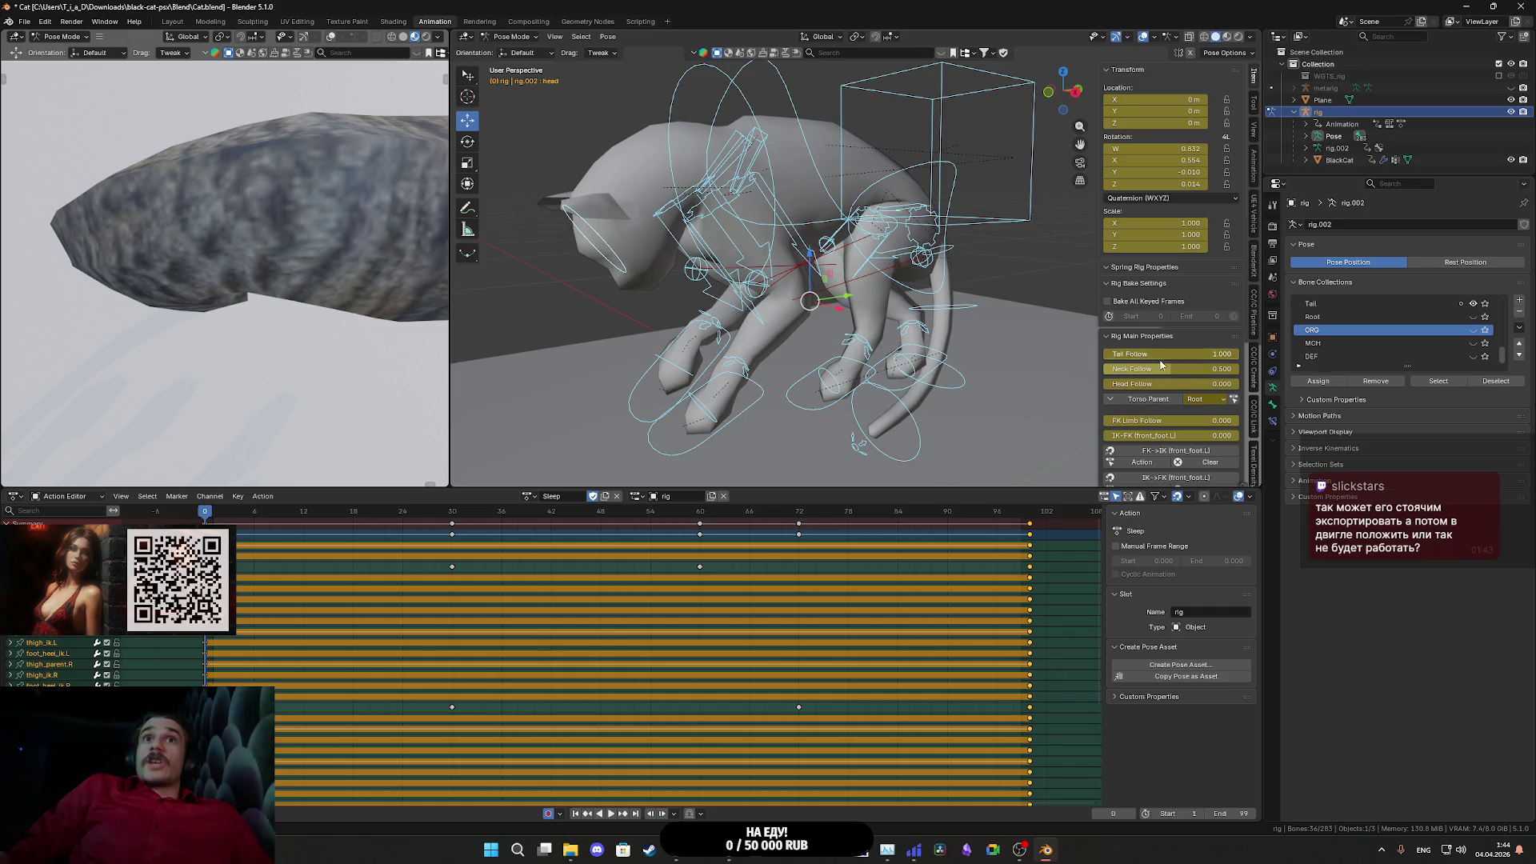
scroll(1159, 384, down, 2)
scroll(1152, 439, down, 1)
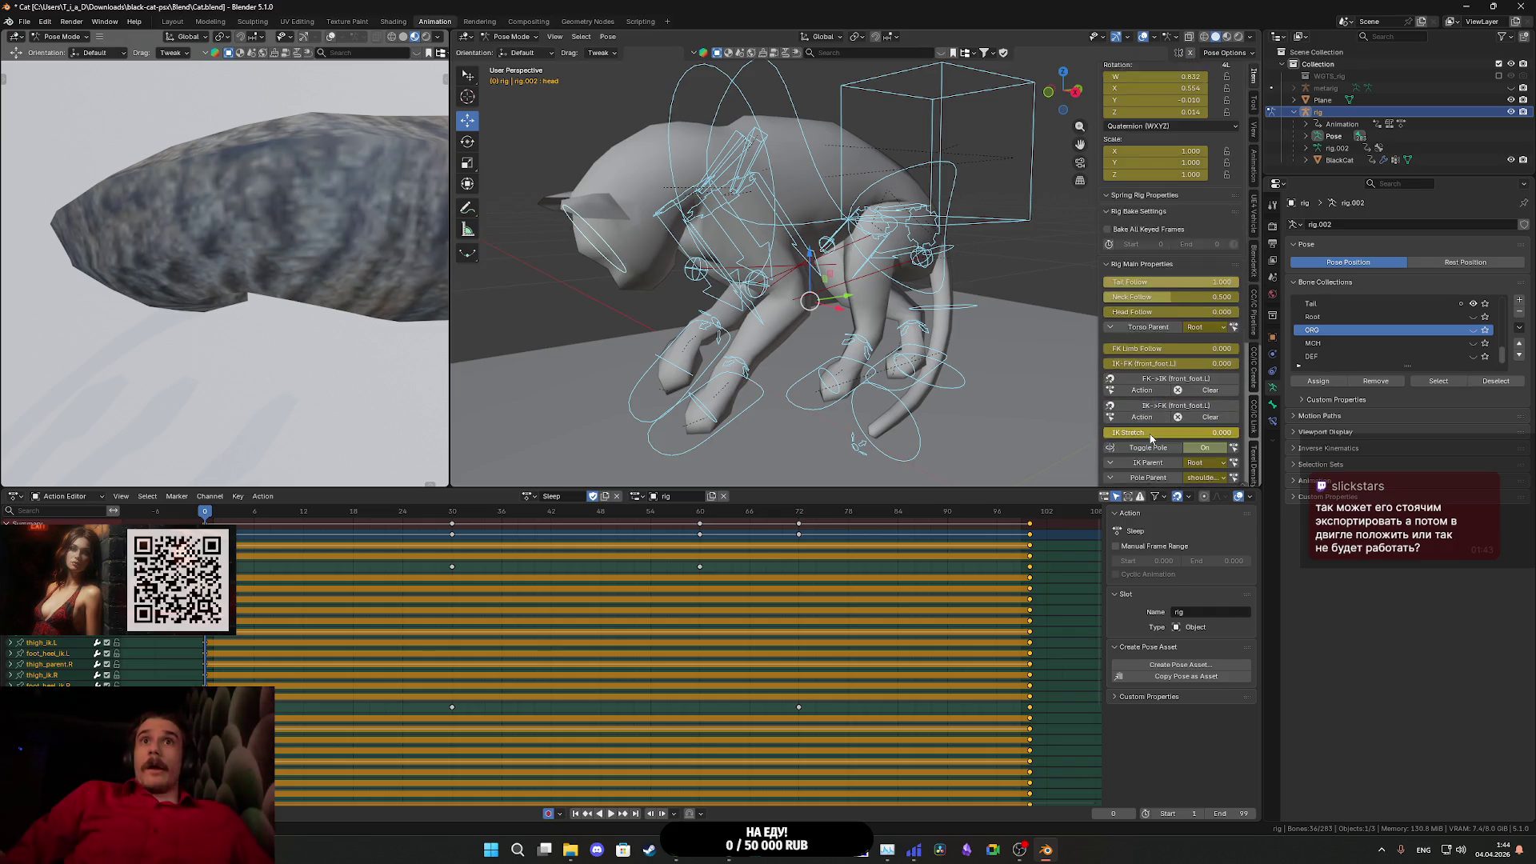
scroll(1152, 440, down, 12)
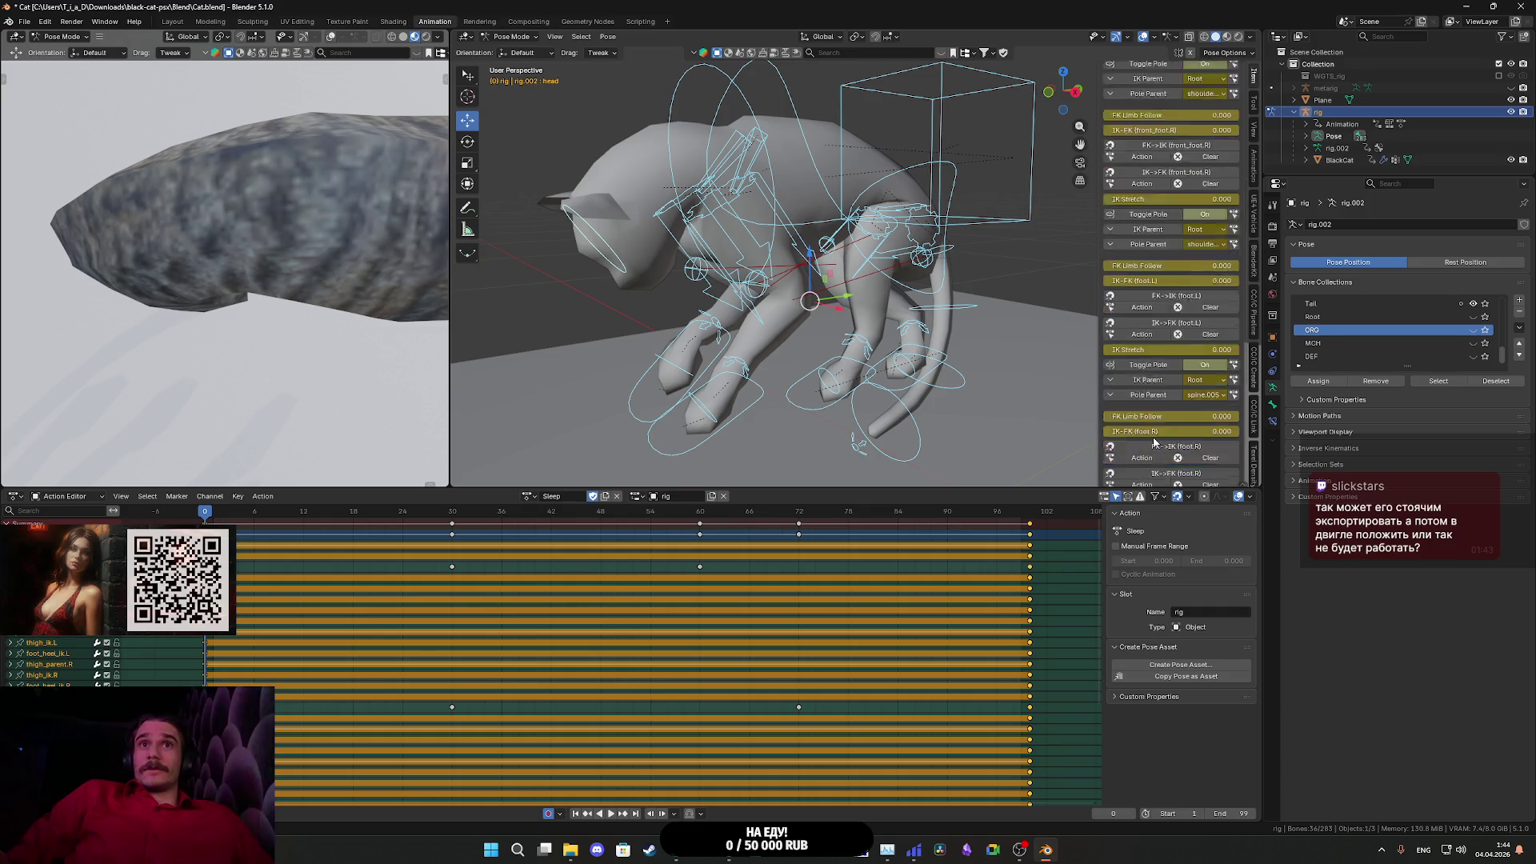
scroll(1153, 442, down, 7)
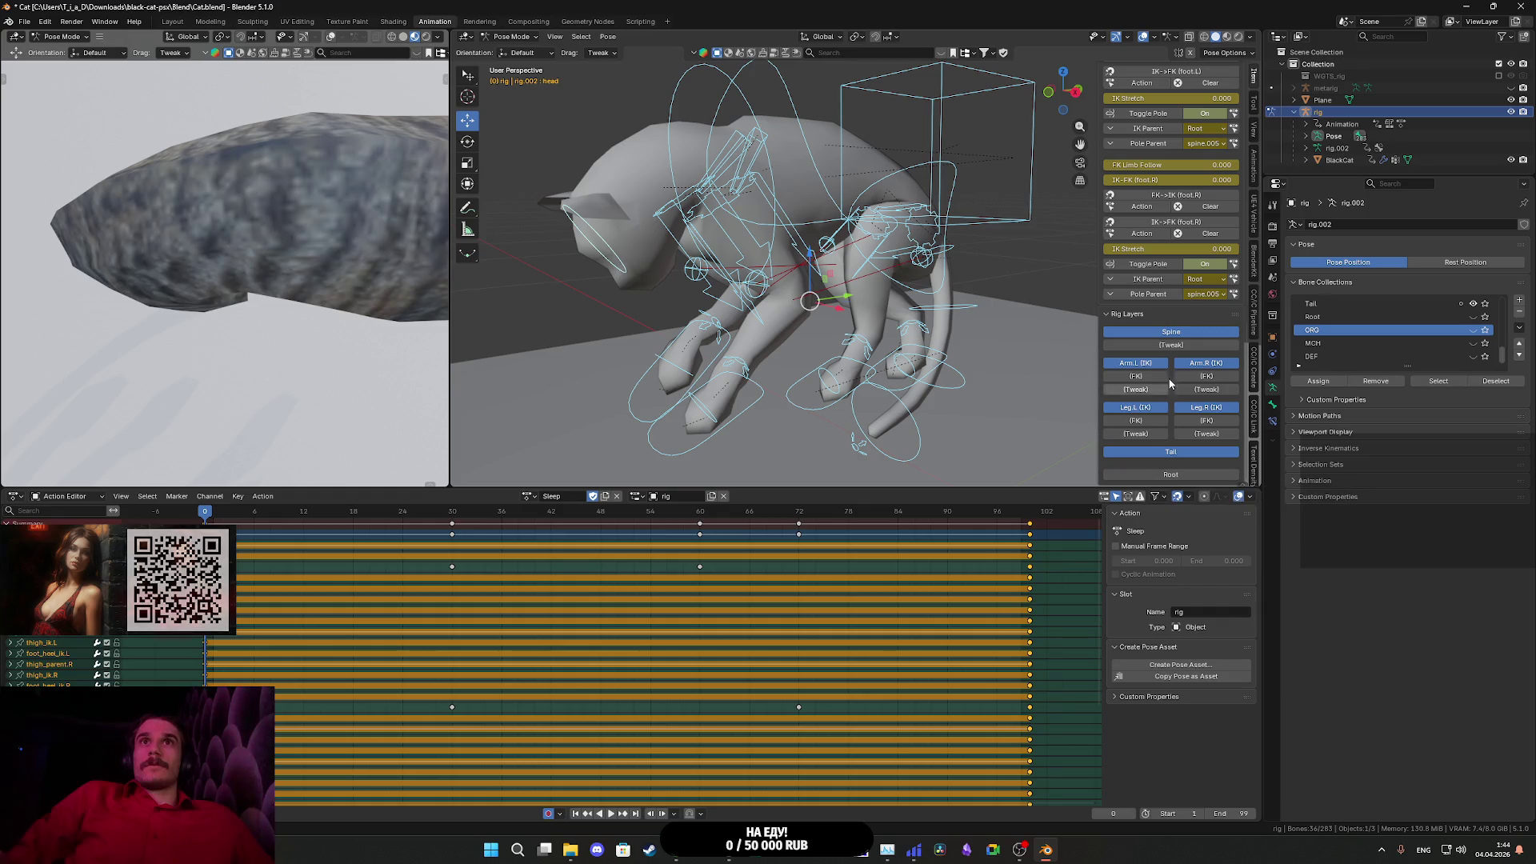
click(1210, 279)
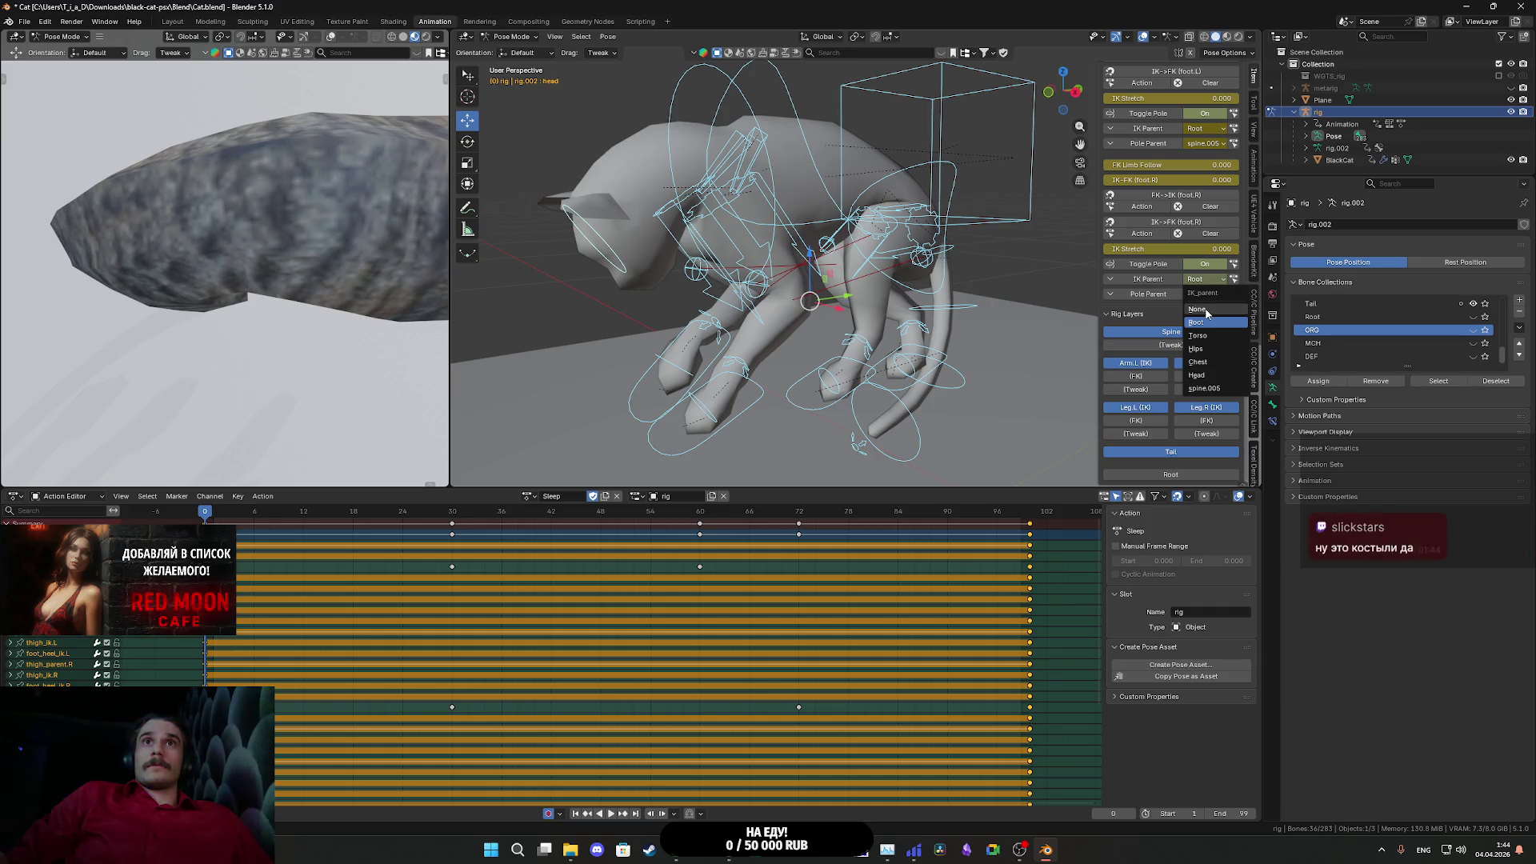
click(1205, 309)
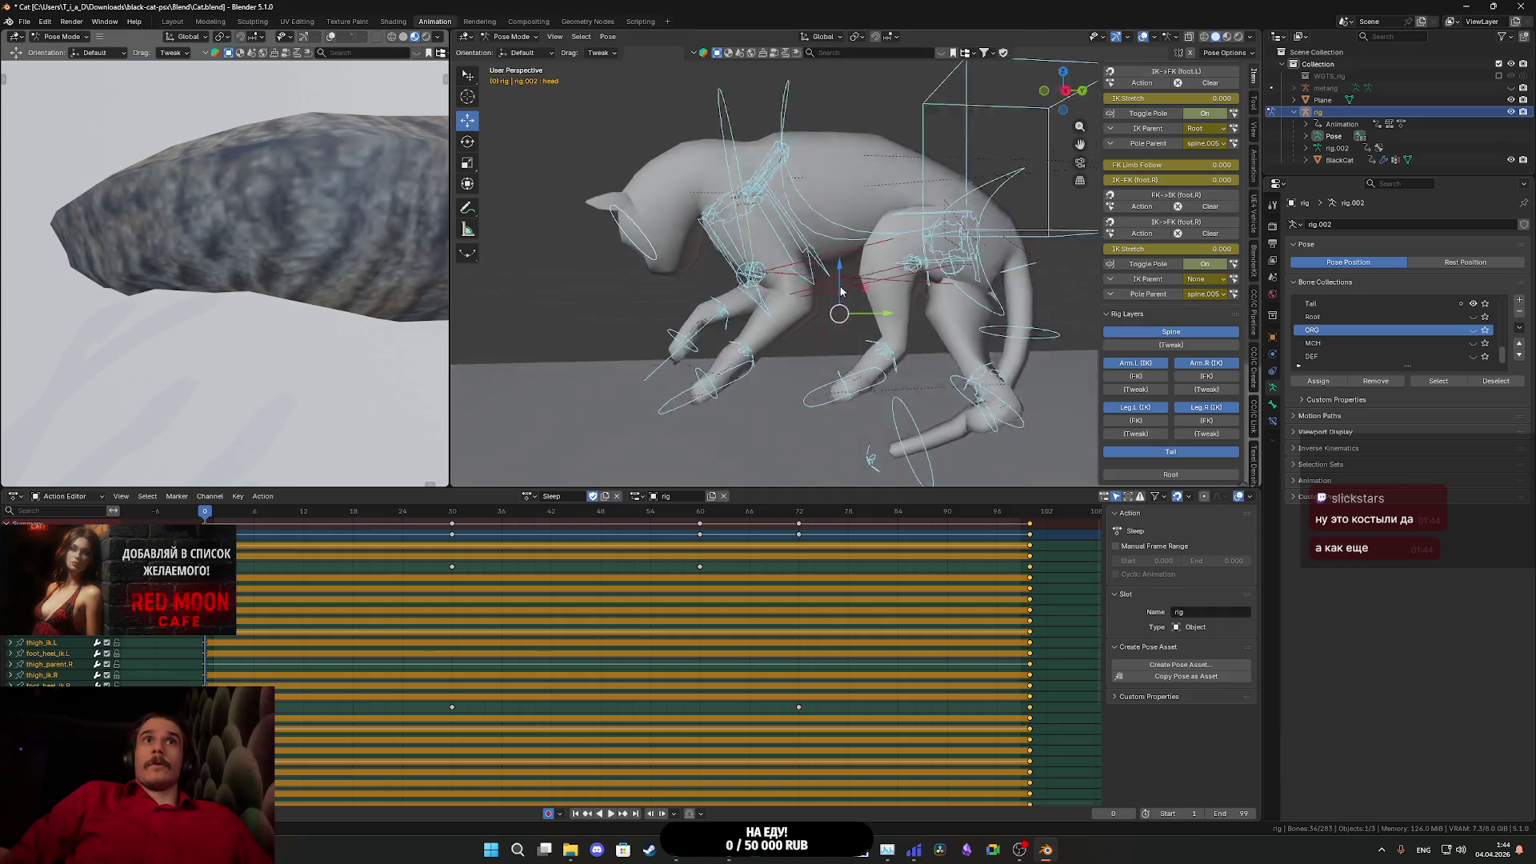
key(ctrl+z)
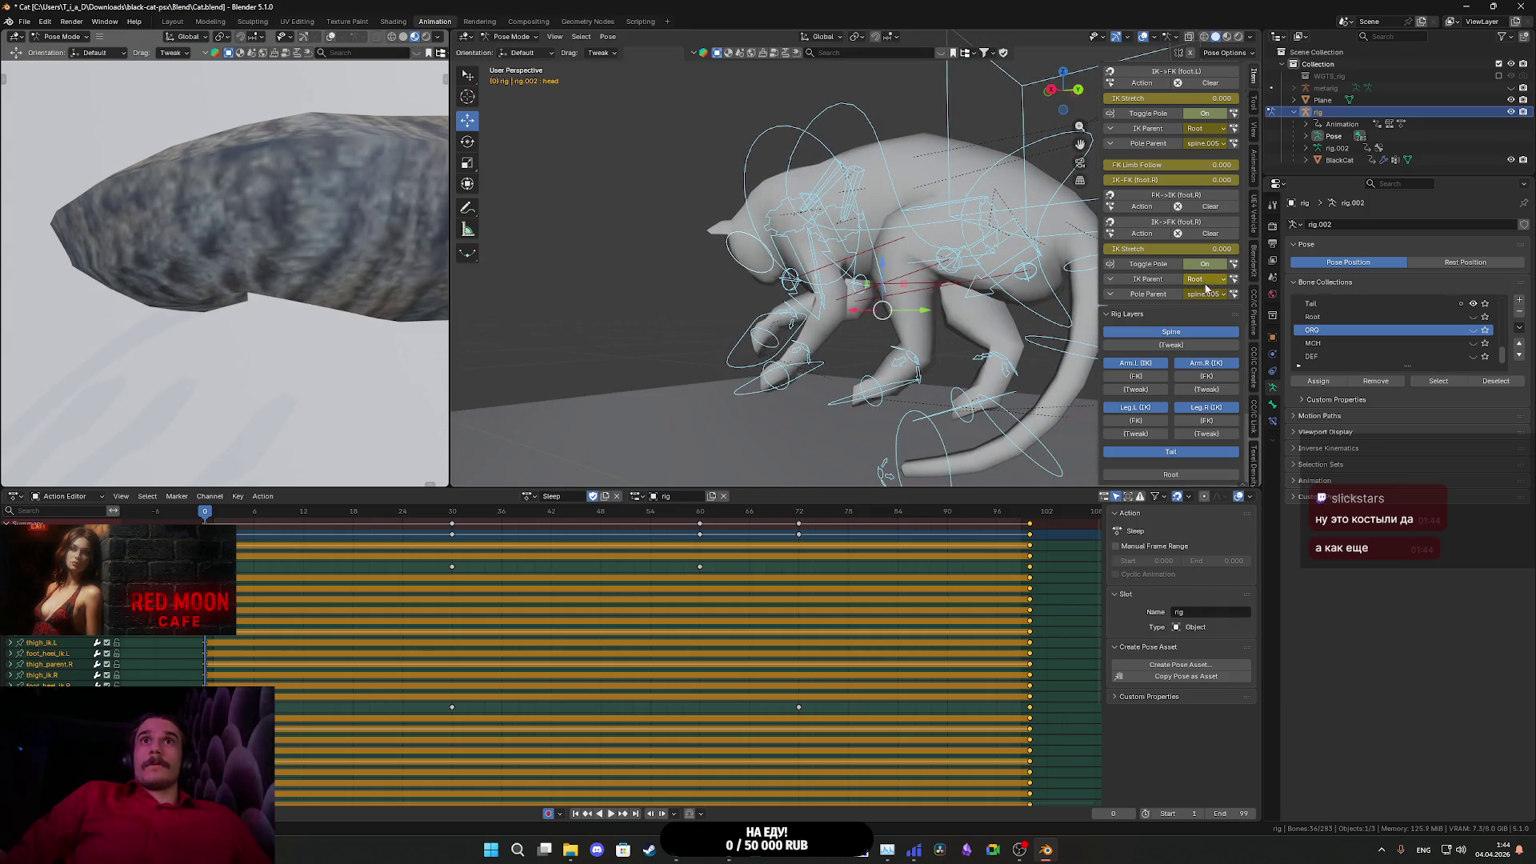
click(1207, 283)
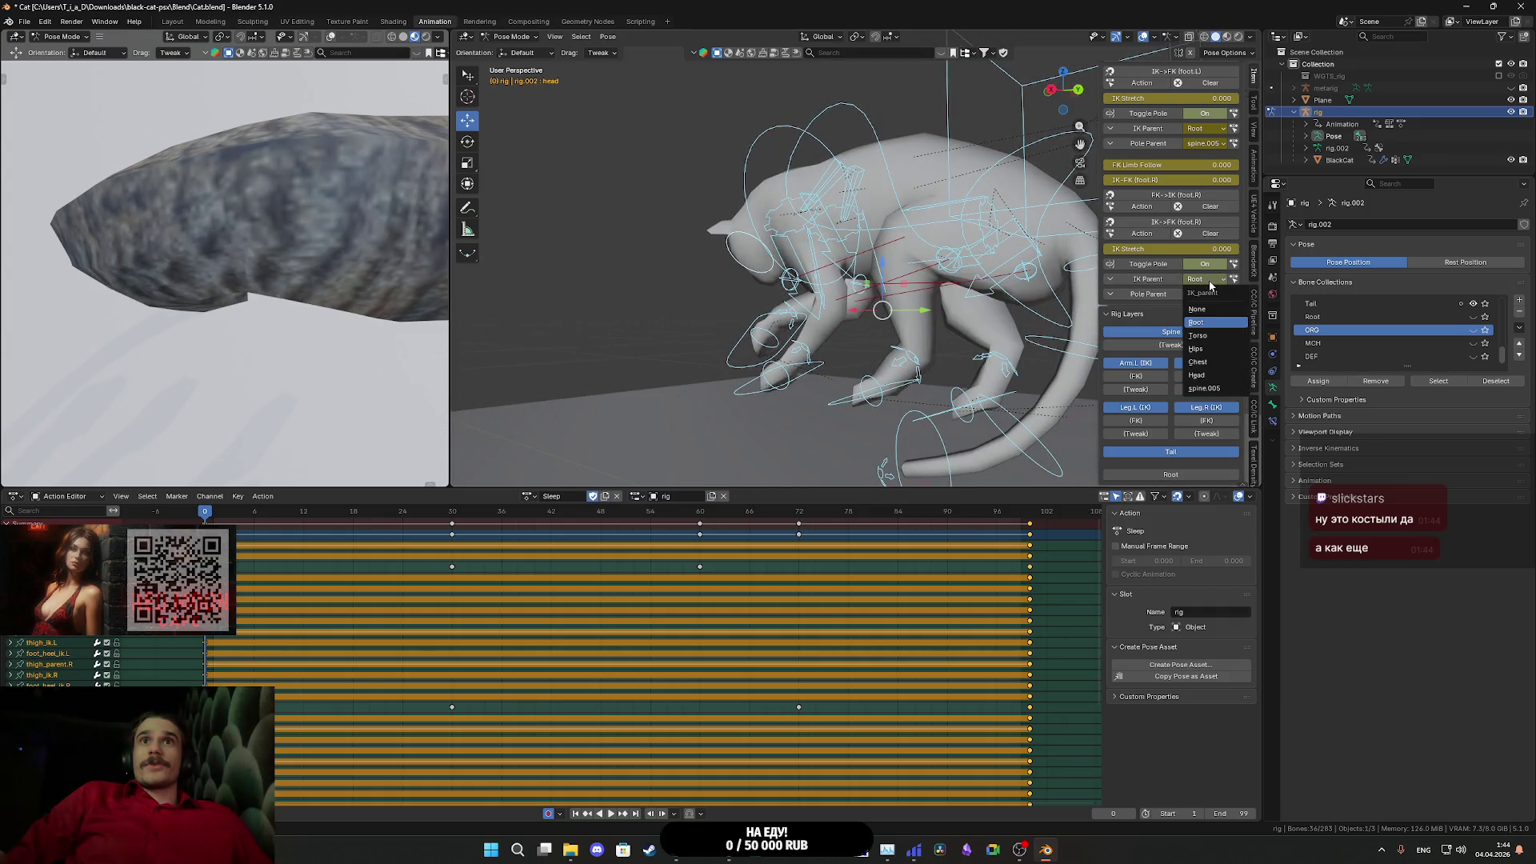
click(1194, 337)
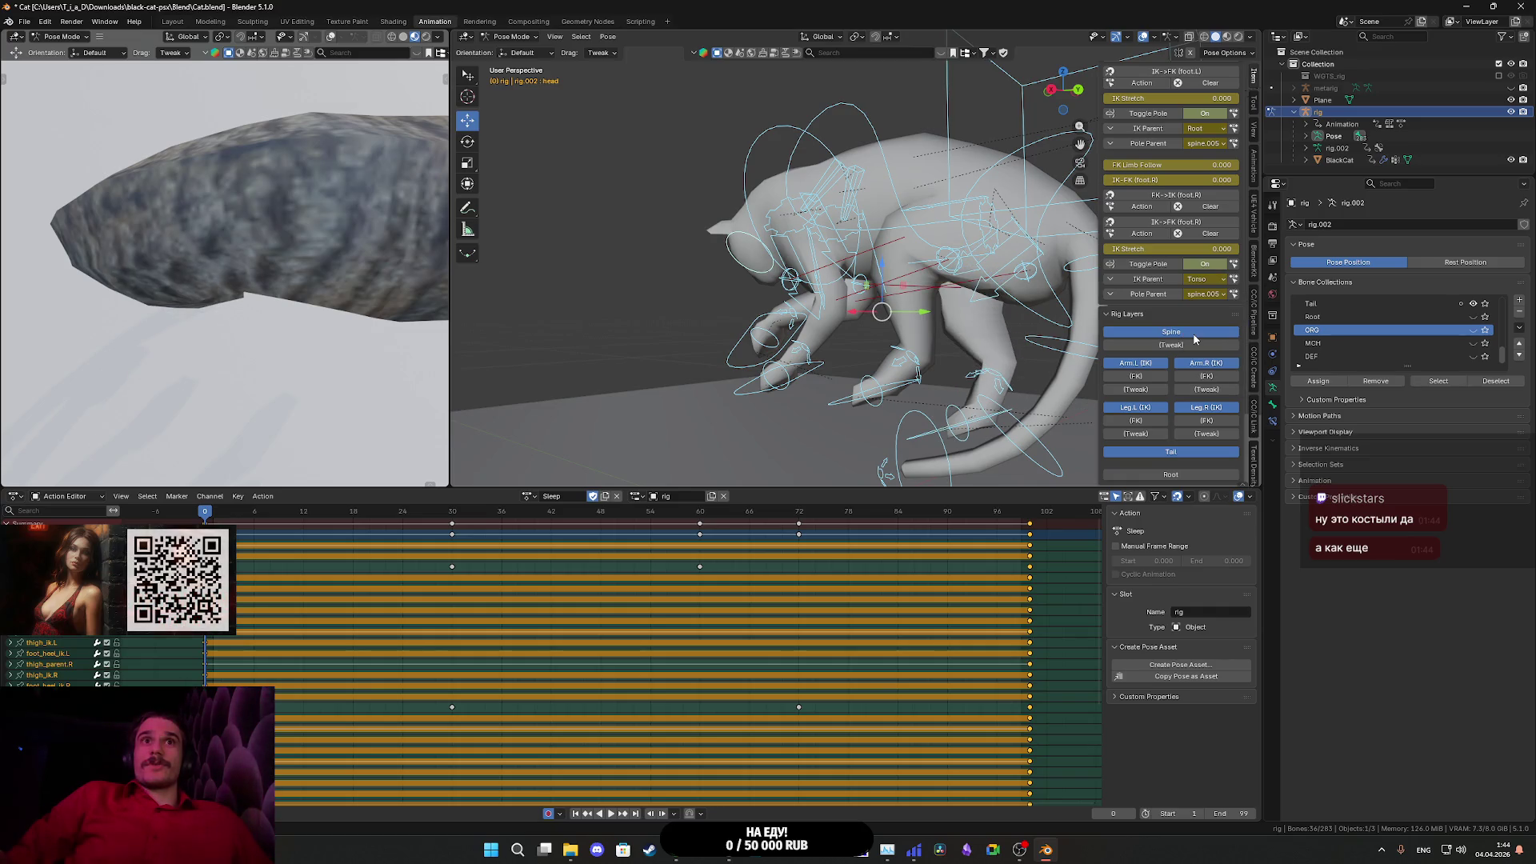
key(ctrl+z)
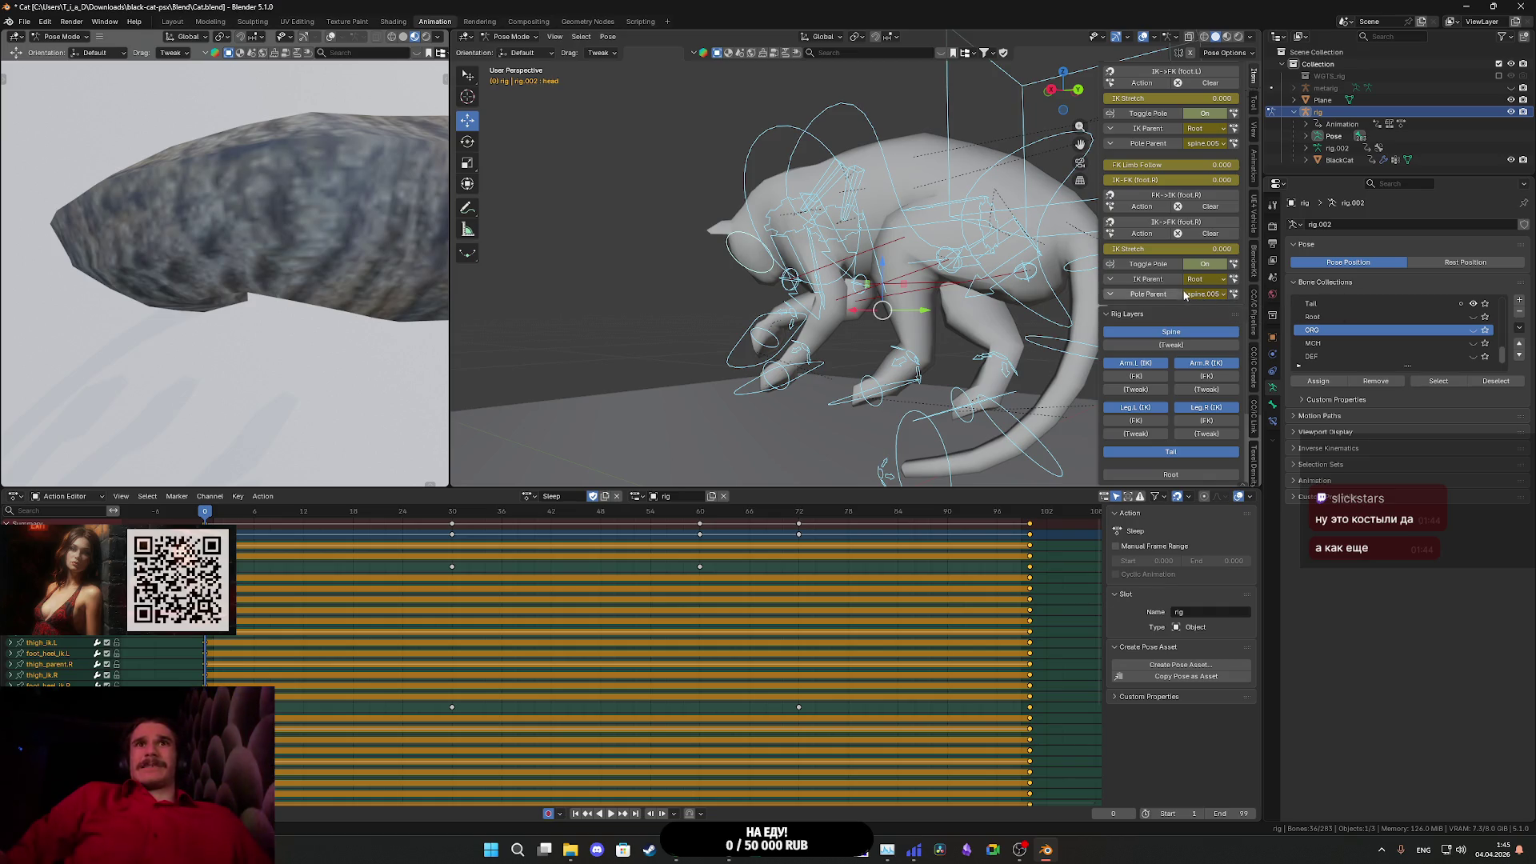
drag(1016, 328, 959, 350)
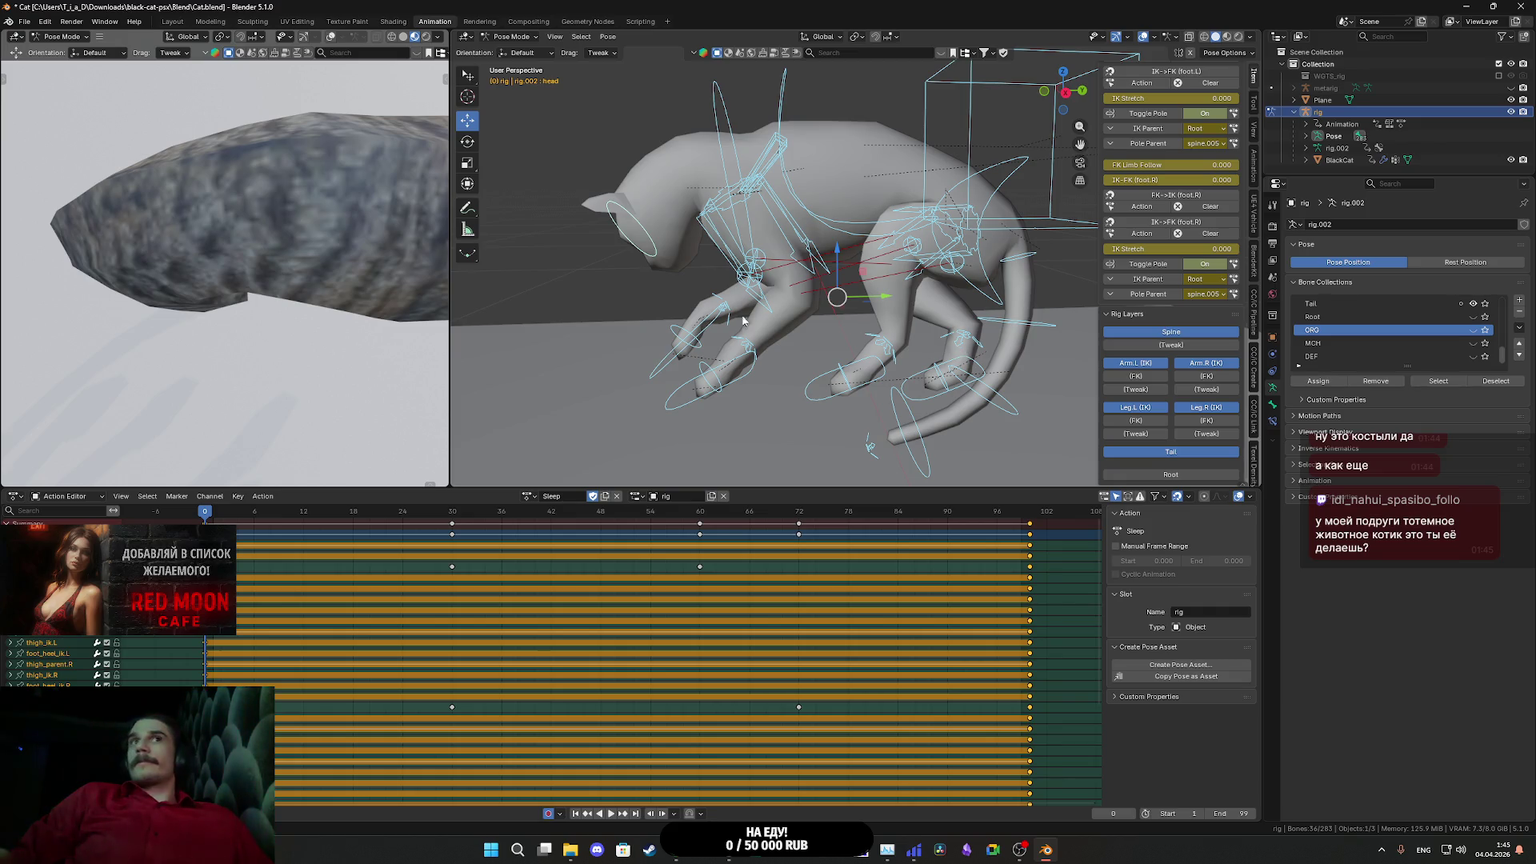
drag(802, 320, 848, 328)
scroll(848, 328, down, 4)
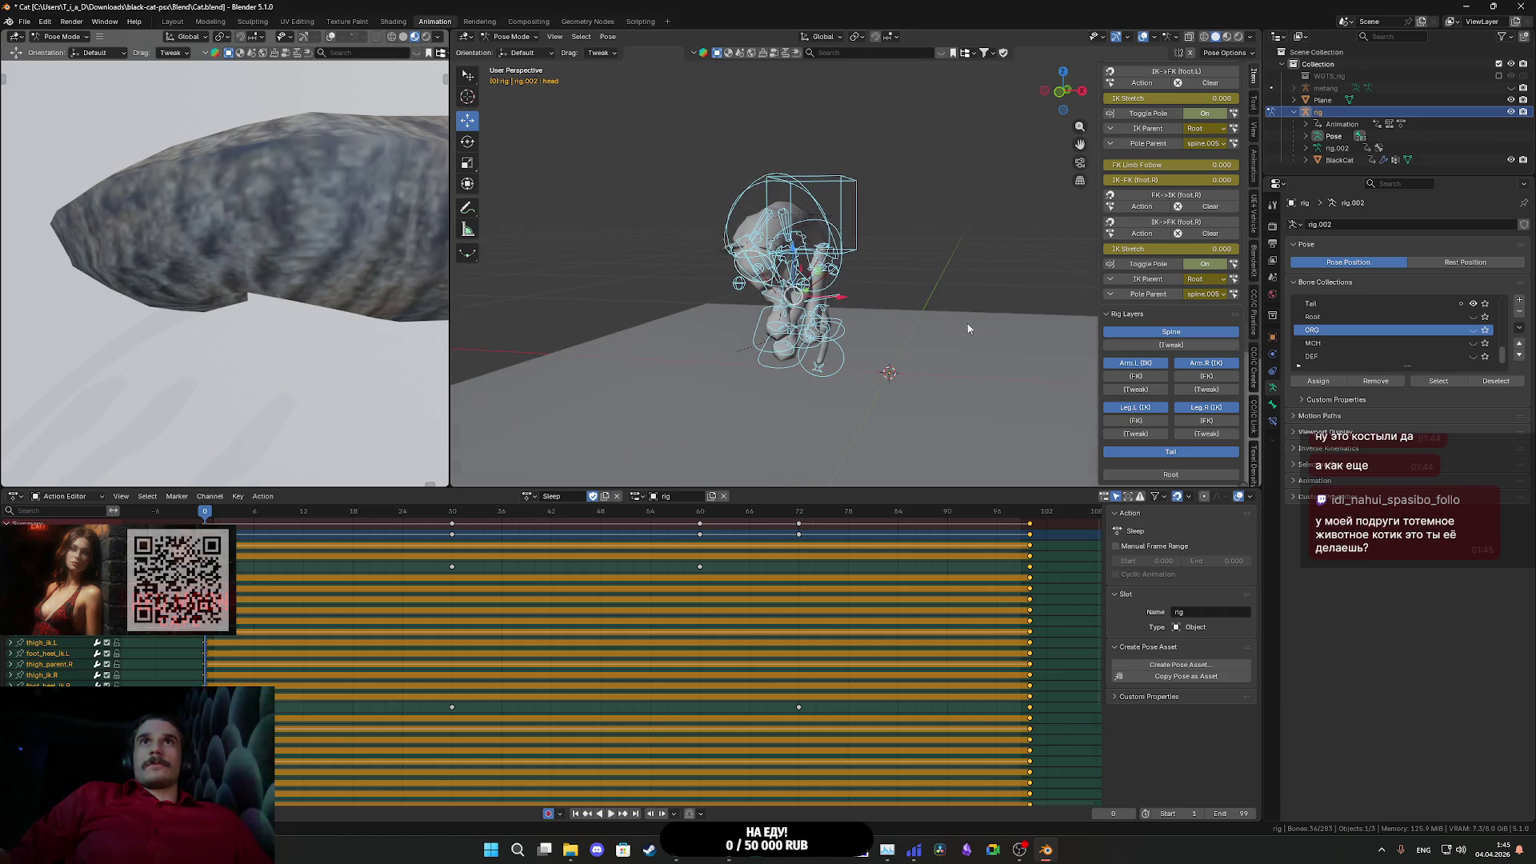
scroll(965, 353, up, 4)
scroll(966, 352, down, 3)
mouse_move(943, 347)
mouse_down()
mouse_move(1096, 348)
mouse_move(973, 346)
mouse_up()
scroll(1043, 343, up, 3)
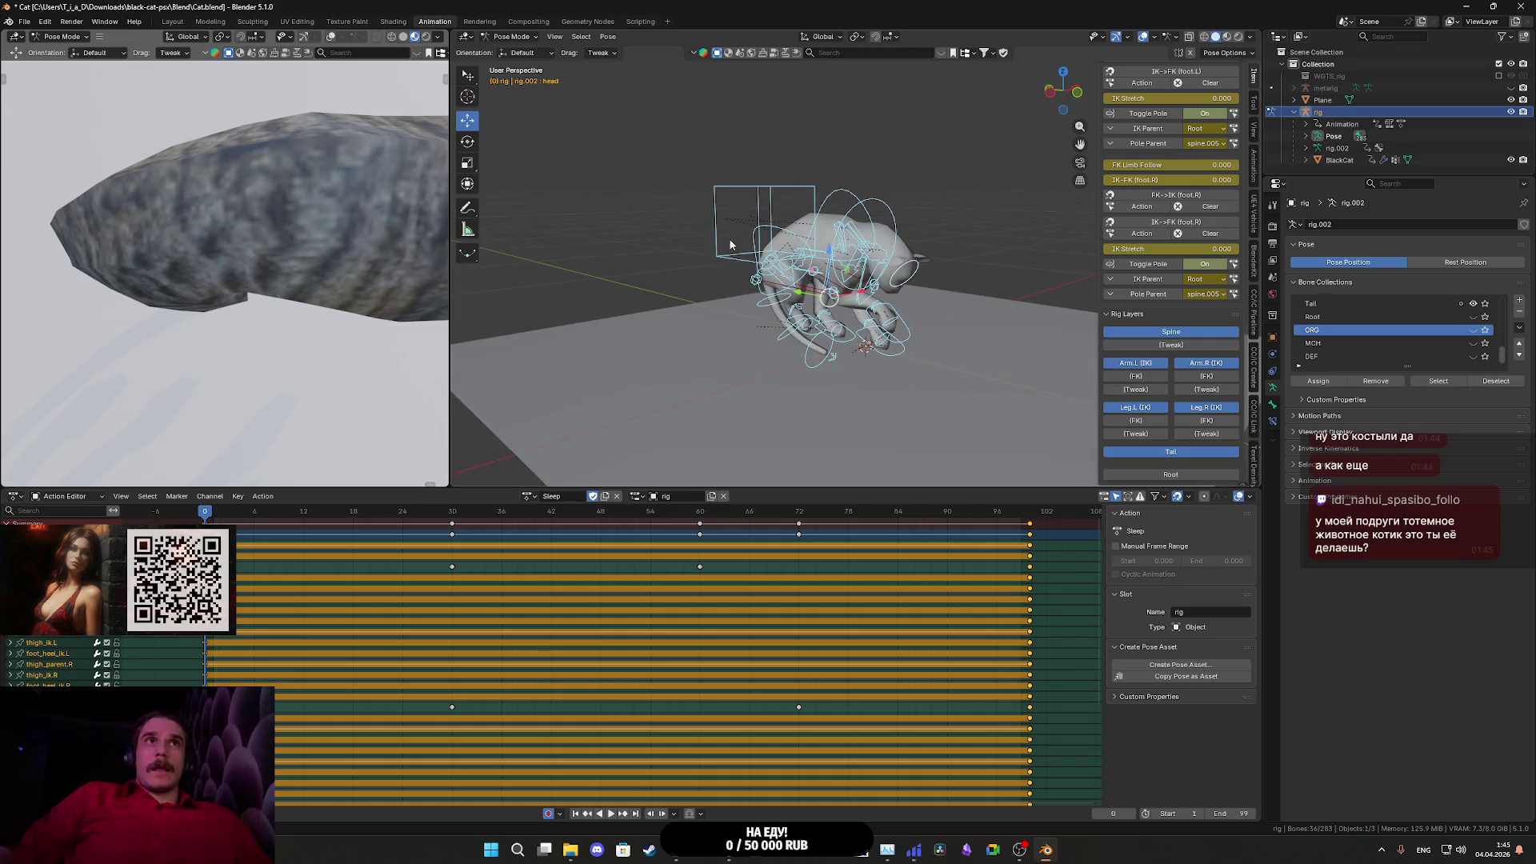
click(469, 144)
scroll(830, 312, up, 4)
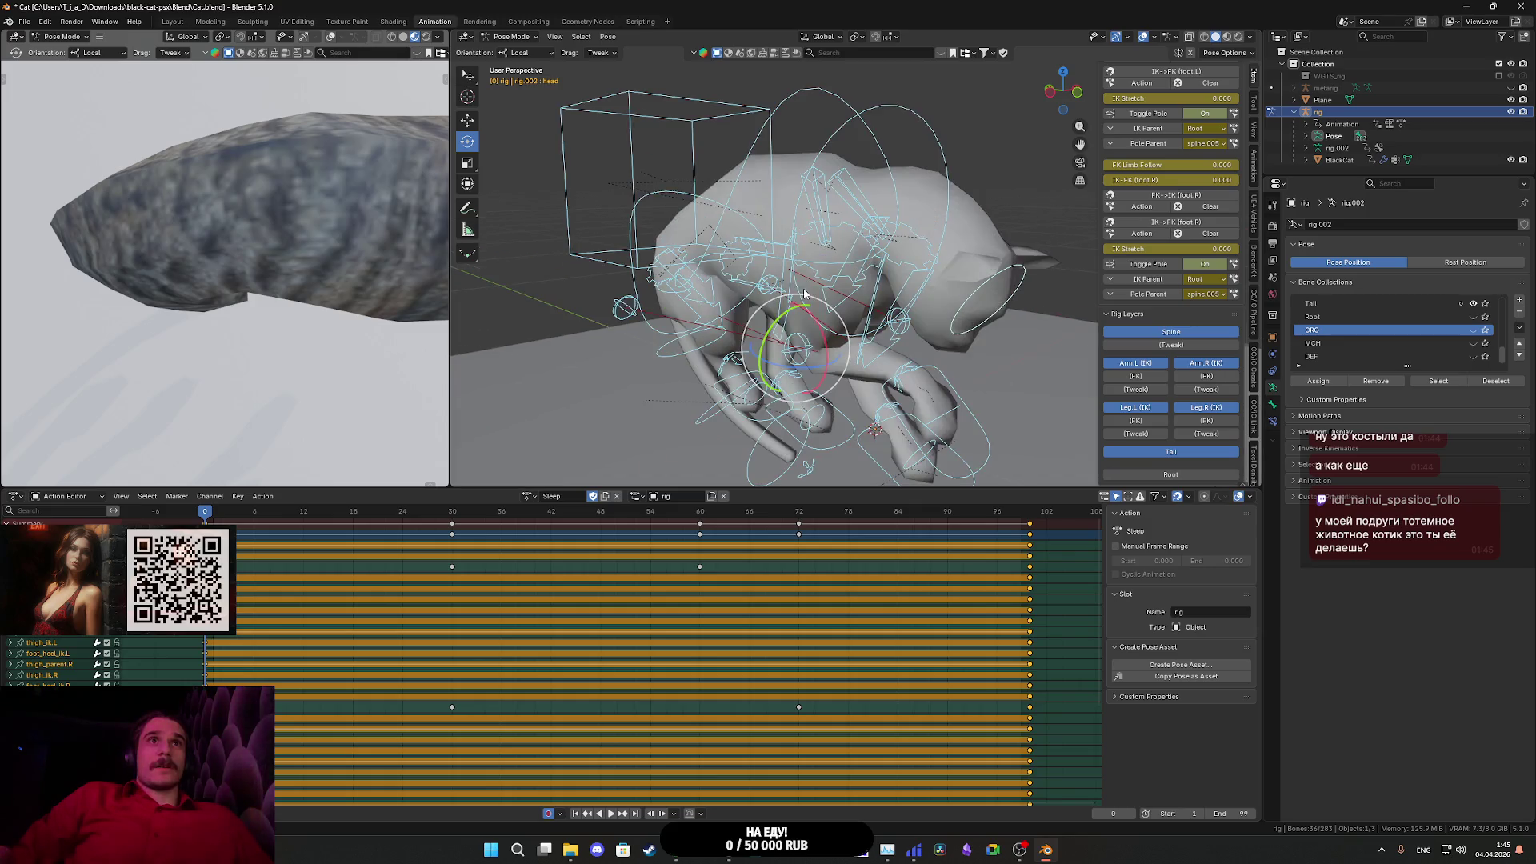
scroll(737, 323, up, 2)
mouse_move(737, 322)
mouse_down()
mouse_move(786, 314)
mouse_move(661, 387)
mouse_move(704, 367)
mouse_up()
key(ctrl+z)
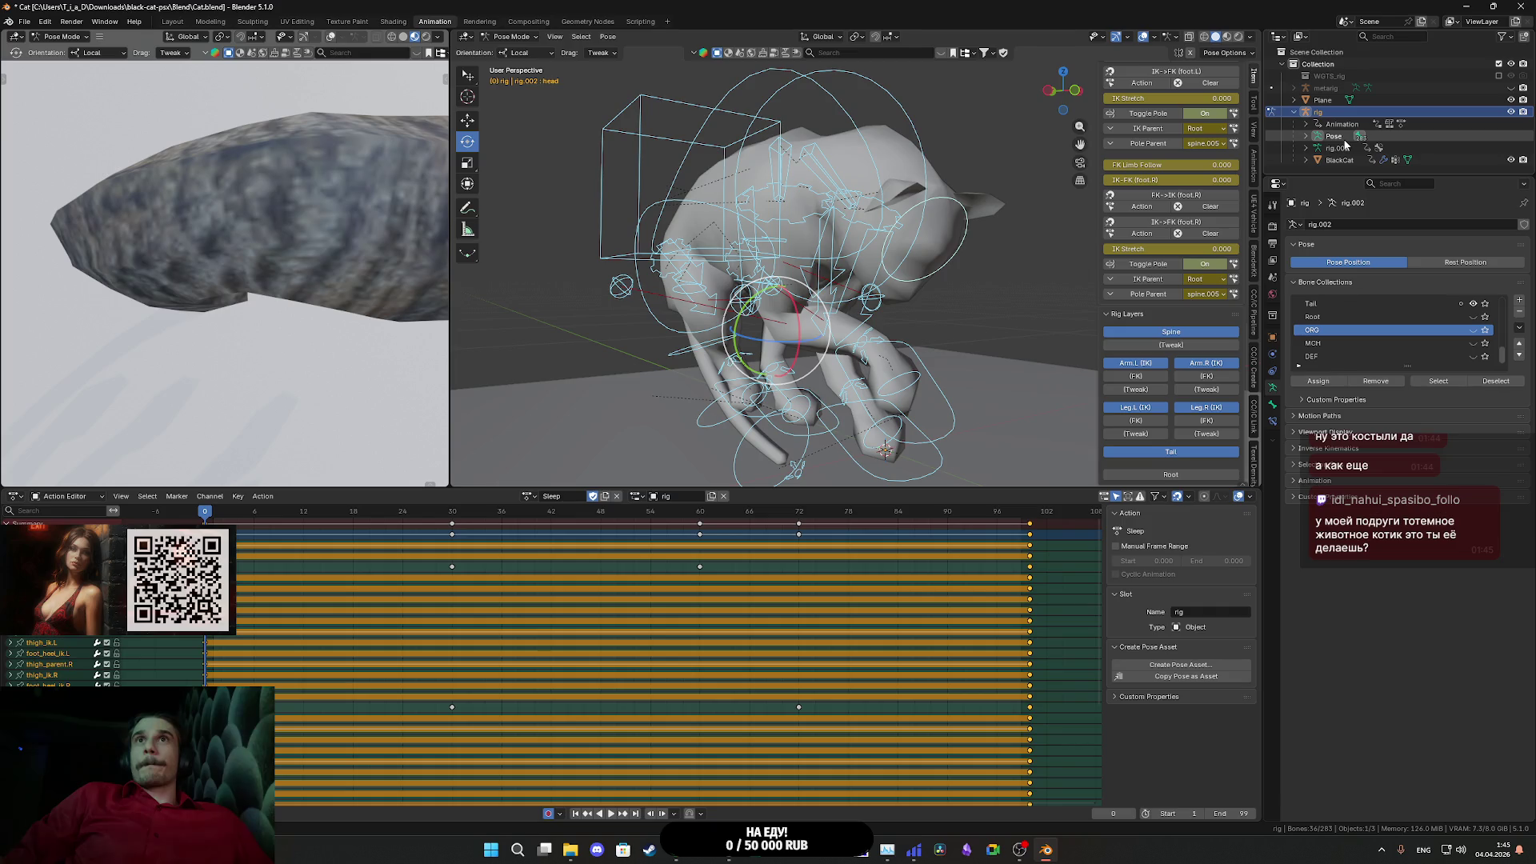
key(alt+a)
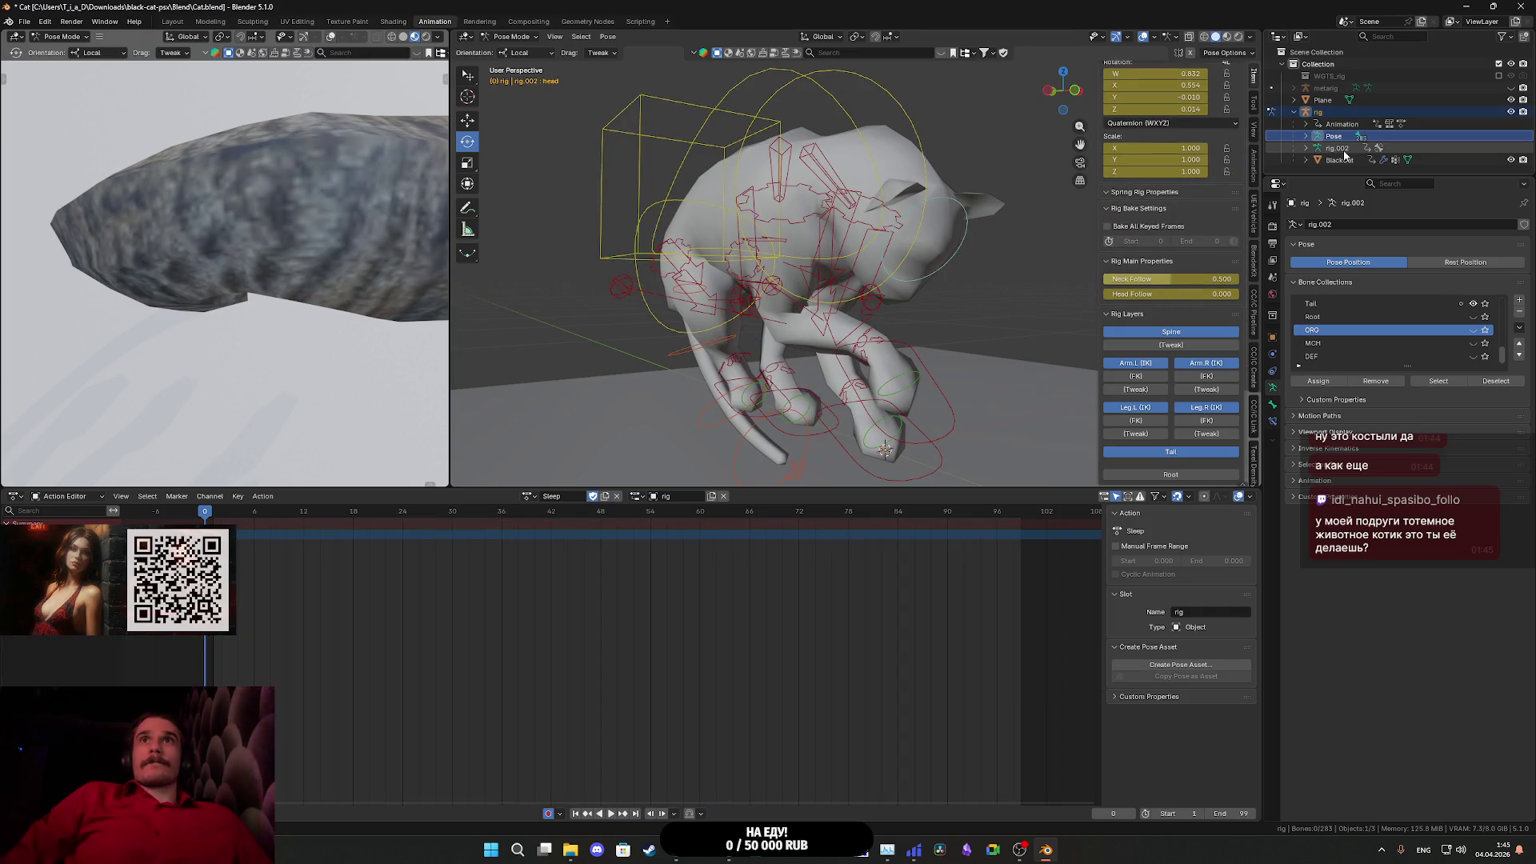
click(1346, 149)
click(1308, 138)
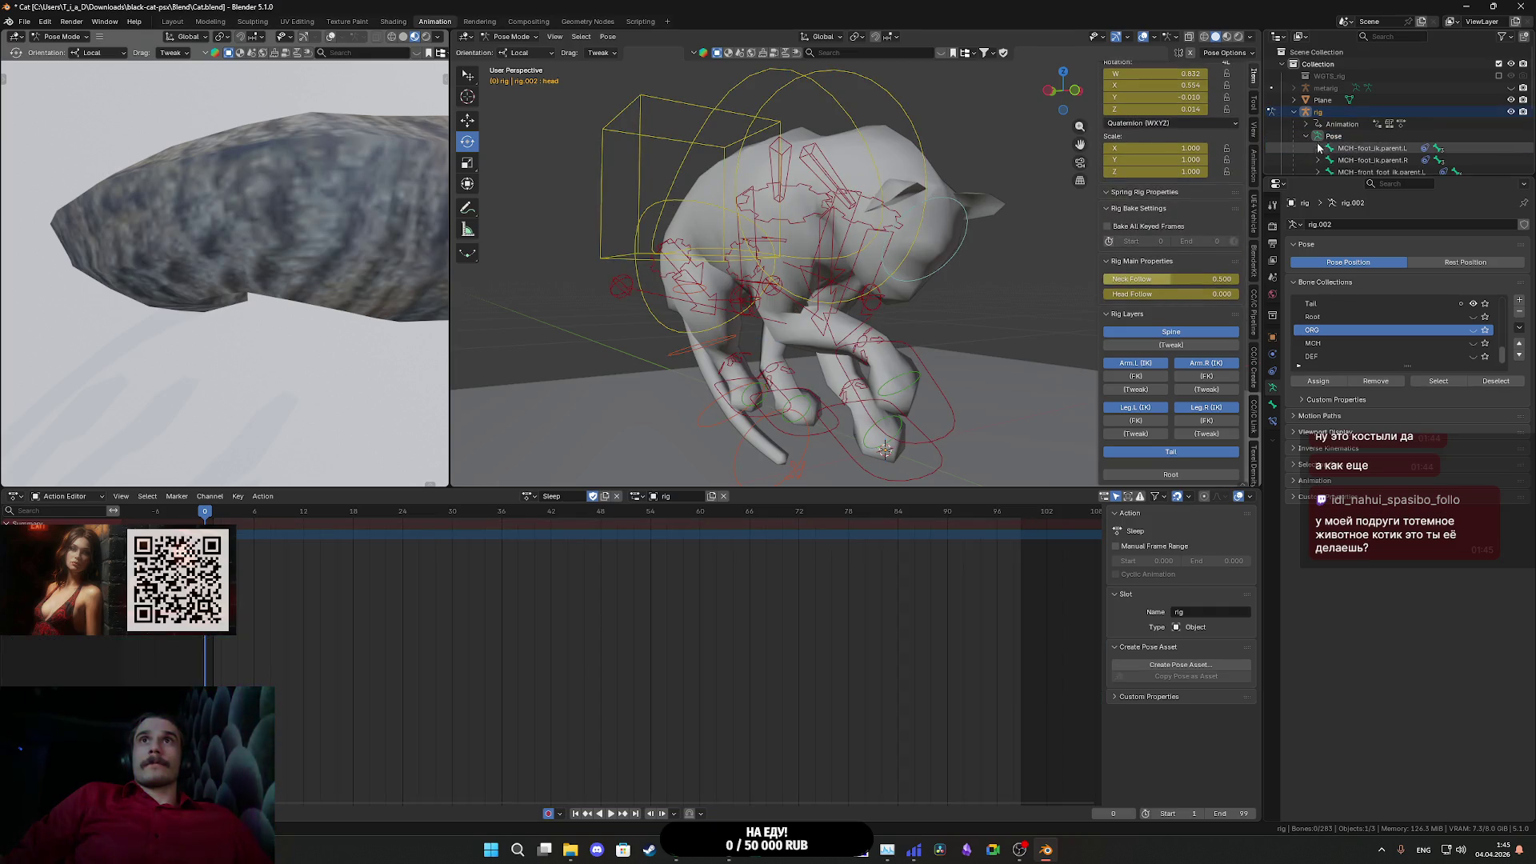
click(1360, 150)
scroll(1367, 164, down, 4)
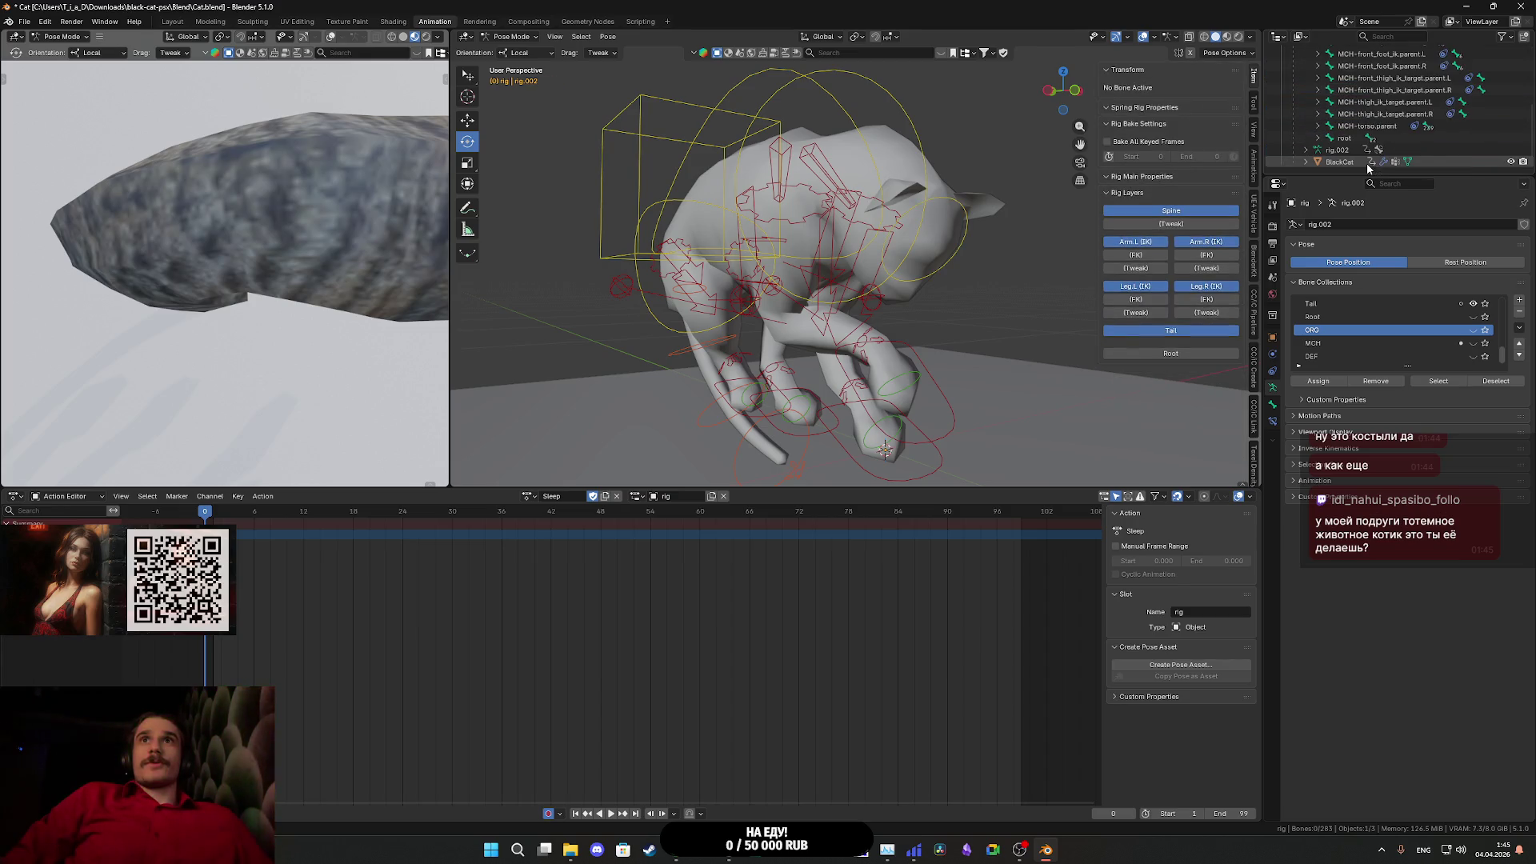
scroll(1367, 163, up, 2)
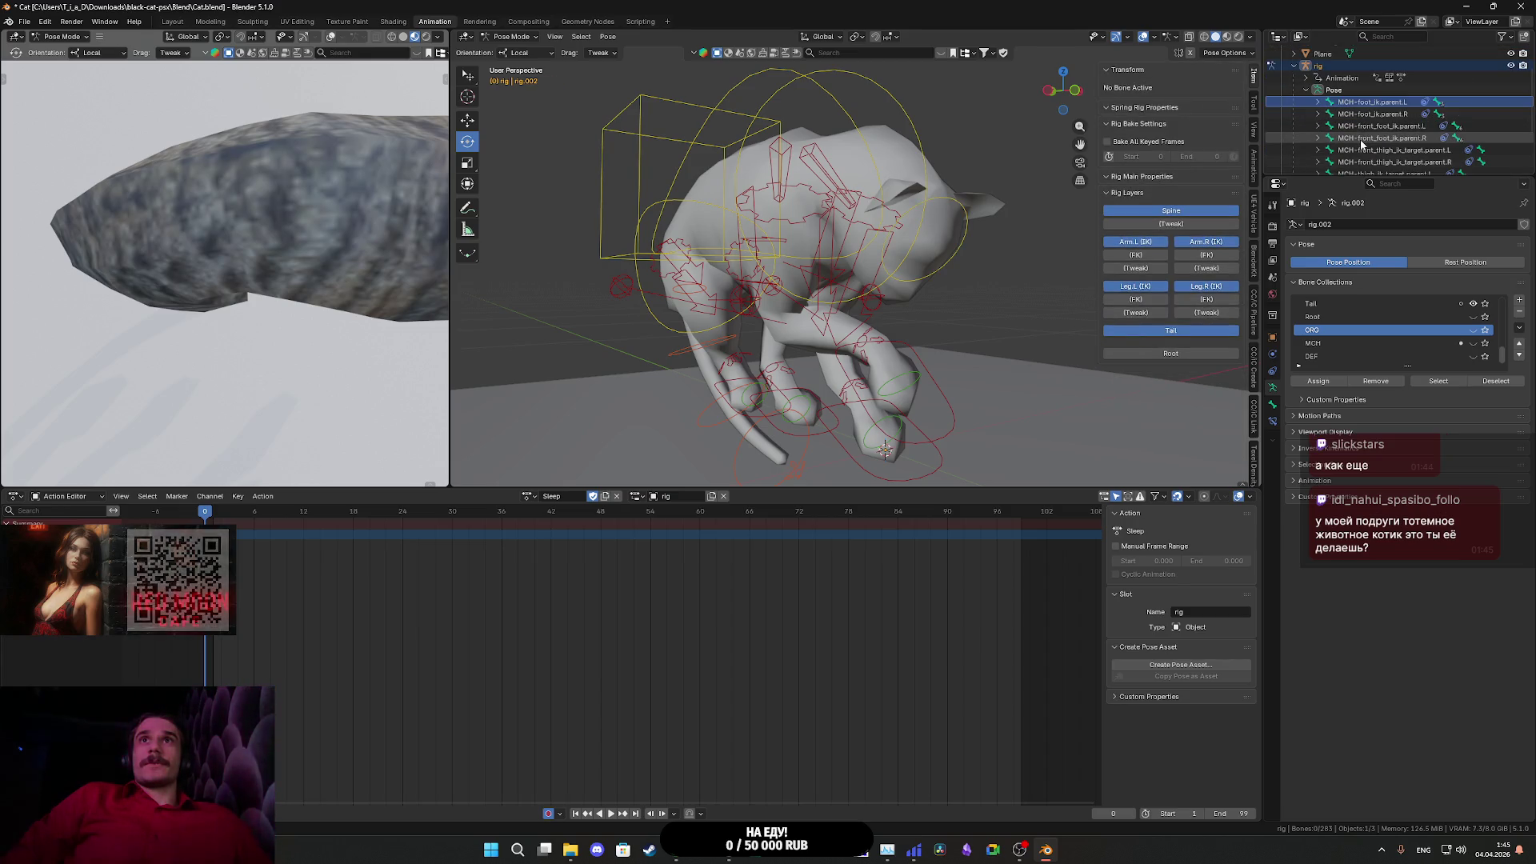
click(1306, 90)
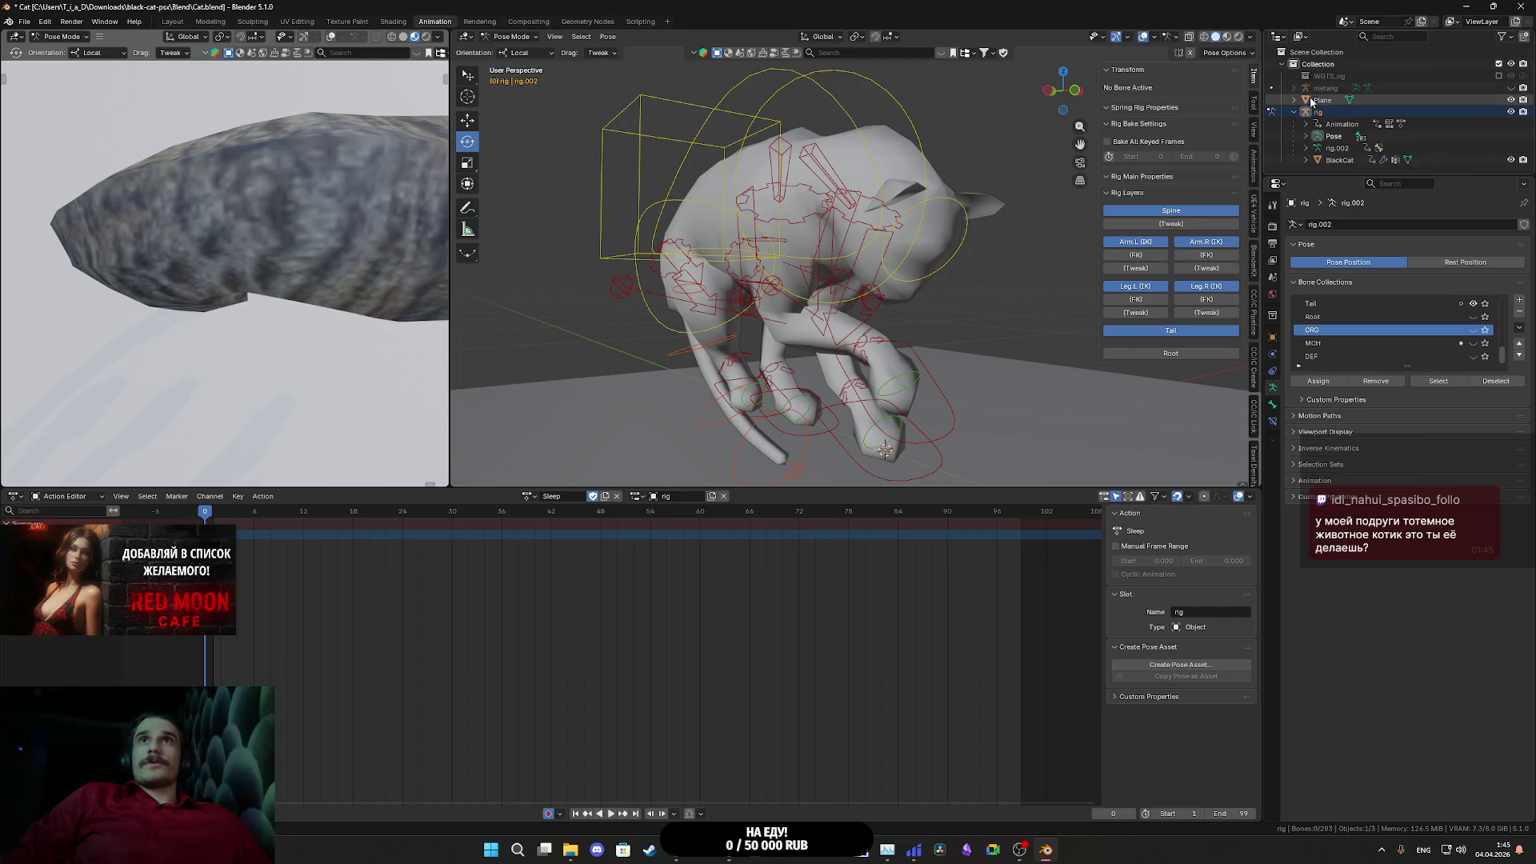
click(1333, 150)
click(1306, 149)
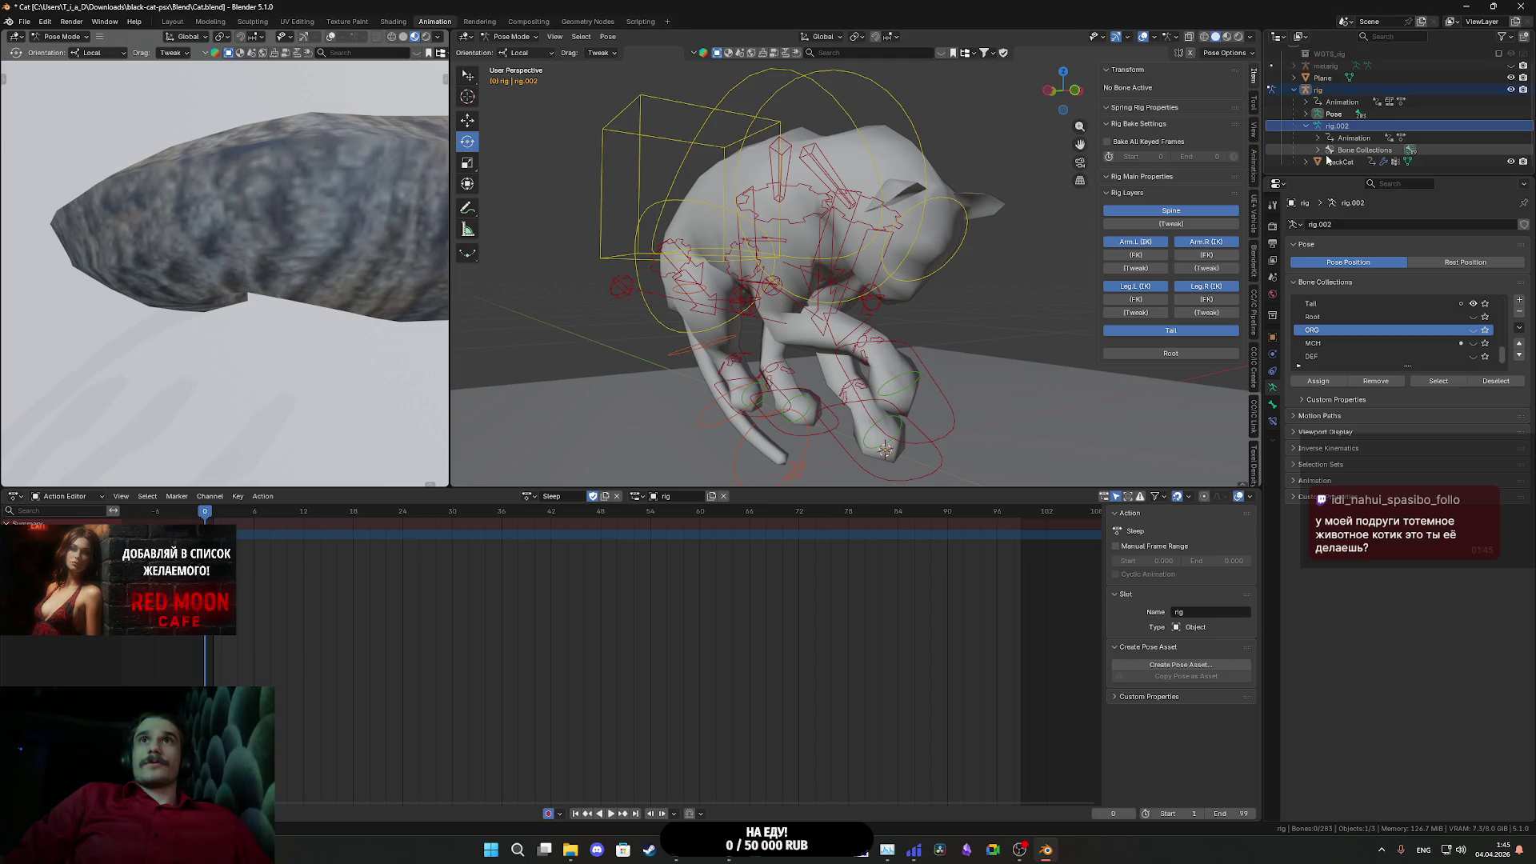
click(1319, 150)
scroll(1353, 96, down, 5)
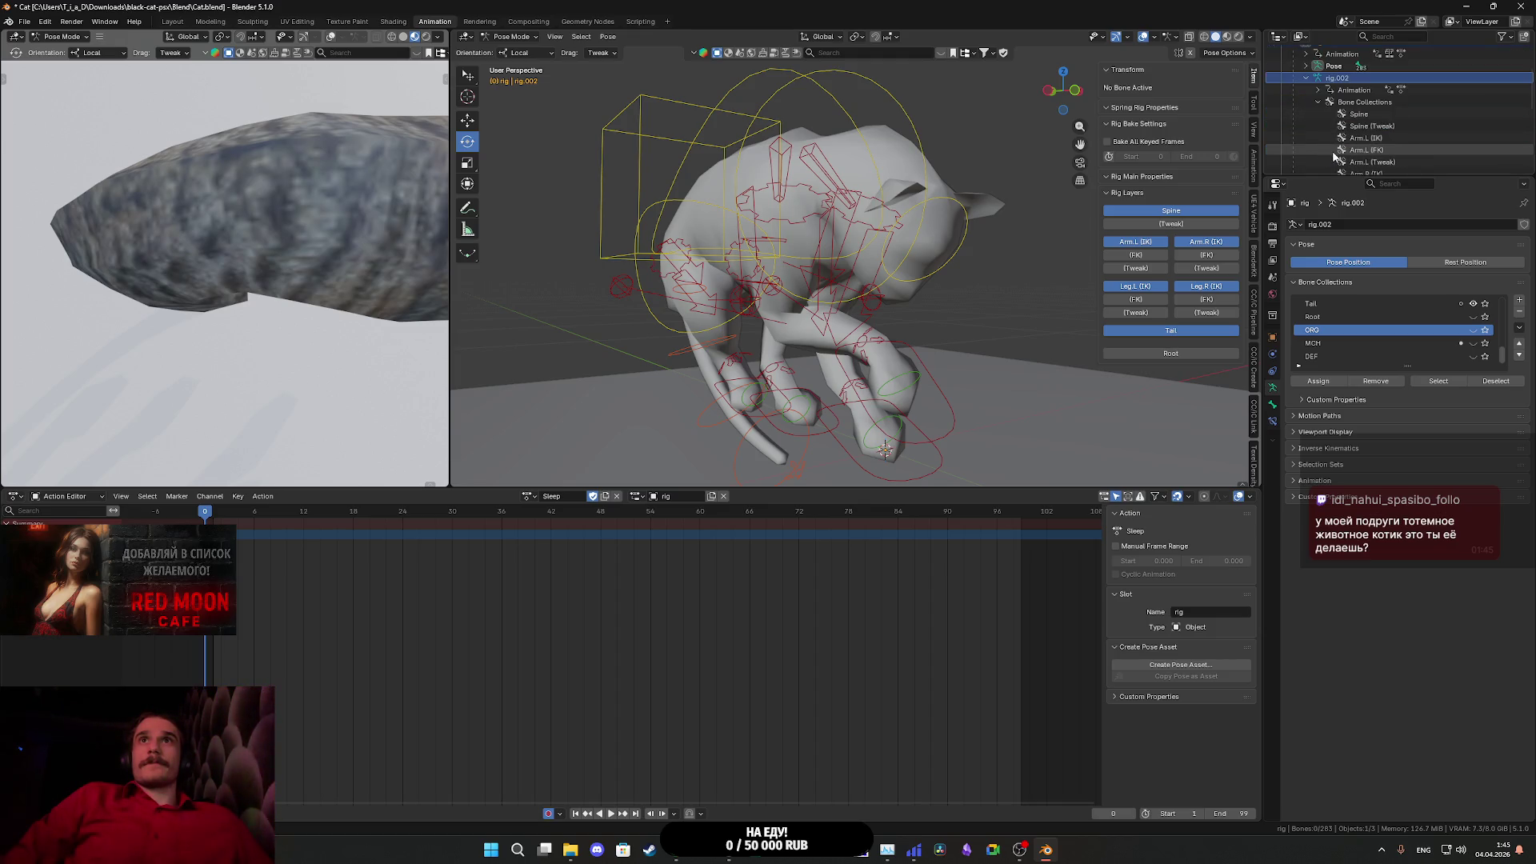
scroll(1364, 88, down, 4)
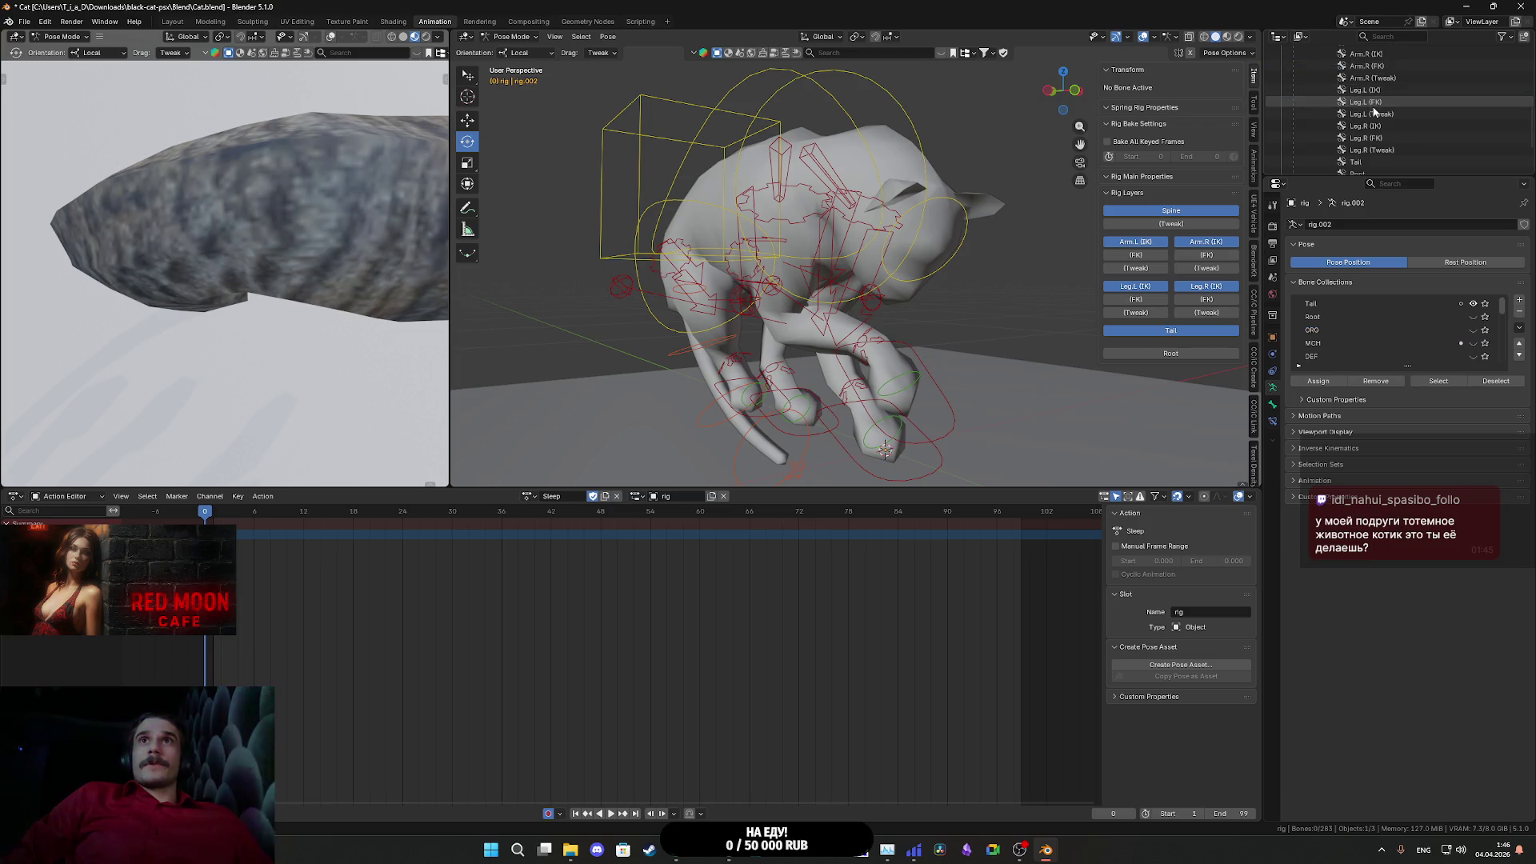
click(1370, 128)
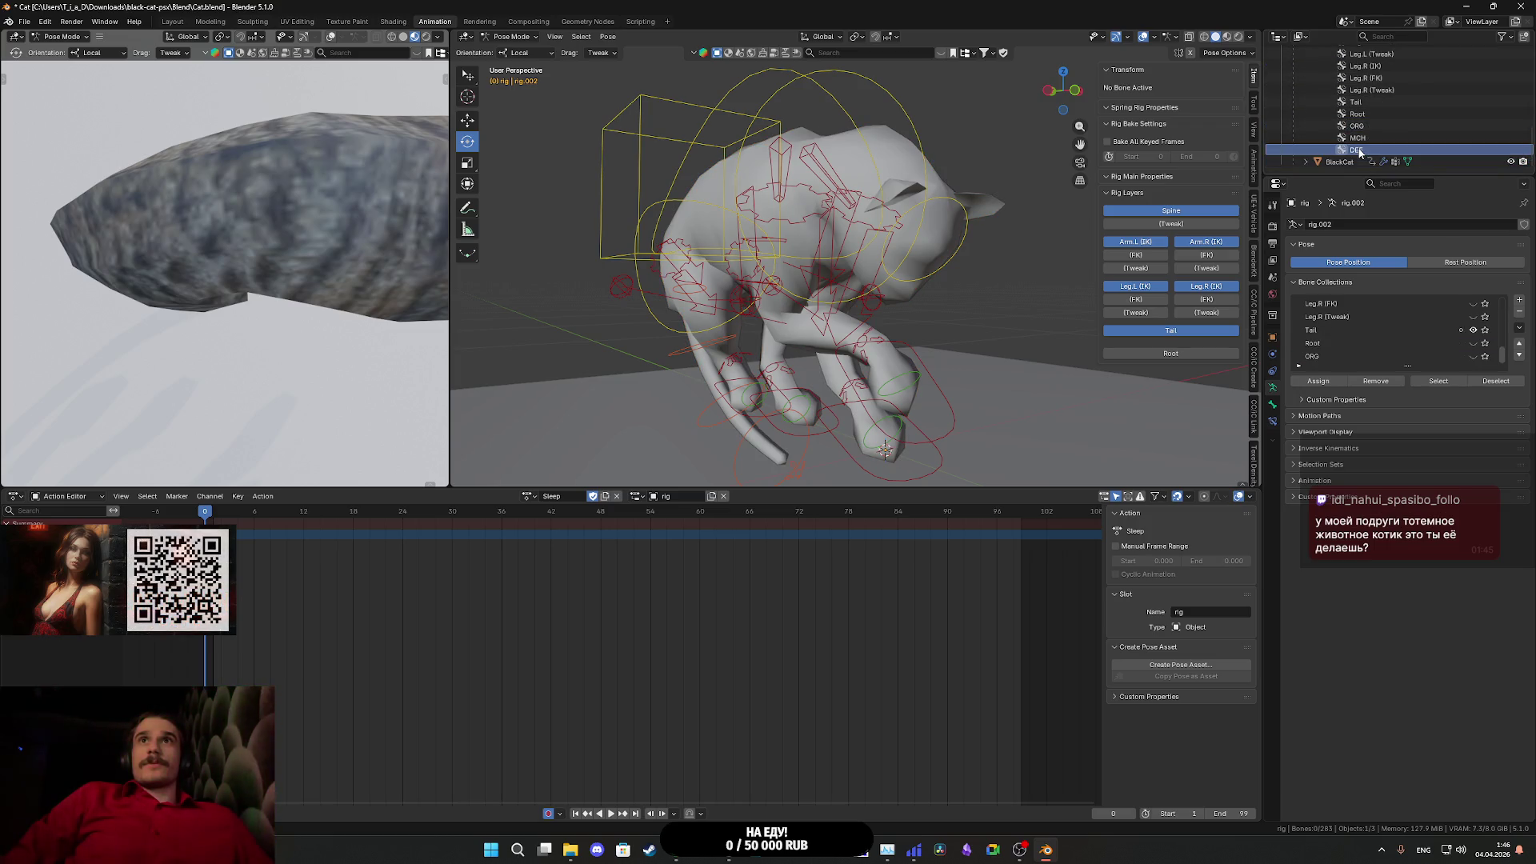
scroll(1364, 144, up, 8)
click(1319, 162)
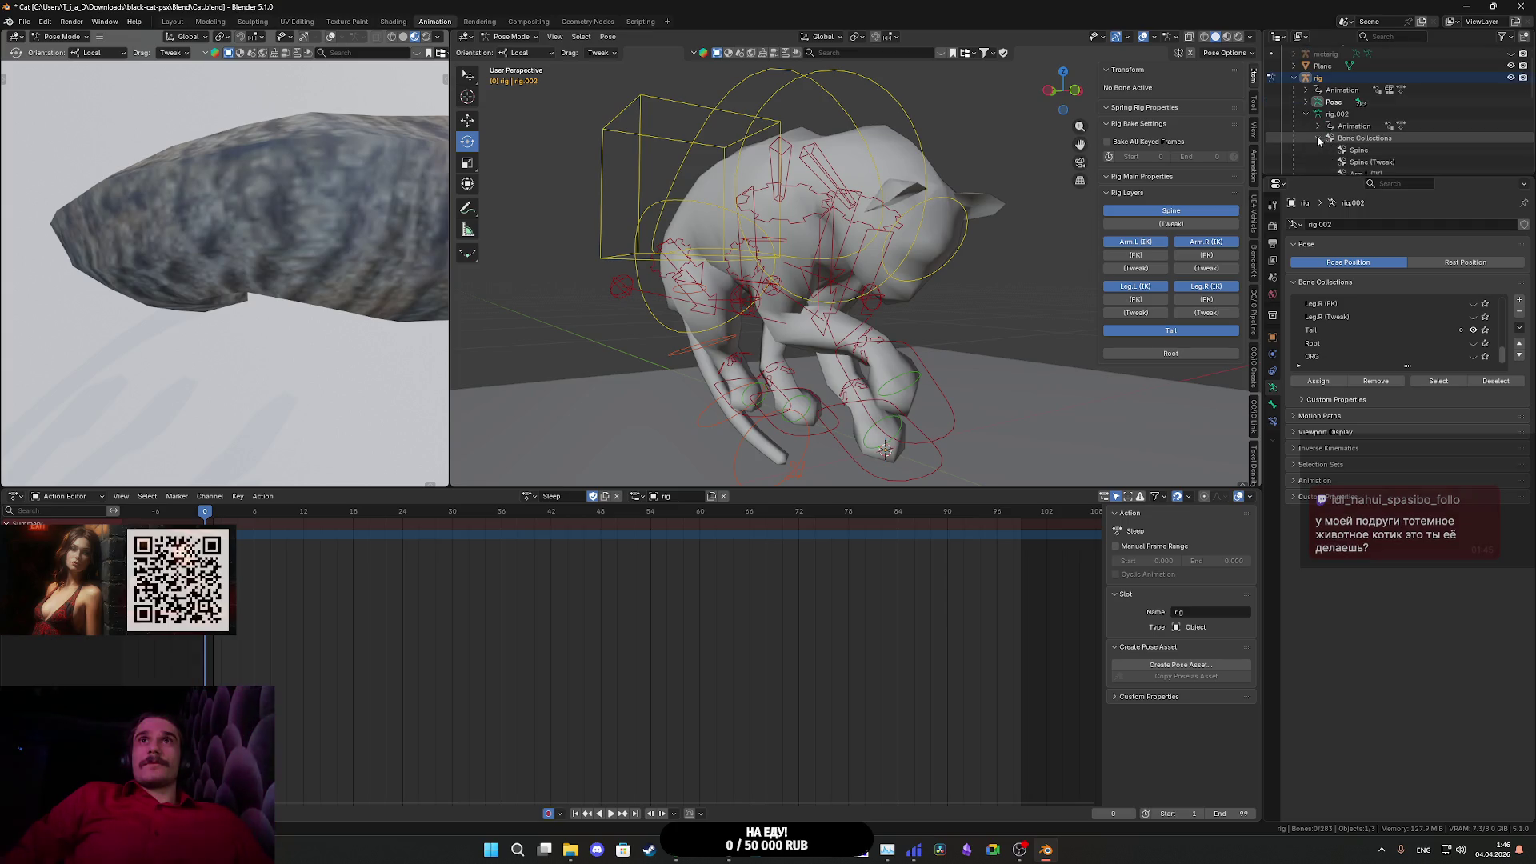
scroll(1322, 153, down, 1)
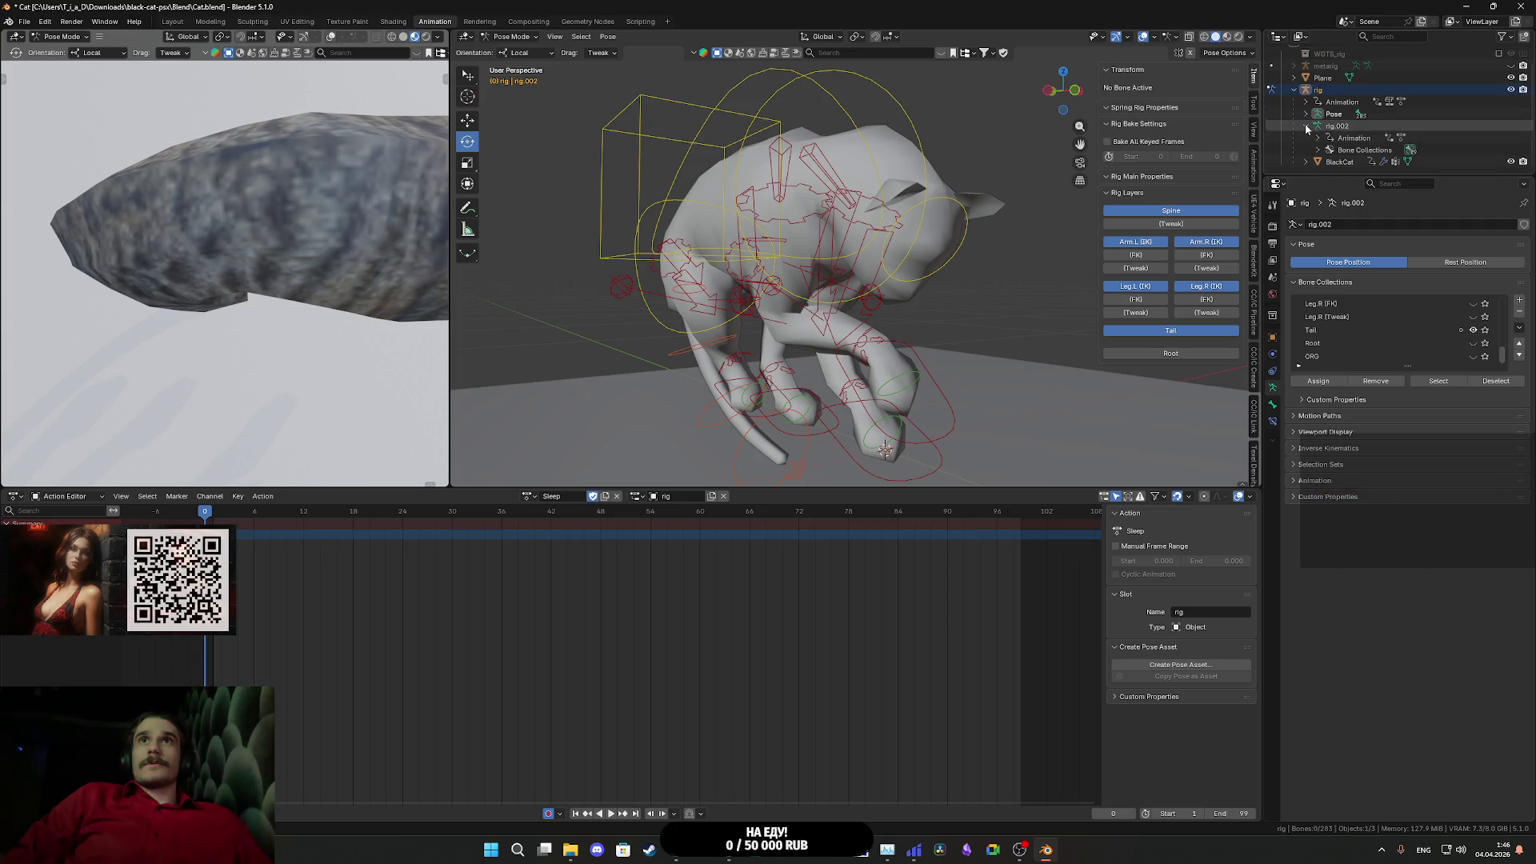
click(1307, 127)
scroll(1312, 143, down, 3)
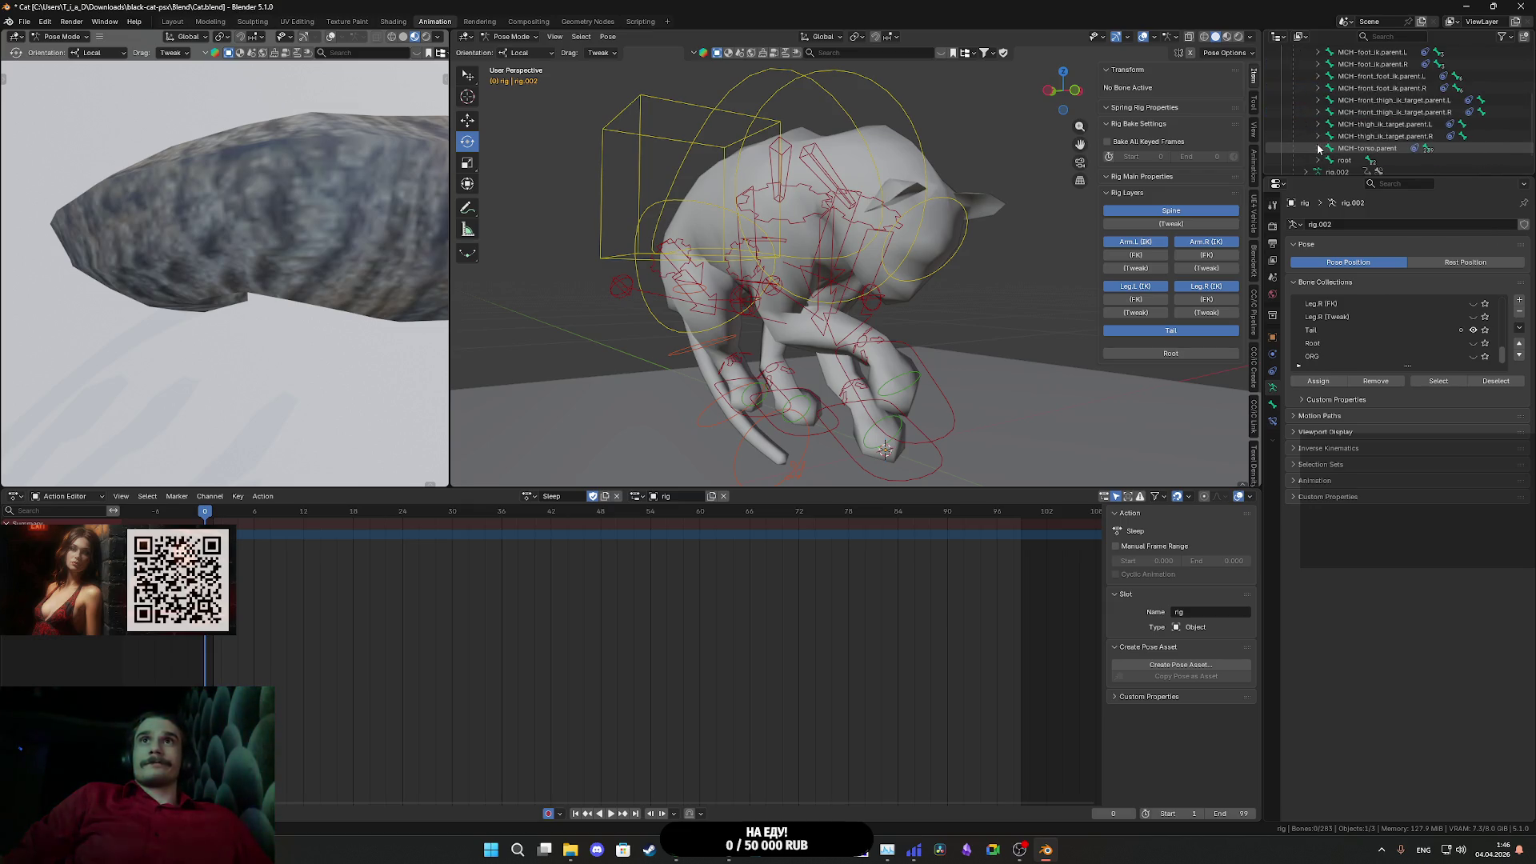
click(1318, 160)
scroll(1329, 144, down, 3)
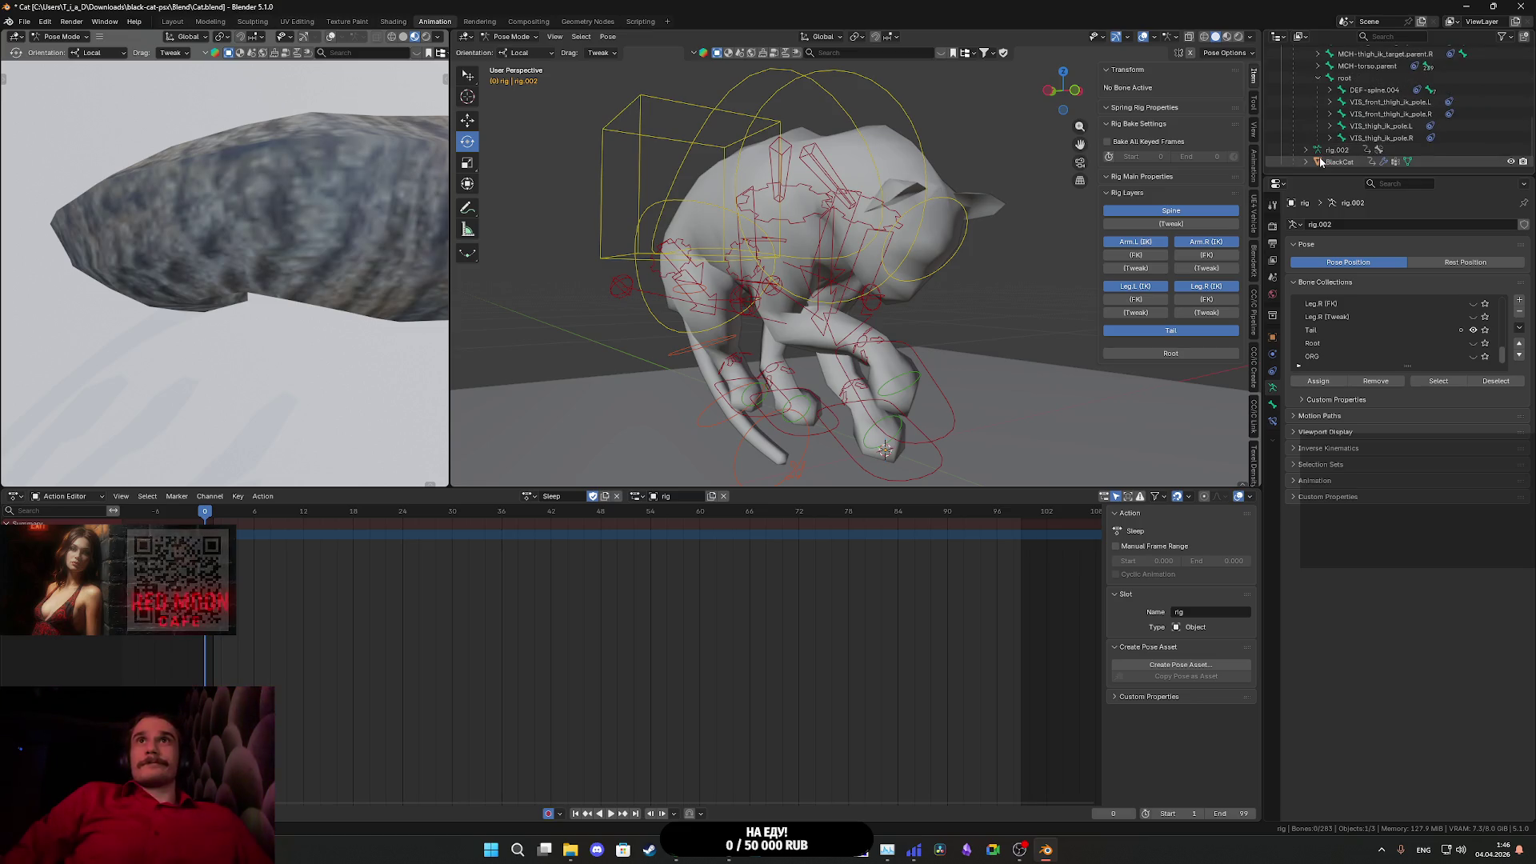
scroll(1330, 135, up, 1)
click(1320, 126)
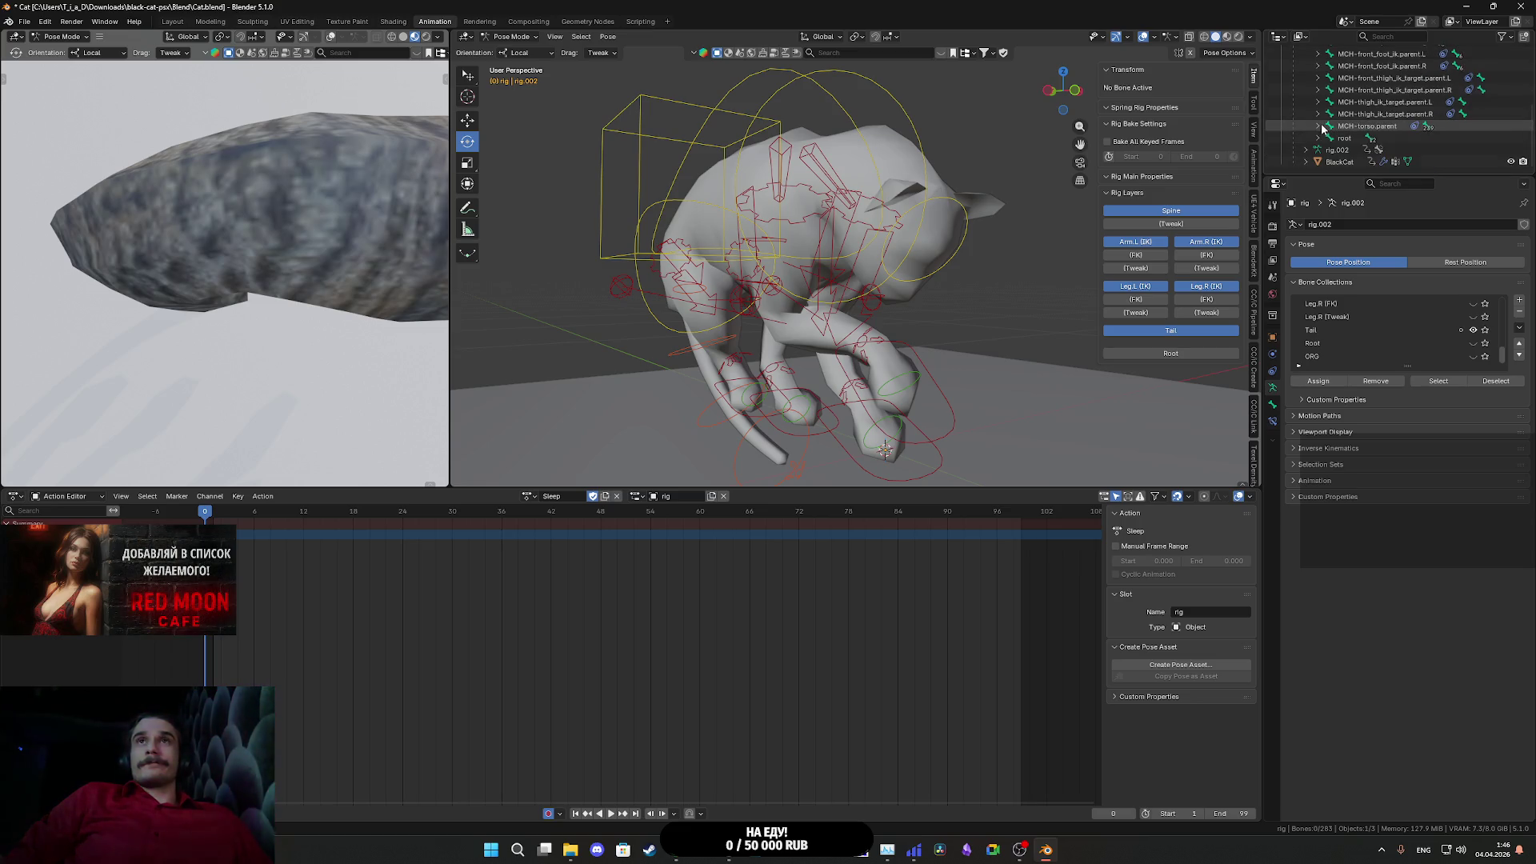
scroll(1354, 349, down, 2)
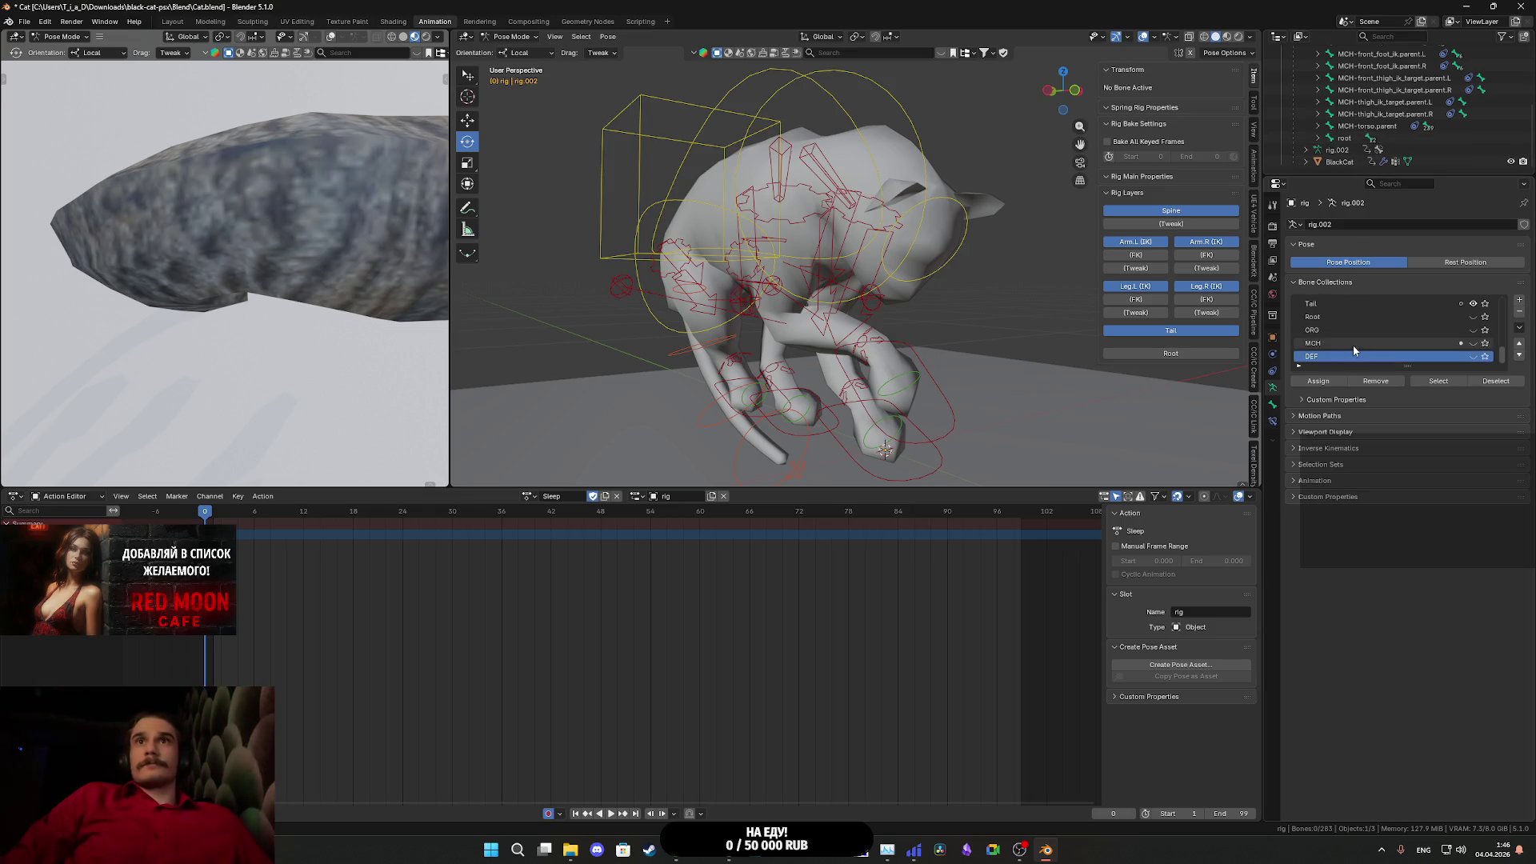
click(1473, 343)
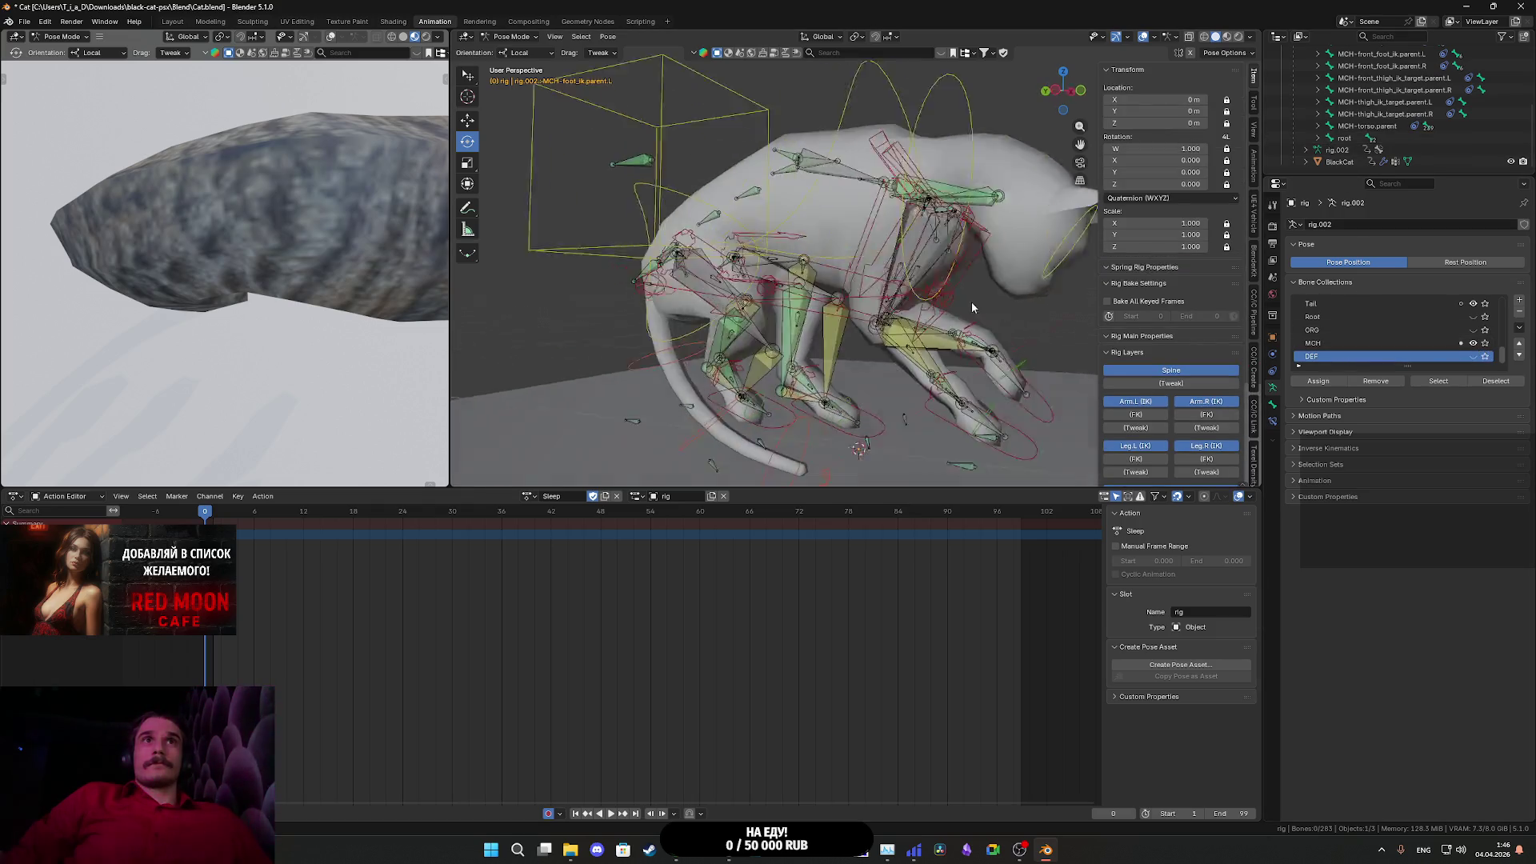
click(1000, 320)
scroll(1001, 320, up, 4)
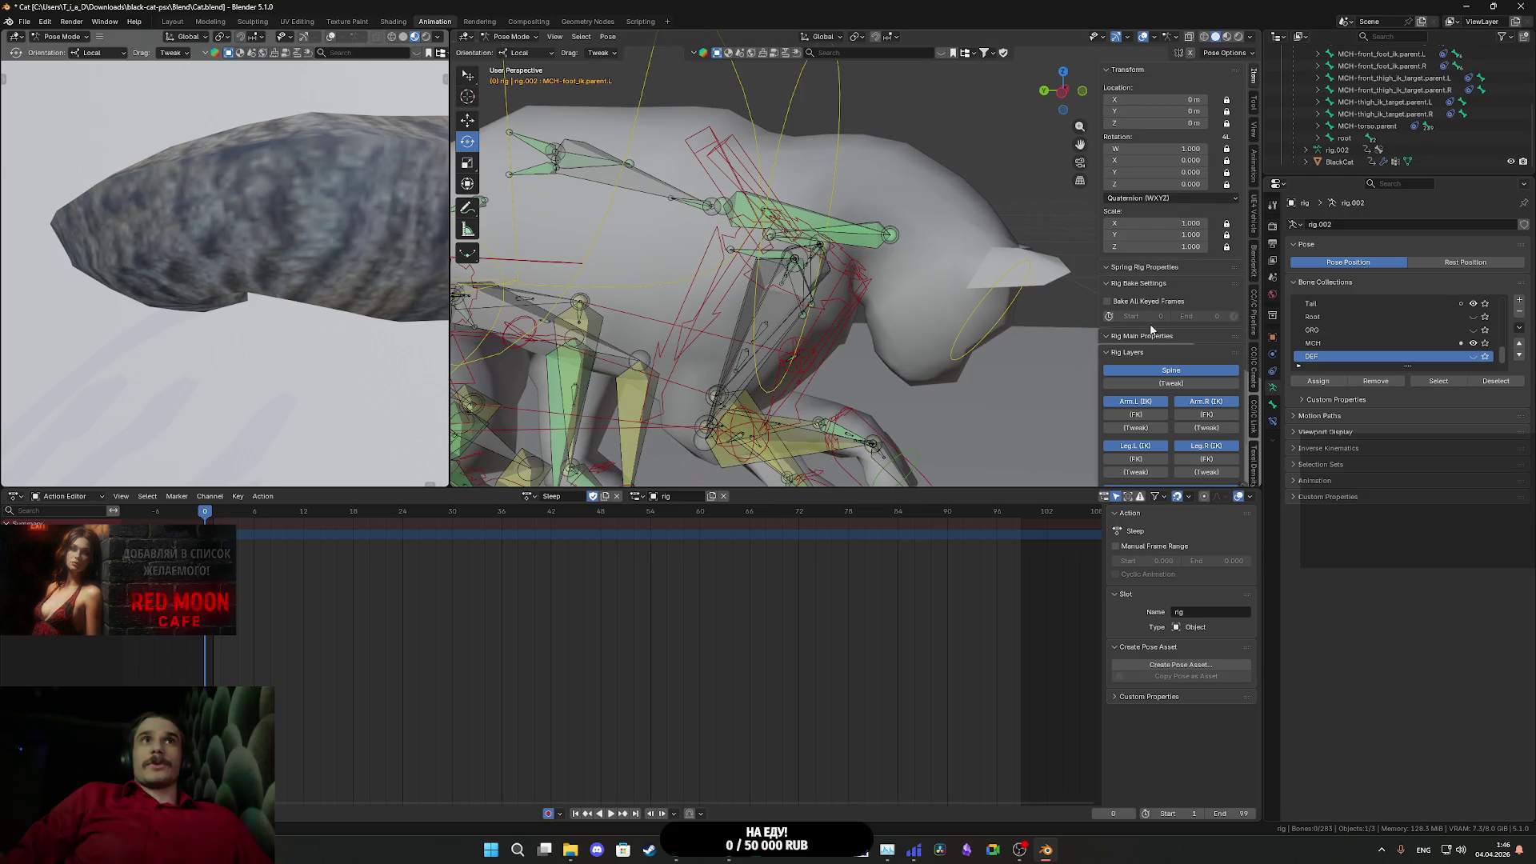
click(1473, 344)
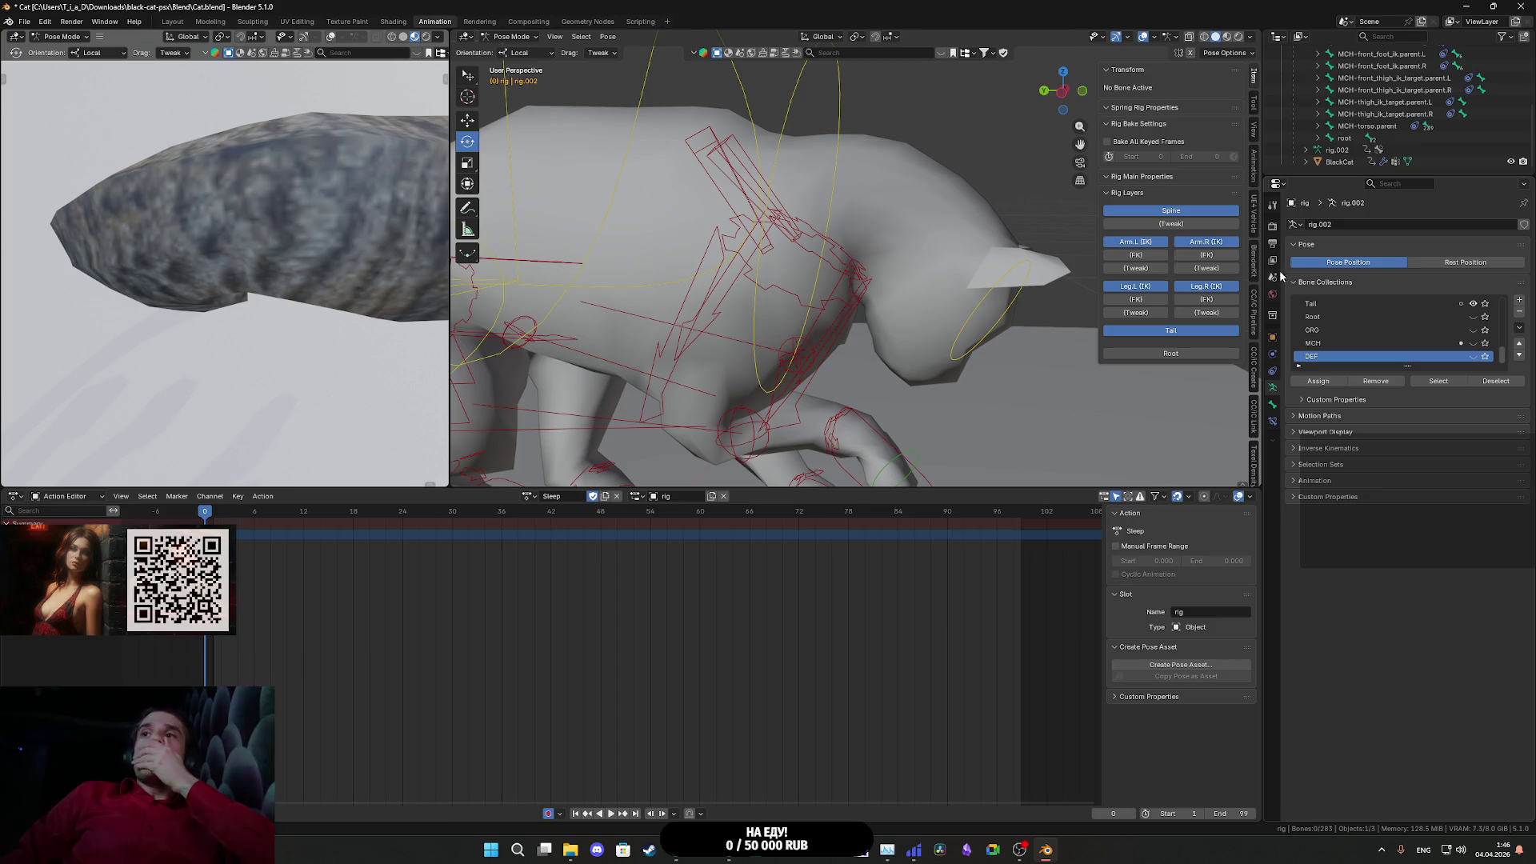
mouse_move(698, 166)
mouse_down()
mouse_move(888, 295)
mouse_move(937, 352)
mouse_move(863, 253)
mouse_move(904, 272)
mouse_move(971, 256)
mouse_move(760, 286)
mouse_up()
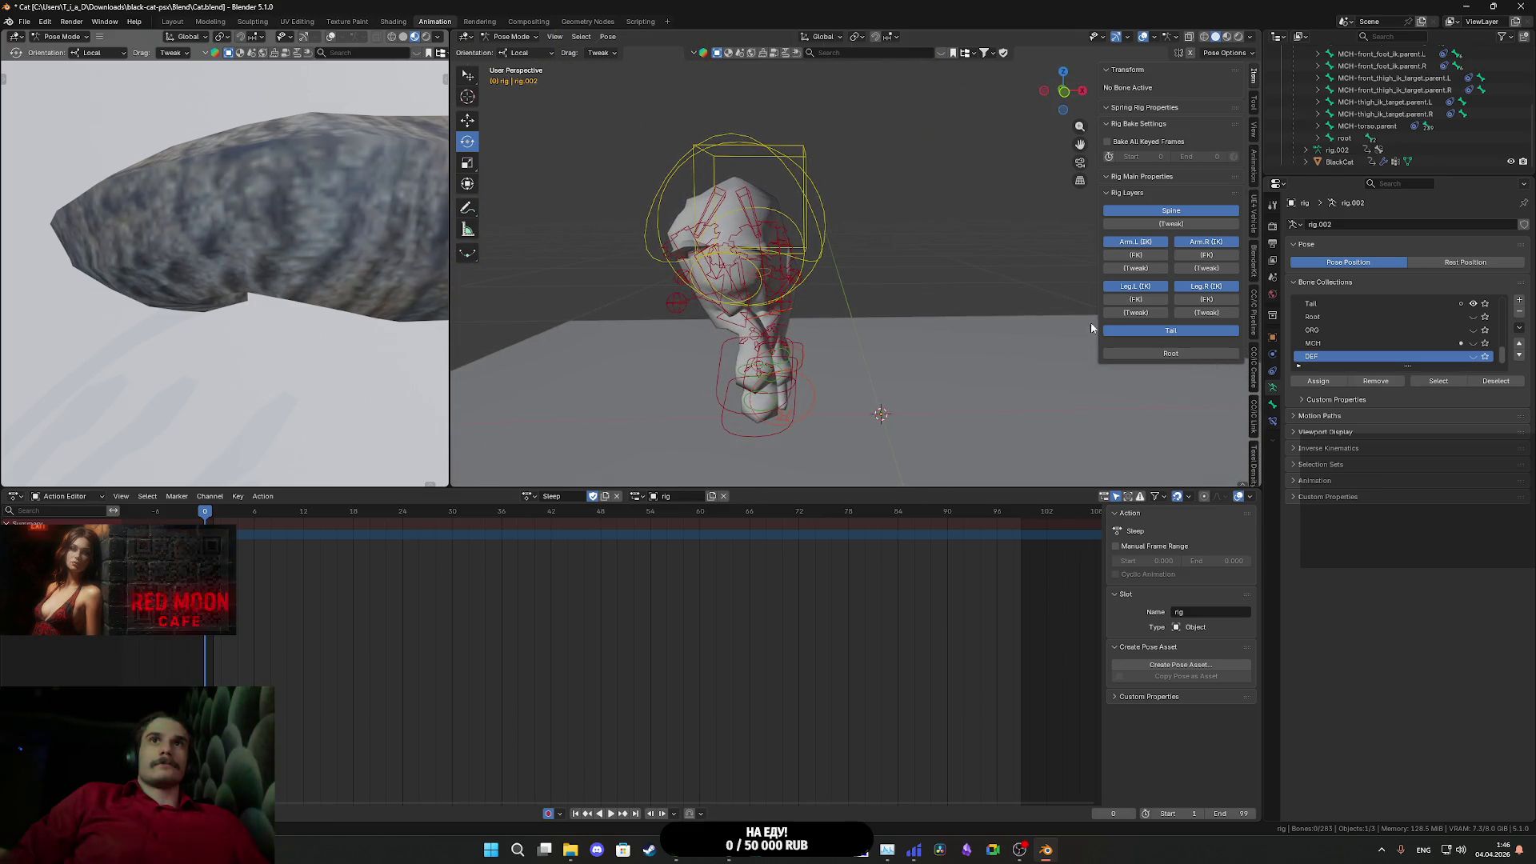
mouse_move(949, 370)
mouse_down()
mouse_move(896, 328)
mouse_move(924, 333)
mouse_up()
click(885, 326)
scroll(1168, 335, down, 2)
scroll(1188, 334, up, 2)
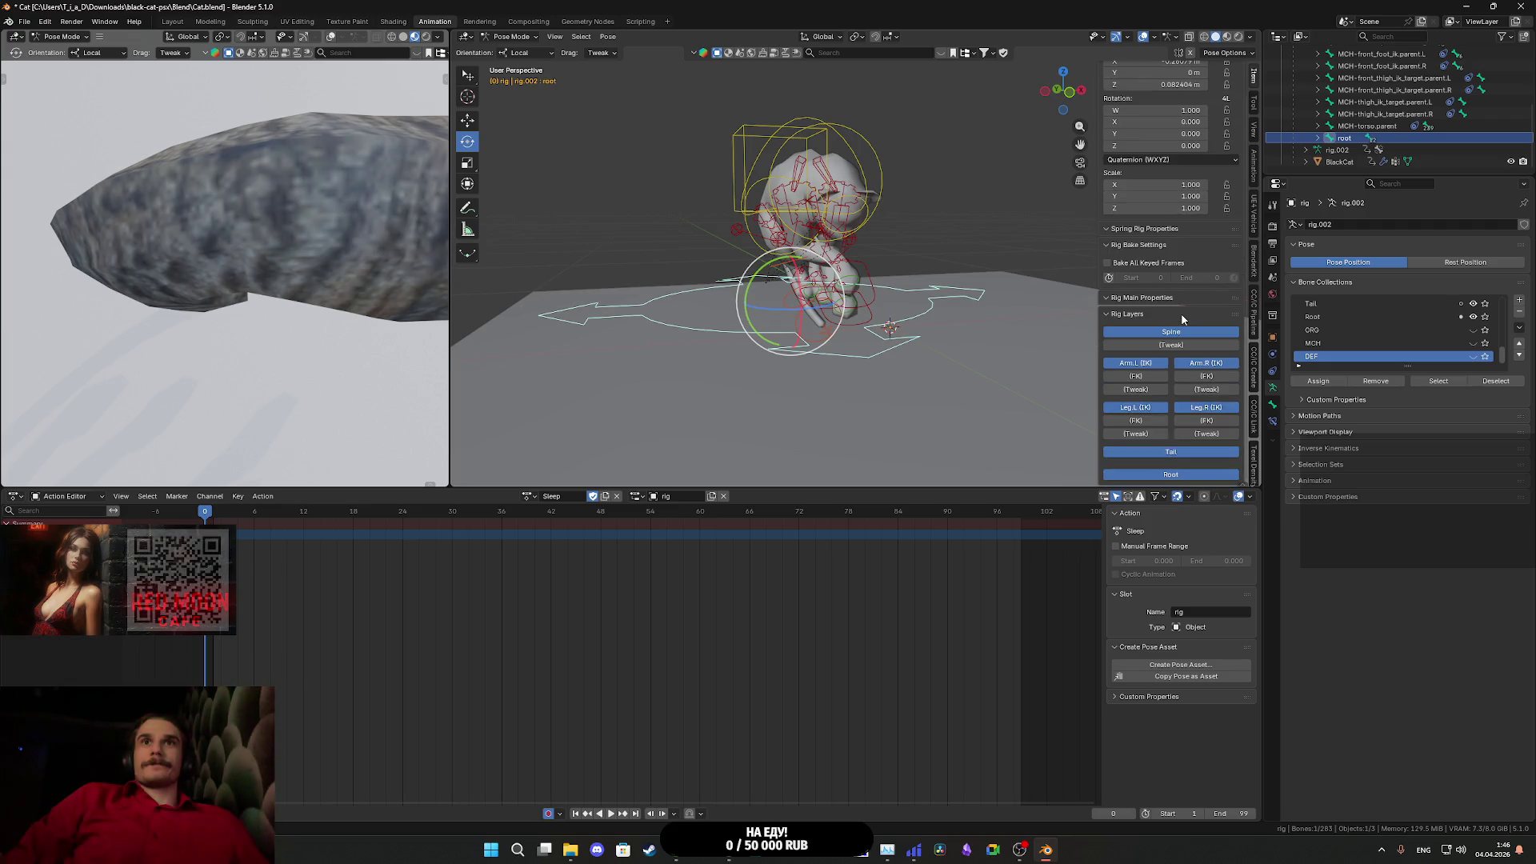
scroll(1182, 317, down, 2)
drag(860, 324, 853, 329)
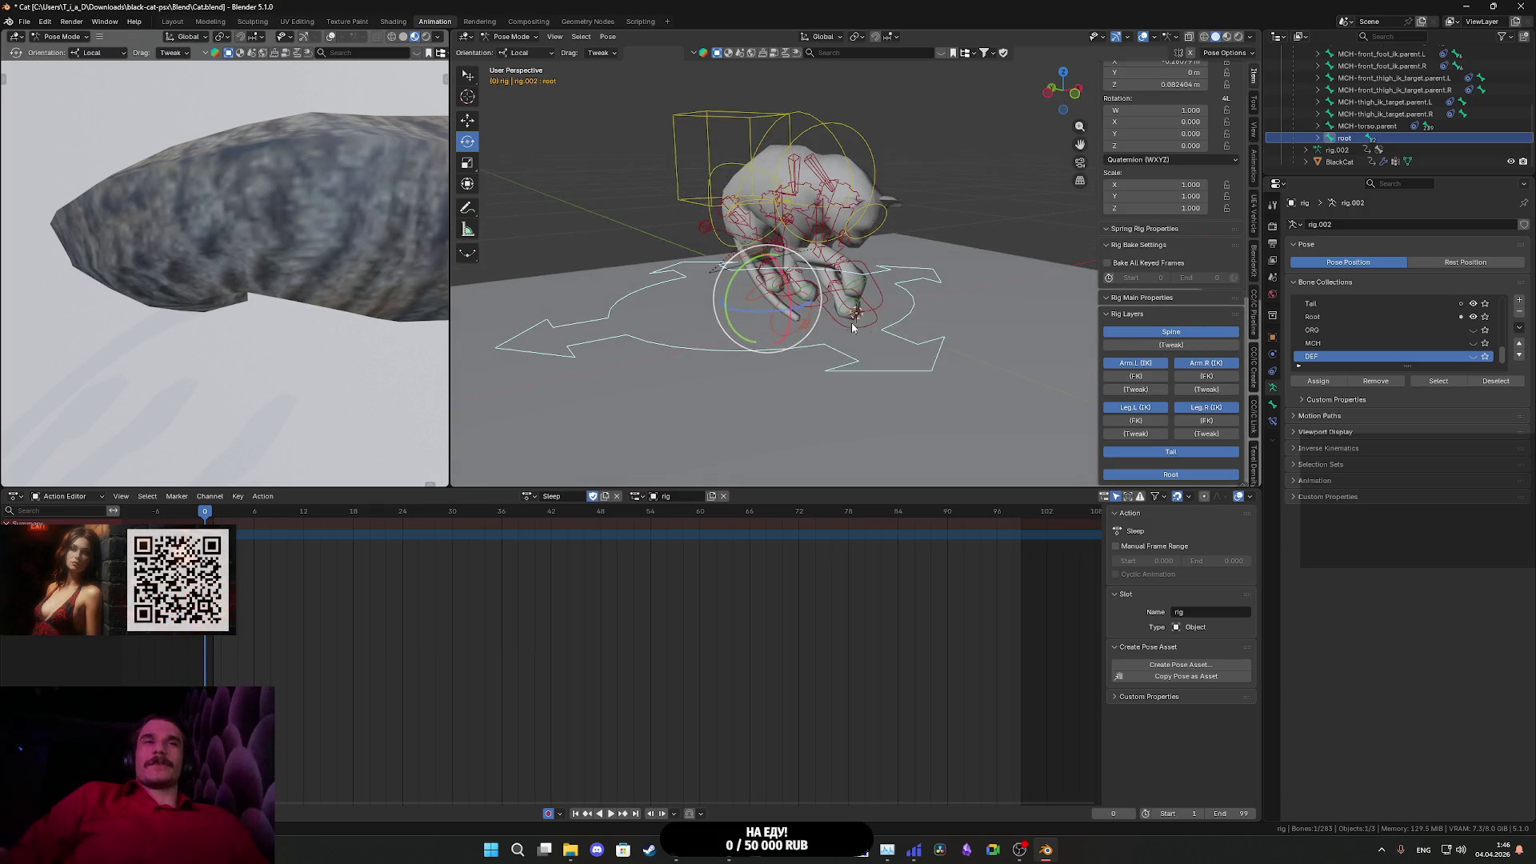
drag(729, 292, 782, 273)
key(ctrl+z)
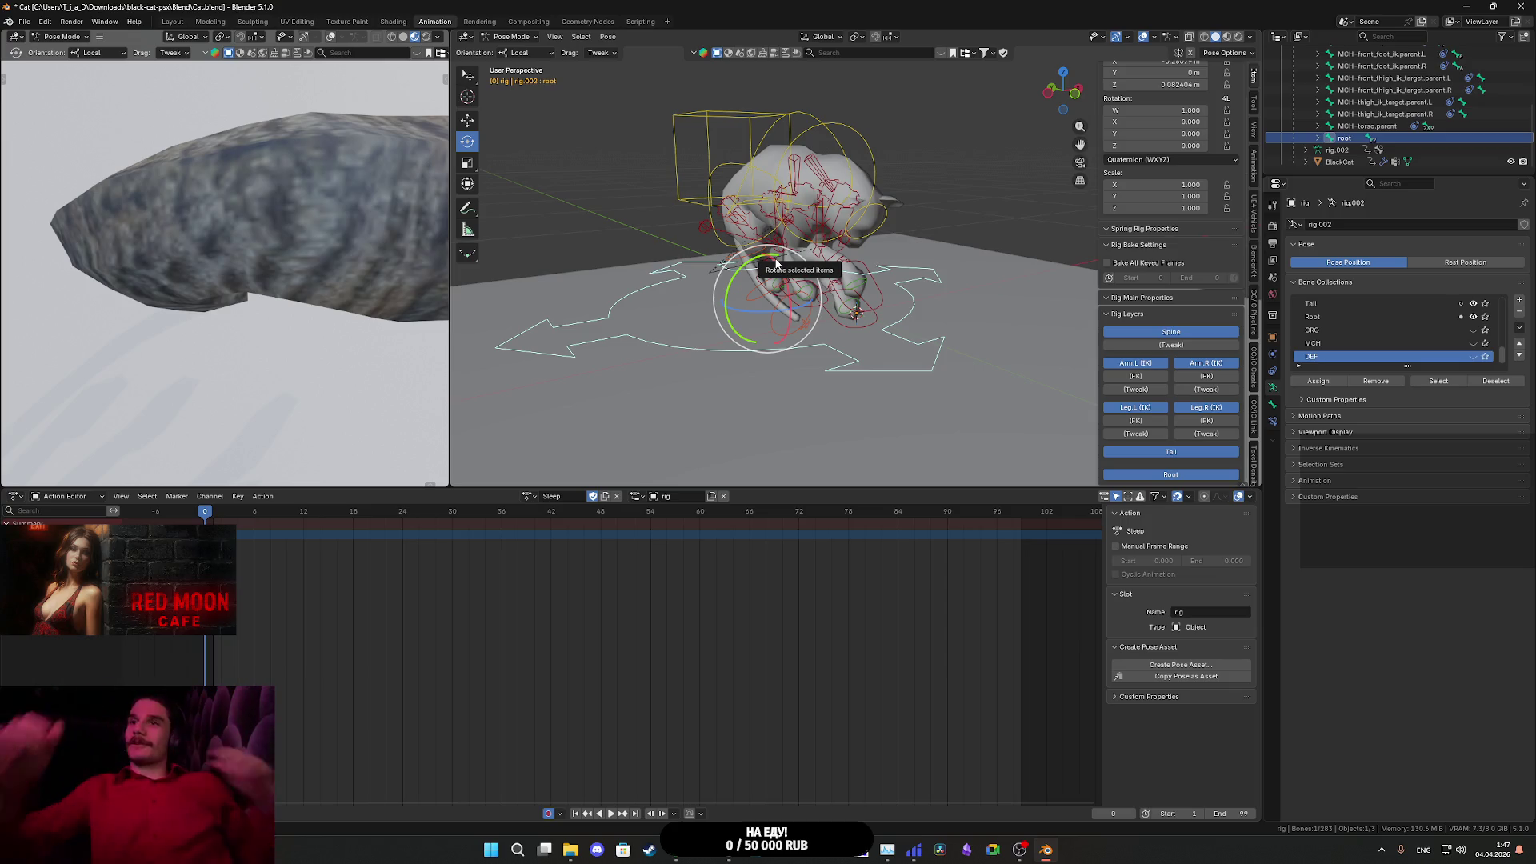
mouse_move(1038, 850)
mouse_move(714, 855)
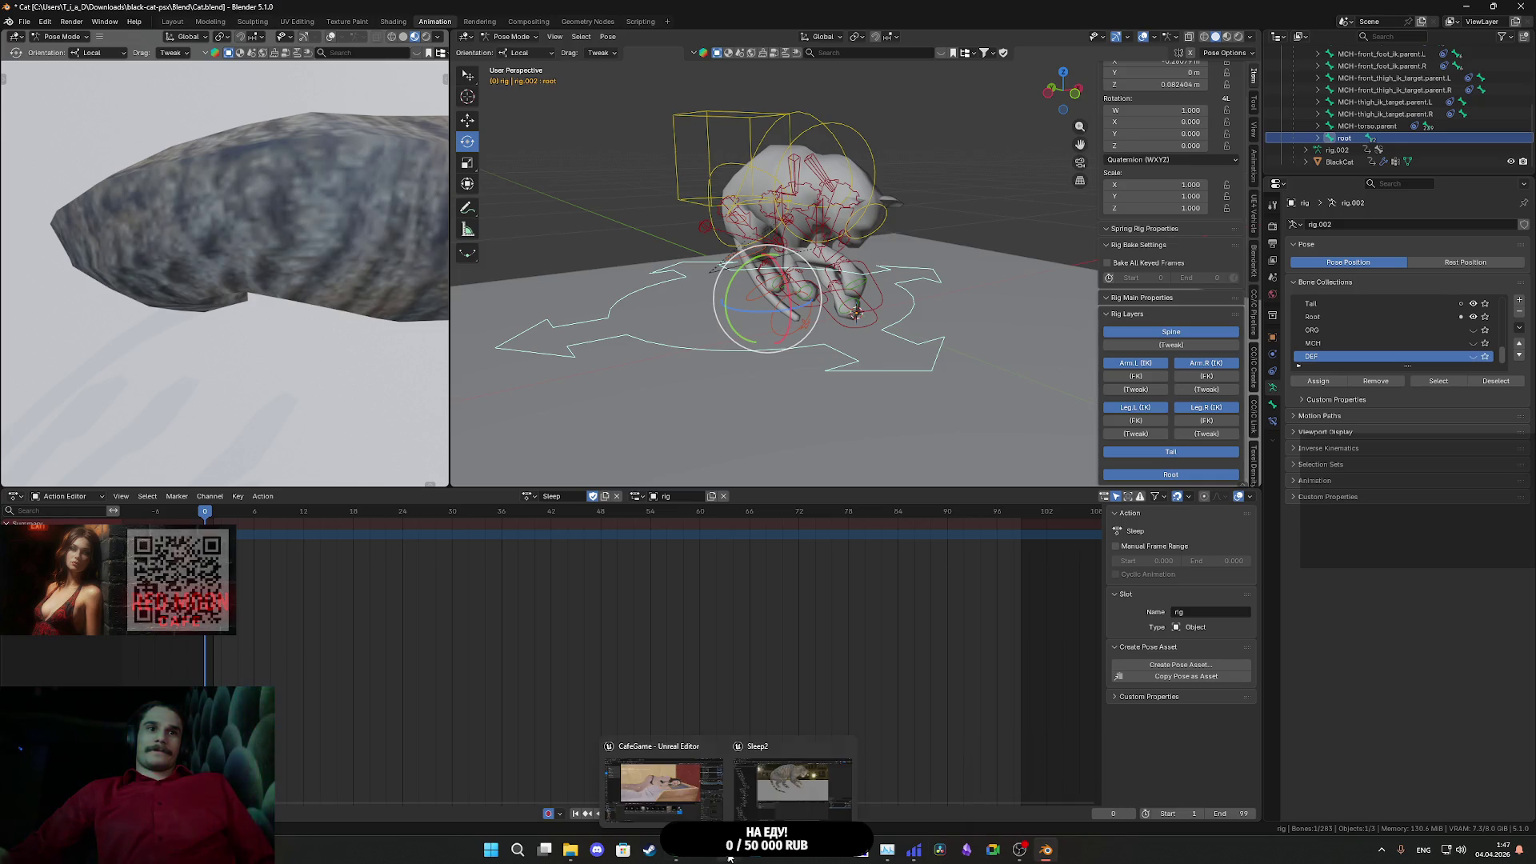
click(792, 780)
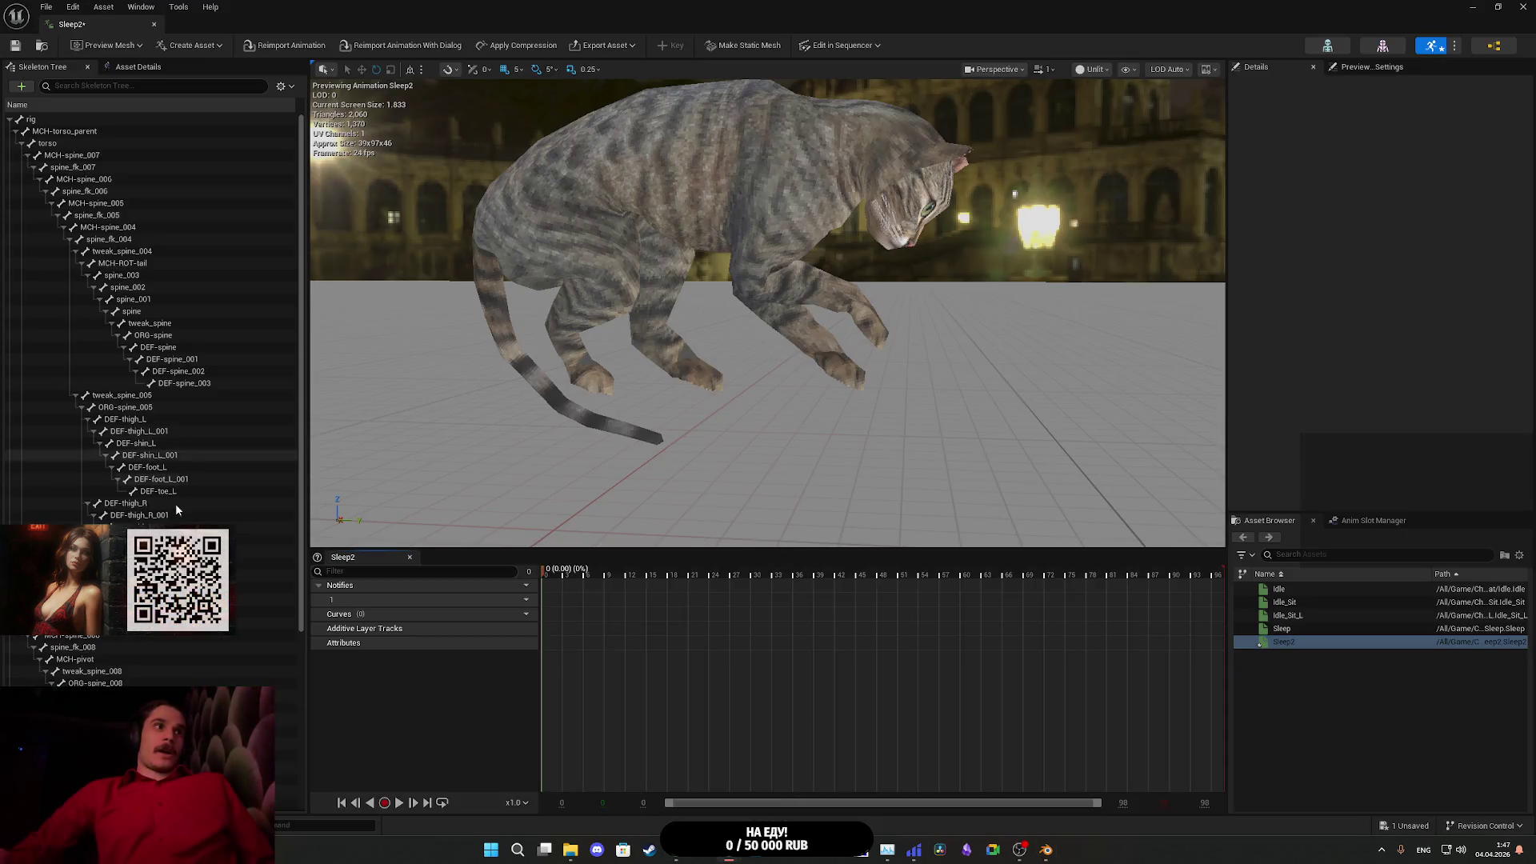
- Try tipping the imported cat's root bone in Unreal, then undo the rotation
scroll(124, 685, down, 7)
click(652, 364)
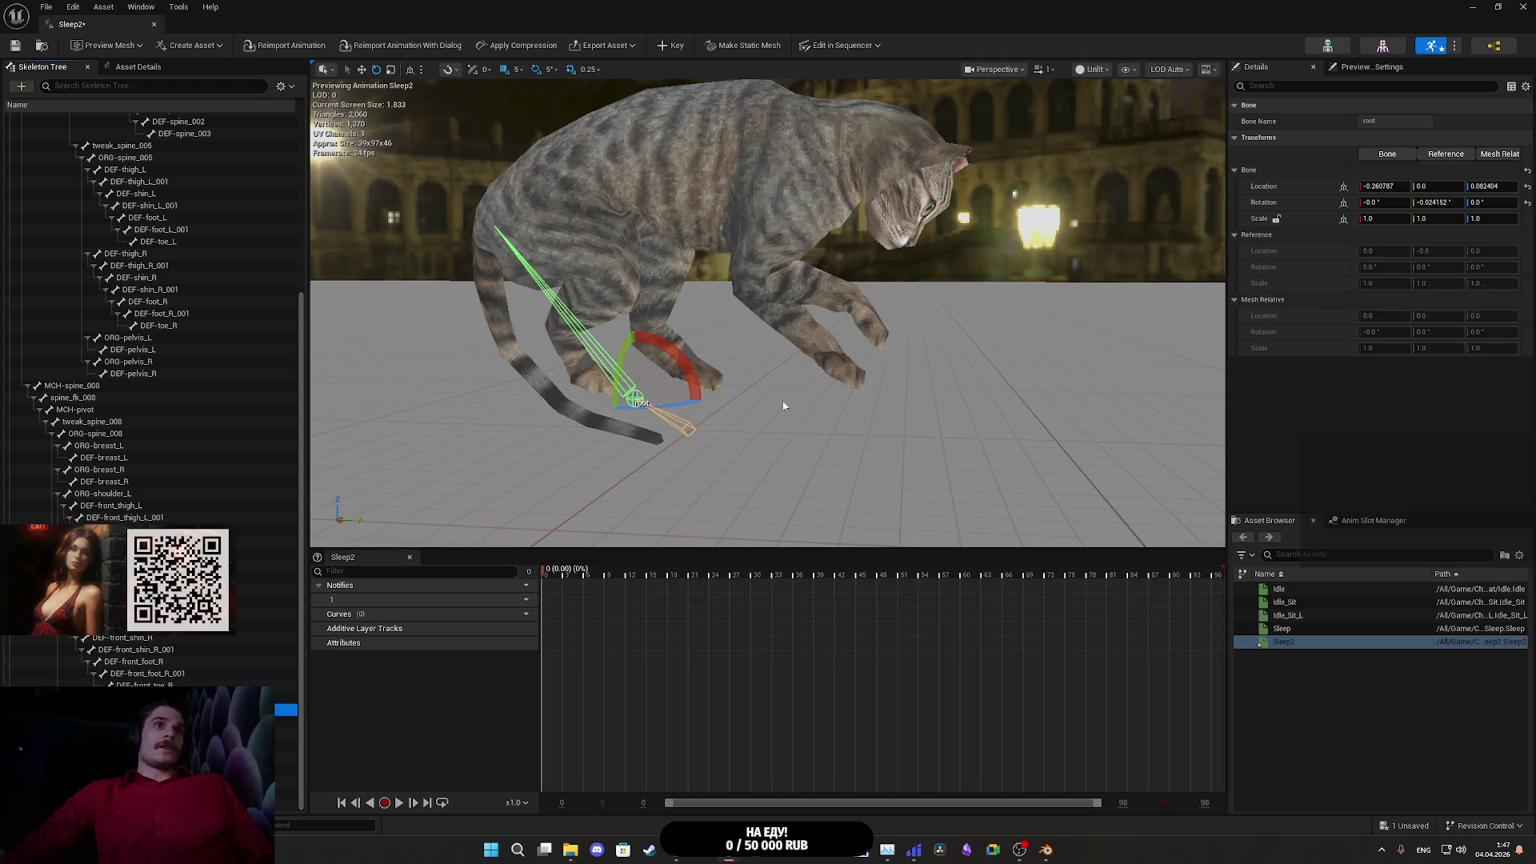
mouse_move(652, 364)
mouse_down()
mouse_move(611, 332)
mouse_move(584, 368)
mouse_move(632, 436)
mouse_move(615, 435)
mouse_move(656, 420)
mouse_move(668, 400)
mouse_move(640, 428)
mouse_move(678, 358)
mouse_move(664, 421)
mouse_move(620, 438)
mouse_move(664, 416)
mouse_move(649, 303)
mouse_move(679, 364)
mouse_move(644, 426)
mouse_up()
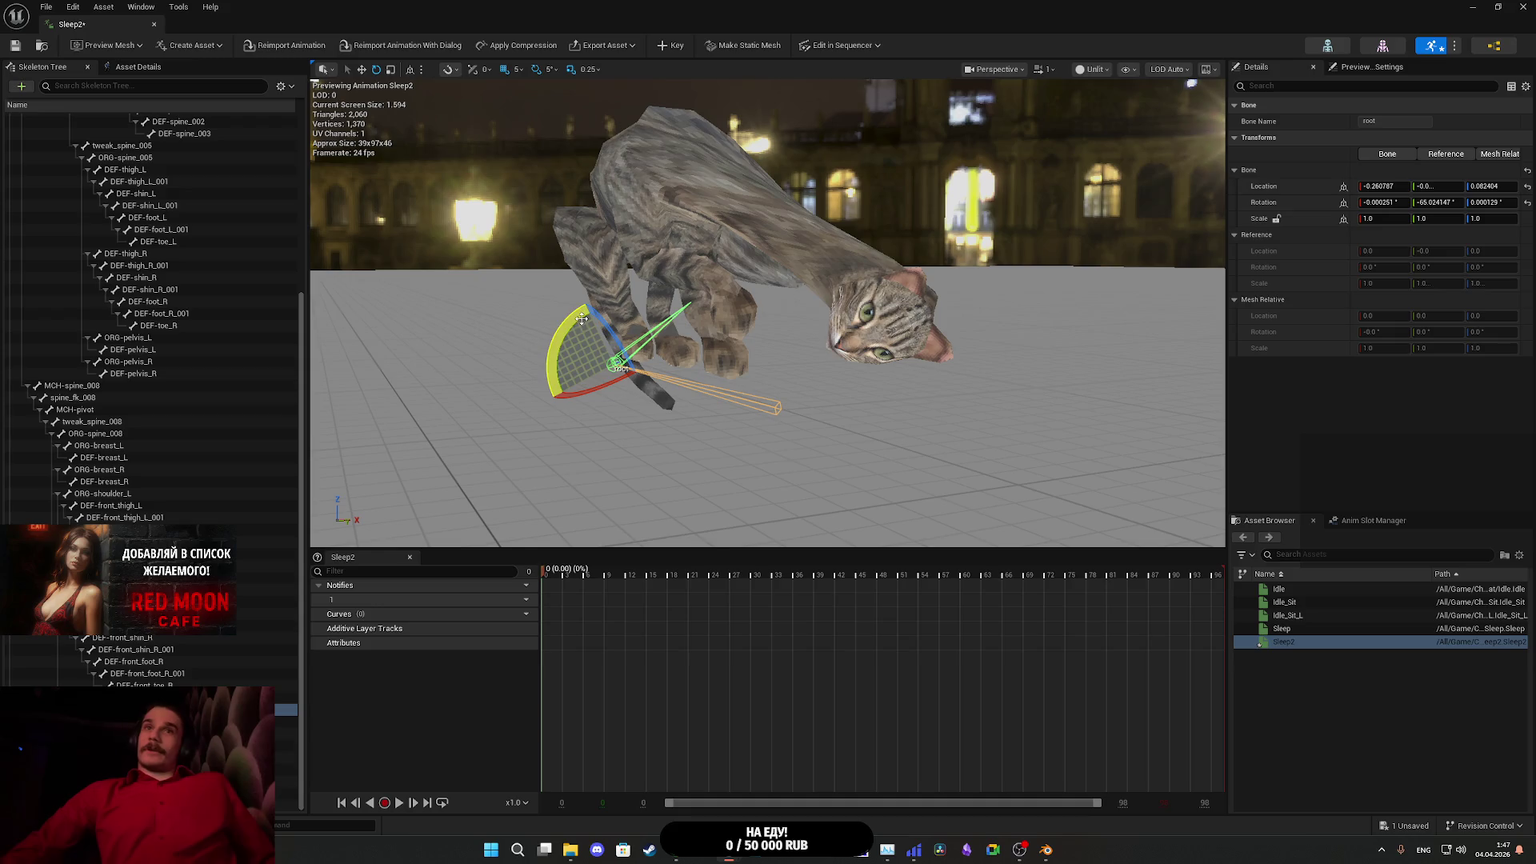
key(ctrl+z)
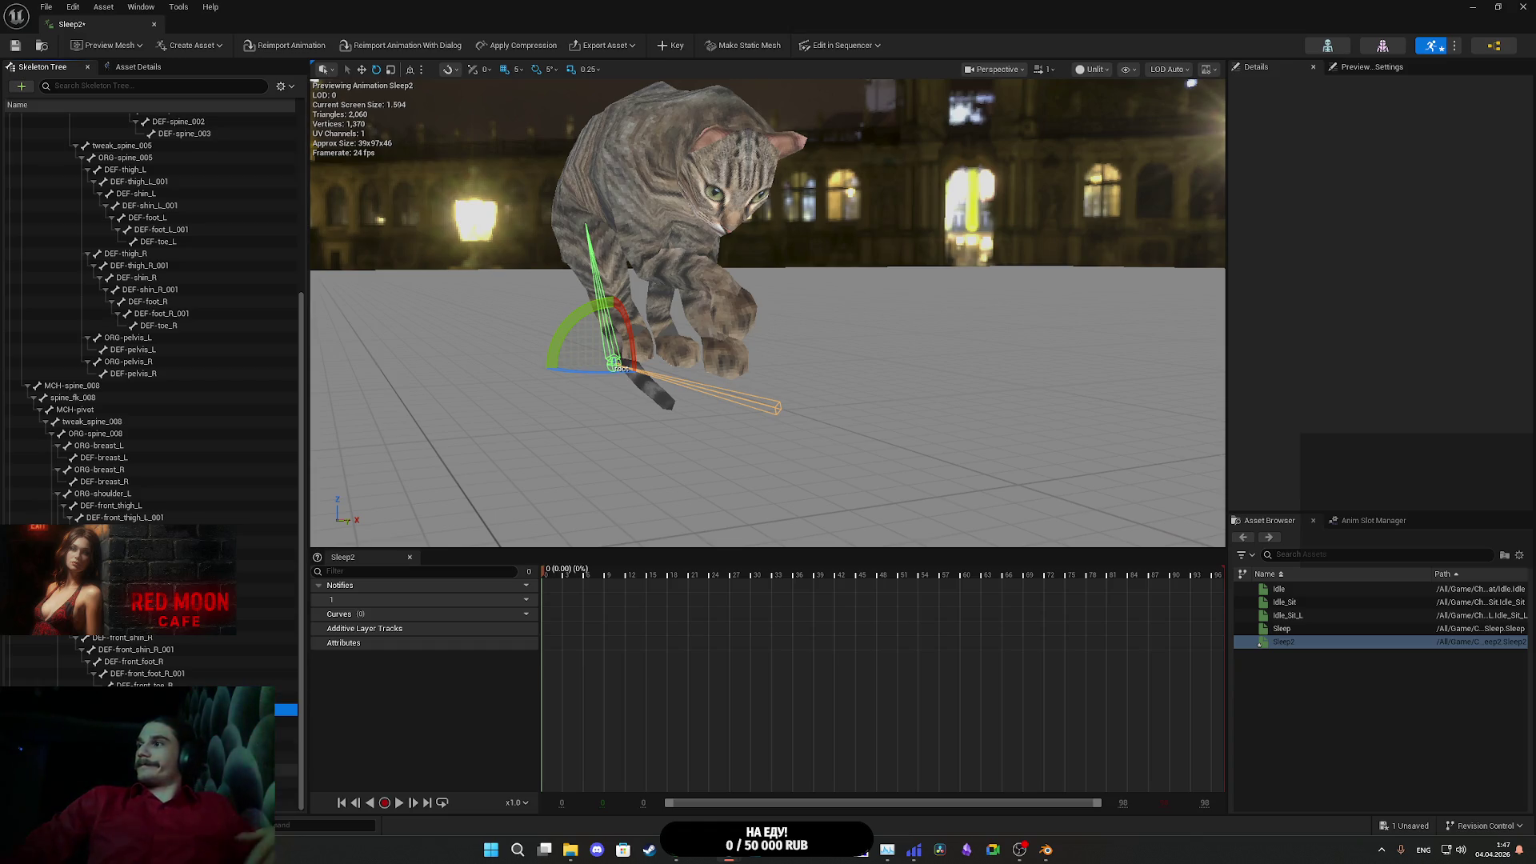
mouse_move(894, 421)
mouse_down()
mouse_move(848, 448)
mouse_move(808, 436)
mouse_move(832, 416)
mouse_move(876, 461)
mouse_move(888, 418)
mouse_up()
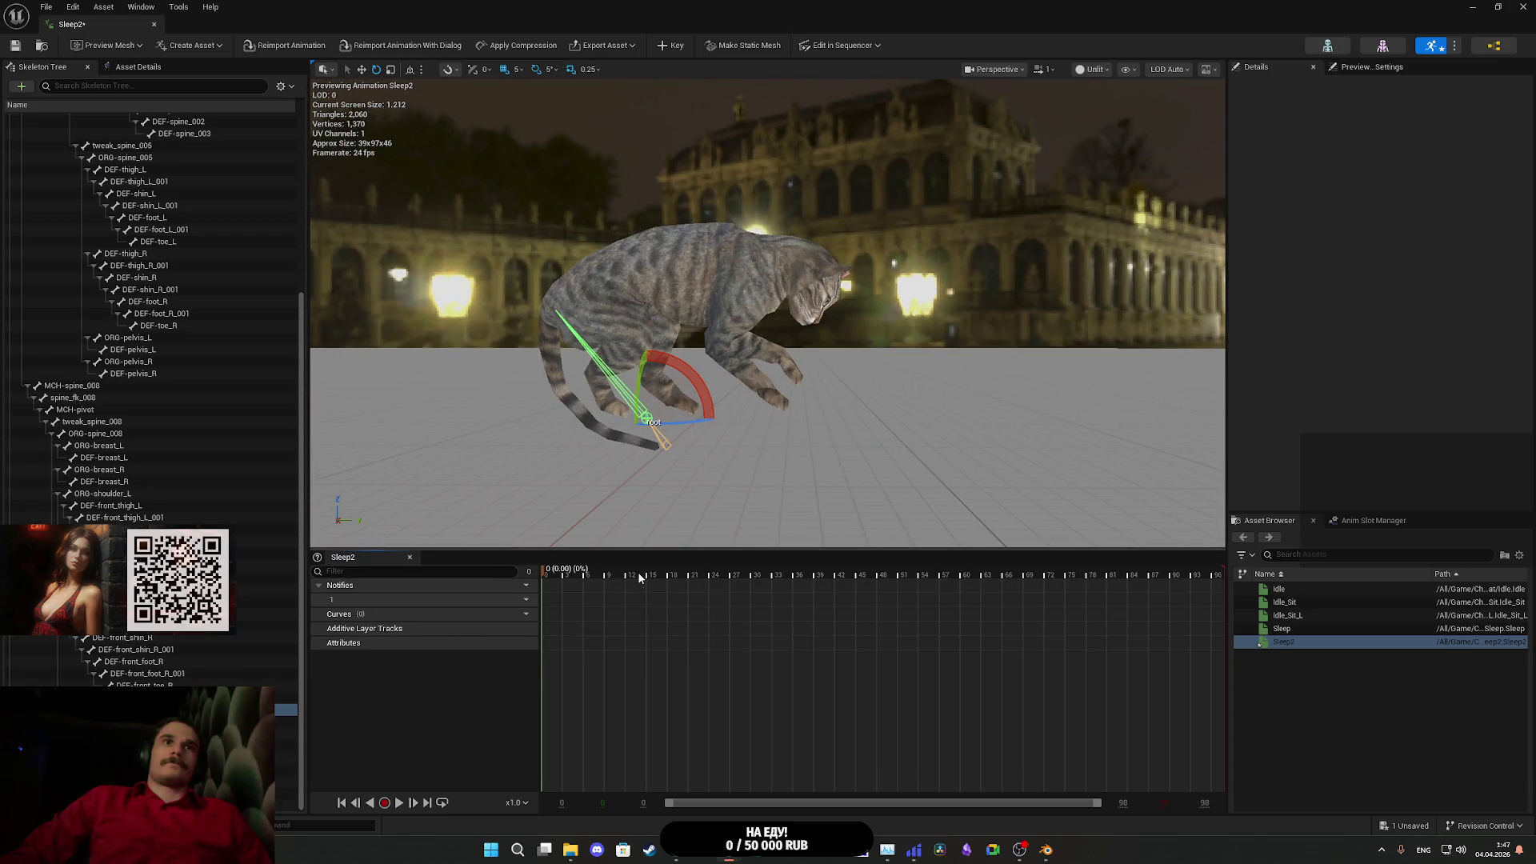
- Play Sleep2 from frame 18, inspect the pose around frames 94–96, then return to Blender
click(670, 578)
key(space)
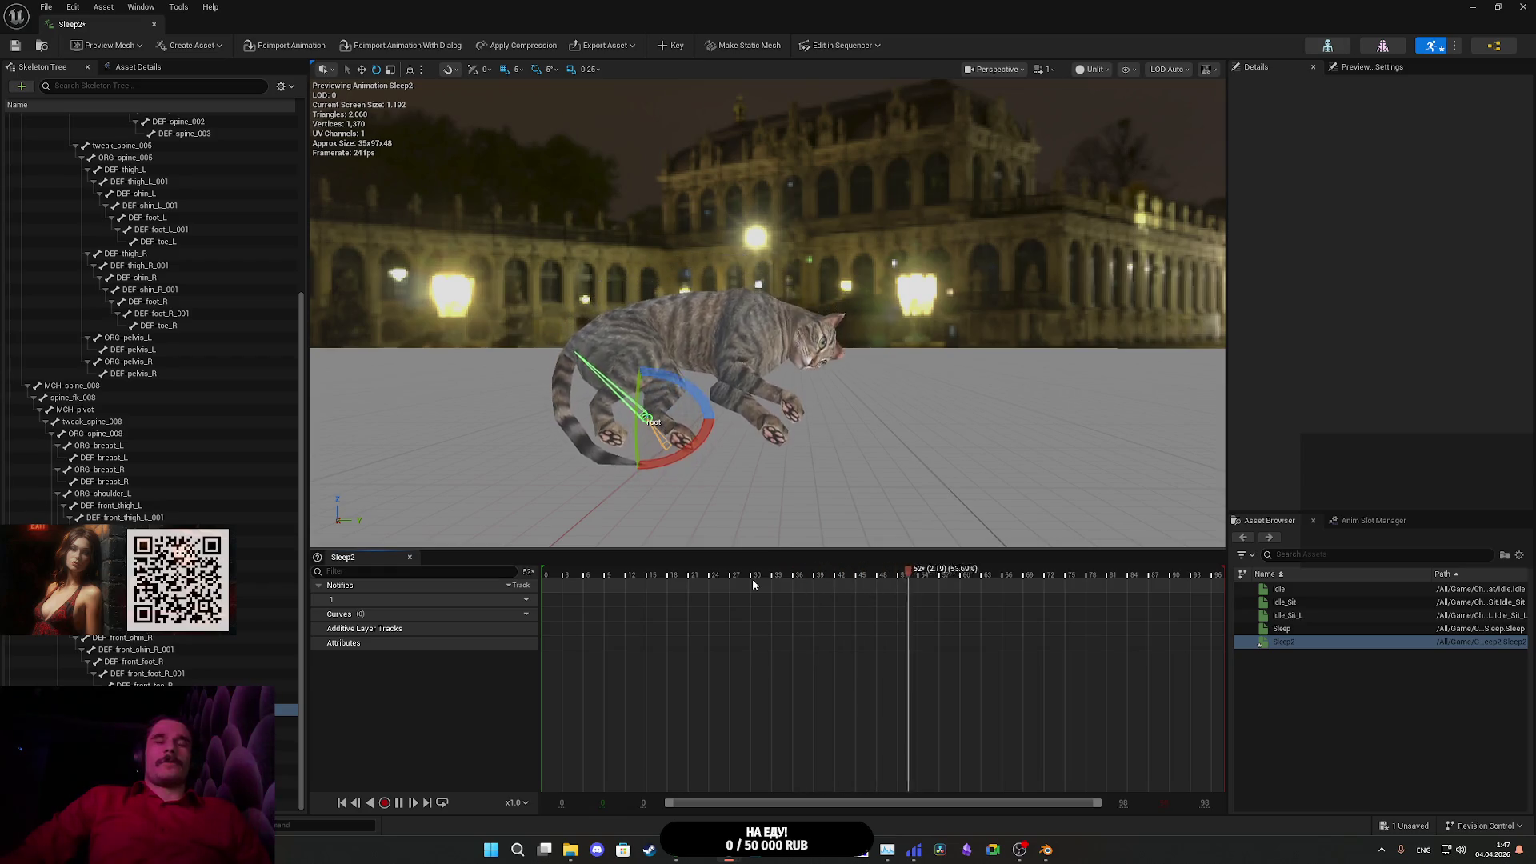
click(1173, 571)
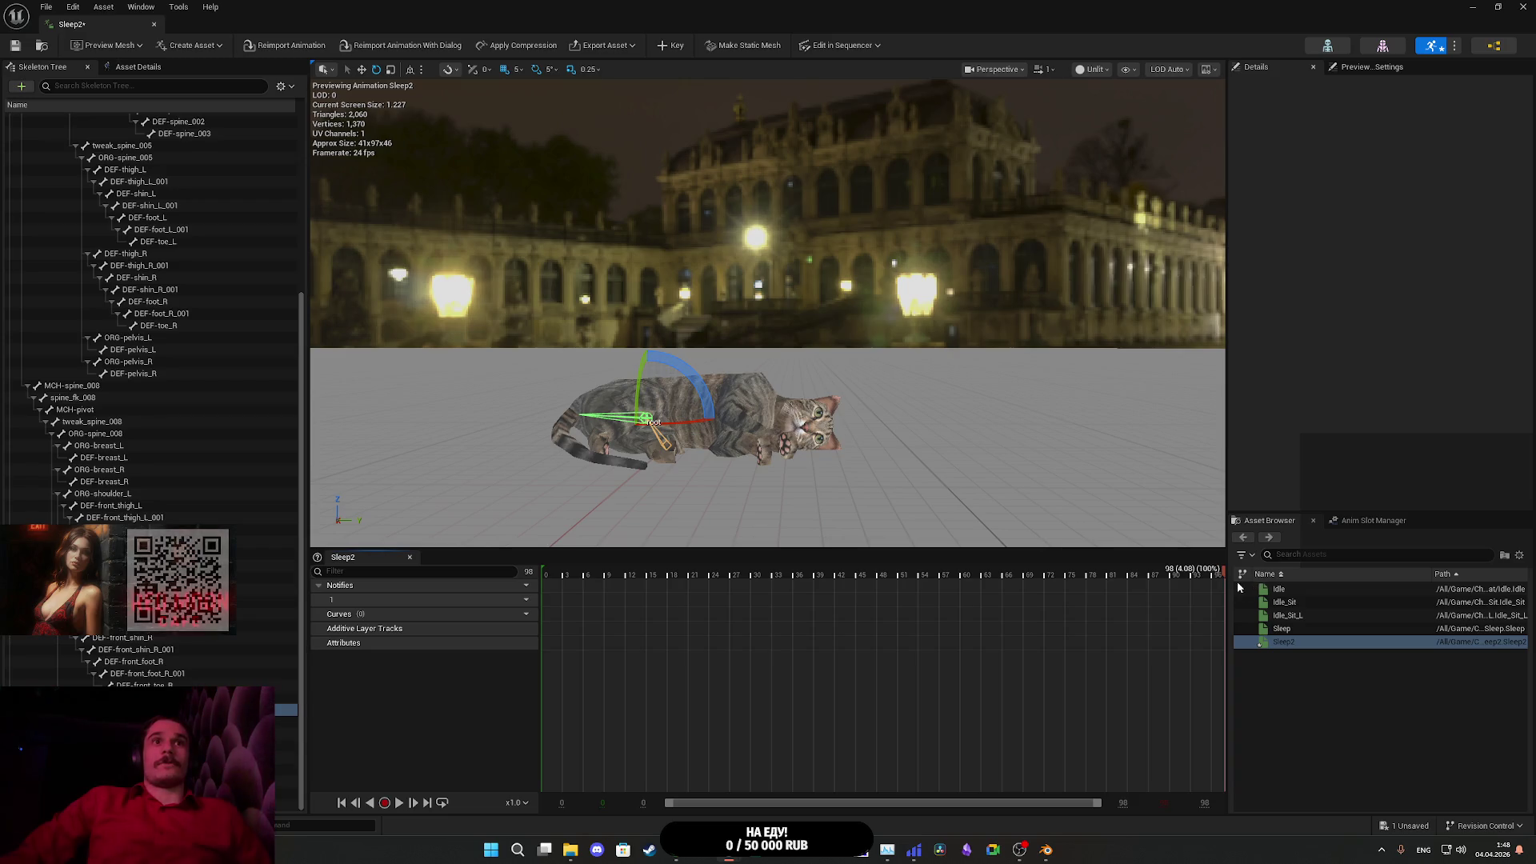
click(1200, 589)
mouse_move(1200, 589)
mouse_down()
mouse_move(1226, 591)
mouse_move(953, 593)
mouse_move(1225, 599)
mouse_move(1113, 601)
mouse_move(1207, 593)
mouse_move(1261, 622)
mouse_move(1203, 595)
mouse_move(520, 603)
mouse_move(1187, 642)
mouse_move(921, 627)
mouse_move(1262, 622)
mouse_move(569, 617)
mouse_up()
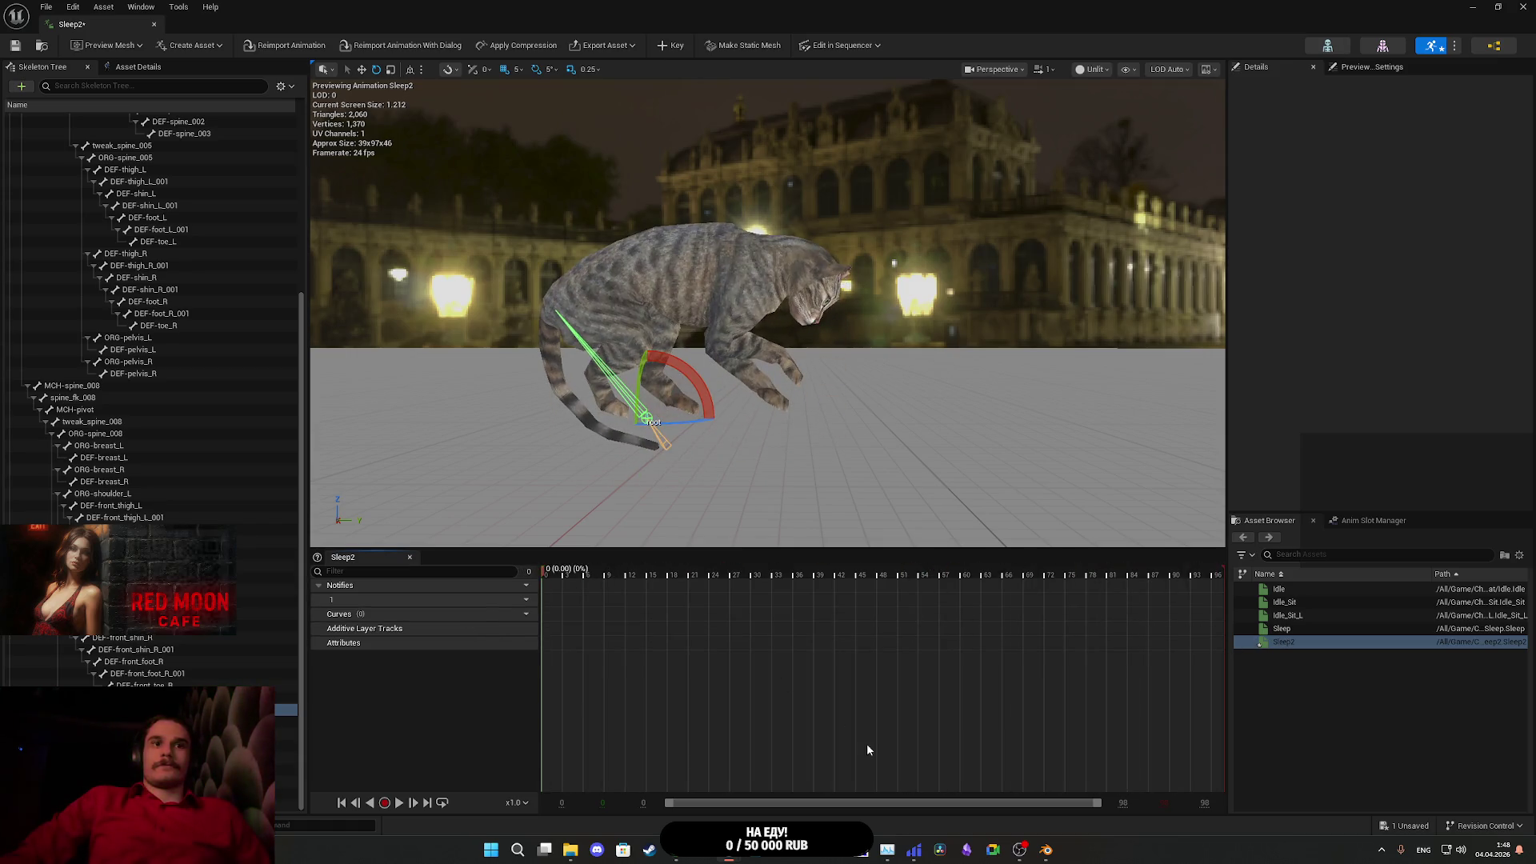
click(1046, 849)
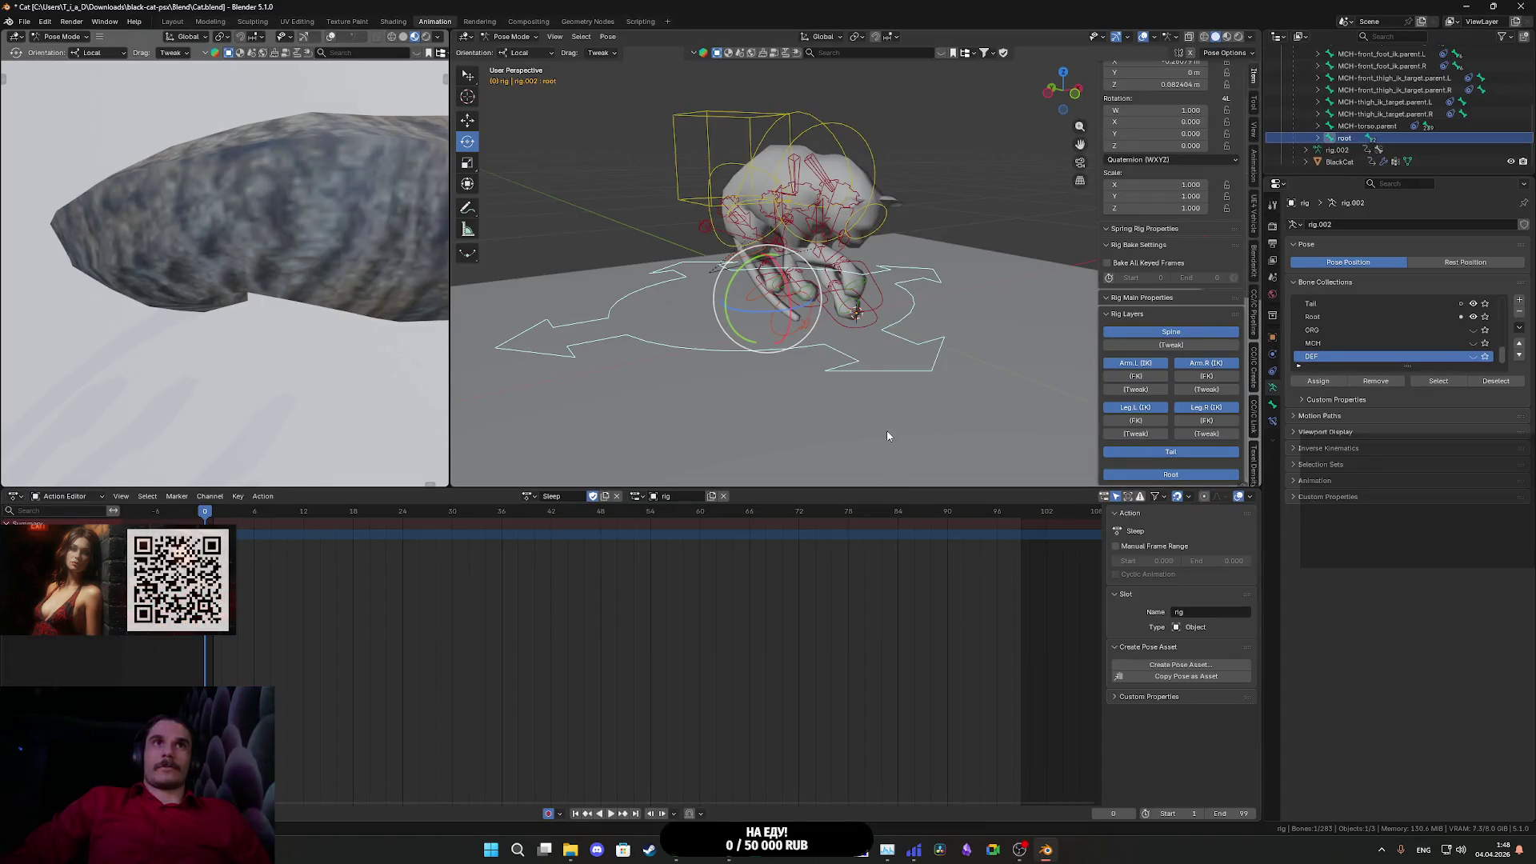
- Switch to moving bones with G and insert a keyframe on the root control's position
mouse_move(885, 435)
mouse_down()
mouse_move(933, 421)
mouse_move(909, 453)
mouse_move(864, 446)
mouse_move(919, 429)
mouse_move(894, 462)
mouse_move(931, 453)
mouse_up()
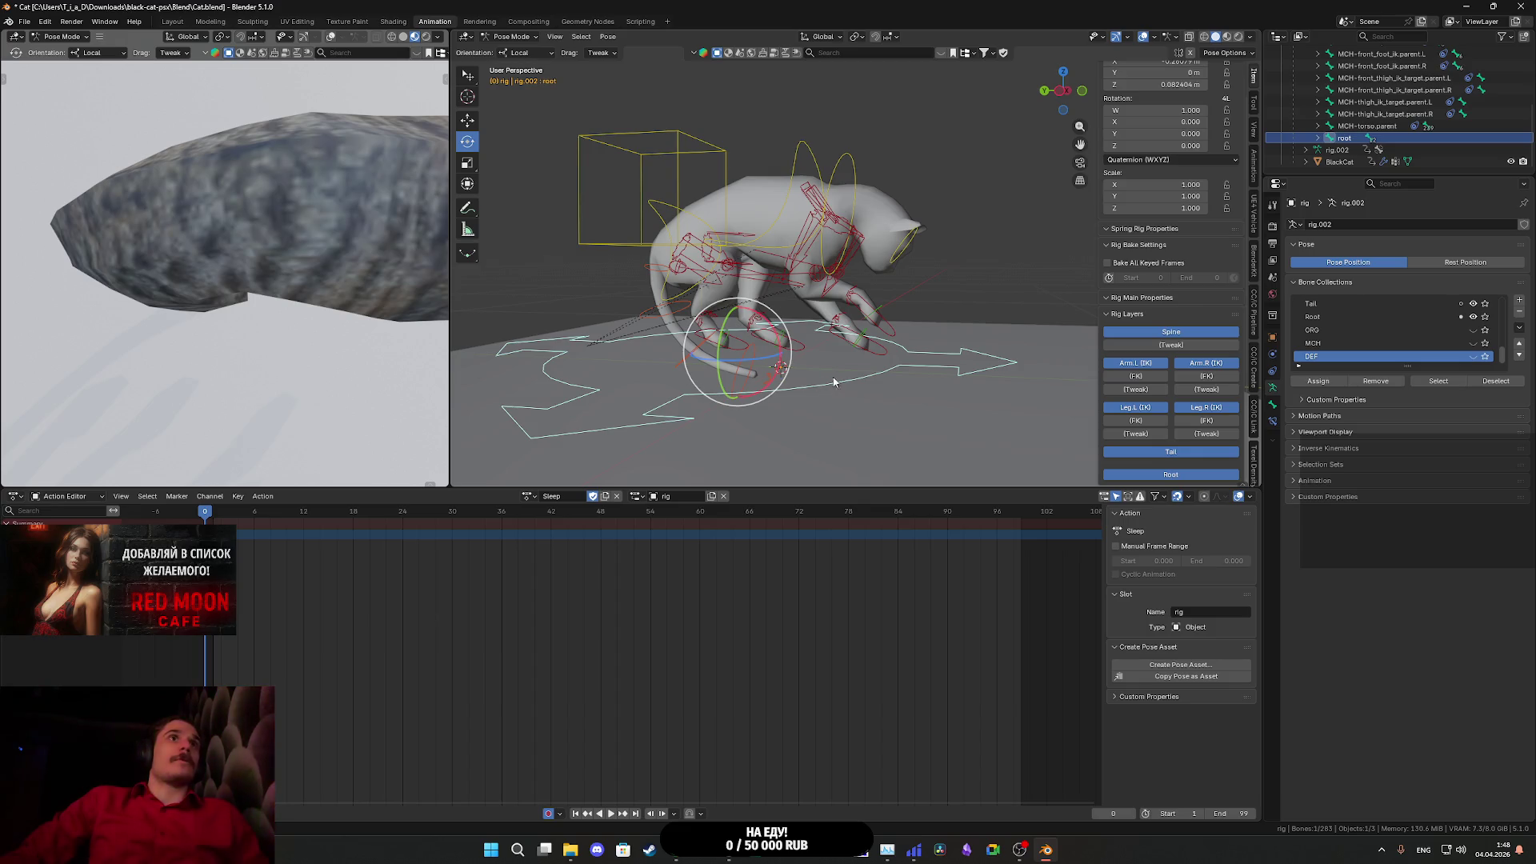
key(ctrl+z)
key(ctrl+z)
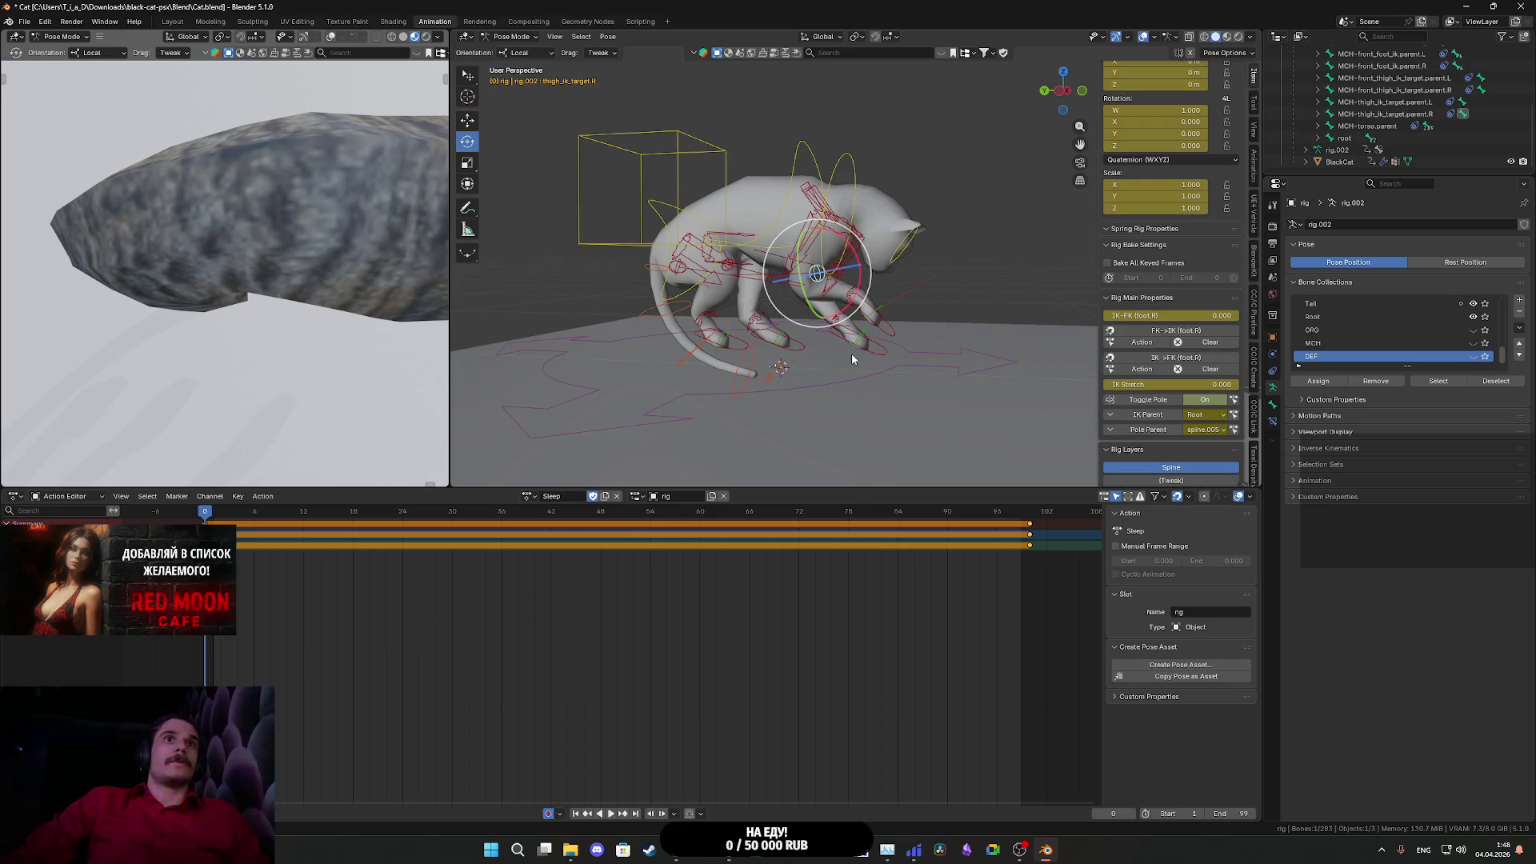
key(ctrl+shift+z)
key(ctrl+shift+z)
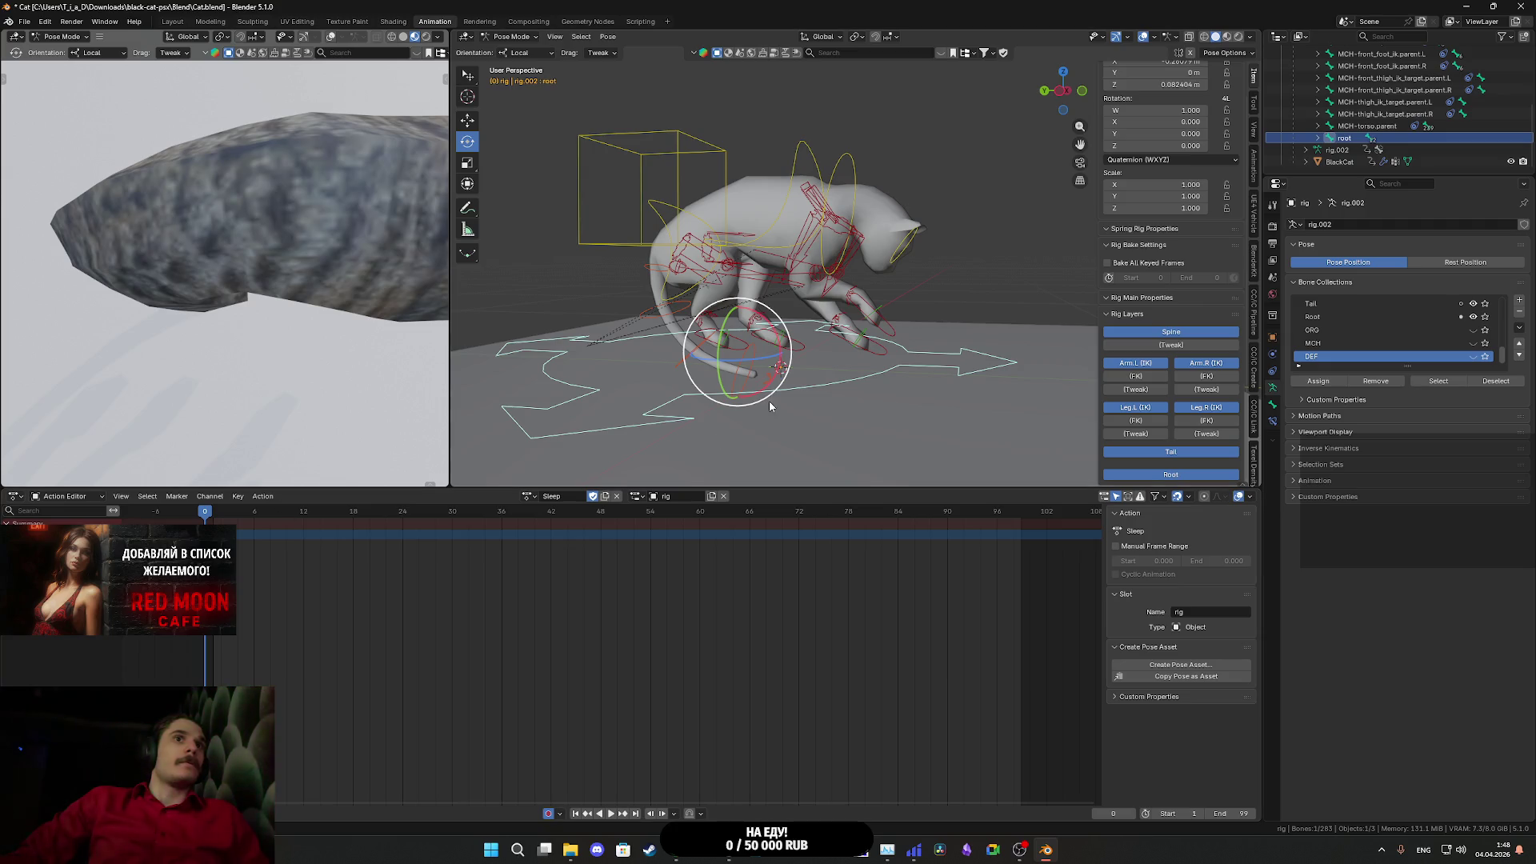
key(shift+space)
key(g)
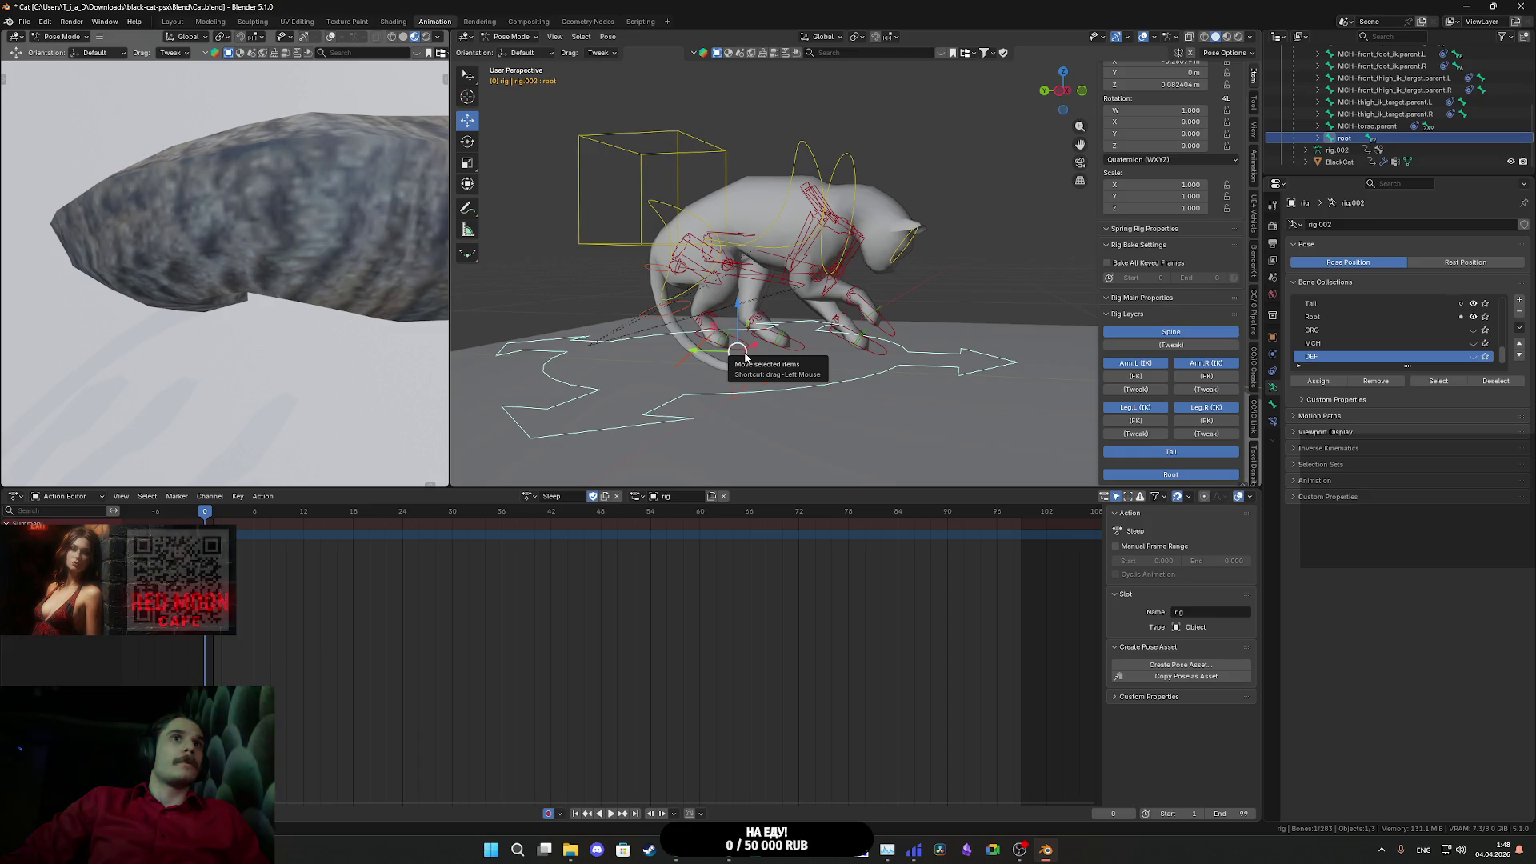
mouse_move(753, 362)
mouse_down()
mouse_move(785, 358)
mouse_move(748, 309)
mouse_up()
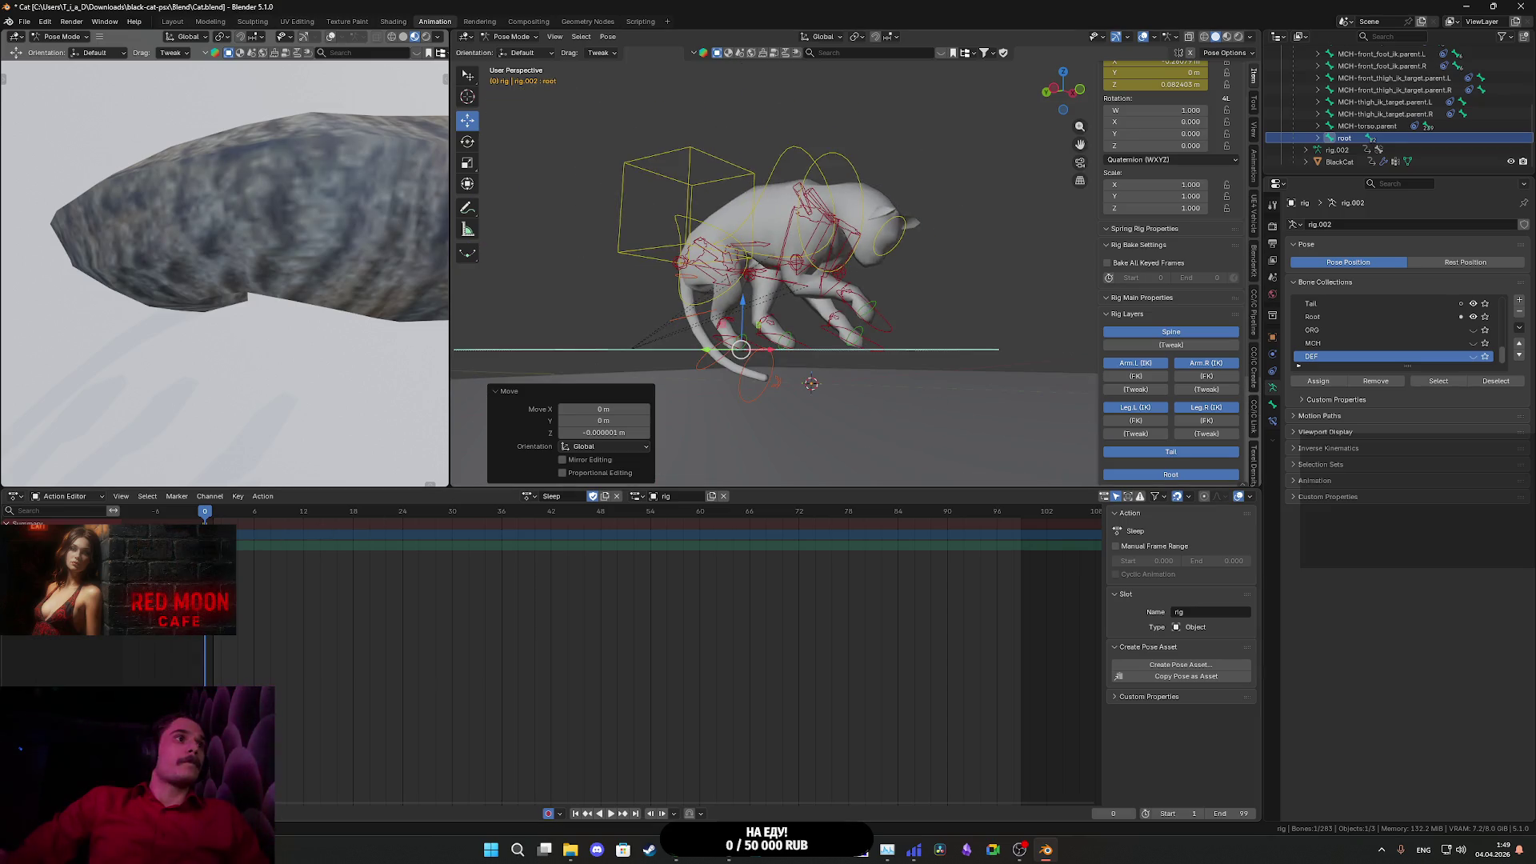
key(i)
key(ctrl+z)
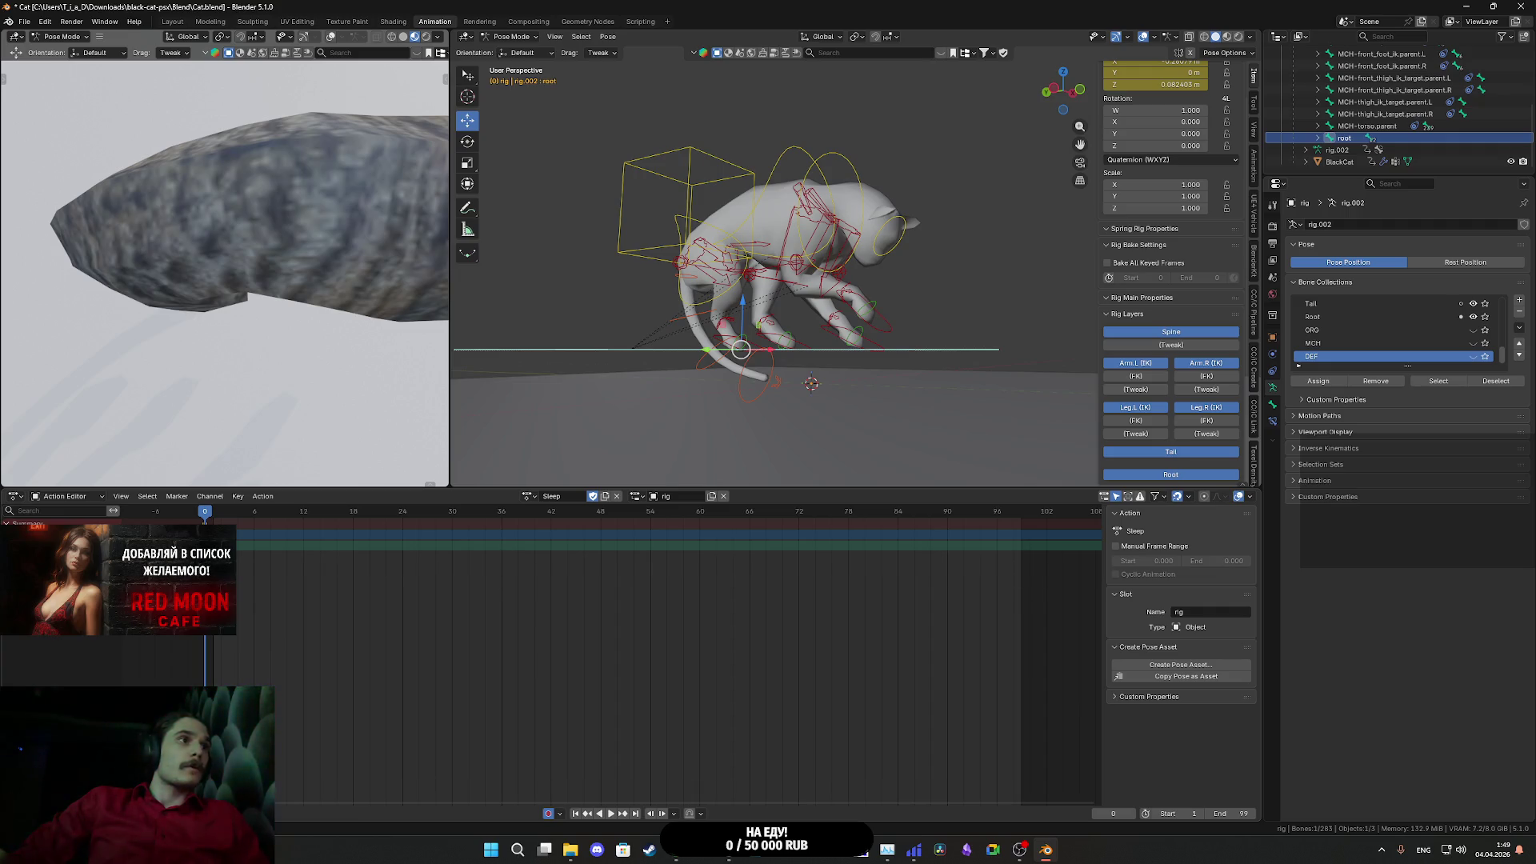
drag(470, 460, 730, 452)
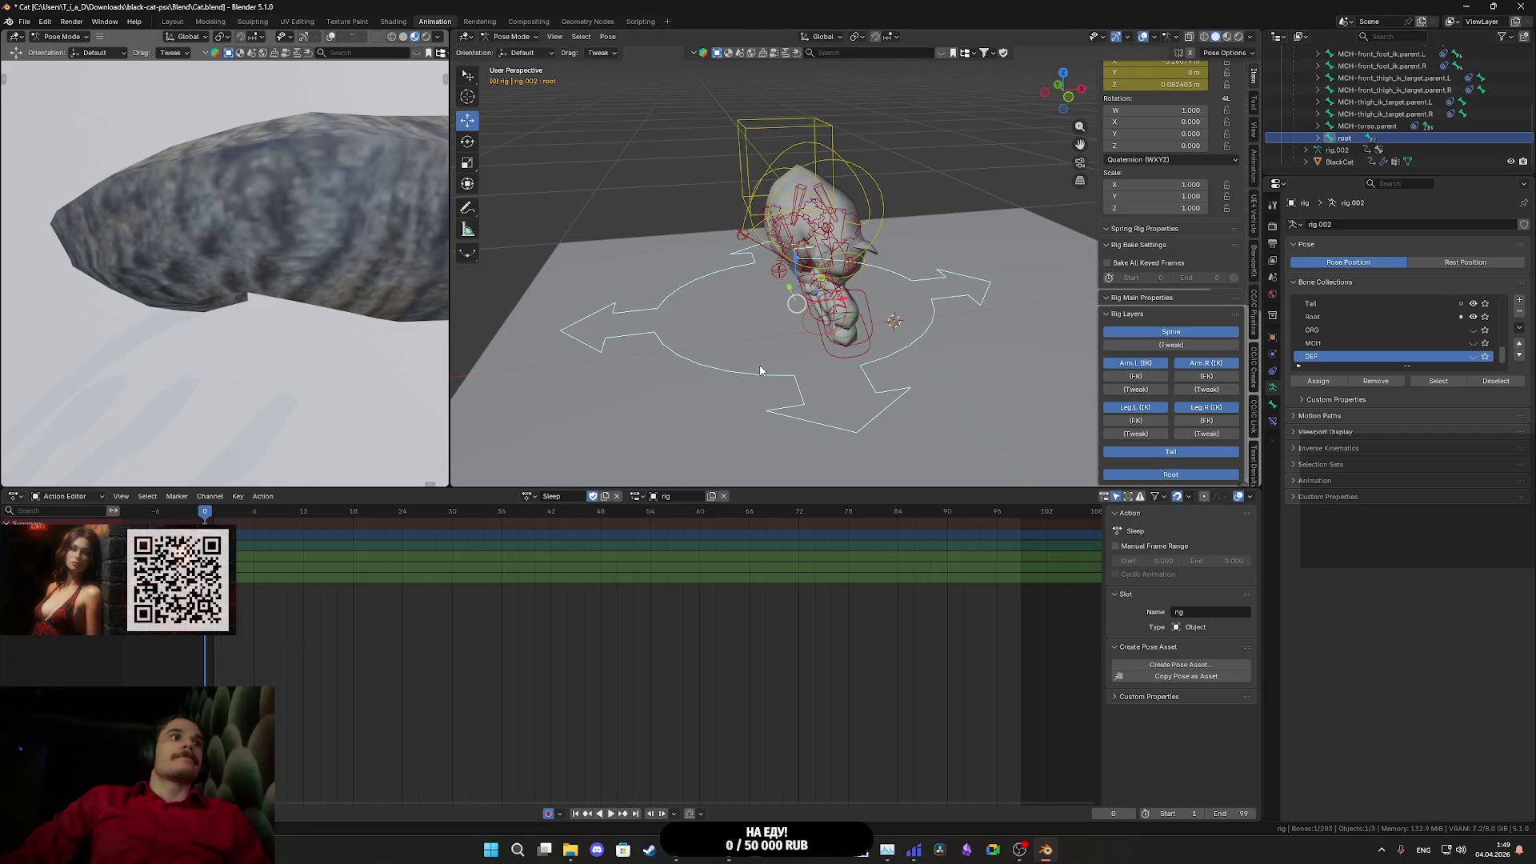
mouse_move(818, 349)
mouse_down()
mouse_move(926, 305)
mouse_move(907, 340)
mouse_move(884, 339)
mouse_move(943, 342)
mouse_move(849, 347)
mouse_move(897, 350)
mouse_up()
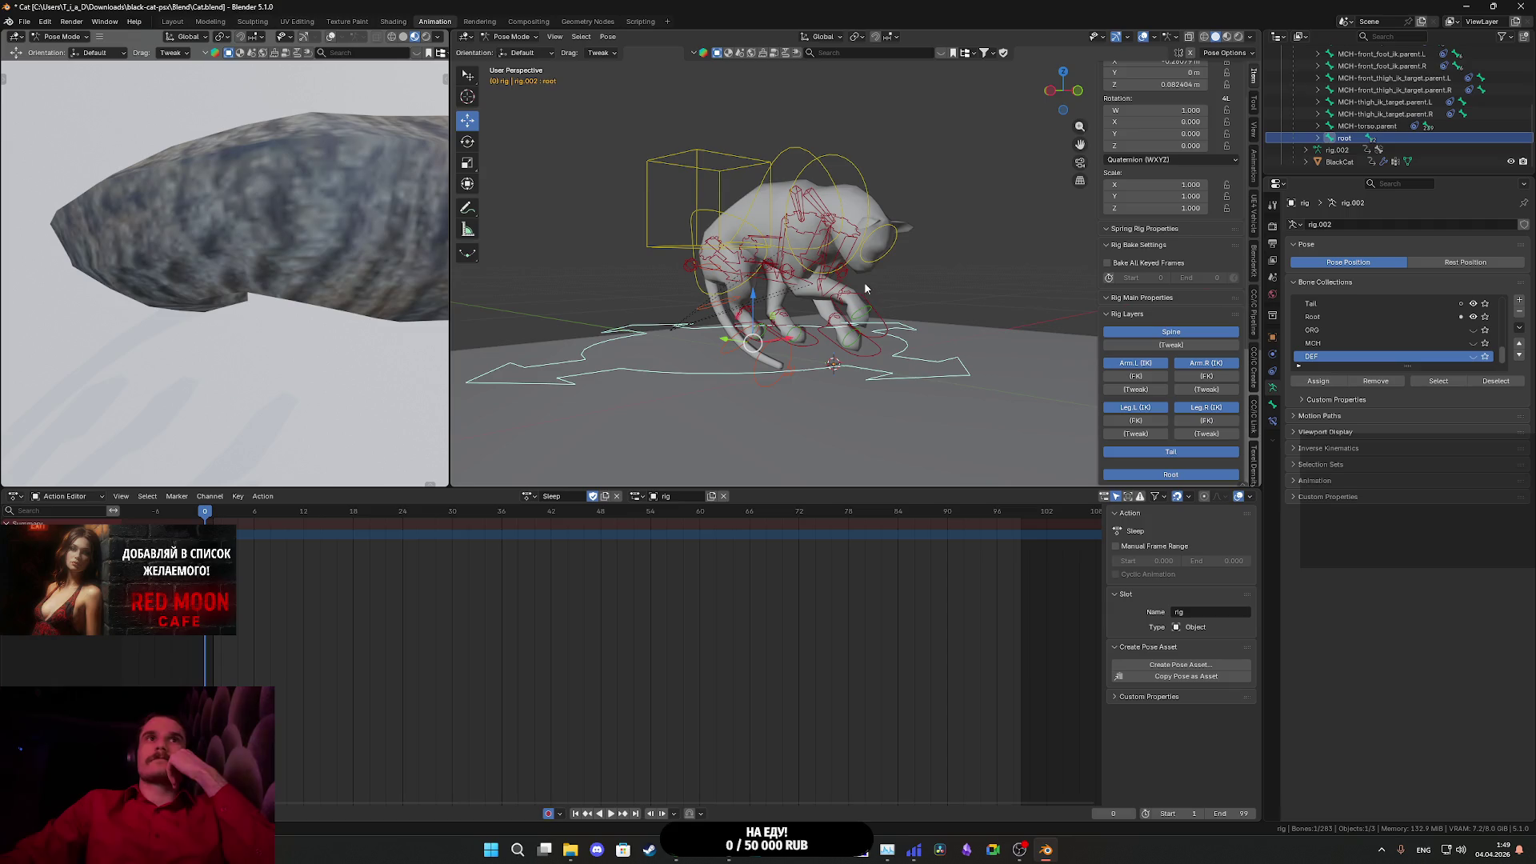
- Inspect the head and foot_ik.L keys, then reselect root and edit its Location Z
click(883, 264)
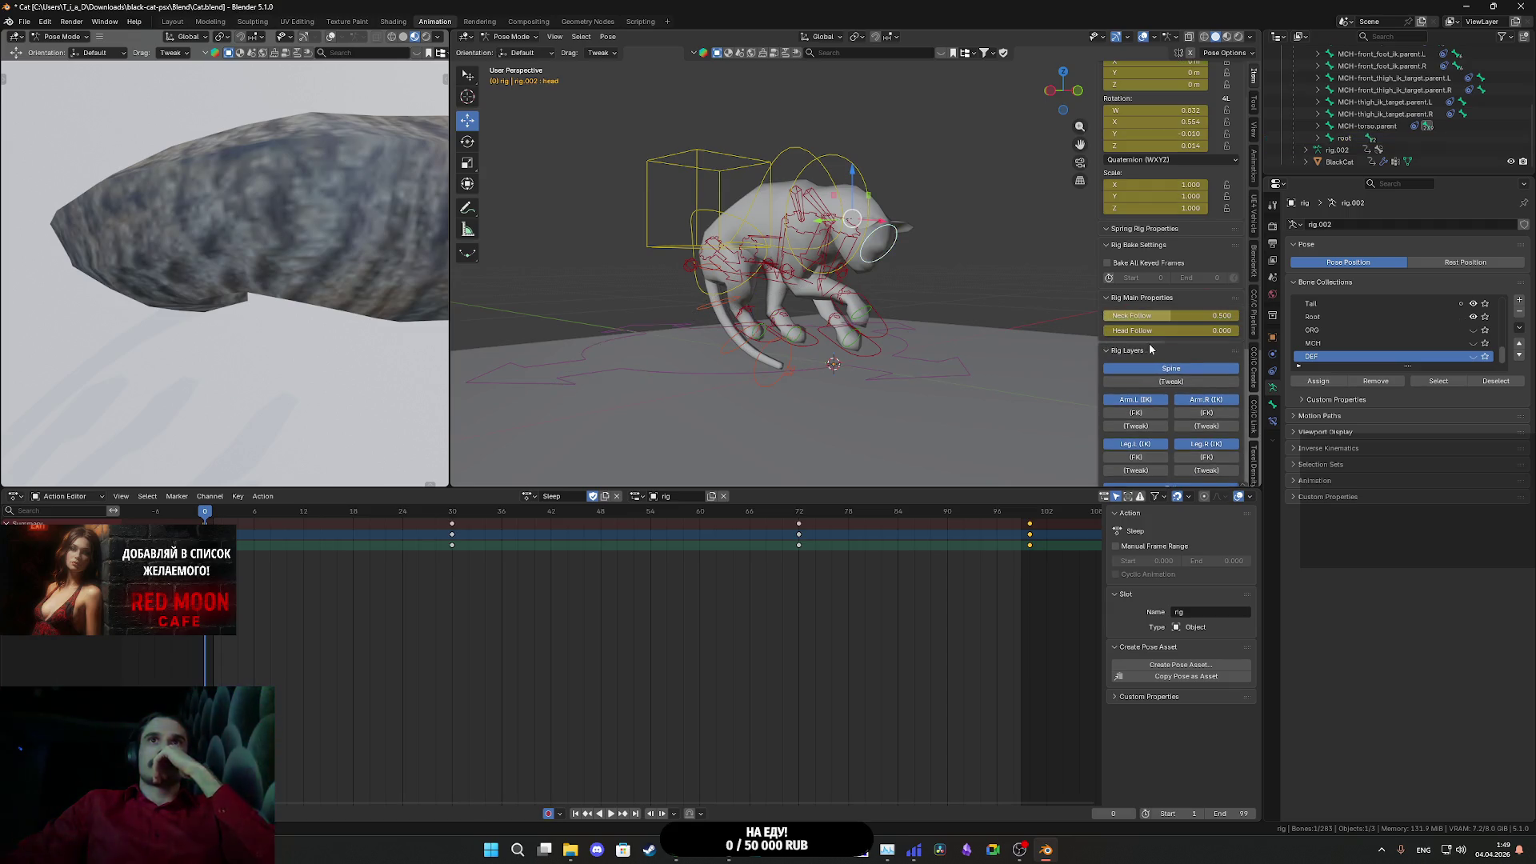
scroll(1149, 343, up, 2)
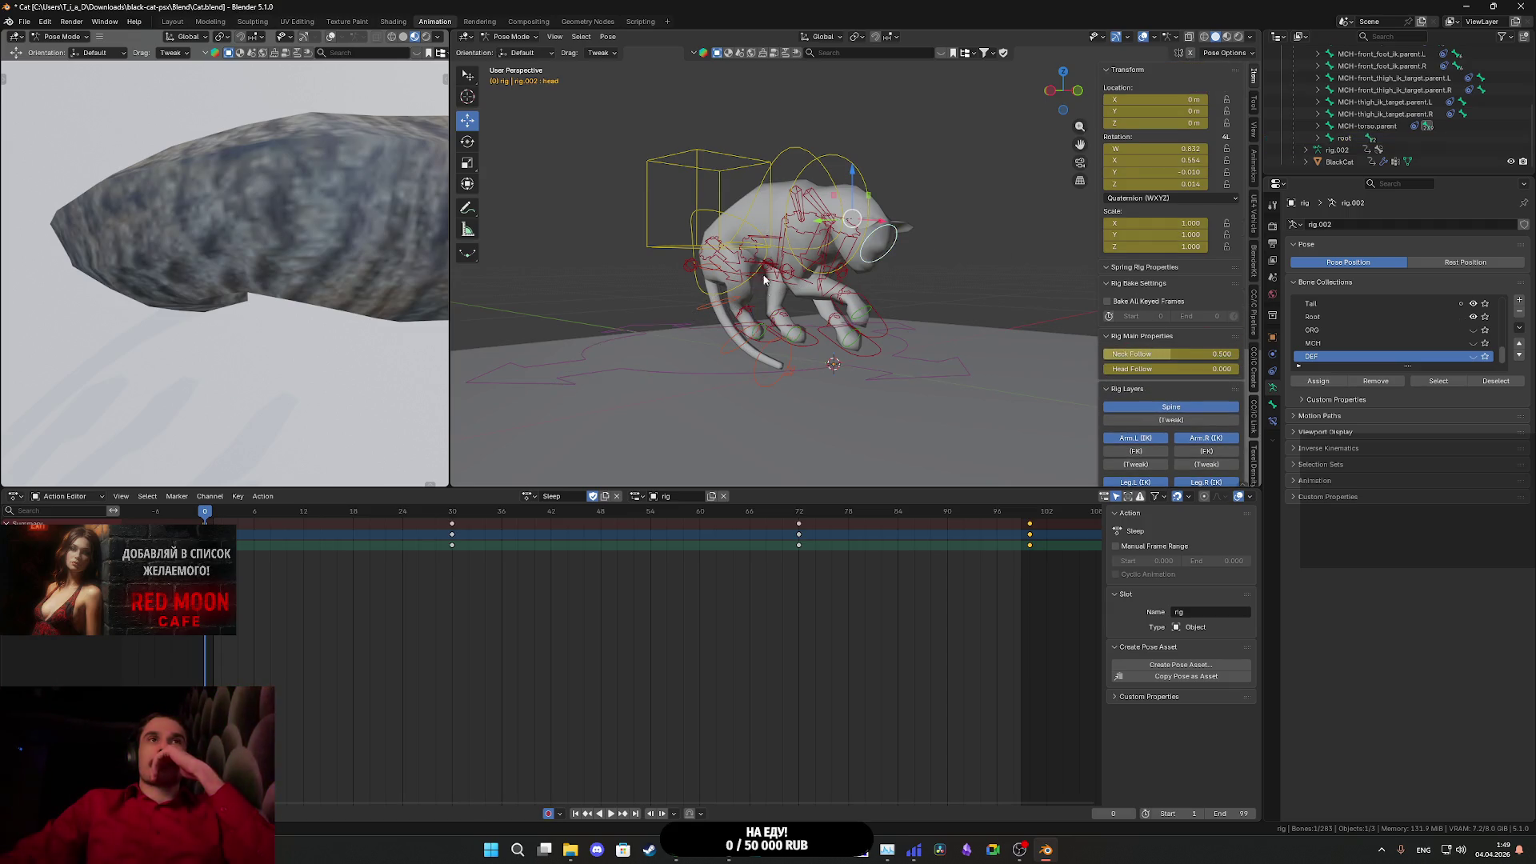
click(813, 348)
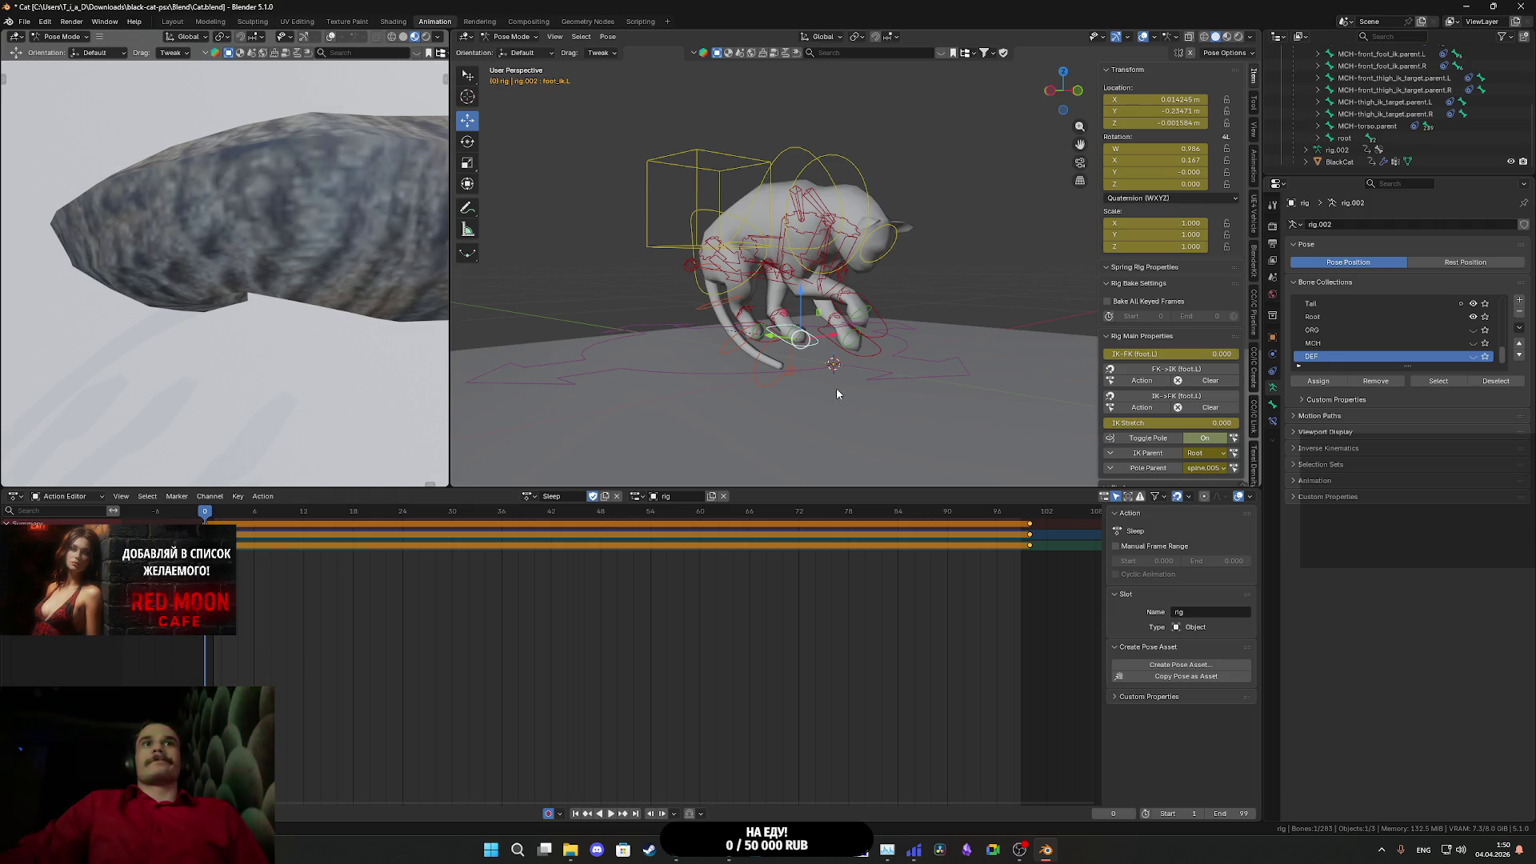
click(808, 374)
mouse_move(872, 397)
mouse_down()
mouse_move(833, 387)
mouse_move(816, 411)
mouse_move(844, 416)
mouse_up()
scroll(1144, 470, down, 2)
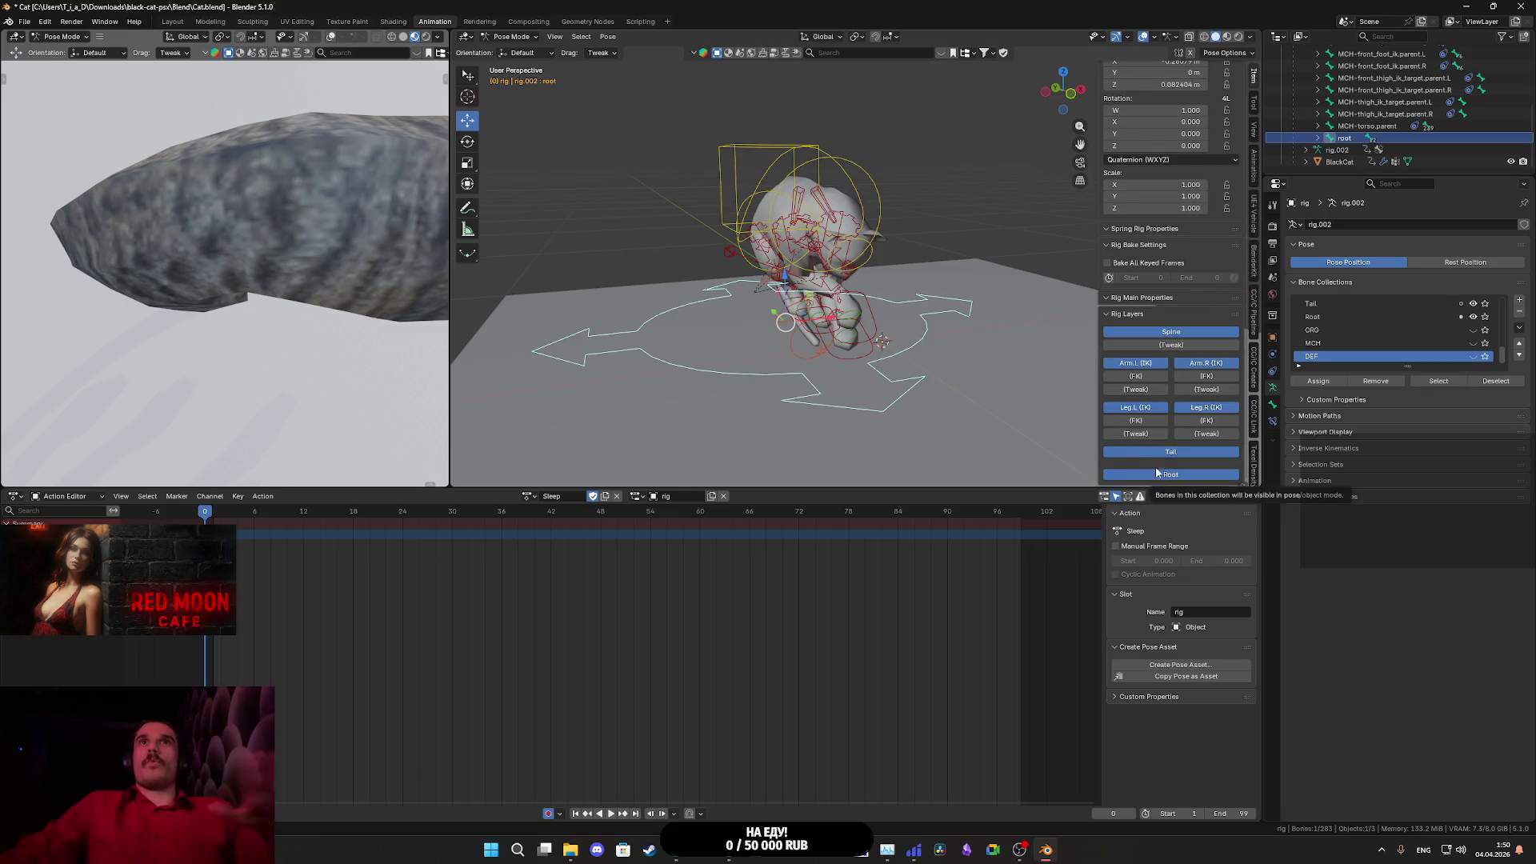
scroll(1168, 280, up, 2)
click(1174, 126)
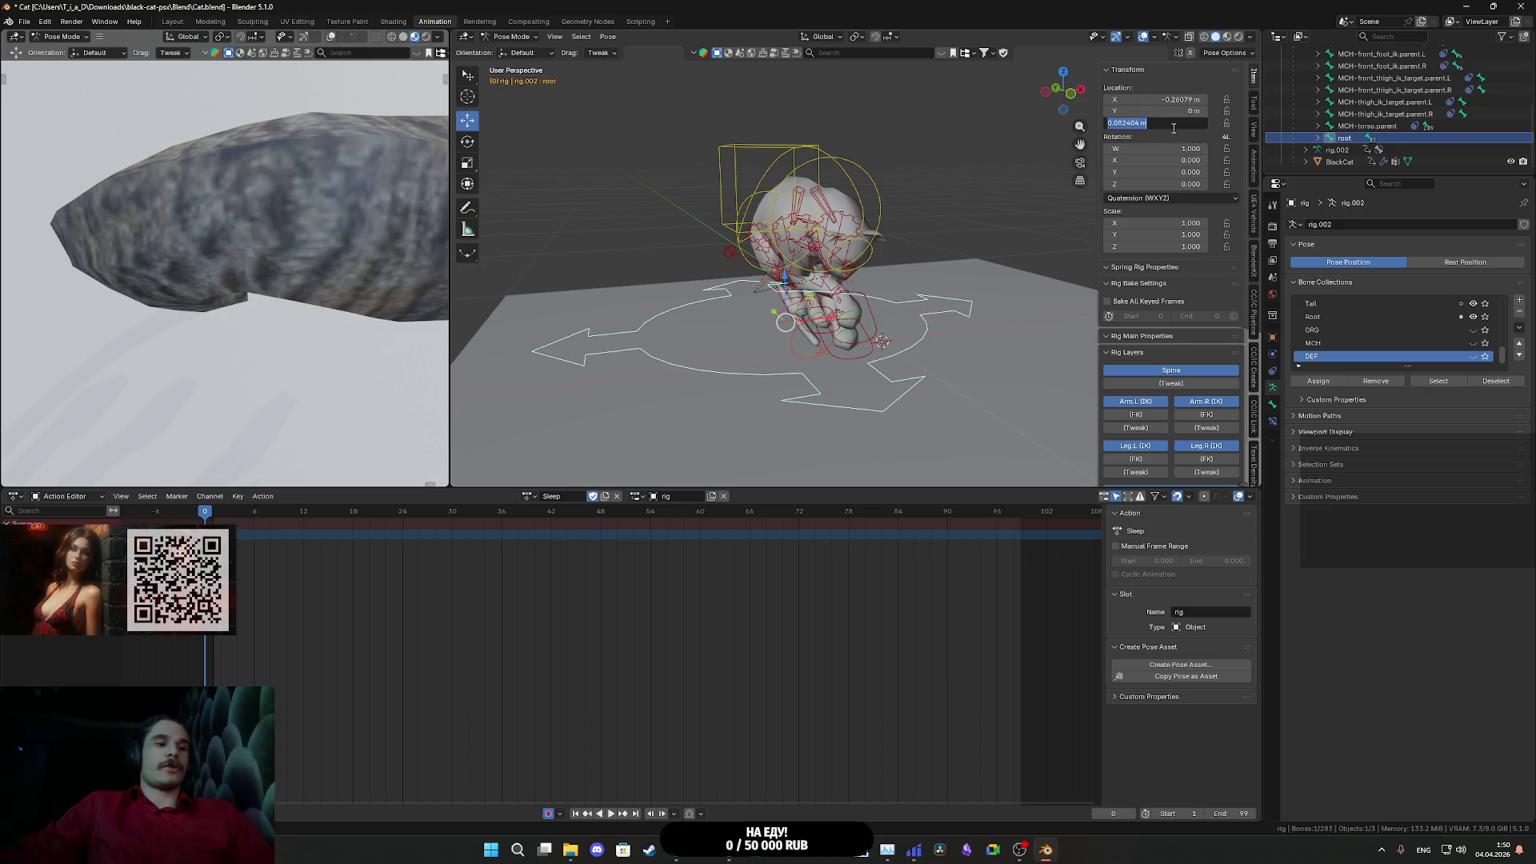
- Set the root bone's Location Z and X to 0 m
text(0)
key(Return)
mouse_move(936, 353)
mouse_down()
mouse_move(973, 318)
mouse_move(995, 331)
mouse_up()
drag(983, 340, 957, 346)
click(1166, 101)
text(0)
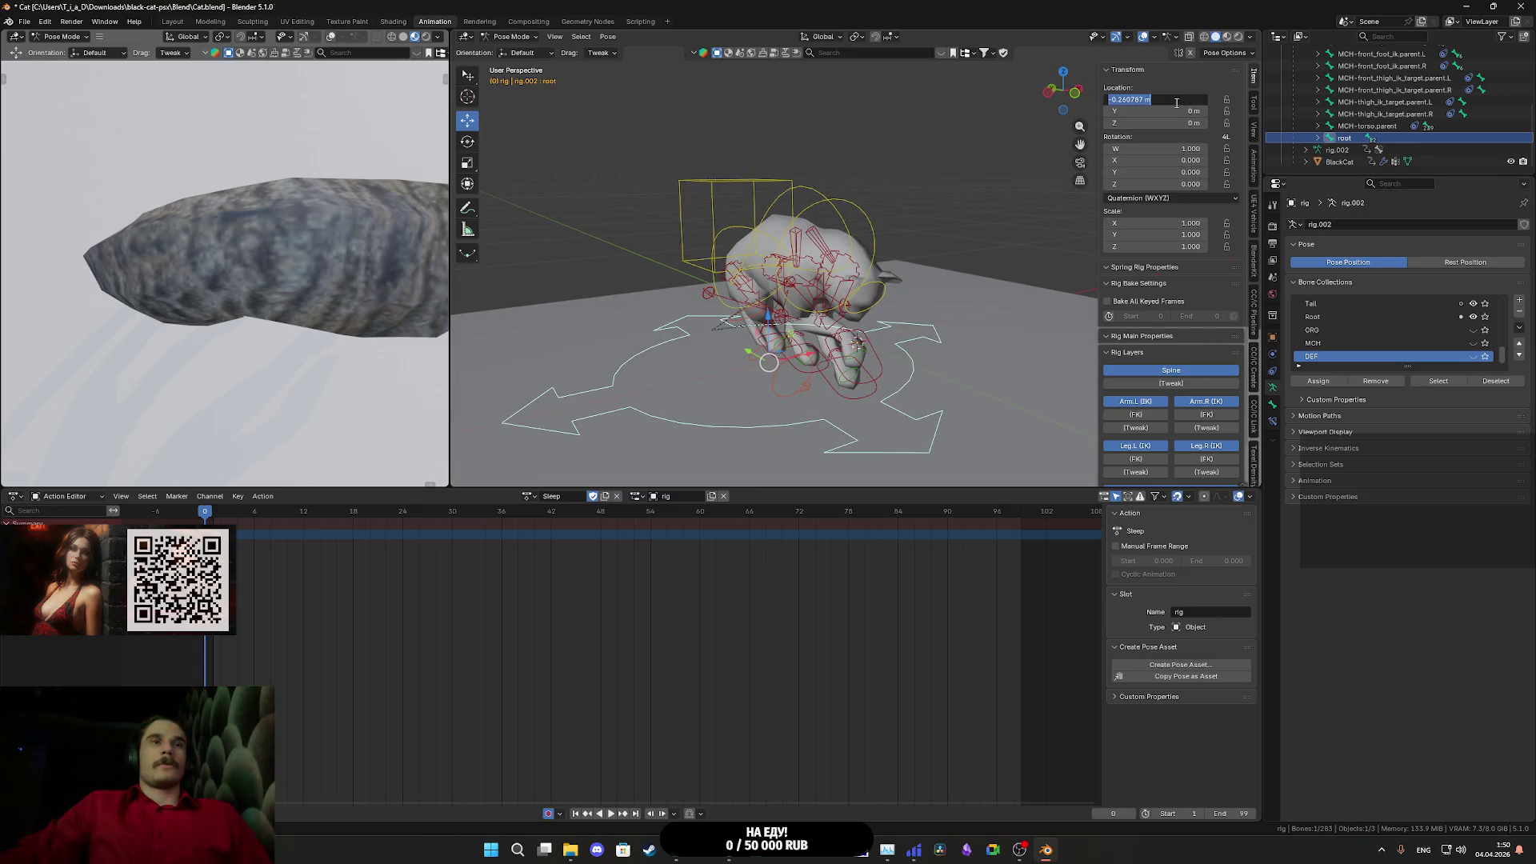
key(Return)
- Check the whole cat pose, then hide the root bones via the Root rig layer
mouse_move(920, 320)
mouse_down()
mouse_move(898, 363)
mouse_move(715, 428)
mouse_move(768, 439)
mouse_move(862, 358)
mouse_up()
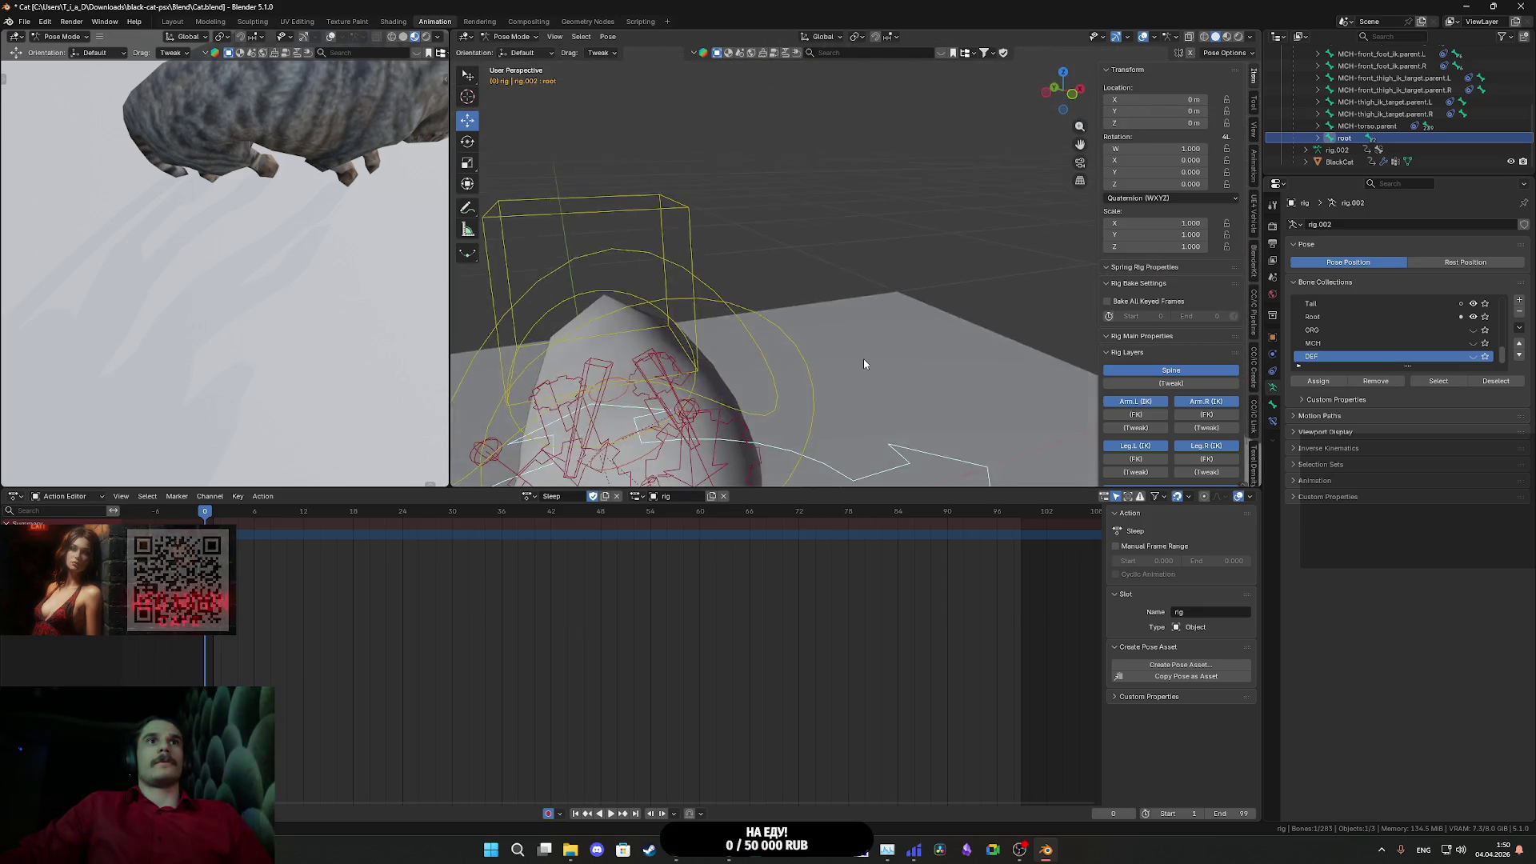
scroll(863, 359, up, 6)
scroll(881, 264, down, 3)
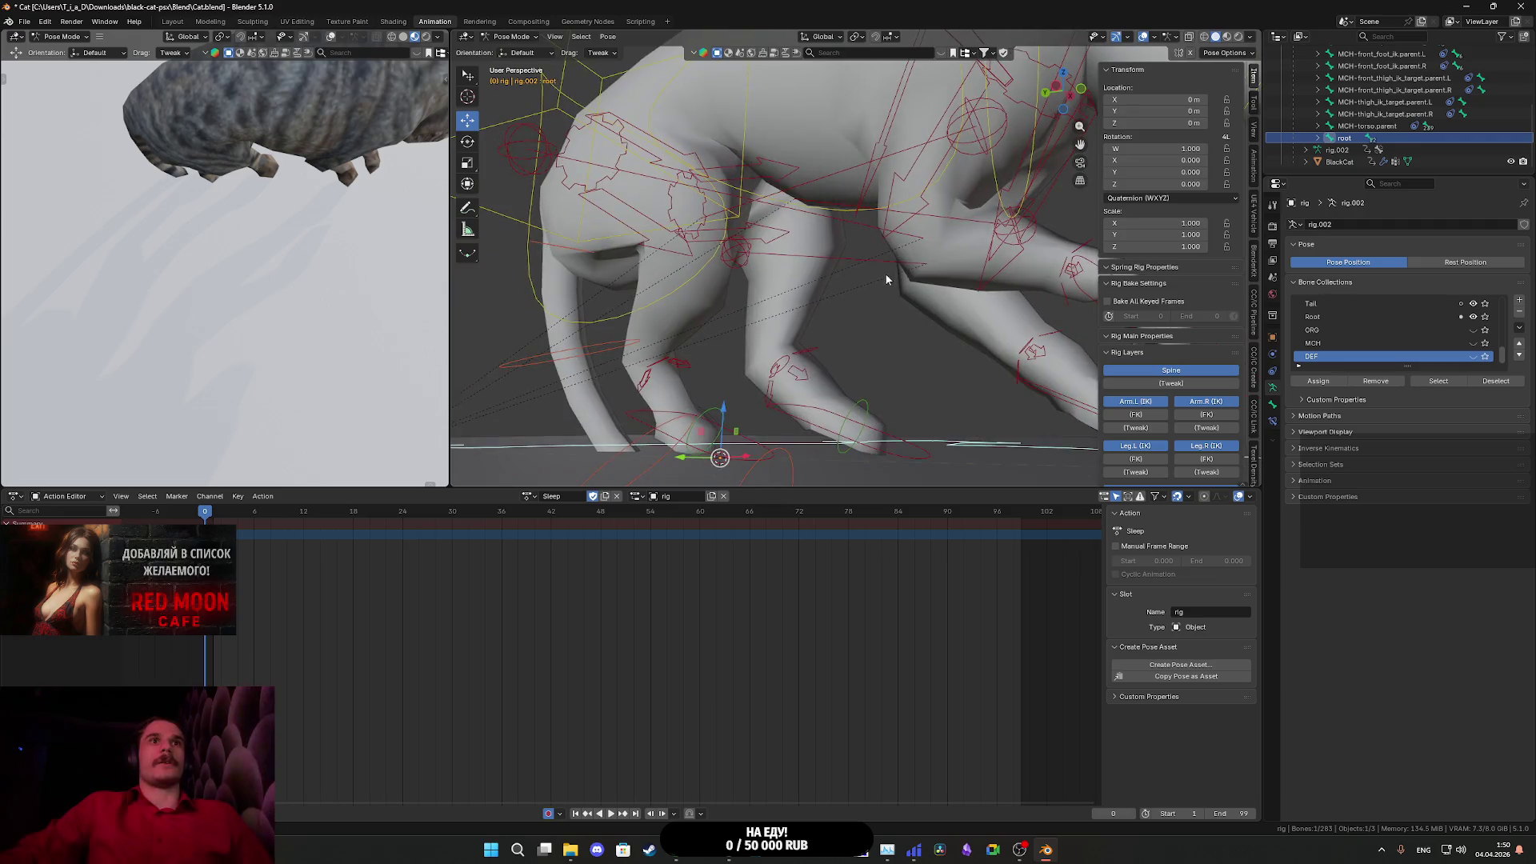
mouse_move(885, 272)
mouse_down()
mouse_move(825, 342)
mouse_move(917, 357)
mouse_up()
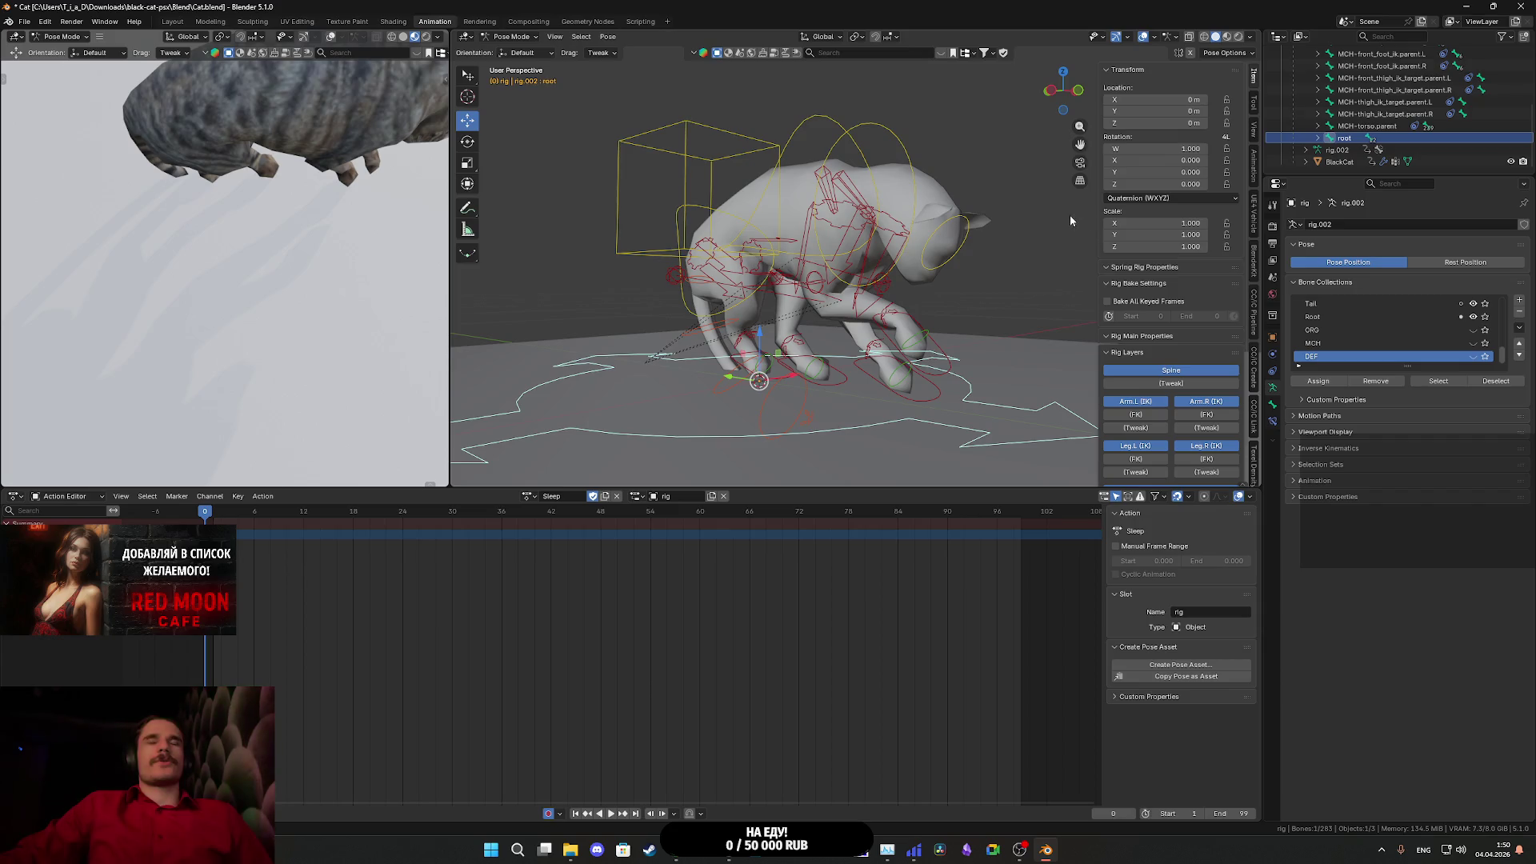
drag(986, 263, 936, 292)
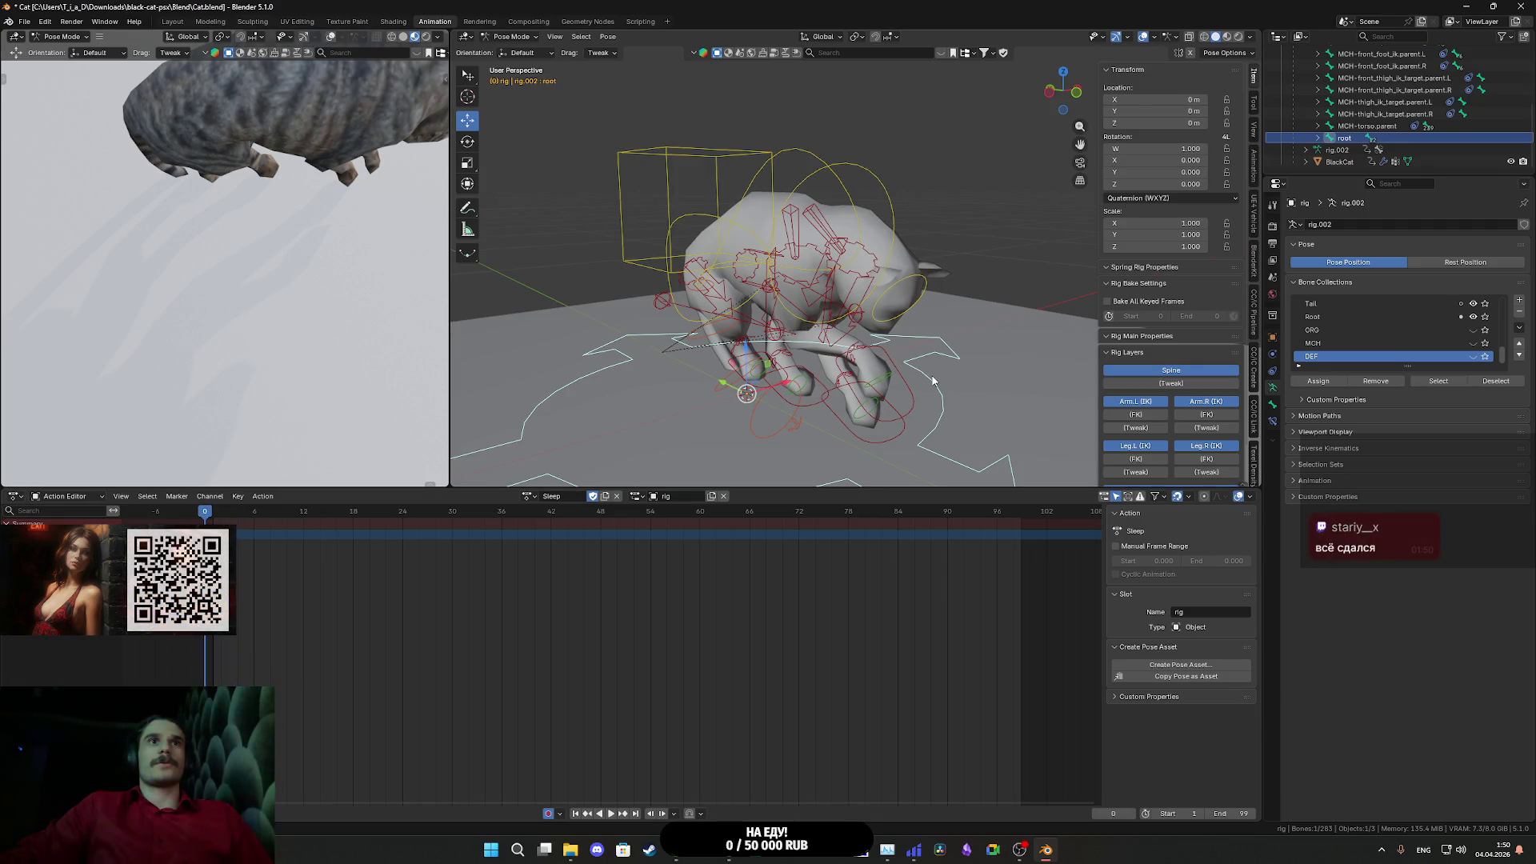
scroll(1134, 441, down, 2)
click(1181, 477)
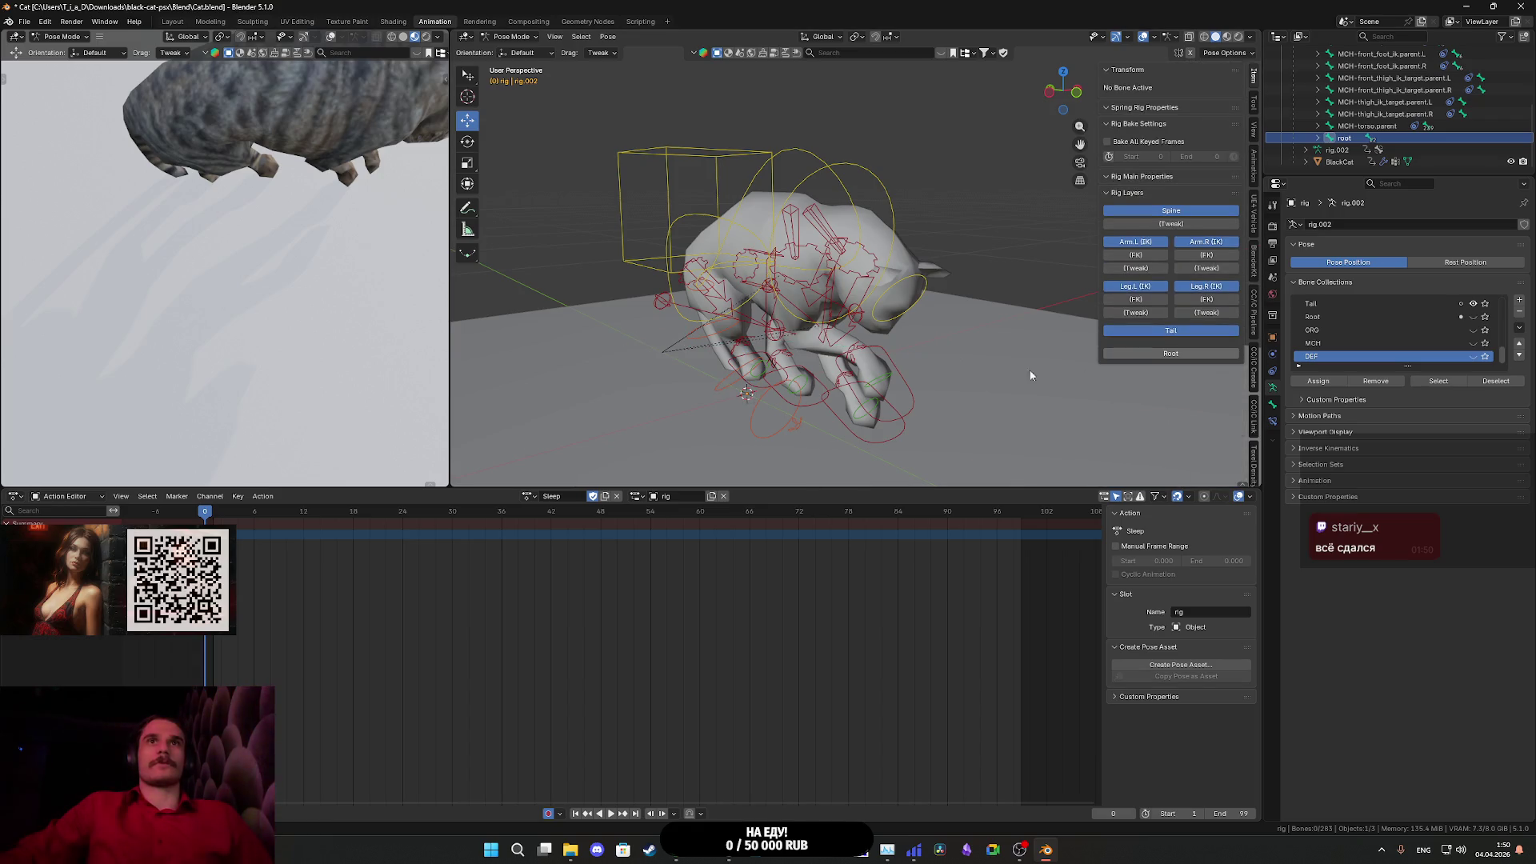
- Select all bones of the cat rig
mouse_move(967, 384)
mouse_down()
mouse_move(948, 379)
mouse_move(1029, 371)
mouse_move(961, 372)
mouse_move(1004, 424)
mouse_up()
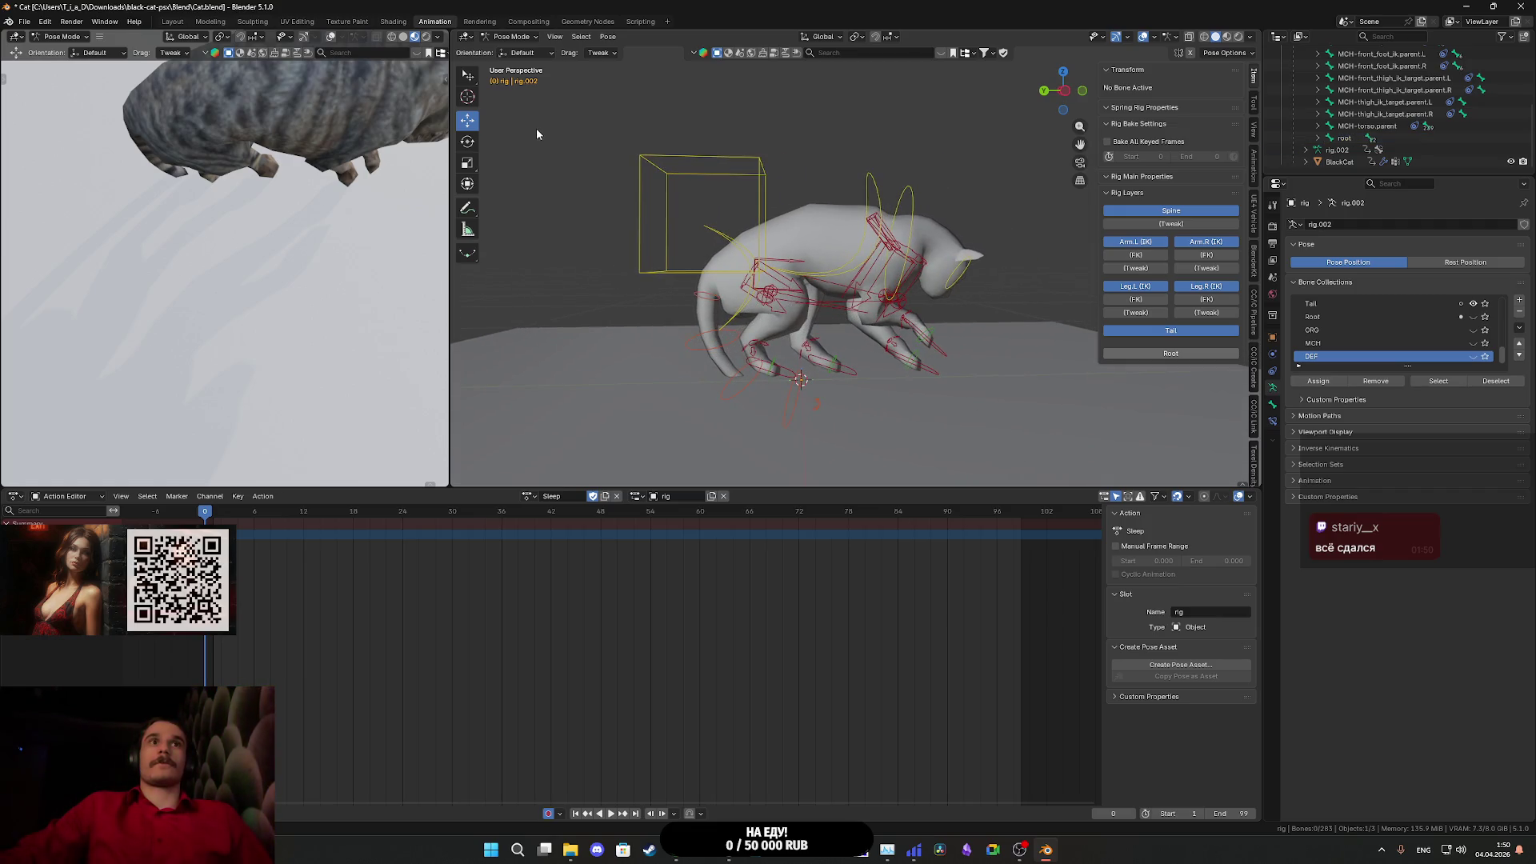
key(a)
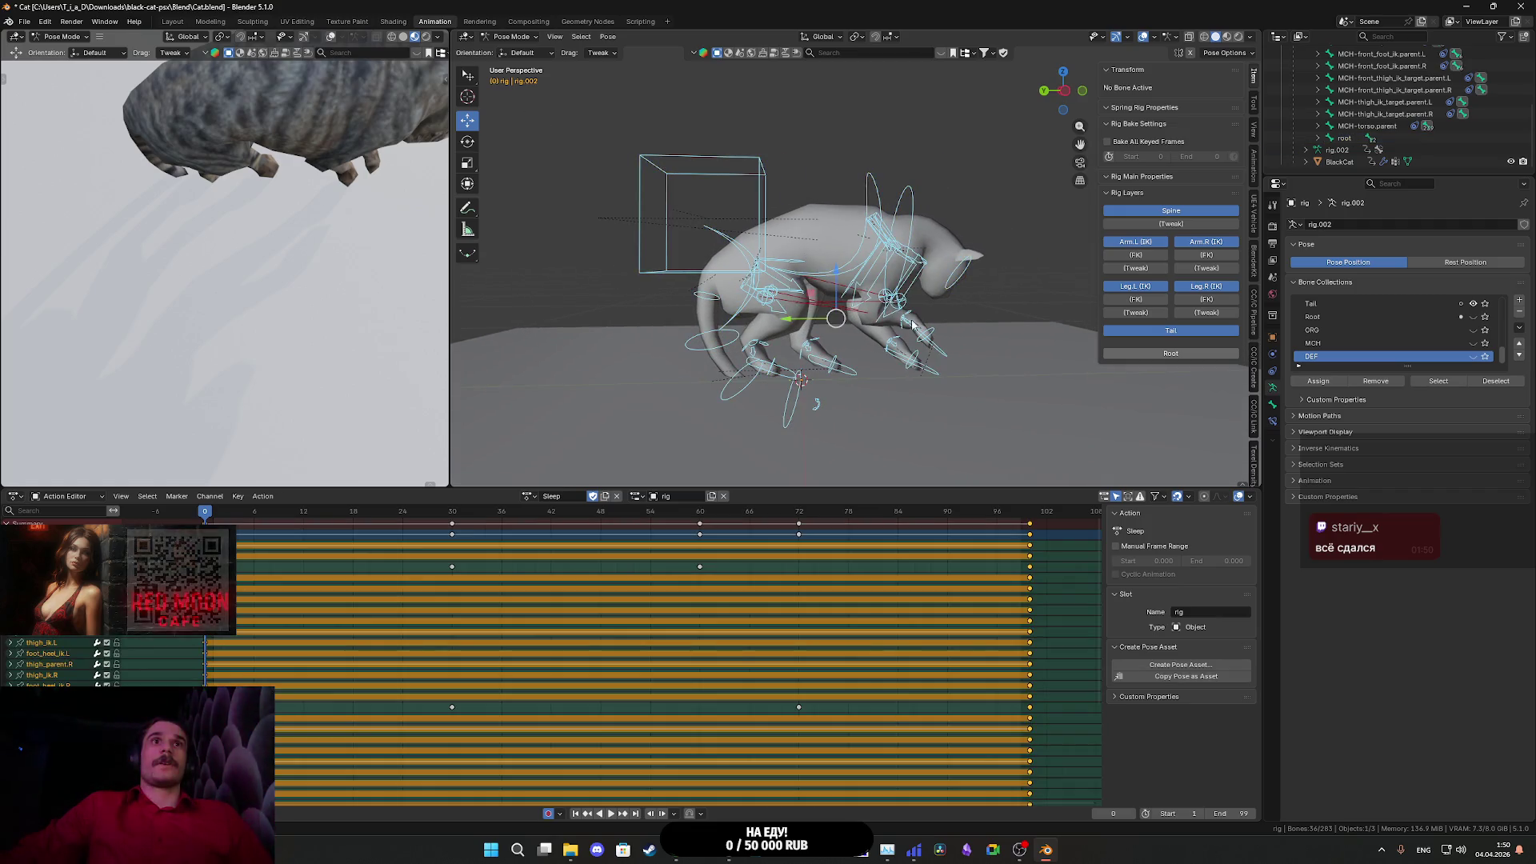
mouse_move(804, 253)
mouse_down()
mouse_move(954, 358)
mouse_move(878, 351)
mouse_up()
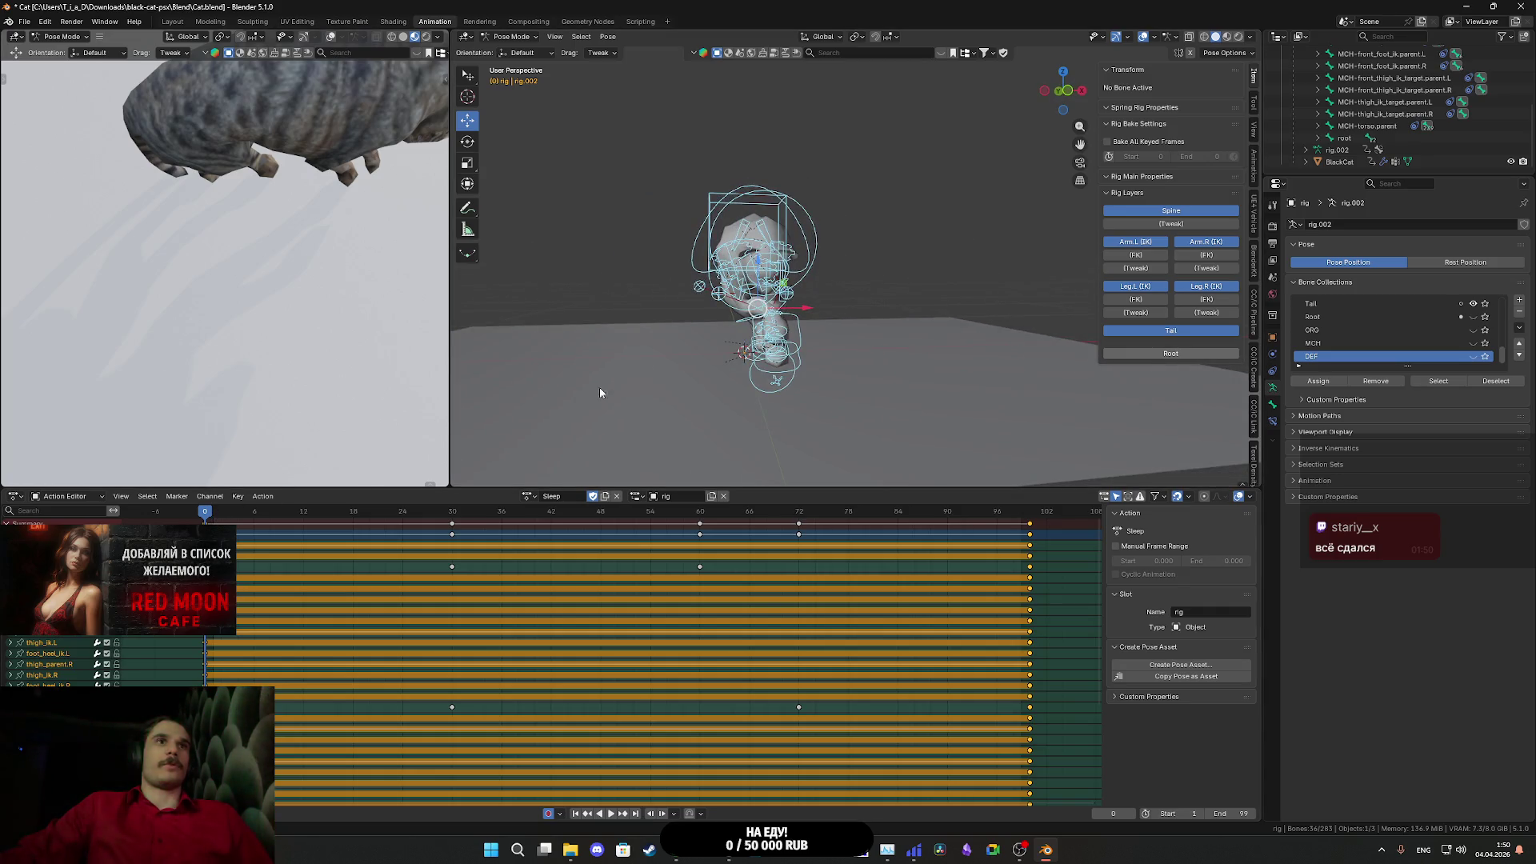
scroll(696, 362, up, 2)
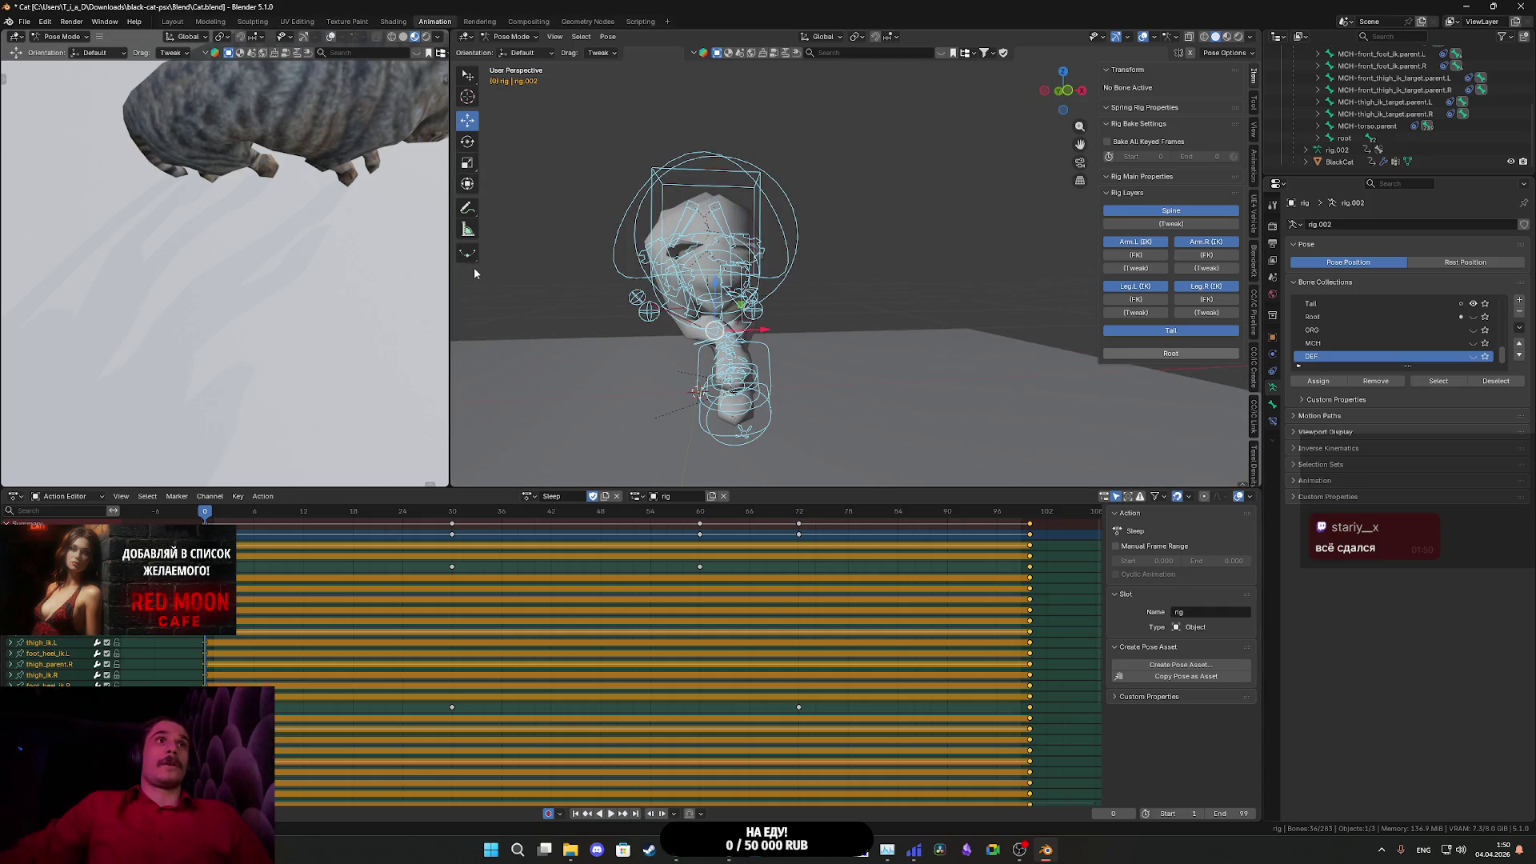
scroll(800, 322, up, 2)
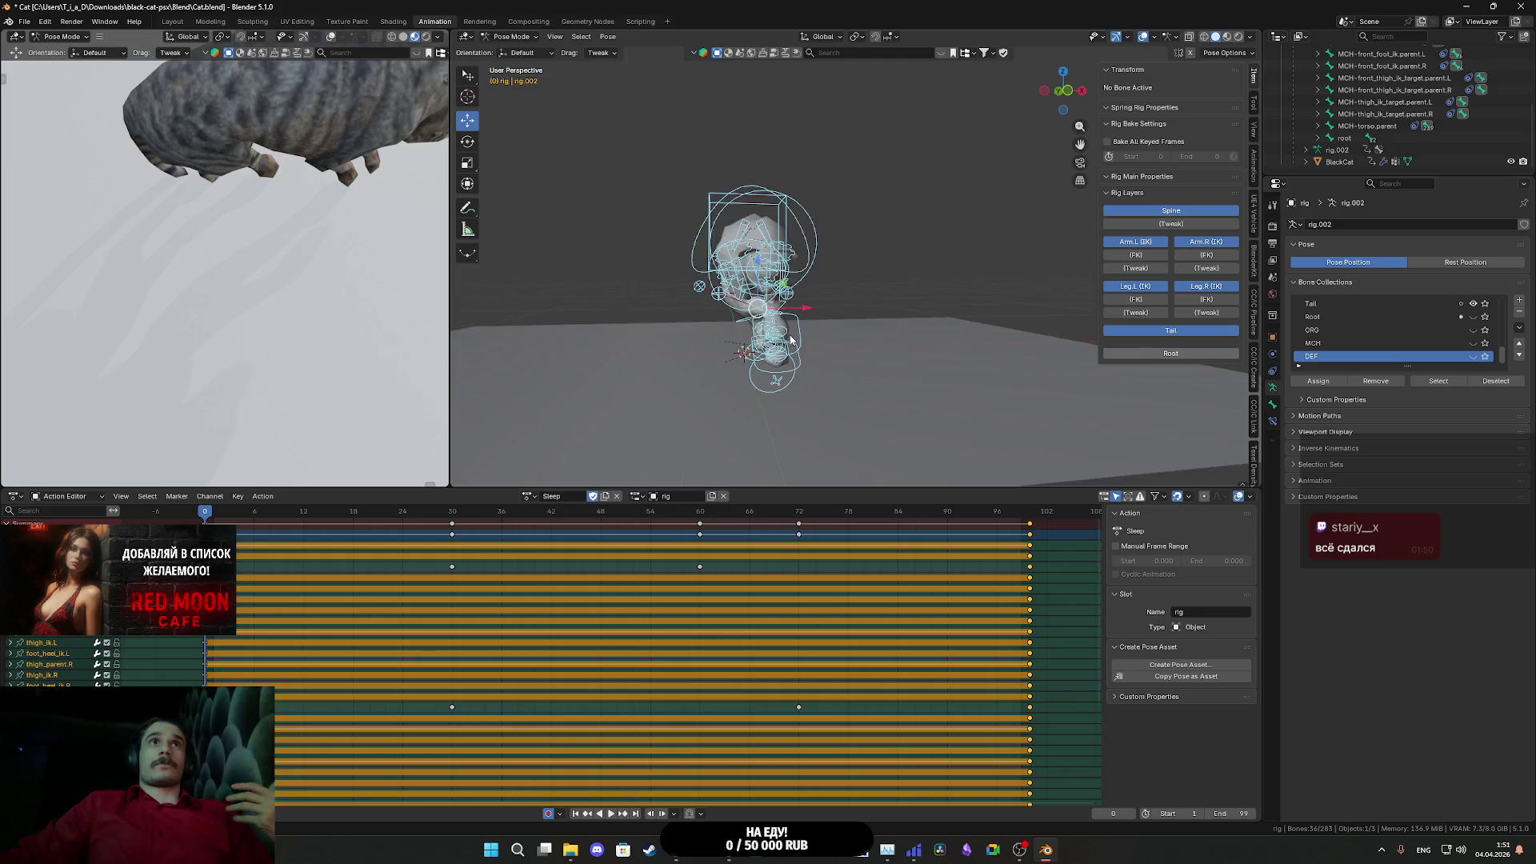
mouse_move(765, 333)
mouse_down()
mouse_move(856, 324)
mouse_move(804, 330)
mouse_up()
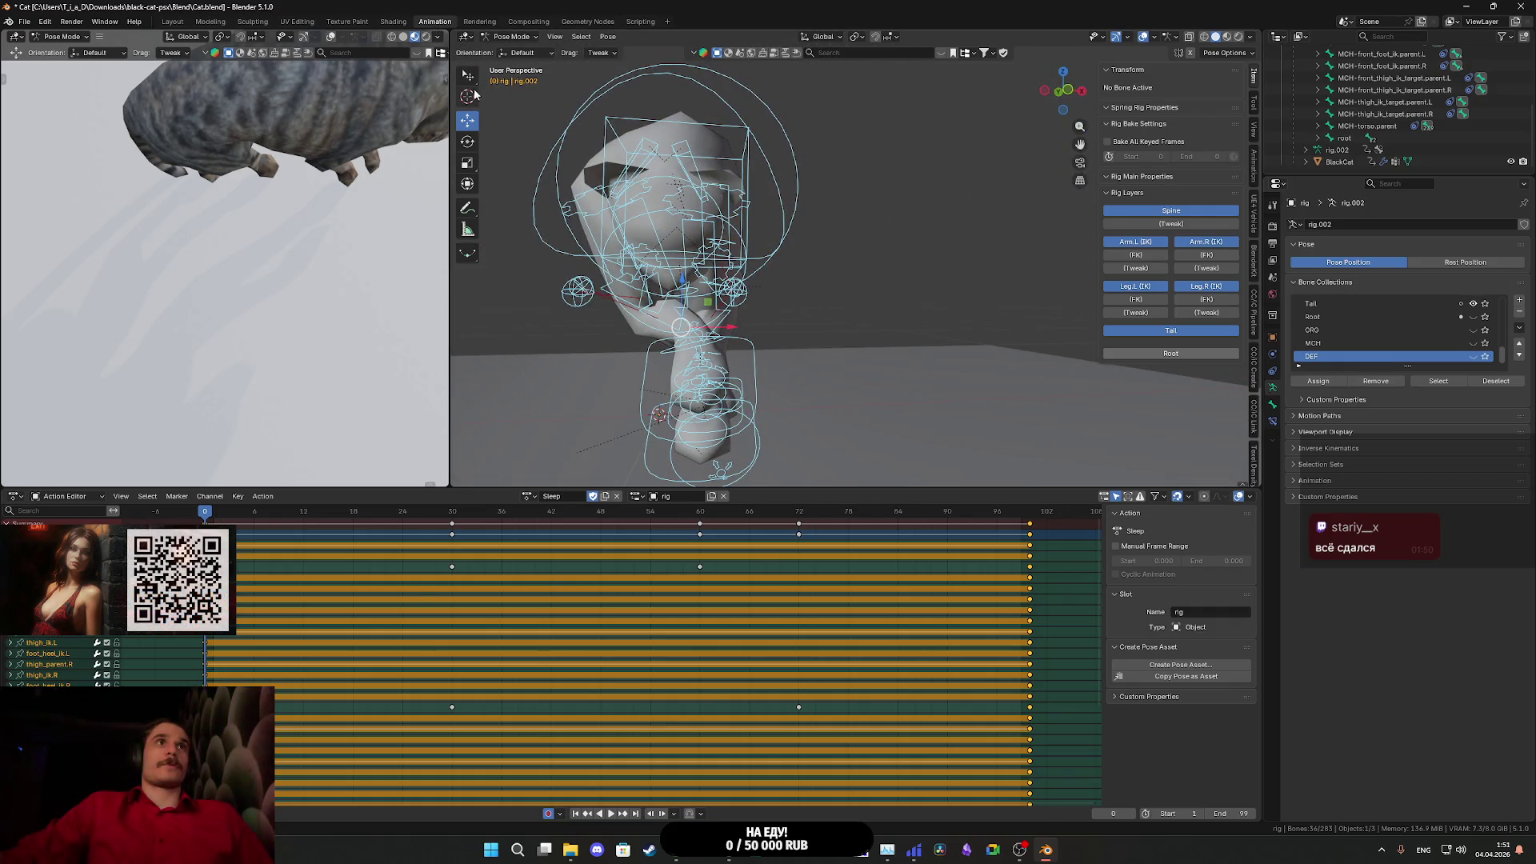
- Set bone rotation to Local orientation and bring up the pivot point choices
click(468, 141)
mouse_move(792, 324)
mouse_down()
mouse_move(872, 318)
mouse_move(702, 202)
mouse_up()
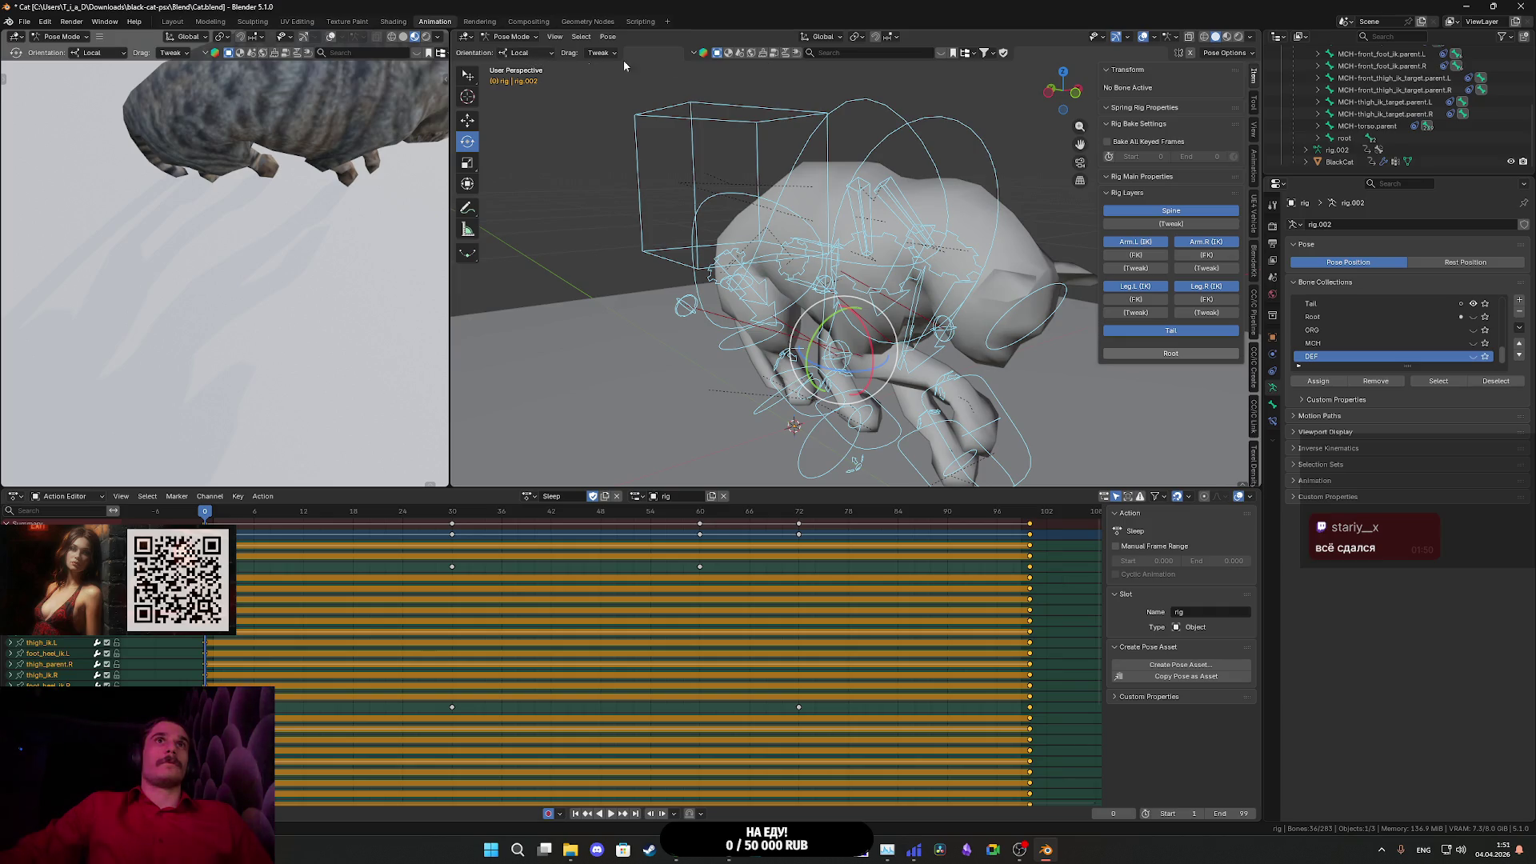
click(862, 41)
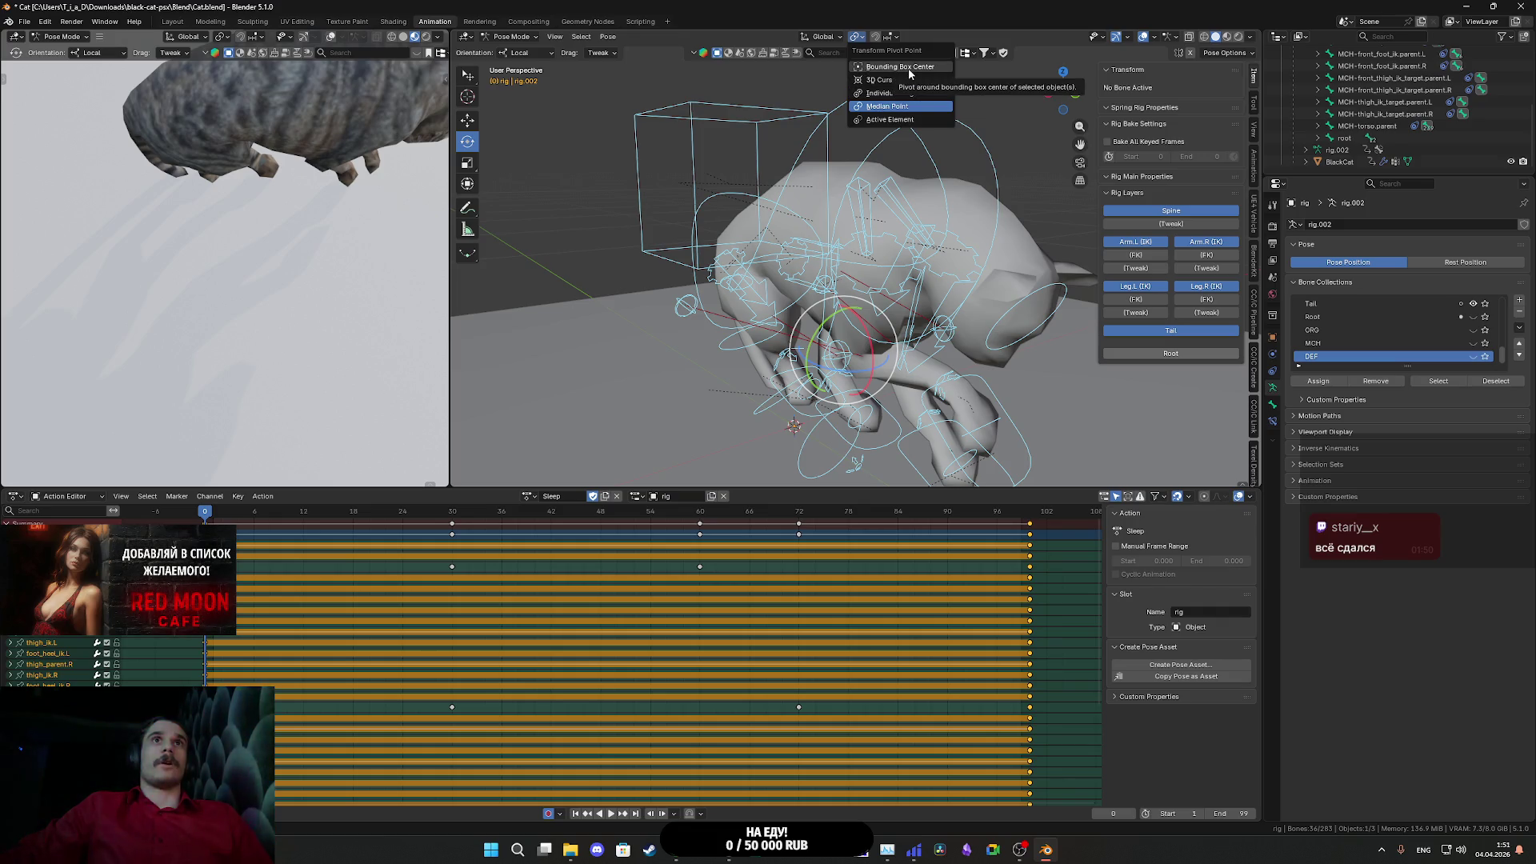
- Pivot rotations around the active bone and inspect the crouched rig from low angles
click(910, 120)
drag(880, 240, 846, 315)
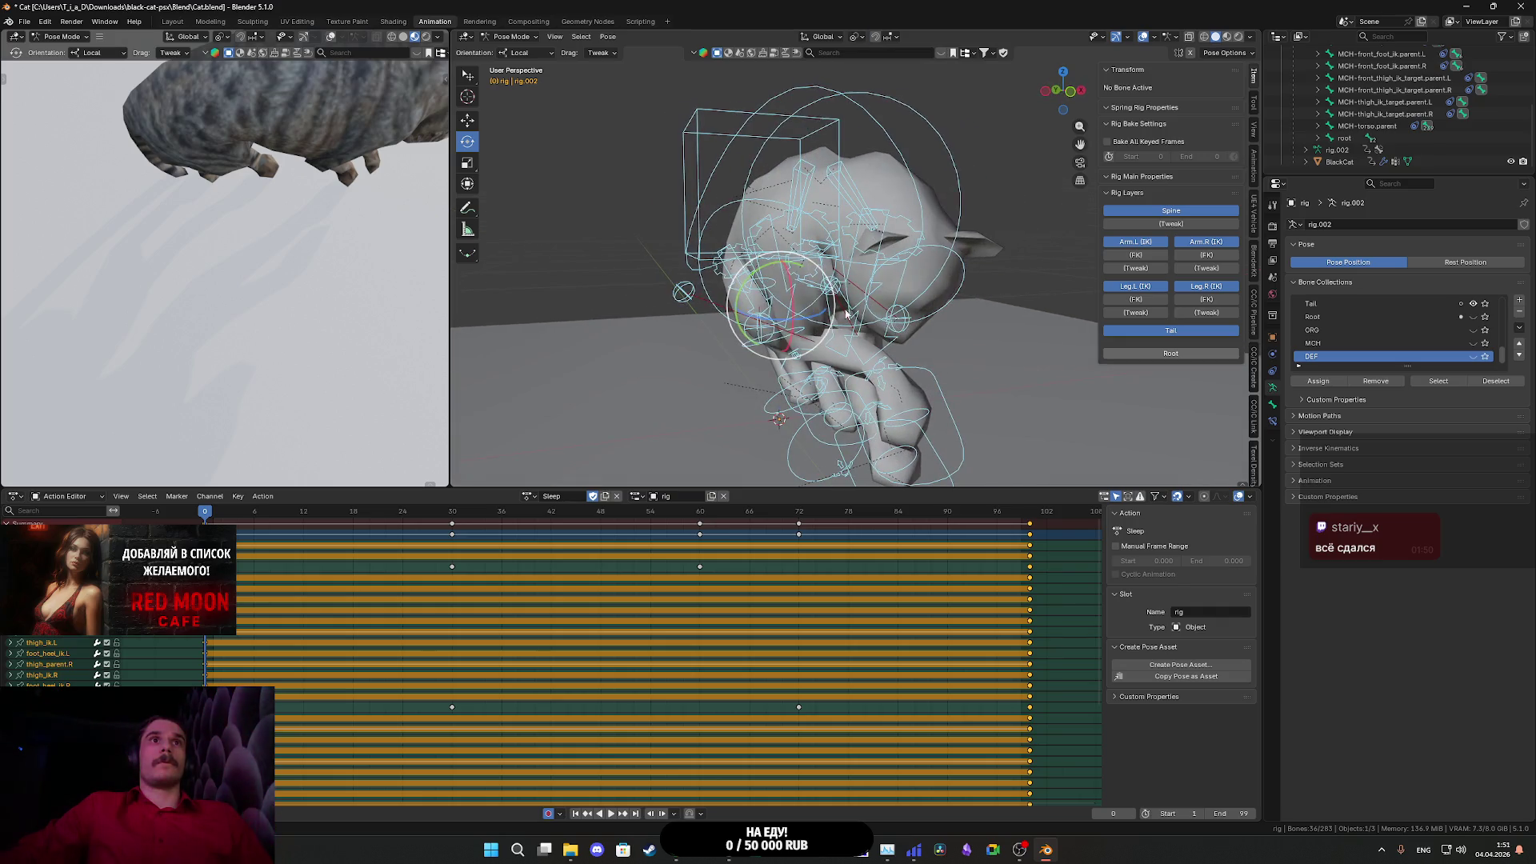
mouse_move(740, 295)
mouse_down()
mouse_move(756, 260)
mouse_move(789, 250)
mouse_move(838, 286)
mouse_move(820, 266)
mouse_up()
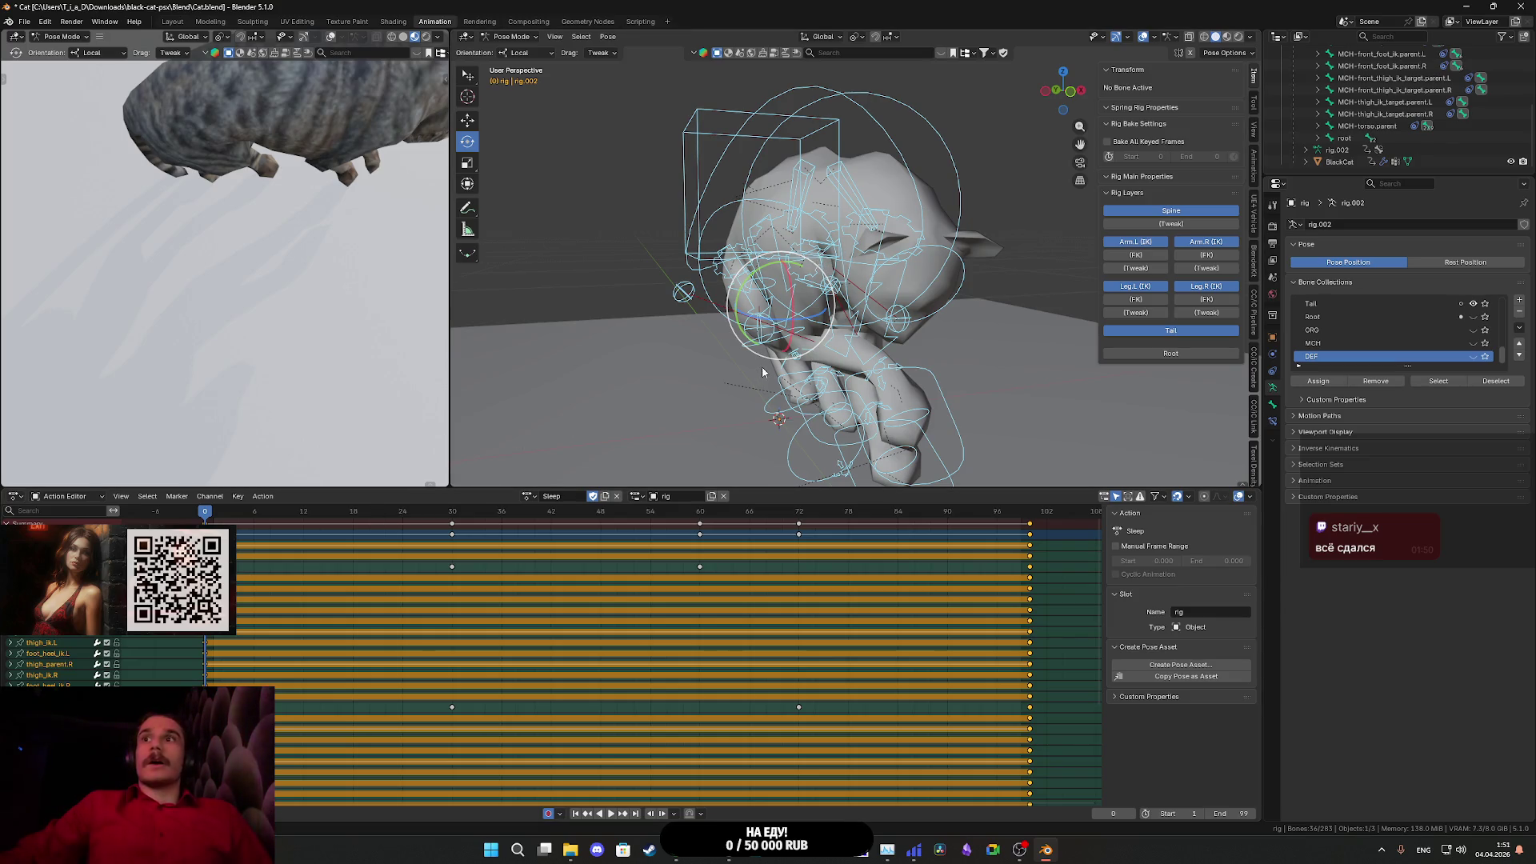
drag(876, 300, 910, 304)
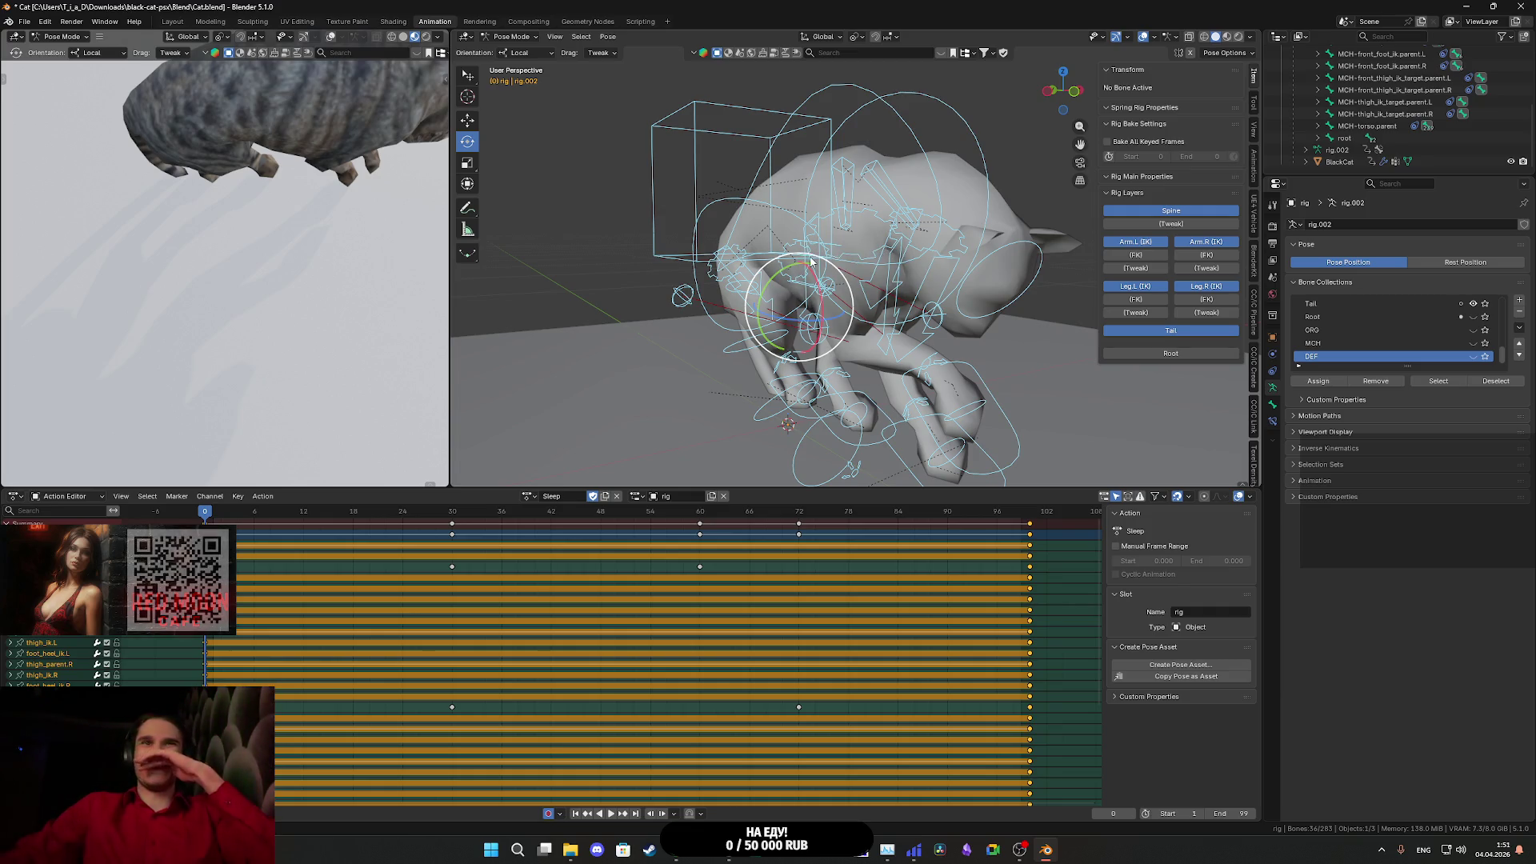
mouse_move(810, 257)
mouse_down()
mouse_move(920, 323)
mouse_move(791, 311)
mouse_up()
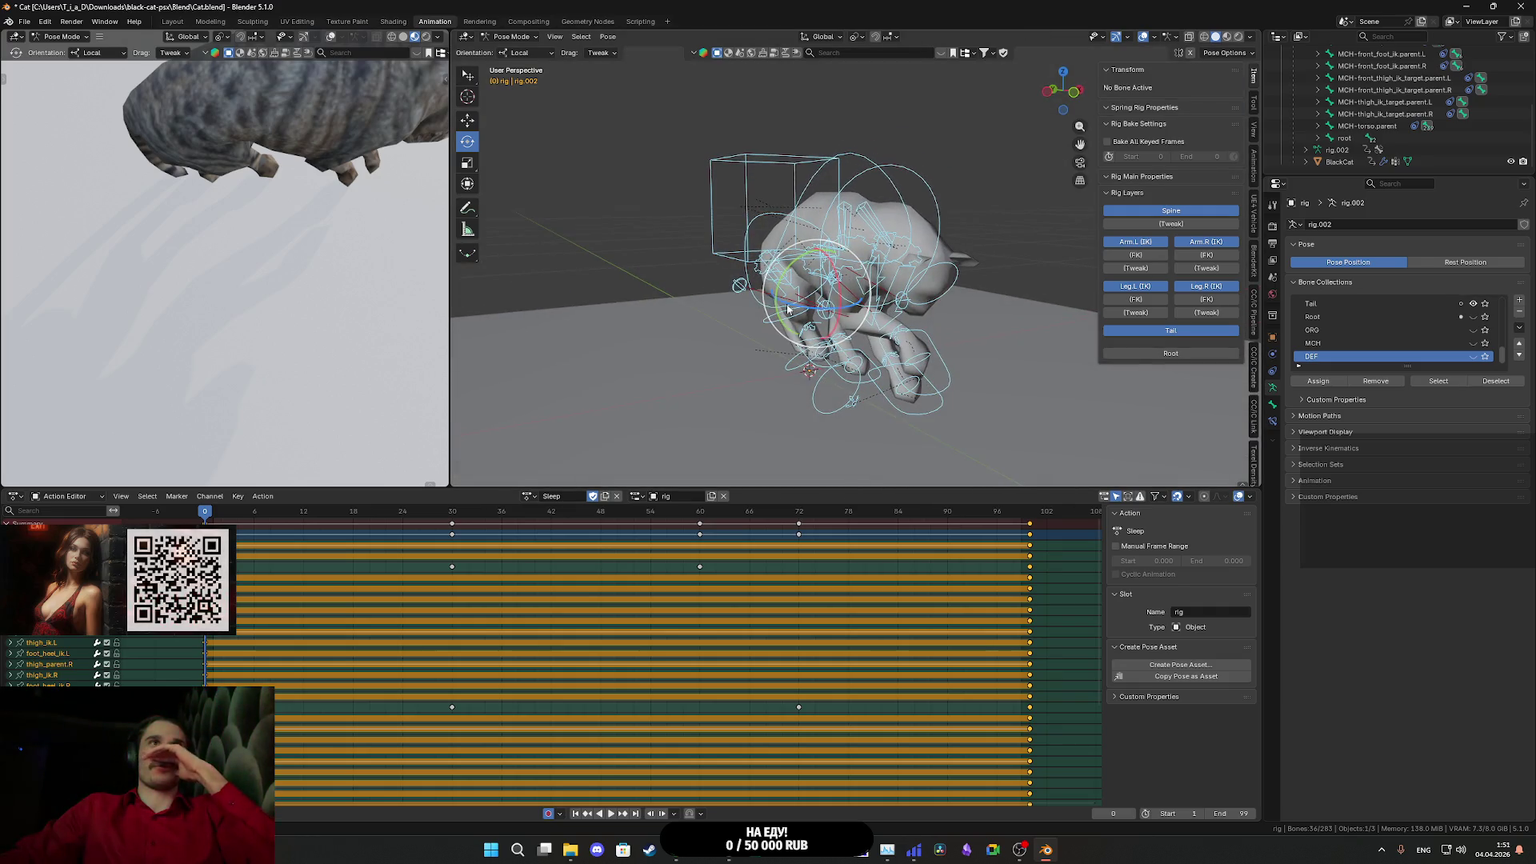
click(601, 54)
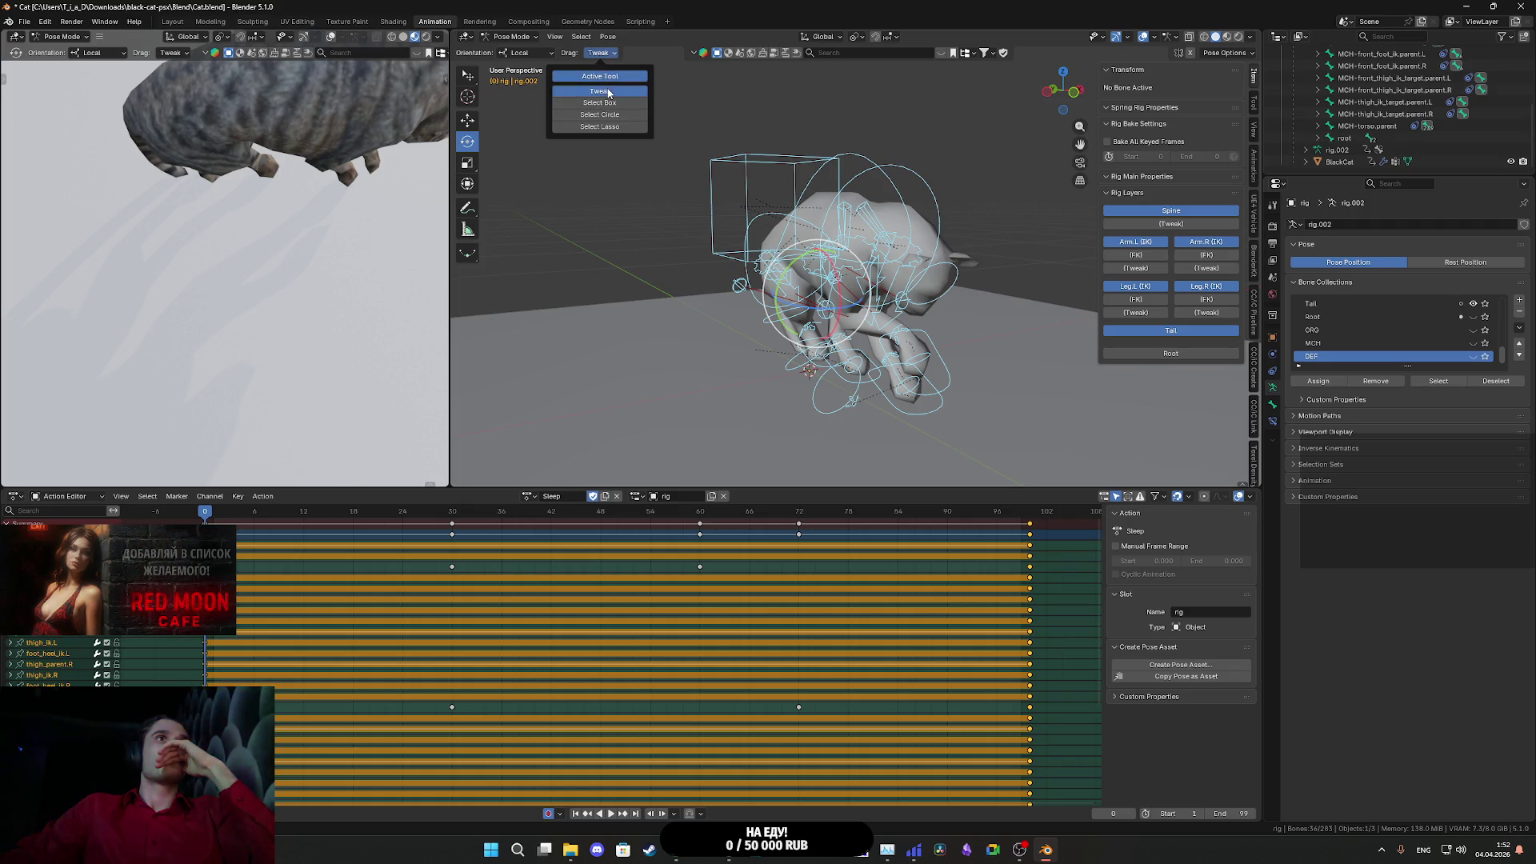
- Leave viewport dragging on Tweak and set the transform orientation to Parent
click(621, 104)
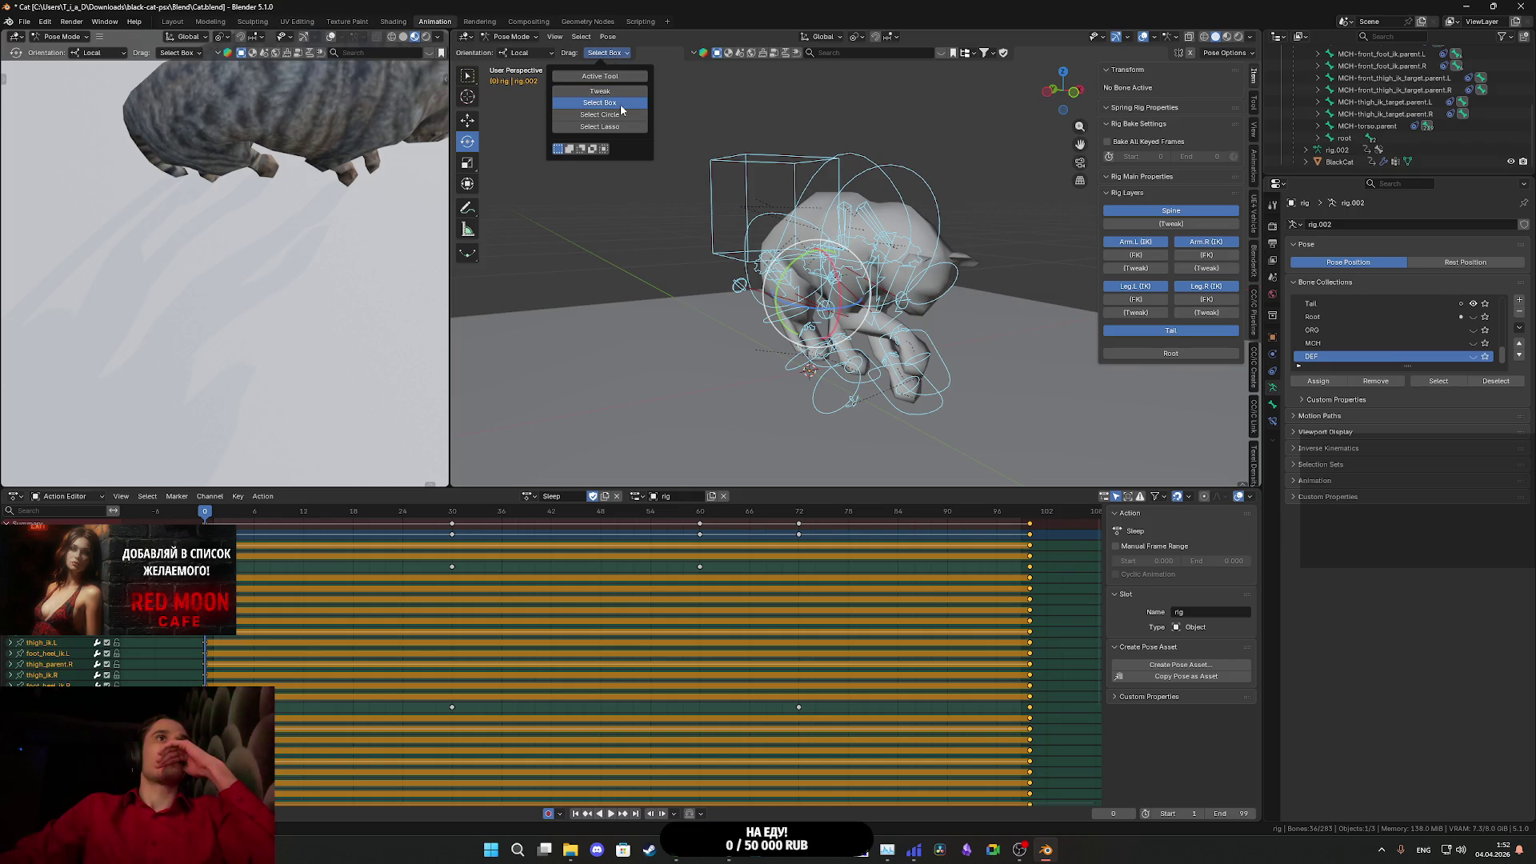
click(616, 116)
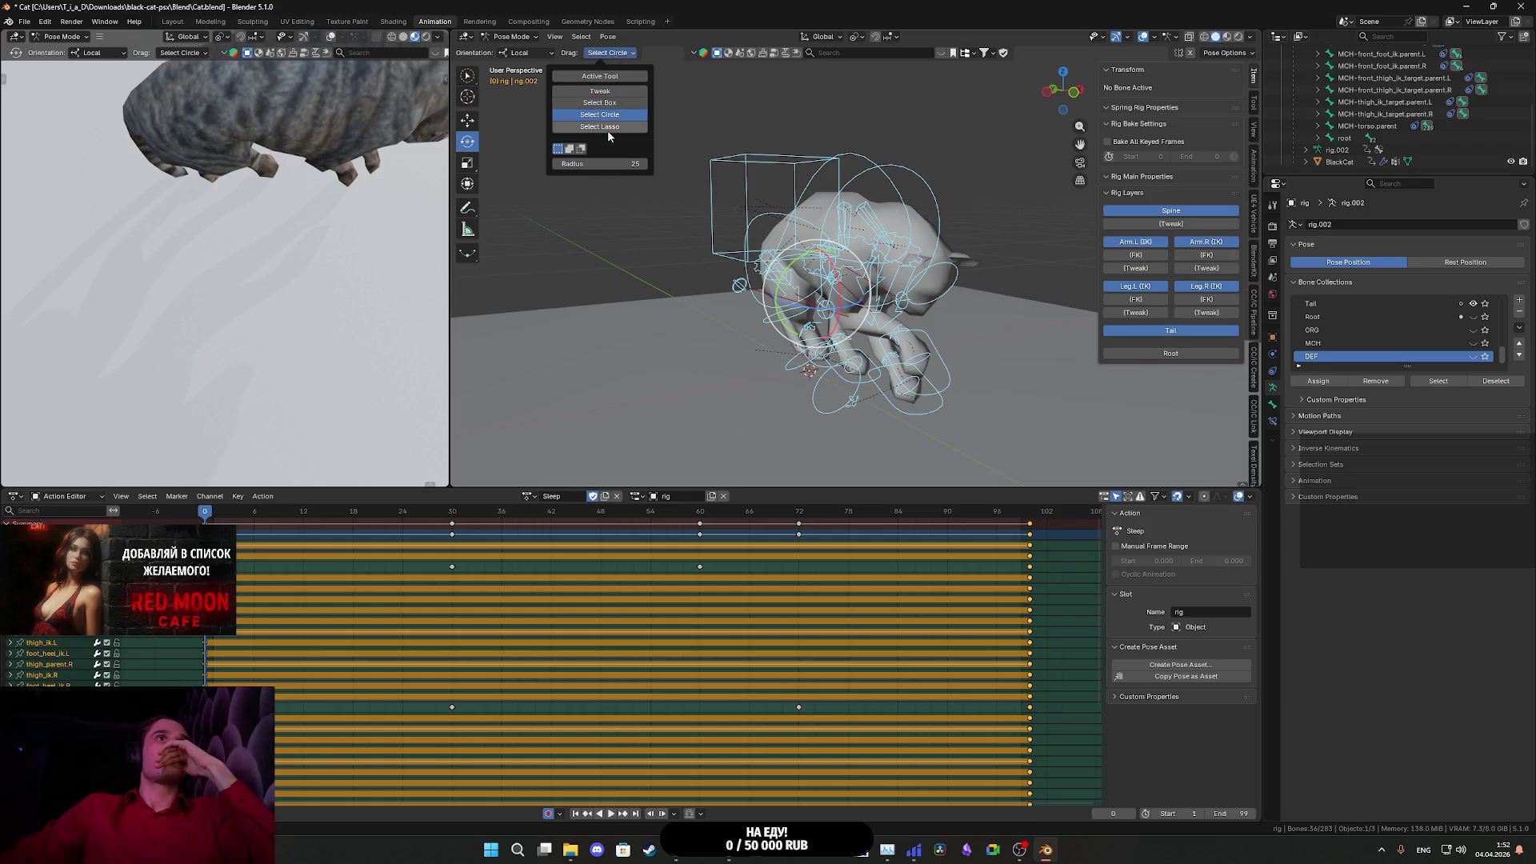
click(608, 128)
click(599, 93)
click(606, 56)
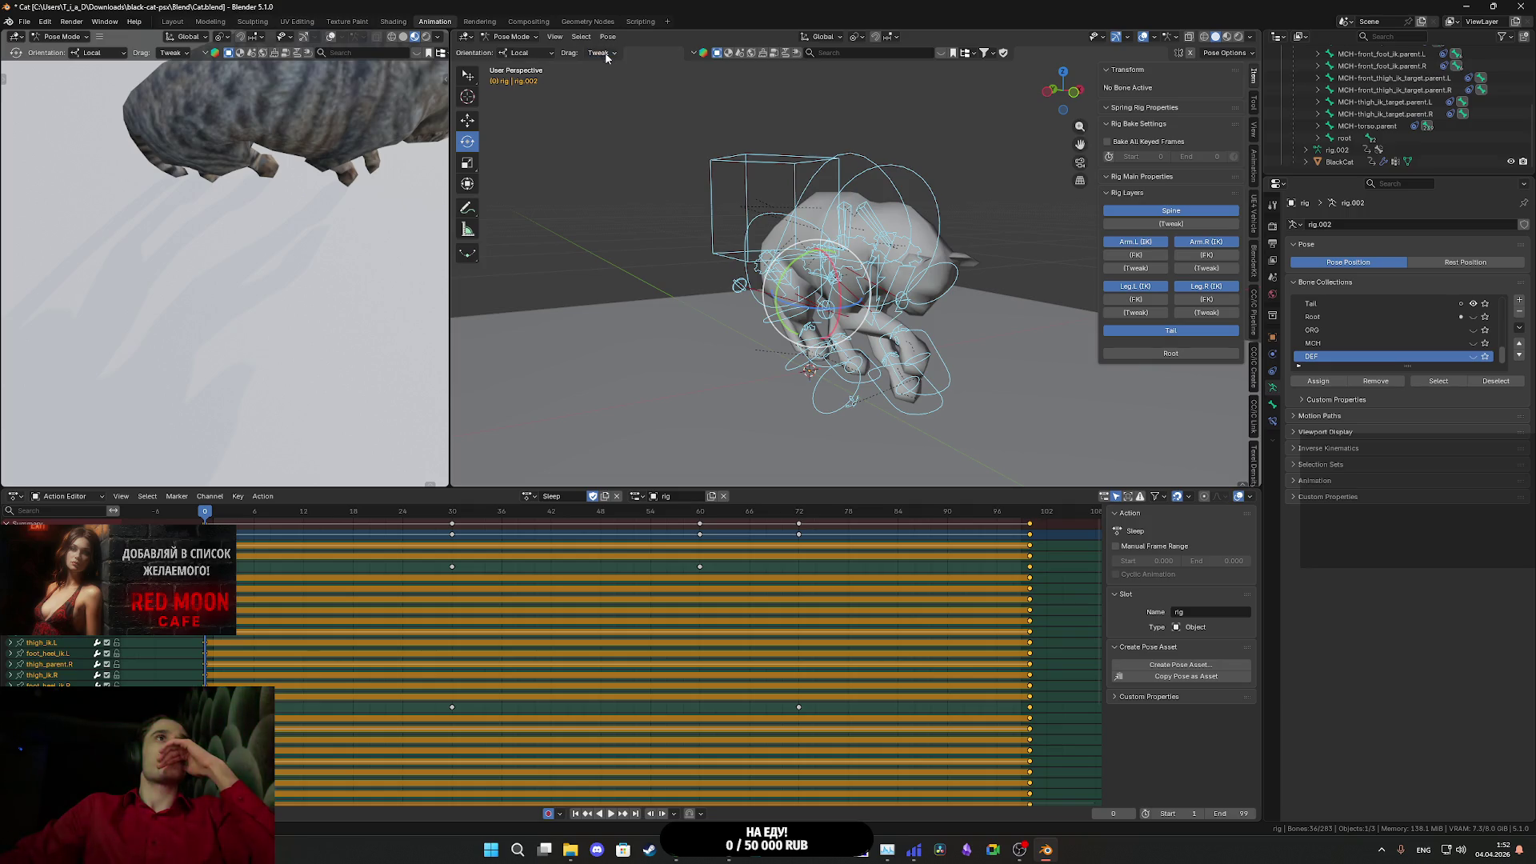
click(546, 54)
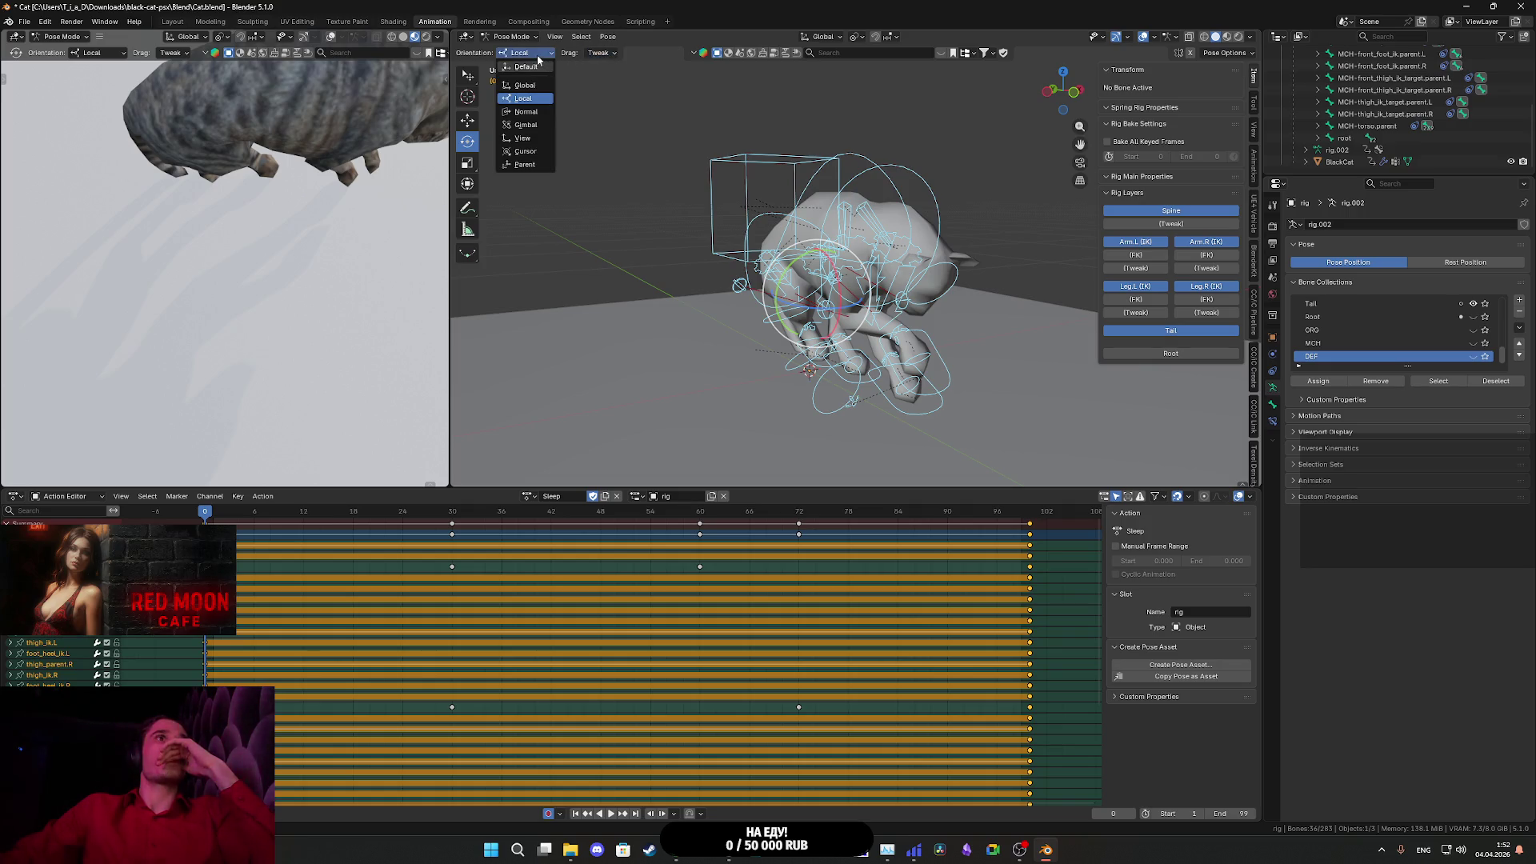
click(534, 164)
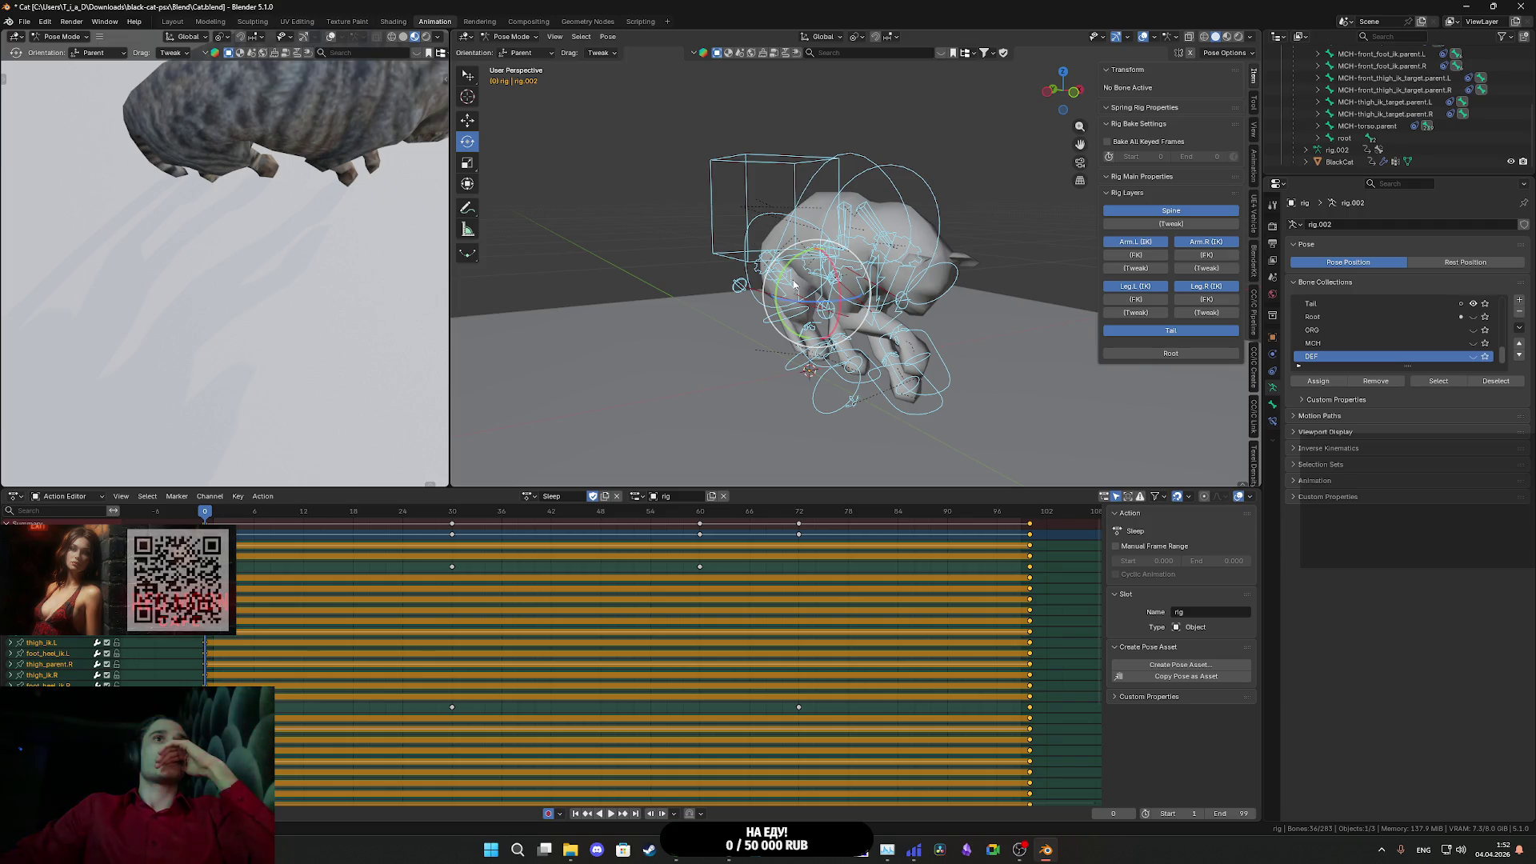
- Try rotating the whole rig twice, undoing each trial rotation
mouse_move(785, 277)
mouse_down()
mouse_move(820, 258)
mouse_move(860, 270)
mouse_up()
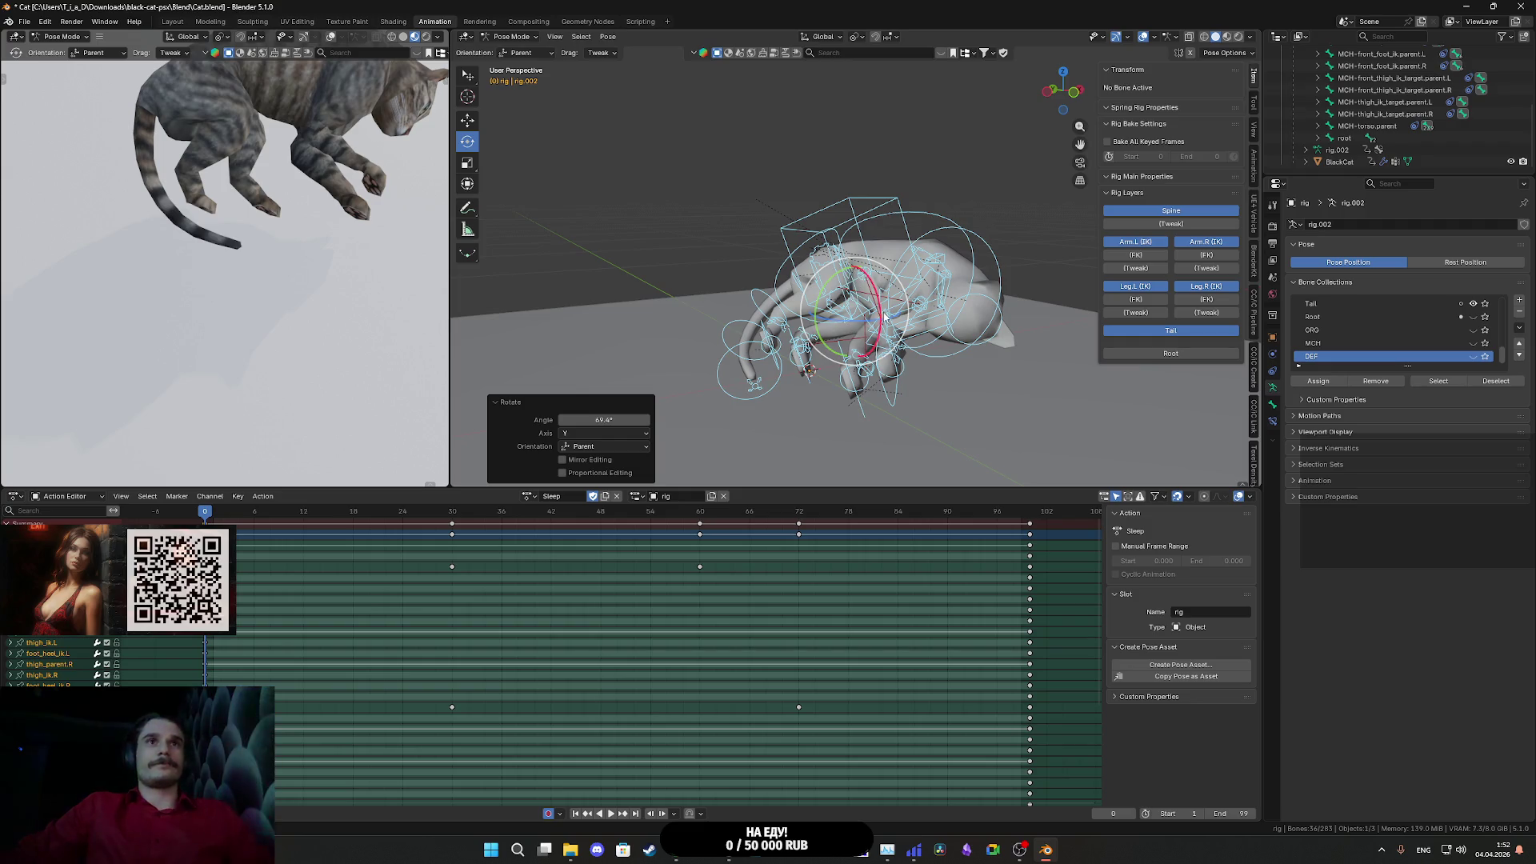
key(ctrl+z)
key(ctrl+z)
scroll(875, 320, up, 4)
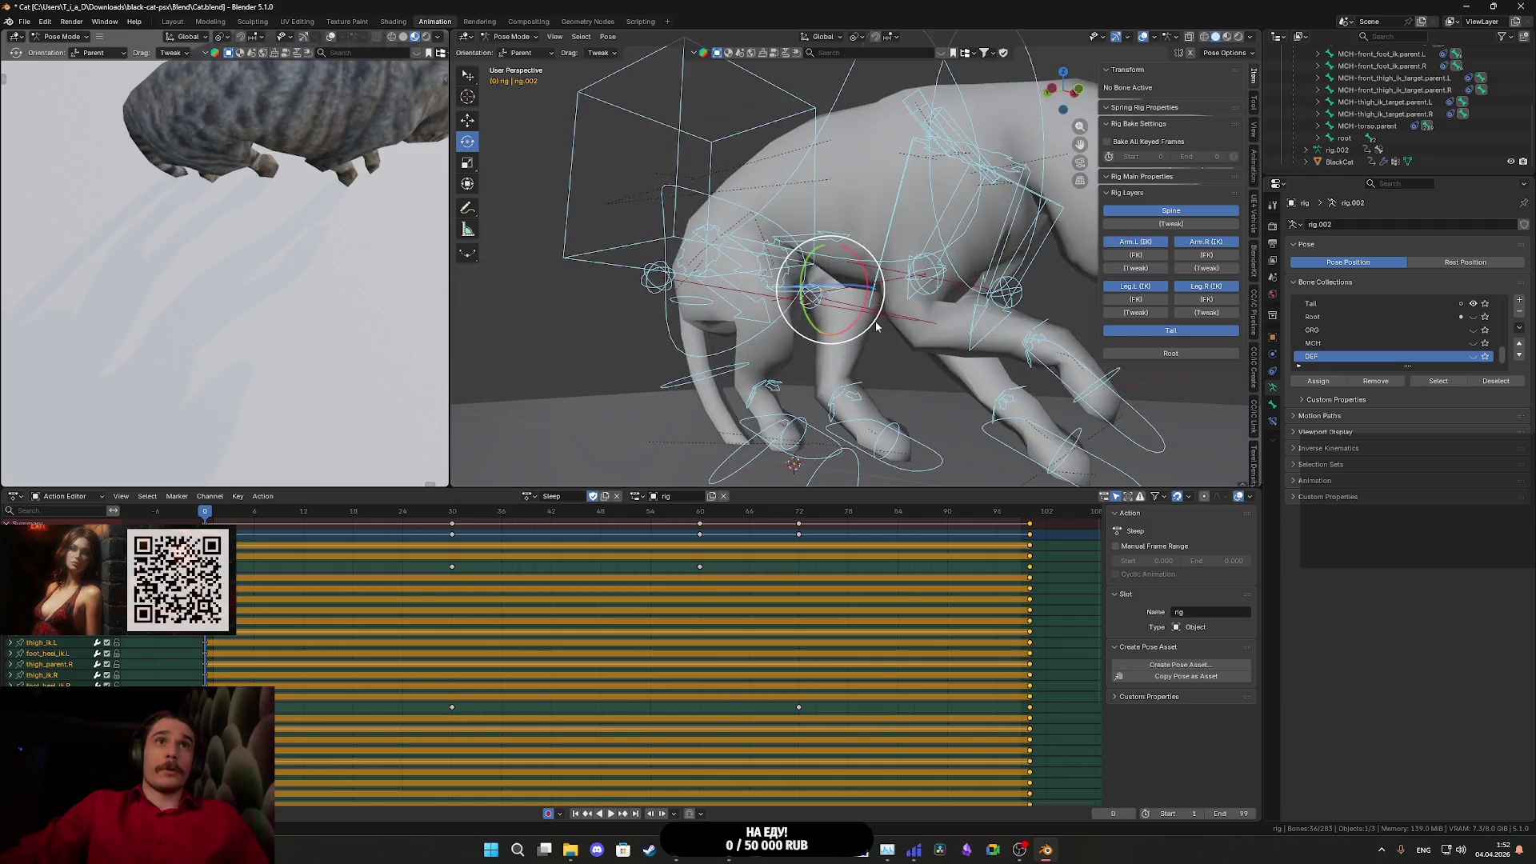
drag(921, 345, 861, 374)
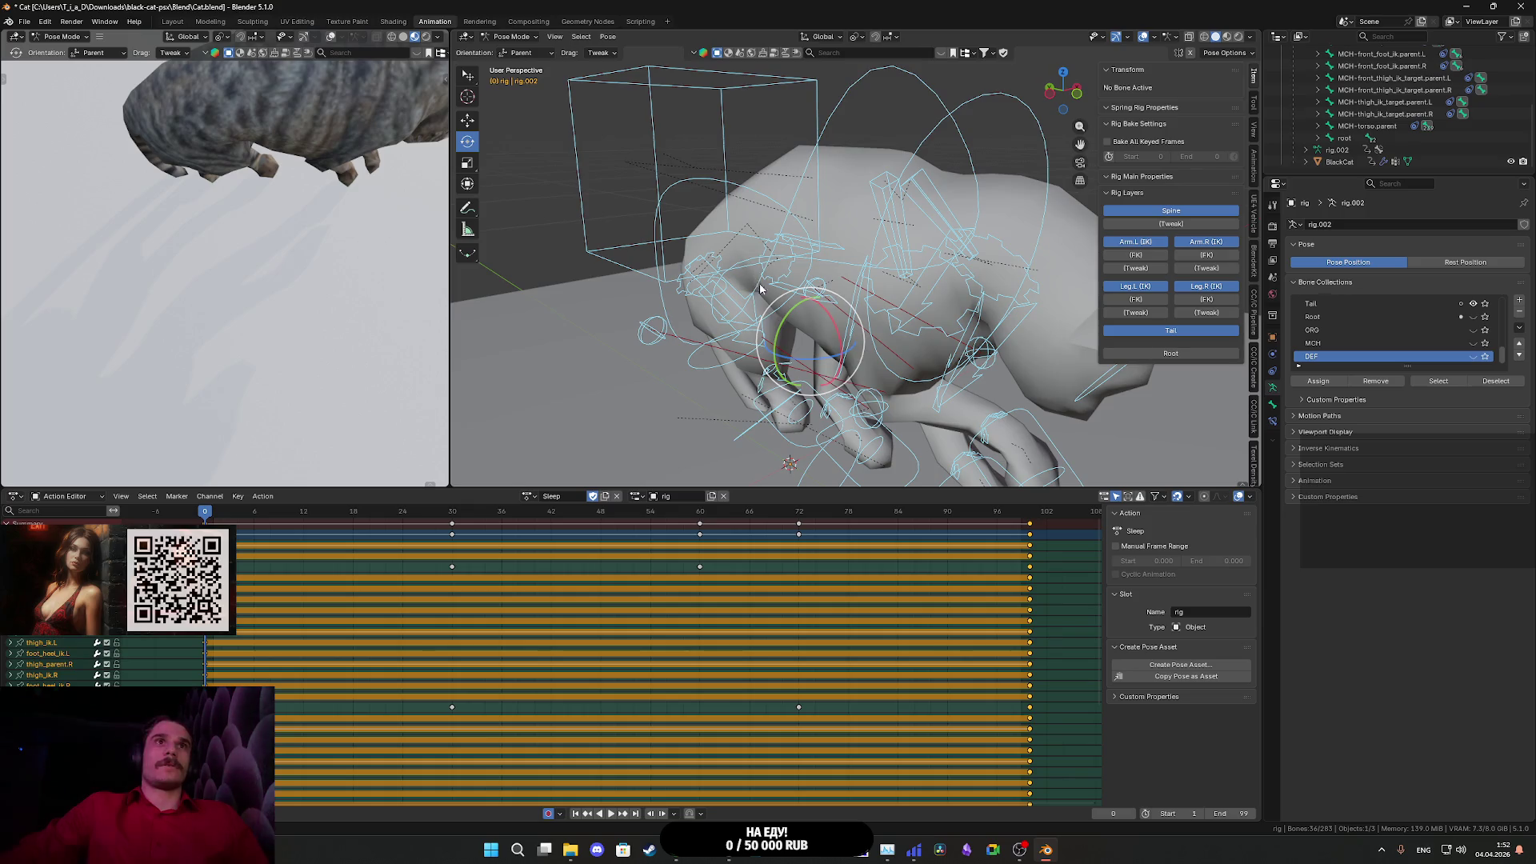
mouse_move(780, 338)
mouse_down()
mouse_move(868, 308)
mouse_move(848, 342)
mouse_move(748, 364)
mouse_up()
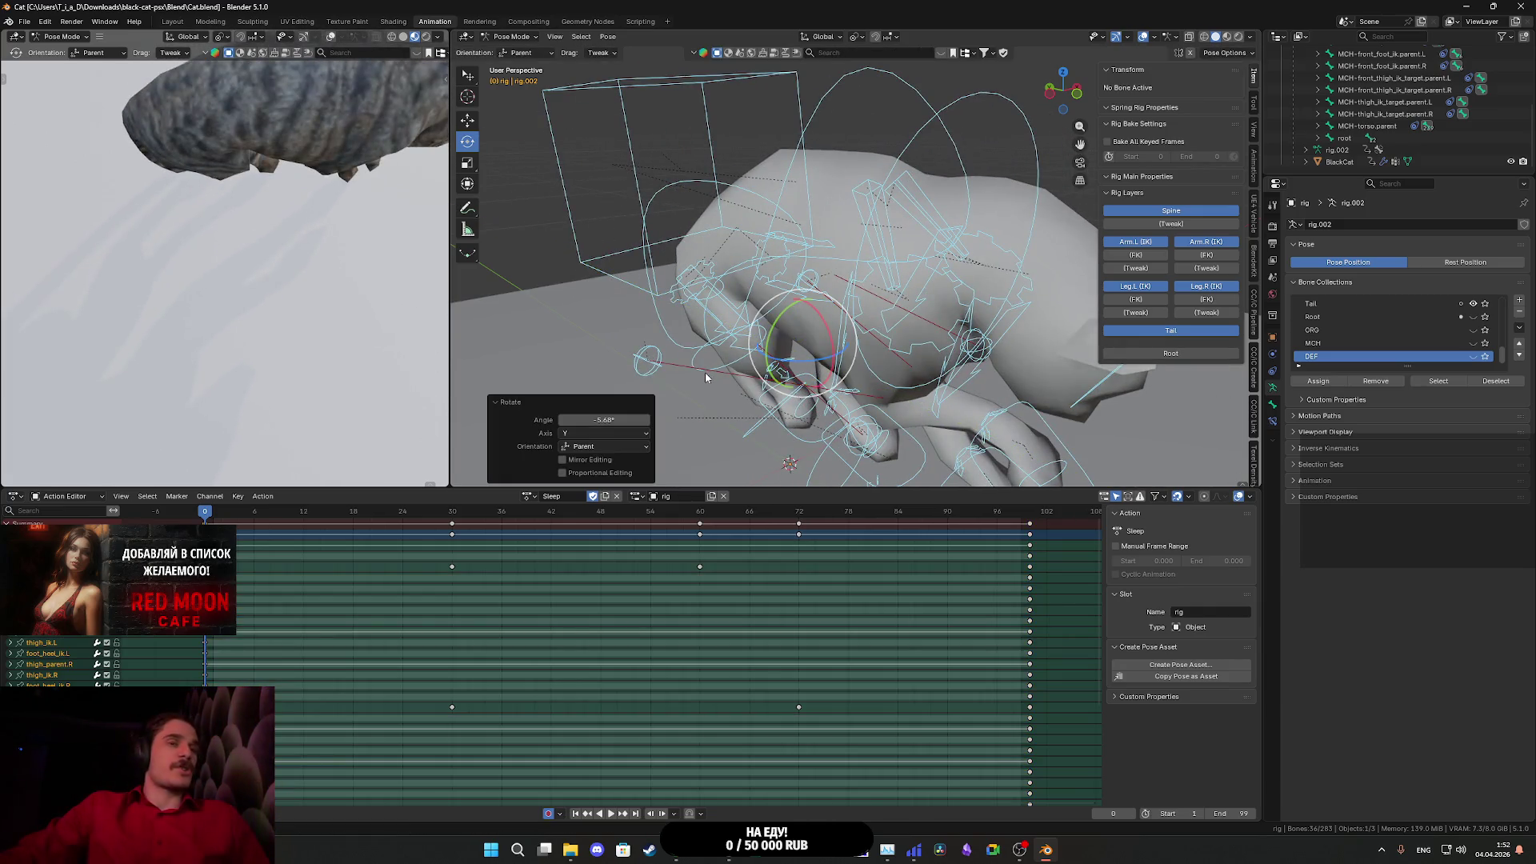
key(ctrl+z)
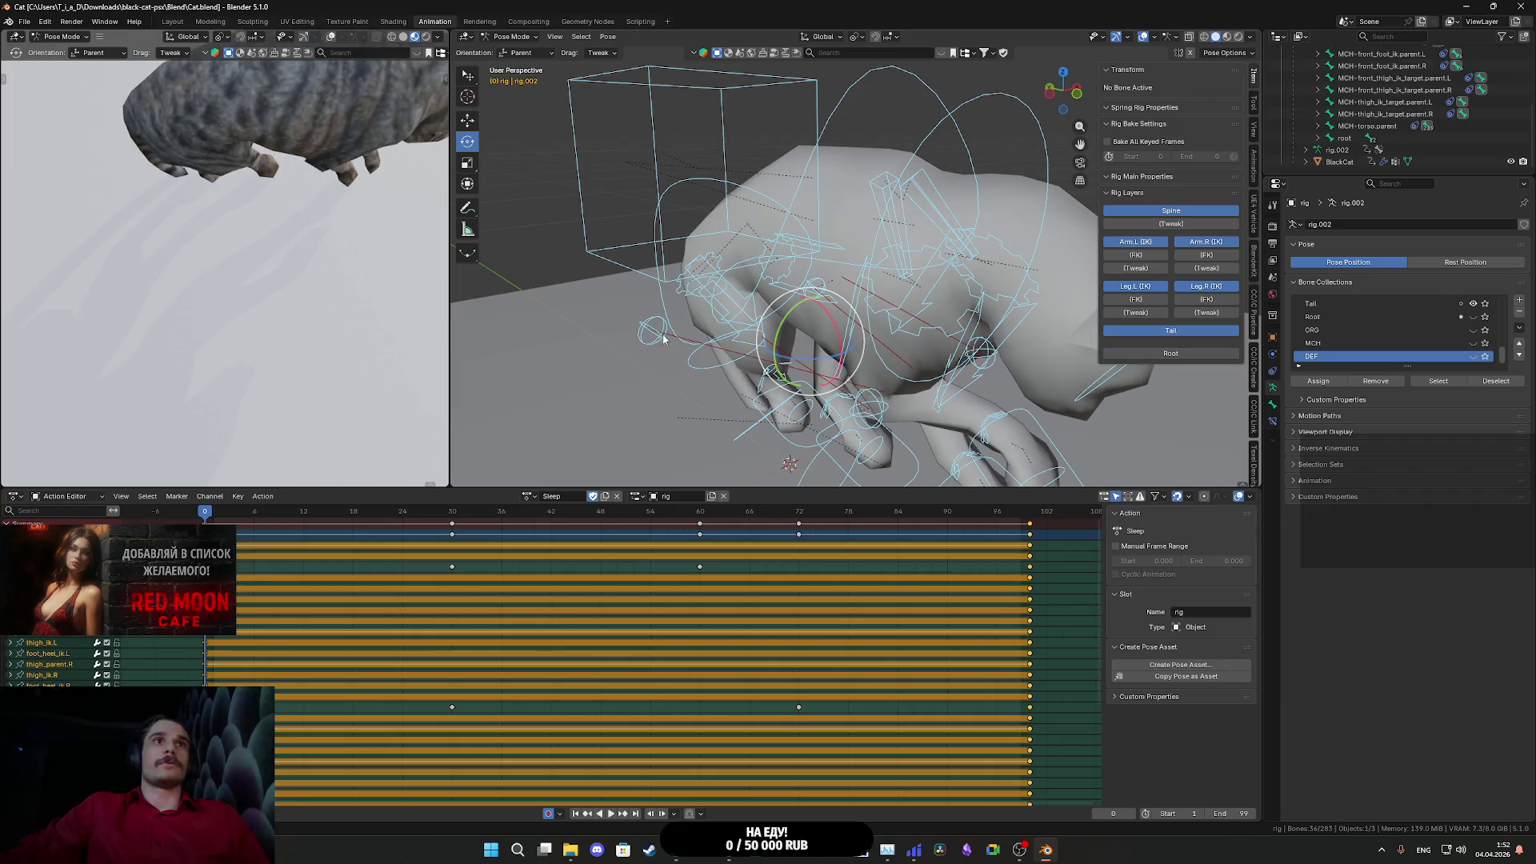
- Test-rotate front_thigh_ik_target.R and front_foot_heel_ik.R, cancel the changes, then select all bones
click(665, 320)
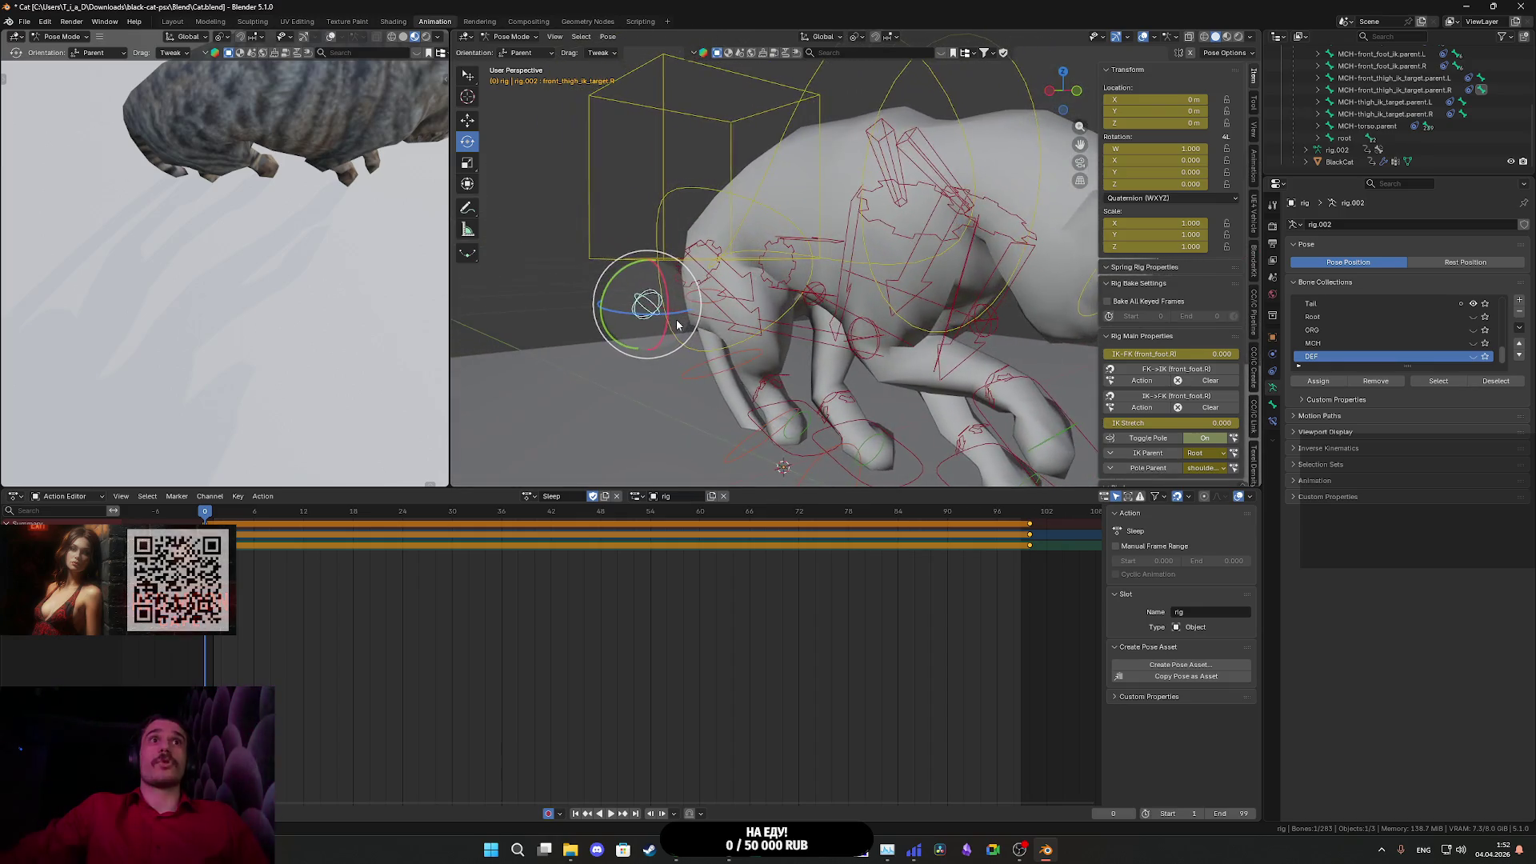
drag(677, 324, 670, 299)
drag(621, 251, 627, 237)
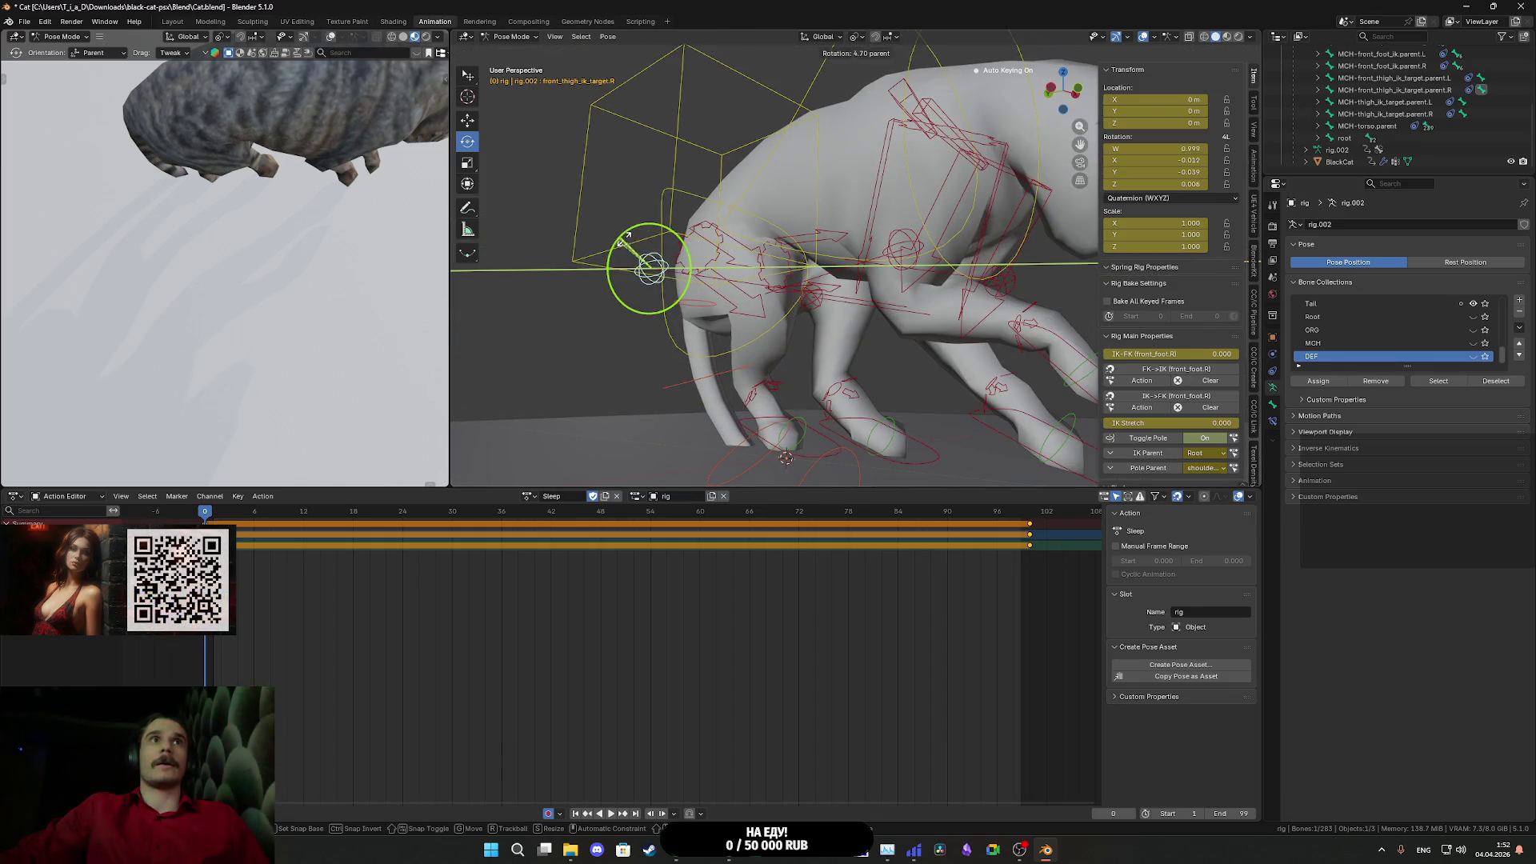
right_click(670, 230)
mouse_move(720, 264)
mouse_down()
mouse_move(851, 292)
mouse_move(905, 327)
mouse_move(728, 326)
mouse_move(855, 322)
mouse_move(893, 384)
mouse_move(970, 370)
mouse_up()
click(880, 376)
key(ctrl+z)
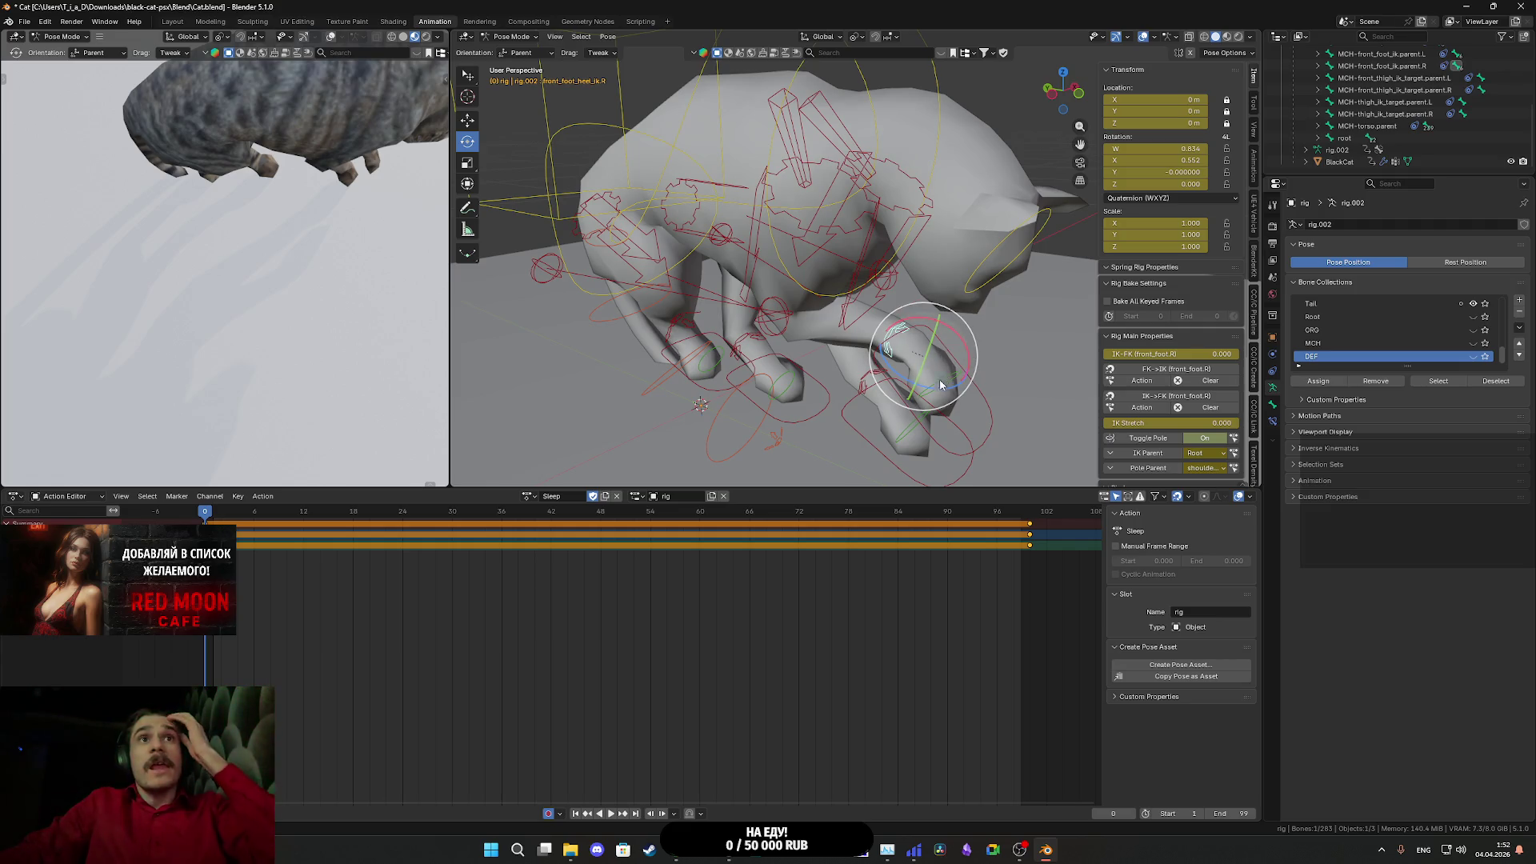
click(548, 288)
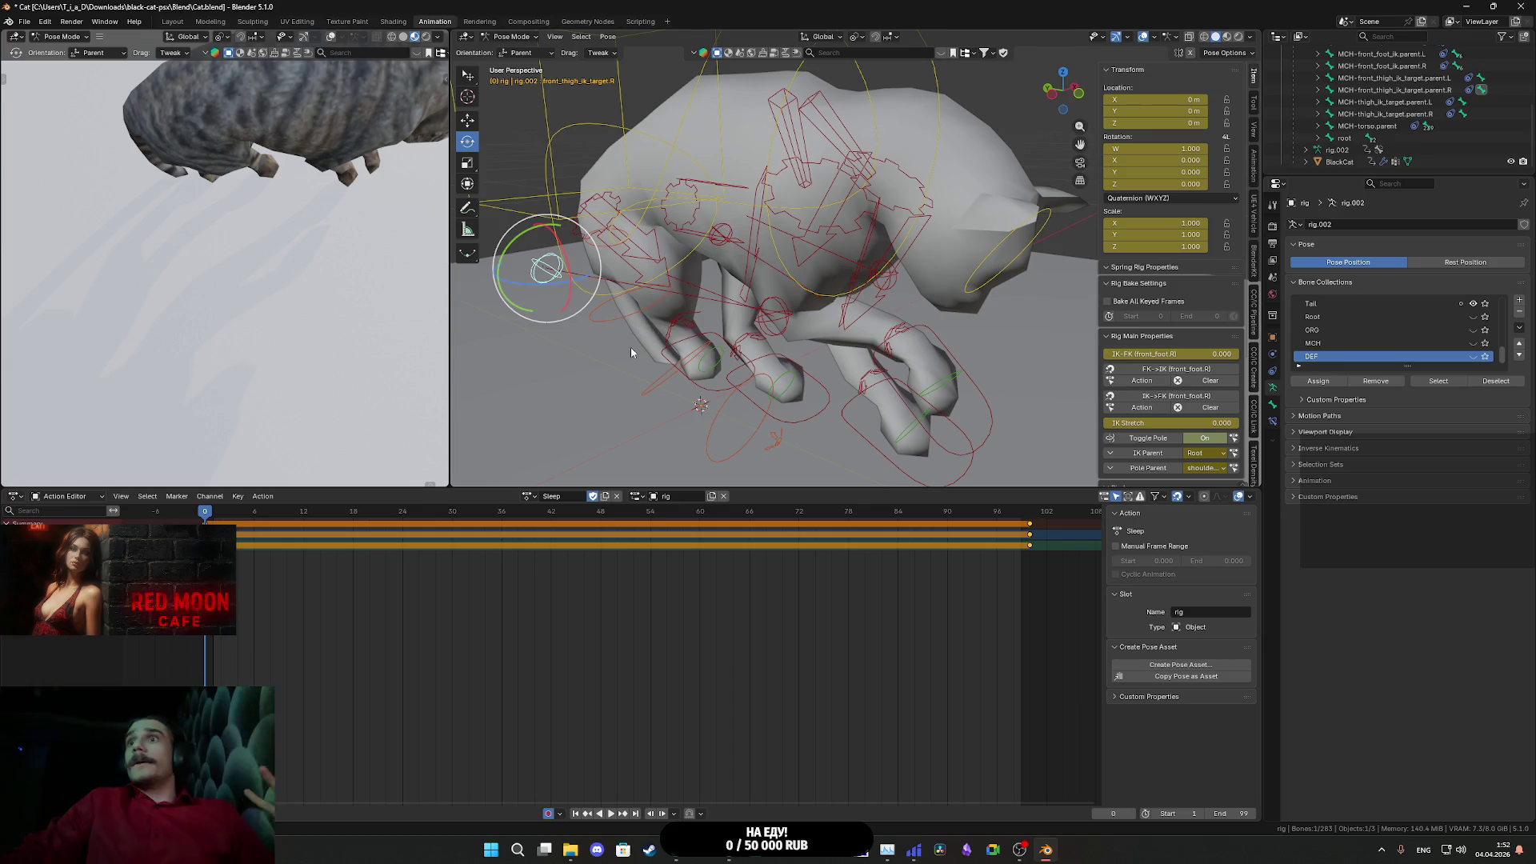
mouse_move(627, 343)
mouse_down()
mouse_move(825, 324)
mouse_move(818, 341)
mouse_up()
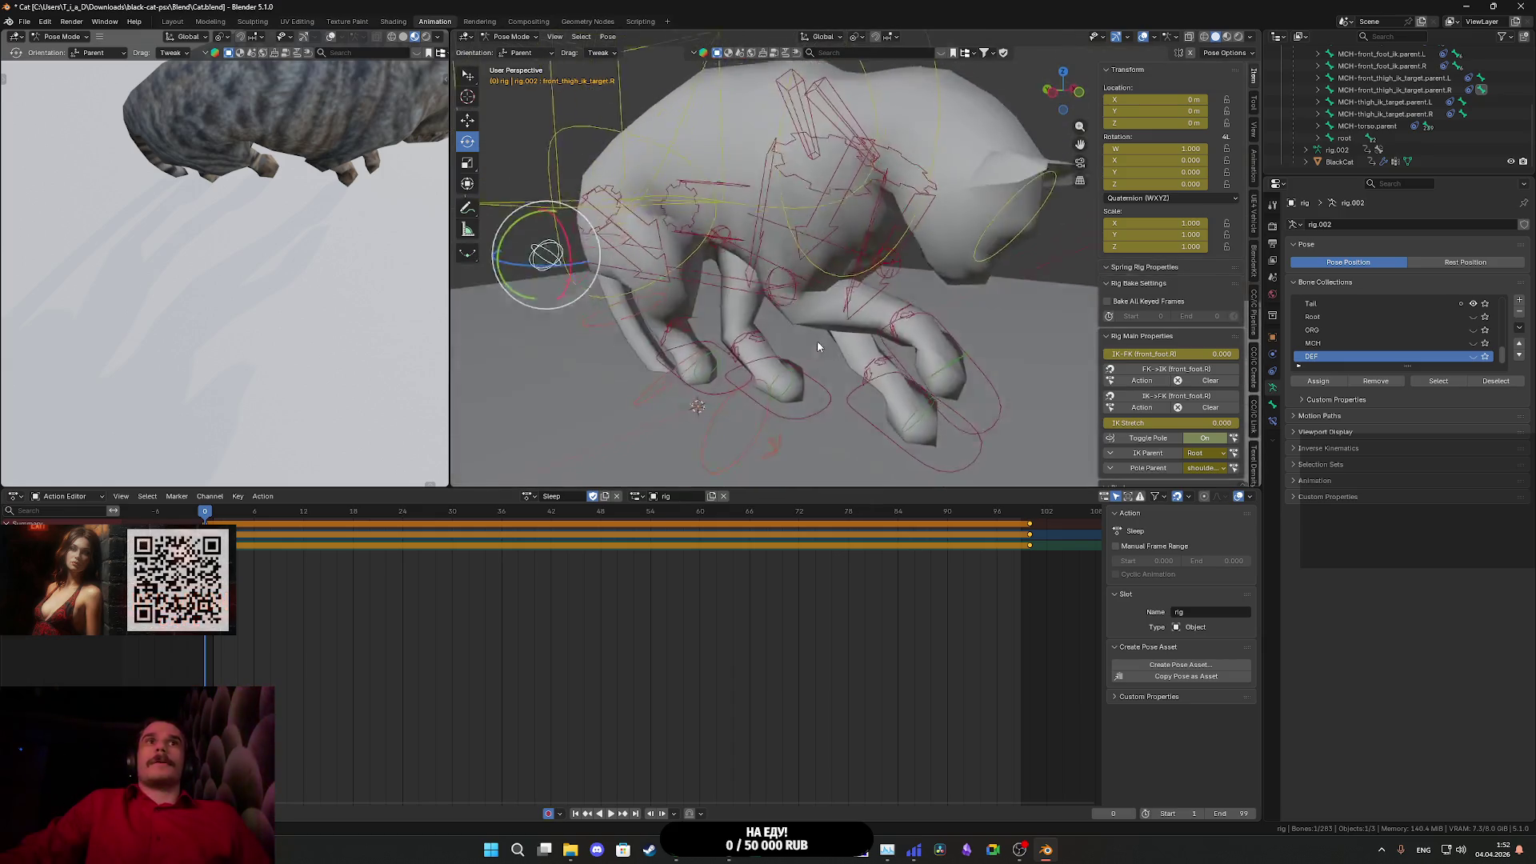
scroll(818, 341, down, 5)
key(a)
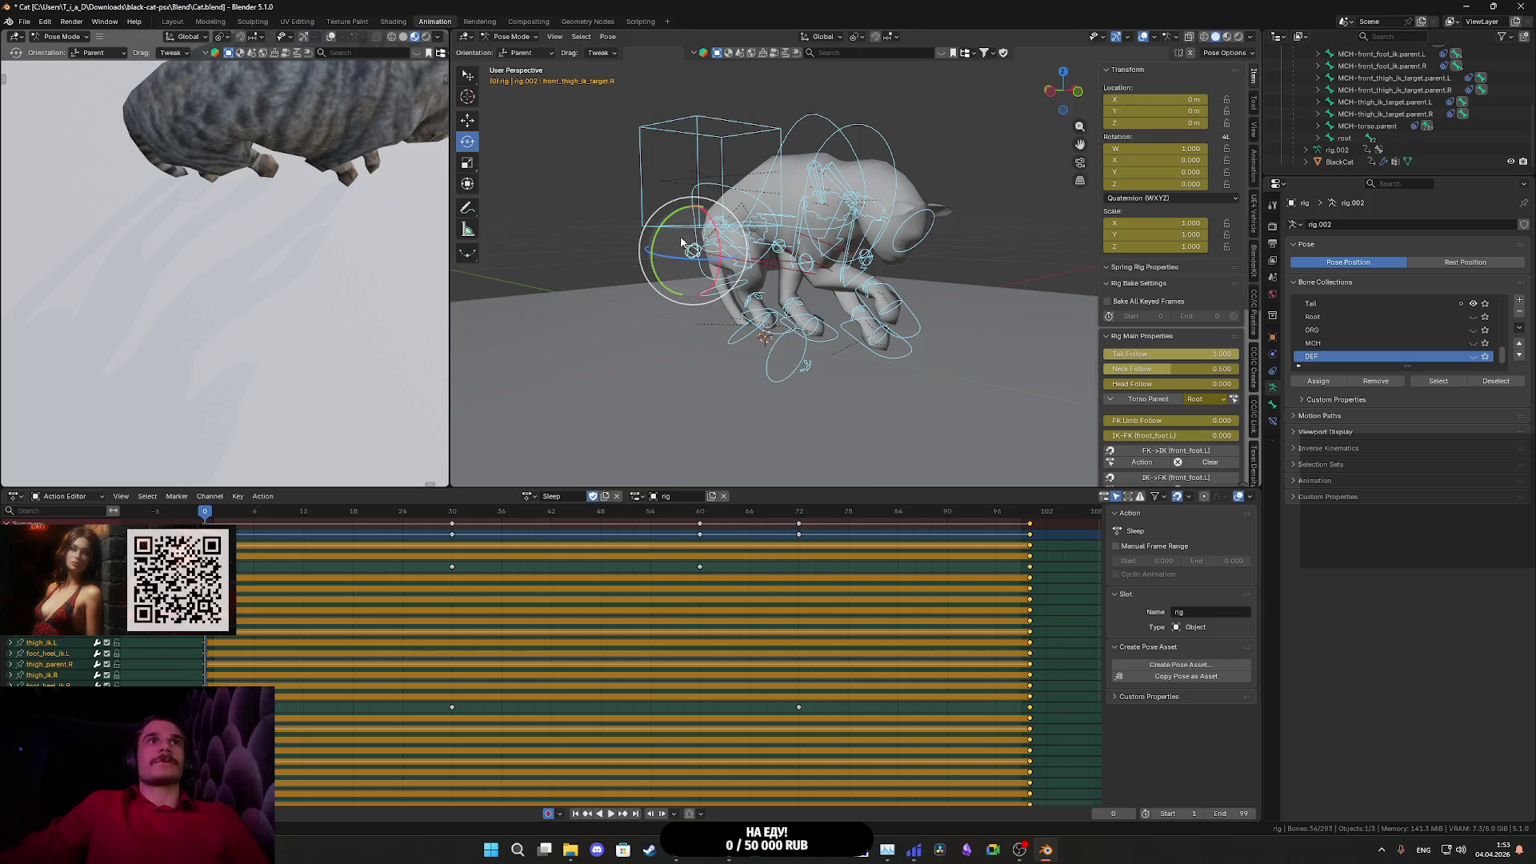
- Switch the transform orientation to Global and undo the trial bone rotation
drag(688, 232, 867, 312)
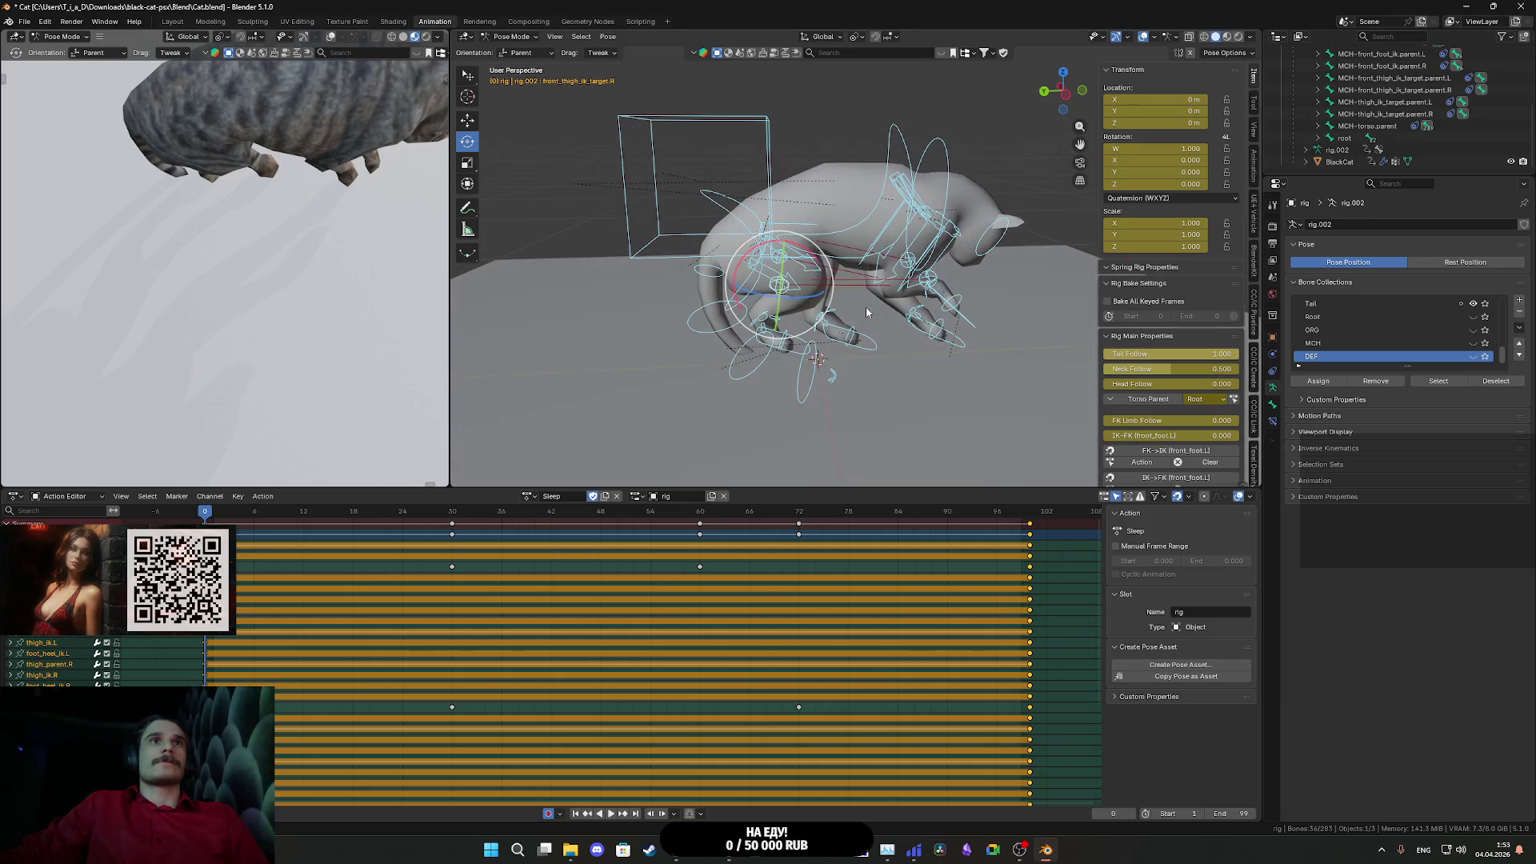
click(518, 54)
click(521, 84)
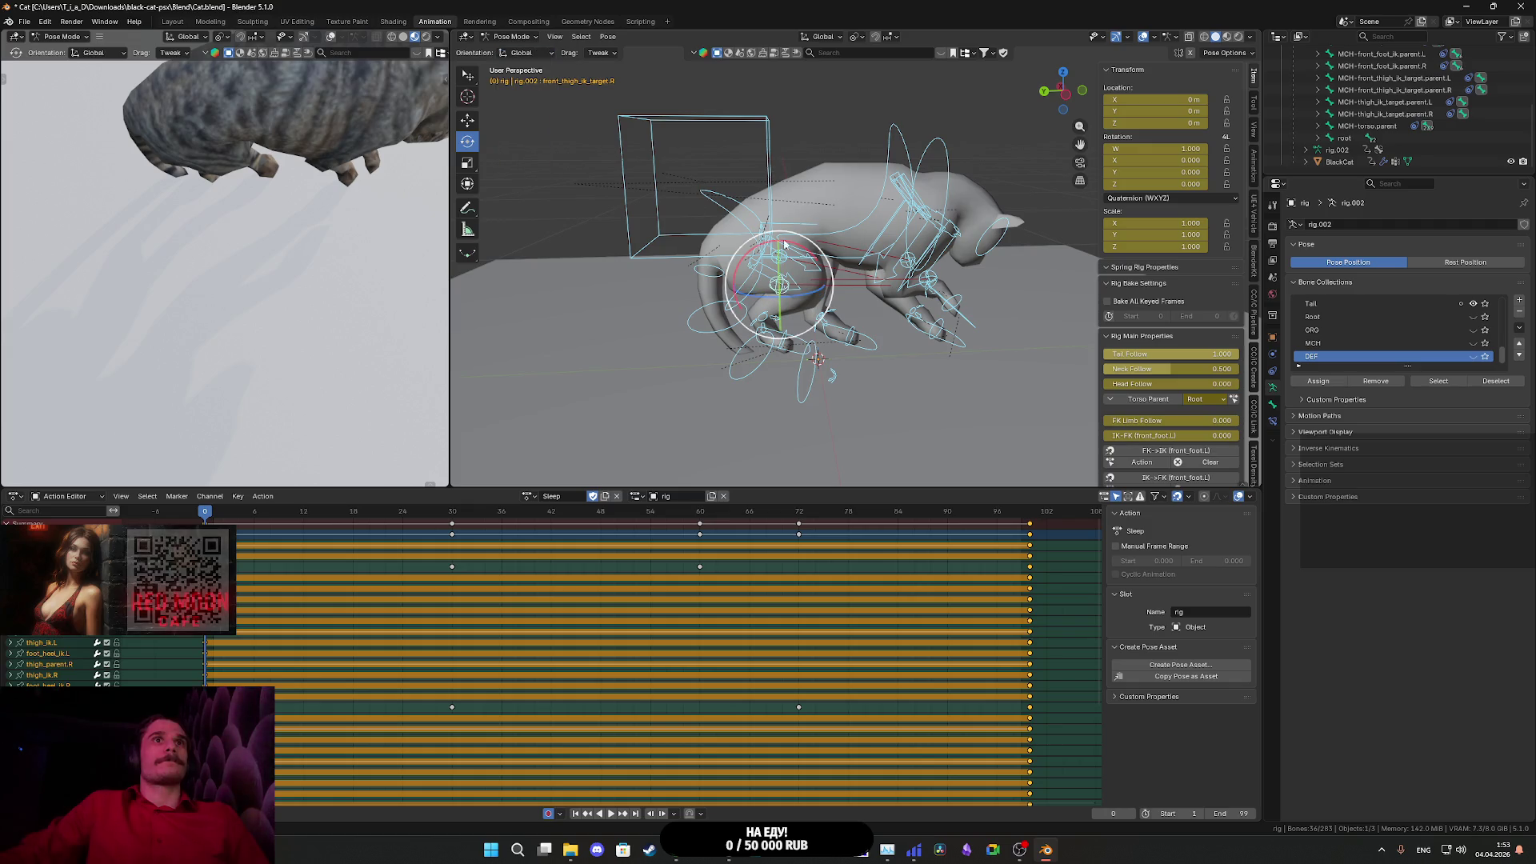
mouse_move(732, 288)
mouse_down()
mouse_move(833, 336)
mouse_move(663, 235)
mouse_move(688, 213)
mouse_move(719, 228)
mouse_up()
key(ctrl+z)
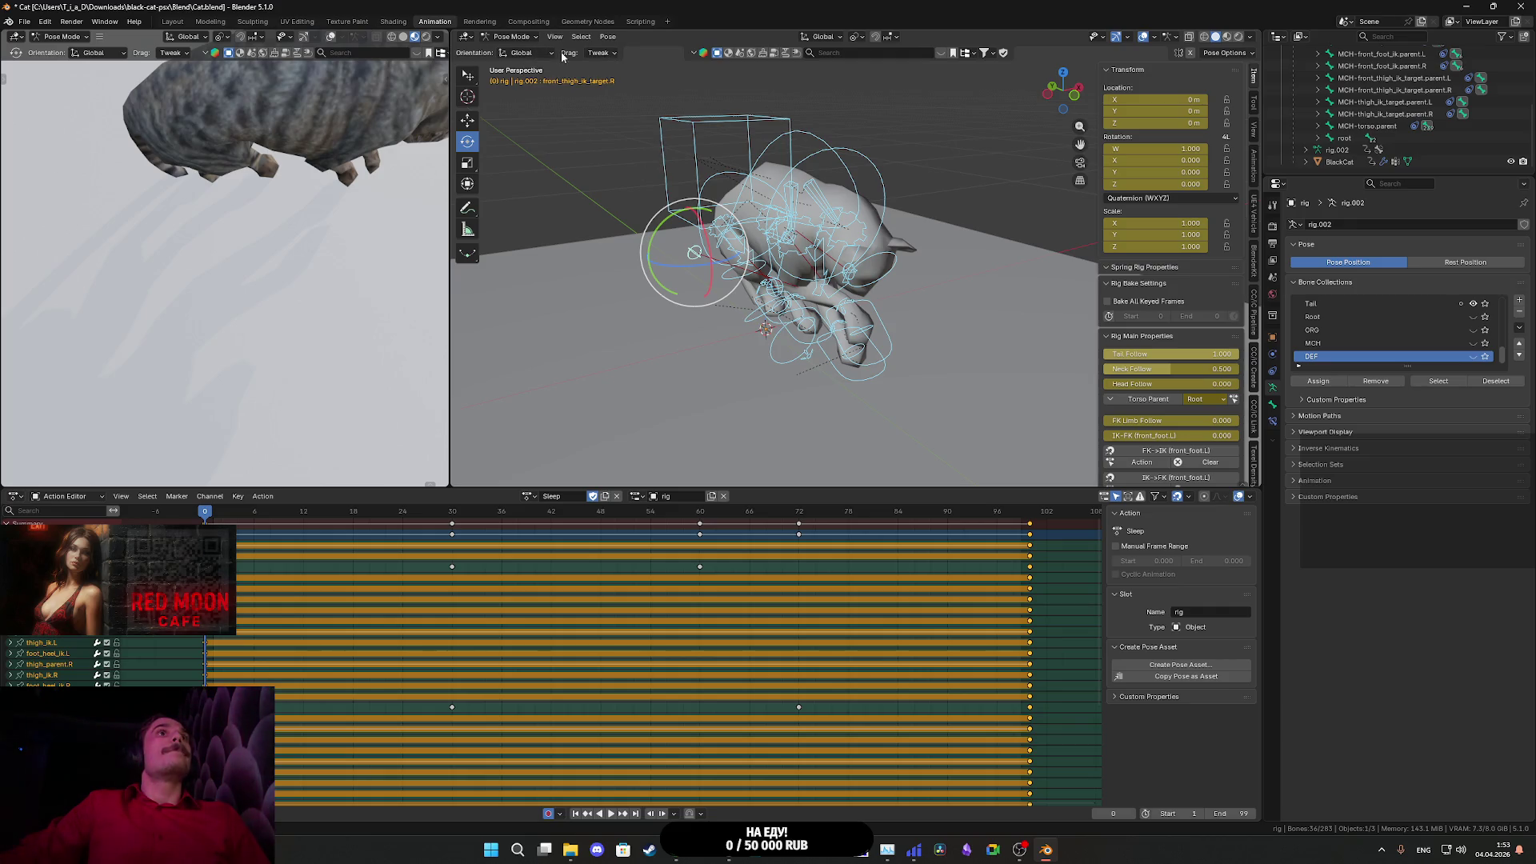
- Set viewport Drag to Active Tool, keep Global orientation, and undo a test rotation
click(603, 53)
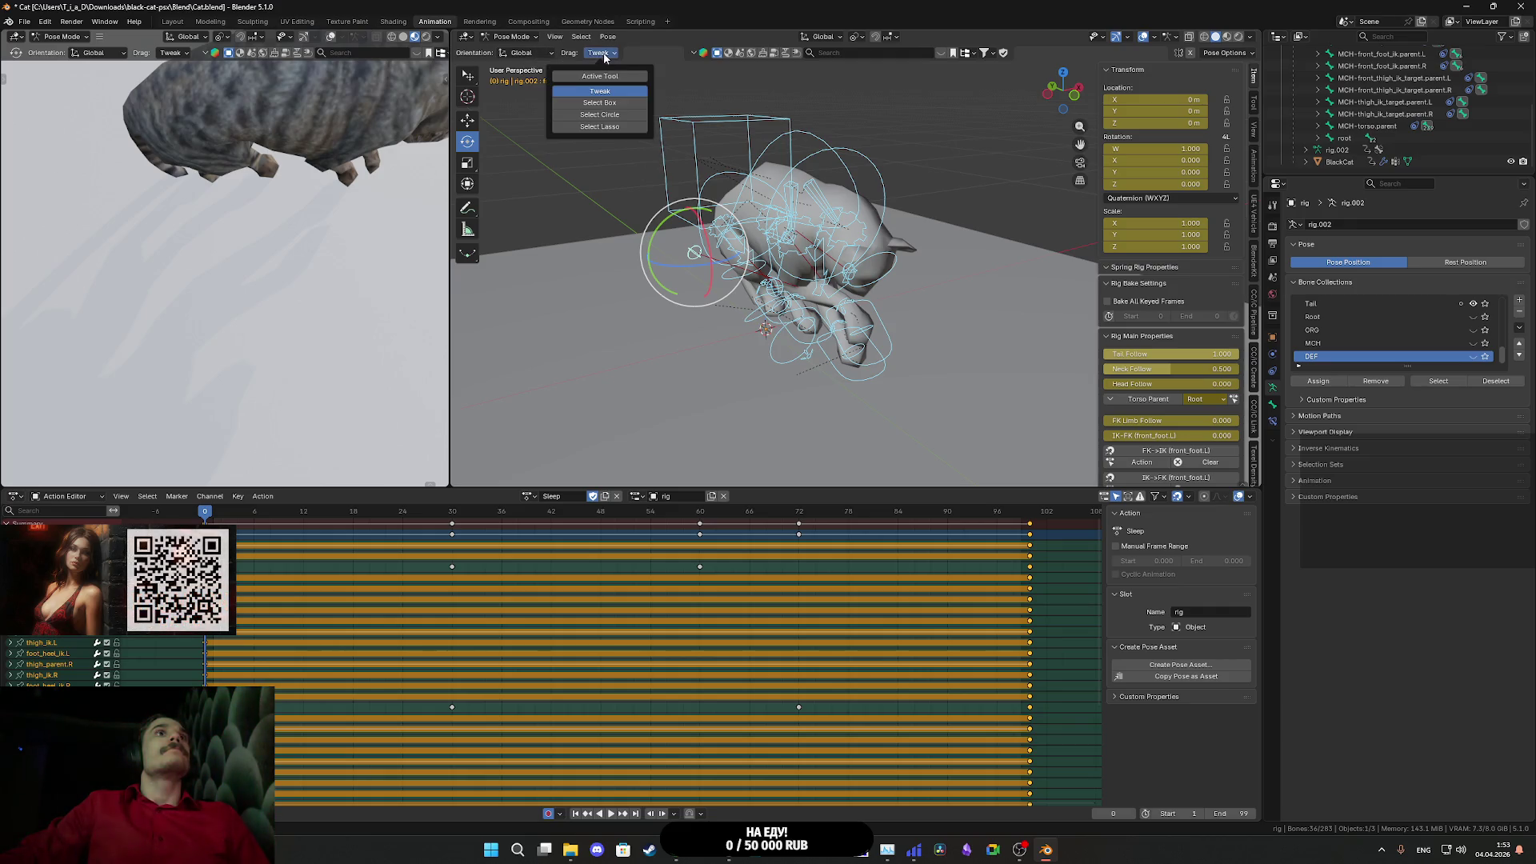
click(600, 76)
click(524, 54)
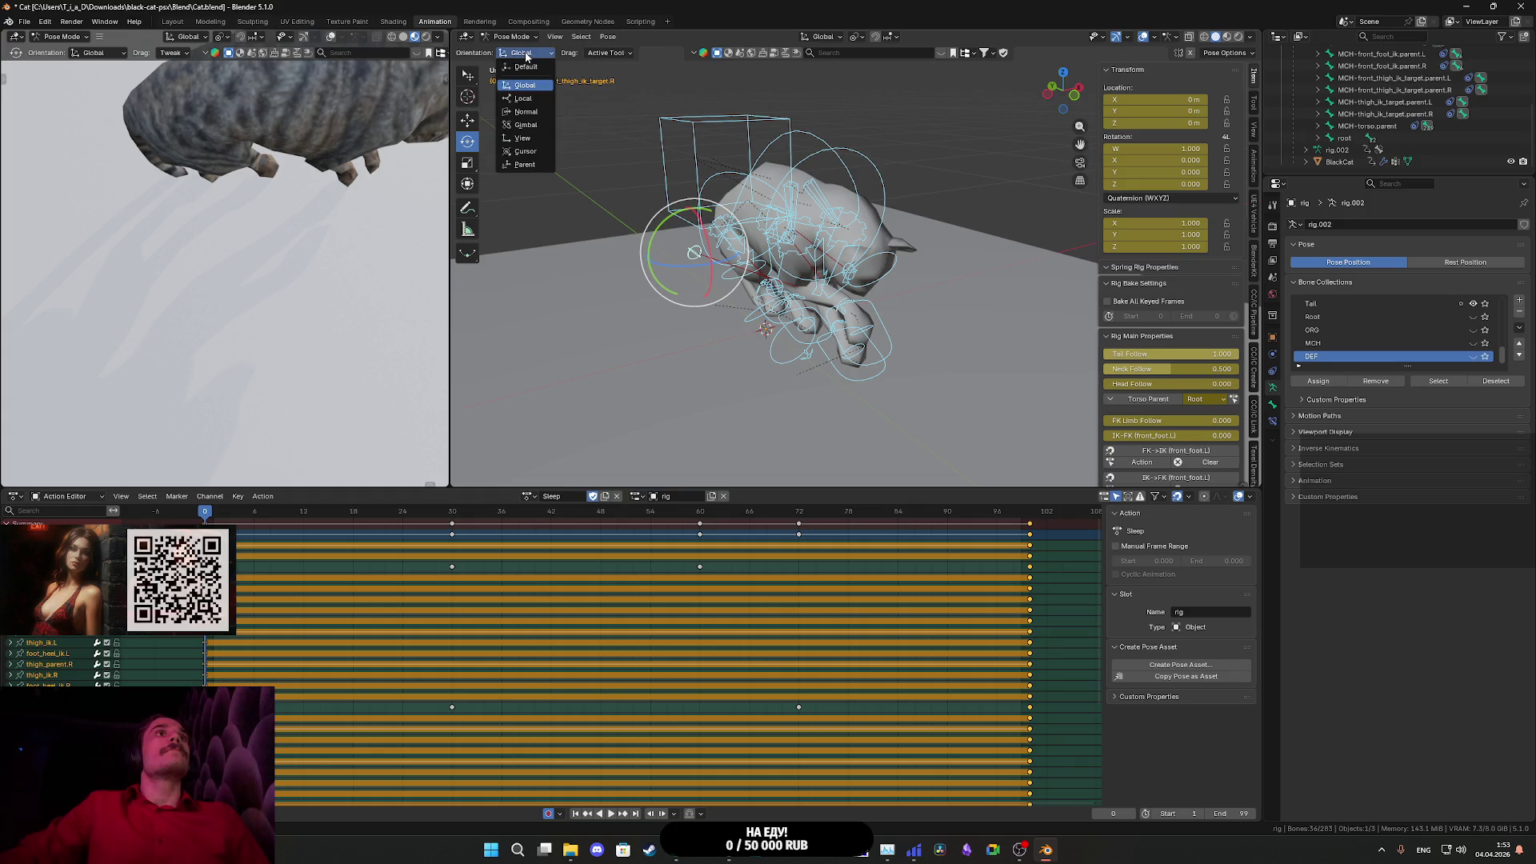
click(526, 56)
drag(658, 237, 774, 257)
key(ctrl+z)
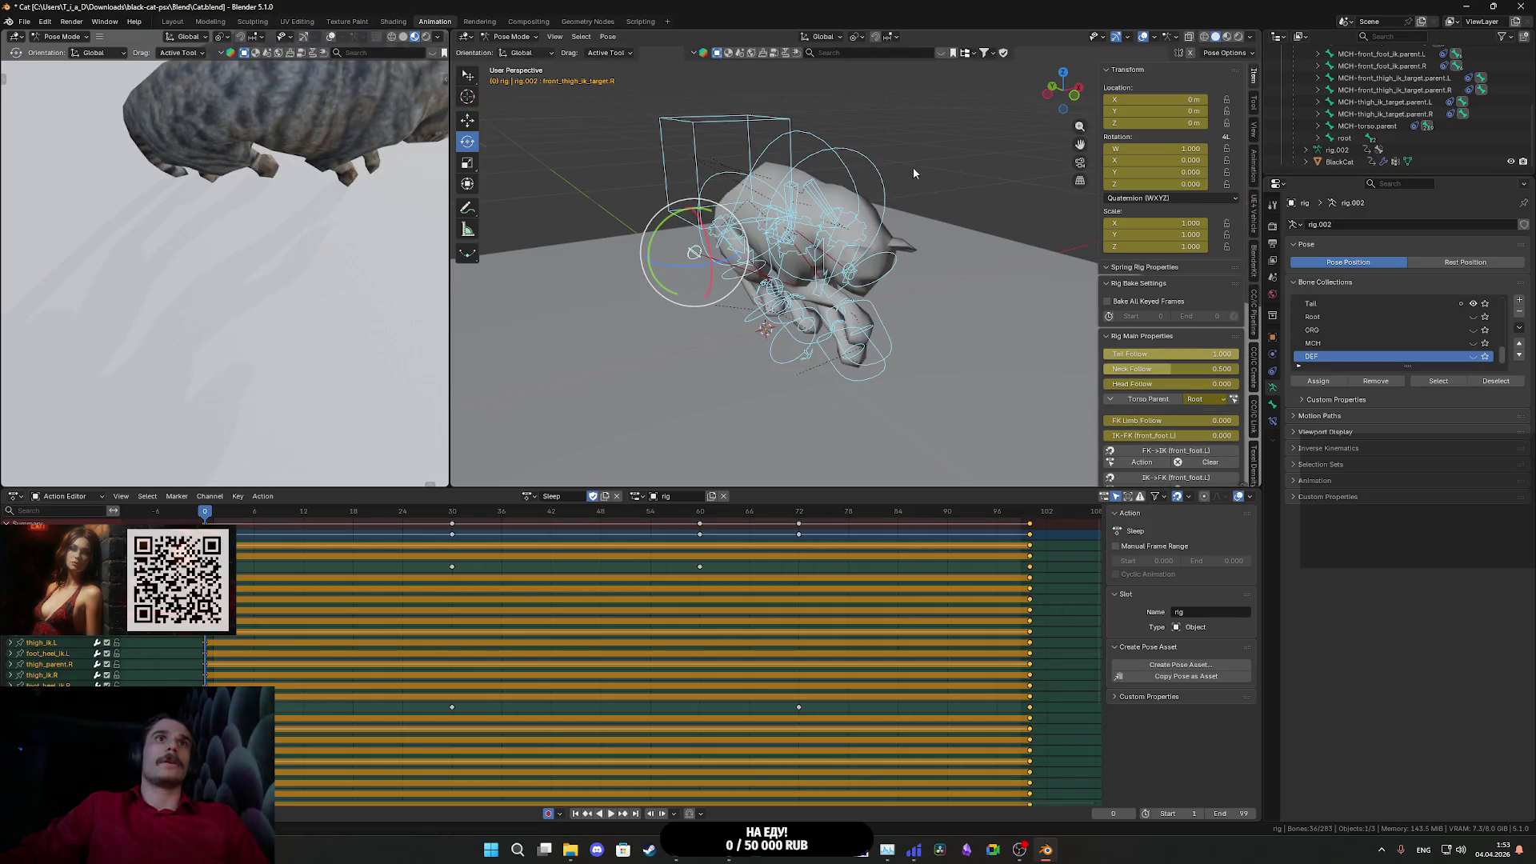
- Select all bones, rotate the rig exactly 90° about global Y, and view it front orthographic
mouse_move(913, 173)
mouse_down()
mouse_move(982, 213)
mouse_move(961, 267)
mouse_up()
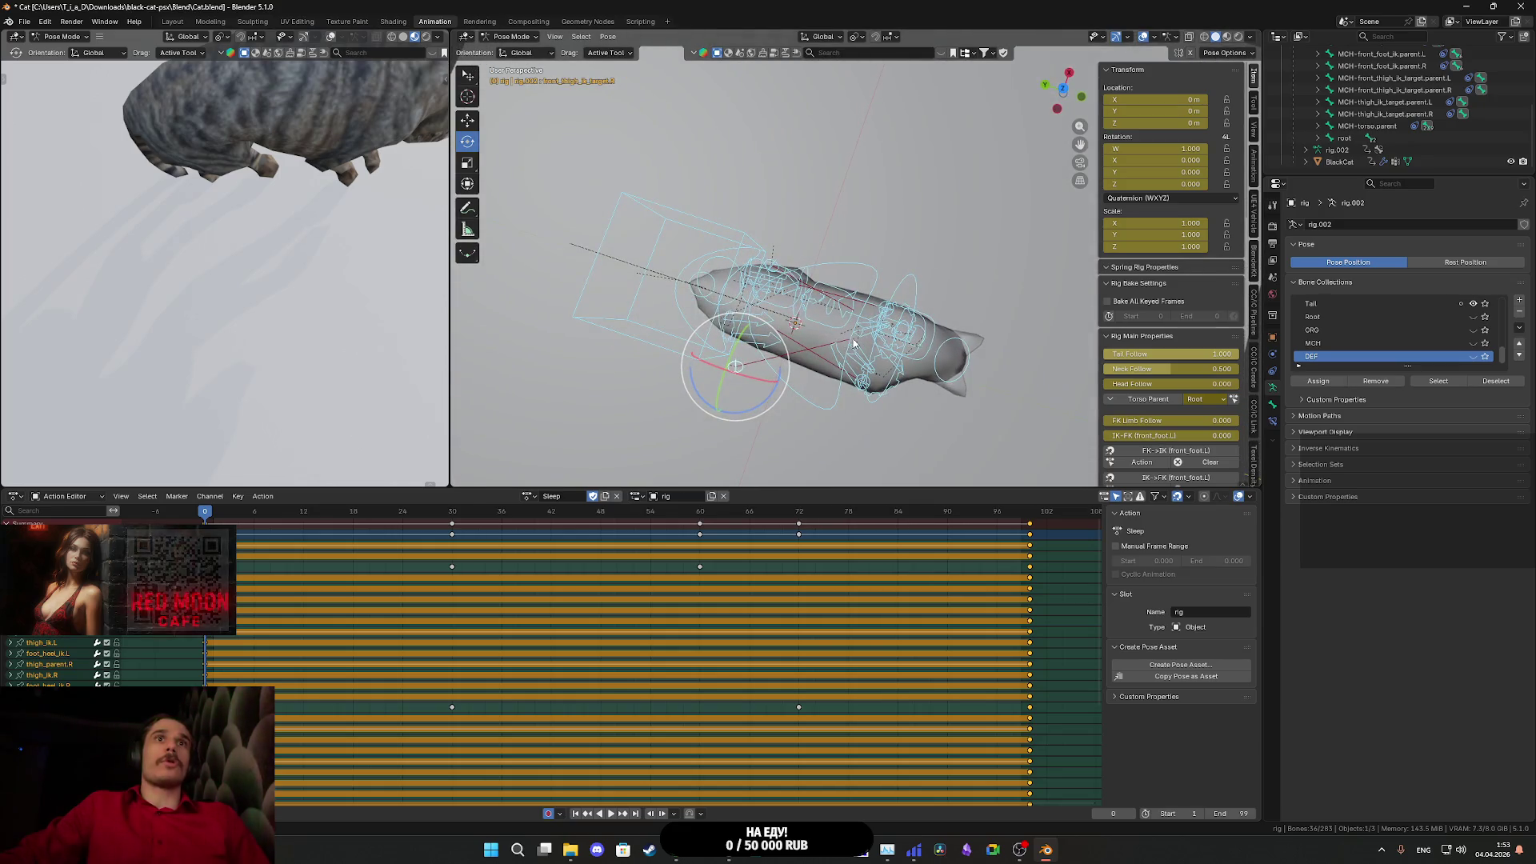
click(853, 343)
key(a)
drag(851, 348, 839, 208)
mouse_move(758, 164)
mouse_down()
mouse_move(813, 137)
mouse_move(836, 172)
mouse_move(807, 149)
mouse_up()
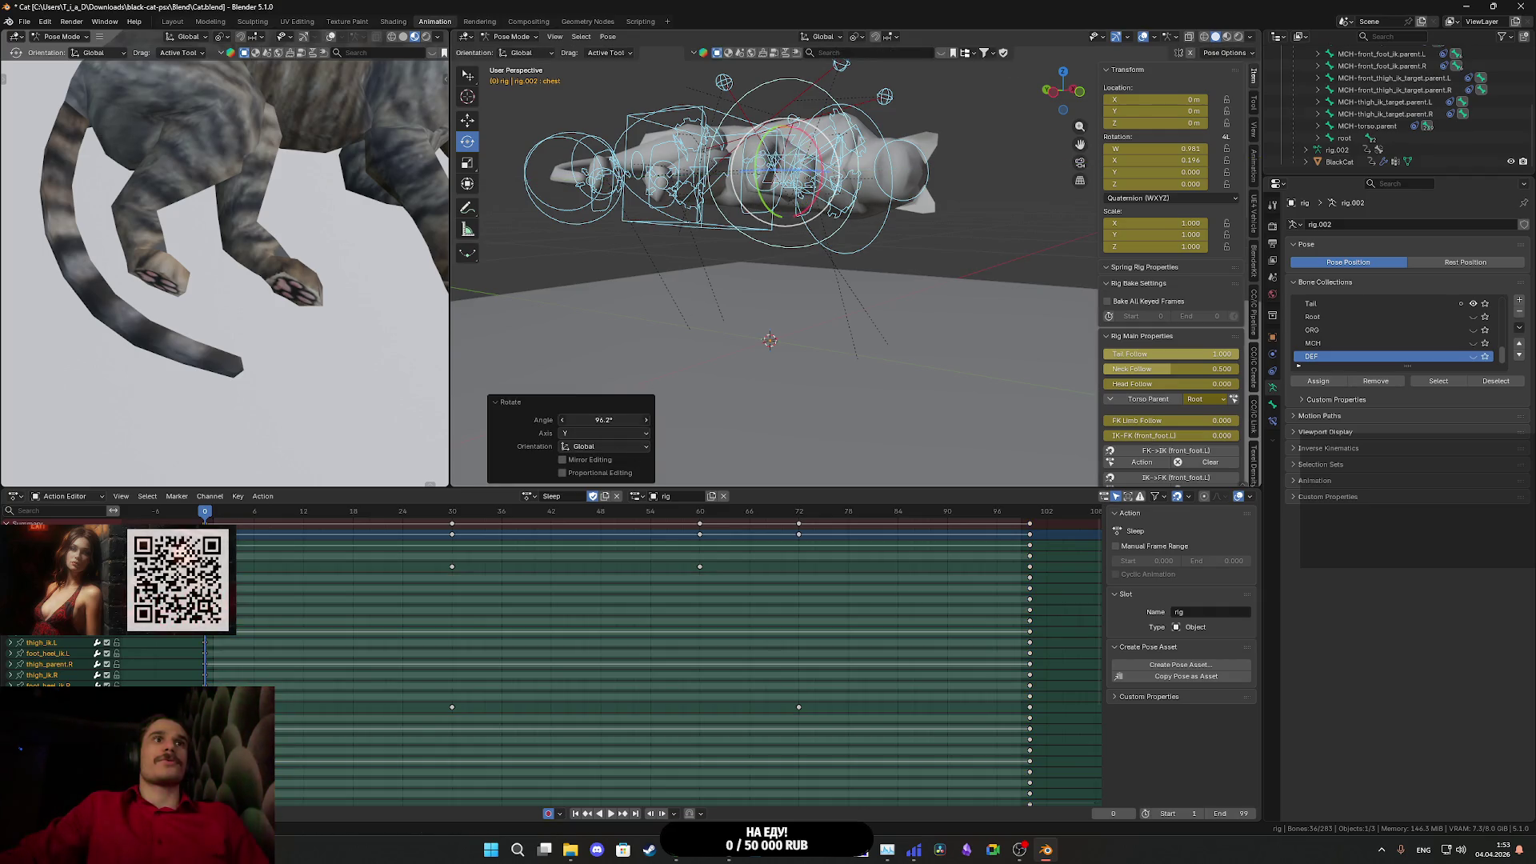
text(90)
key(Return)
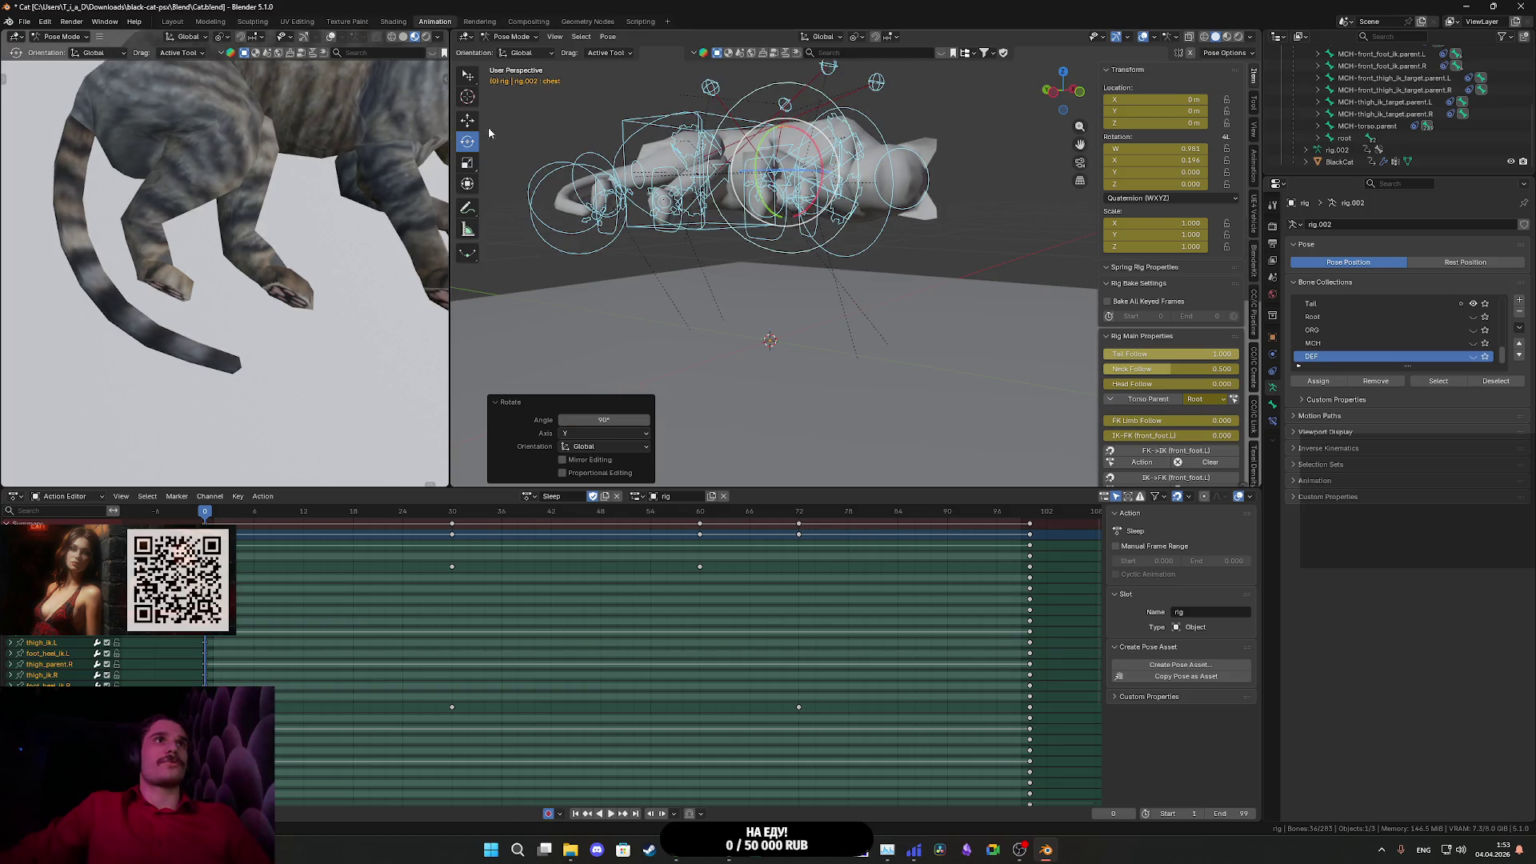
mouse_move(845, 312)
mouse_down()
mouse_move(816, 340)
mouse_move(799, 326)
mouse_move(988, 199)
mouse_up()
scroll(988, 198, up, 2)
click(1066, 99)
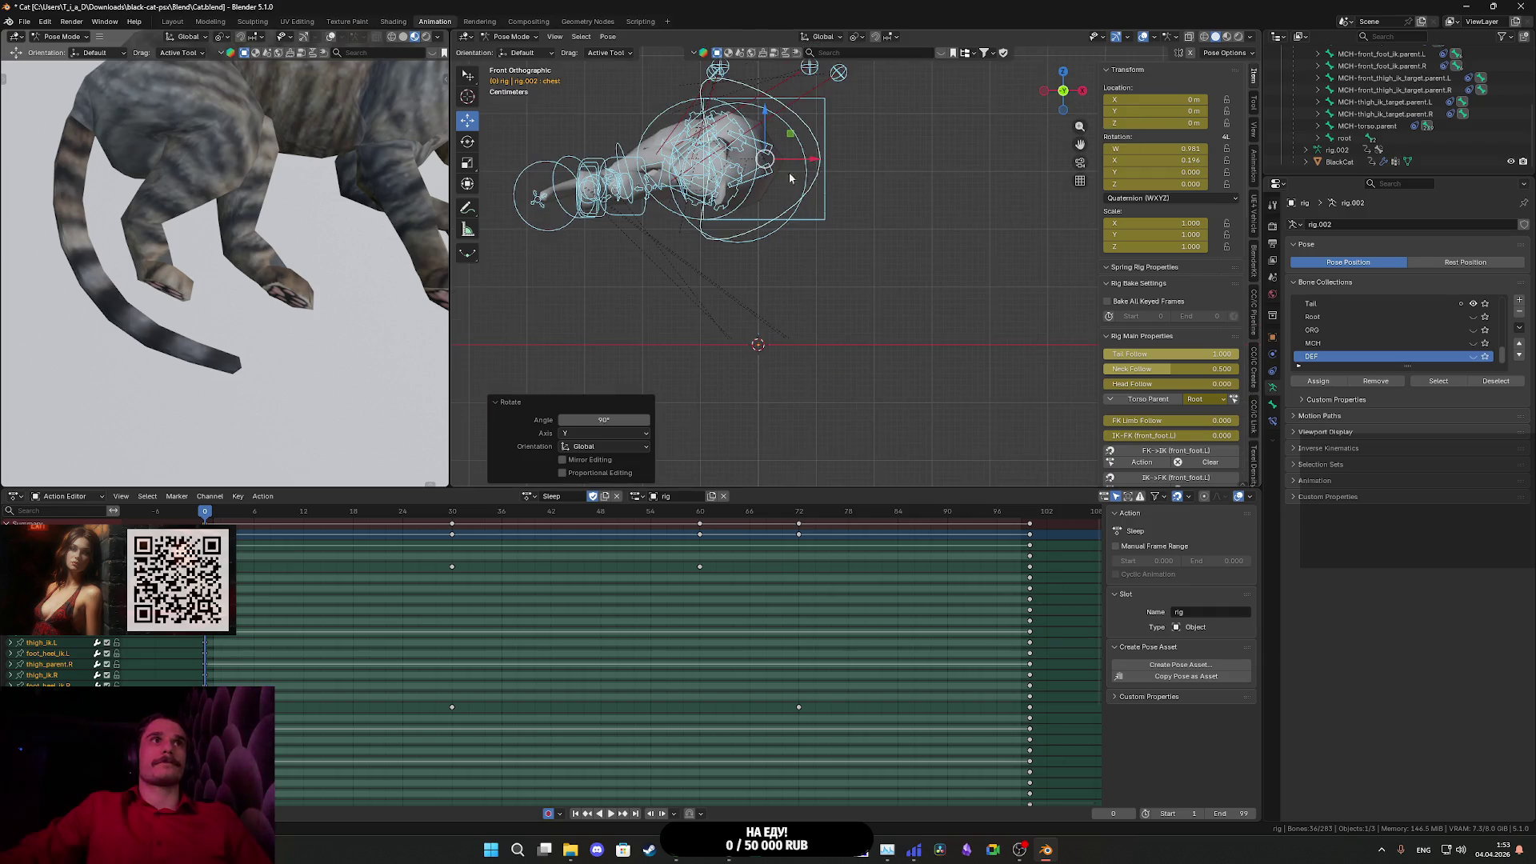
- Move the side-lying rig down and right into place
mouse_move(791, 138)
mouse_down()
mouse_move(811, 207)
mouse_move(758, 242)
mouse_up()
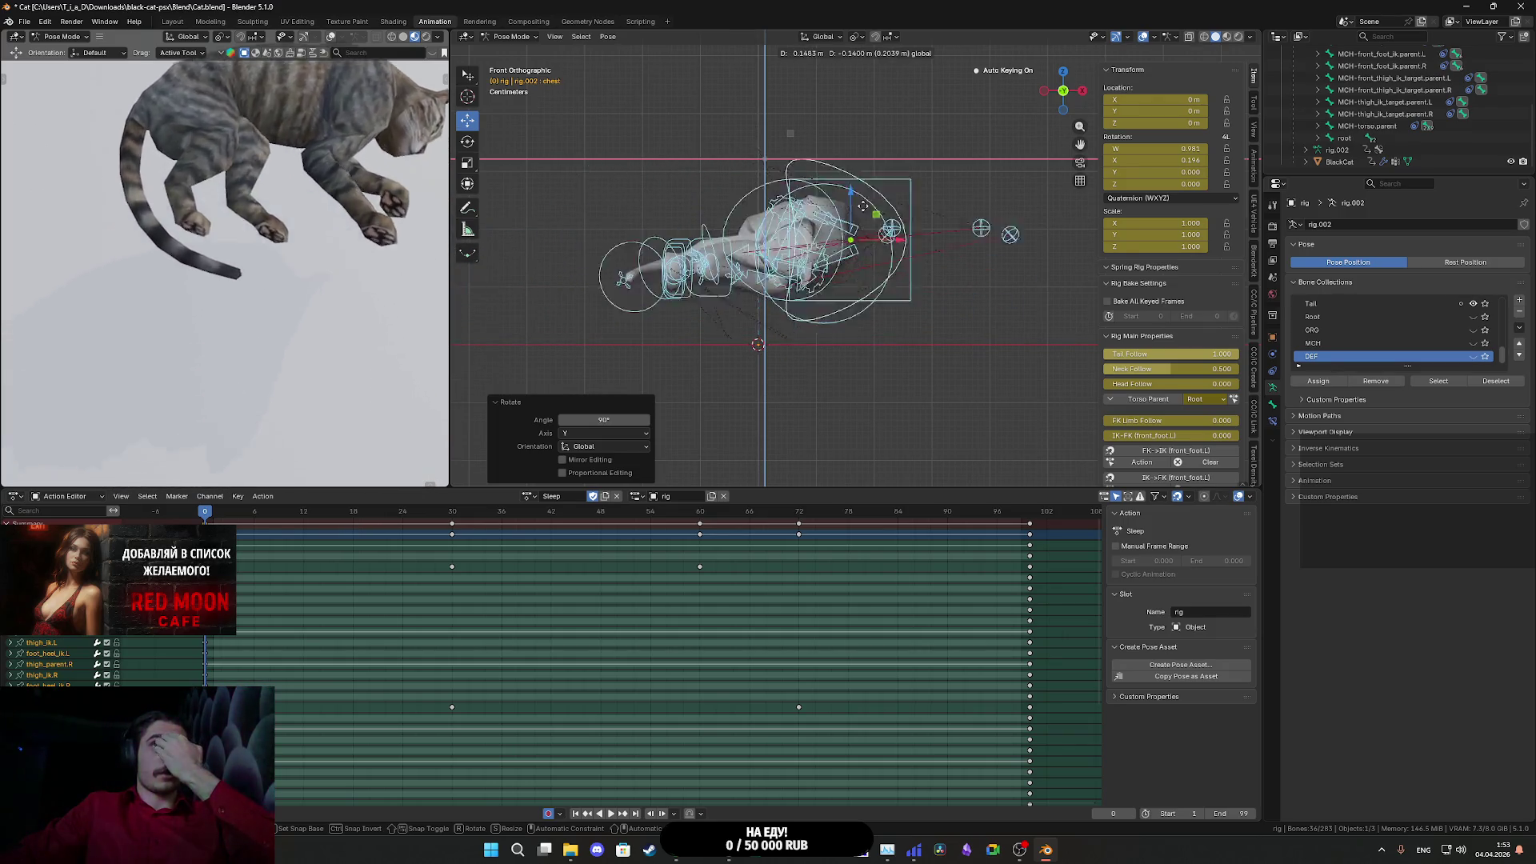
mouse_move(863, 206)
mouse_down()
mouse_move(720, 192)
mouse_move(838, 212)
mouse_up()
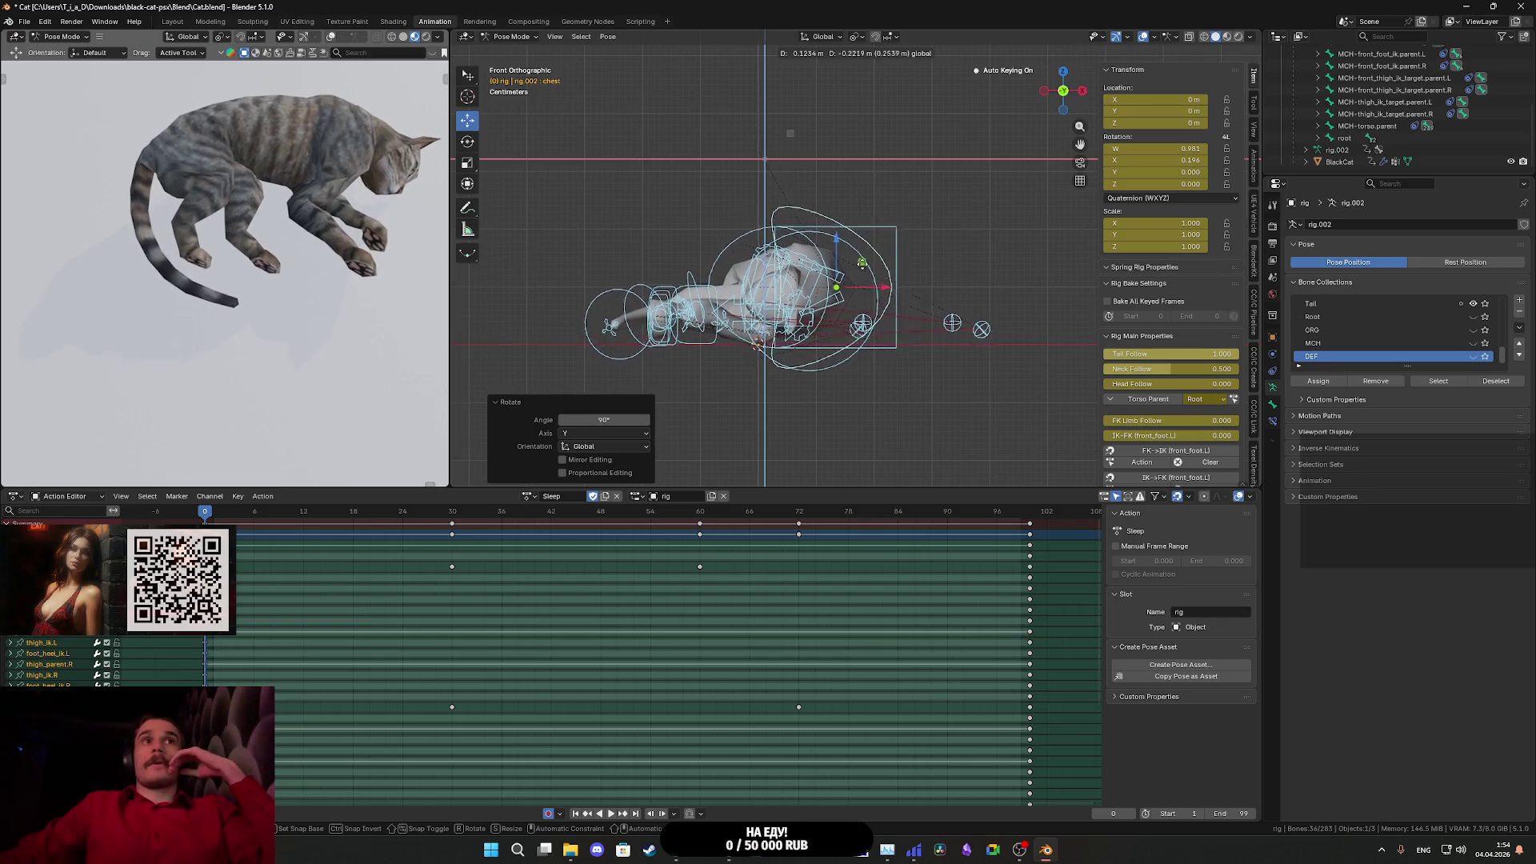
click(864, 269)
scroll(863, 269, up, 3)
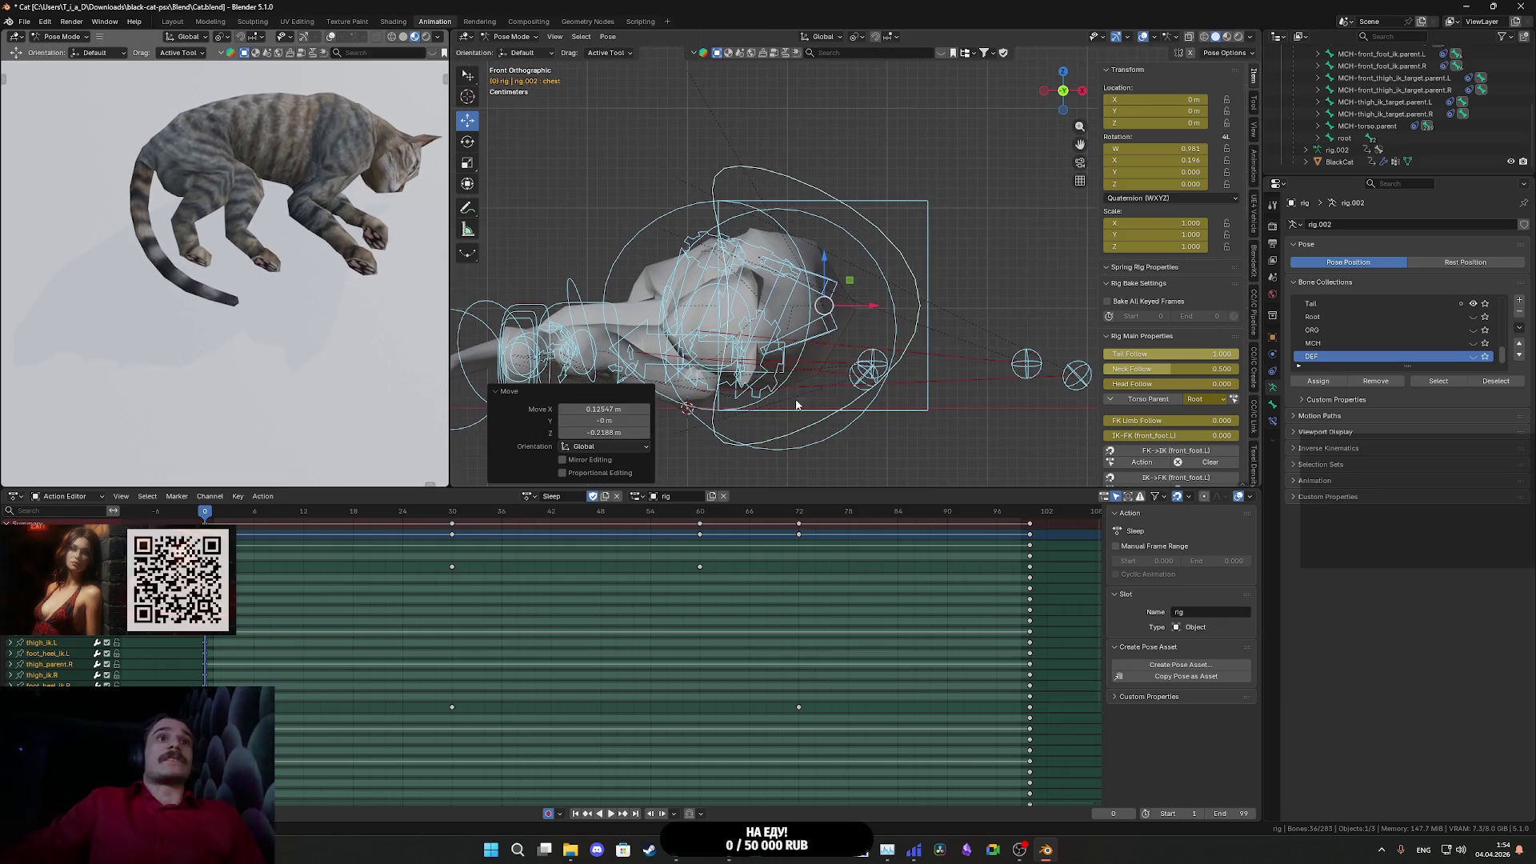
scroll(797, 404, up, 4)
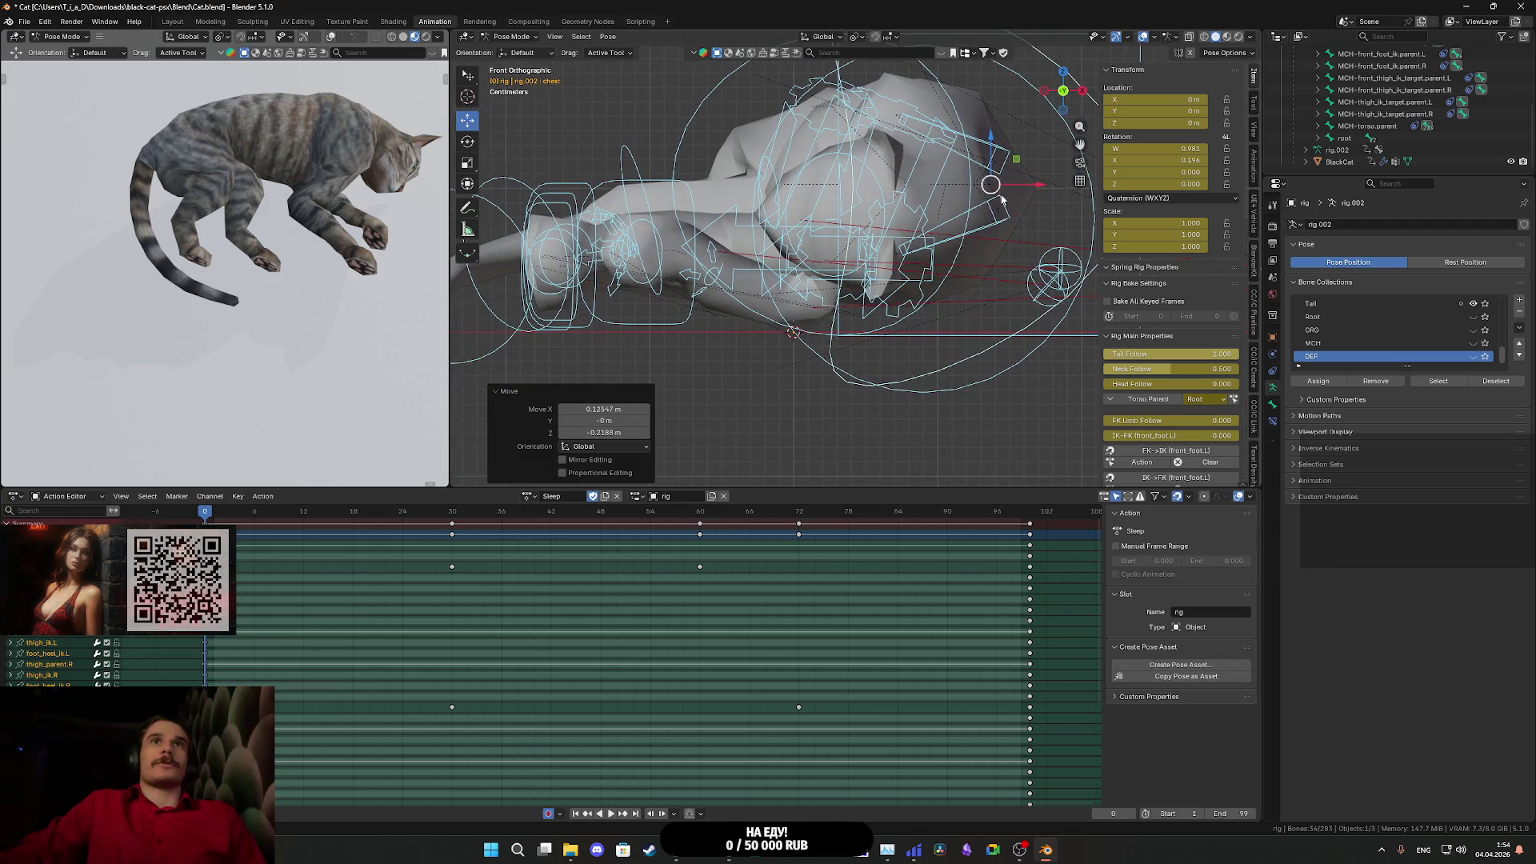
- Lower the chest bone along Z (about -0.015508 m), checking from perspective views
mouse_move(992, 146)
mouse_down()
mouse_move(974, 244)
mouse_move(992, 148)
mouse_up()
mouse_move(978, 253)
mouse_down()
mouse_move(970, 347)
mouse_move(945, 400)
mouse_up()
scroll(945, 400, down, 5)
mouse_move(1019, 339)
mouse_down()
mouse_move(944, 348)
mouse_move(963, 421)
mouse_move(941, 440)
mouse_up()
scroll(926, 361, up, 5)
mouse_move(926, 362)
mouse_down()
mouse_move(832, 309)
mouse_move(862, 253)
mouse_move(891, 266)
mouse_up()
mouse_move(902, 182)
mouse_down()
mouse_move(902, 203)
mouse_move(797, 232)
mouse_move(694, 214)
mouse_move(869, 257)
mouse_move(925, 295)
mouse_up()
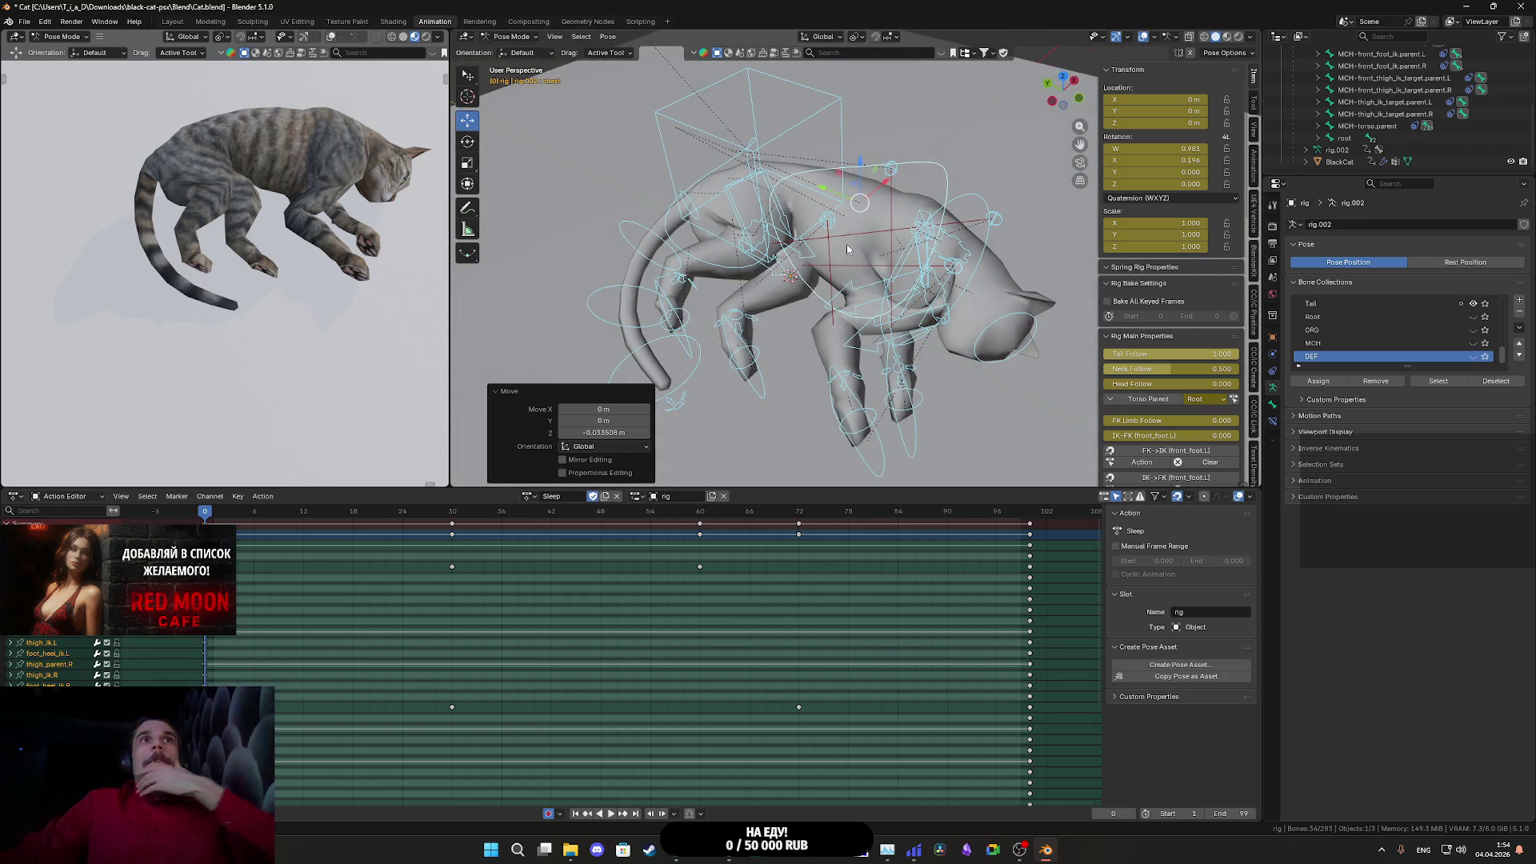
- Select the right front leg IK target and scrub the early frames to check the pose
click(892, 172)
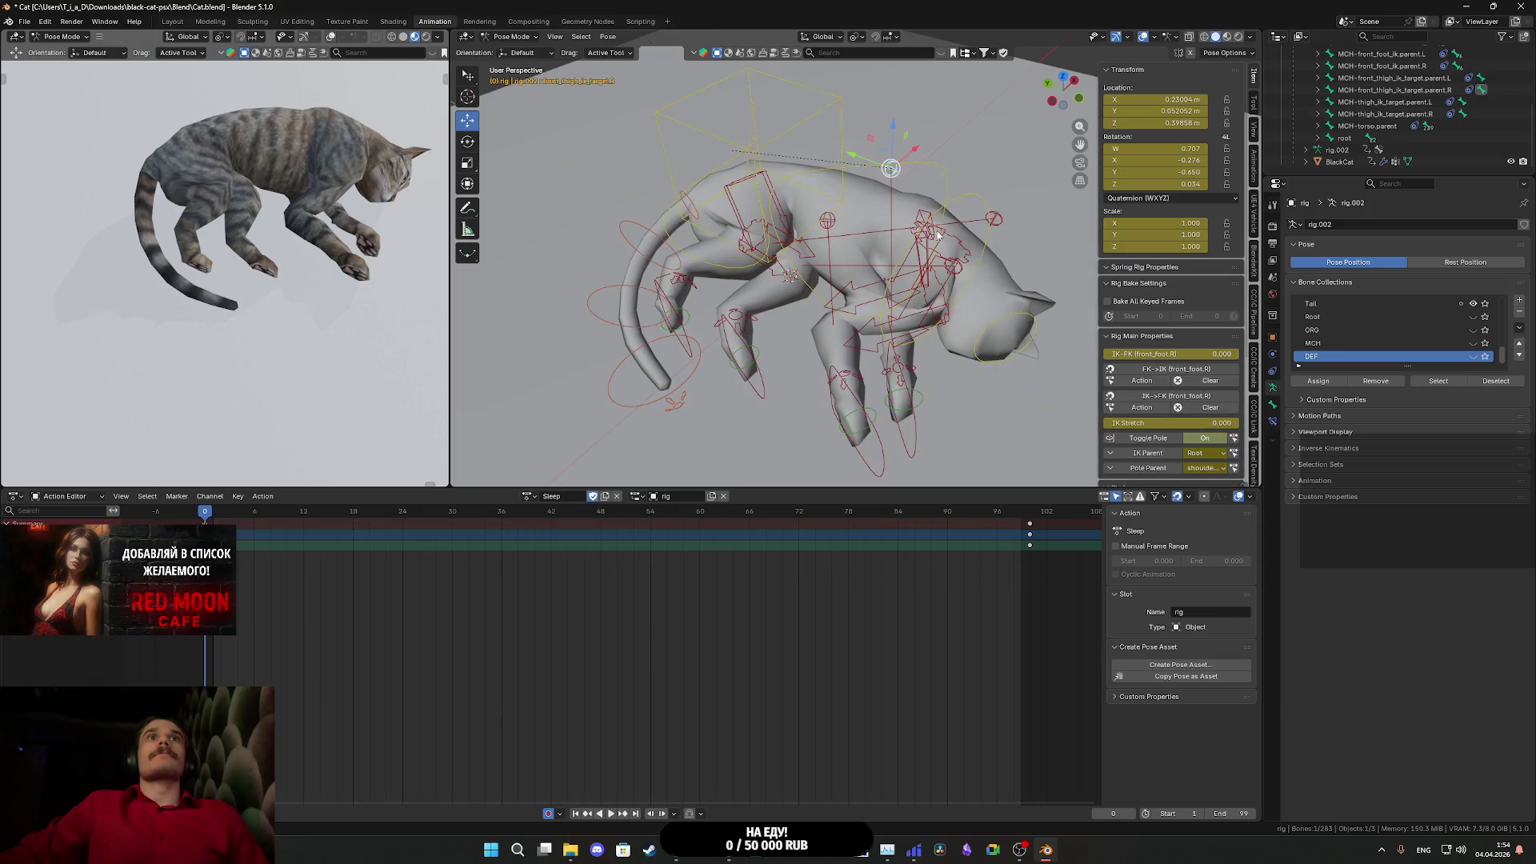
mouse_move(893, 172)
mouse_down()
mouse_move(800, 282)
mouse_move(787, 363)
mouse_move(947, 412)
mouse_up()
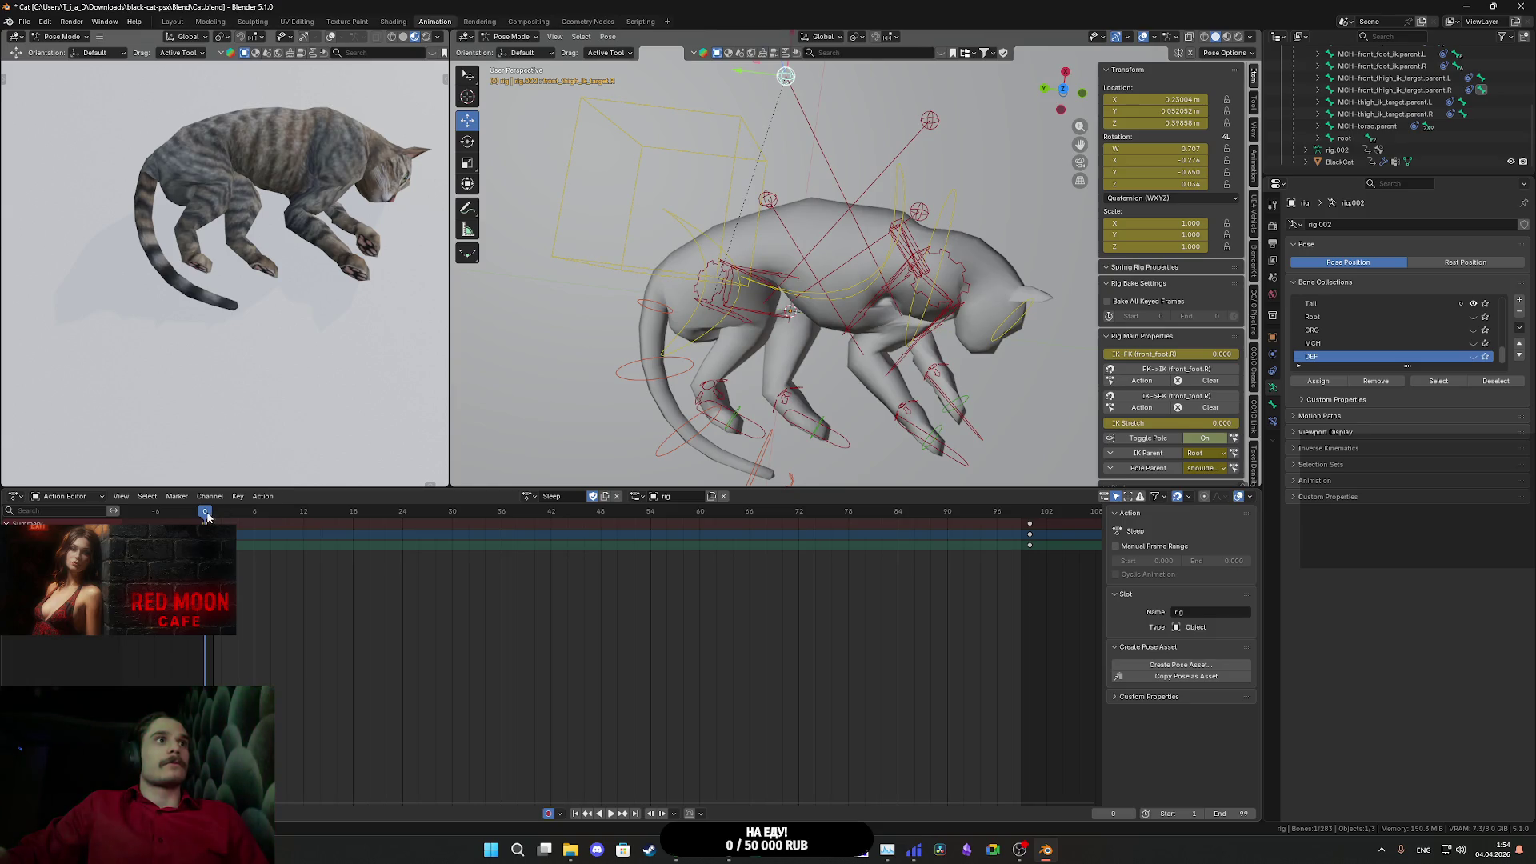
mouse_move(212, 517)
mouse_down()
mouse_move(710, 511)
mouse_move(296, 500)
mouse_move(900, 486)
mouse_move(472, 488)
mouse_move(1006, 482)
mouse_move(237, 522)
mouse_up()
- Select all bones and all Sleep keyframes, then play from frame 100 and scrub back to review
key(a)
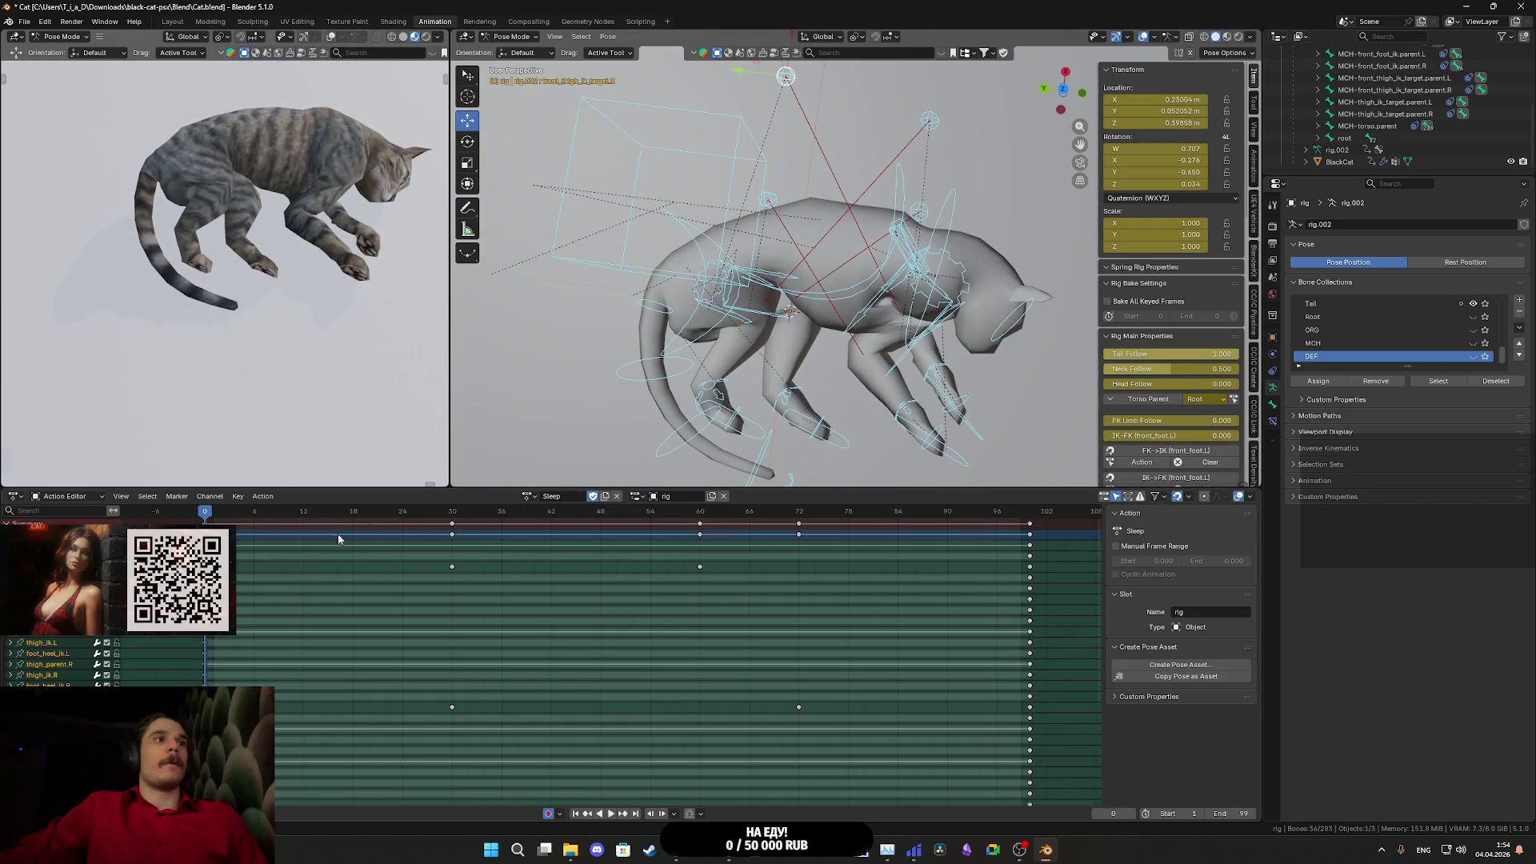
key(a)
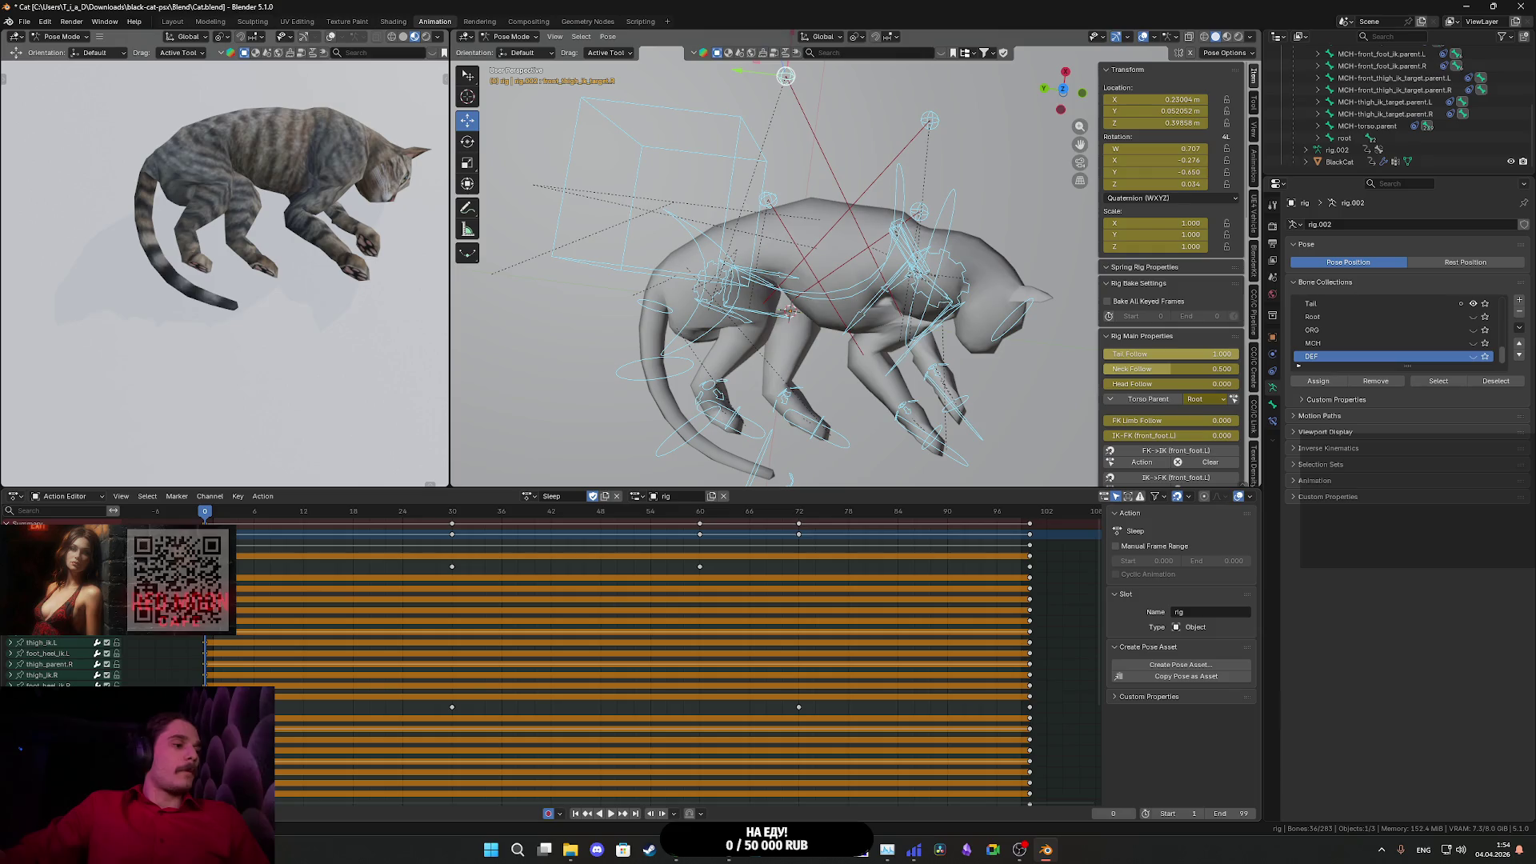
click(1034, 516)
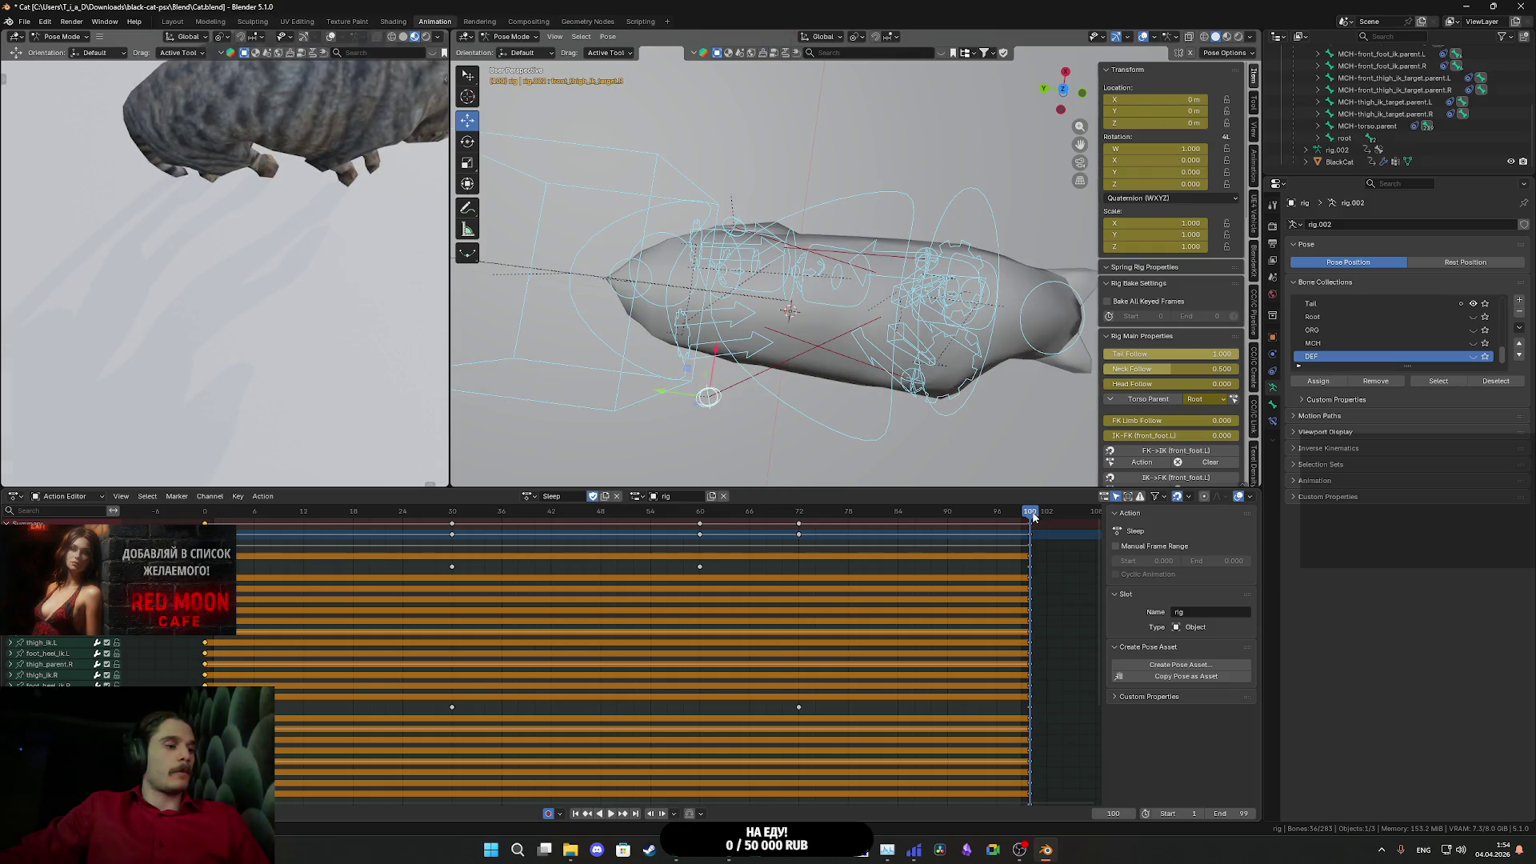
key(space)
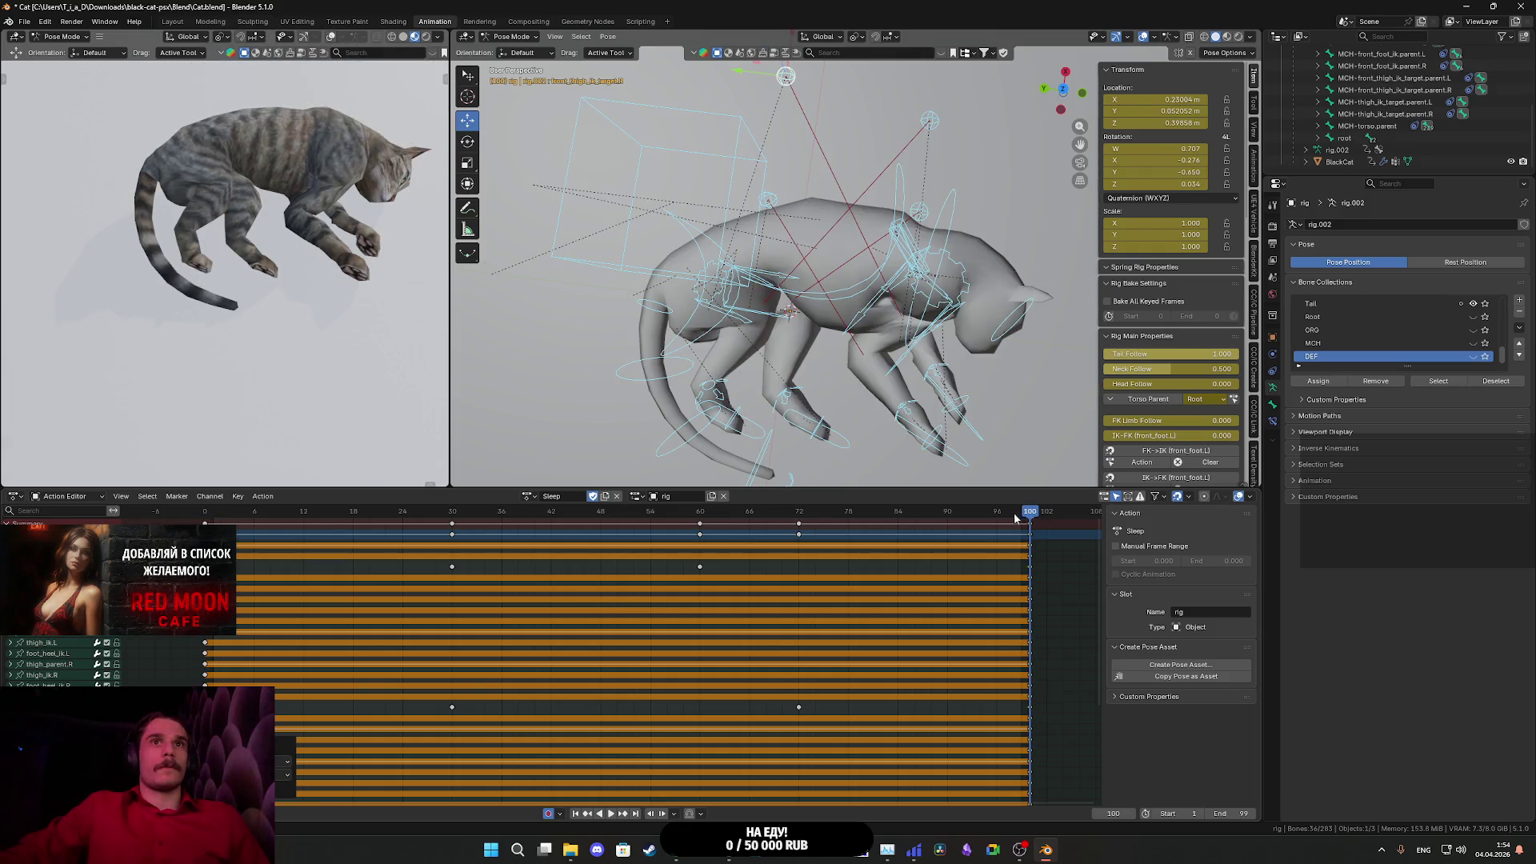
drag(570, 516, 270, 536)
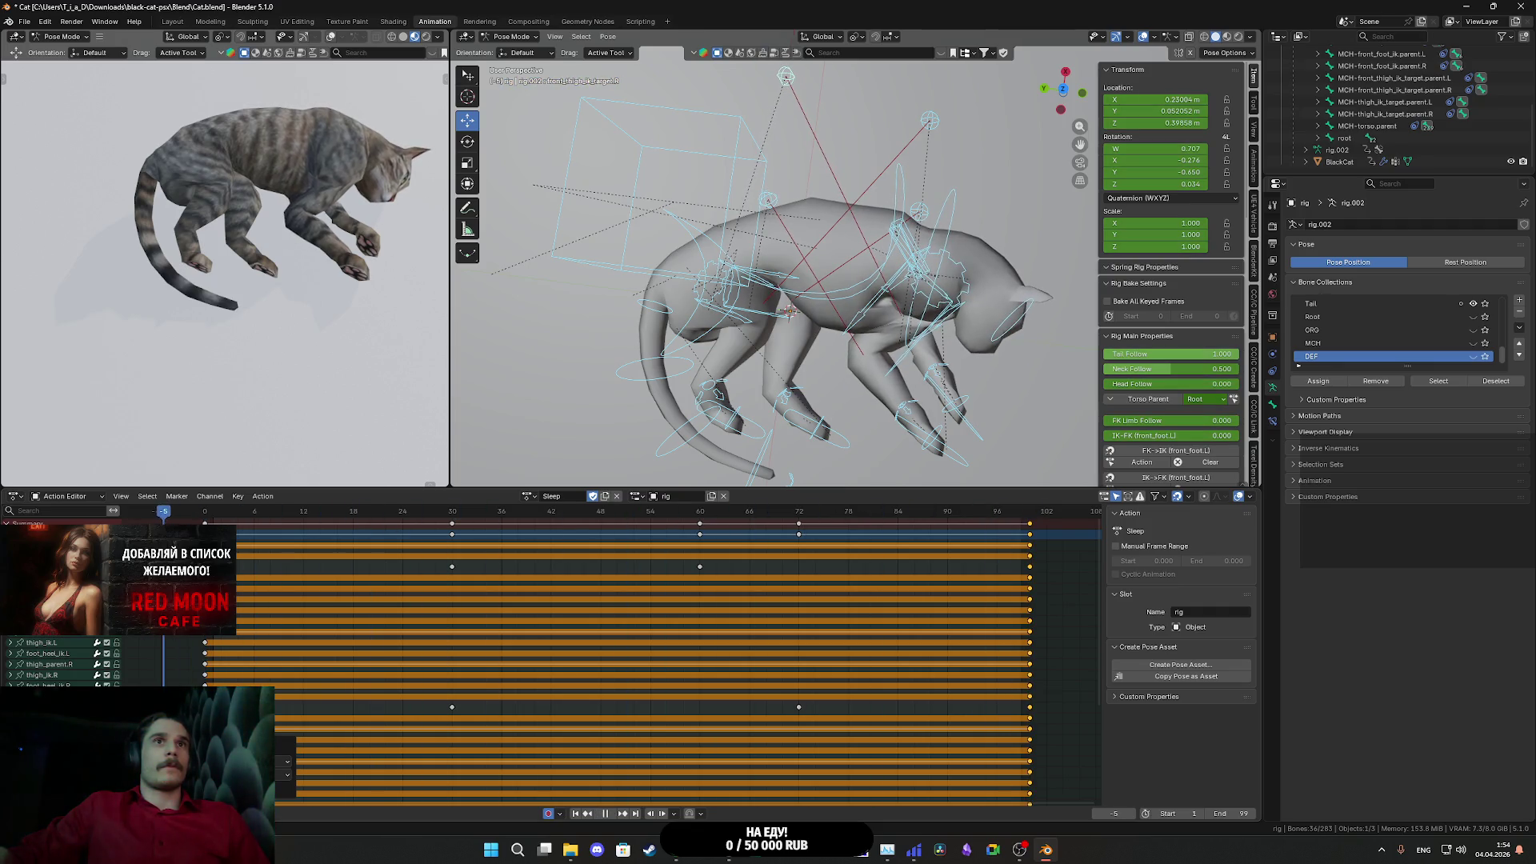
mouse_move(832, 320)
mouse_down()
mouse_move(790, 349)
mouse_move(825, 350)
mouse_move(444, 473)
mouse_up()
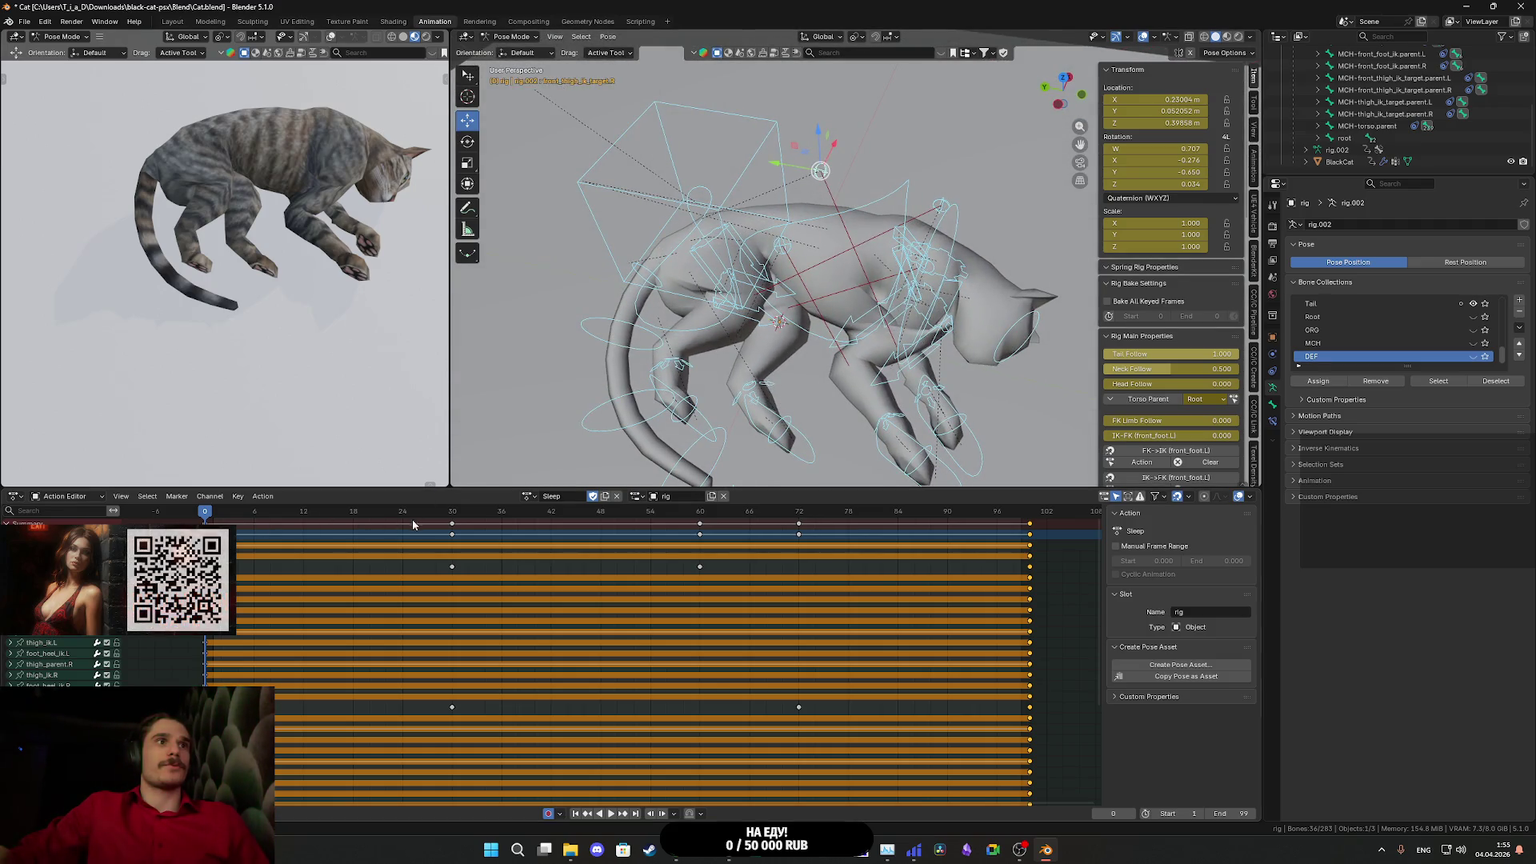
- Go to frame 30 and inspect the pose, scrubbing between frames 0 and 30
key(space)
click(453, 516)
mouse_move(851, 384)
mouse_down()
mouse_move(882, 406)
mouse_move(868, 411)
mouse_up()
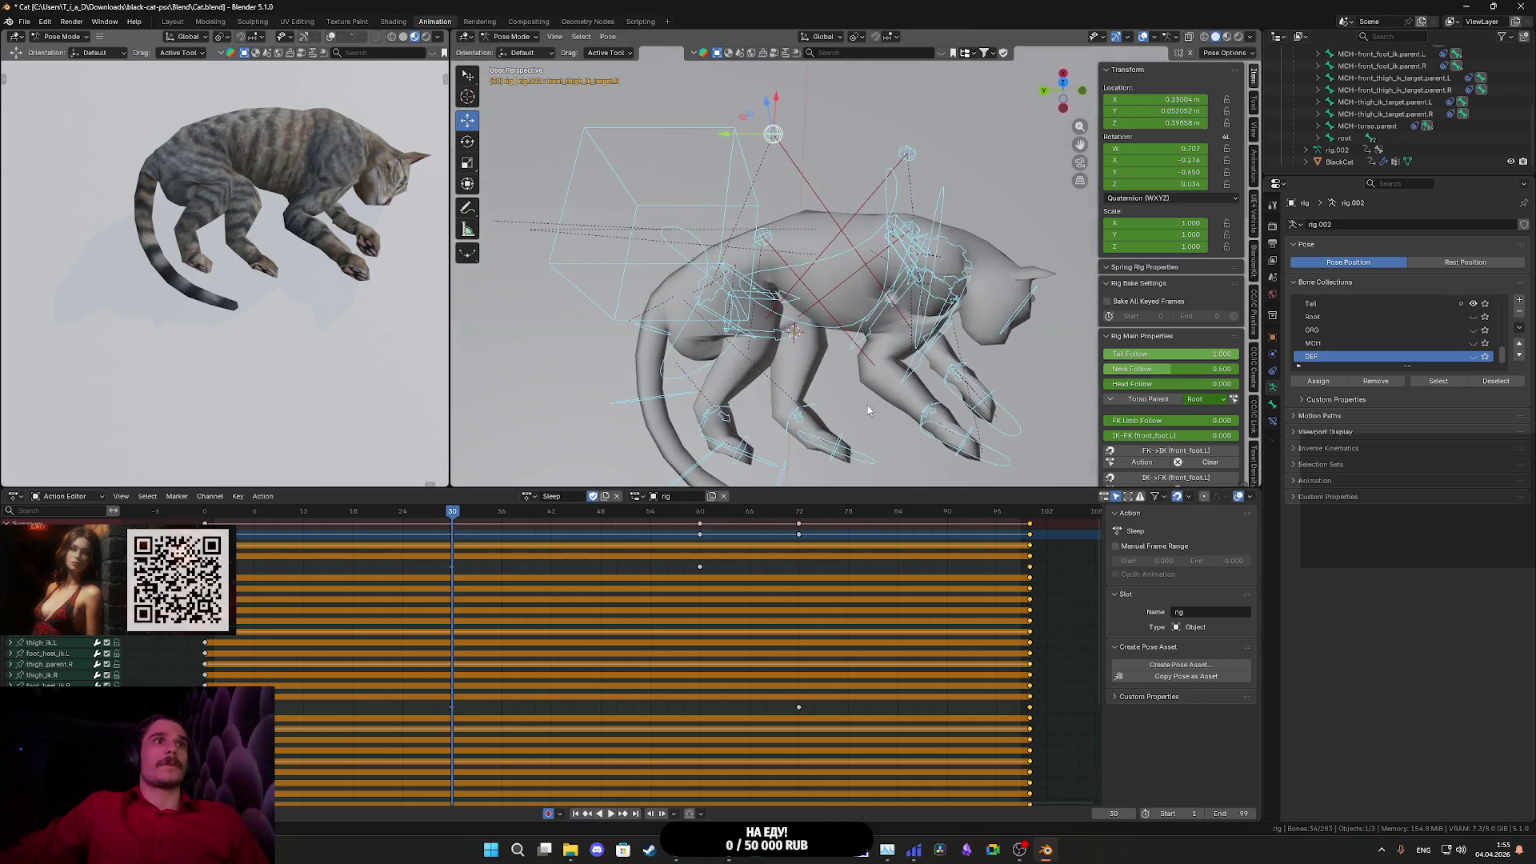
drag(919, 360, 806, 225)
click(808, 231)
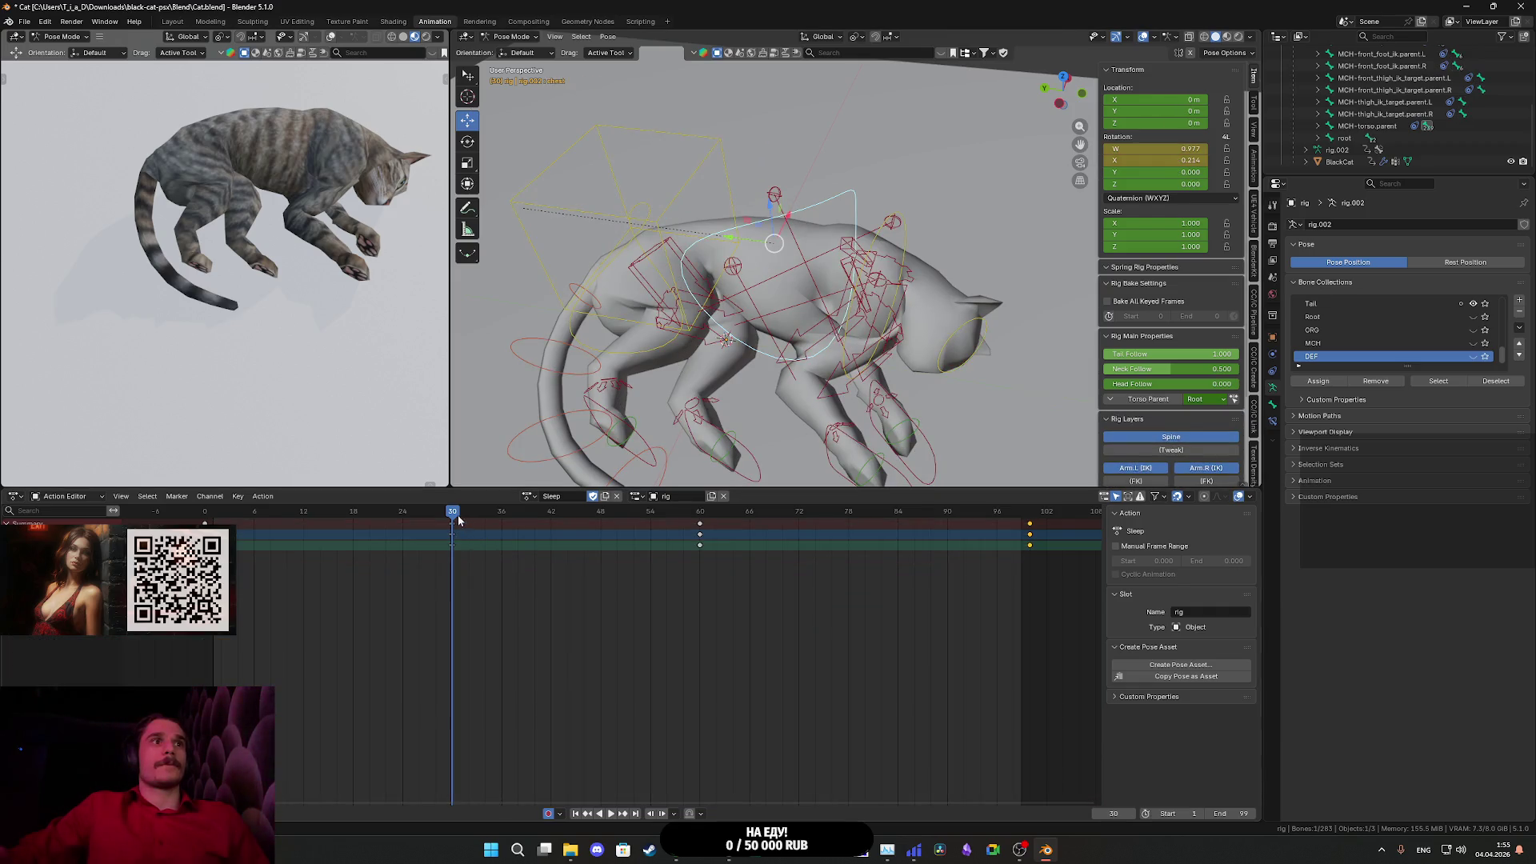
drag(410, 519, 205, 516)
drag(309, 541, 458, 543)
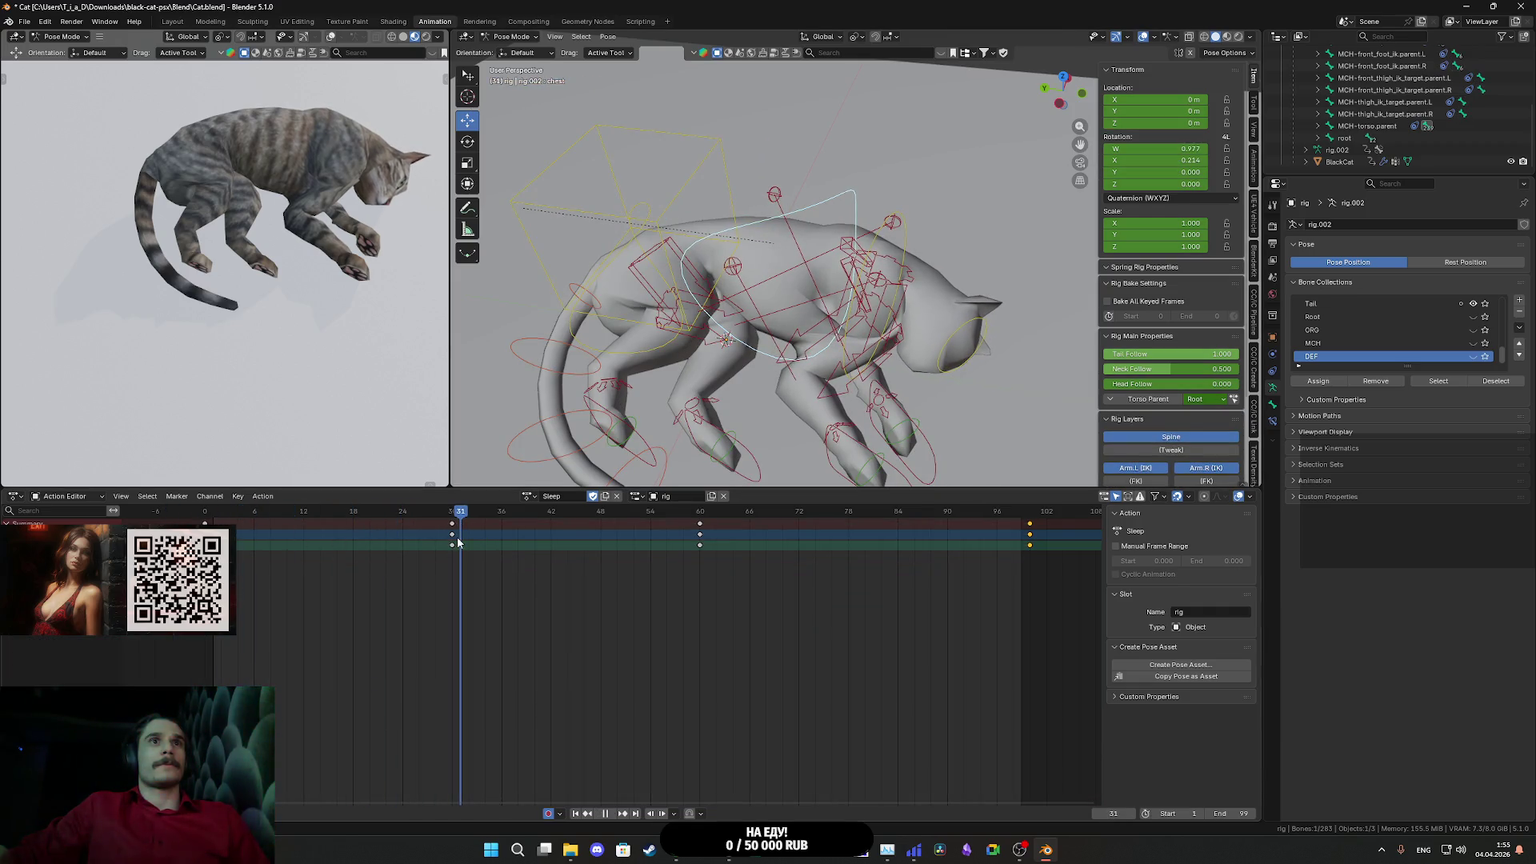
mouse_move(800, 448)
mouse_down()
mouse_move(833, 438)
mouse_move(790, 445)
mouse_up()
- Clear the right front leg IK target's rotation with Alt+R, undo it, and switch to the browser
click(832, 98)
drag(831, 98, 778, 178)
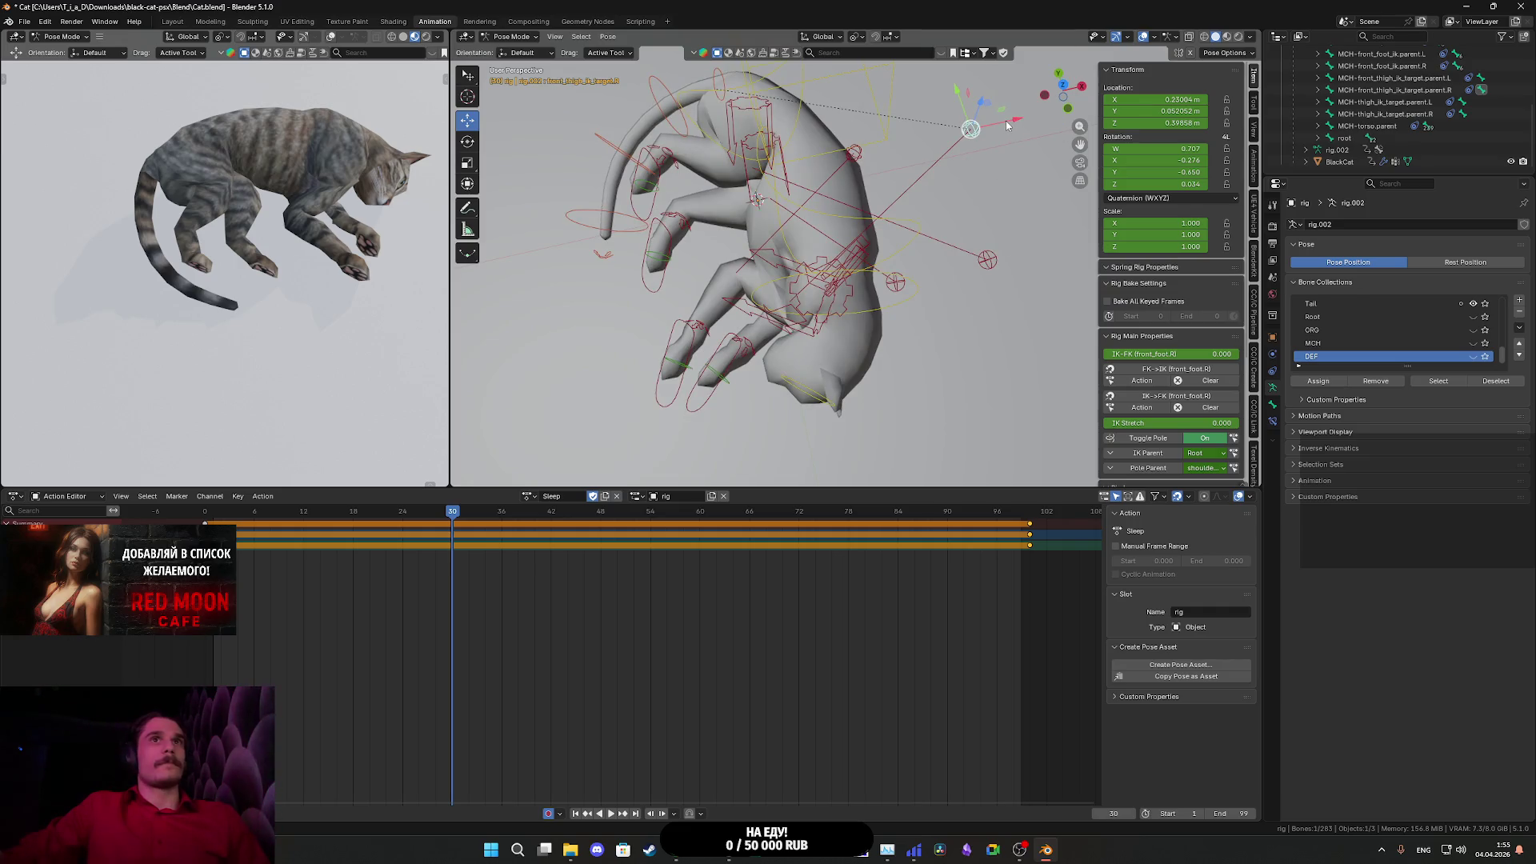
key(alt+r)
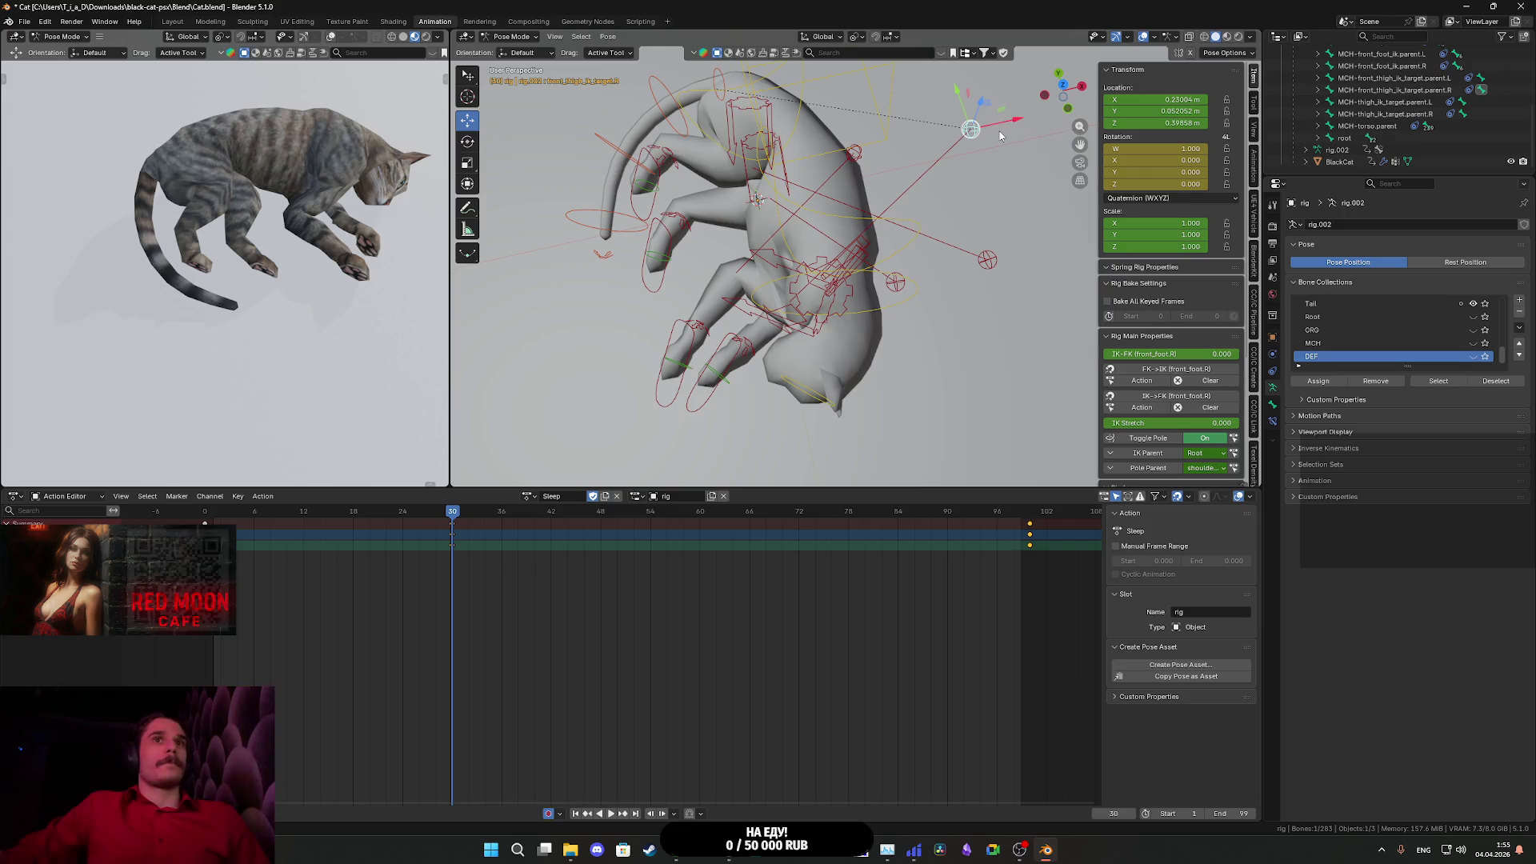
key(ctrl+z)
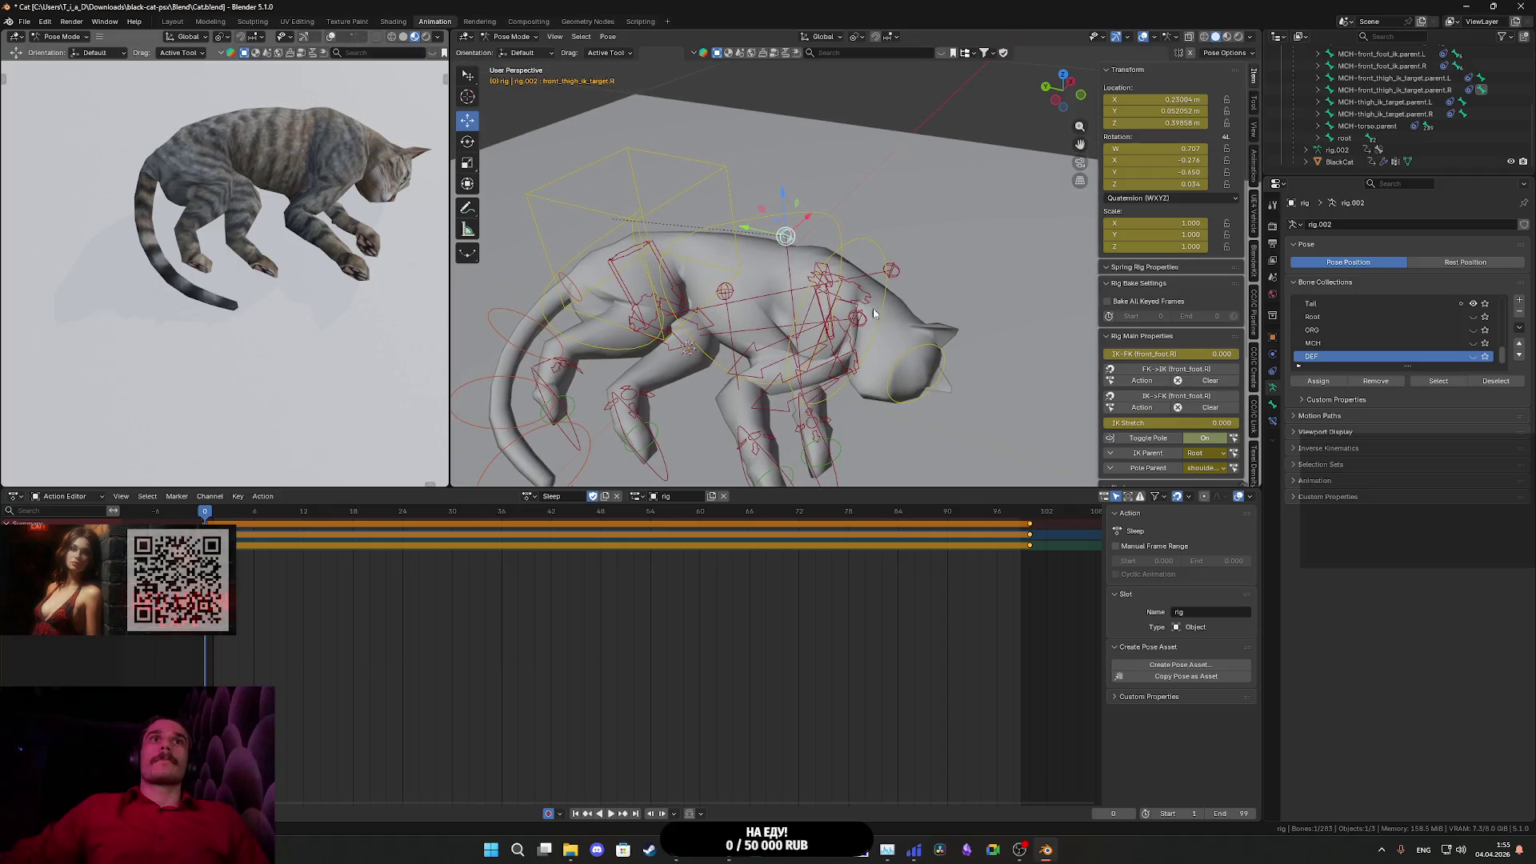
click(677, 849)
click(229, 12)
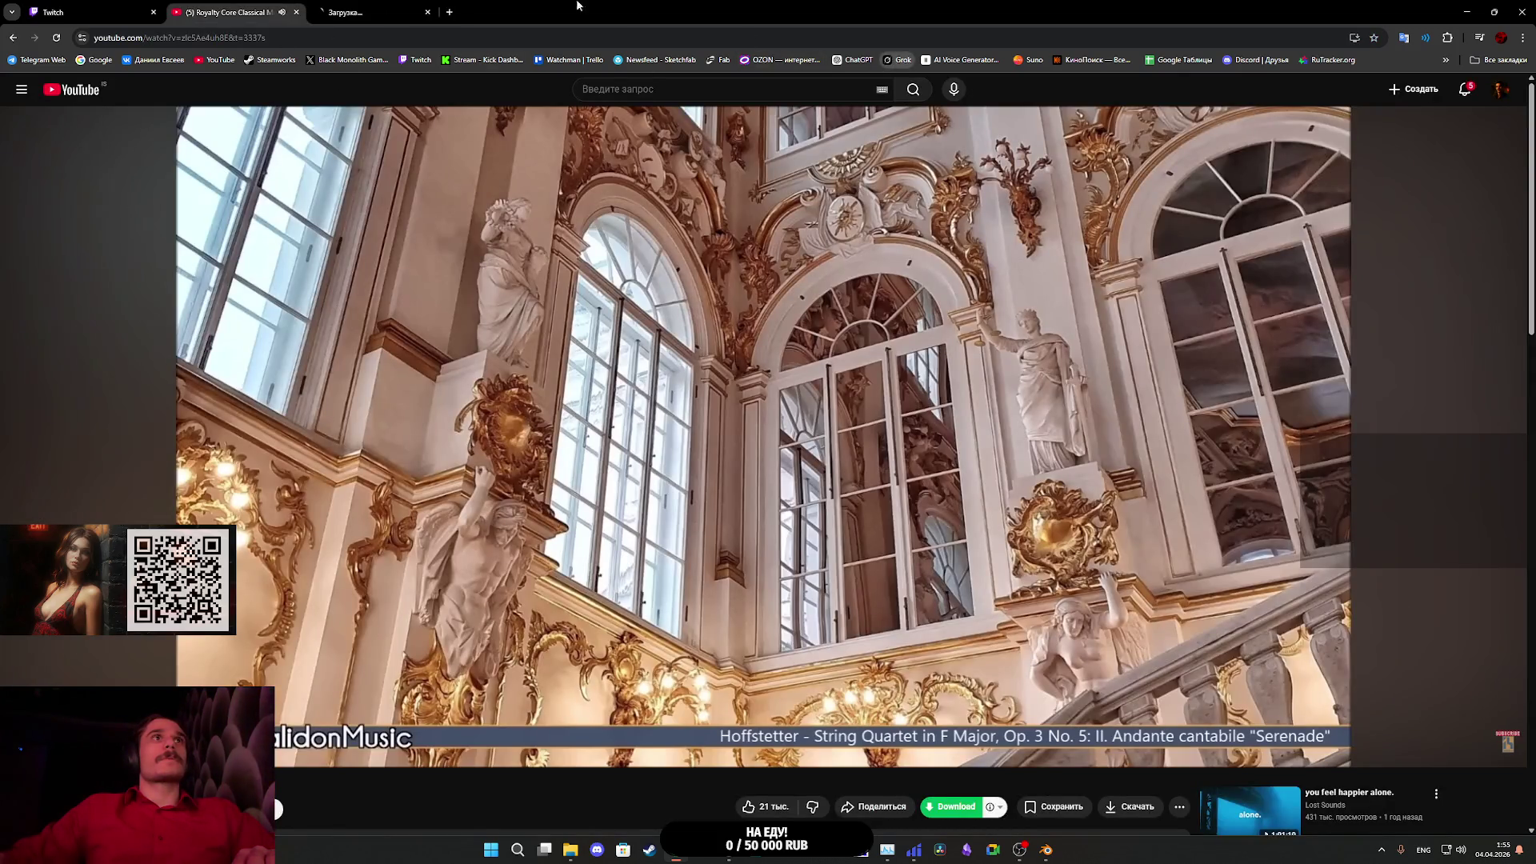
- Open the earlier Grok chat on fixing the cat's animation keys and read its reset-transform answer
click(349, 10)
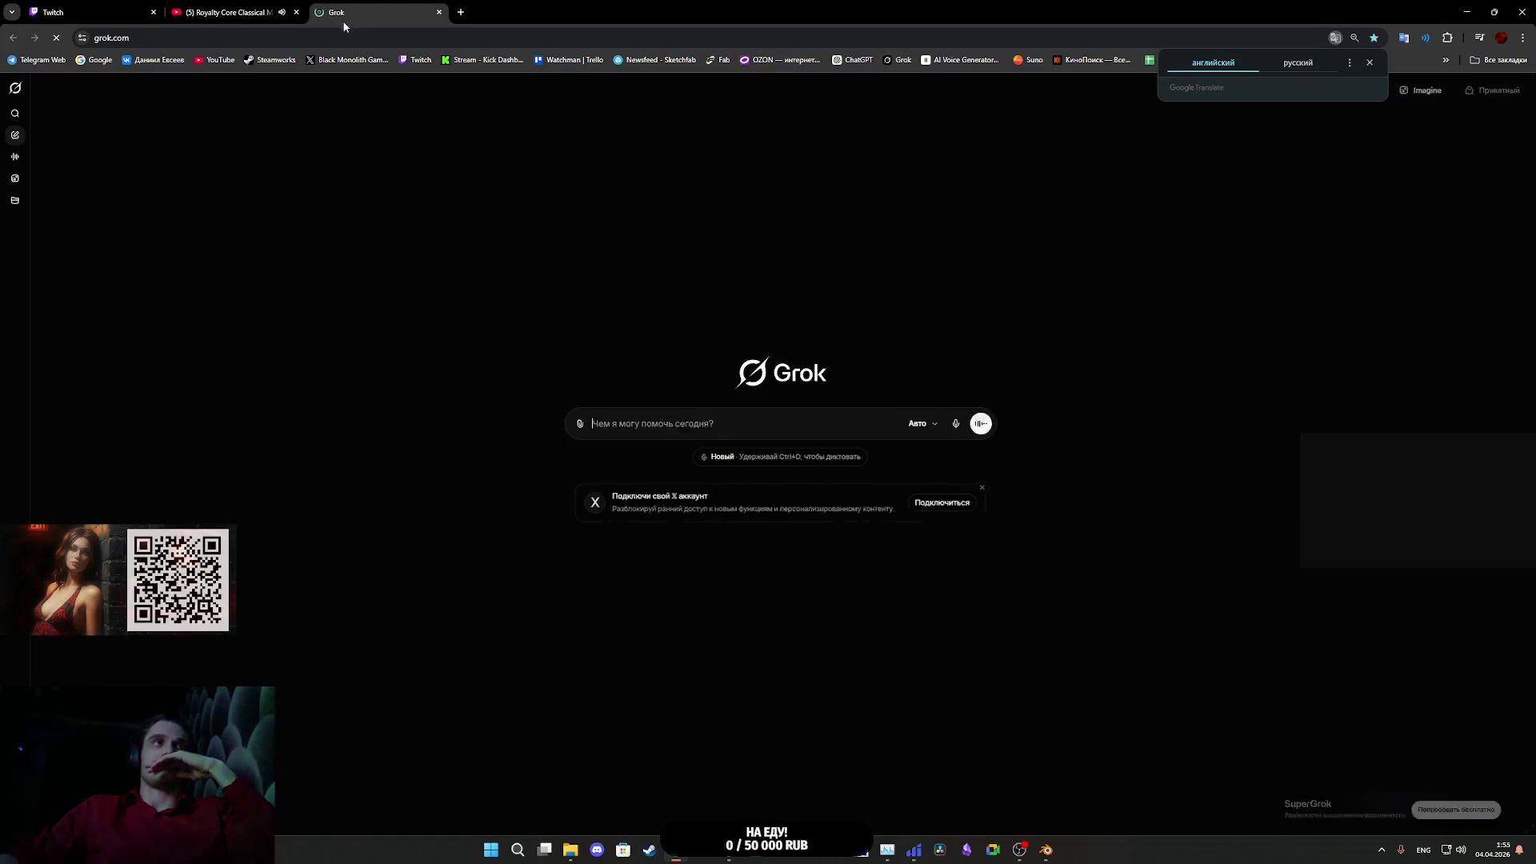
click(15, 225)
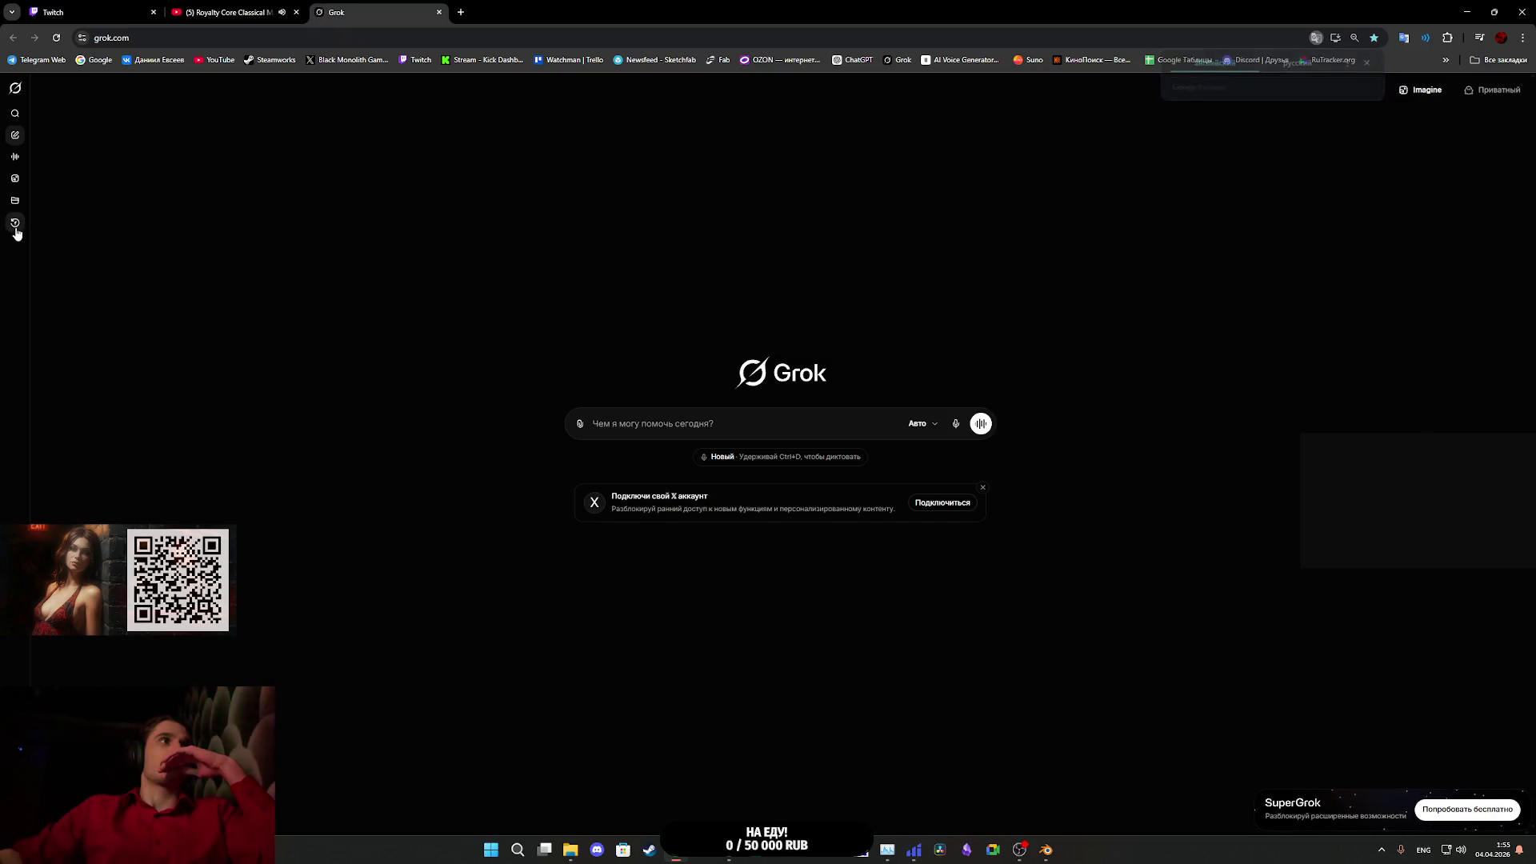
click(422, 241)
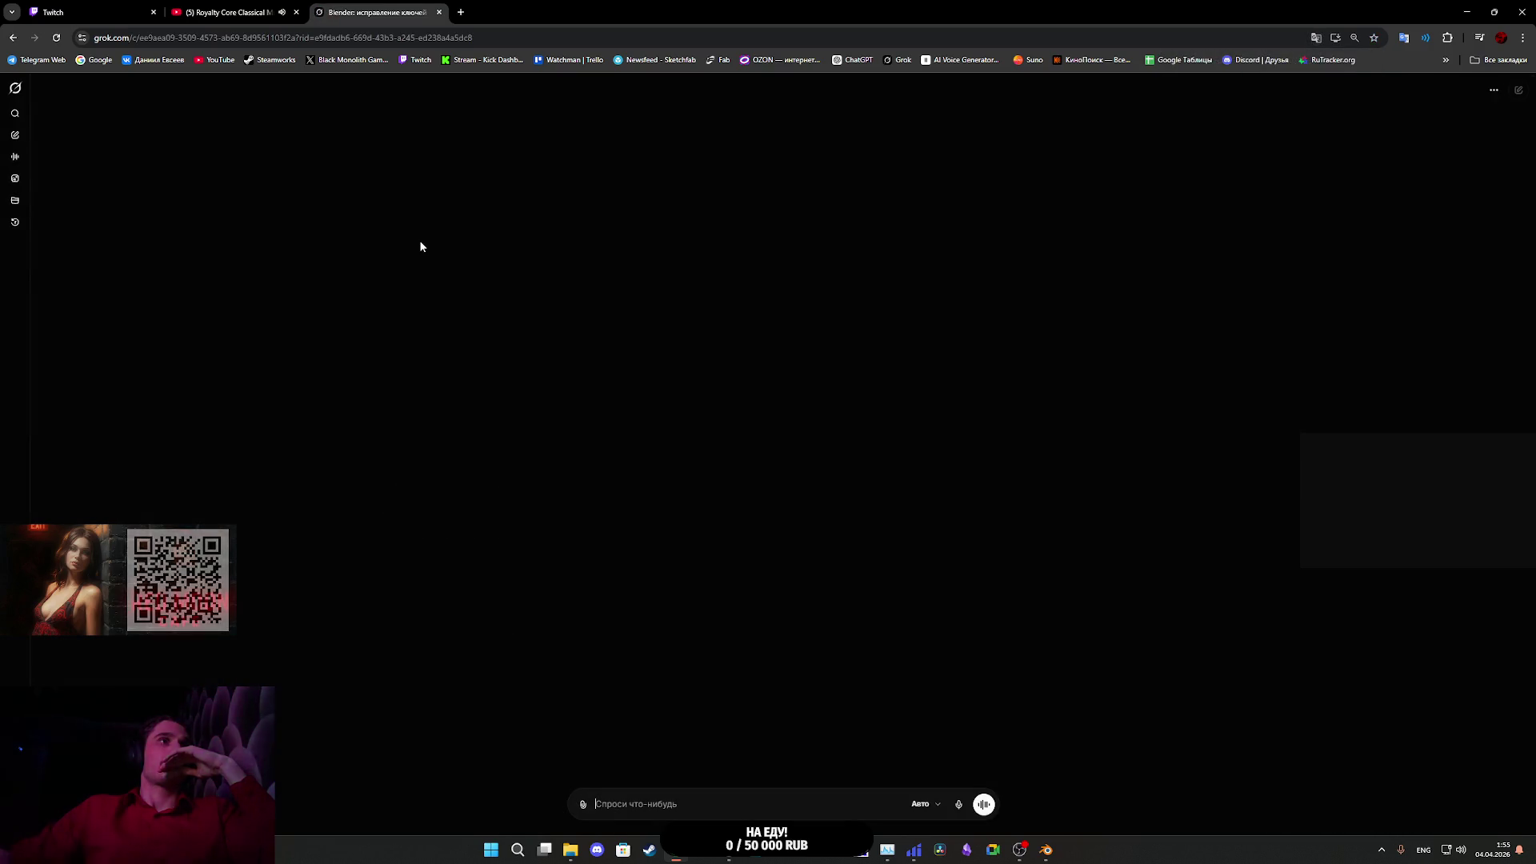
scroll(642, 330, up, 10)
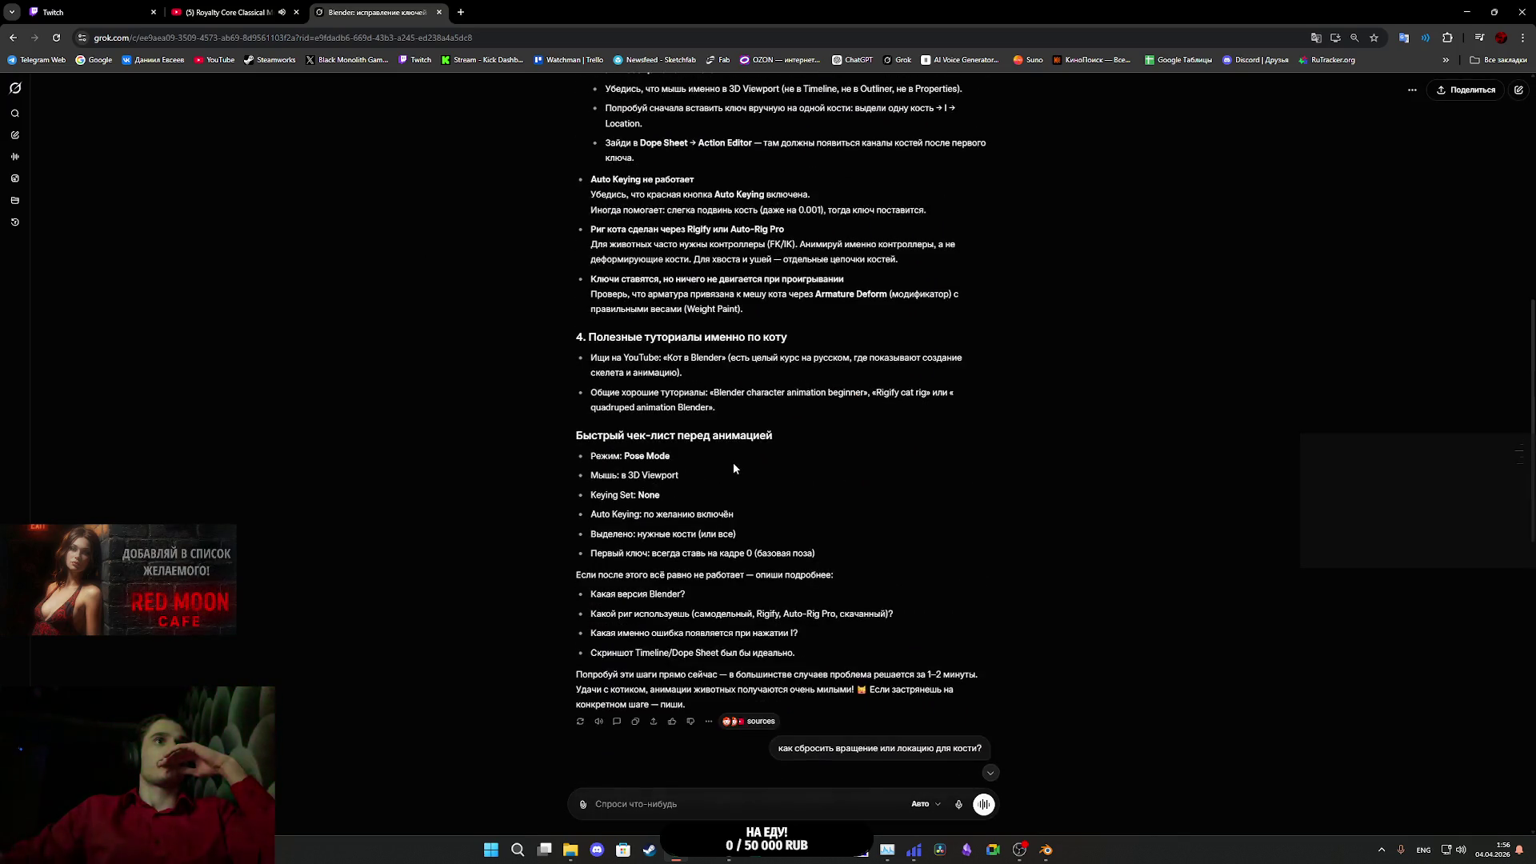
scroll(733, 463, down, 7)
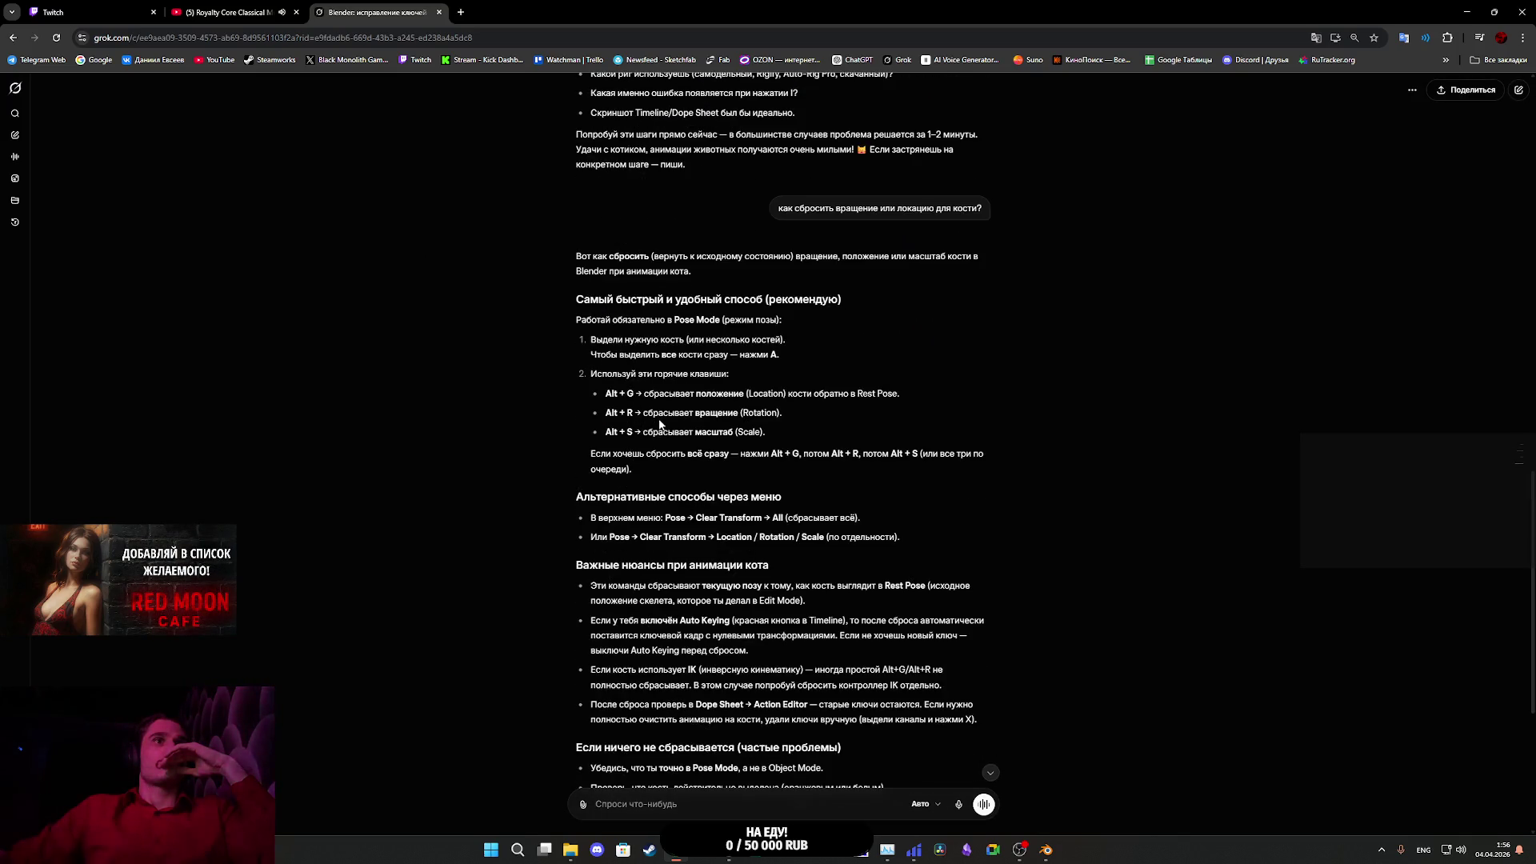
mouse_move(1046, 850)
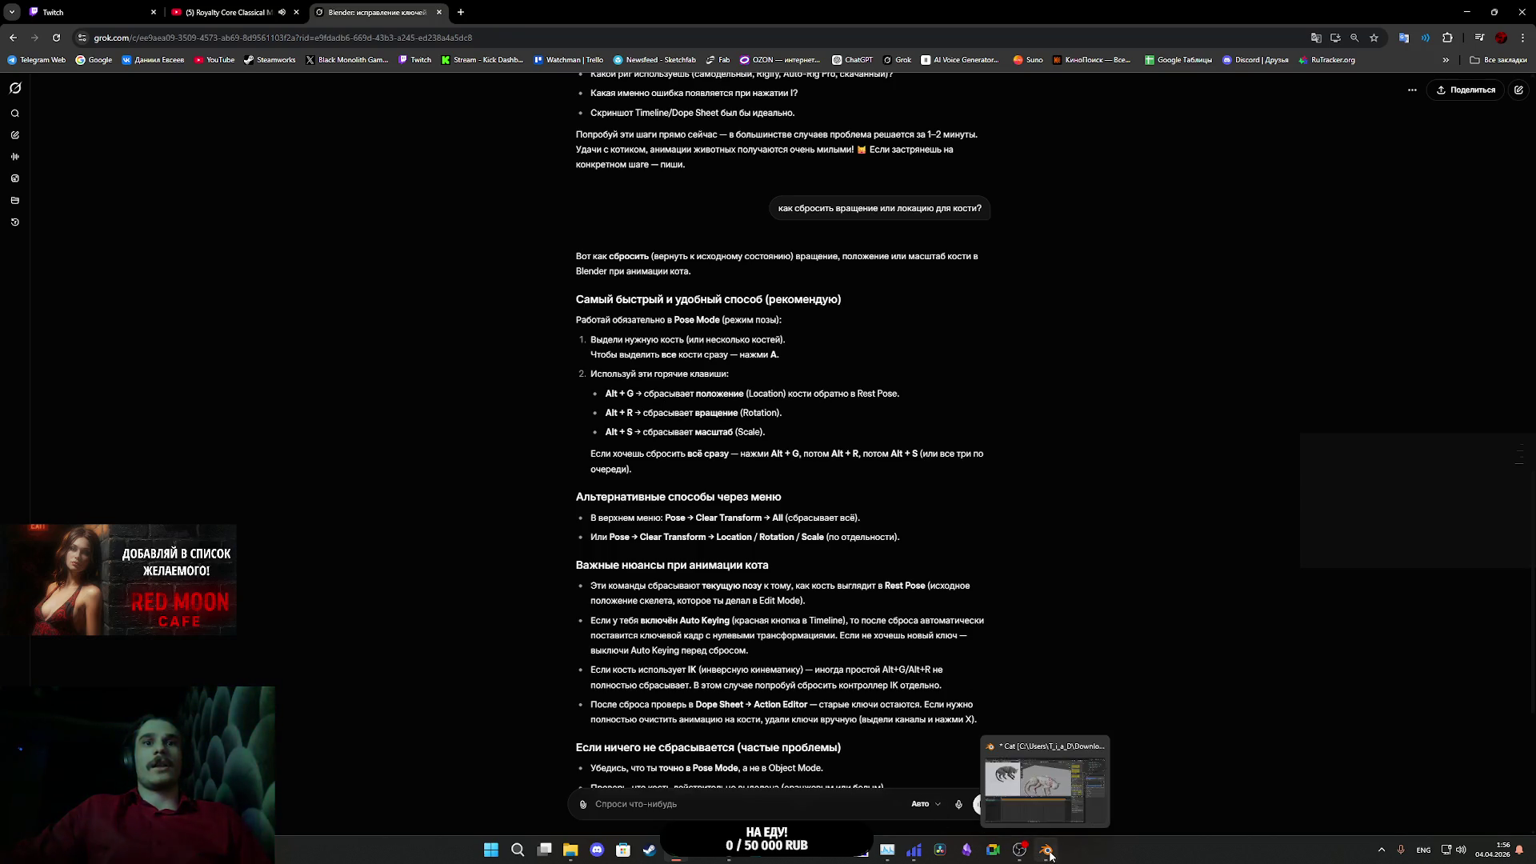
click(1033, 748)
- Clear the leg IK targets' locations back to rest with Alt+G, ending with the left hind target
key(alt+g)
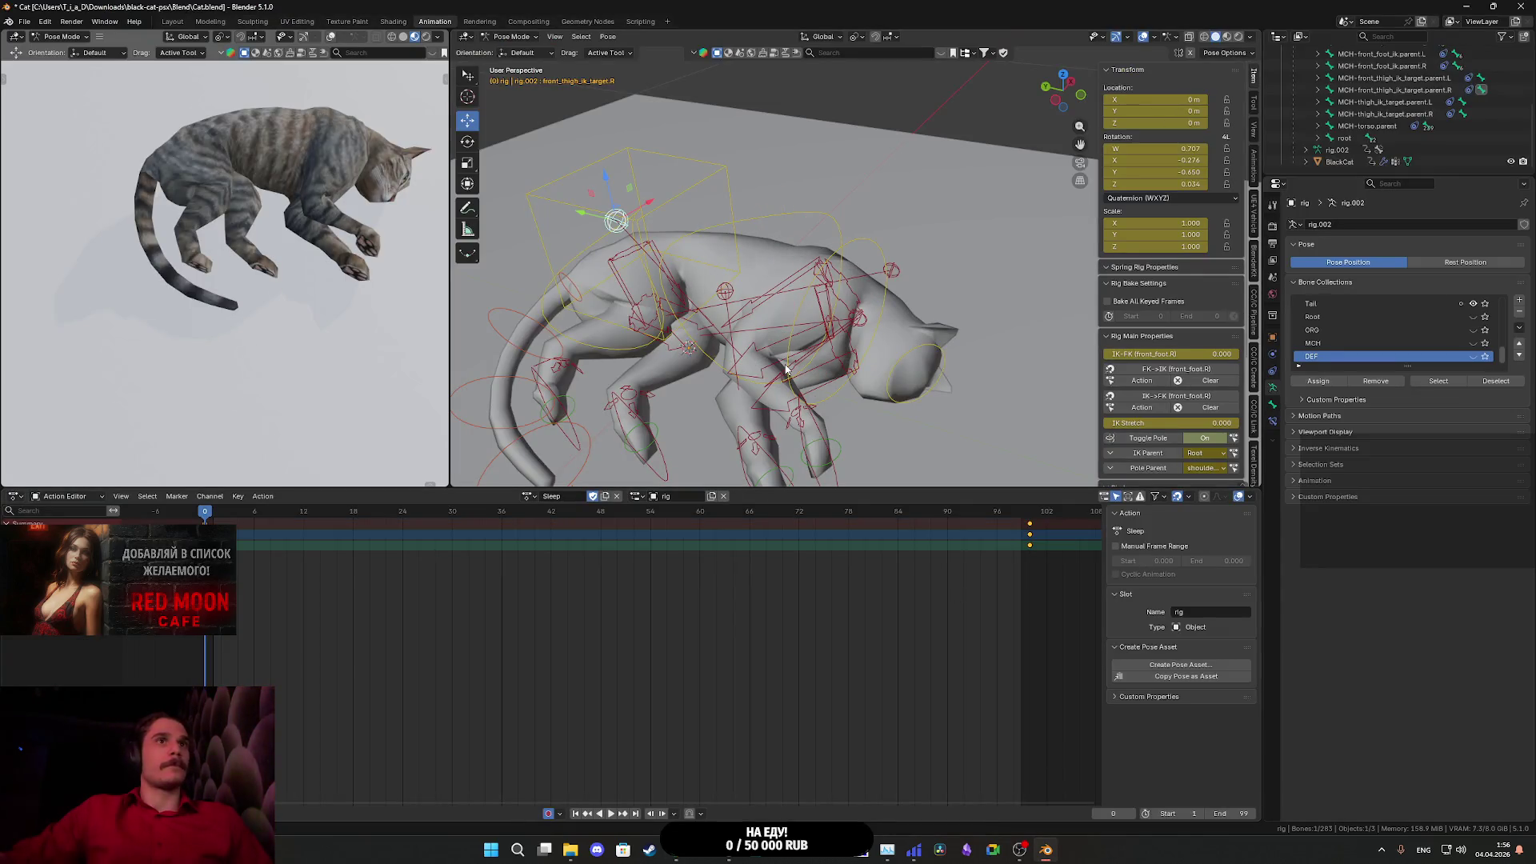
mouse_move(798, 355)
mouse_down()
mouse_move(832, 328)
mouse_move(760, 344)
mouse_up()
scroll(797, 317, down, 2)
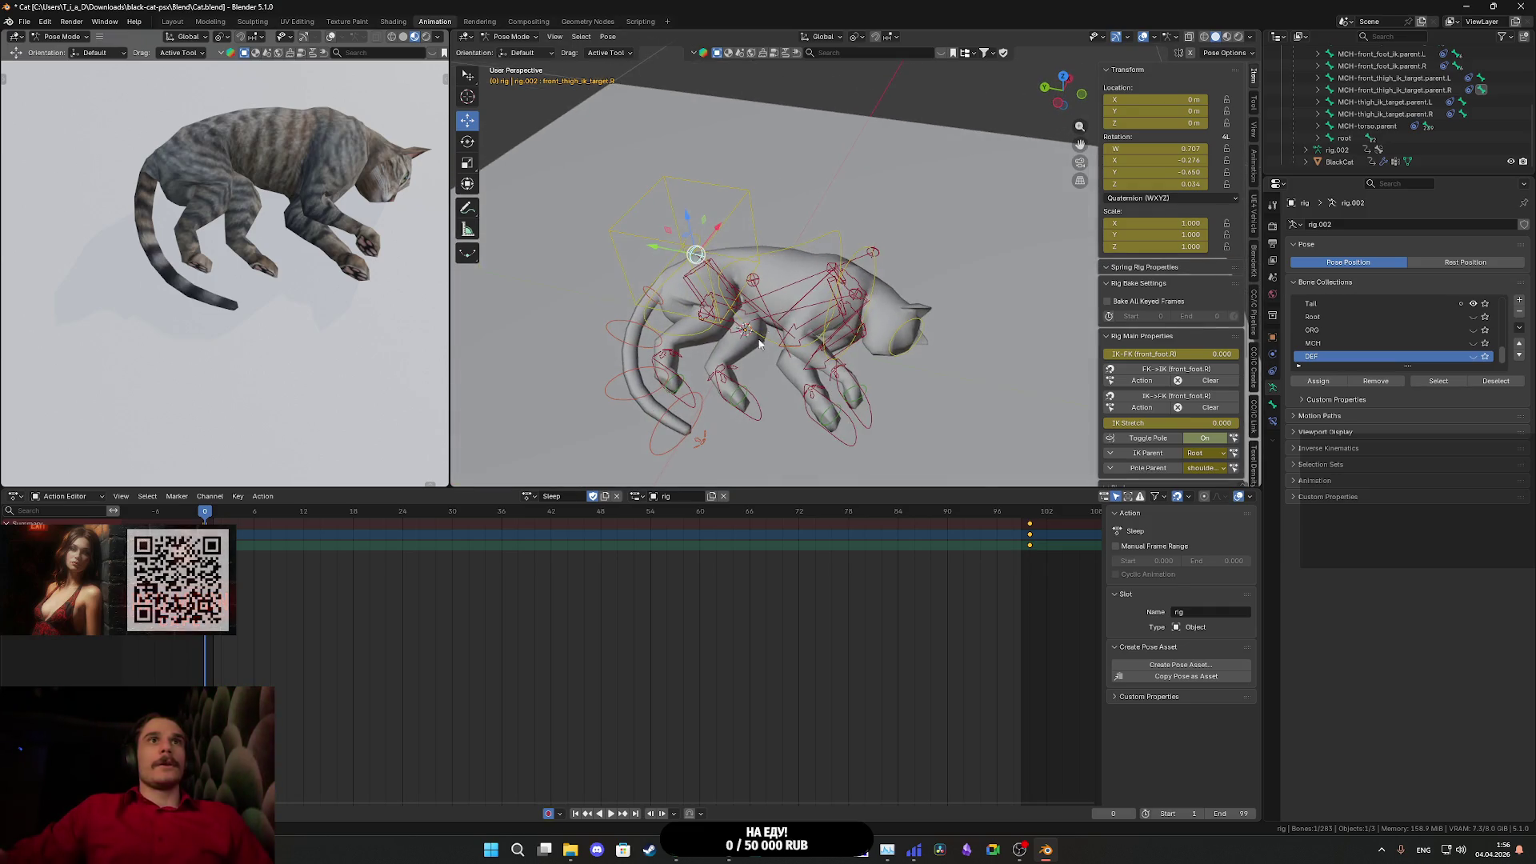
mouse_move(894, 255)
mouse_down()
mouse_move(871, 288)
mouse_move(930, 227)
mouse_move(943, 232)
mouse_move(909, 304)
mouse_up()
click(892, 234)
mouse_move(840, 252)
mouse_down()
mouse_move(753, 294)
mouse_move(860, 303)
mouse_move(896, 282)
mouse_move(904, 328)
mouse_move(872, 305)
mouse_move(925, 286)
mouse_move(903, 323)
mouse_up()
click(745, 313)
click(865, 304)
key(alt+g)
- Move the left hind leg IK target 0.013241 m along global Z
scroll(880, 320, up, 6)
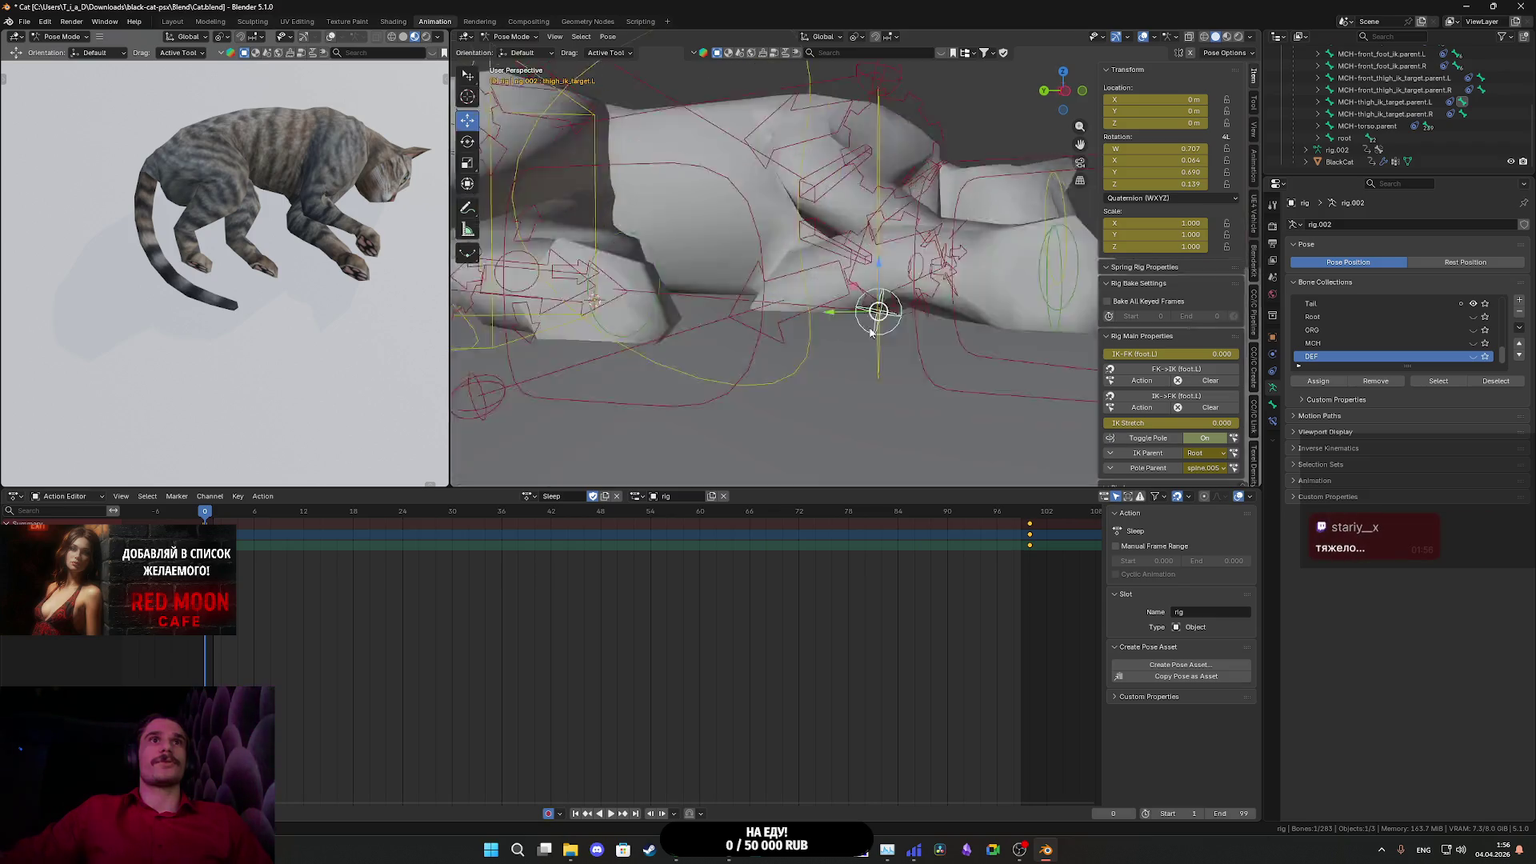
scroll(864, 338, down, 8)
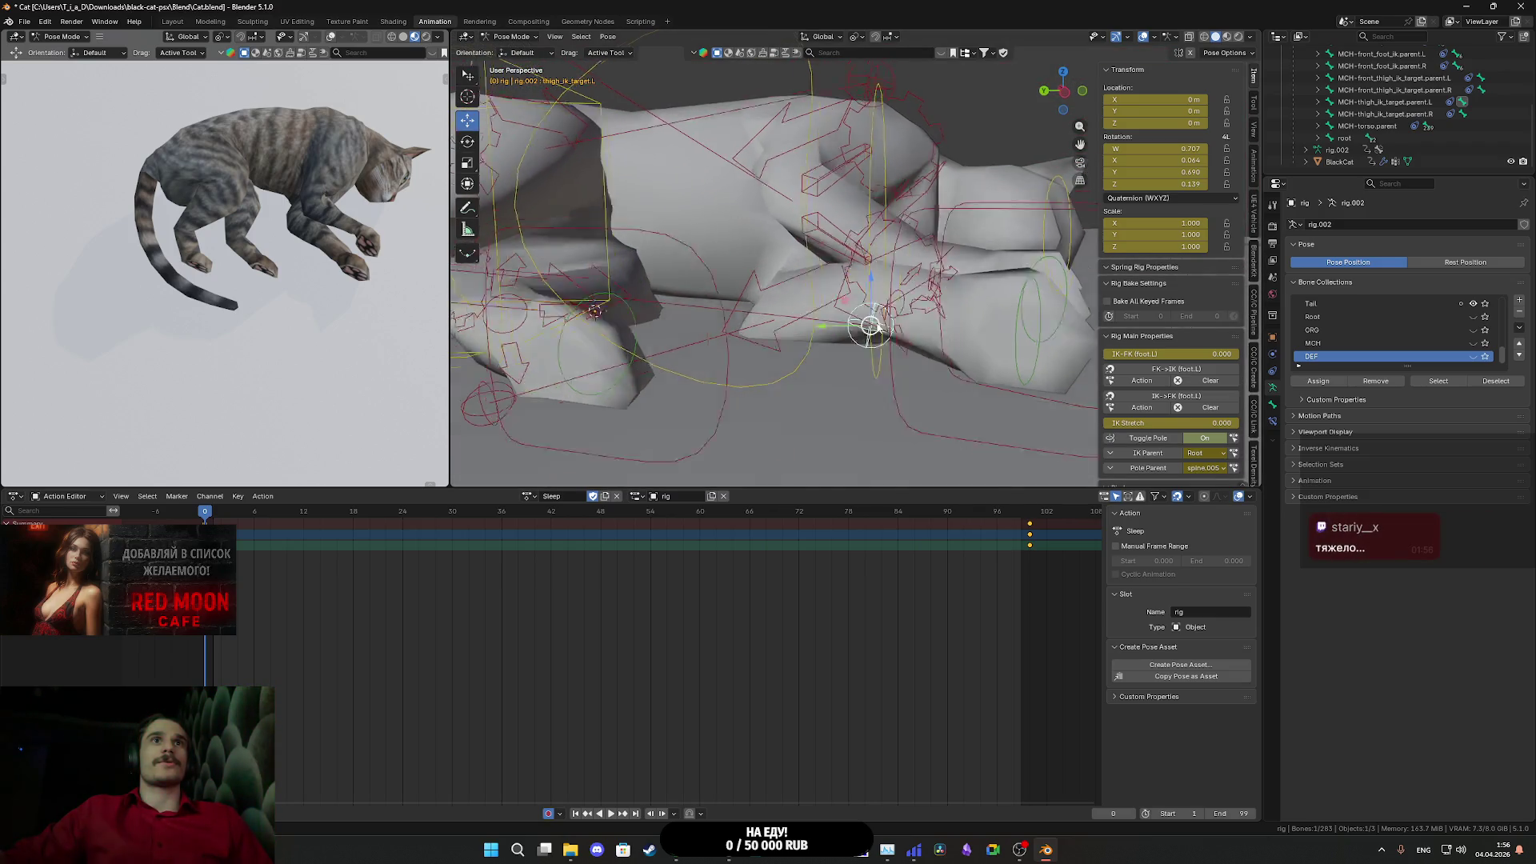
drag(788, 347, 790, 335)
drag(878, 227, 880, 206)
mouse_move(800, 240)
mouse_down()
mouse_move(787, 256)
mouse_move(805, 422)
mouse_move(778, 420)
mouse_move(804, 377)
mouse_move(809, 406)
mouse_move(813, 388)
mouse_move(780, 402)
mouse_move(849, 321)
mouse_up()
click(912, 237)
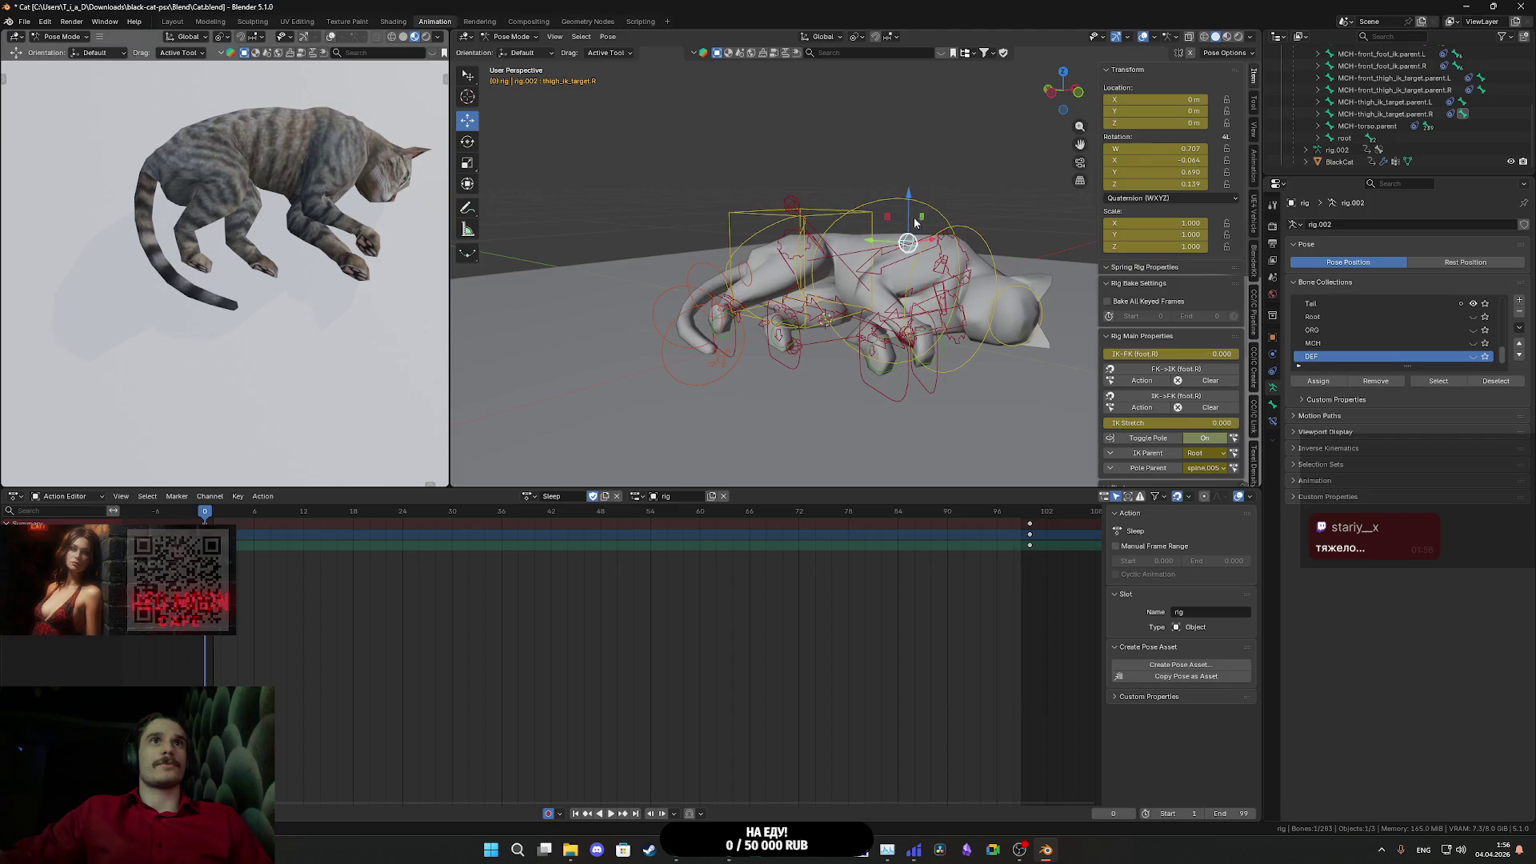
- Lower the right hind leg IK target and move the left front leg target vertically
mouse_move(905, 196)
mouse_down()
mouse_move(913, 241)
mouse_move(944, 274)
mouse_up()
drag(944, 275, 1004, 335)
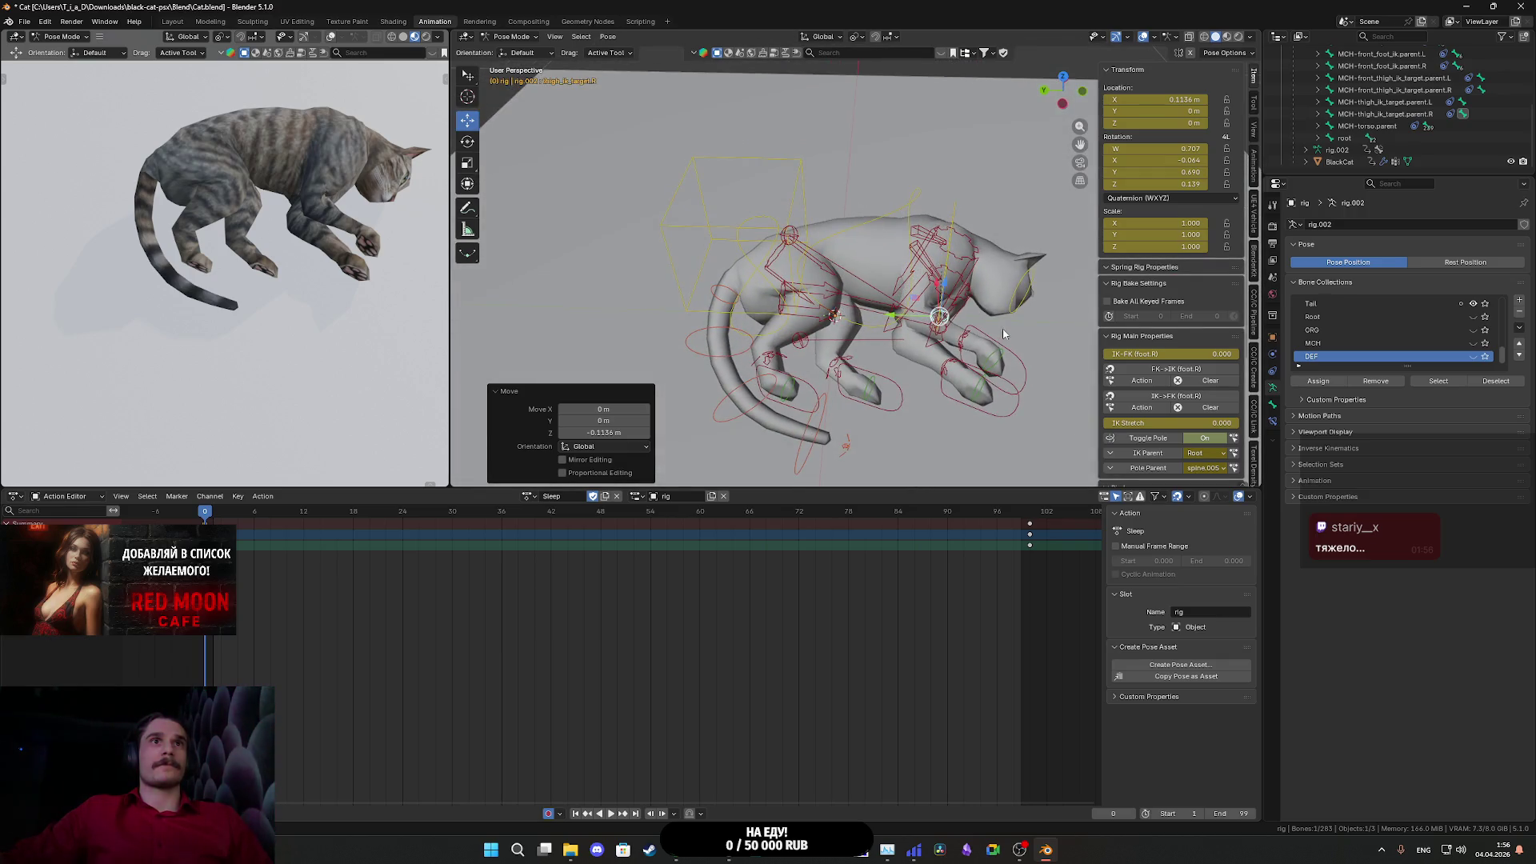
click(813, 345)
mouse_move(813, 345)
mouse_down()
mouse_move(904, 386)
mouse_move(867, 427)
mouse_up()
drag(755, 384, 763, 332)
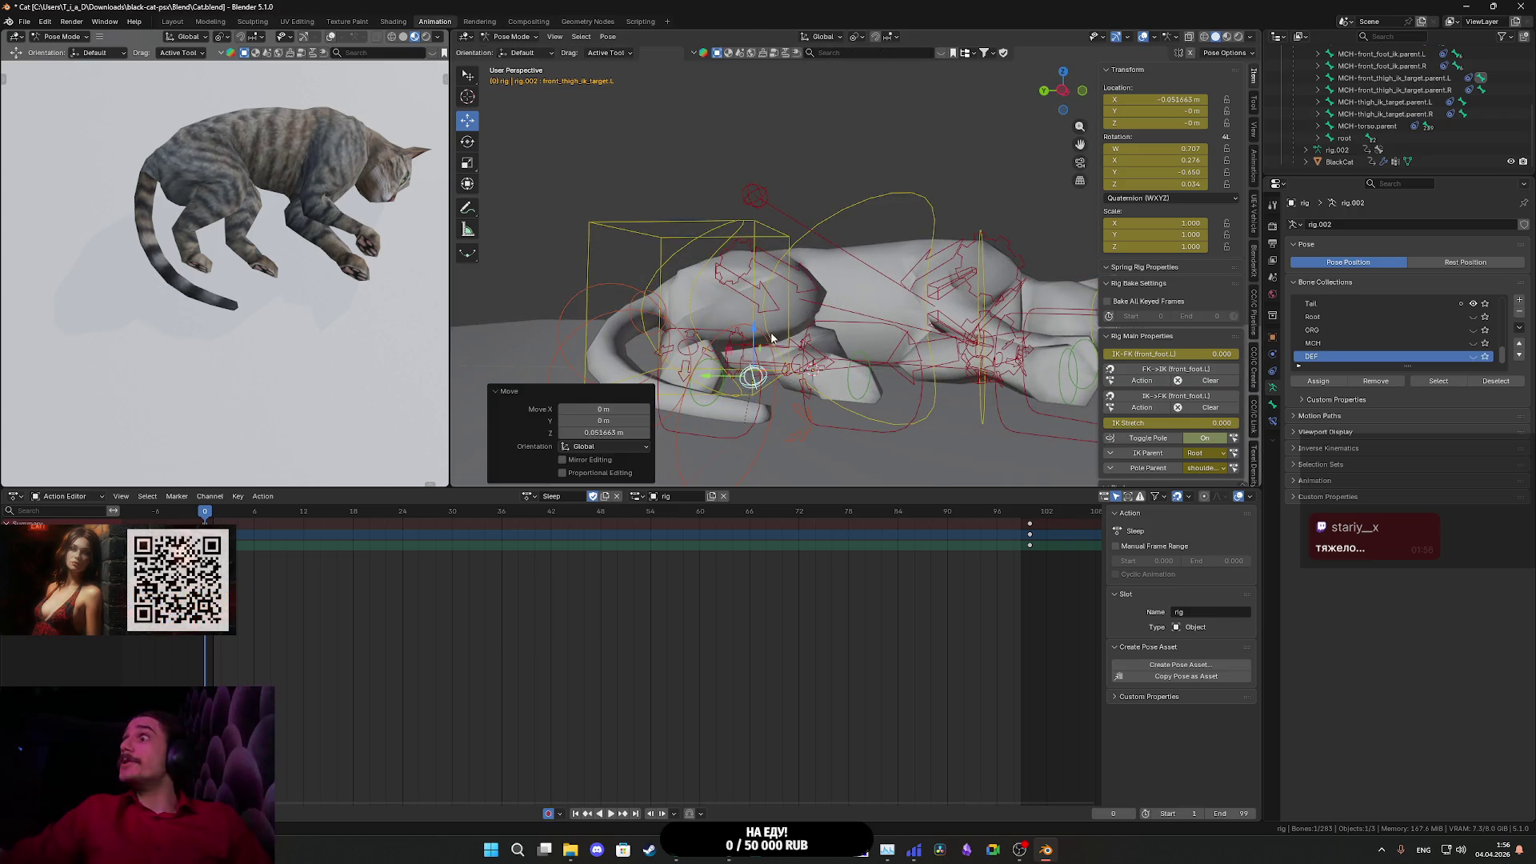
- Lower the right front leg IK target by 0.045815 m on Z and orbit both views to check
mouse_move(888, 344)
mouse_down()
mouse_move(896, 381)
mouse_move(852, 413)
mouse_move(909, 324)
mouse_move(798, 195)
mouse_move(846, 251)
mouse_up()
click(798, 194)
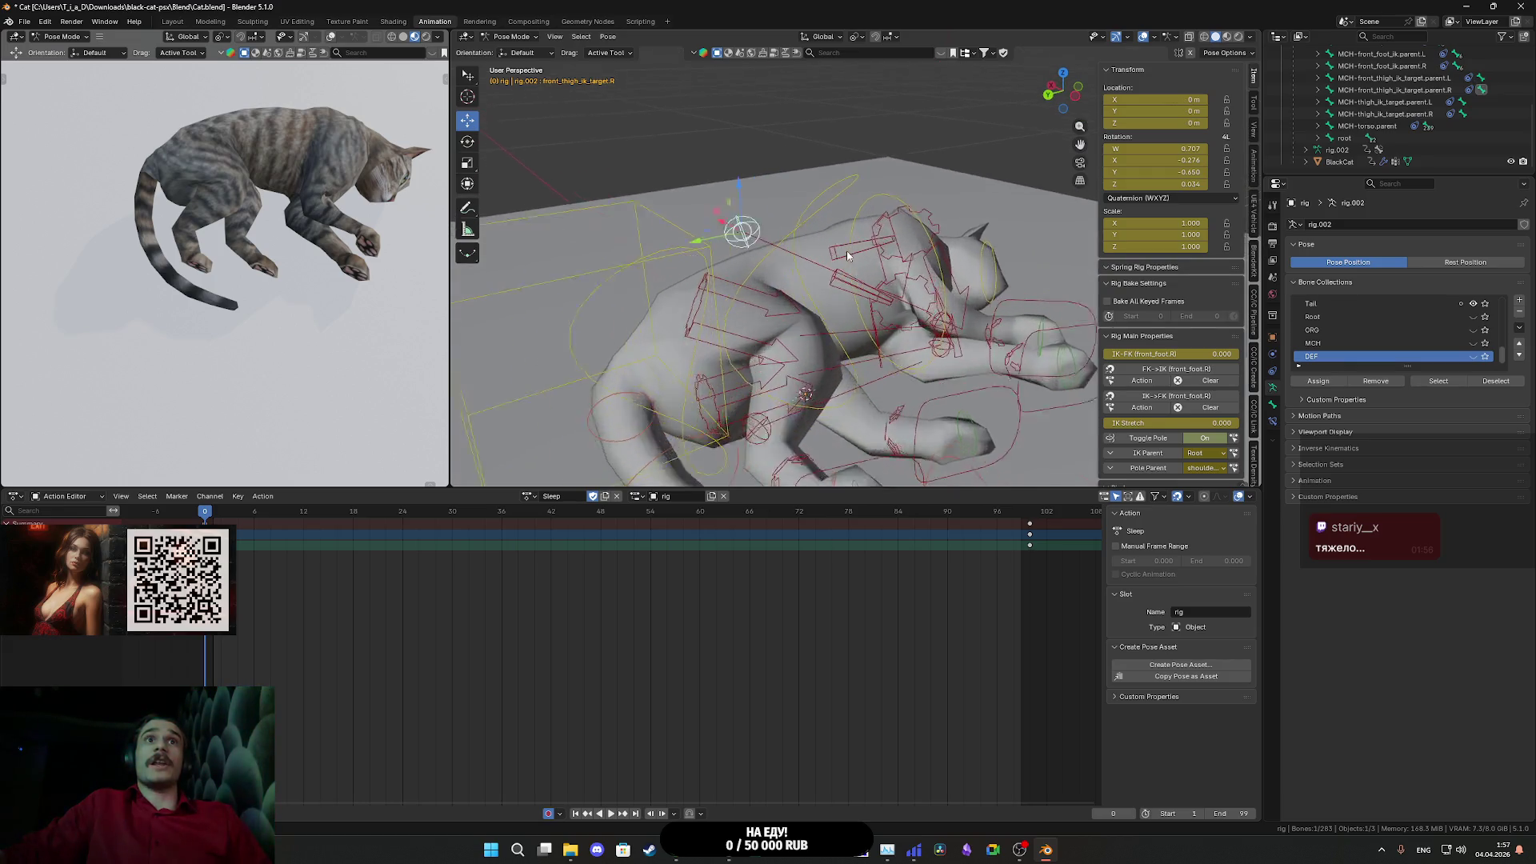
scroll(871, 246, up, 3)
mouse_move(737, 172)
mouse_down()
mouse_move(721, 269)
mouse_move(744, 205)
mouse_move(752, 249)
mouse_move(791, 250)
mouse_move(788, 204)
mouse_move(796, 258)
mouse_up()
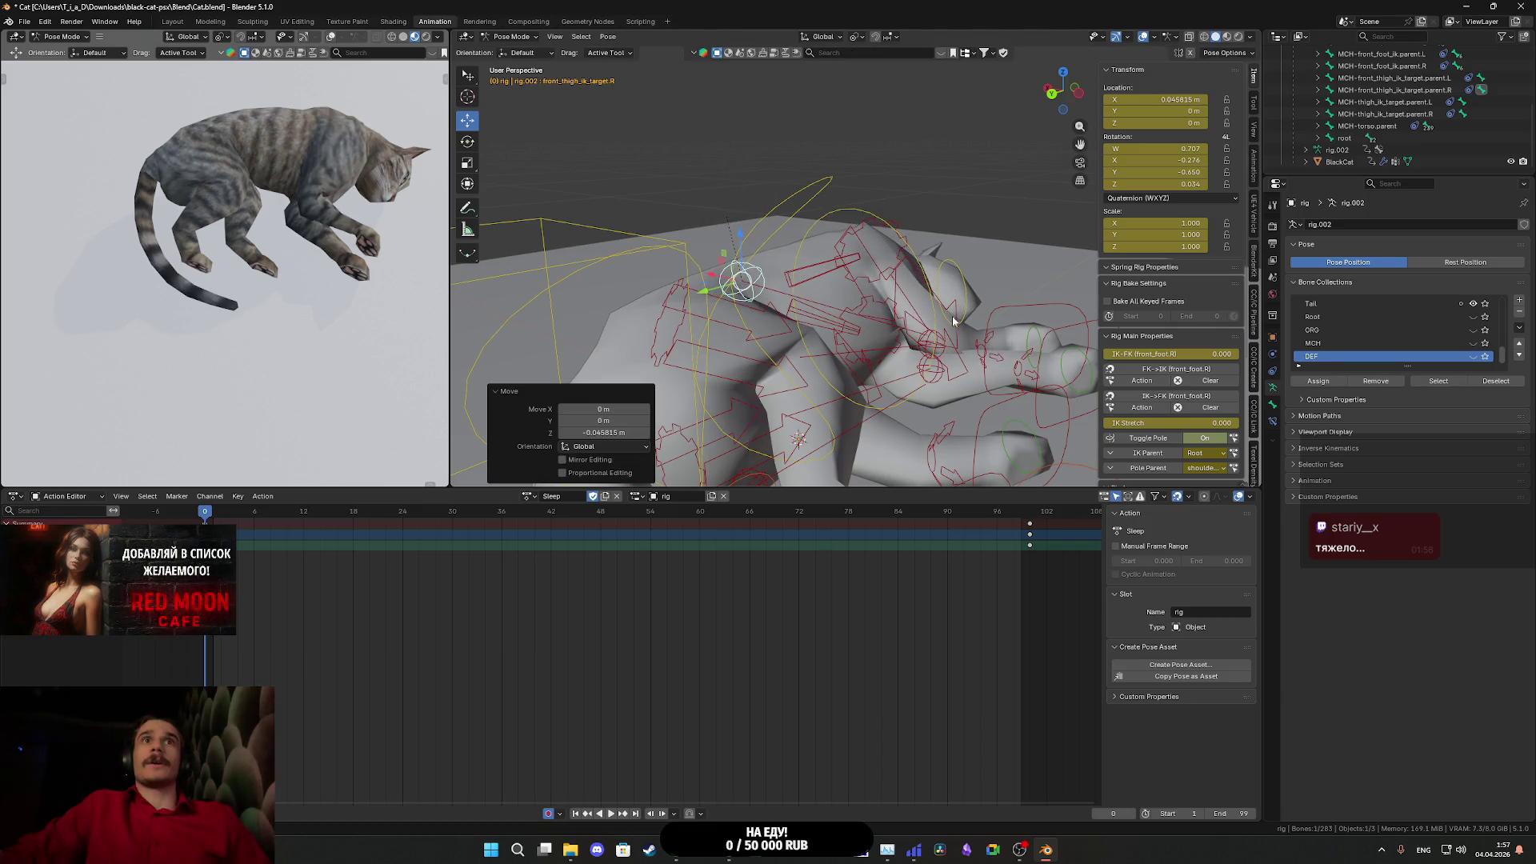
mouse_move(952, 316)
mouse_down()
mouse_move(836, 348)
mouse_move(884, 272)
mouse_move(906, 354)
mouse_move(847, 342)
mouse_move(890, 324)
mouse_move(905, 243)
mouse_move(810, 242)
mouse_move(878, 270)
mouse_move(705, 250)
mouse_up()
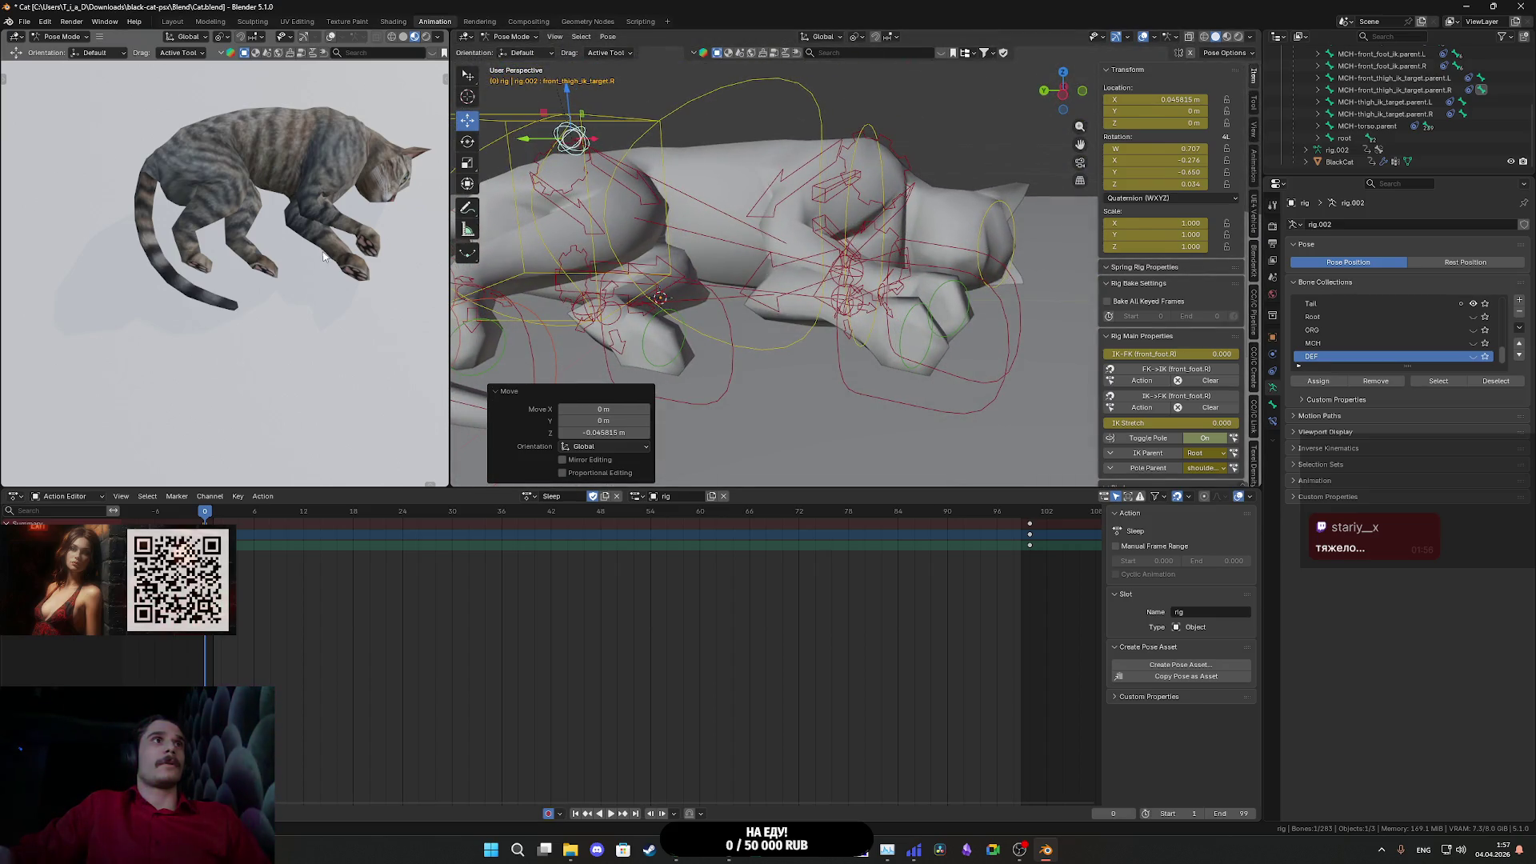
mouse_move(324, 258)
mouse_down()
mouse_move(304, 258)
mouse_move(273, 197)
mouse_move(285, 157)
mouse_move(301, 163)
mouse_up()
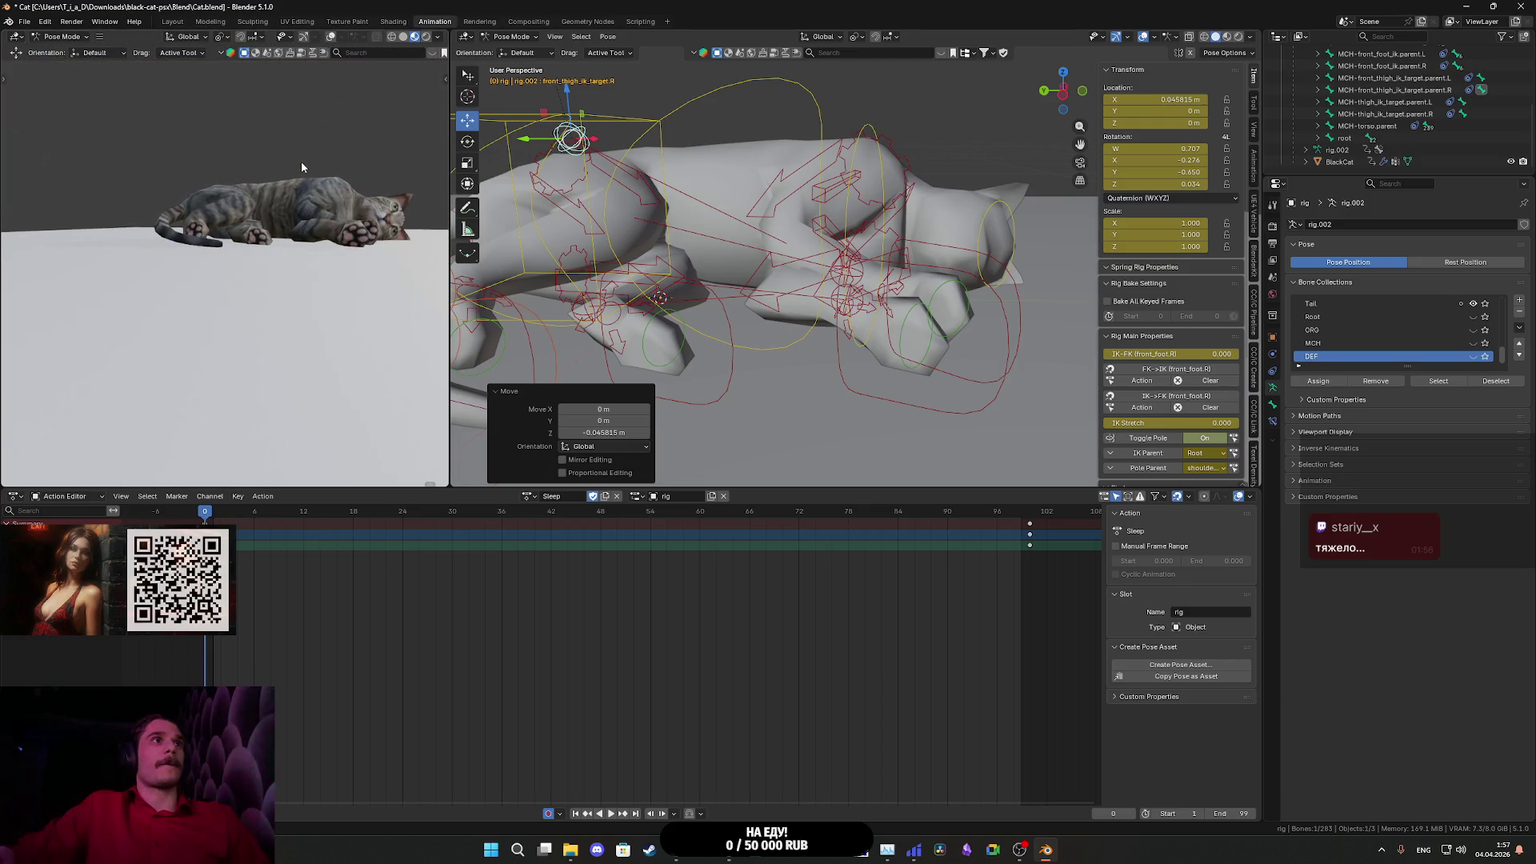
mouse_move(651, 343)
mouse_down()
mouse_move(857, 349)
mouse_move(931, 292)
mouse_up()
click(866, 364)
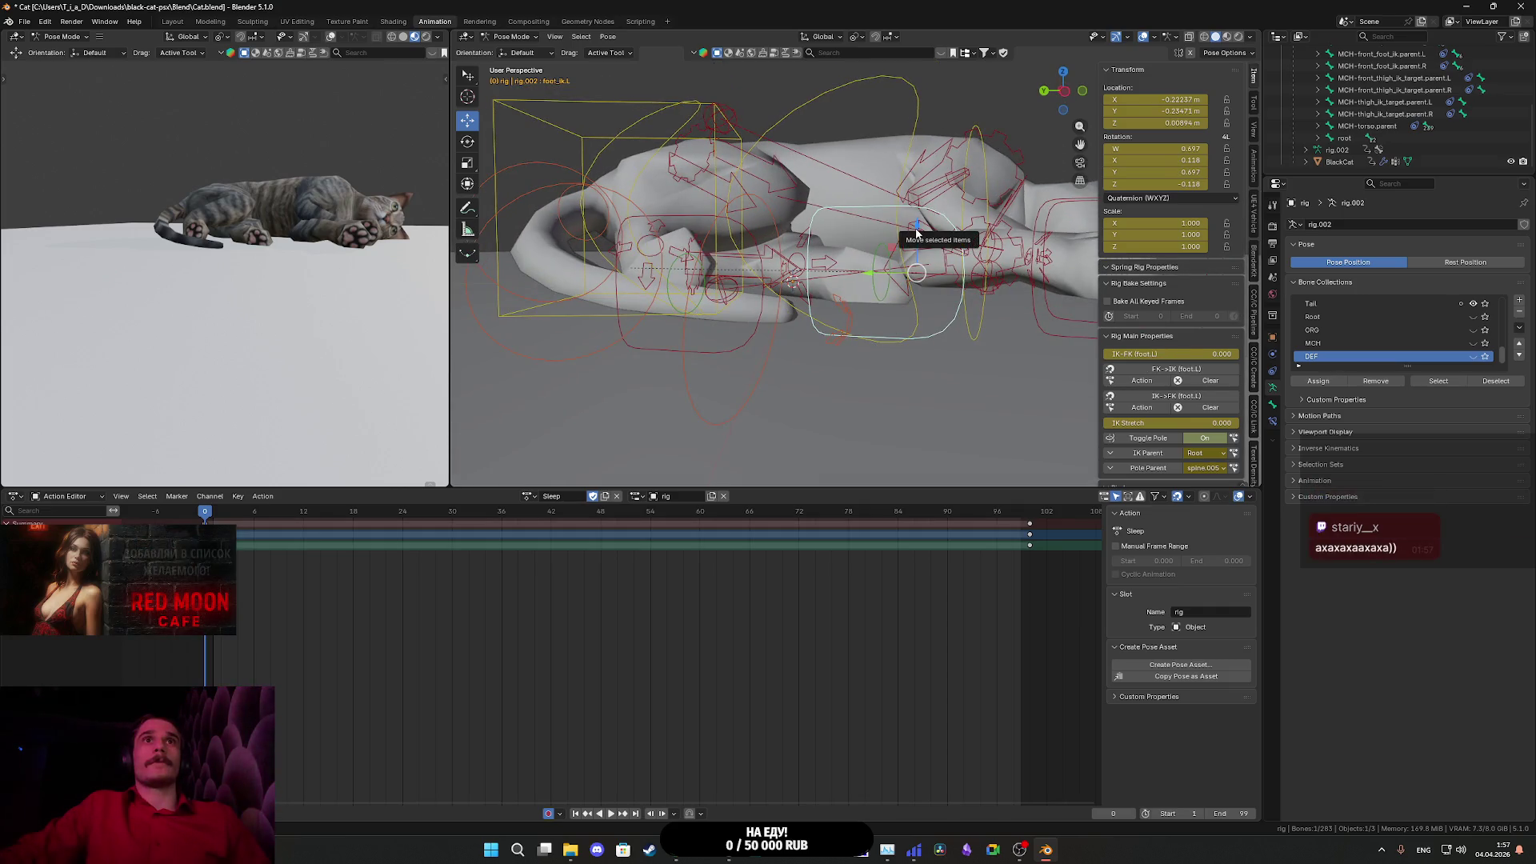
- Raise the left hind foot IK control slightly on Z, then select the right hind foot
drag(917, 232, 917, 224)
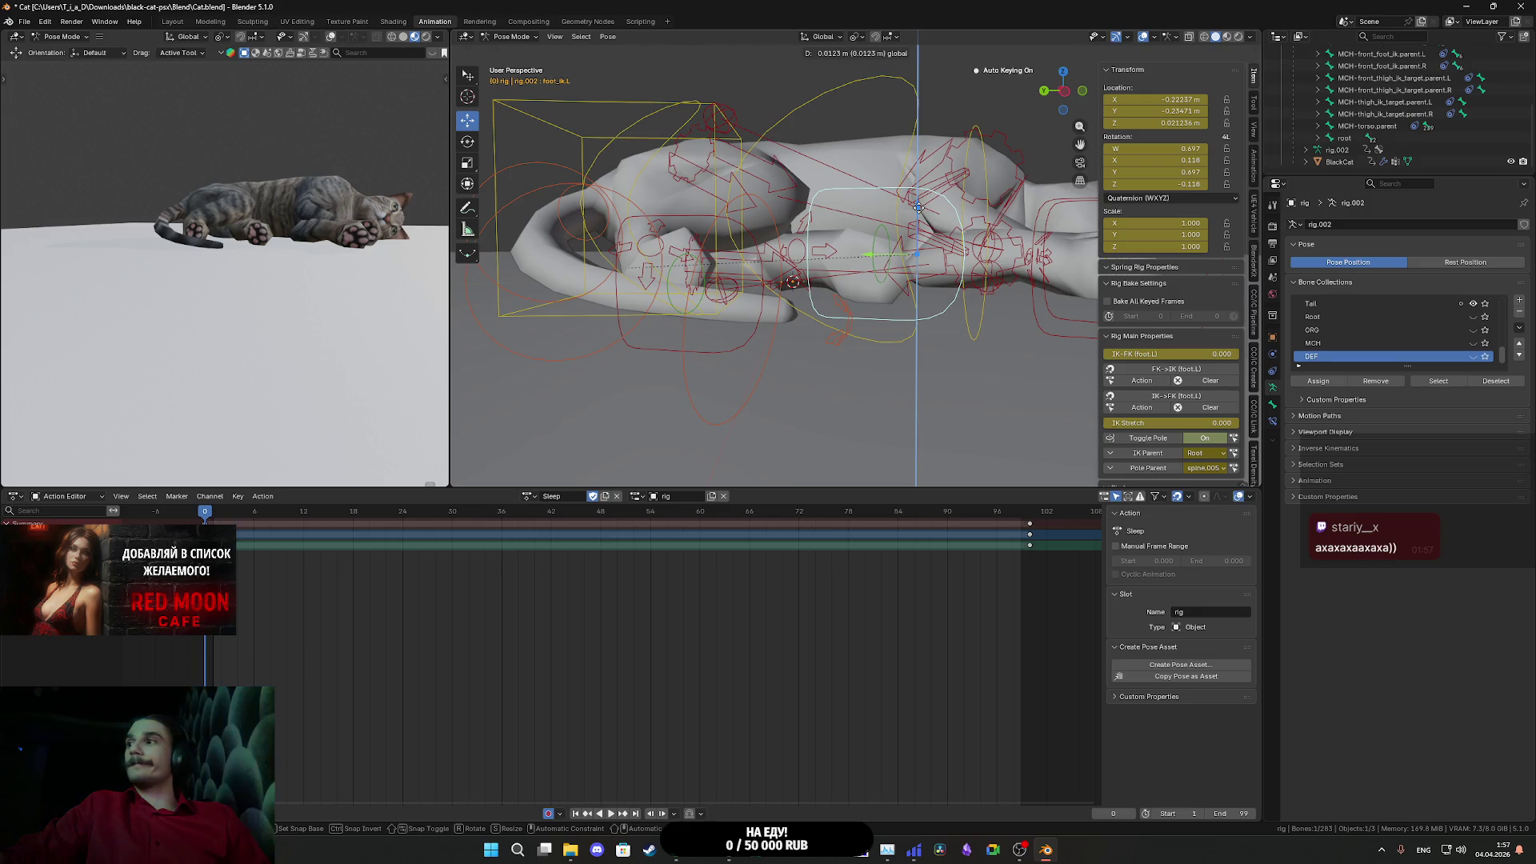
click(919, 208)
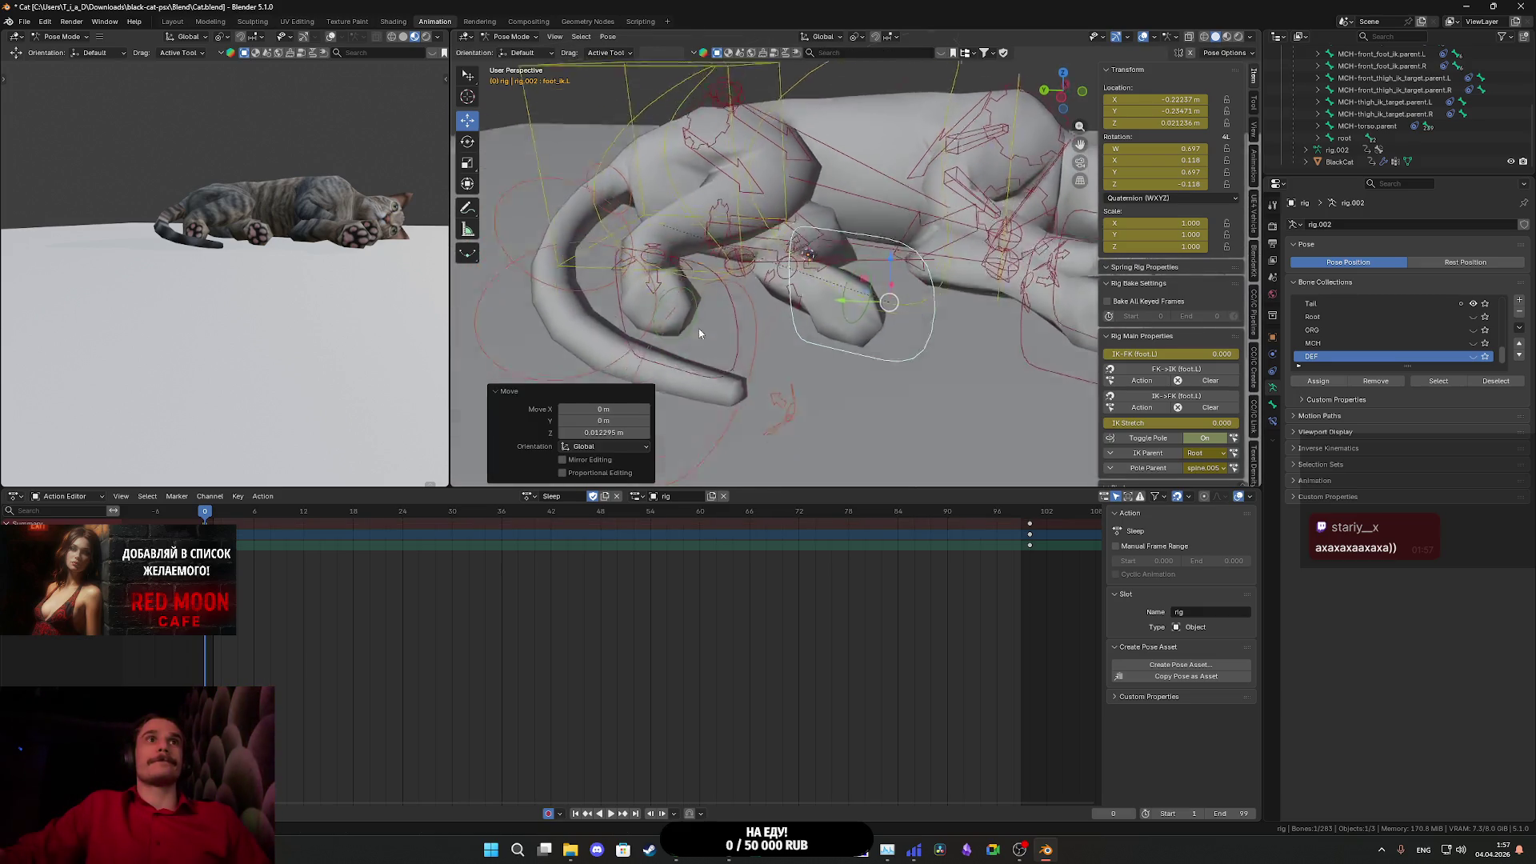
click(737, 341)
drag(756, 308, 704, 344)
mouse_move(240, 336)
mouse_down()
mouse_move(276, 381)
mouse_move(259, 368)
mouse_move(267, 342)
mouse_move(311, 332)
mouse_up()
mouse_move(849, 352)
mouse_down()
mouse_move(881, 374)
mouse_move(770, 386)
mouse_move(875, 334)
mouse_move(867, 311)
mouse_up()
- Select the left front foot IK control (X -0.22685 m, Z 0.009936 m) and inspect the front paws
click(824, 373)
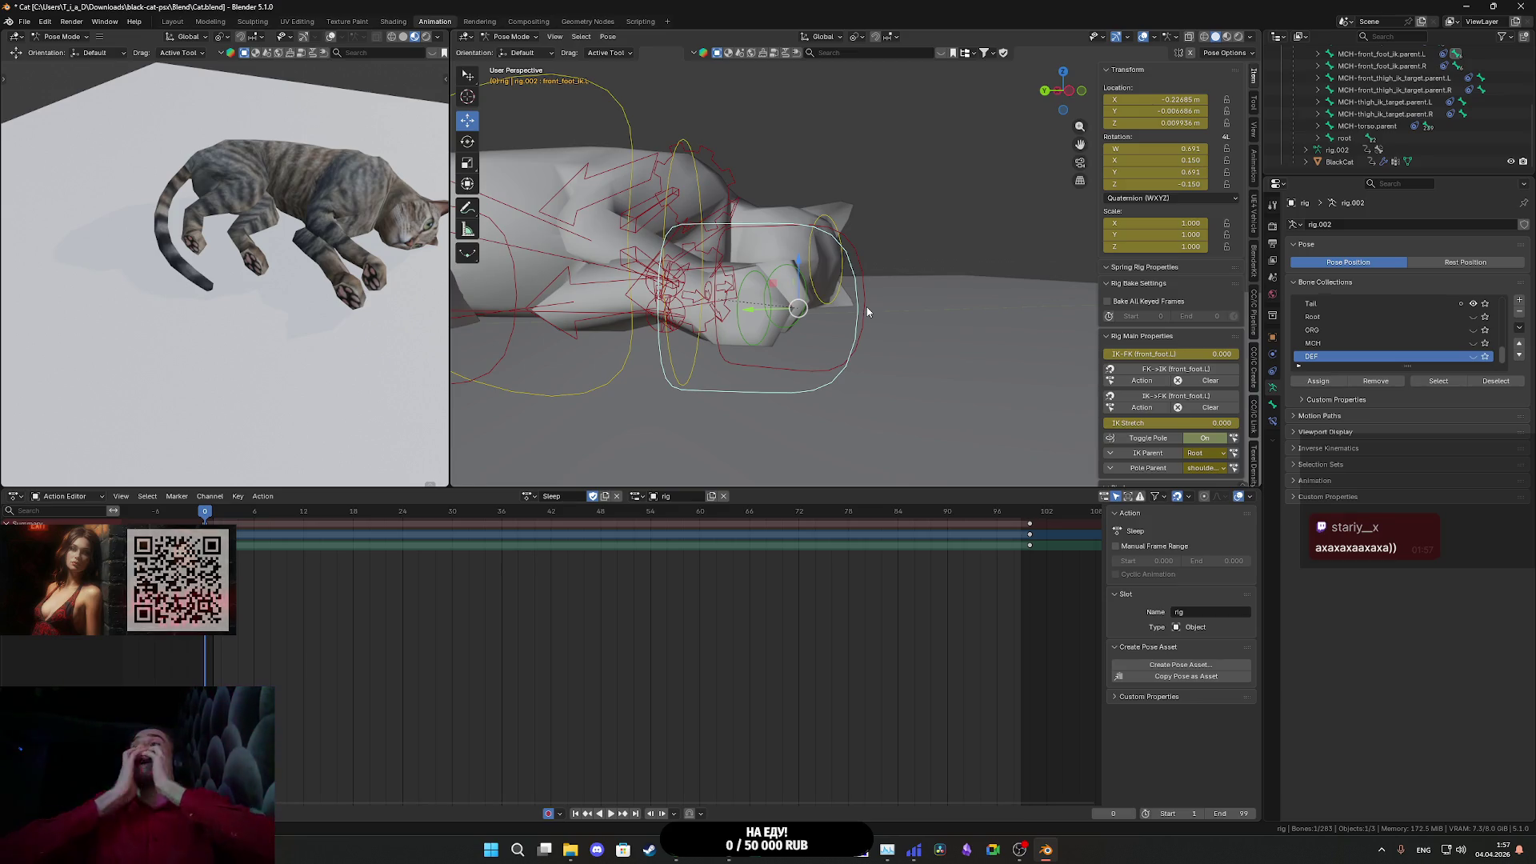
drag(856, 326, 823, 344)
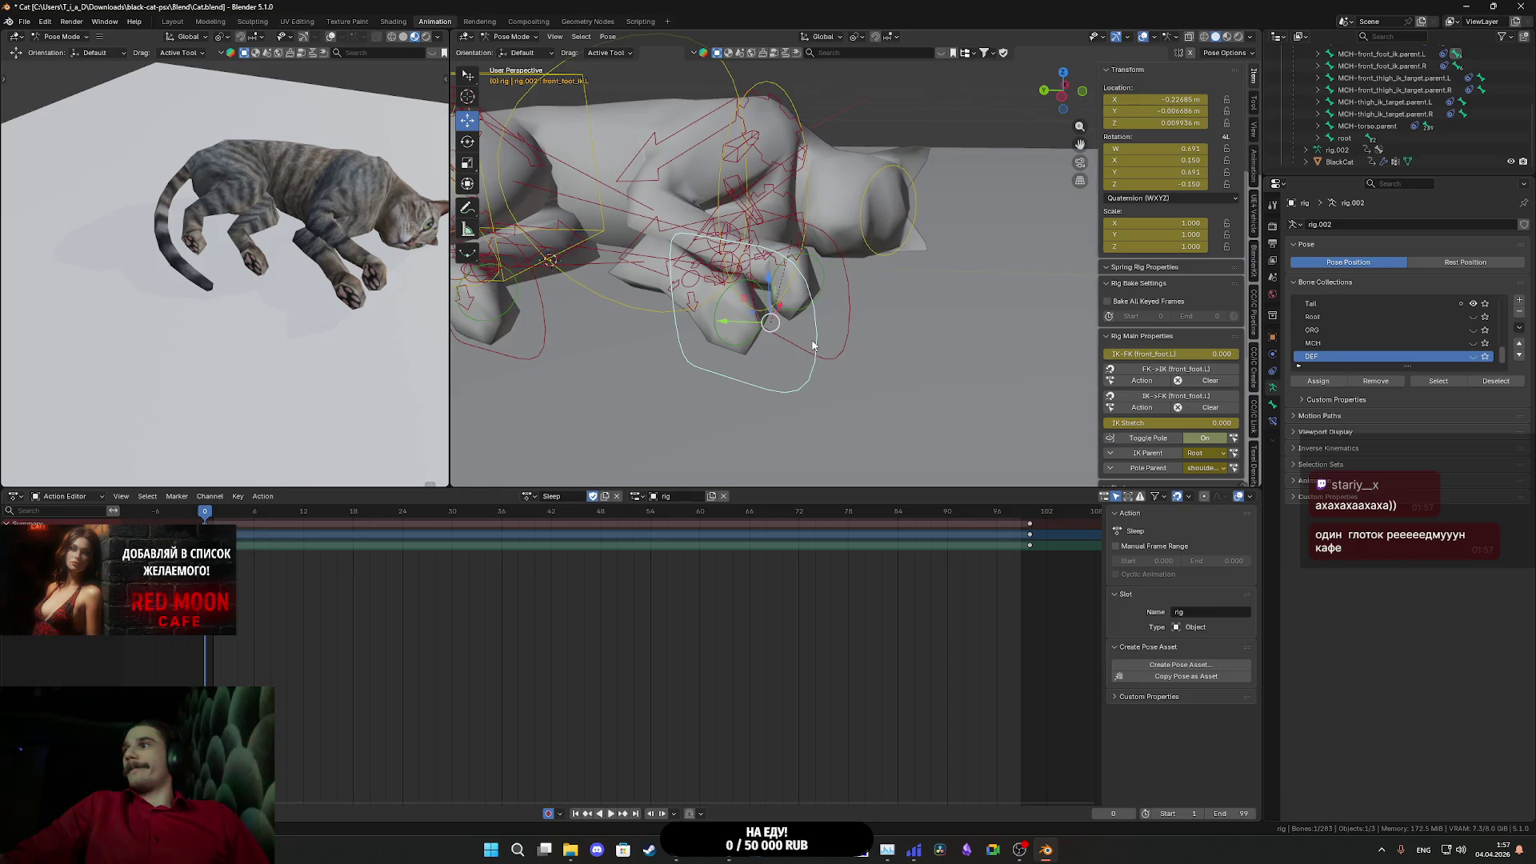
scroll(809, 344, up, 2)
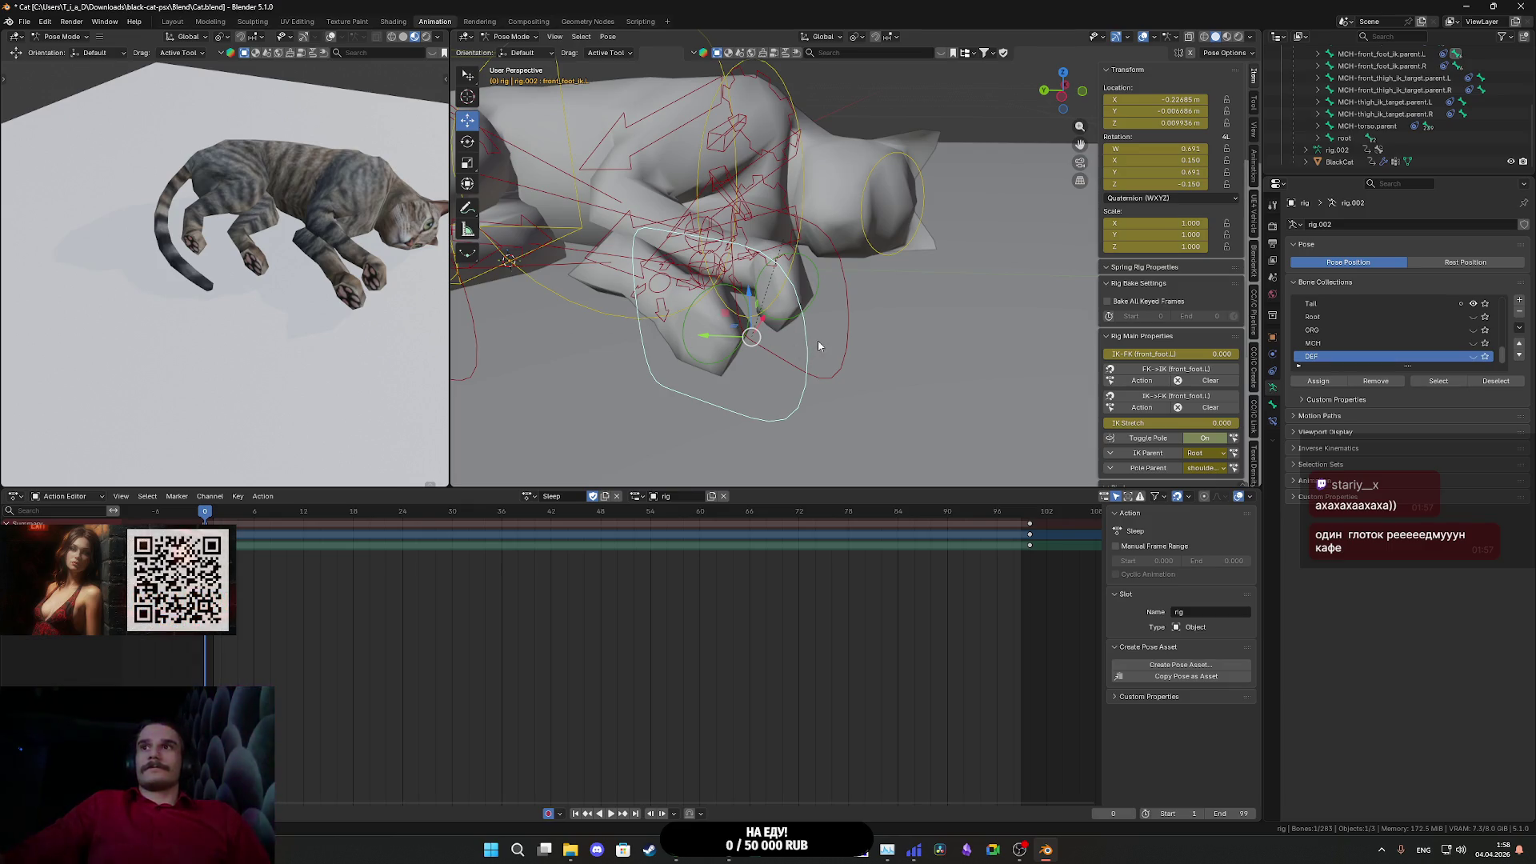
drag(908, 322, 915, 281)
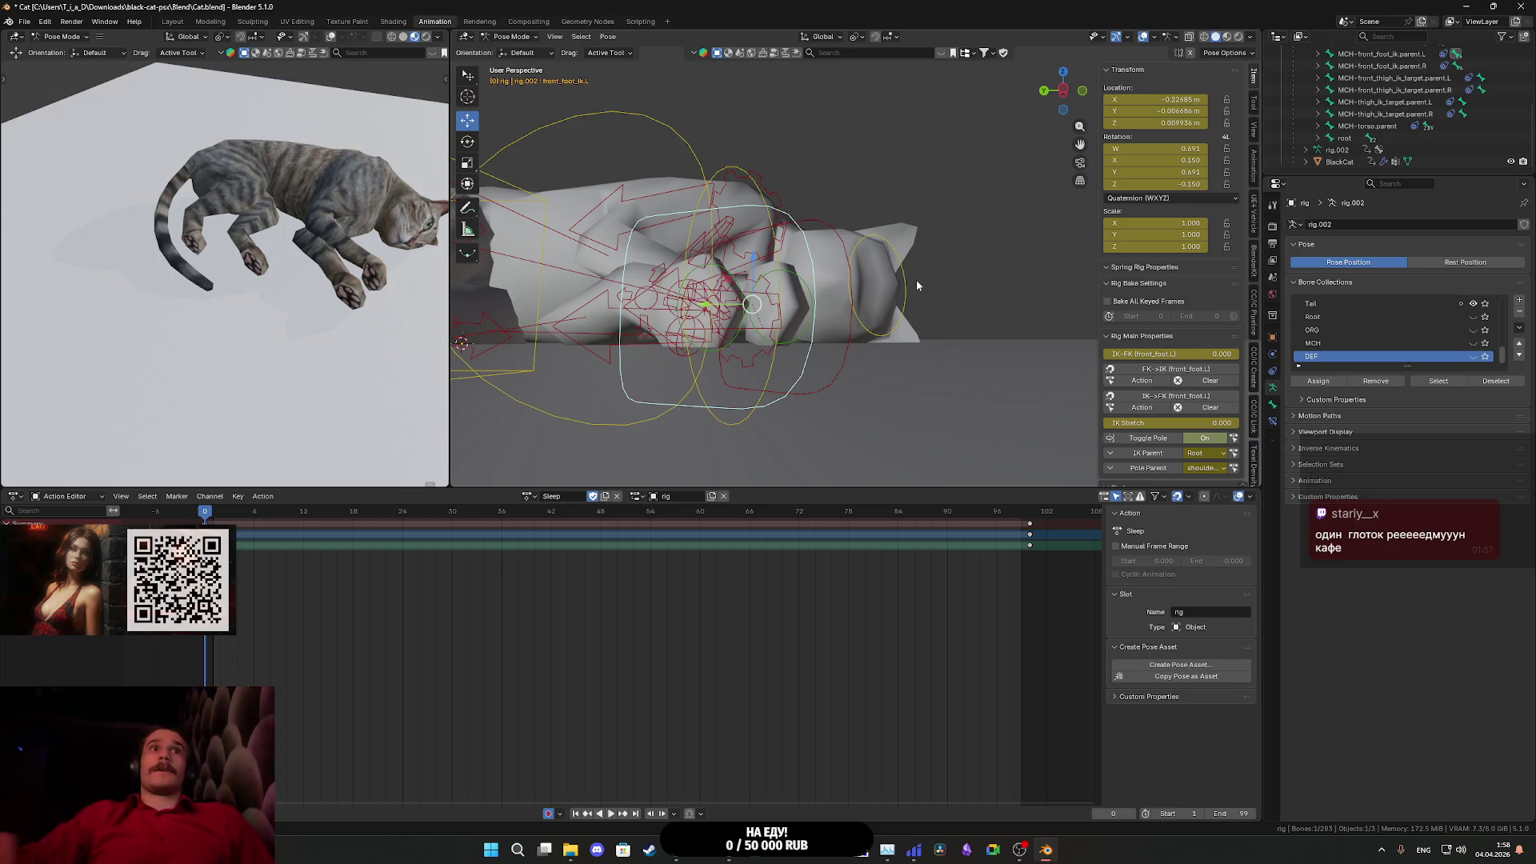
scroll(997, 295, up, 5)
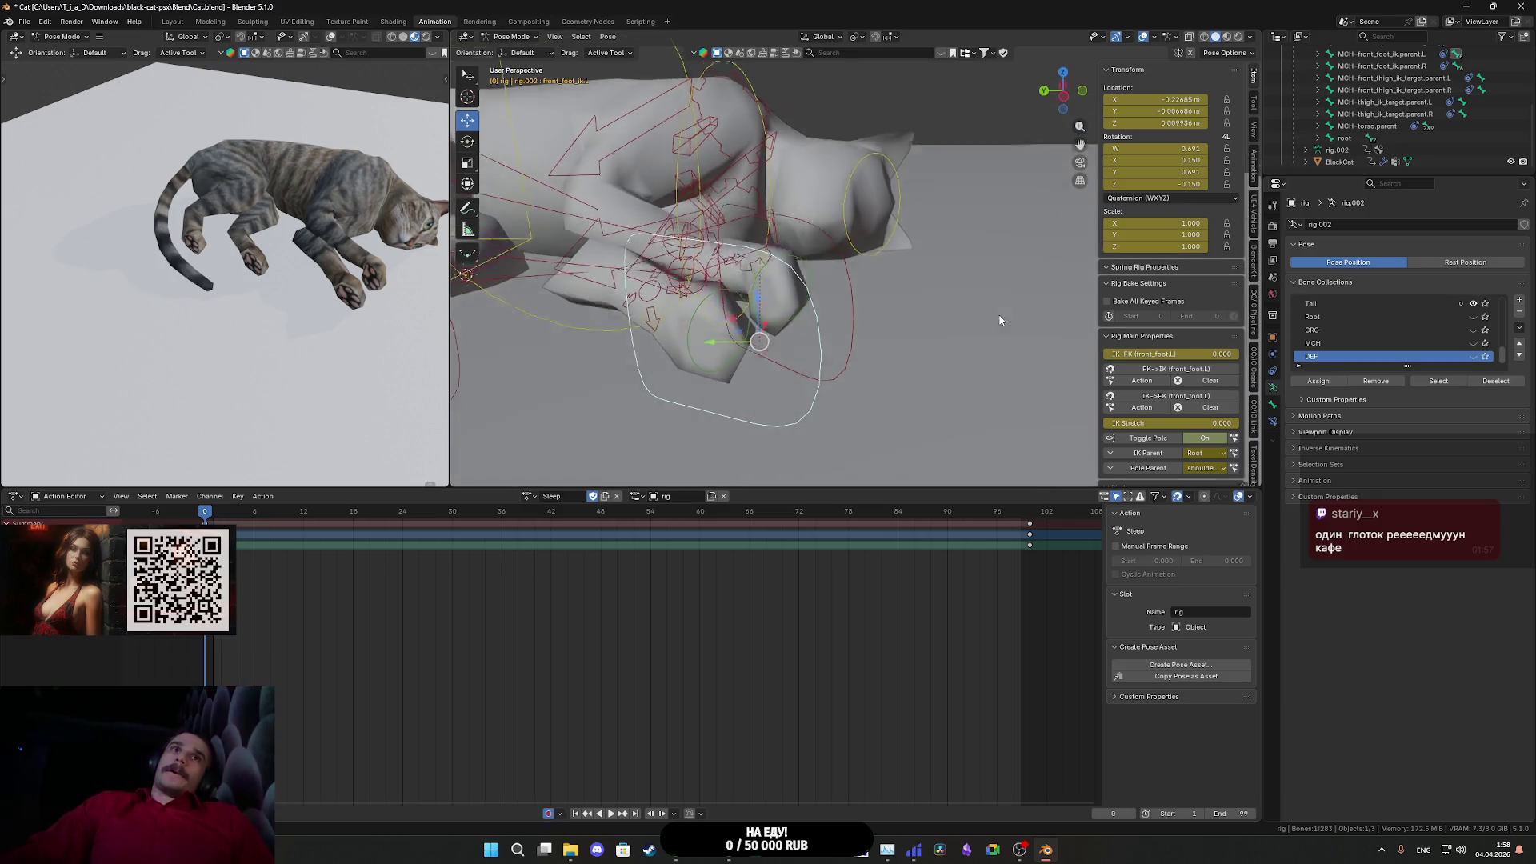
scroll(989, 398, up, 3)
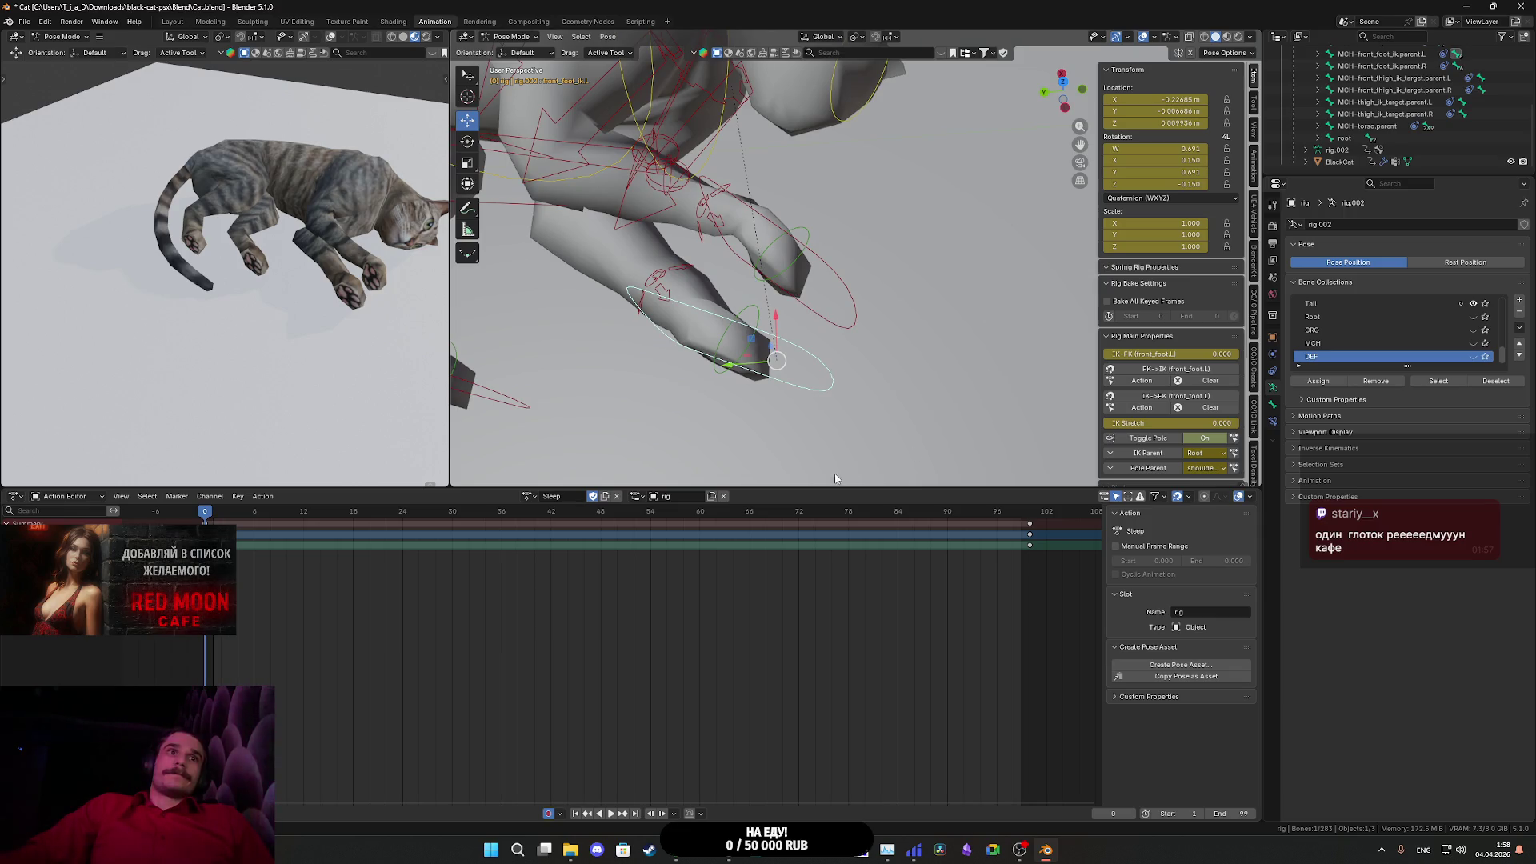
- Select all bones and Sleep keyframes, jump to frame 100, and play the animation
key(a)
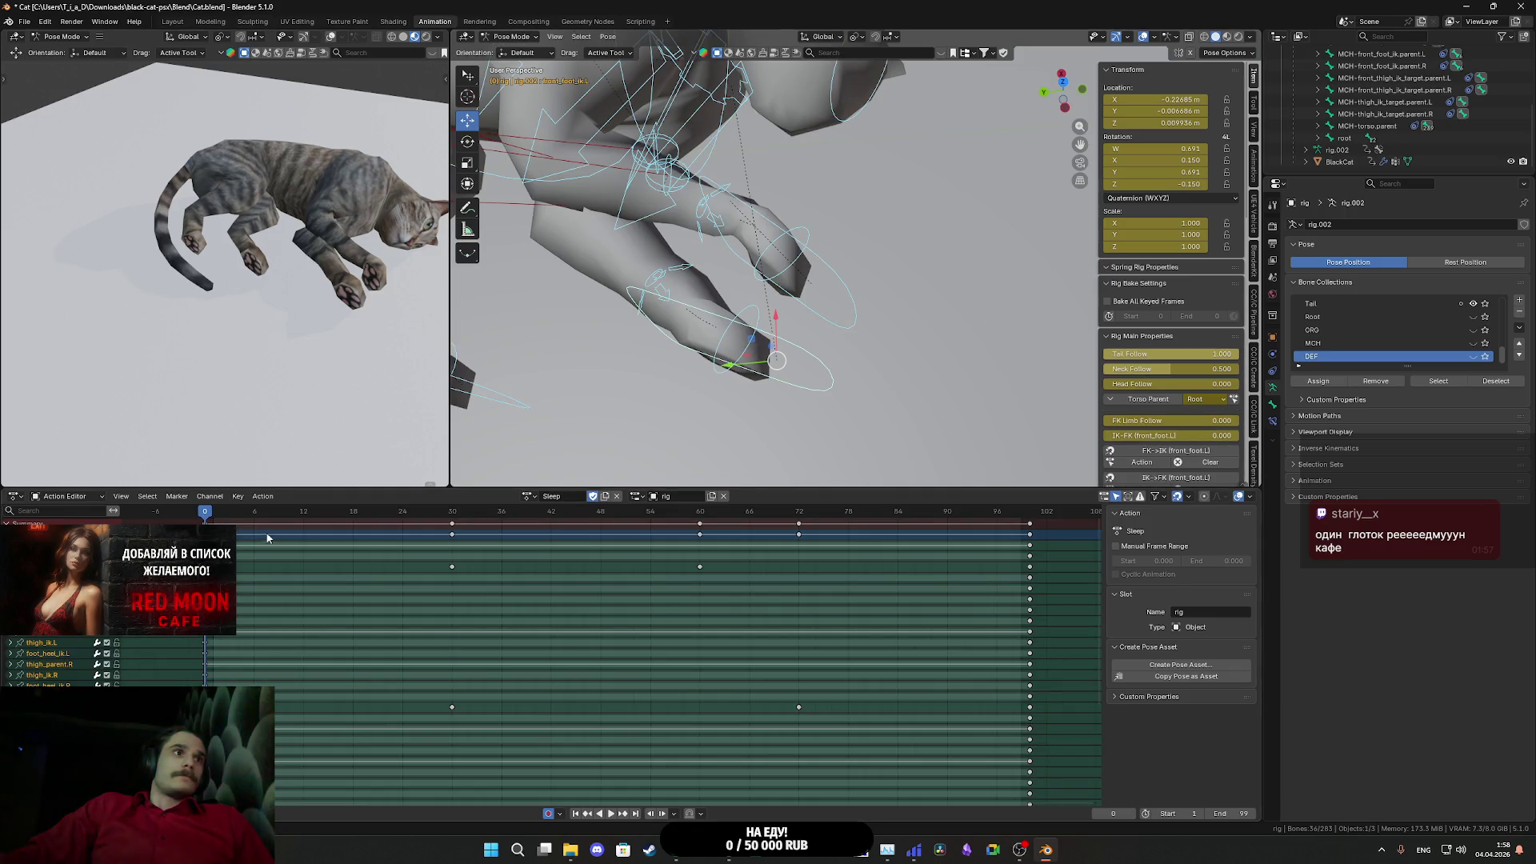
key(a)
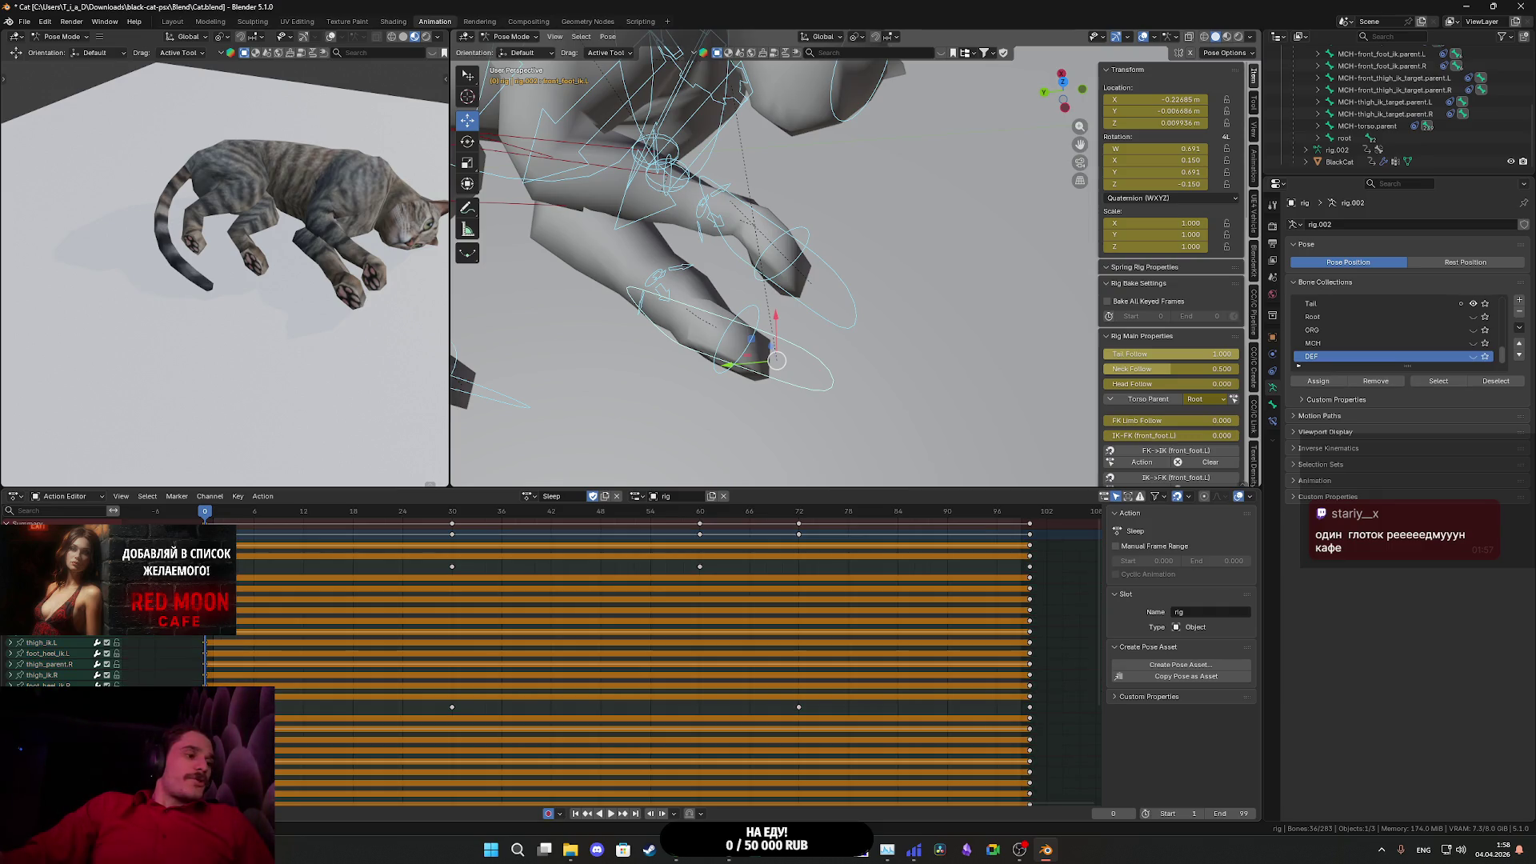
click(1034, 515)
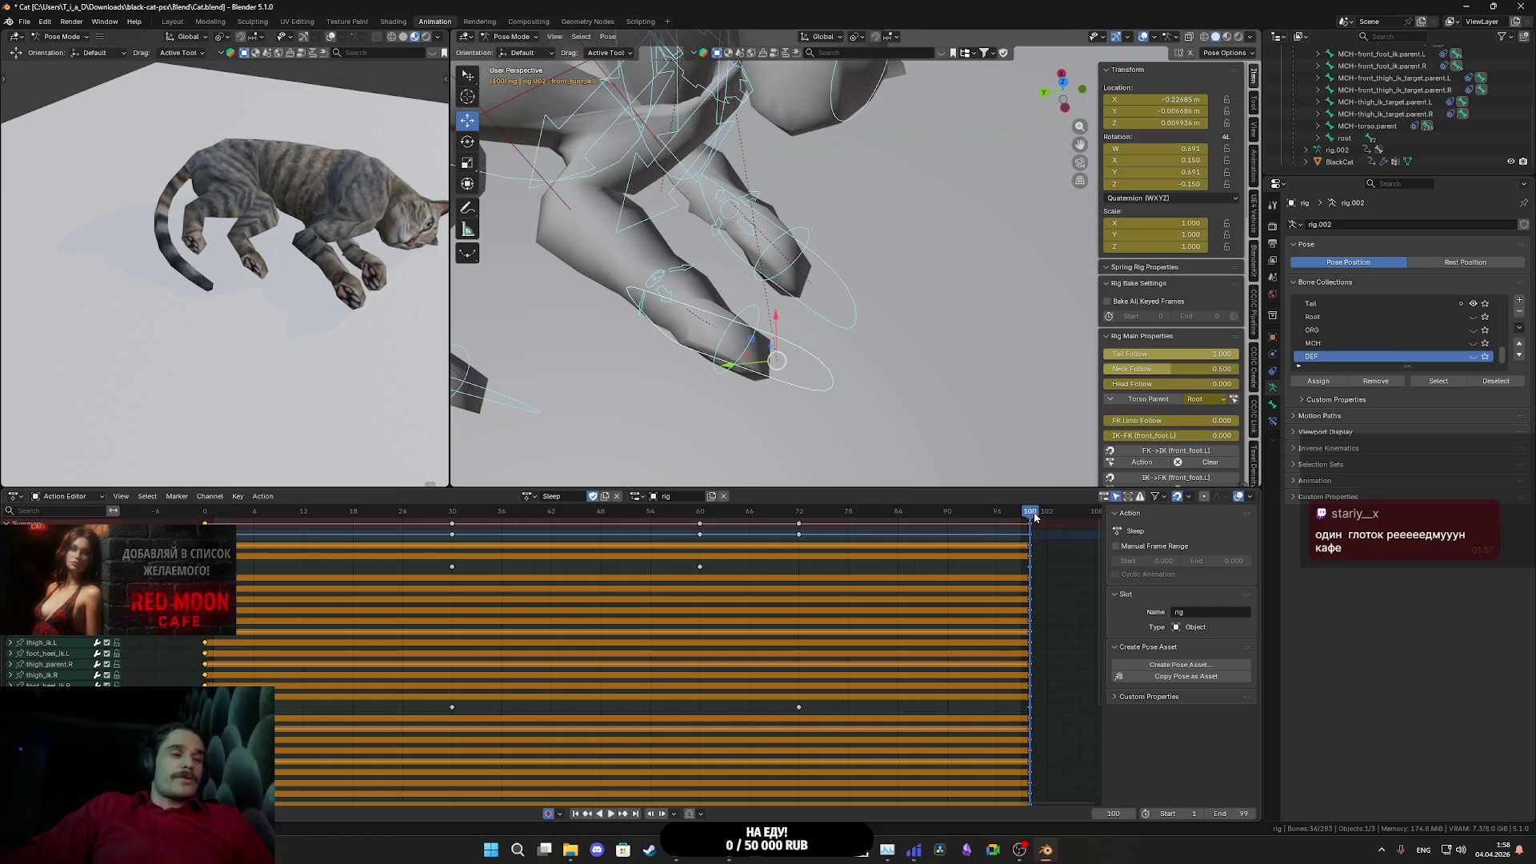
key(space)
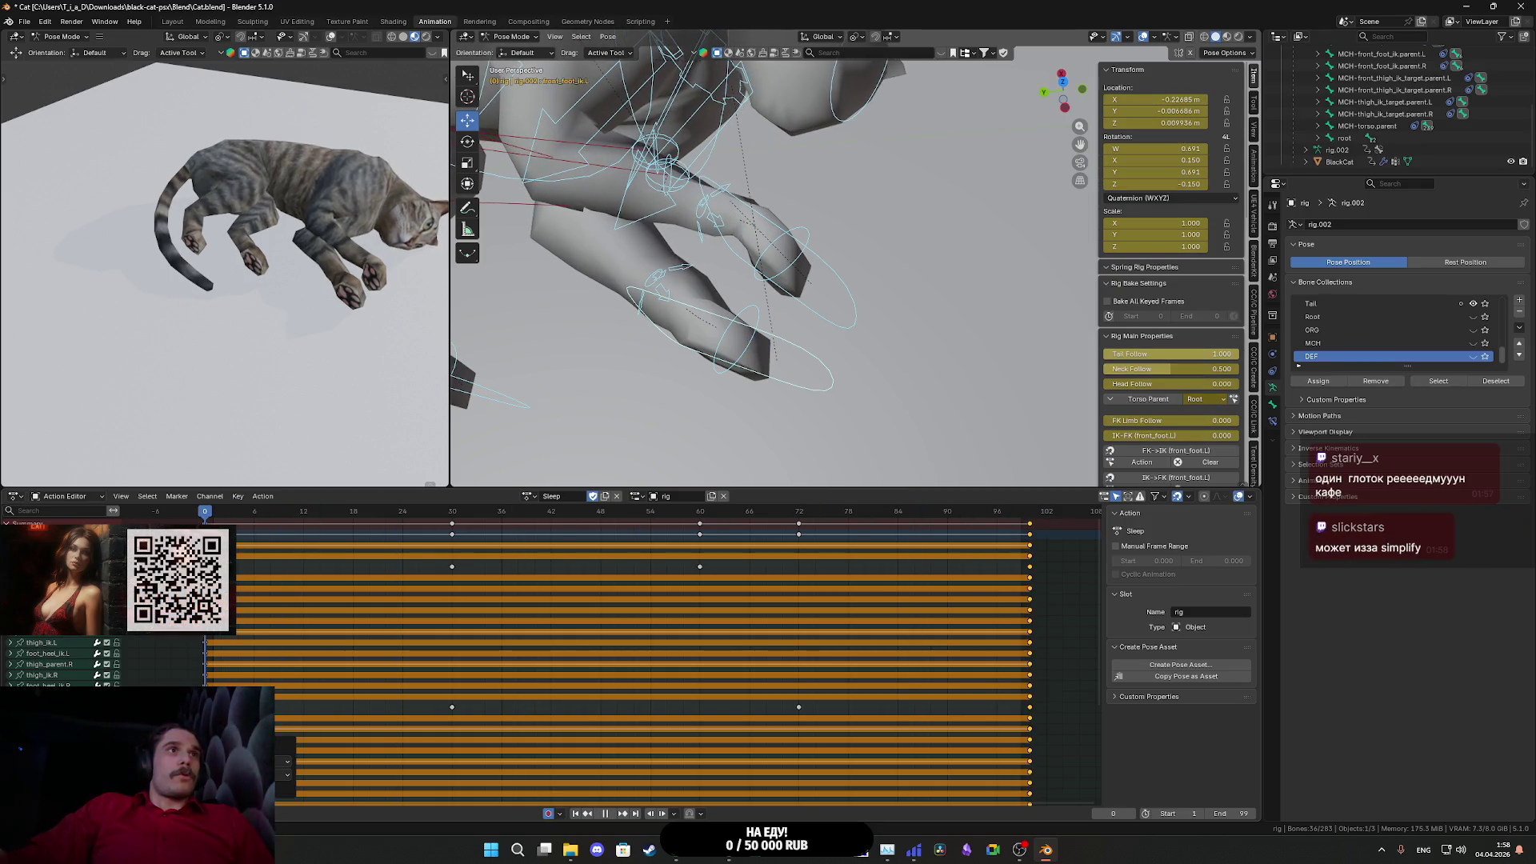
right_click(311, 276)
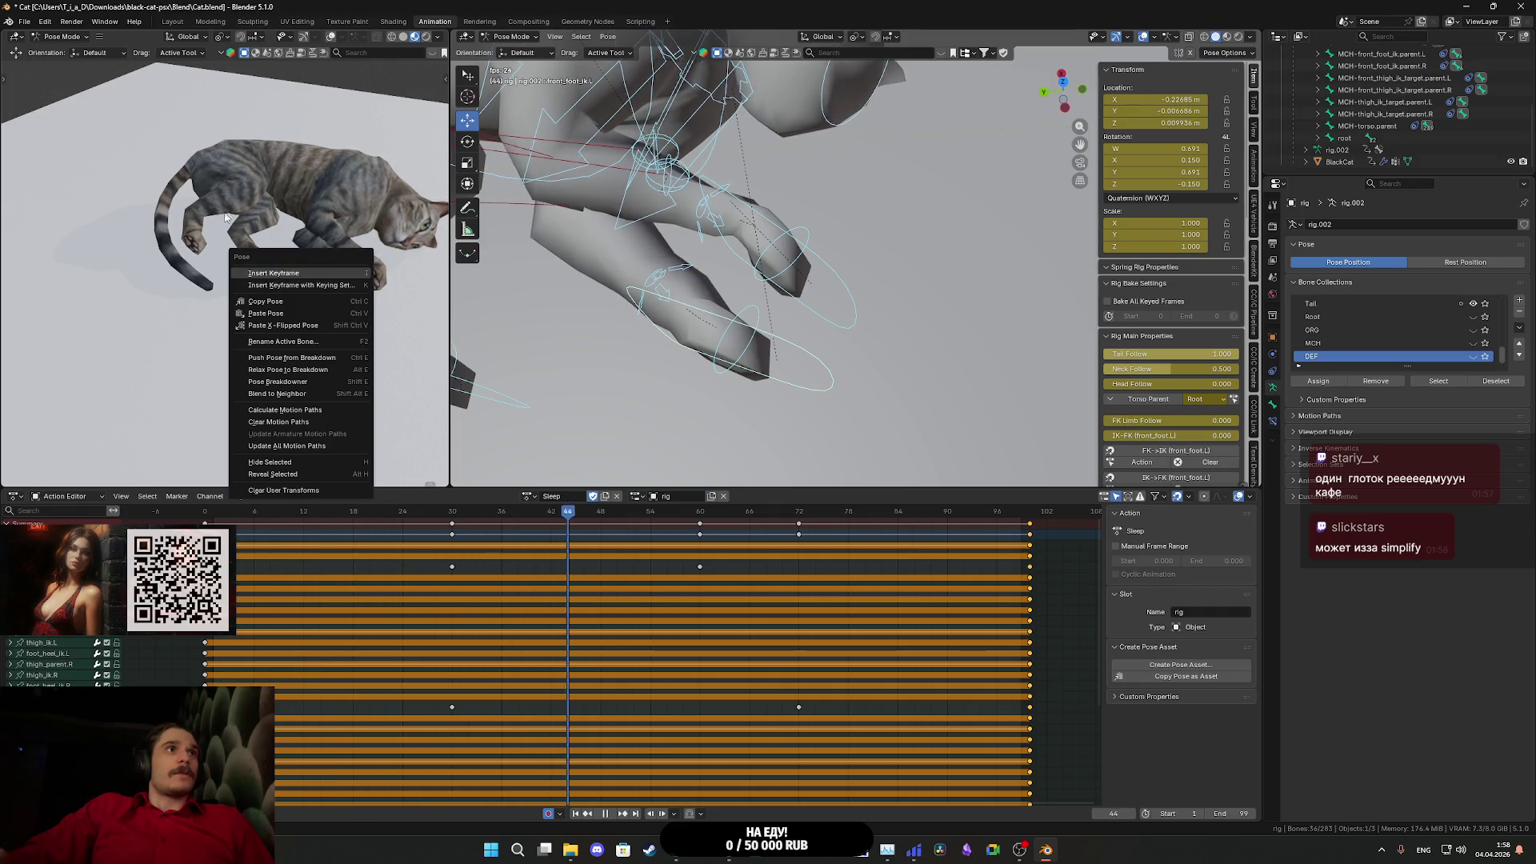
key(Escape)
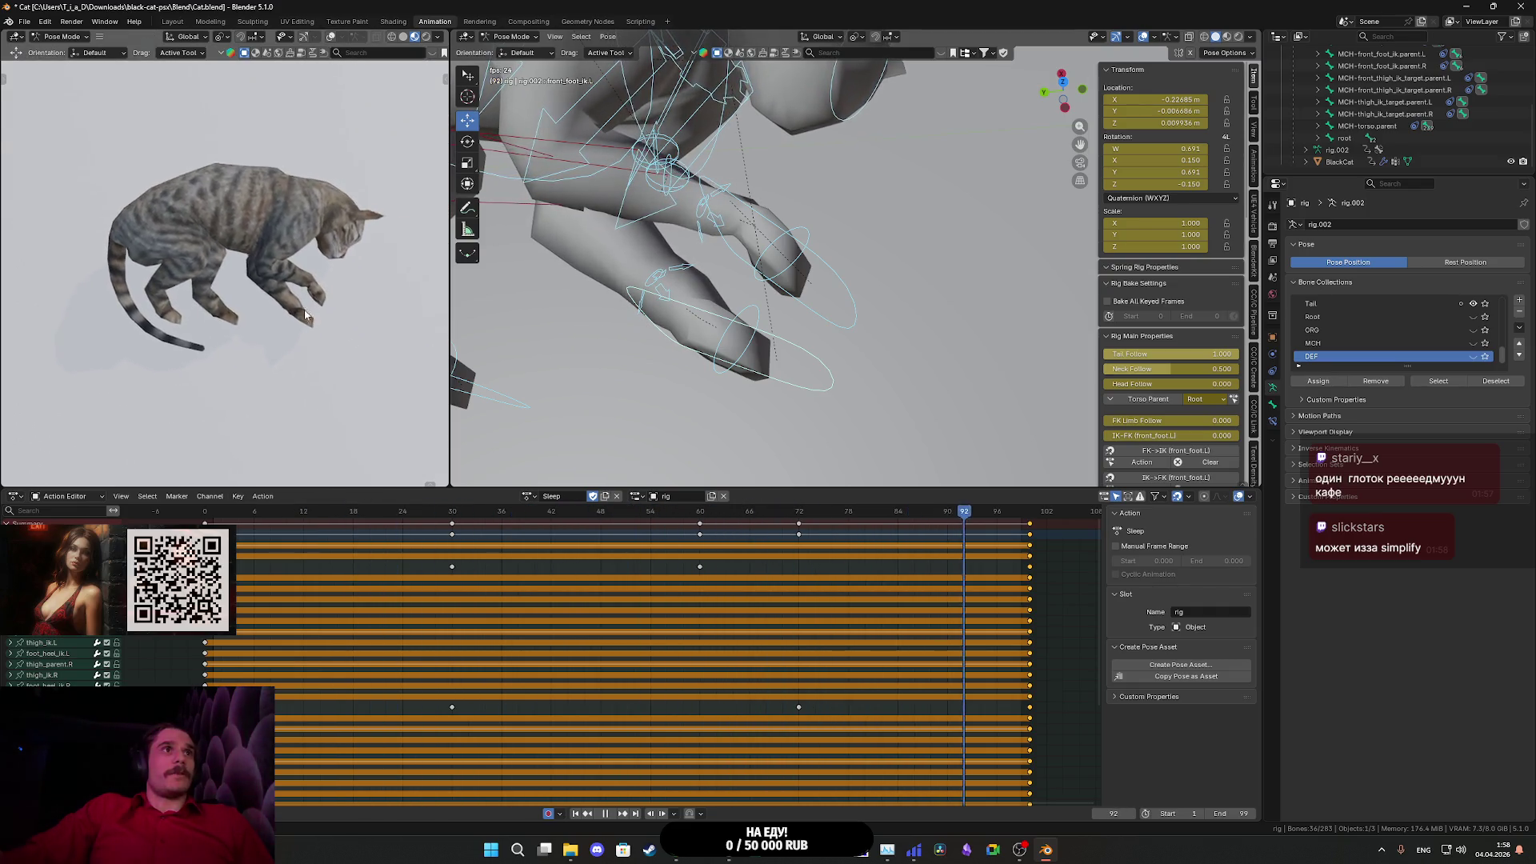
scroll(327, 301, up, 4)
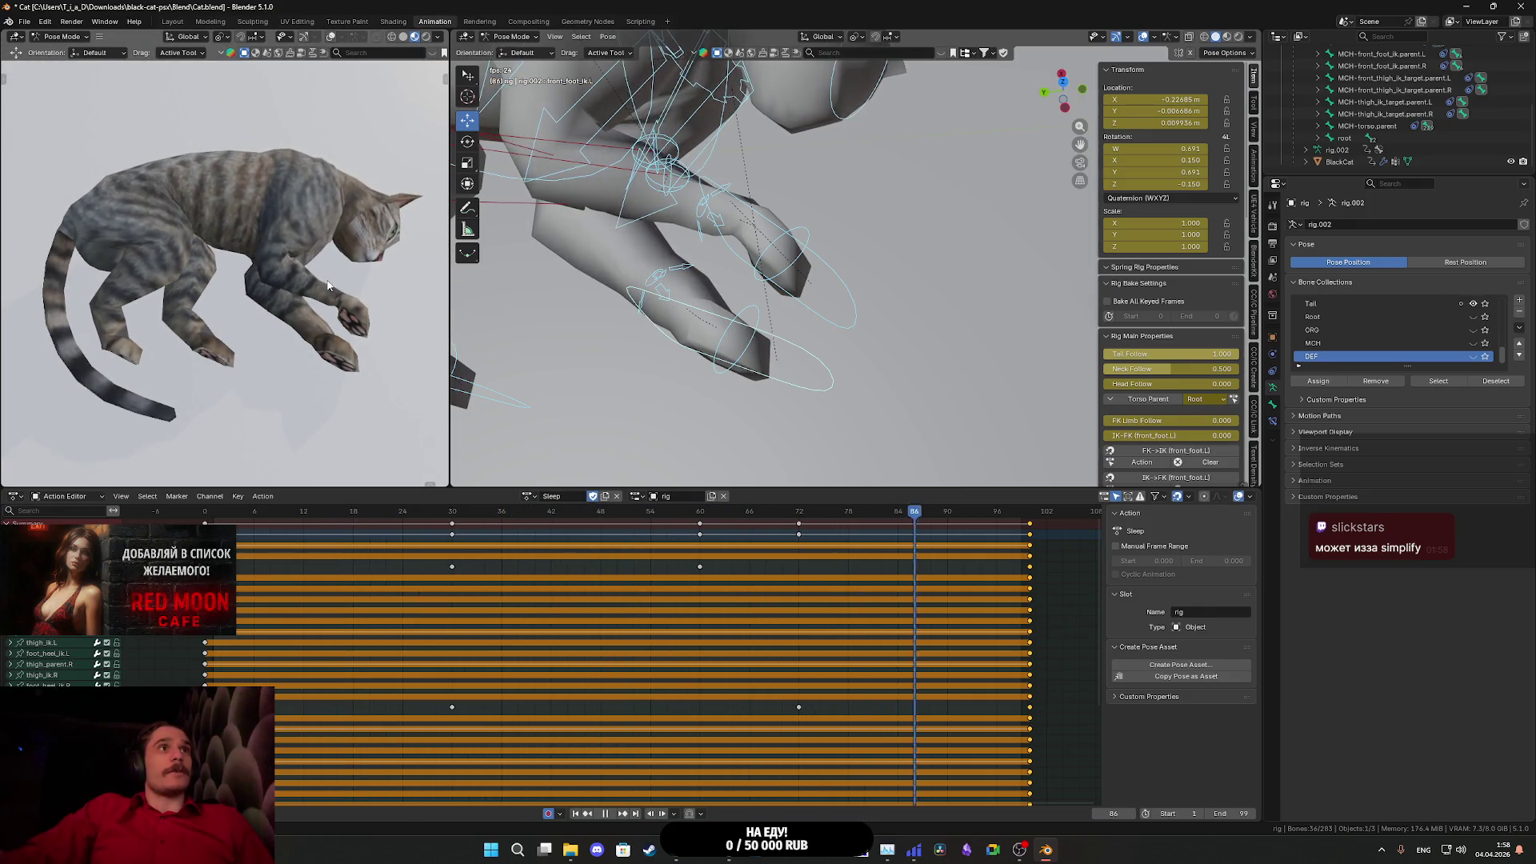
- Return to frame 0 and switch the cat rig to Object Mode
click(207, 516)
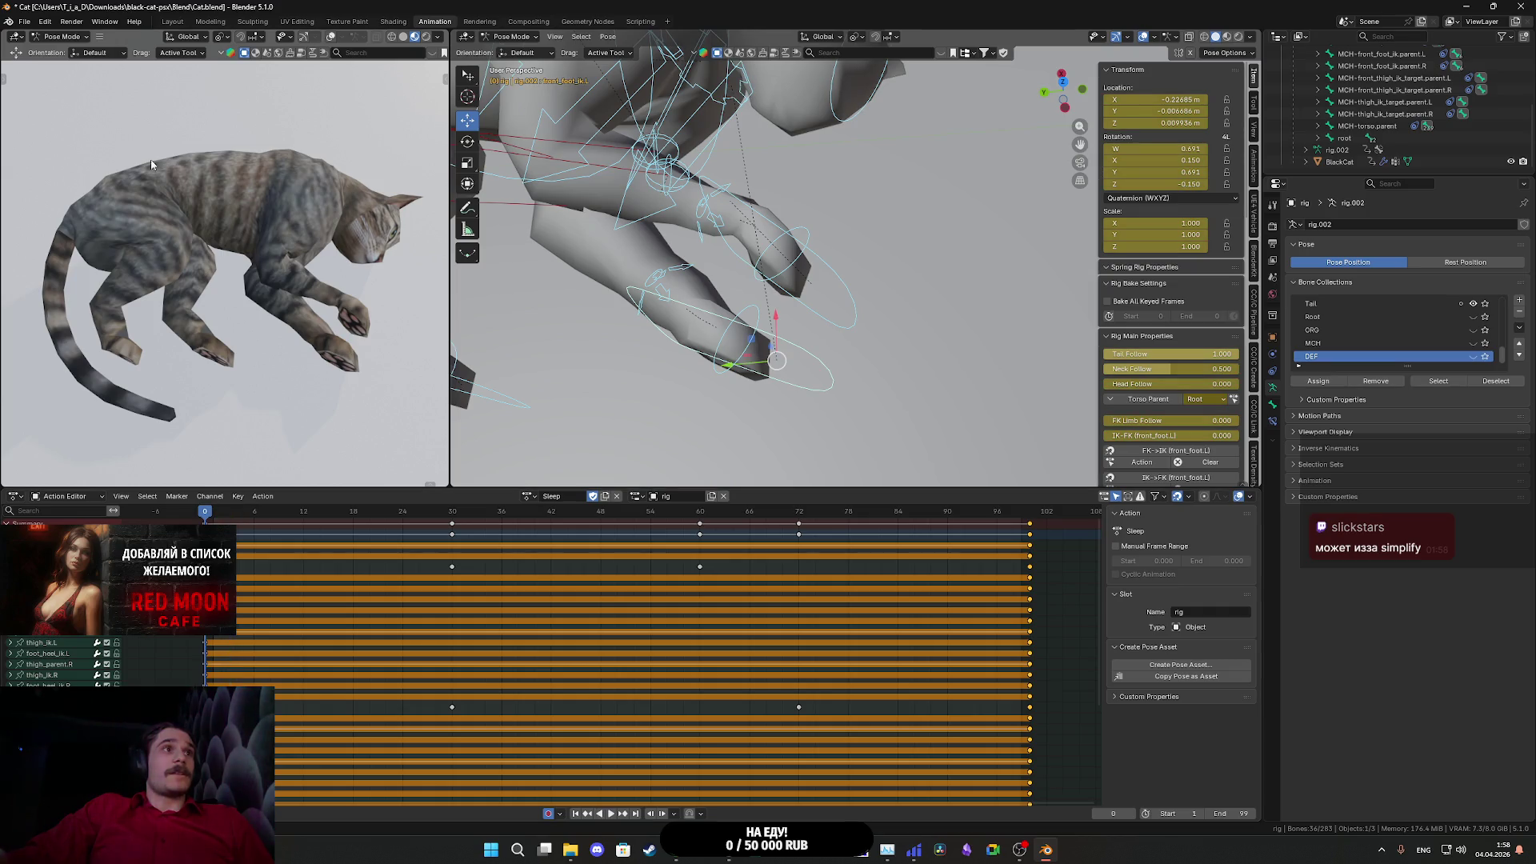
click(510, 37)
click(517, 52)
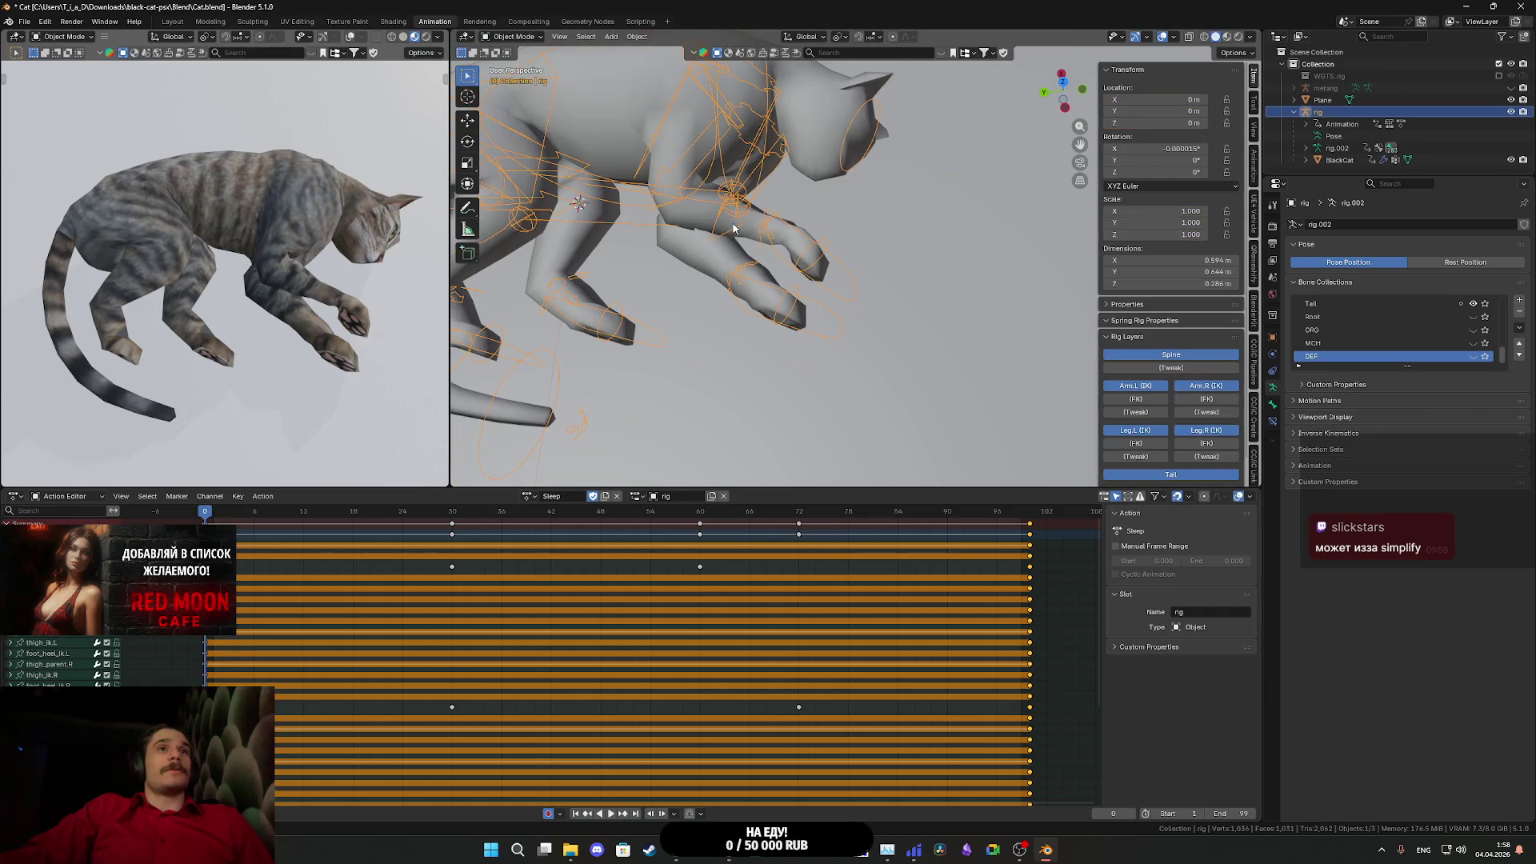
- Frame the rig and export it as FBX, overwriting Sleep2.fbx, then switch to Unreal Engine
key(KP_Decimal)
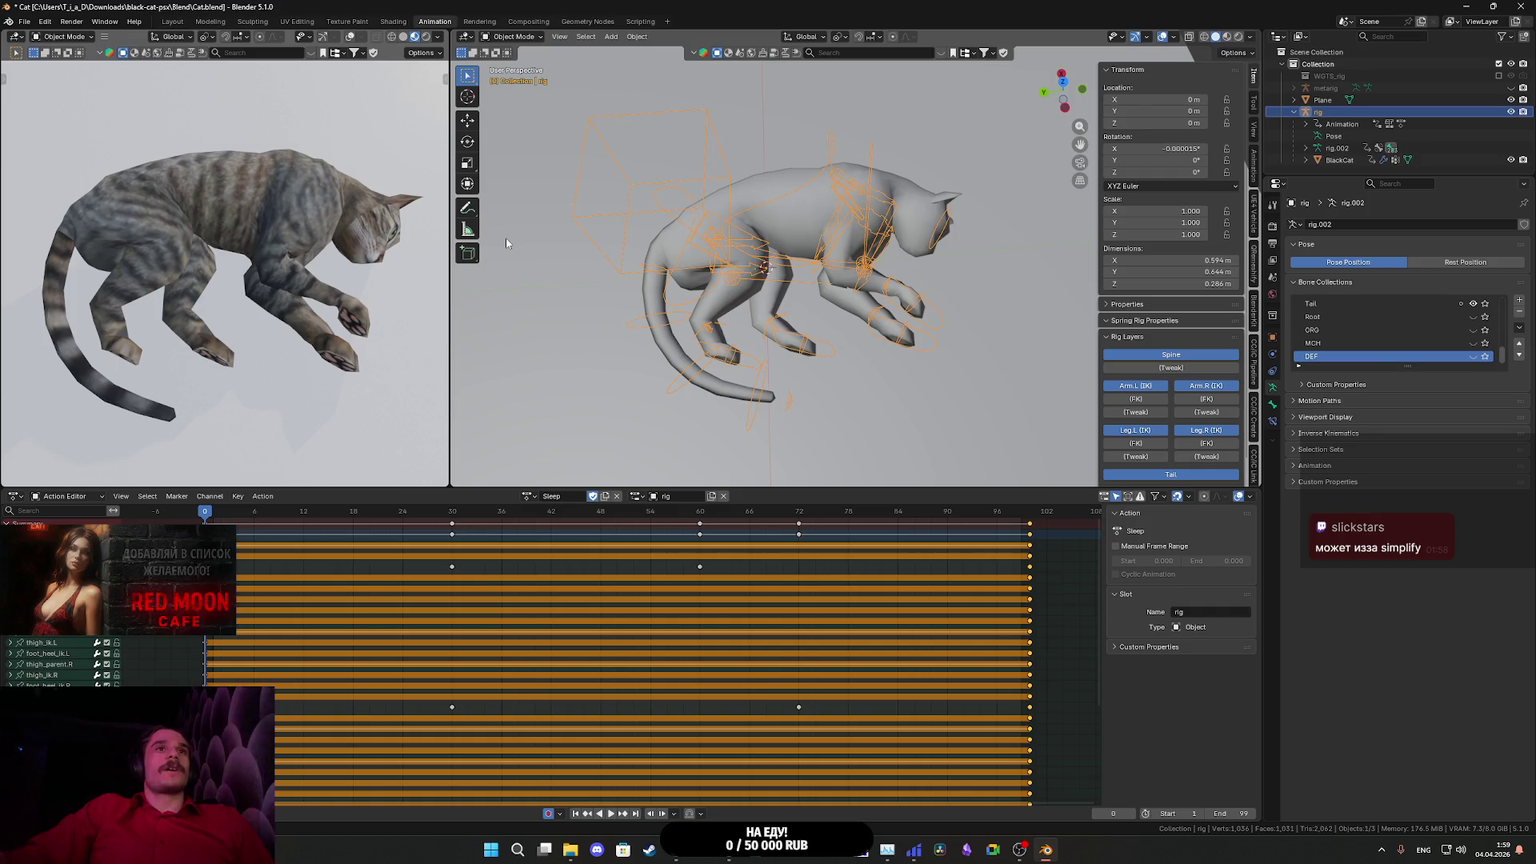
click(25, 21)
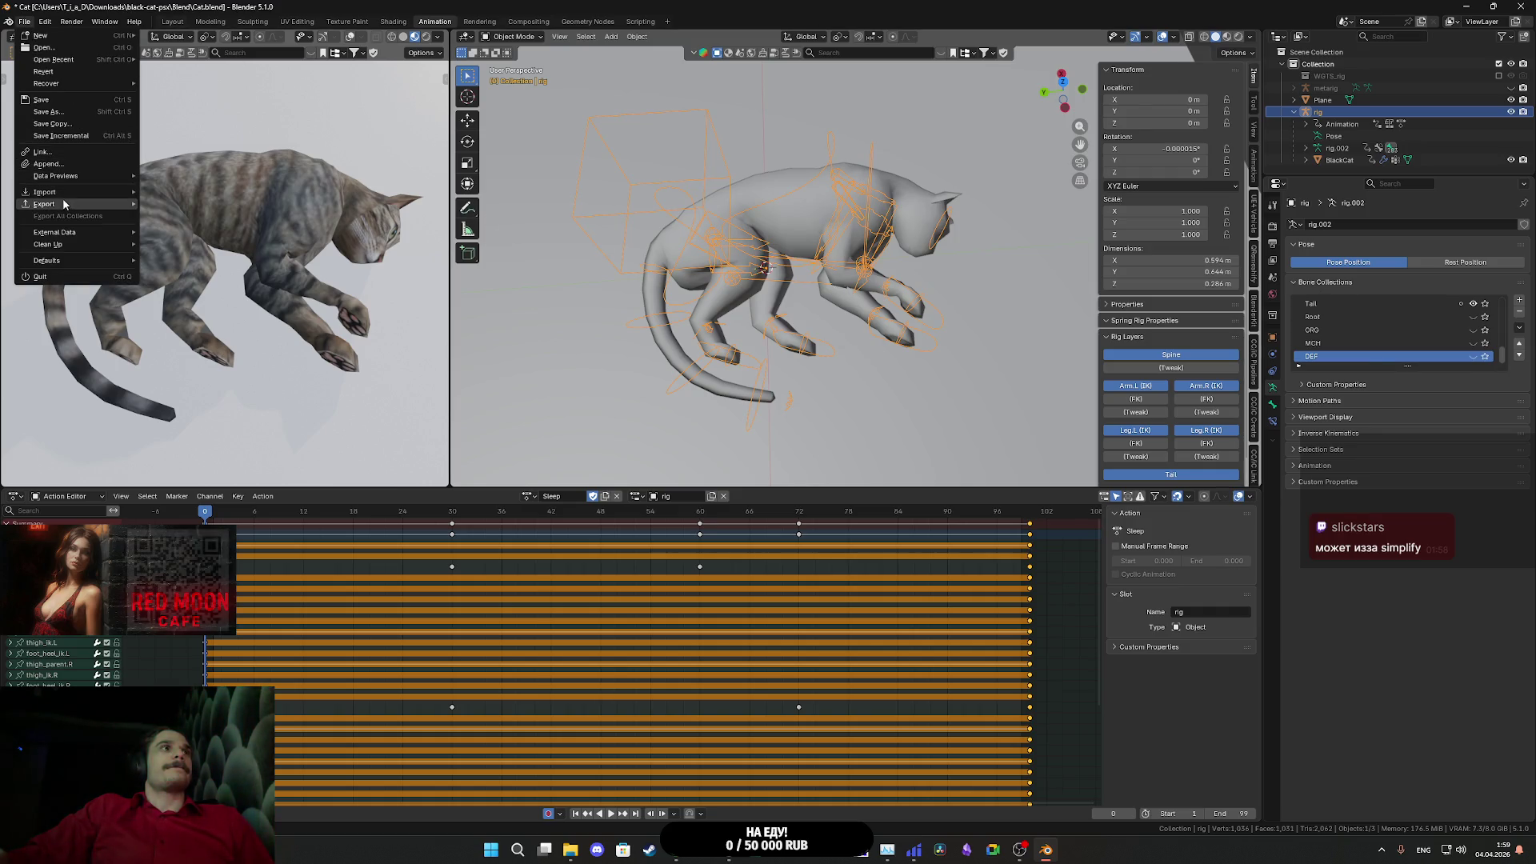
mouse_move(62, 202)
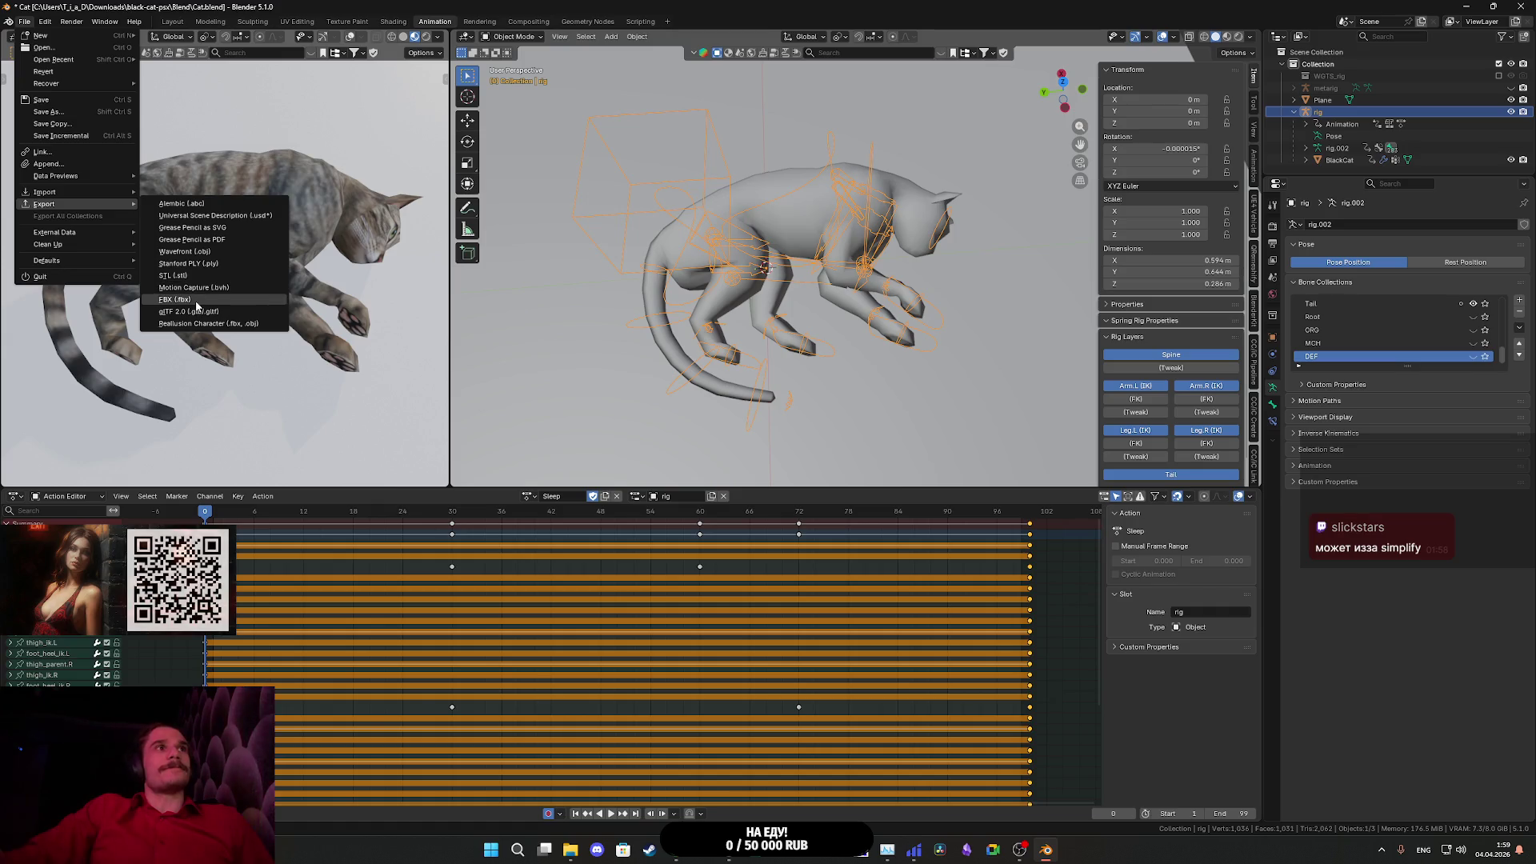
click(195, 301)
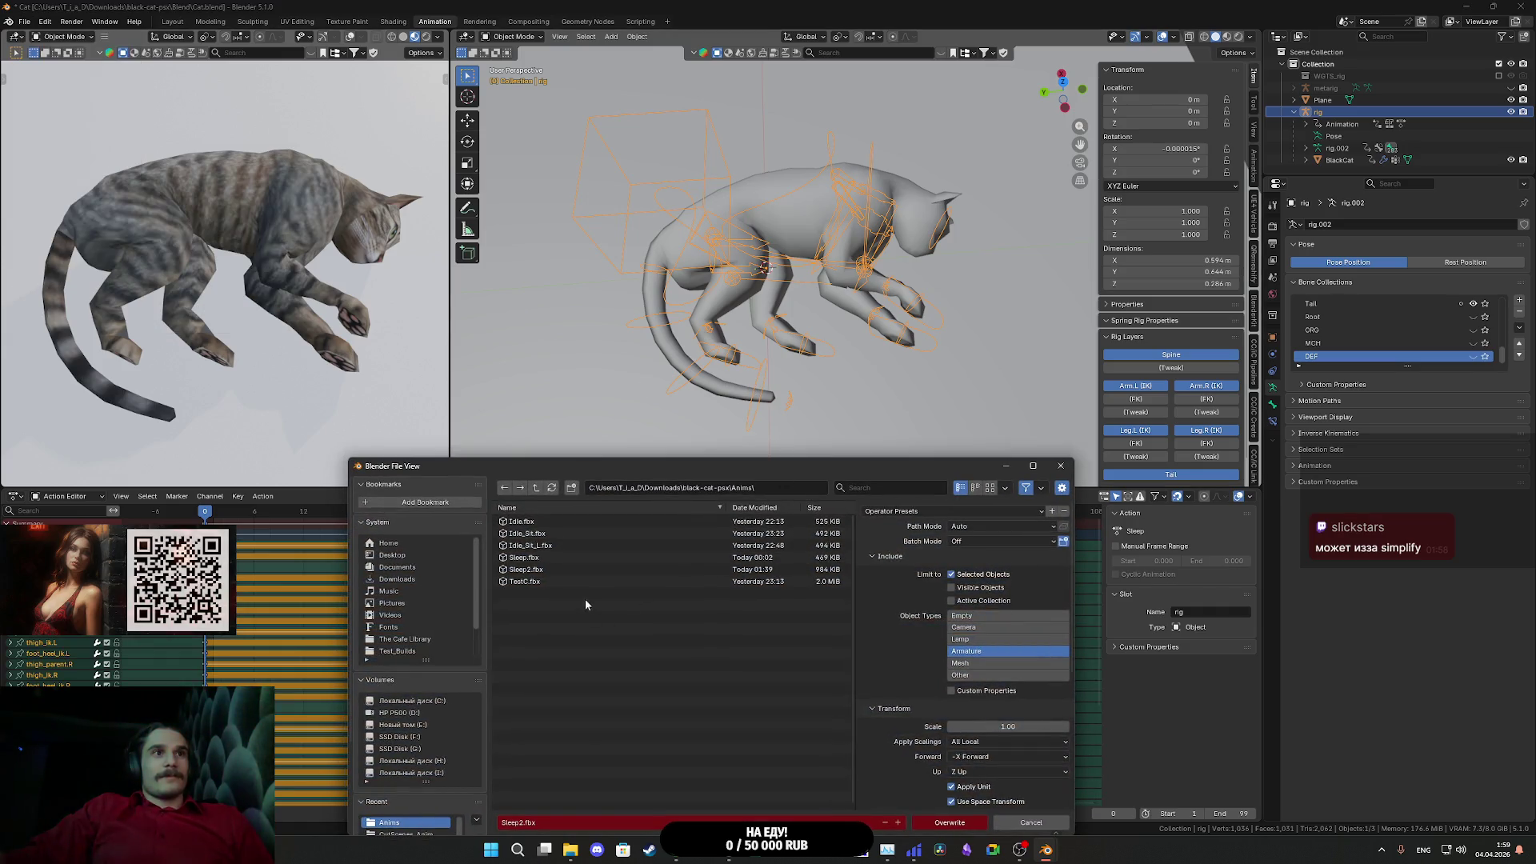
scroll(900, 681, down, 6)
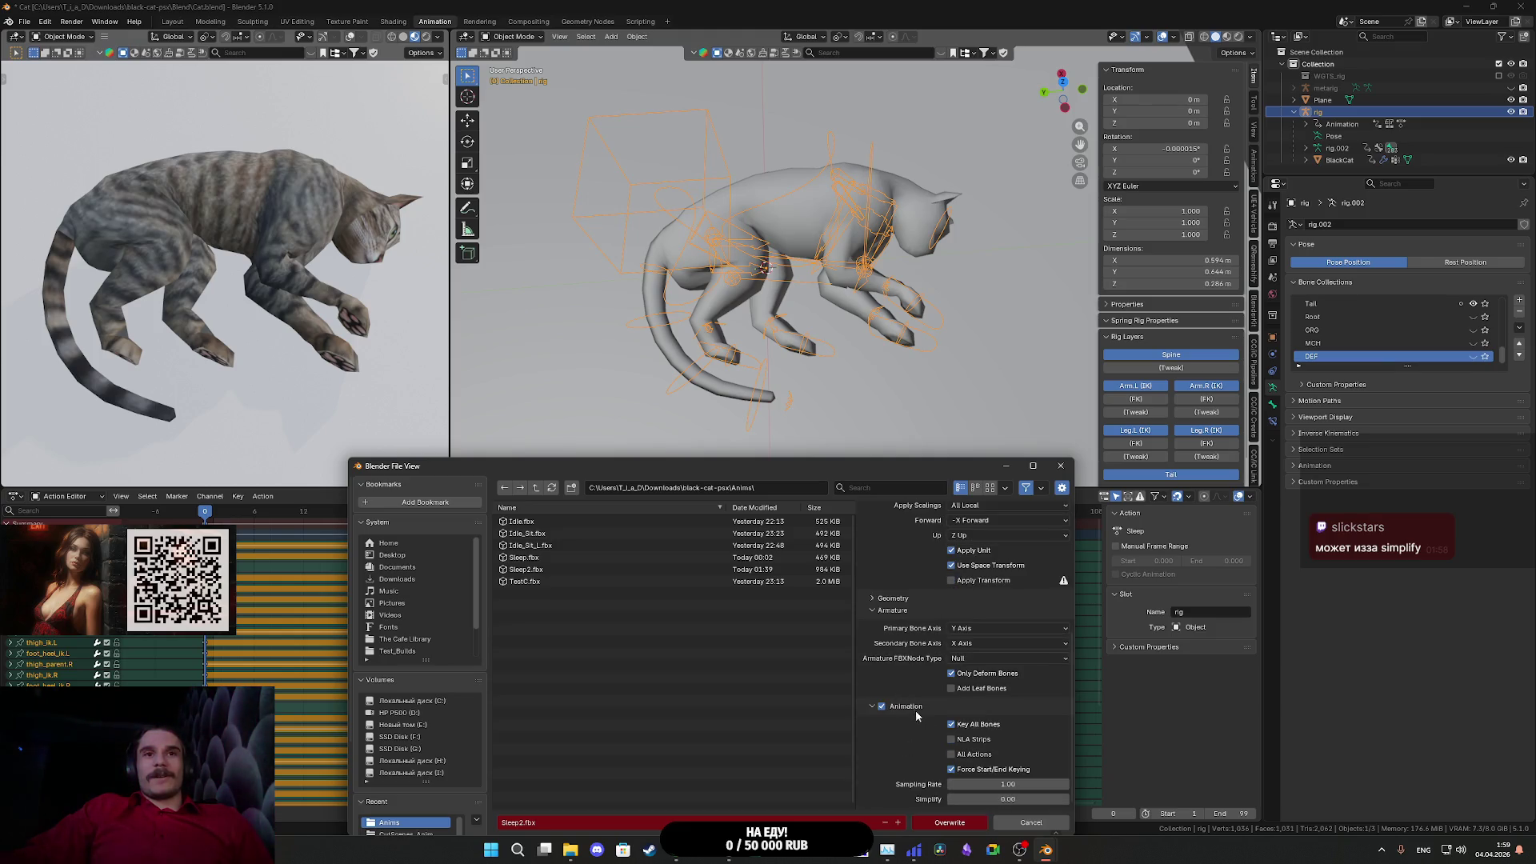
scroll(917, 716, up, 6)
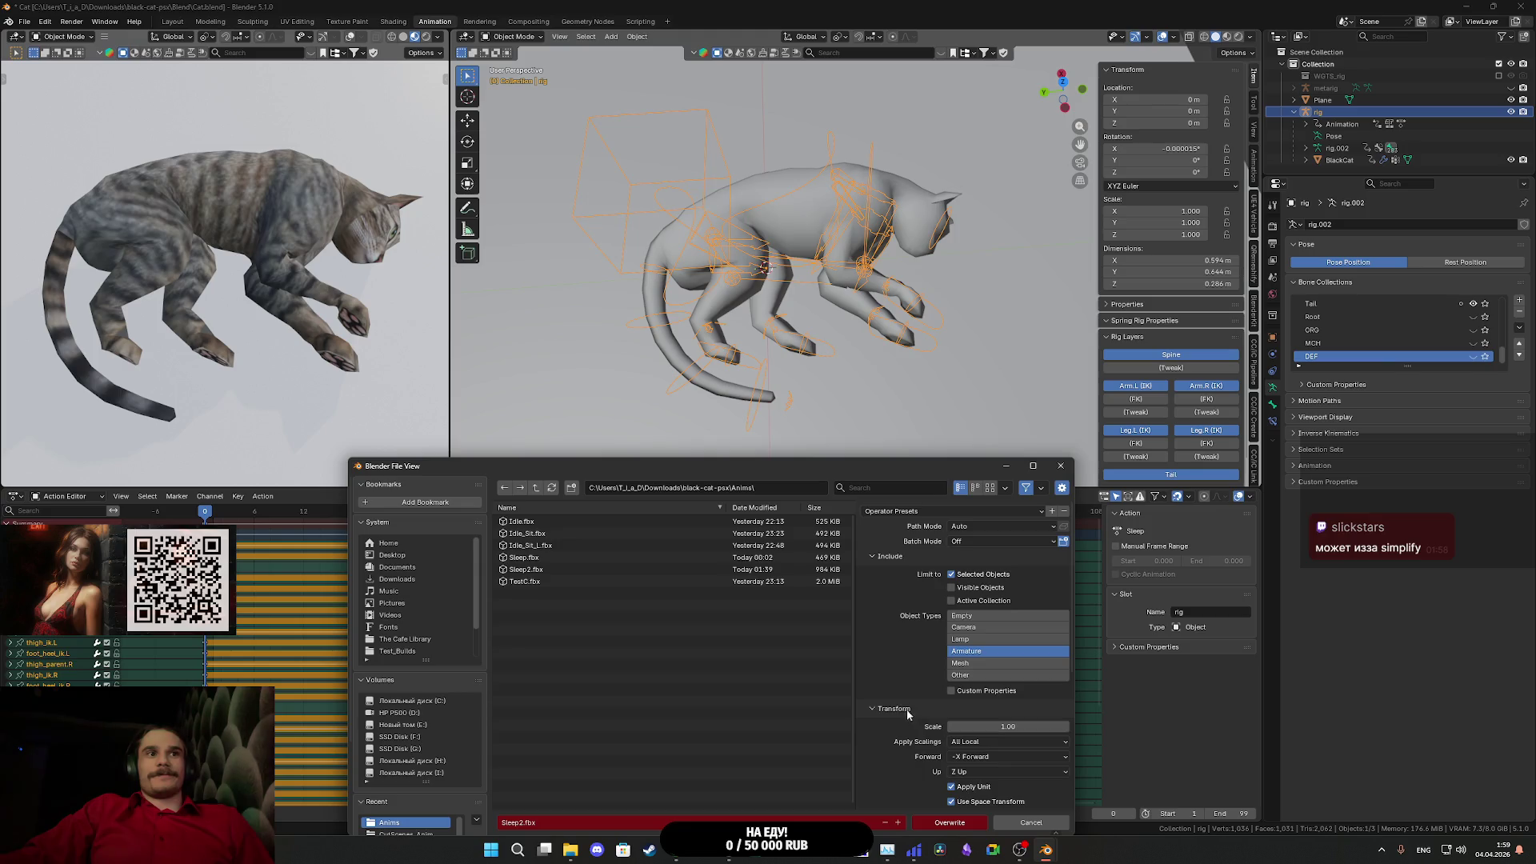
click(941, 822)
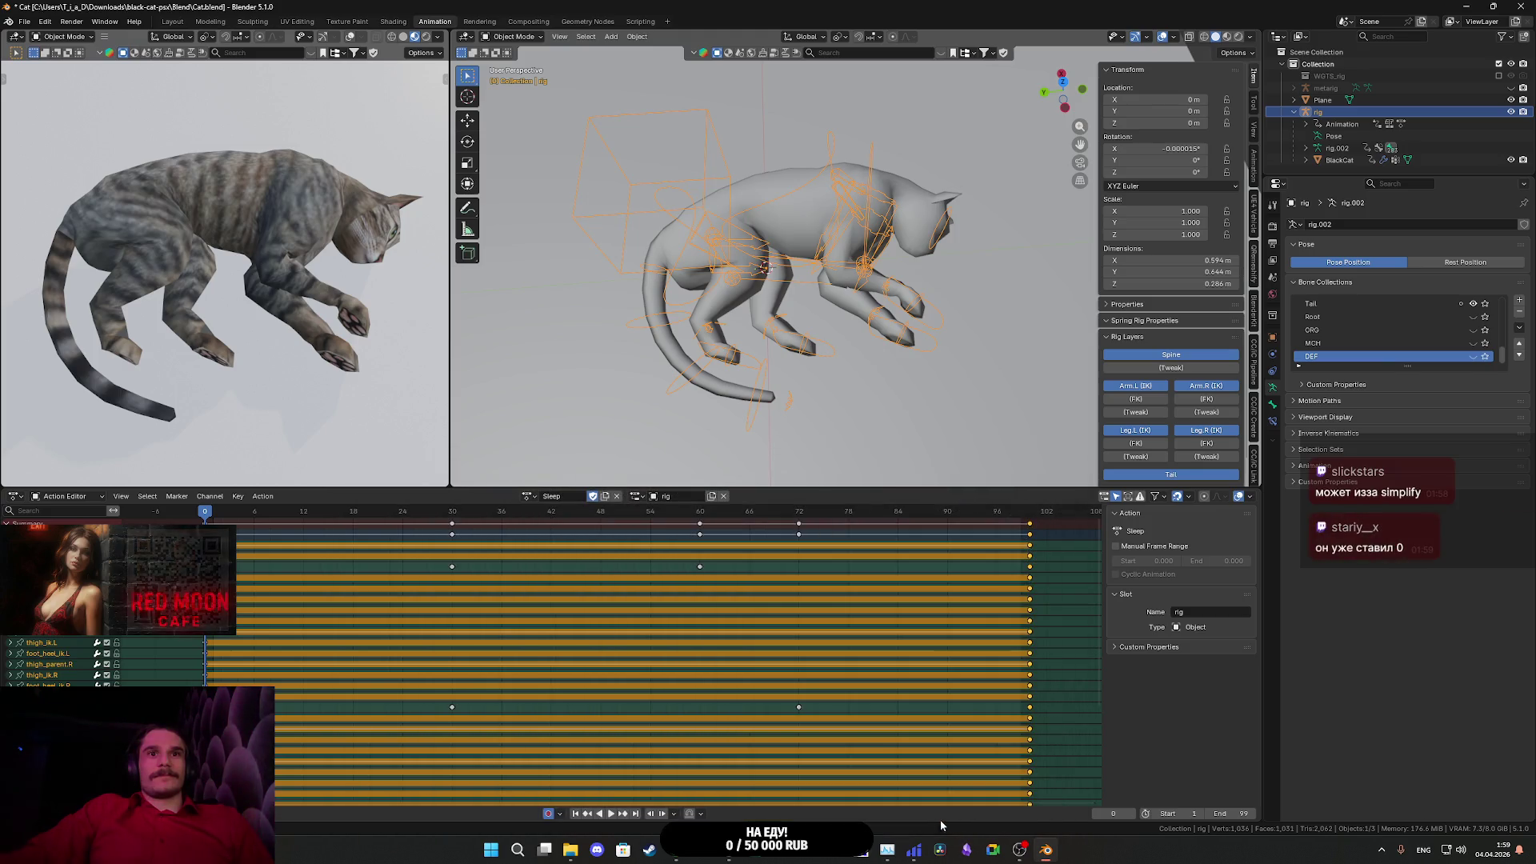
mouse_move(861, 849)
click(795, 780)
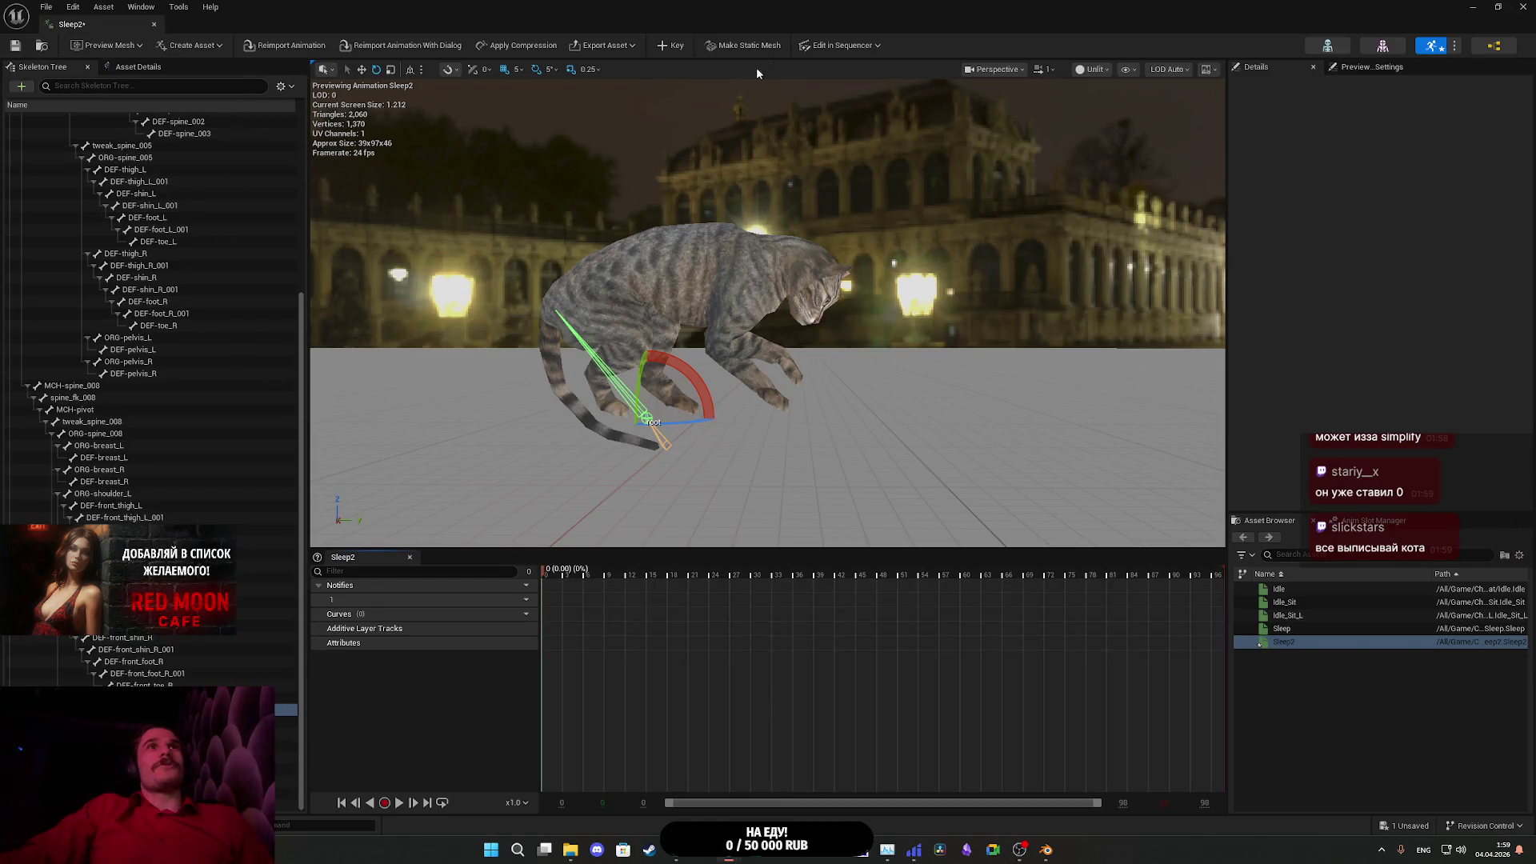
- Reimport the Sleep2 animation from the animation editor toolbar
click(288, 47)
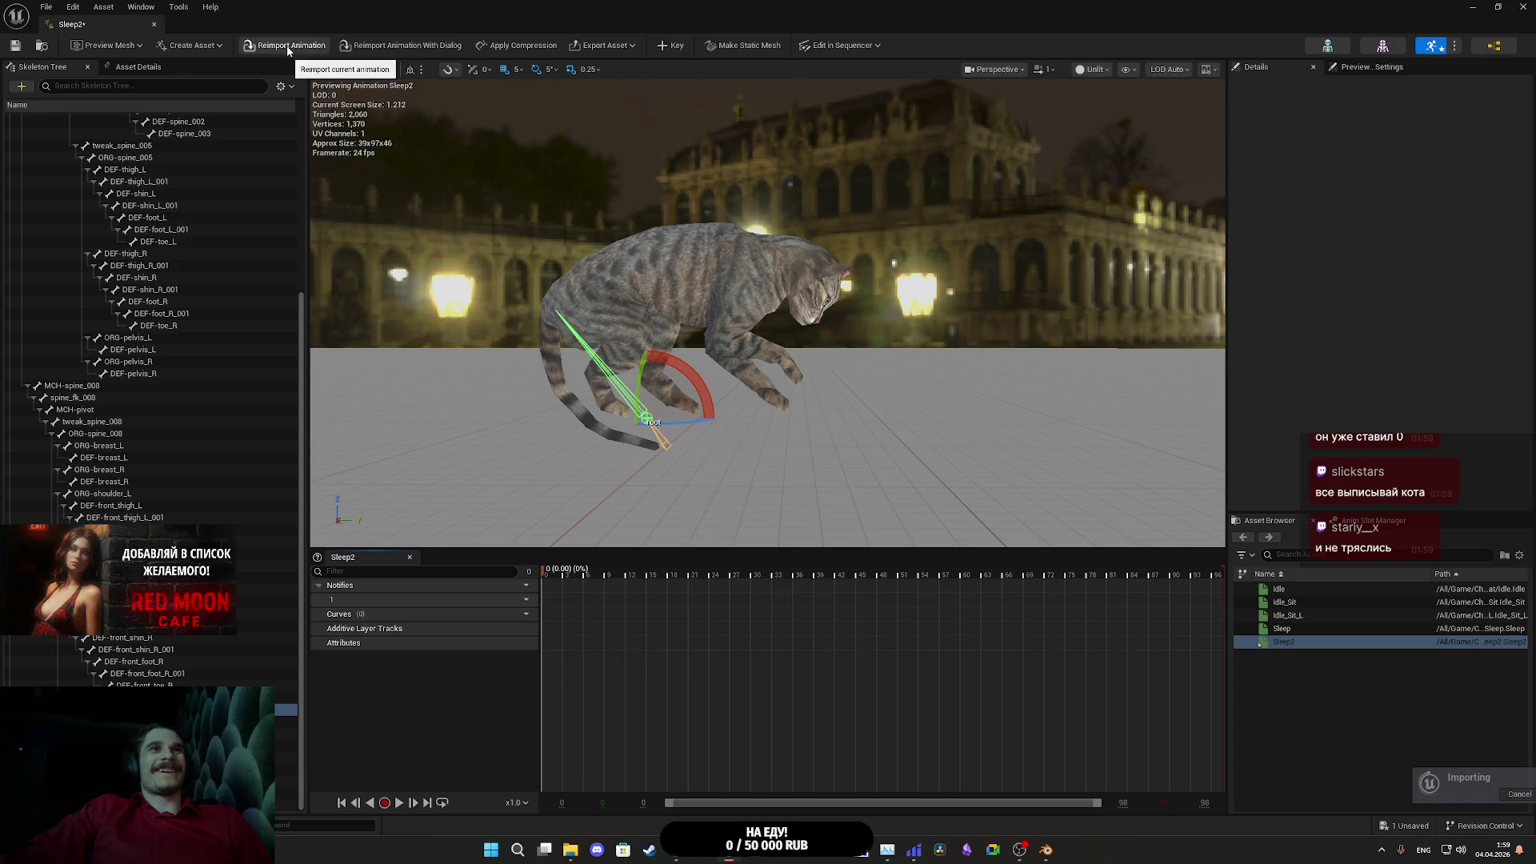
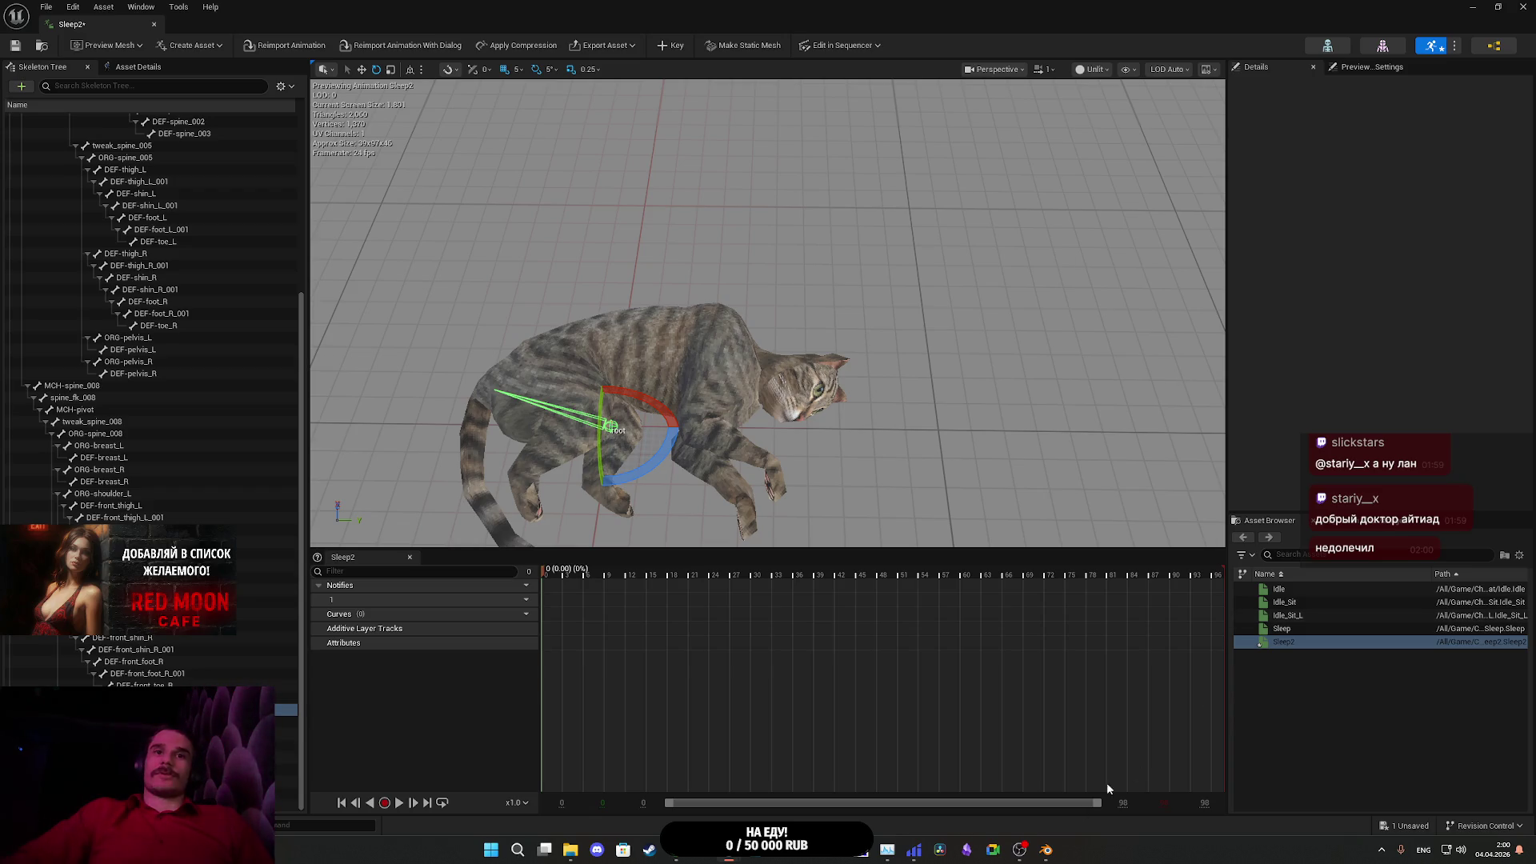
- Switch from Unreal Editor to the Blender window with the cat rig
click(1046, 849)
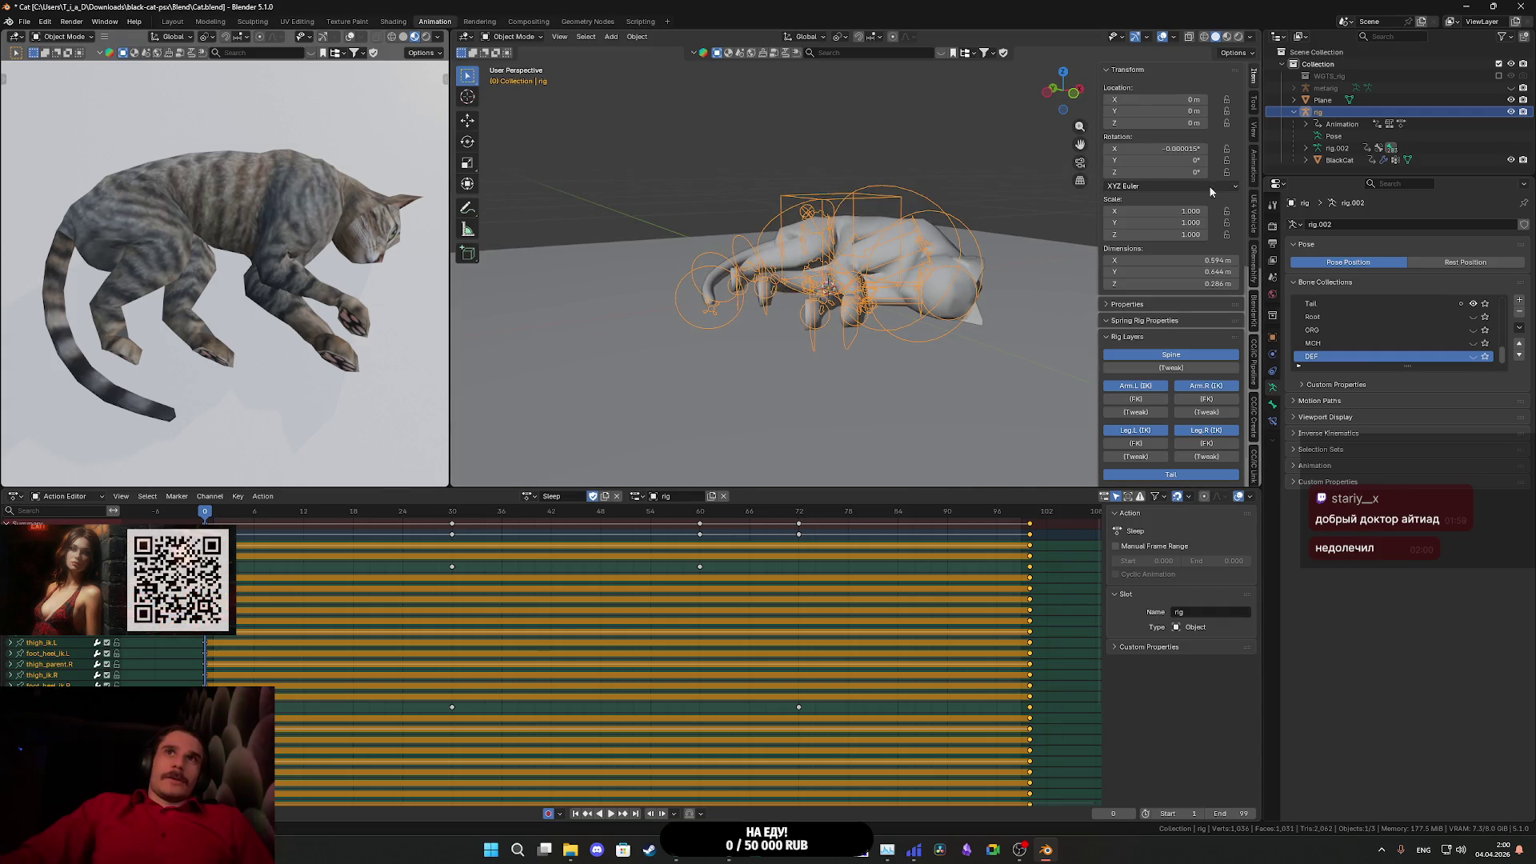
- Look down on the cat, enter Pose Mode, and select both front leg IK targets
scroll(1211, 192, down, 1)
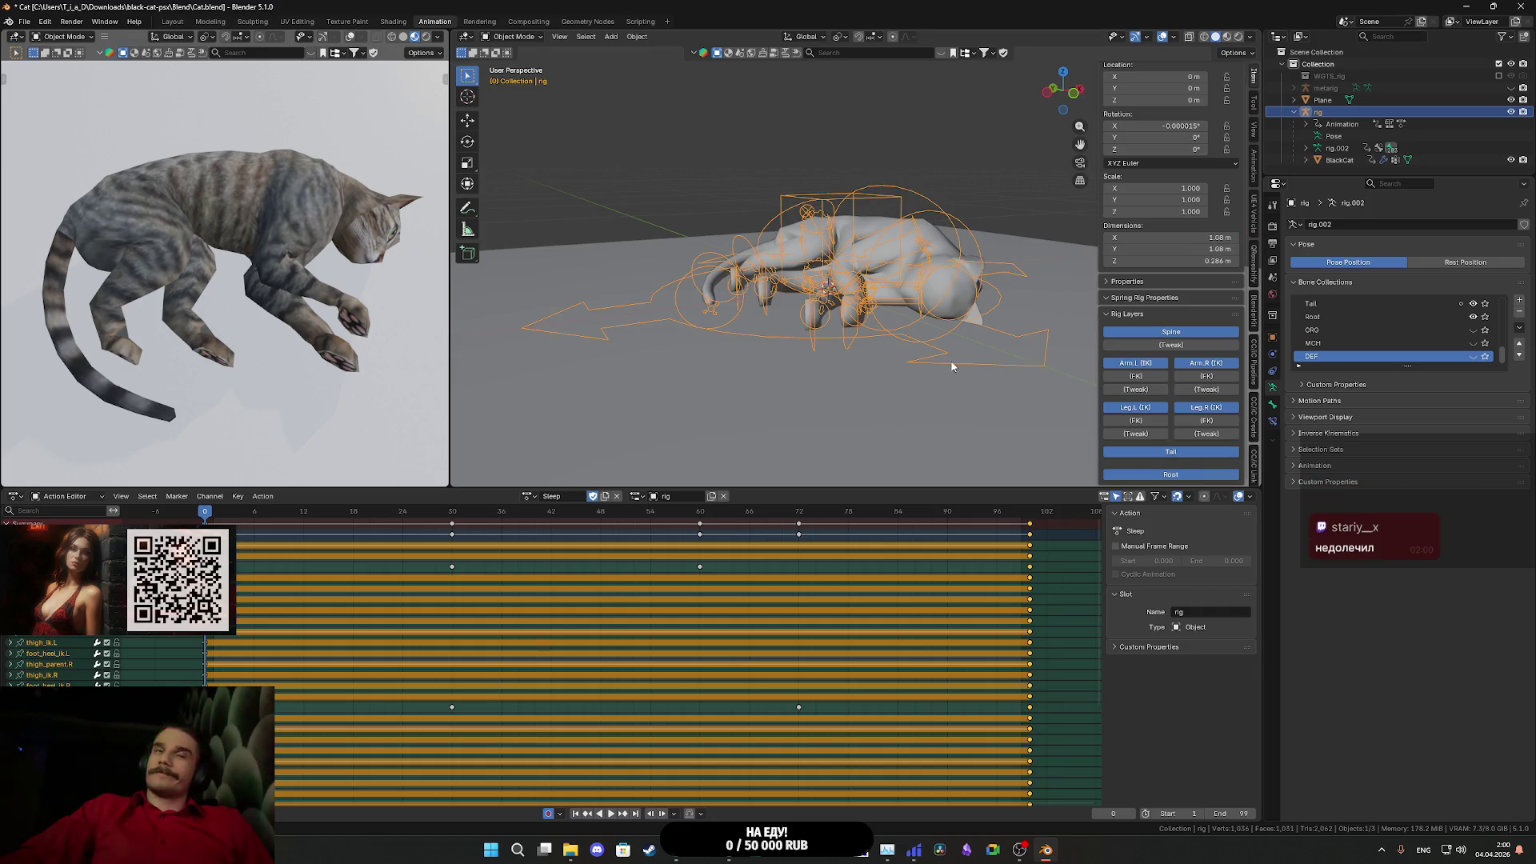
drag(953, 374, 967, 388)
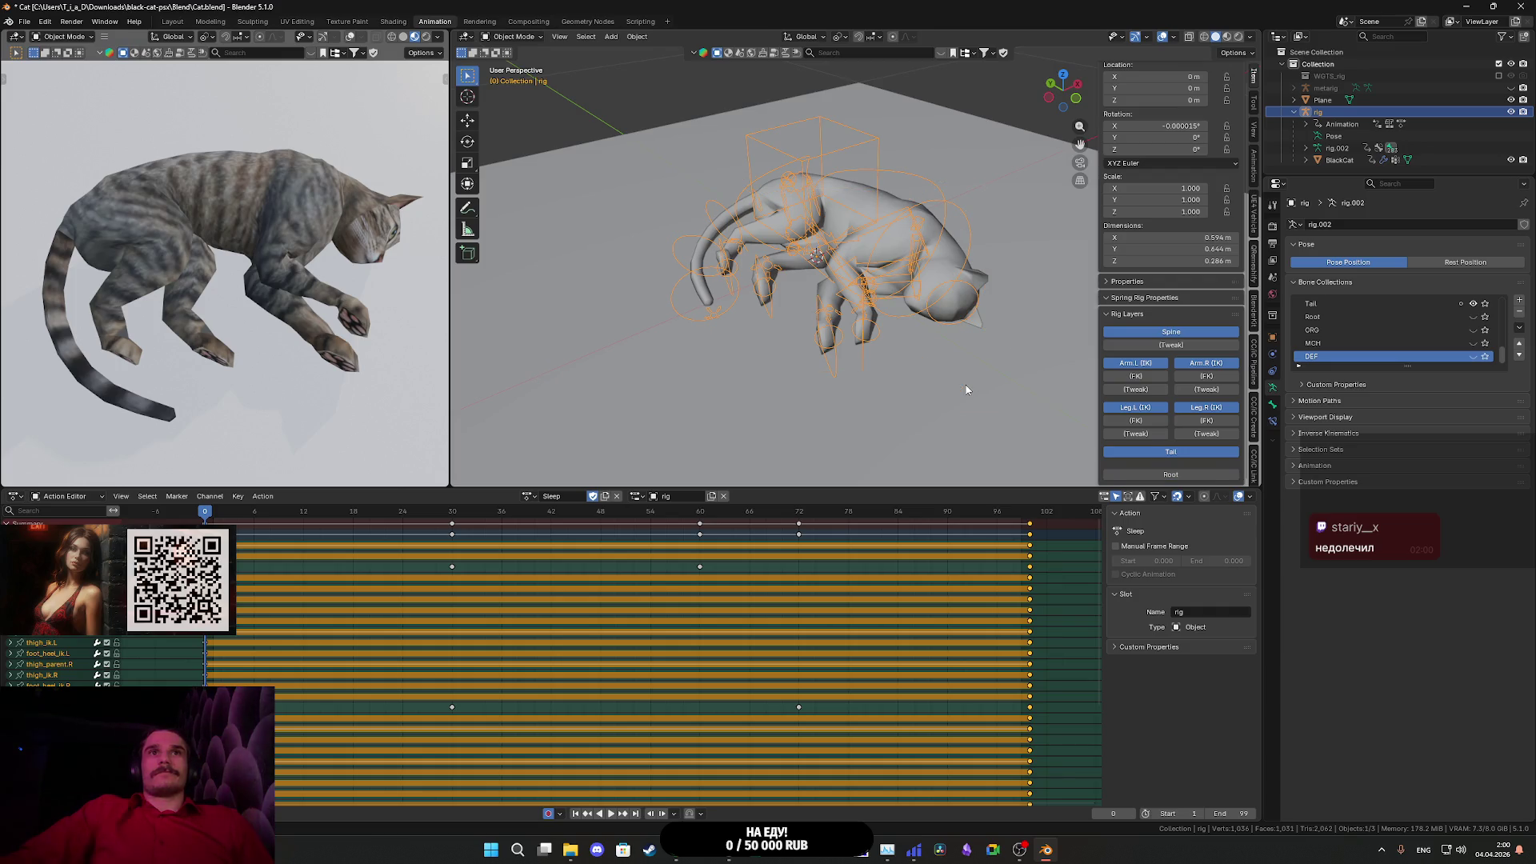
key(ctrl+Tab)
key(ctrl+z)
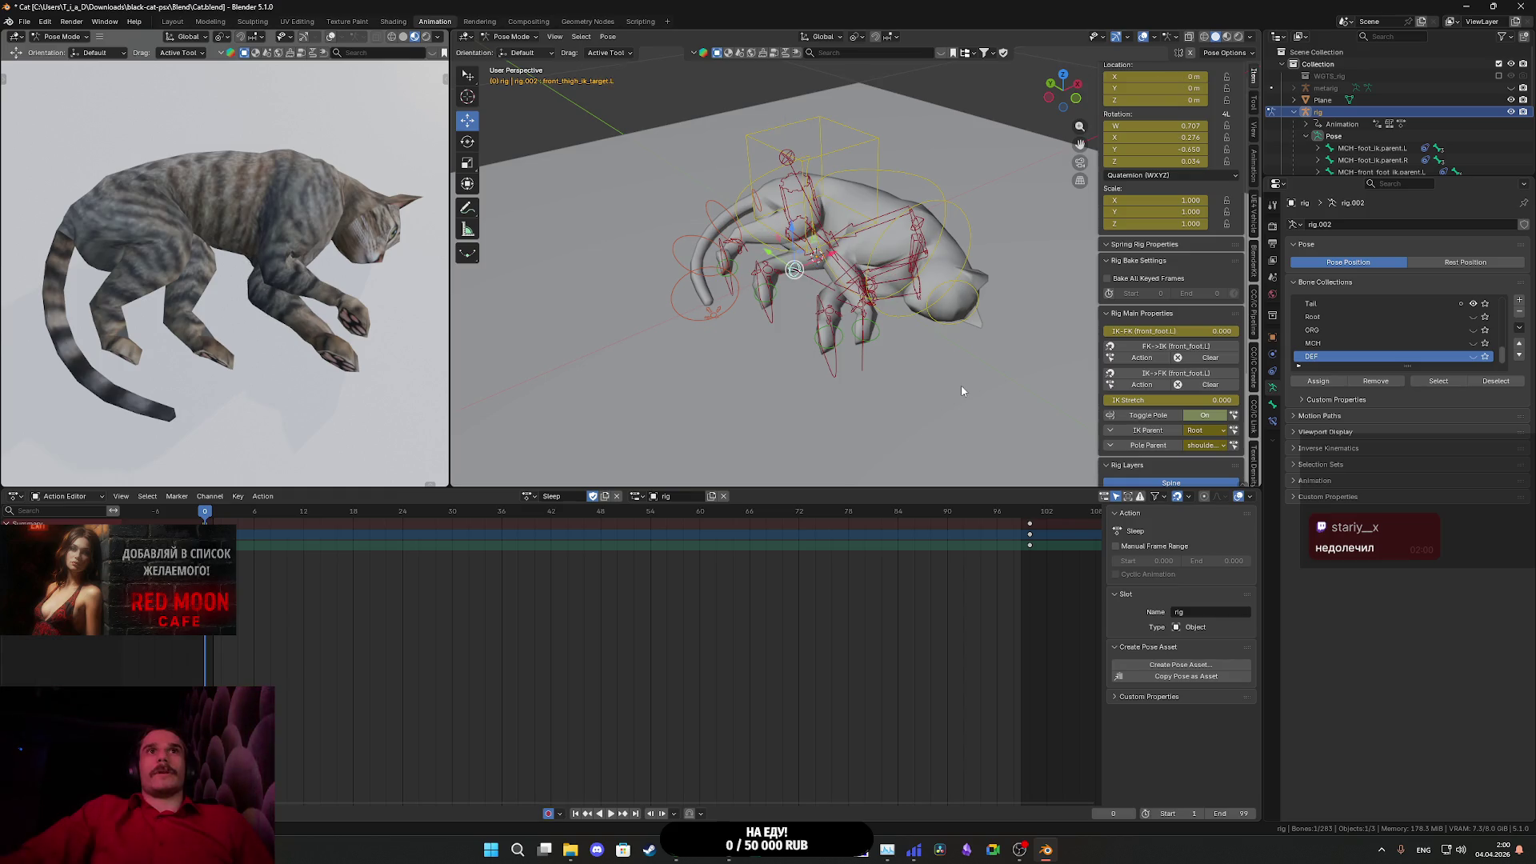
key(ctrl+shift+m)
- Review the Sleep poses at frames 30 and 100, then select the root control bone
key(ctrl+z)
key(ctrl+z)
key(ctrl+z)
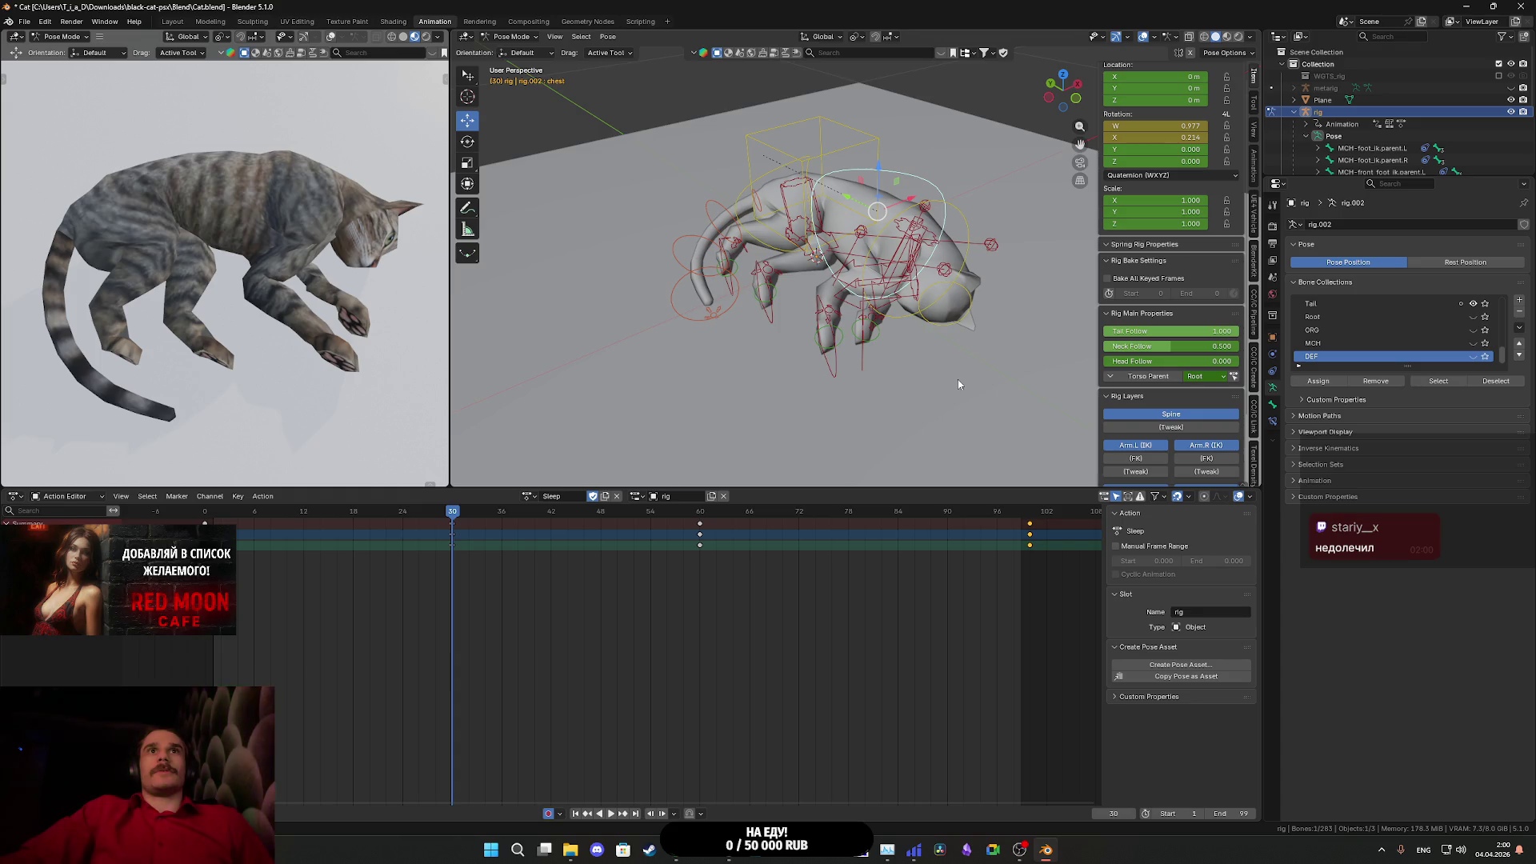
key(ctrl+shift+z)
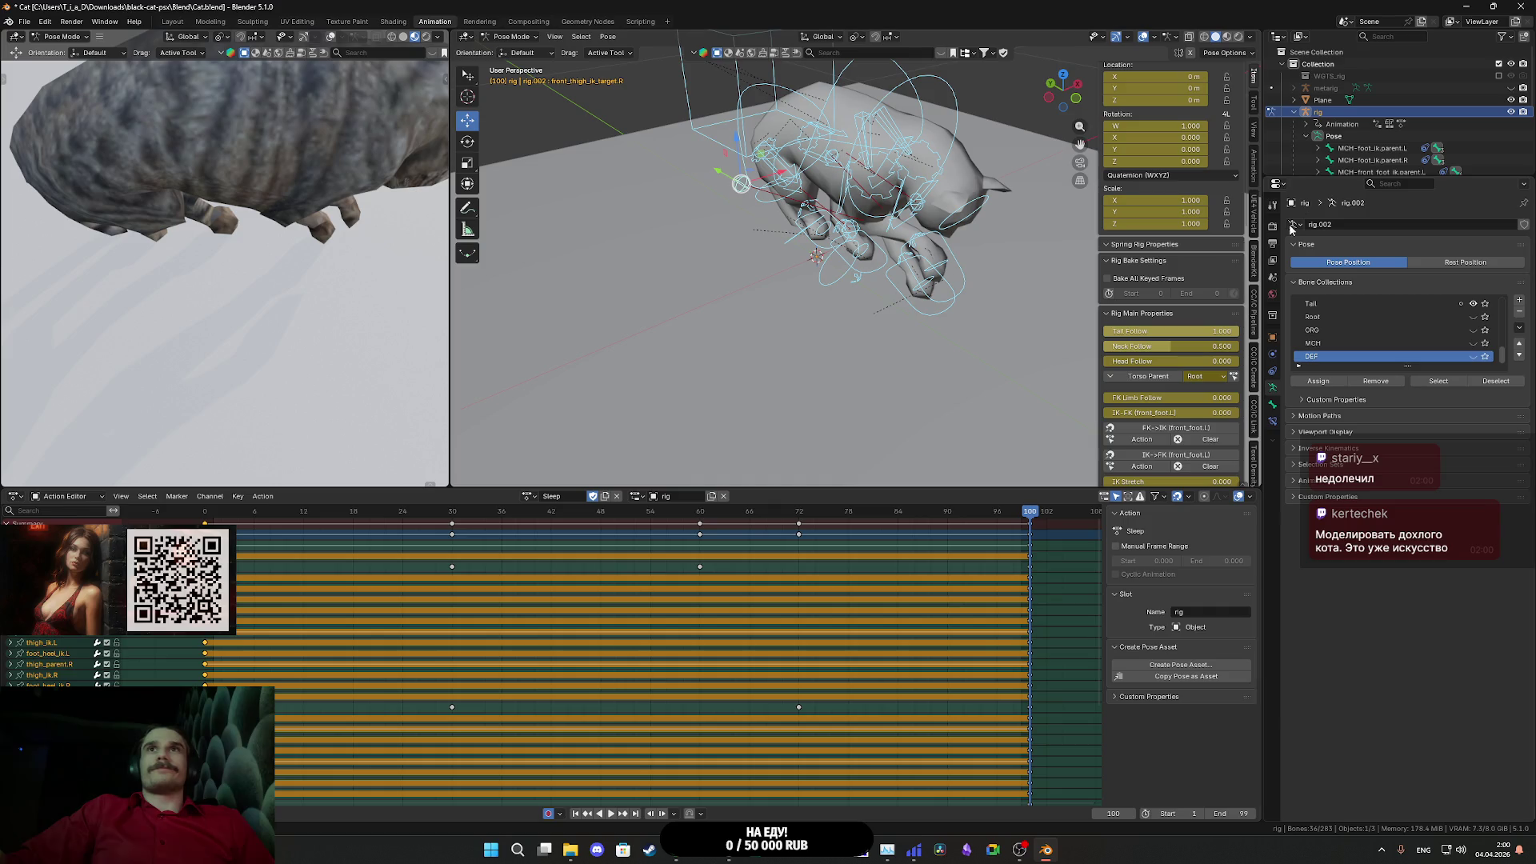
scroll(1182, 385, down, 10)
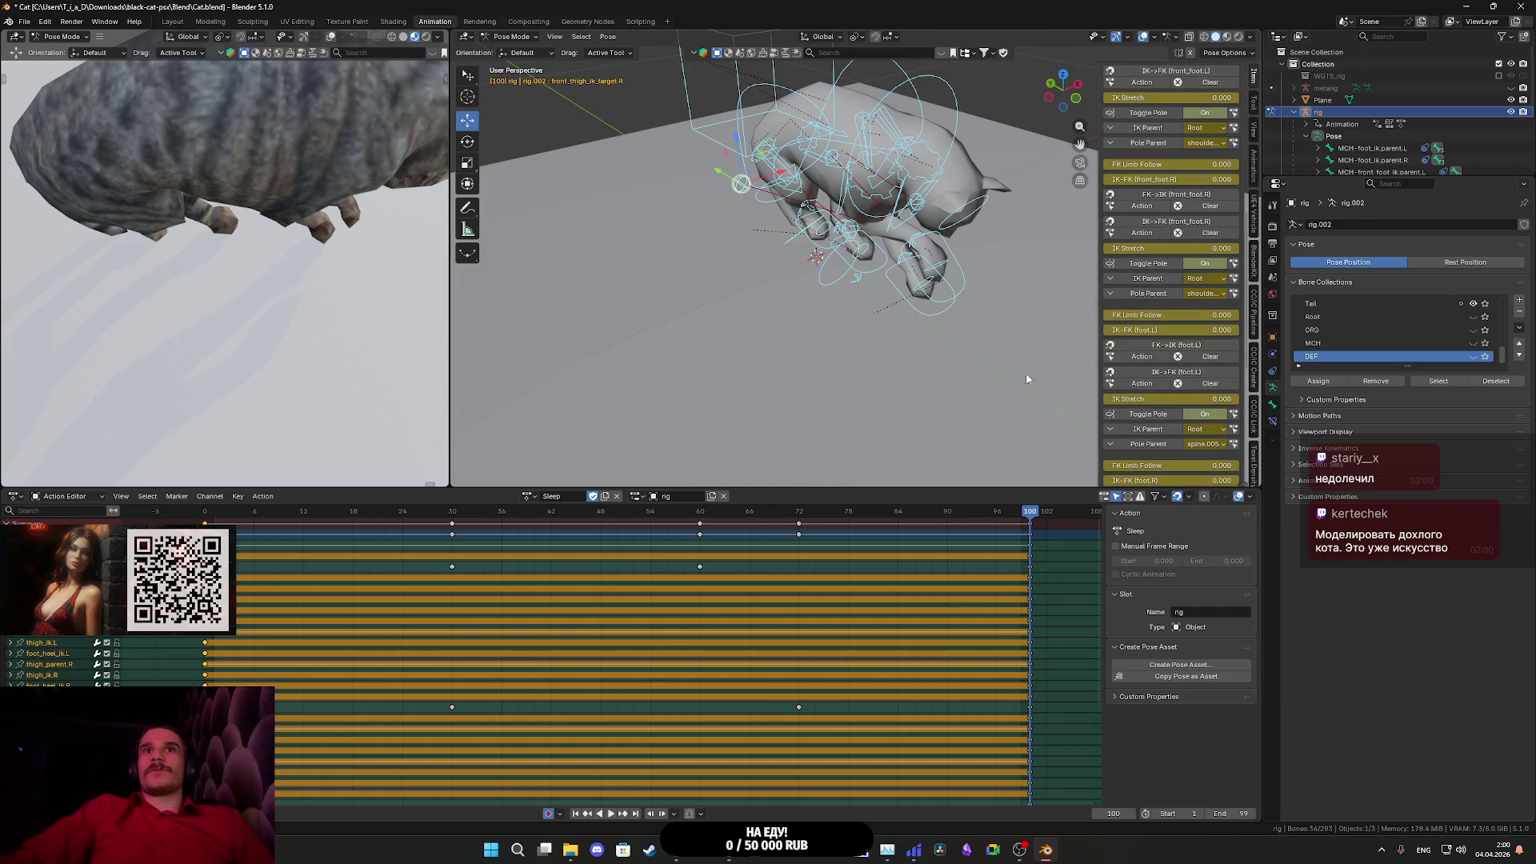
click(971, 370)
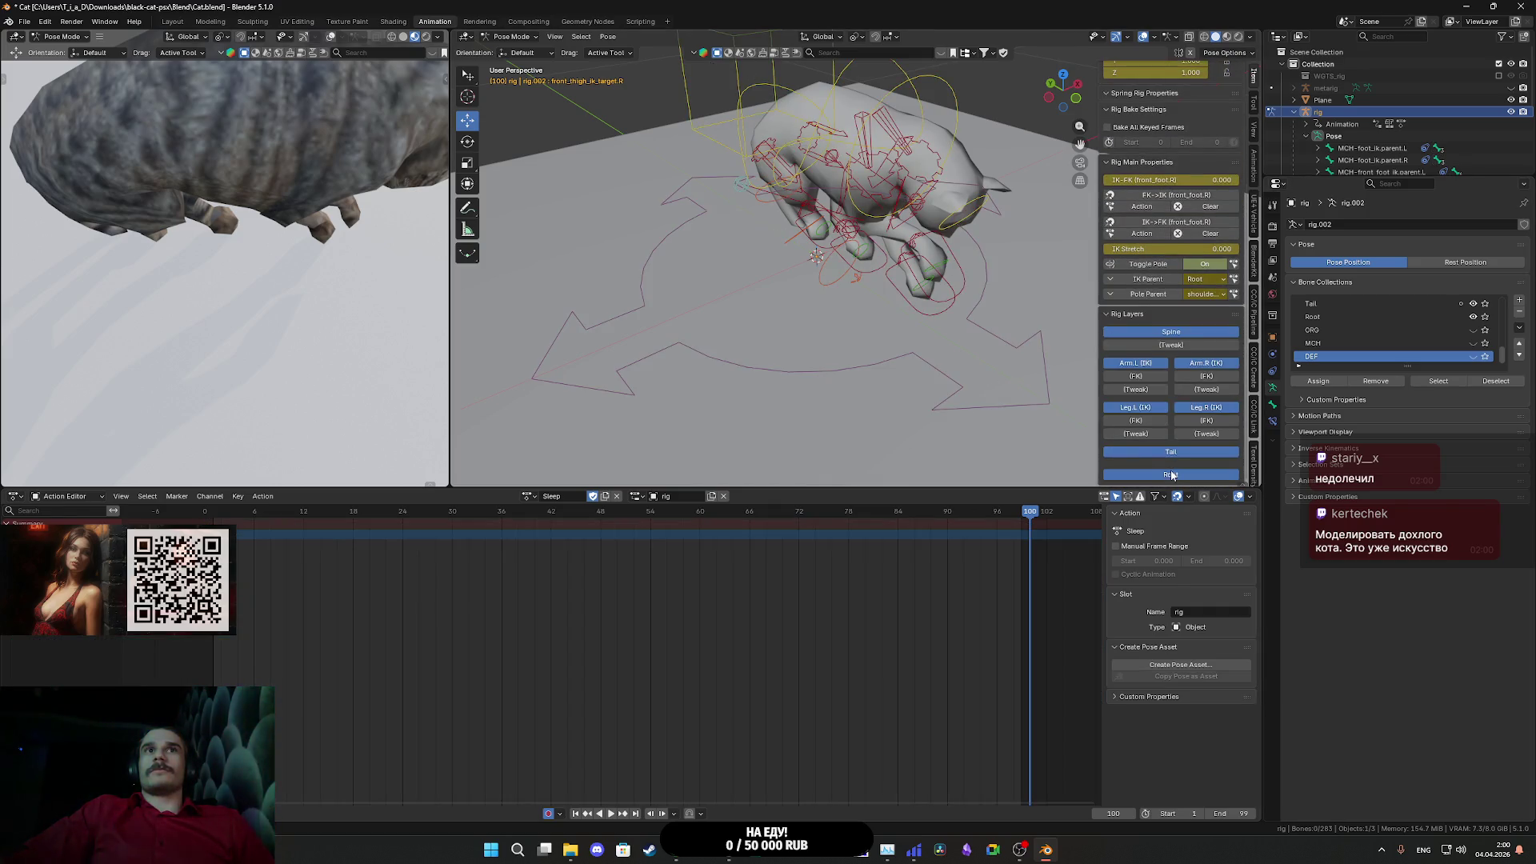
click(969, 392)
mouse_move(969, 392)
mouse_down()
mouse_move(982, 312)
mouse_move(996, 328)
mouse_move(1005, 317)
mouse_move(899, 330)
mouse_up()
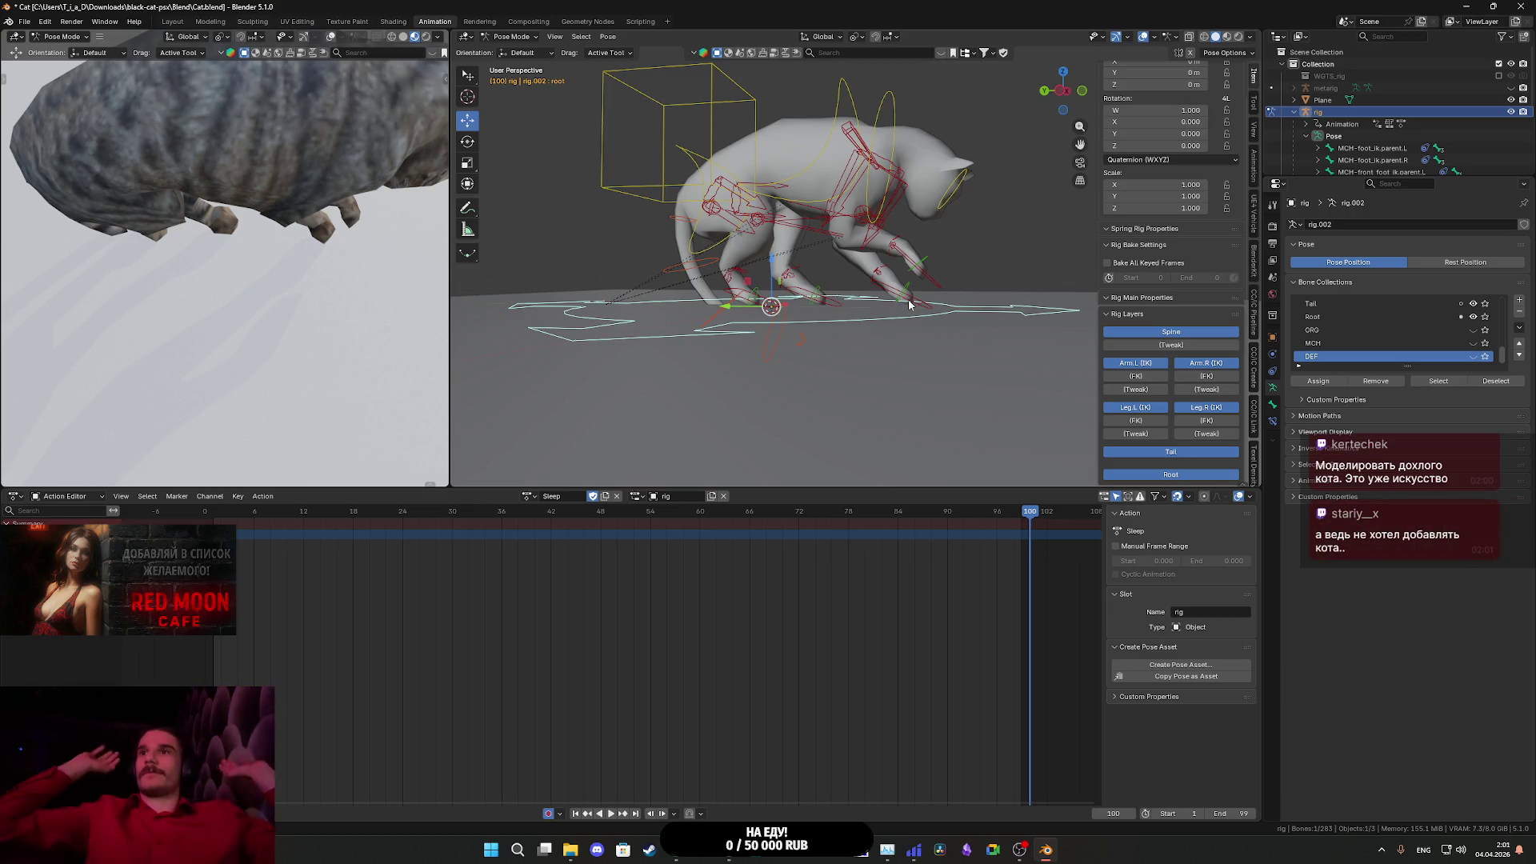
- Return the rig to Object Mode and close the File menu without choosing anything
click(512, 37)
click(522, 52)
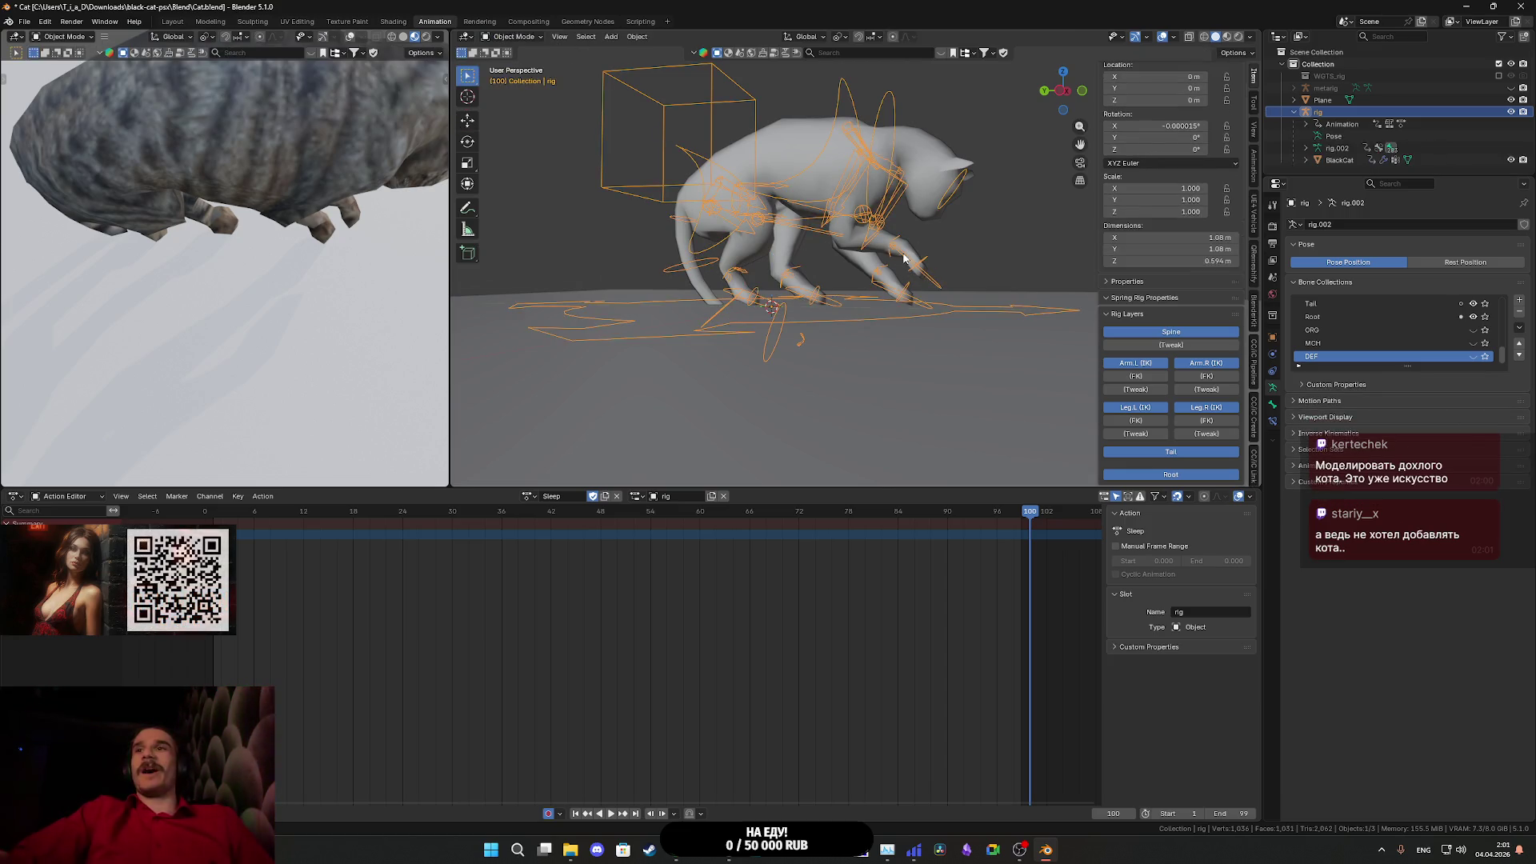
click(22, 24)
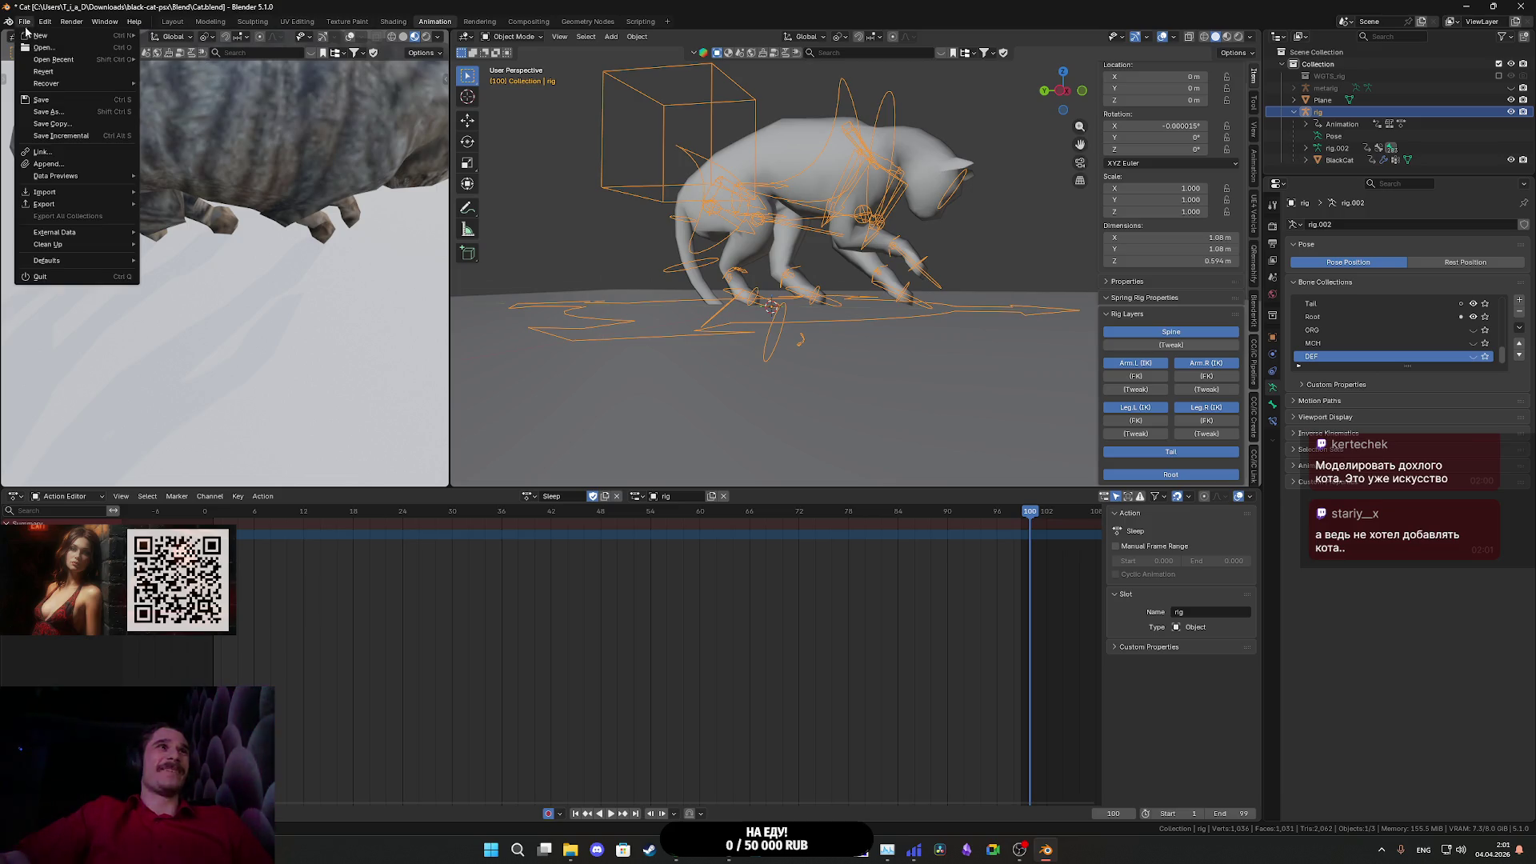
mouse_move(113, 176)
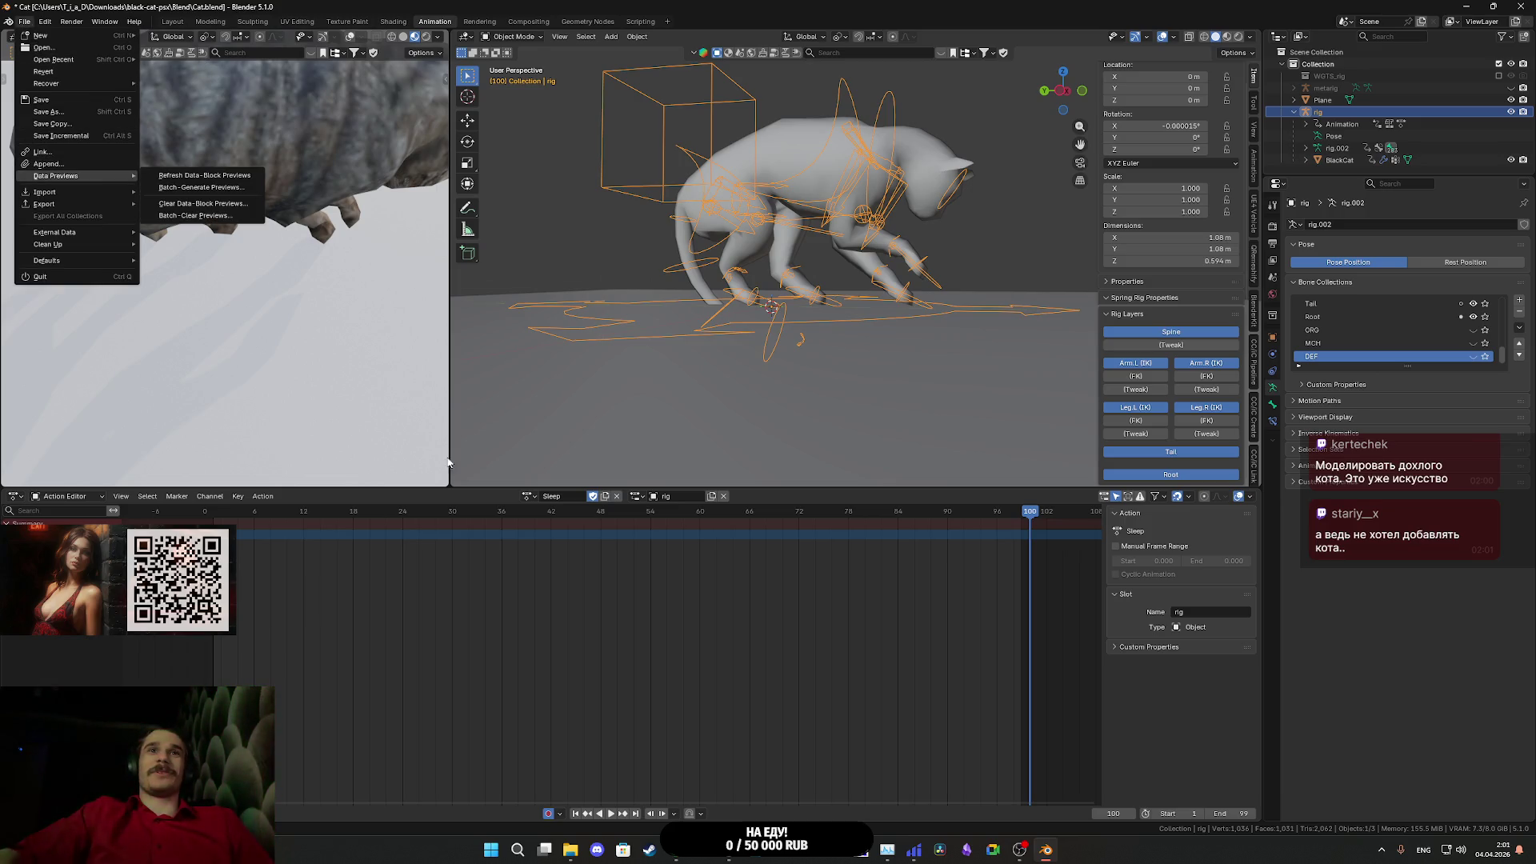
click(716, 145)
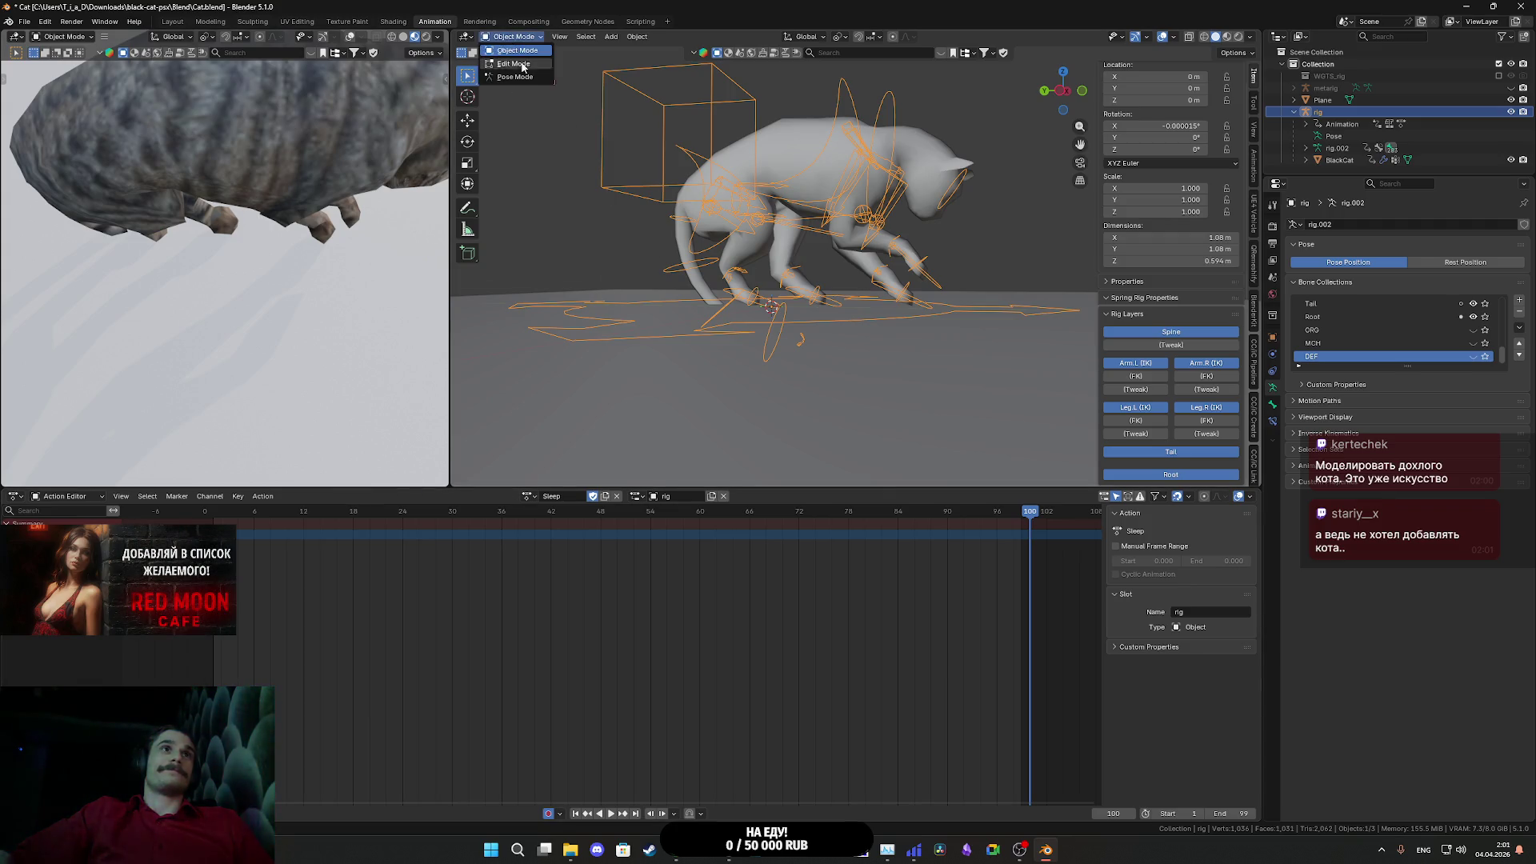
- Back in Pose Mode, select the torso control bone and play the Sleep animation
click(514, 77)
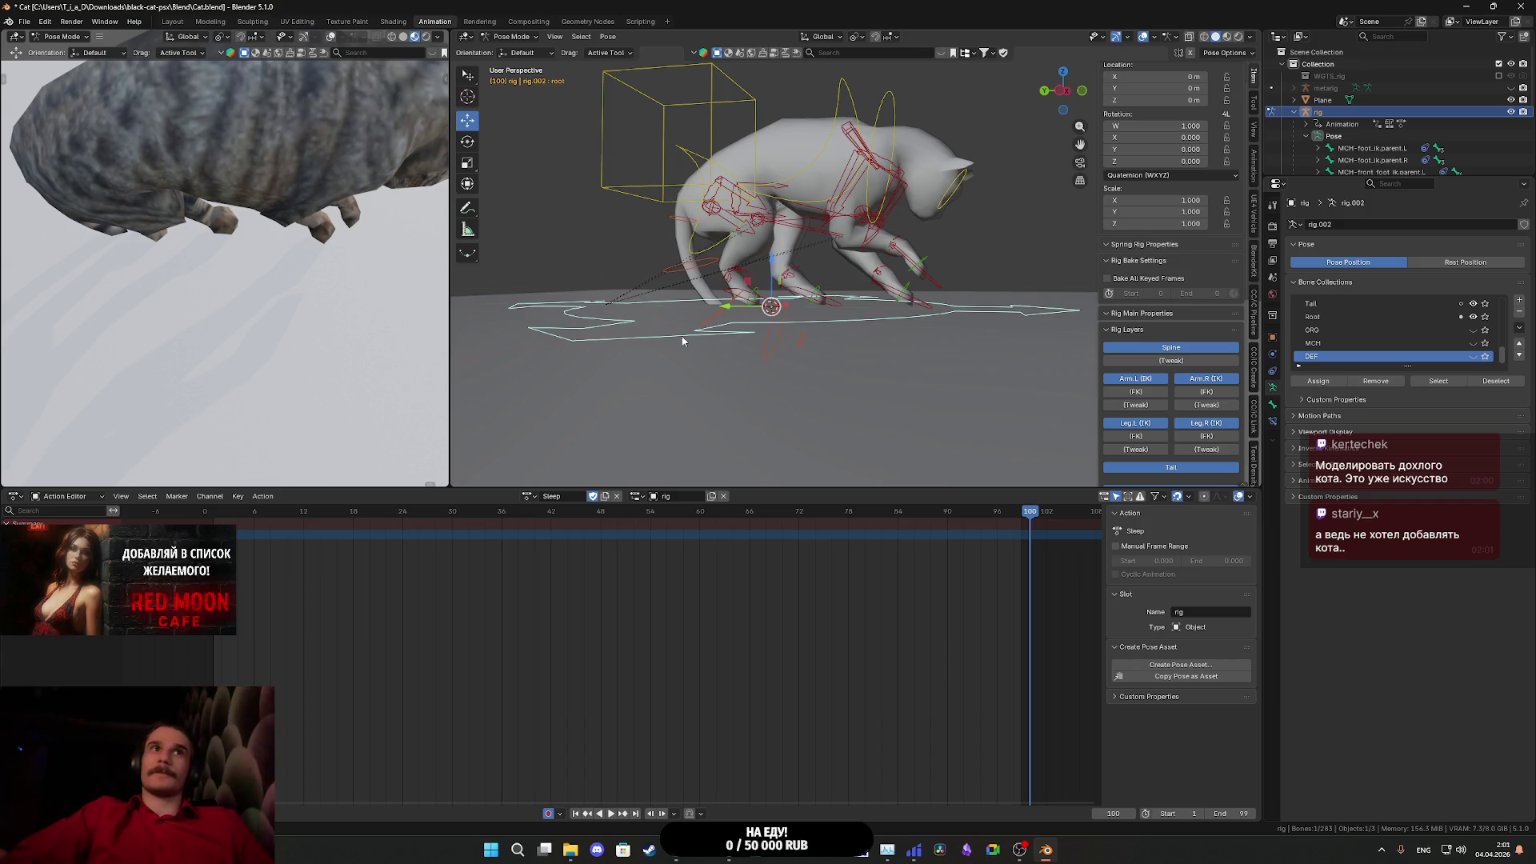
click(709, 143)
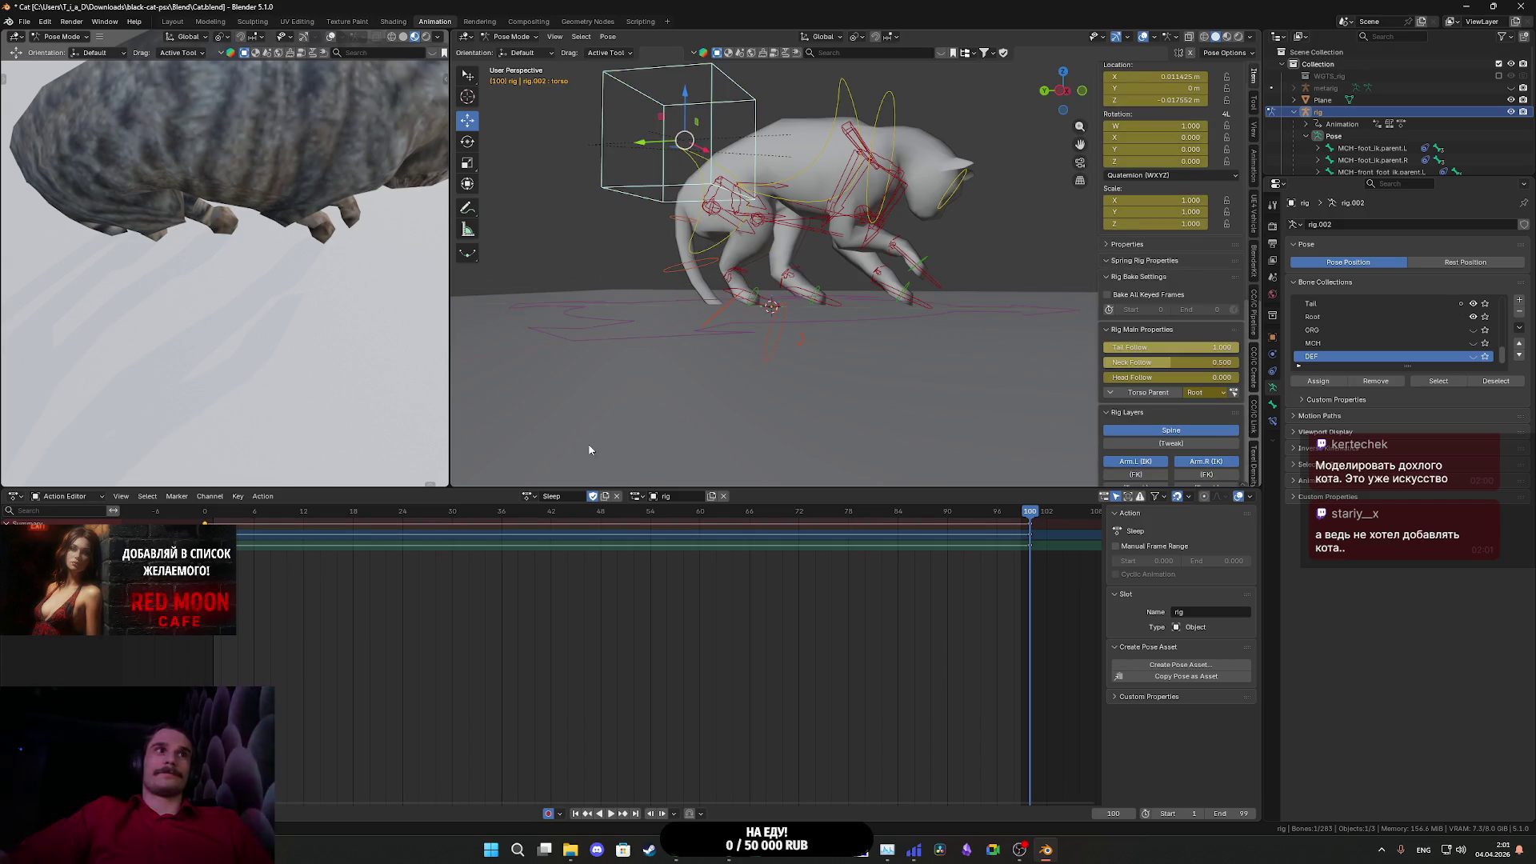
key(space)
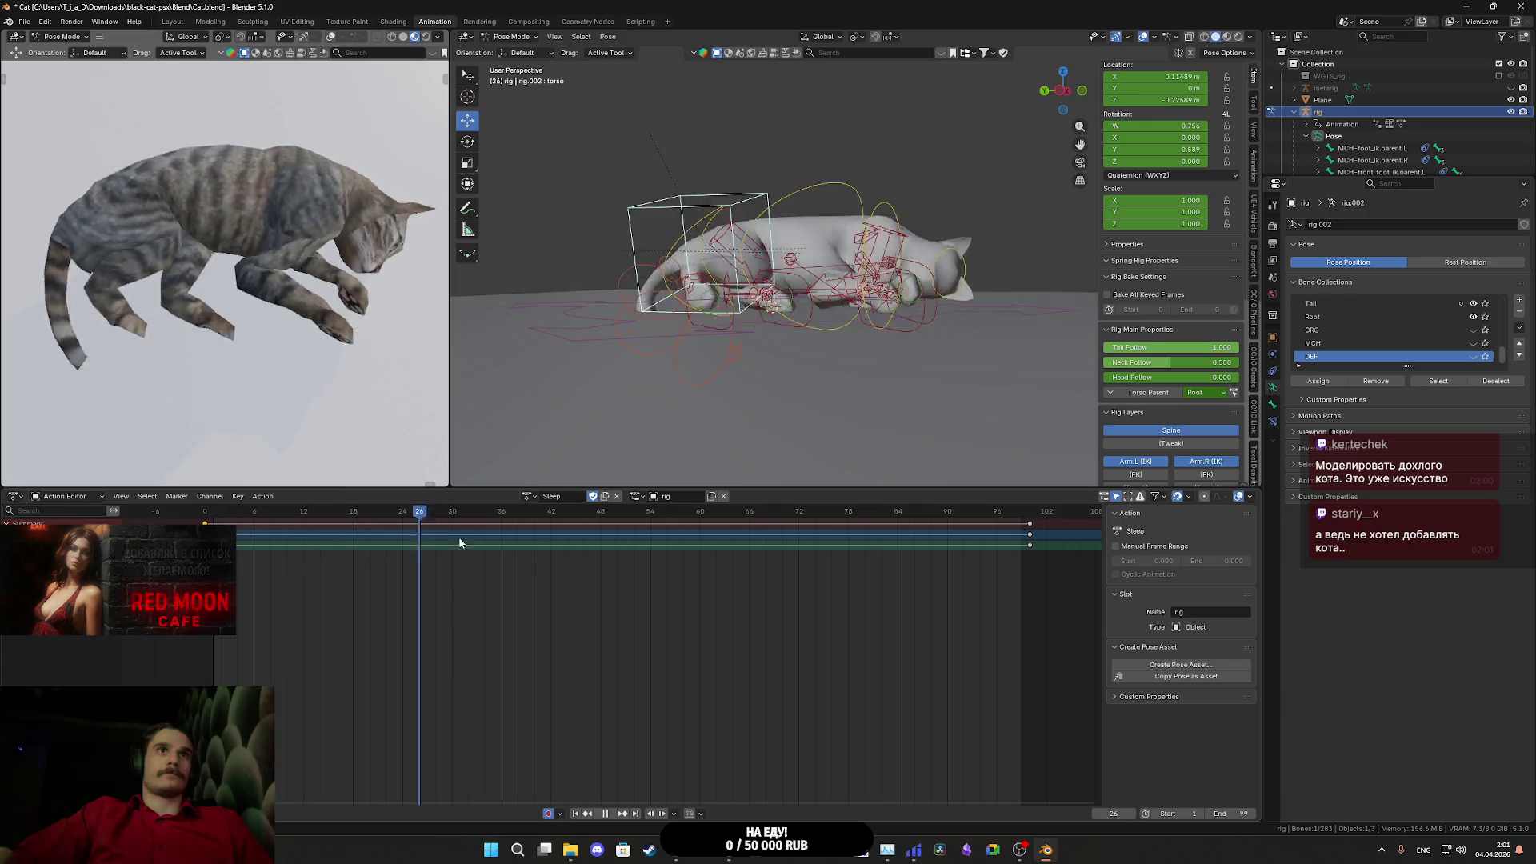
mouse_move(810, 545)
mouse_down()
mouse_move(281, 541)
mouse_move(1047, 547)
mouse_up()
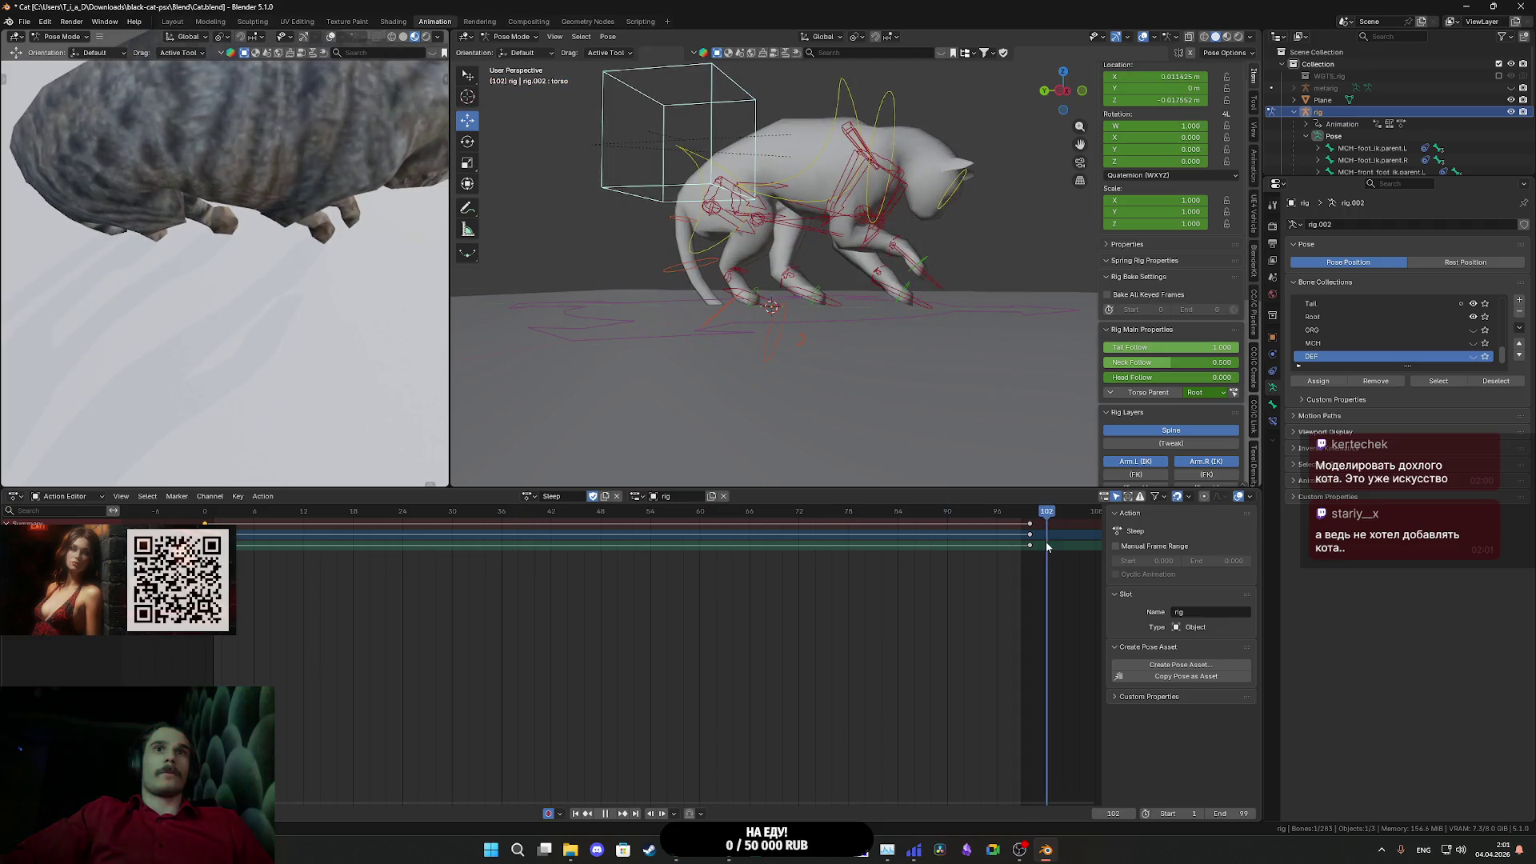
- Paste the torso's frame 100 keys onto frame 0 and inspect the resulting pose
click(1031, 535)
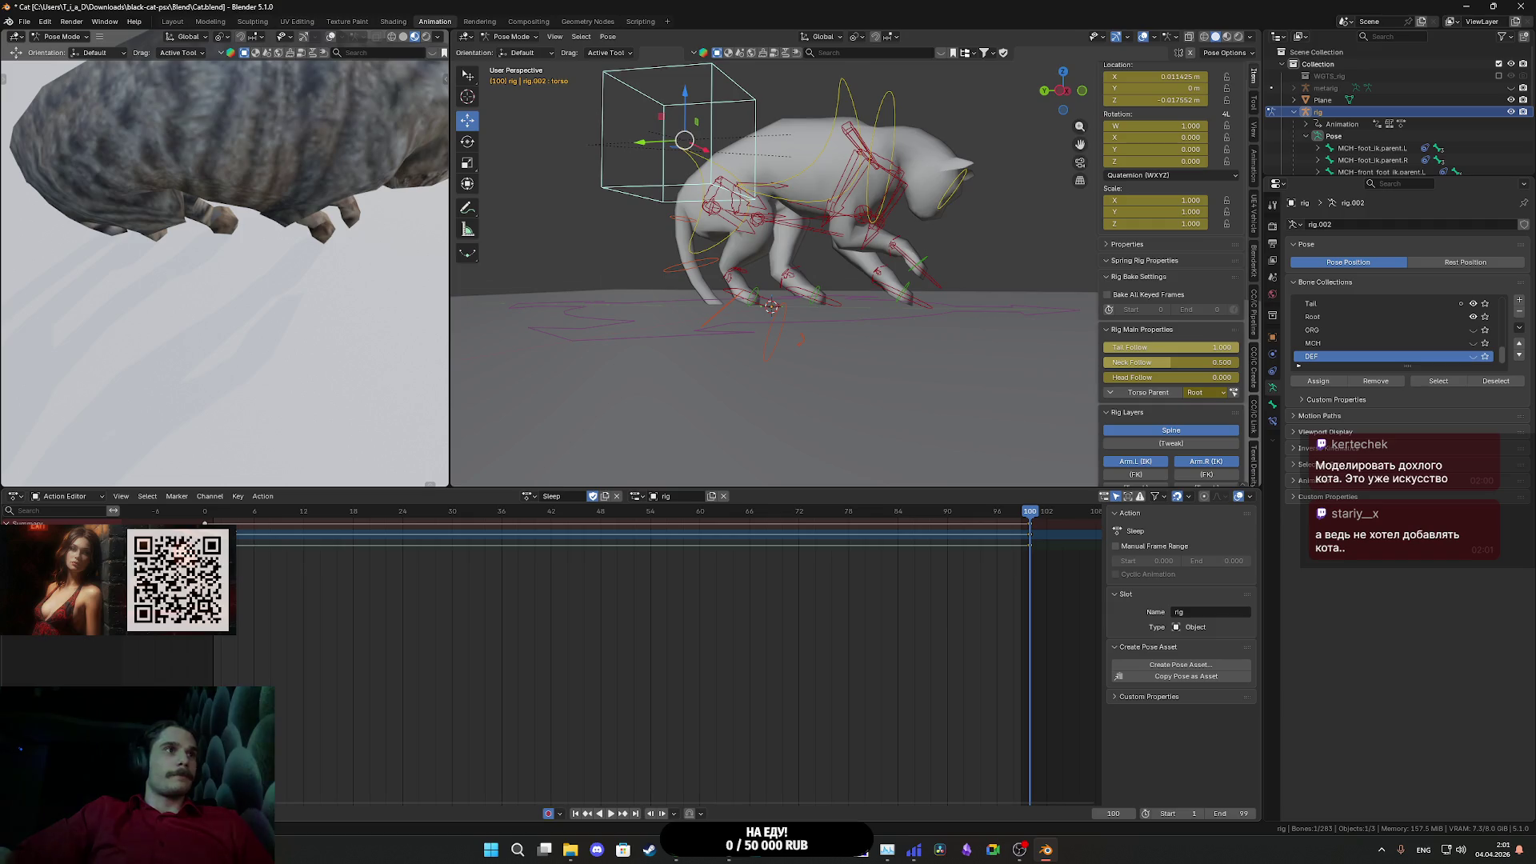
click(206, 519)
key(ctrl+v)
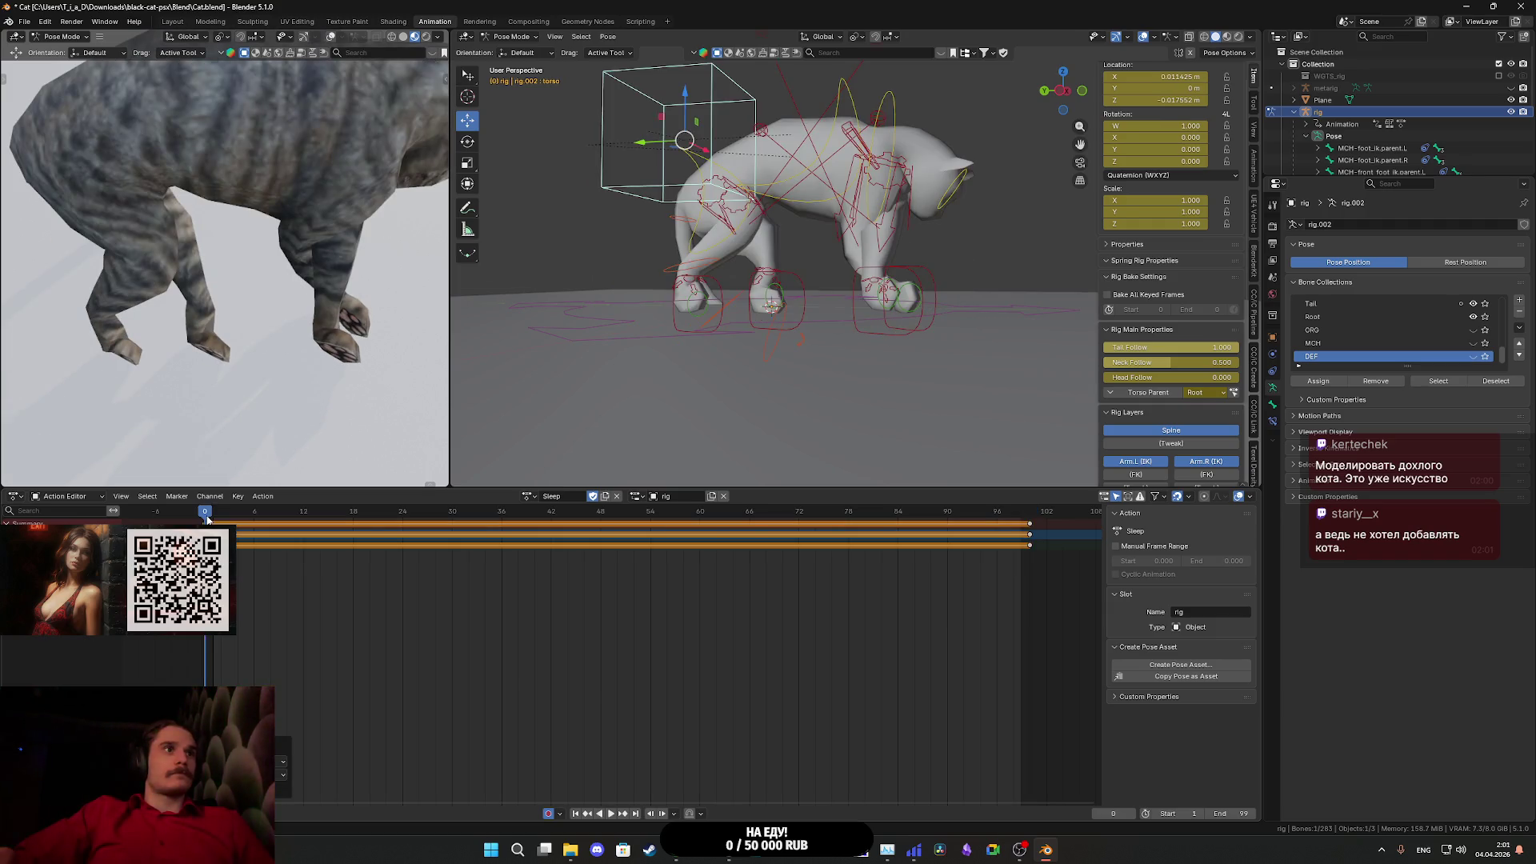
mouse_move(632, 393)
mouse_down()
mouse_move(842, 376)
mouse_move(778, 414)
mouse_move(843, 393)
mouse_move(810, 391)
mouse_up()
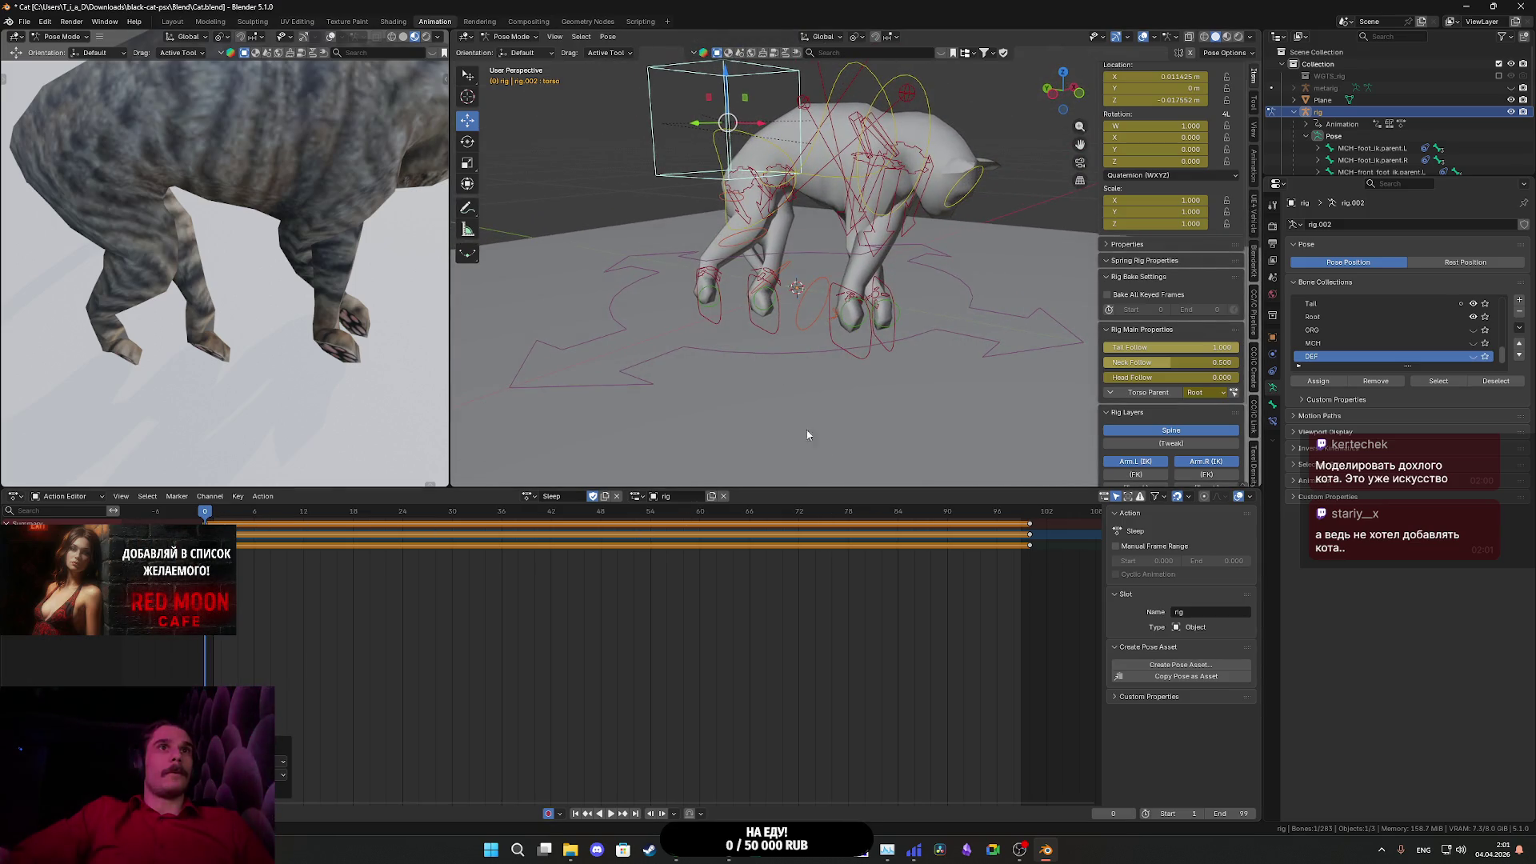
drag(1020, 515, 1039, 519)
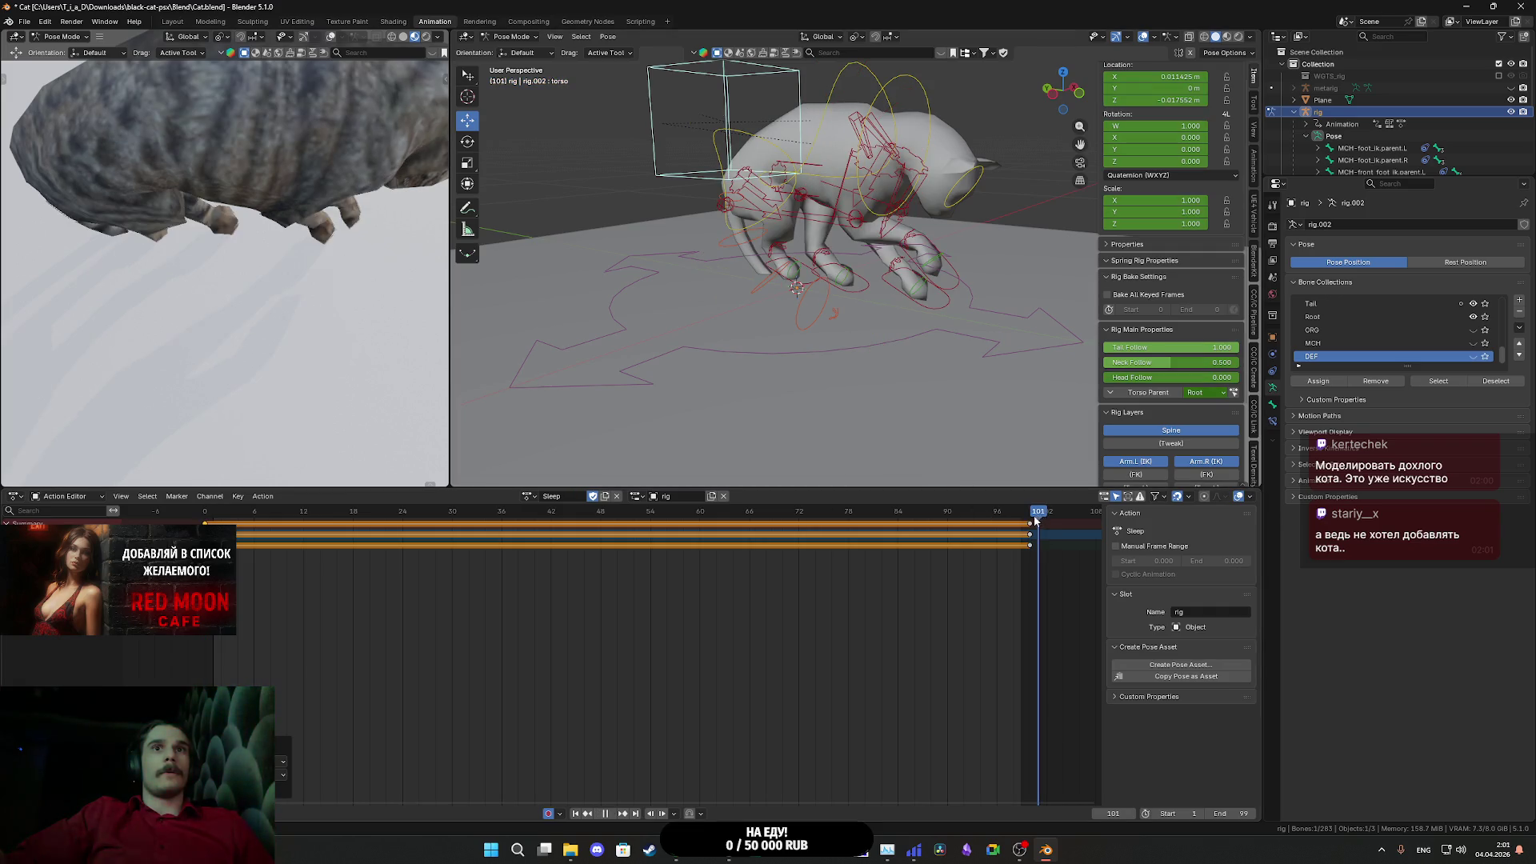
drag(937, 408, 867, 381)
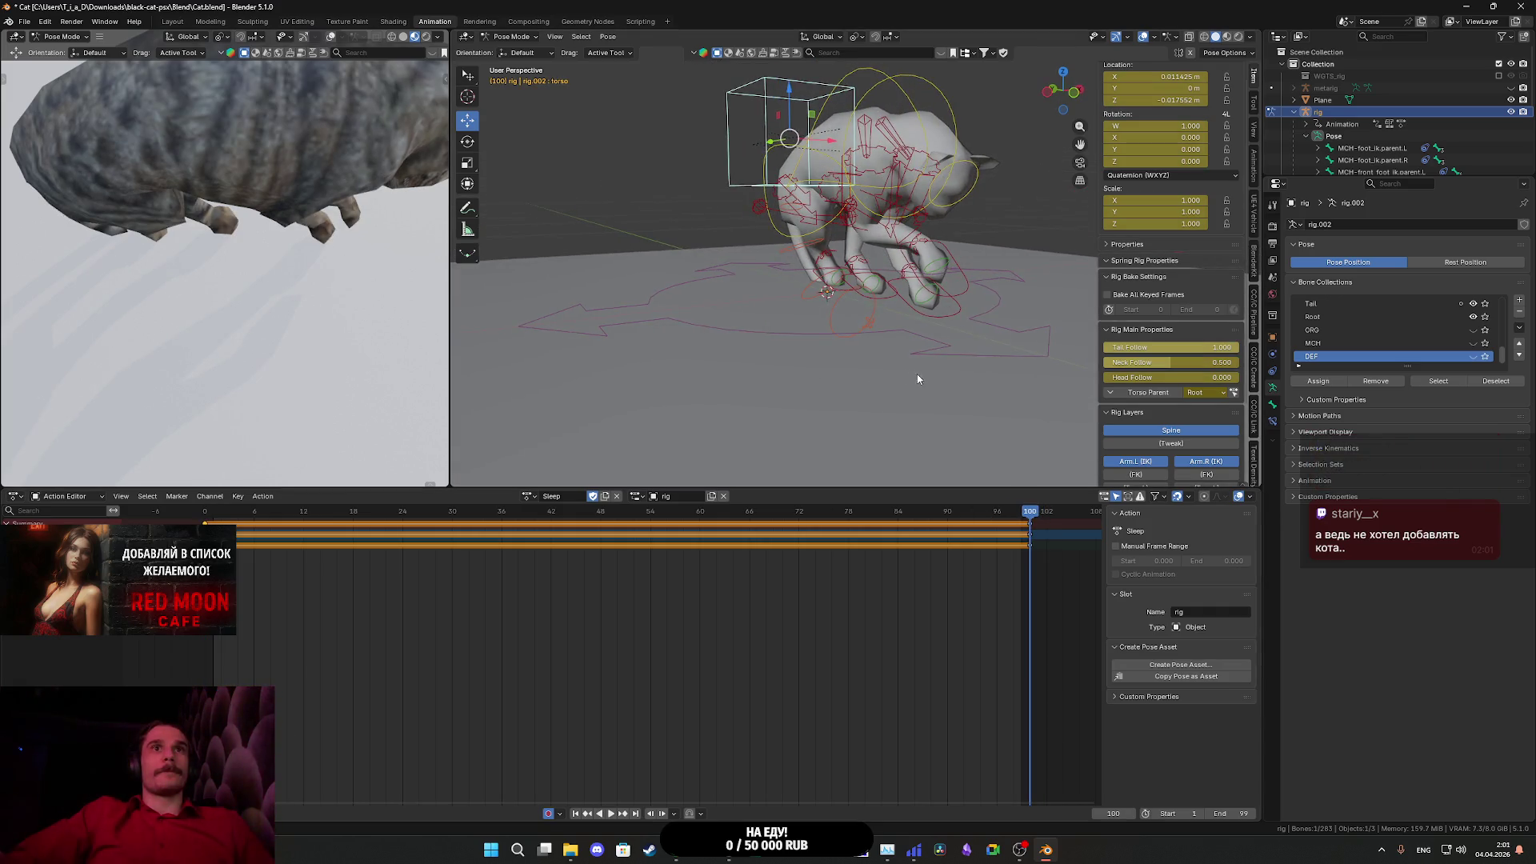
- Select all bones and play the Sleep action back from frame 0
key(a)
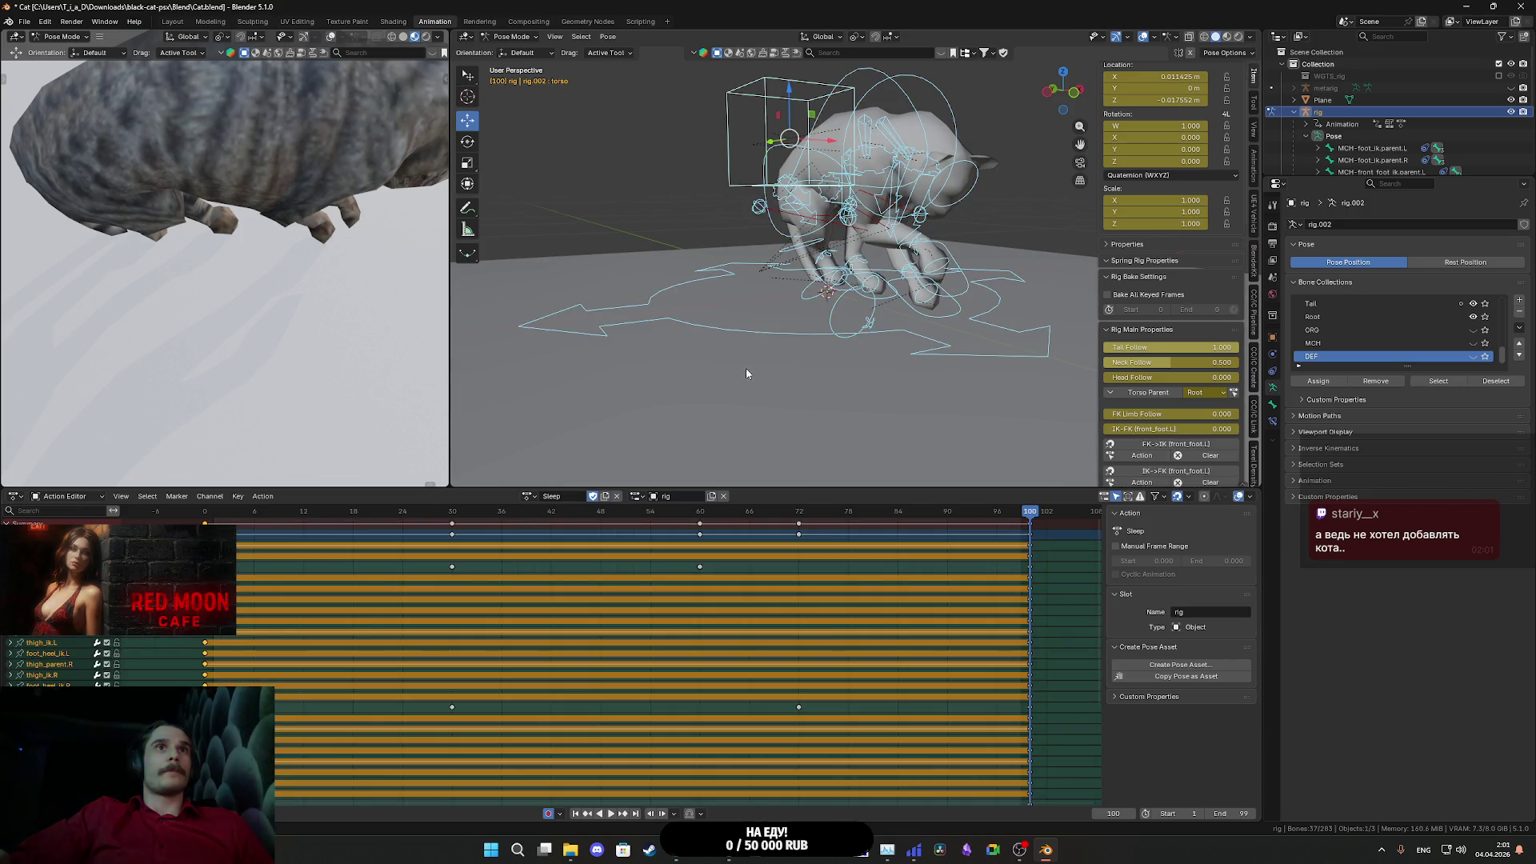
click(1037, 540)
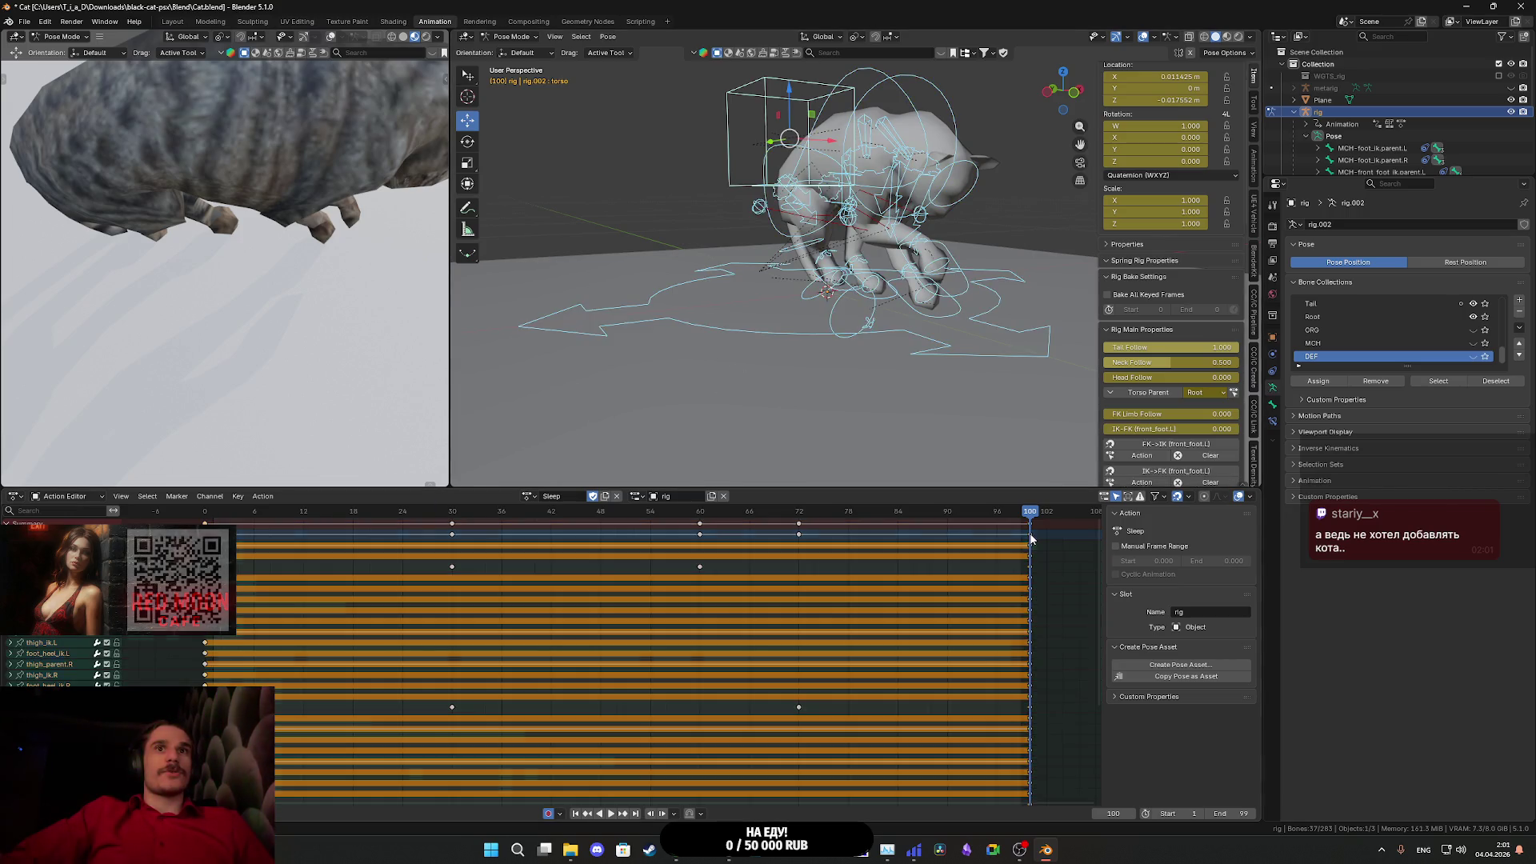
drag(573, 512, 210, 516)
mouse_move(684, 405)
mouse_down()
mouse_move(813, 382)
mouse_move(704, 392)
mouse_up()
key(space)
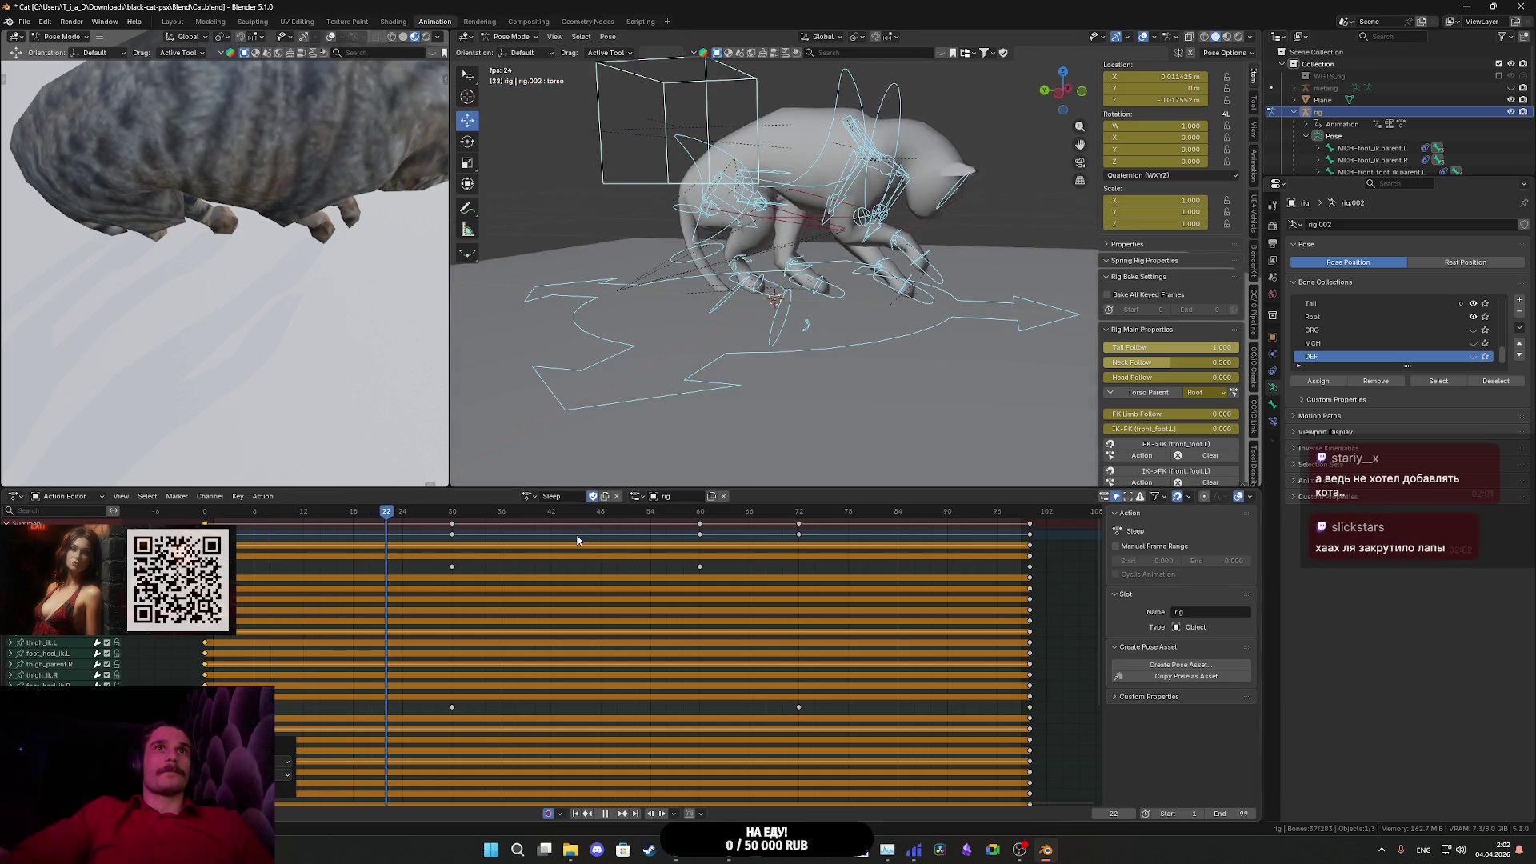
key(space)
click(205, 516)
key(space)
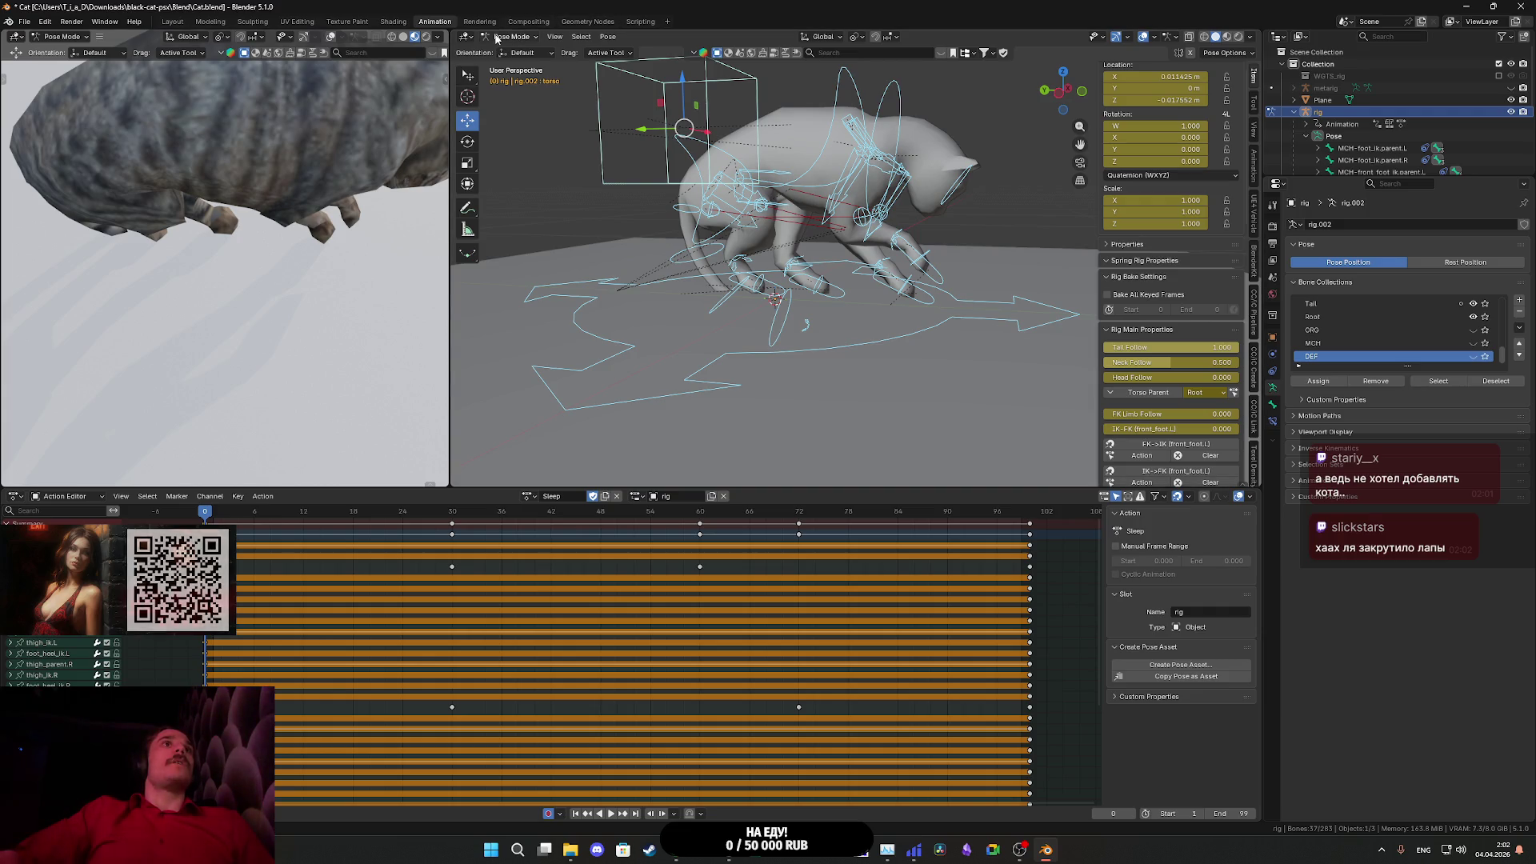
- Export the rig as FBX over Sleep2.fbx, then return to Unreal's Sleep2 editor
click(25, 21)
mouse_move(80, 204)
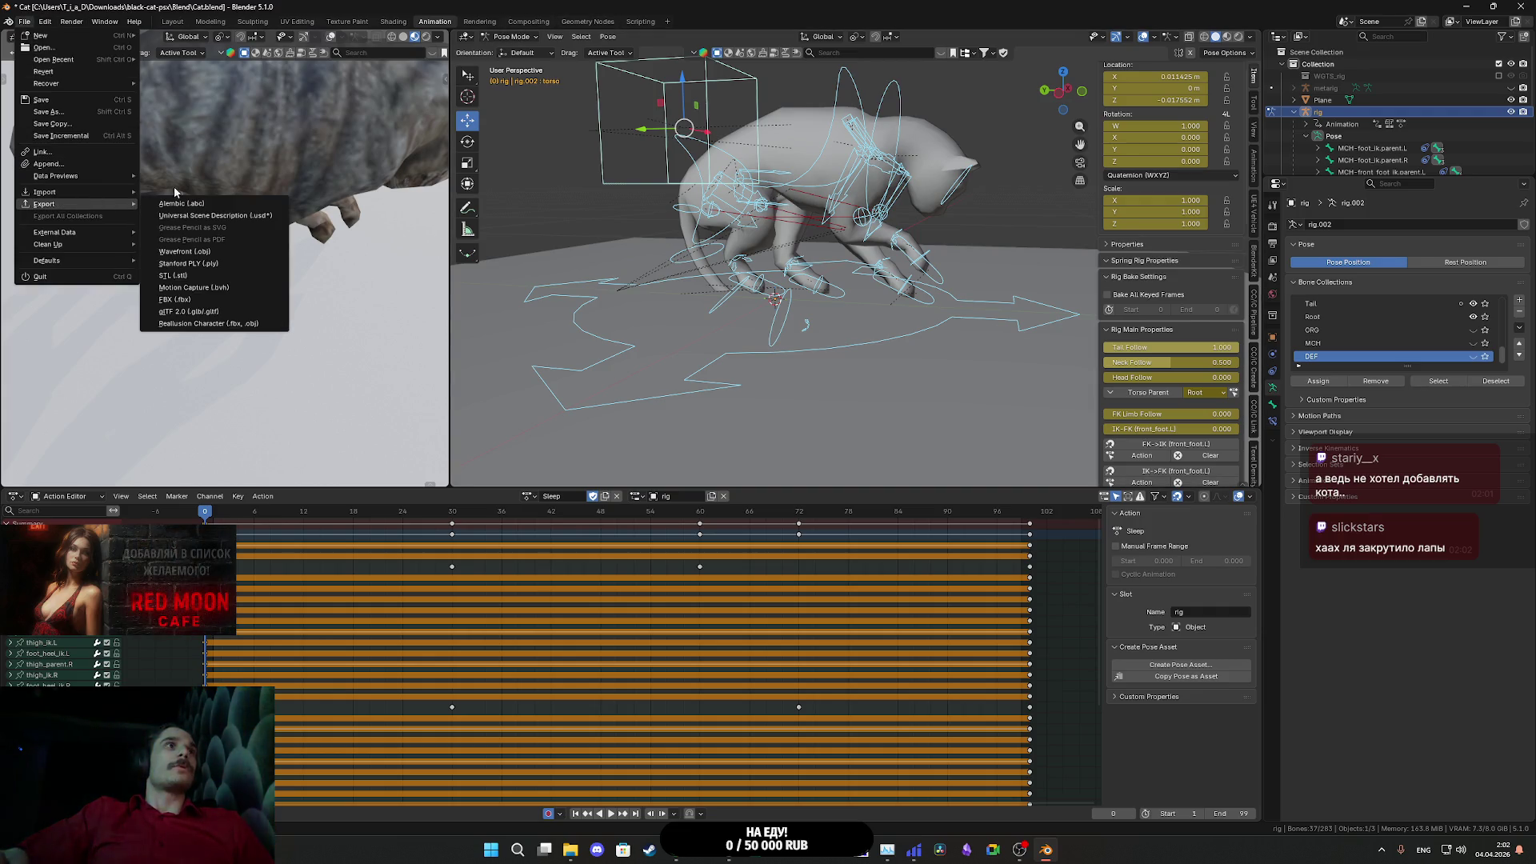
click(176, 299)
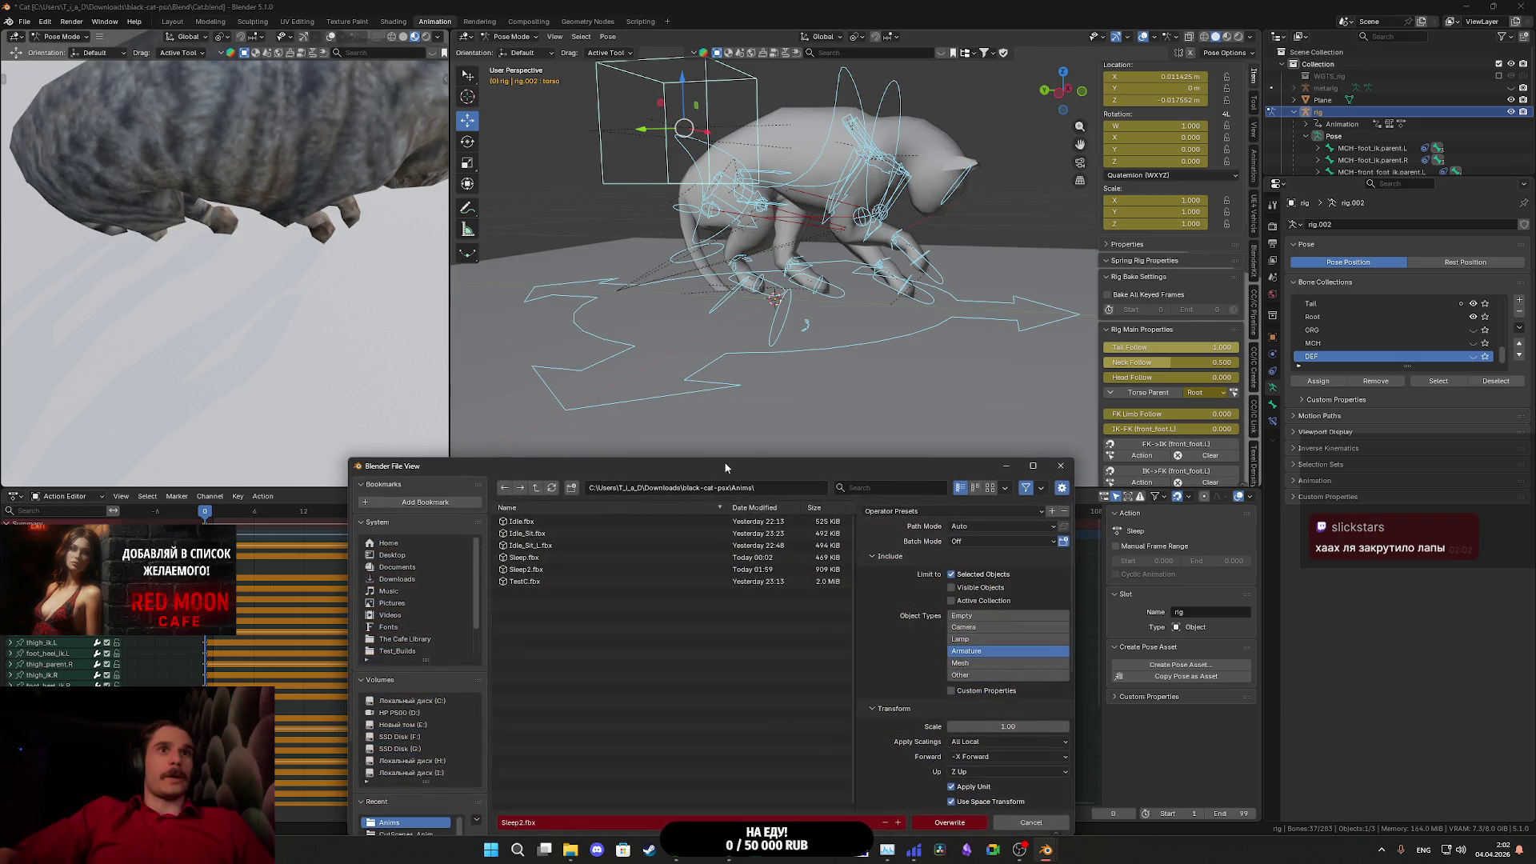
click(947, 823)
mouse_move(728, 850)
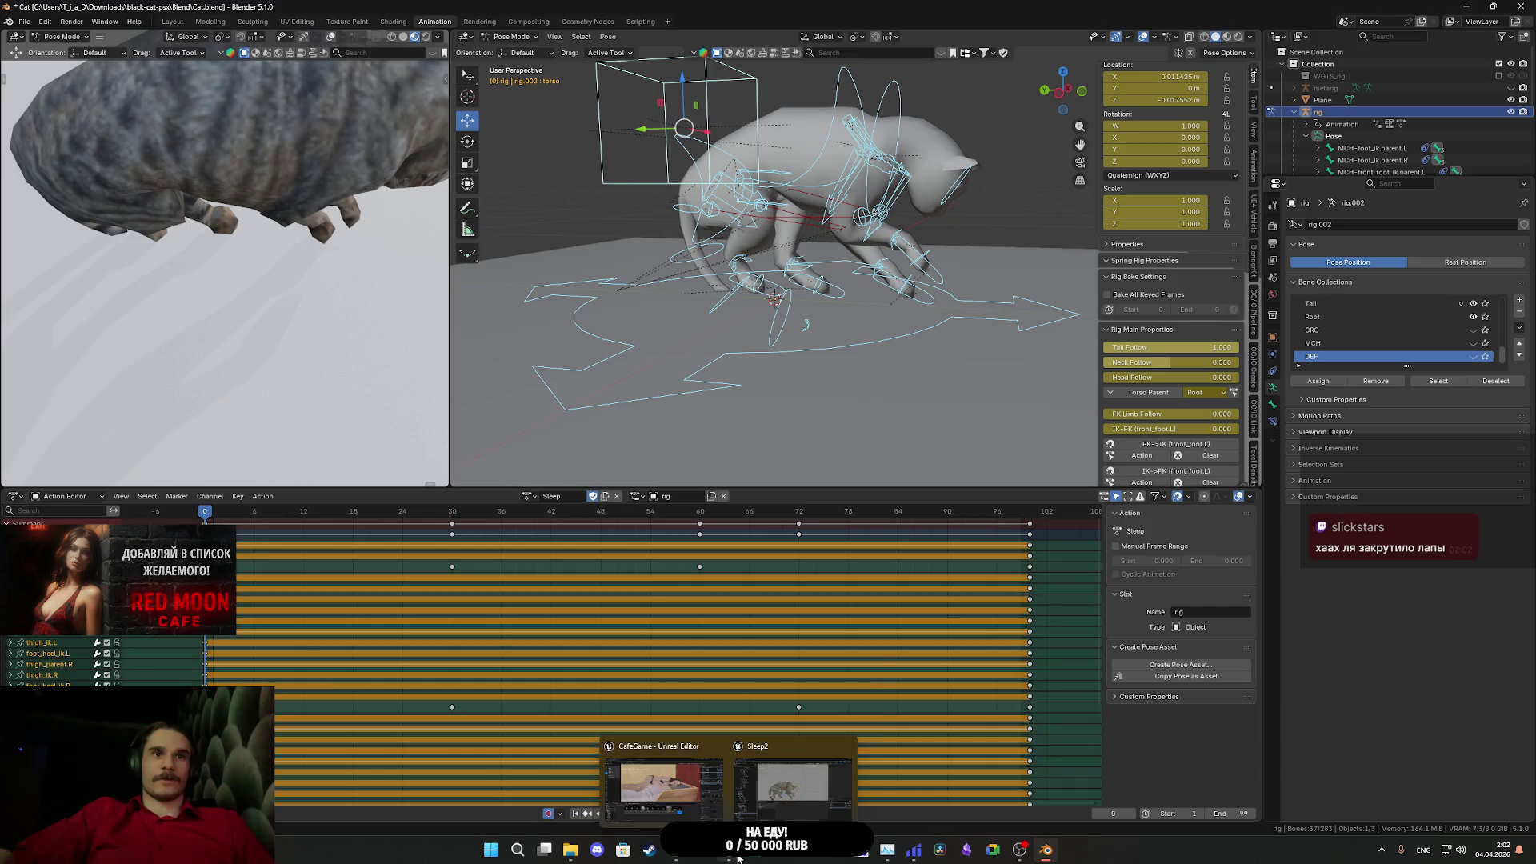
click(775, 786)
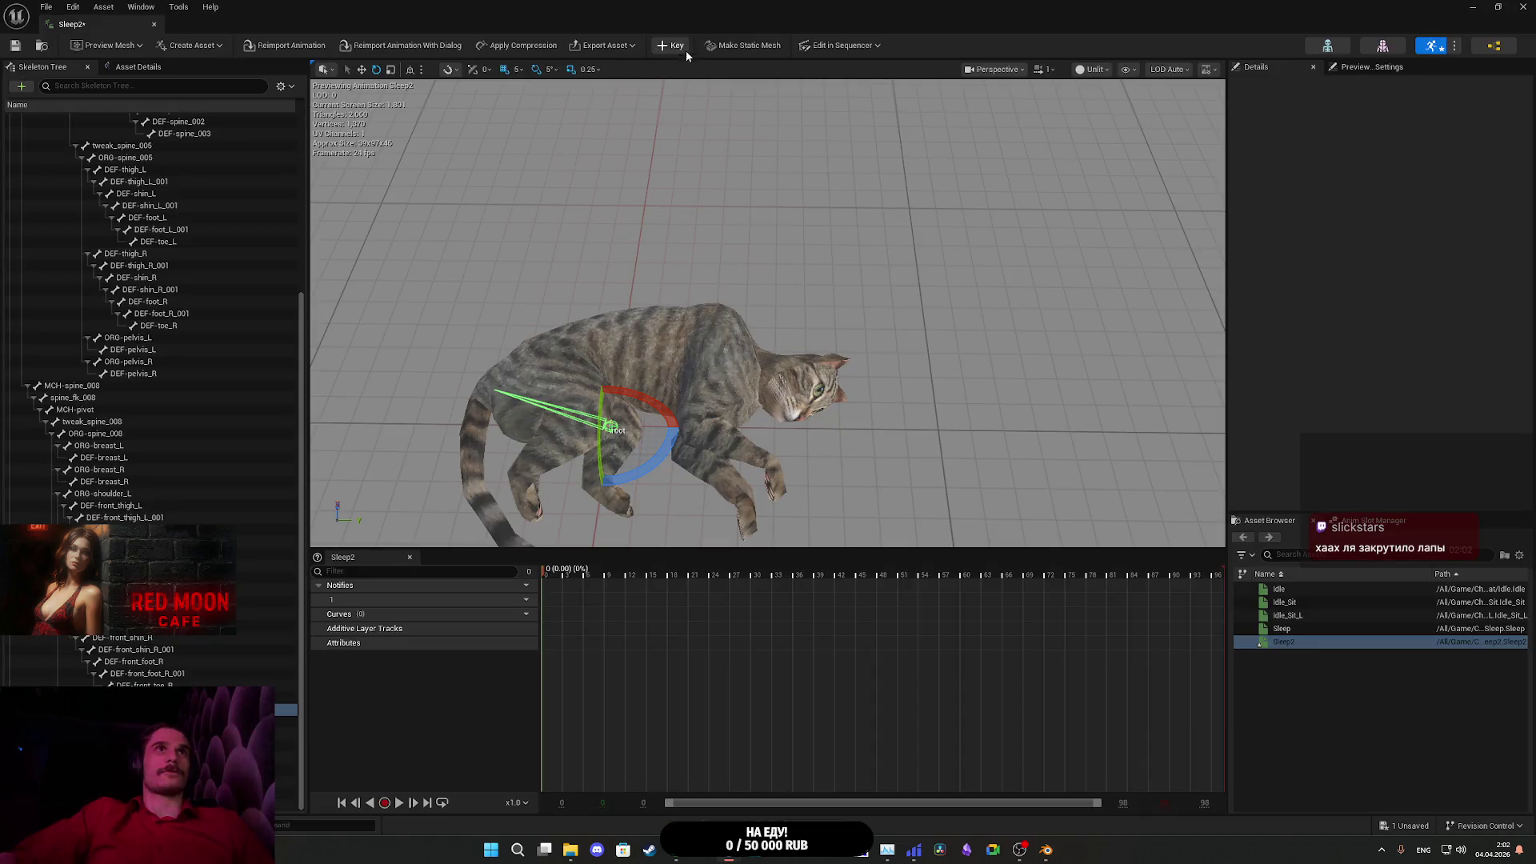
- Reimport Sleep2 from the freshly exported FBX
click(298, 47)
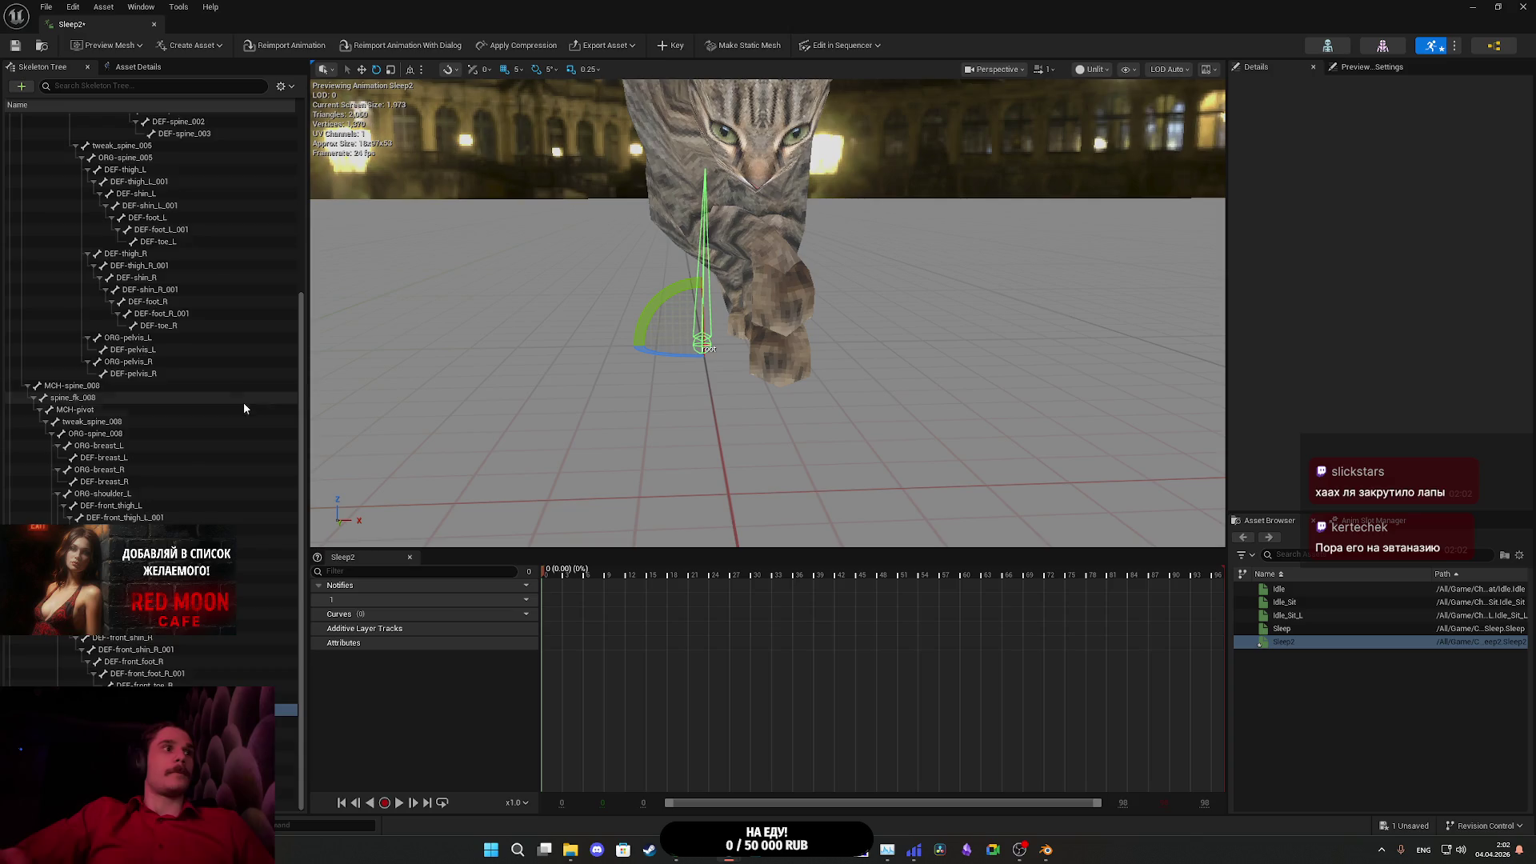
scroll(232, 393, up, 7)
- Rotate the rig root bone -90° and shift it along X to about -20.5
click(693, 260)
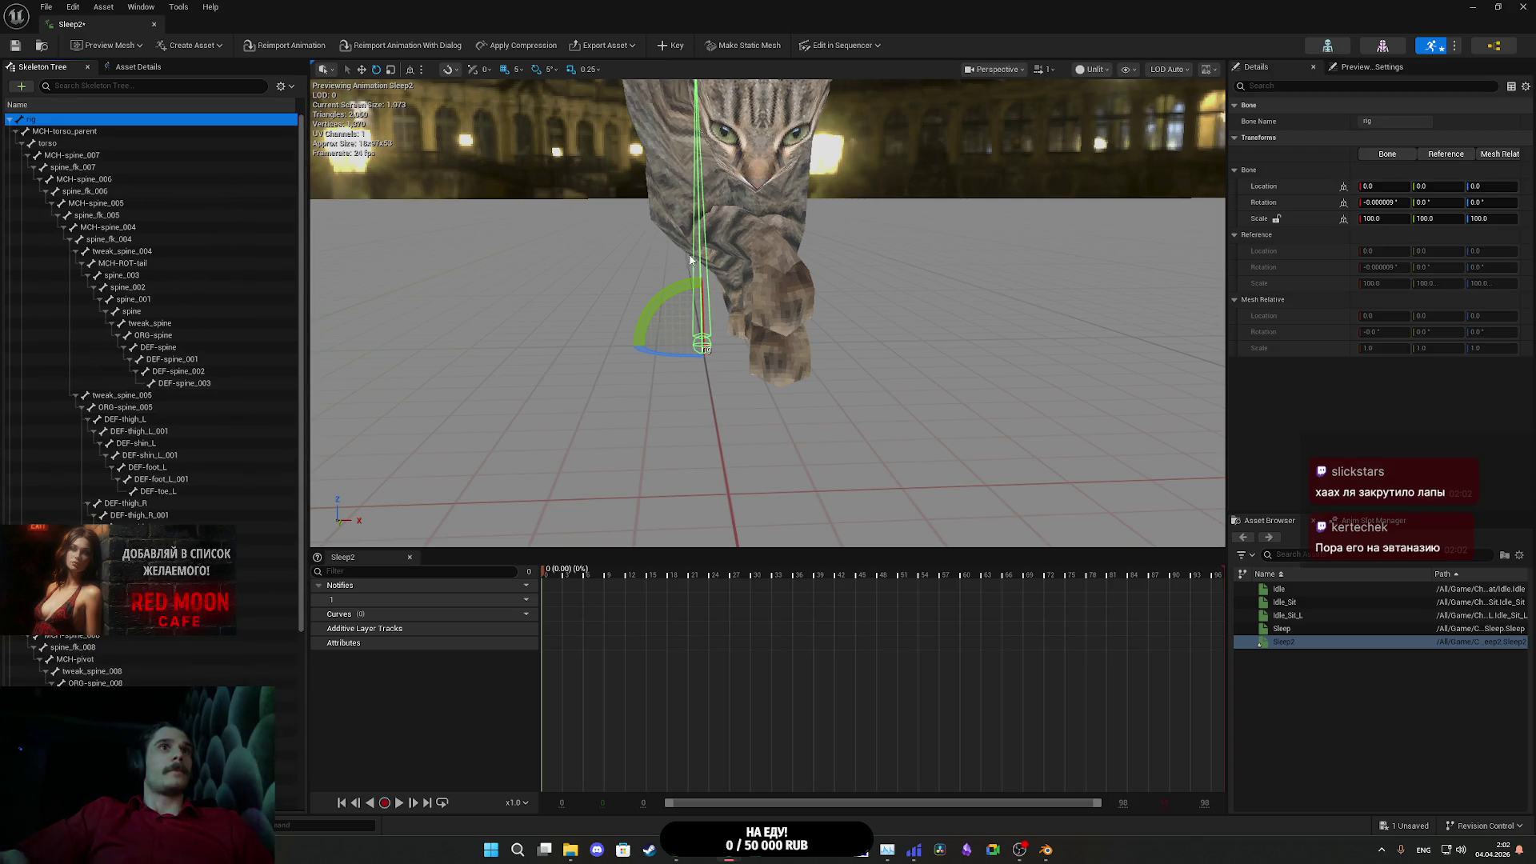
mouse_move(614, 293)
mouse_down()
mouse_move(600, 382)
mouse_move(650, 372)
mouse_move(659, 297)
mouse_move(693, 312)
mouse_up()
key(w)
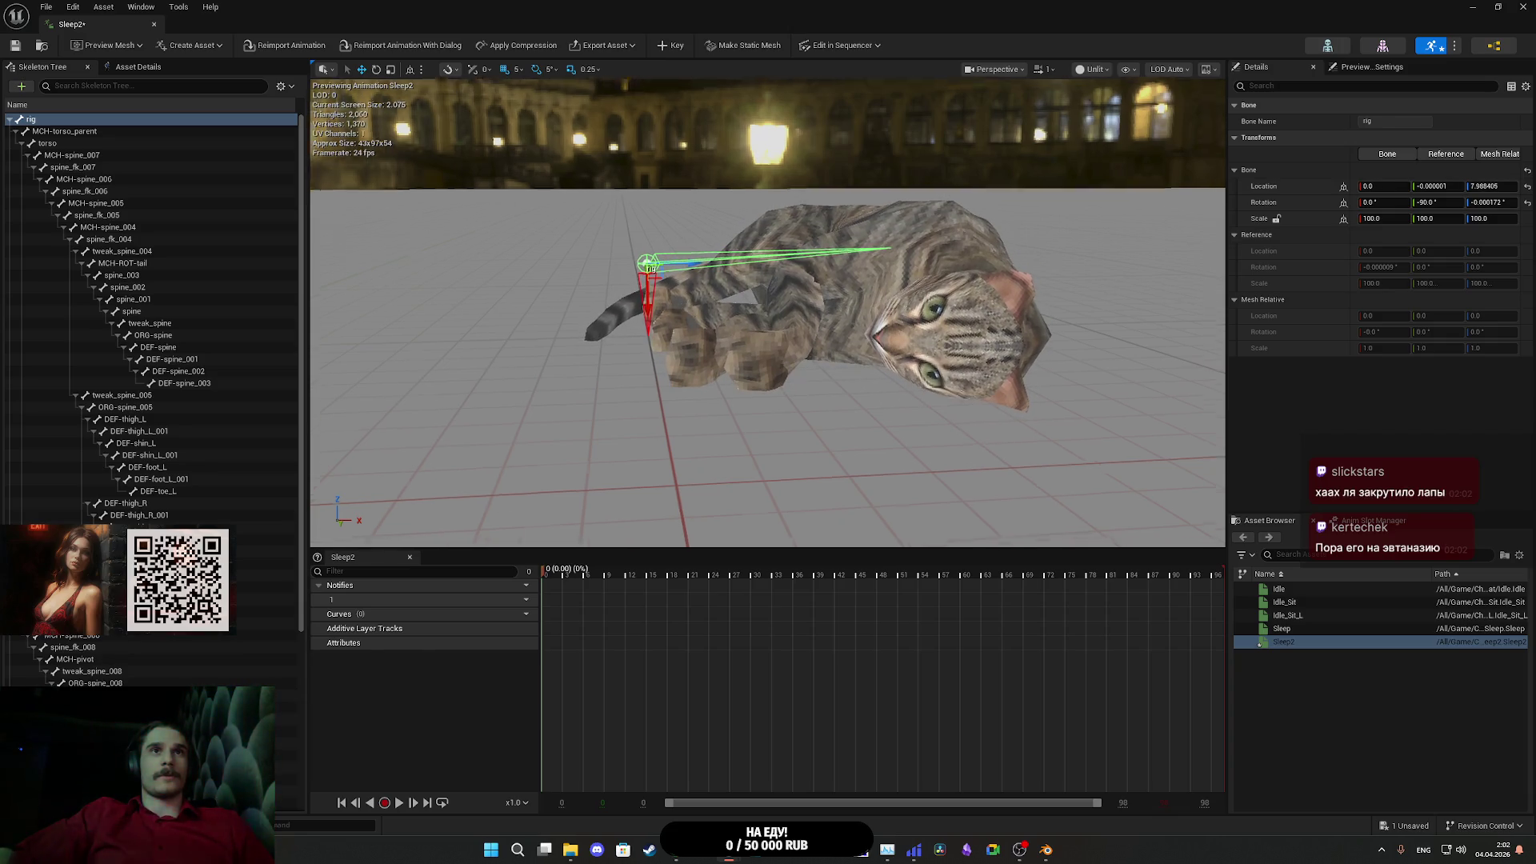
scroll(693, 312, down, 5)
scroll(695, 379, up, 5)
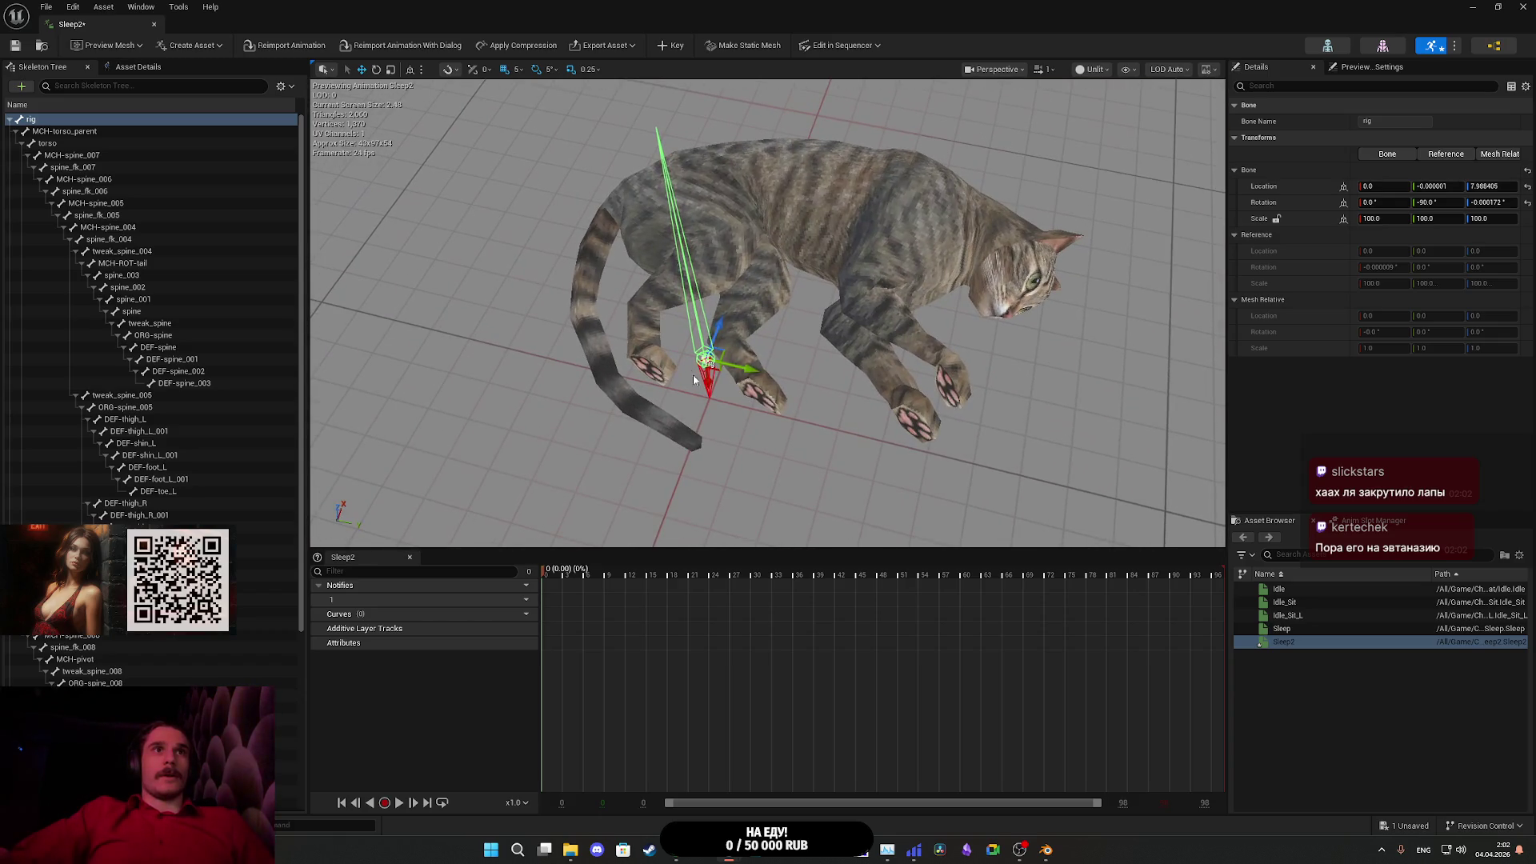
mouse_move(720, 326)
mouse_down()
mouse_move(697, 384)
mouse_move(628, 446)
mouse_move(560, 264)
mouse_up()
- Move the cat sideways, preview Sleep2, and key the offset as an additive track
key(f)
scroll(768, 312, up, 2)
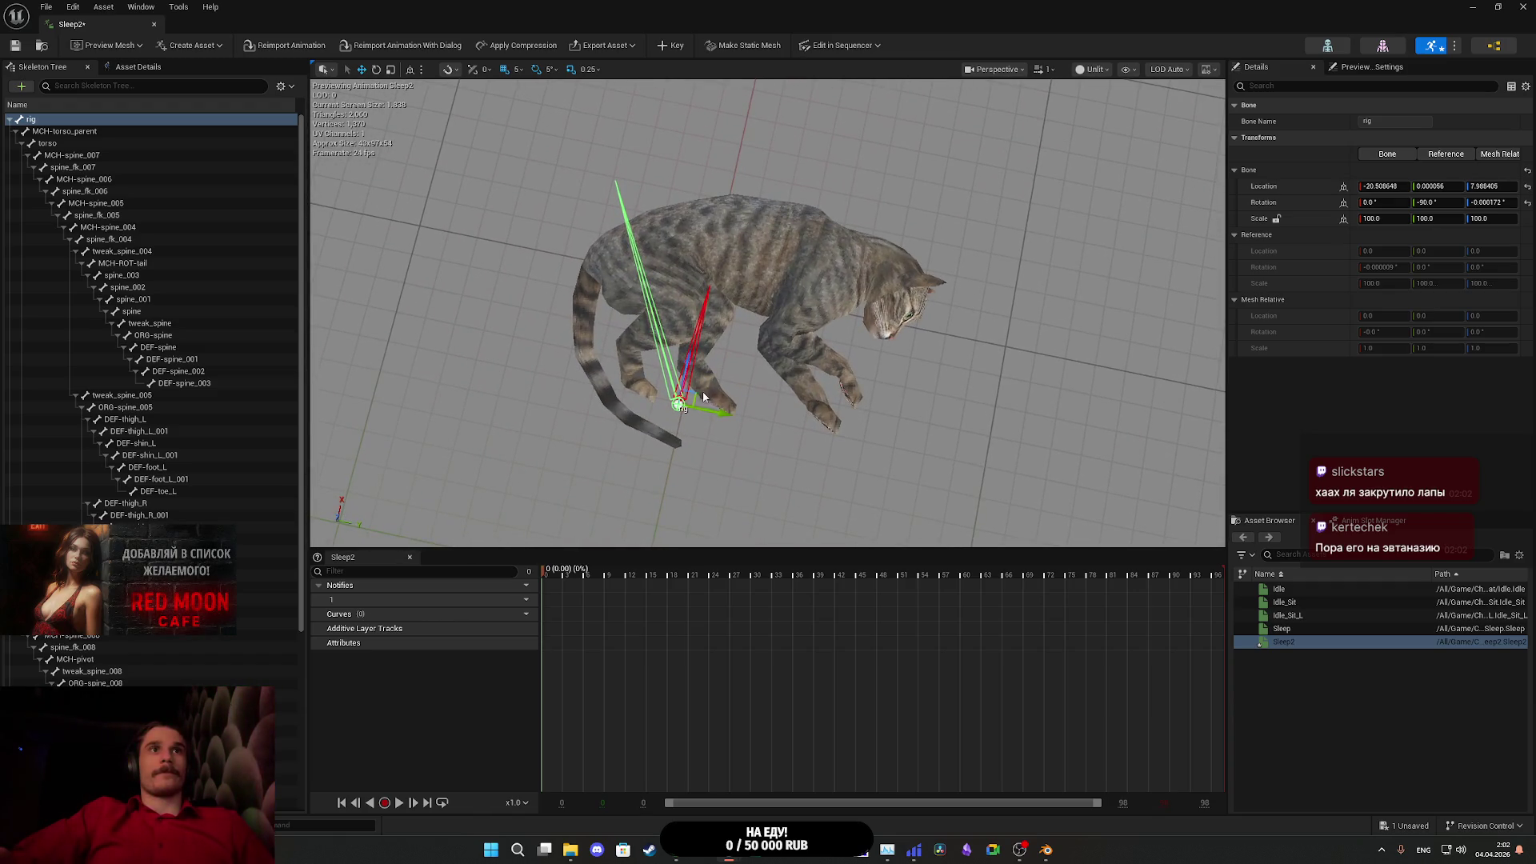
mouse_move(692, 395)
mouse_down()
mouse_move(632, 395)
mouse_move(647, 387)
mouse_up()
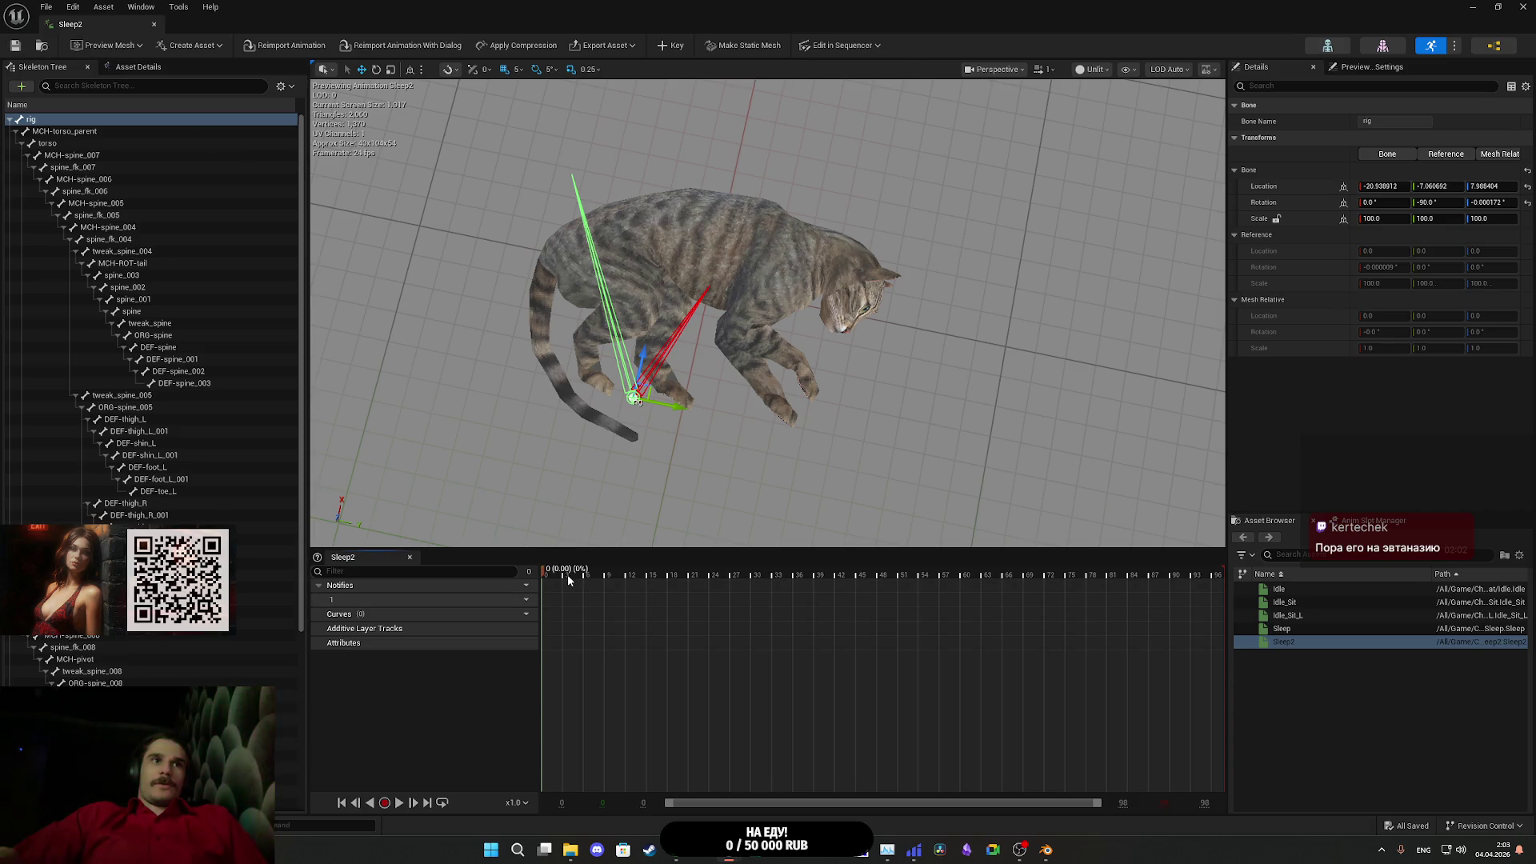
key(space)
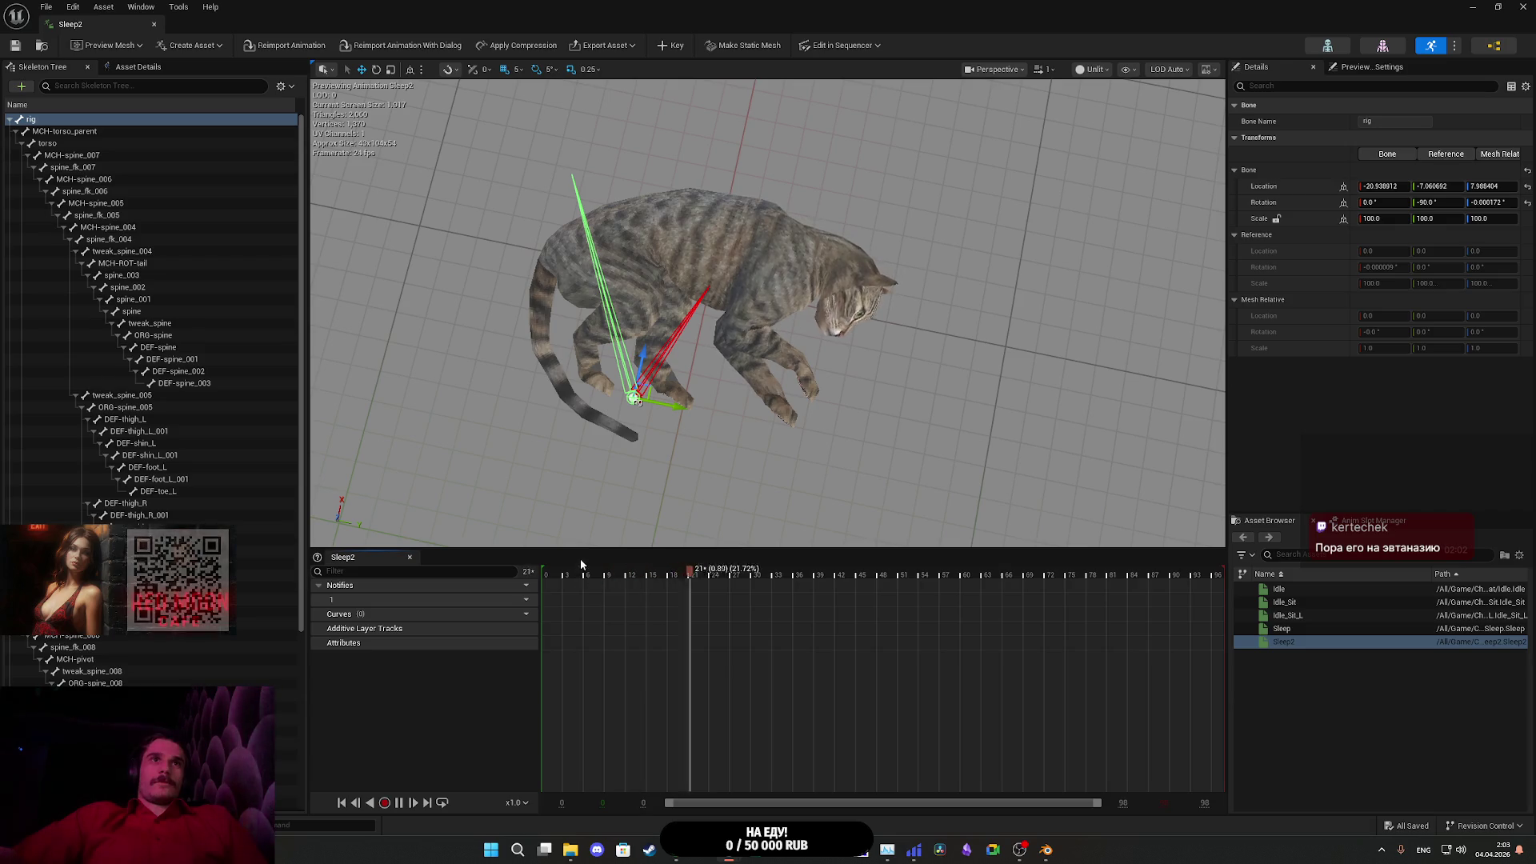
scroll(720, 320, up, 5)
scroll(809, 380, down, 5)
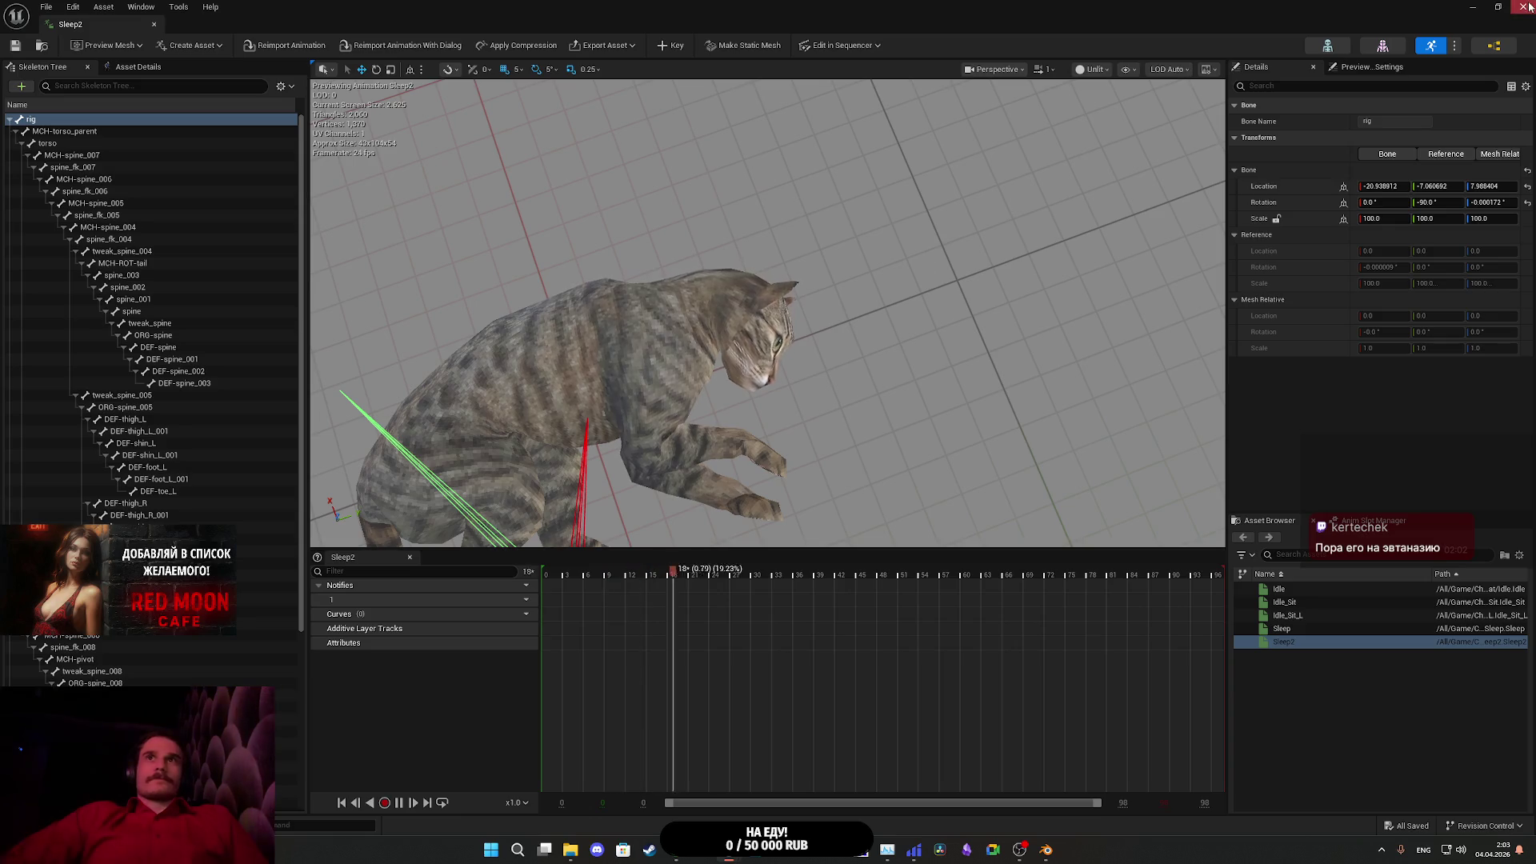
click(676, 46)
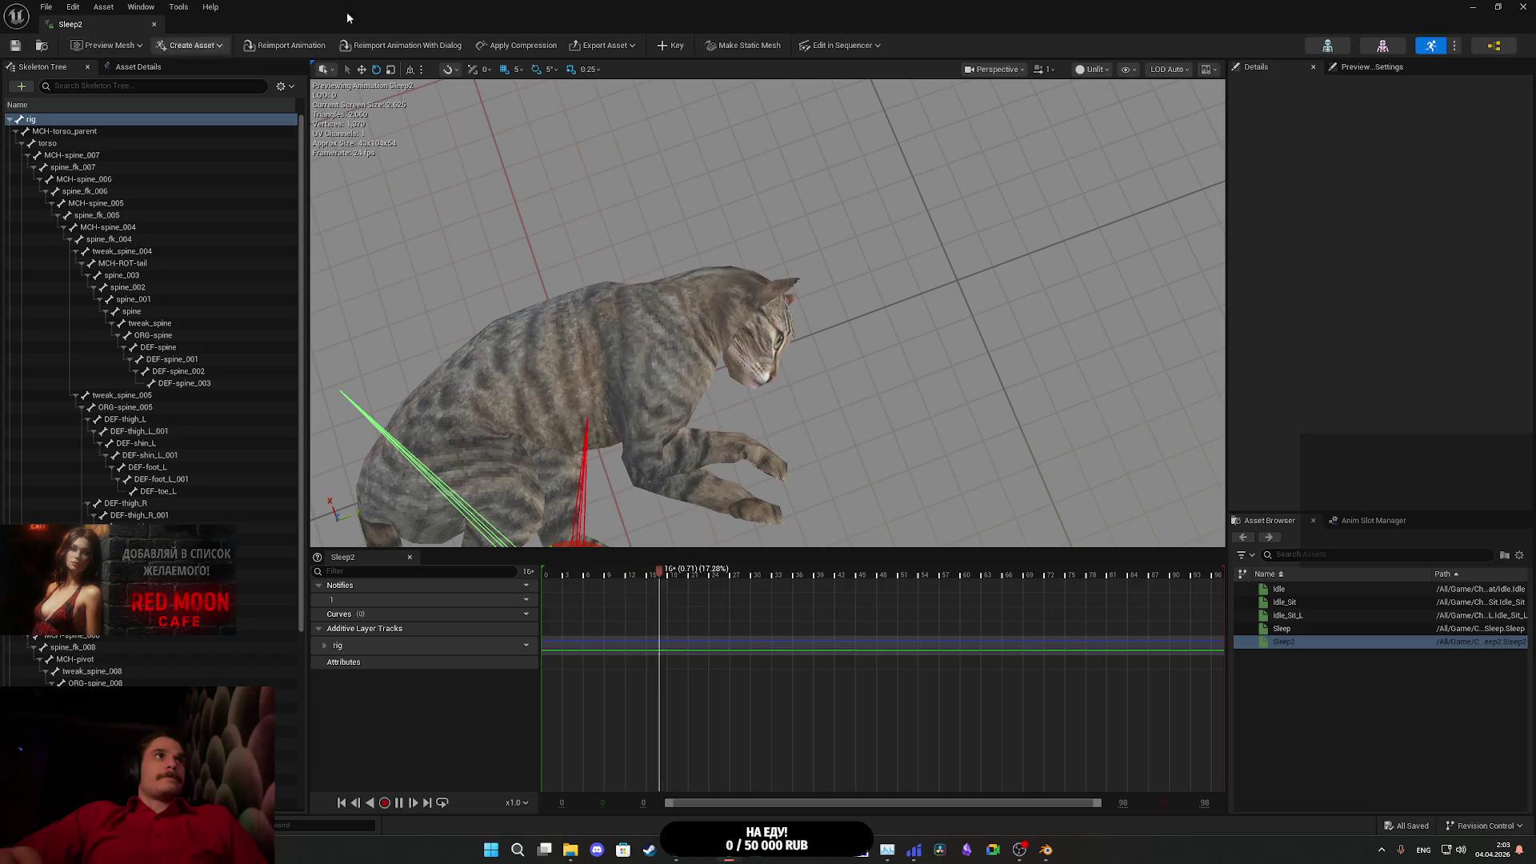
key(alt+Tab)
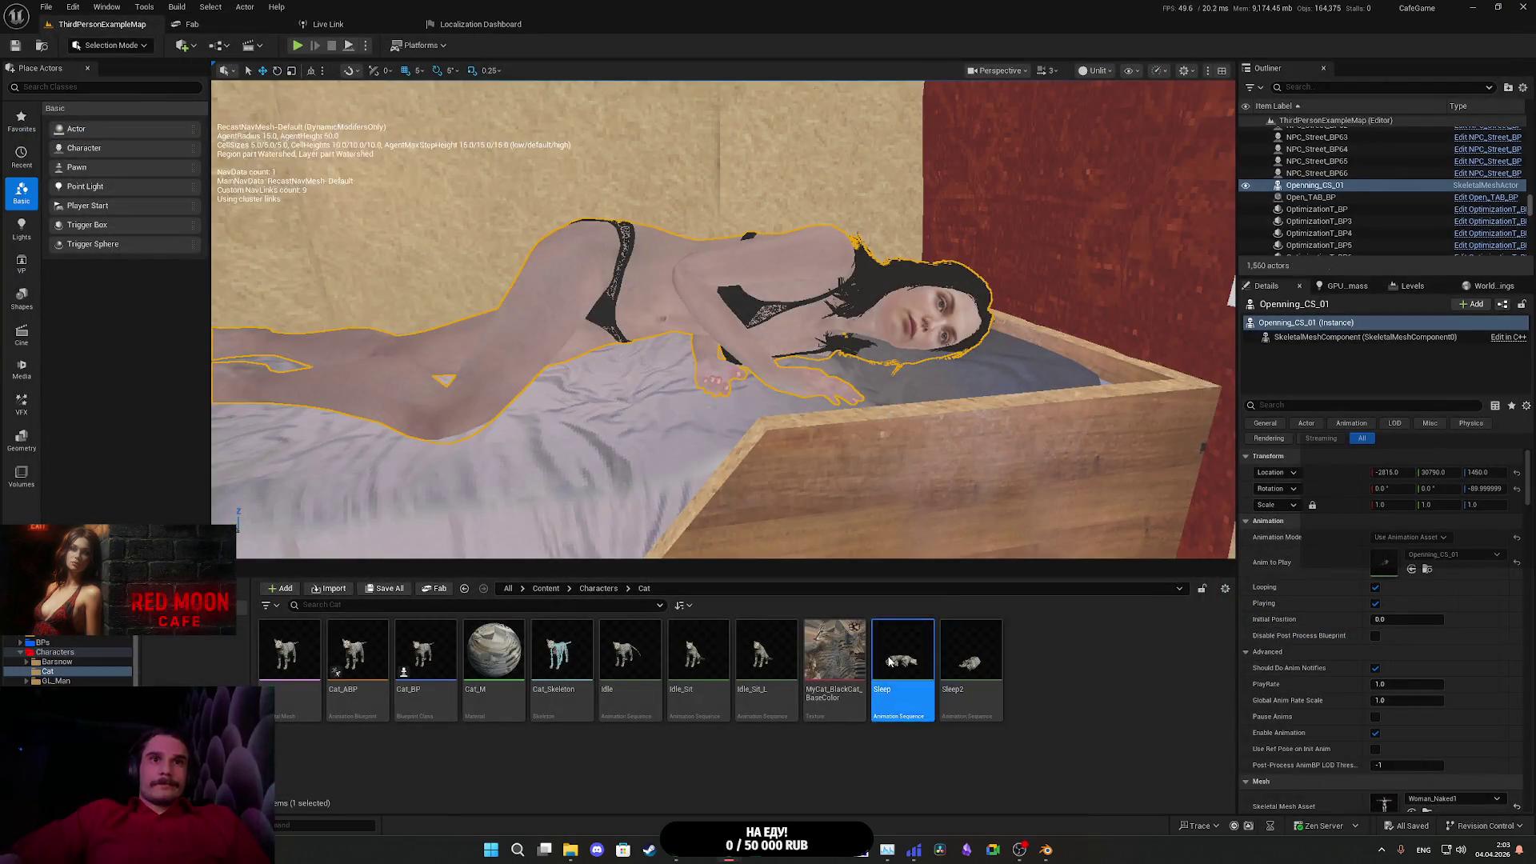
- Open the original Sleep animation and compare it side by side with Sleep2
double_click(903, 656)
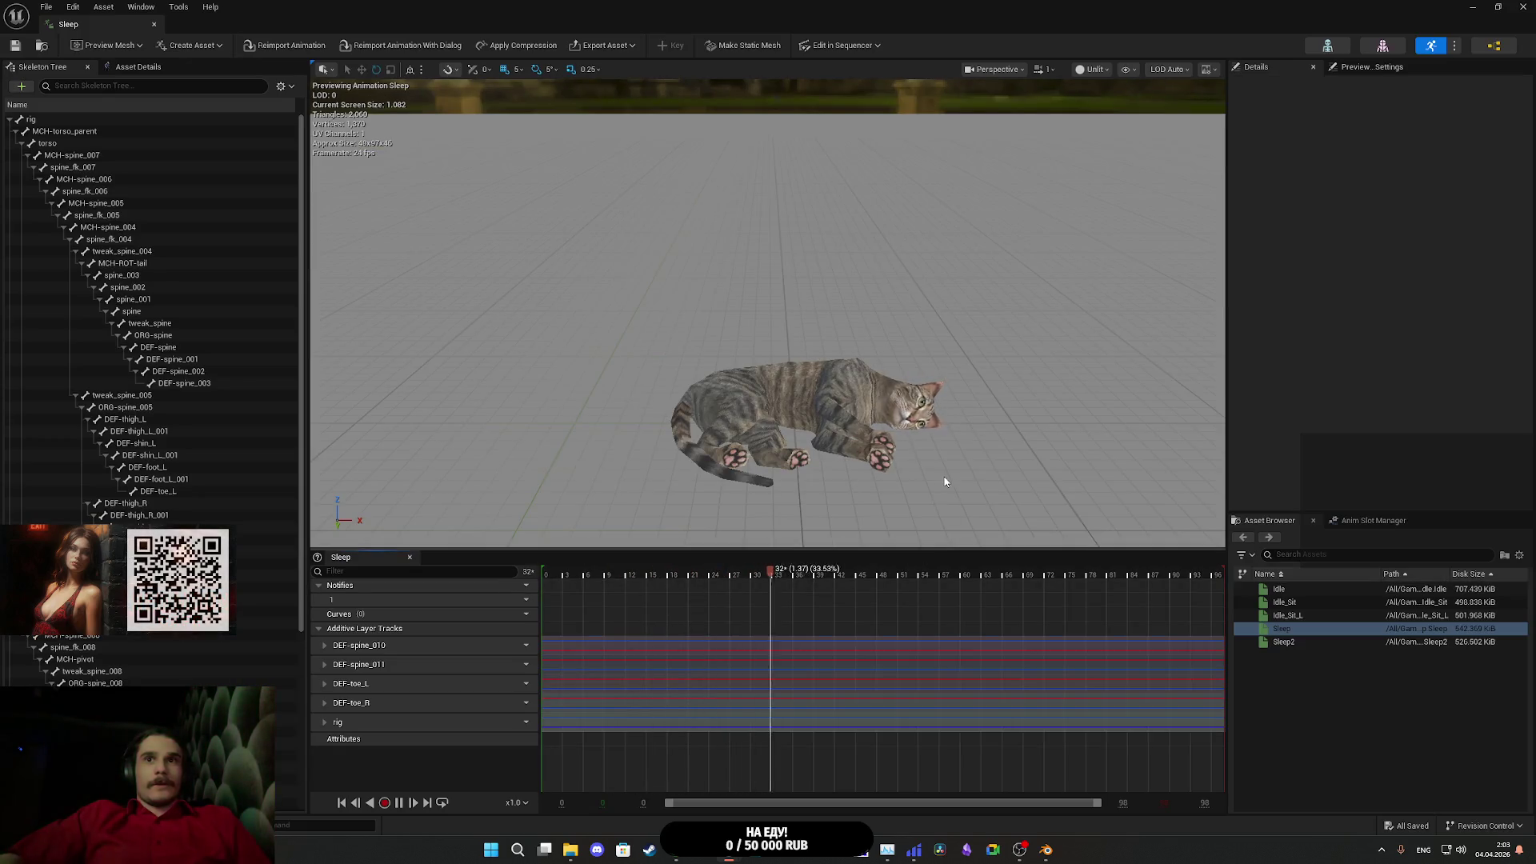
drag(942, 477, 880, 384)
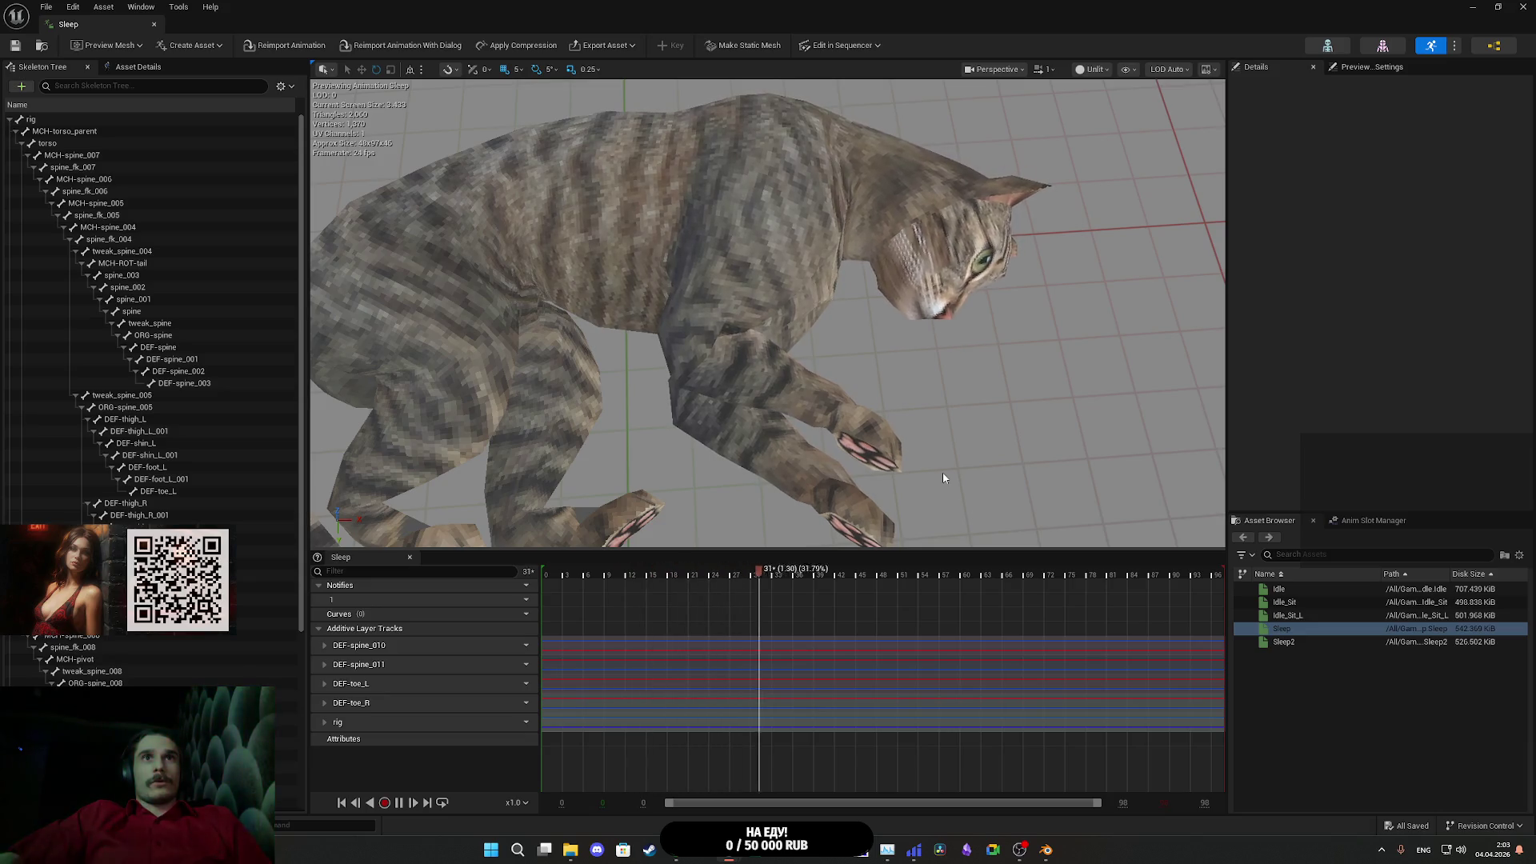
click(1300, 642)
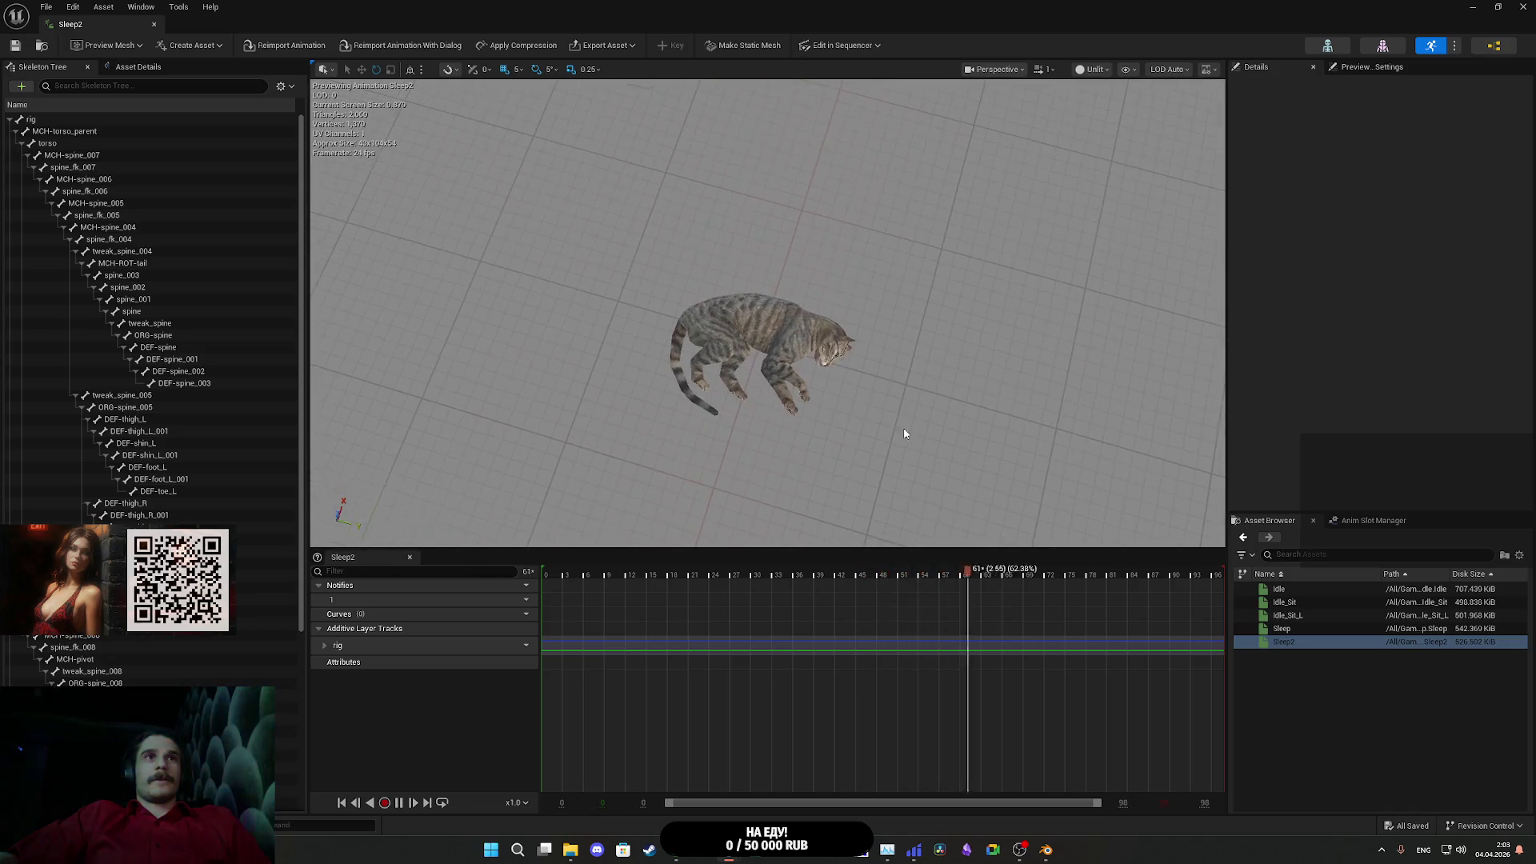
click(1292, 628)
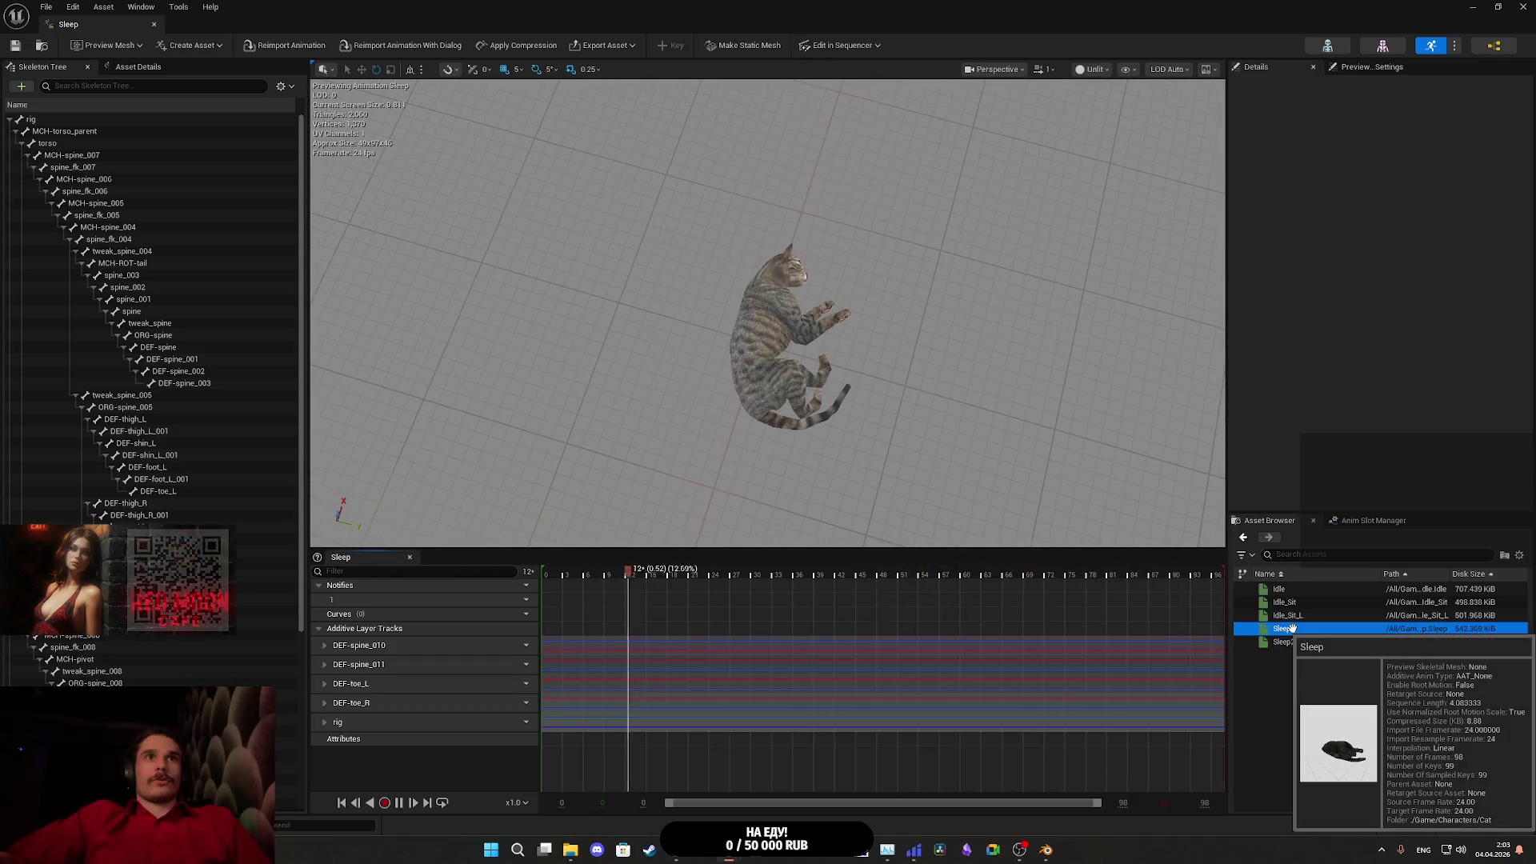
click(1296, 641)
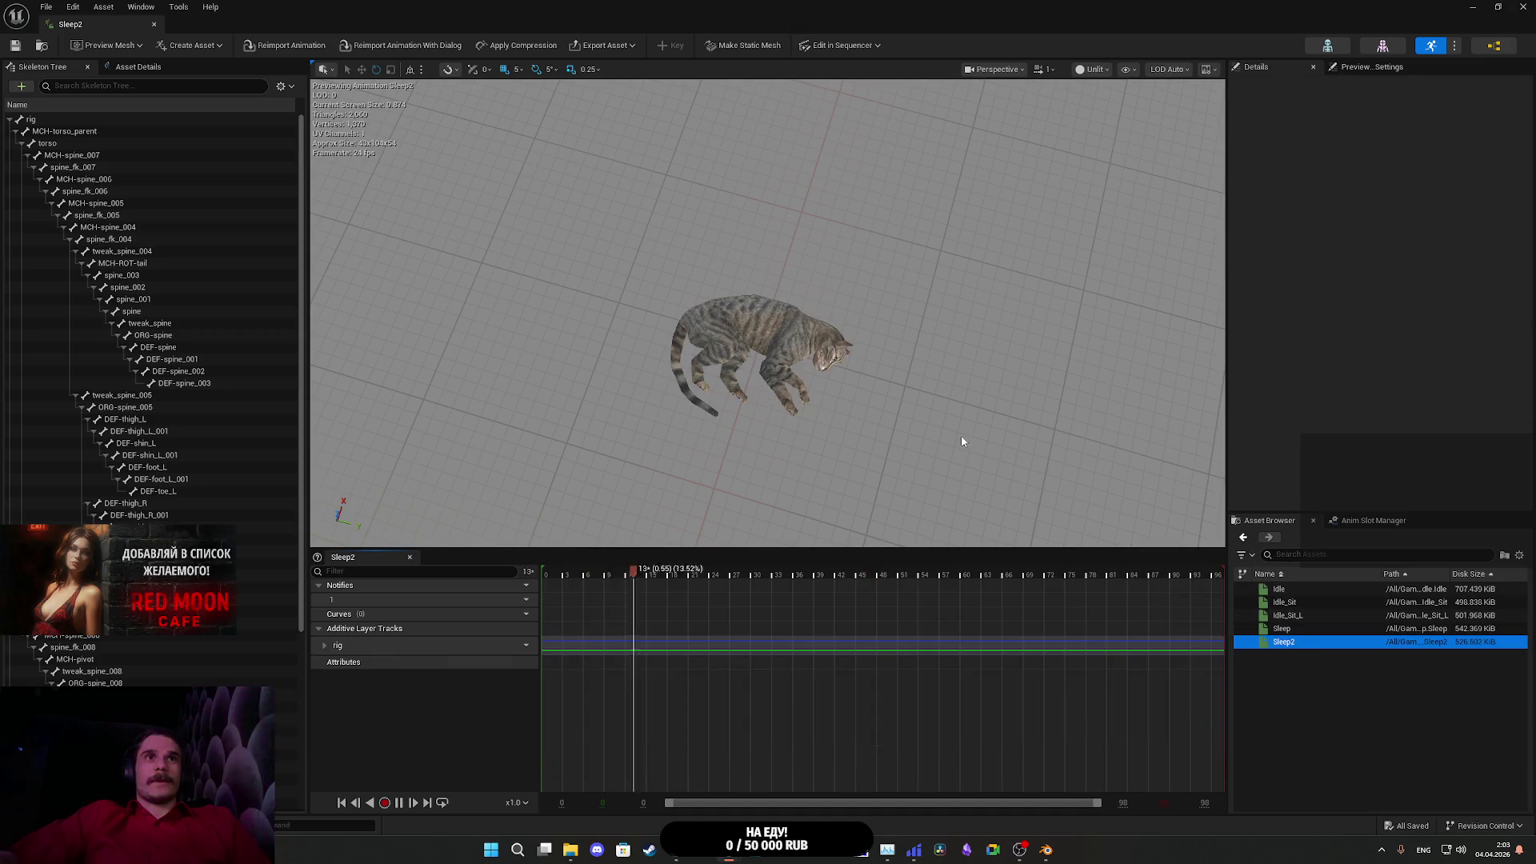
- Move Sleep2's rig root to X -5.4, Y 16.7 and key it
click(53, 123)
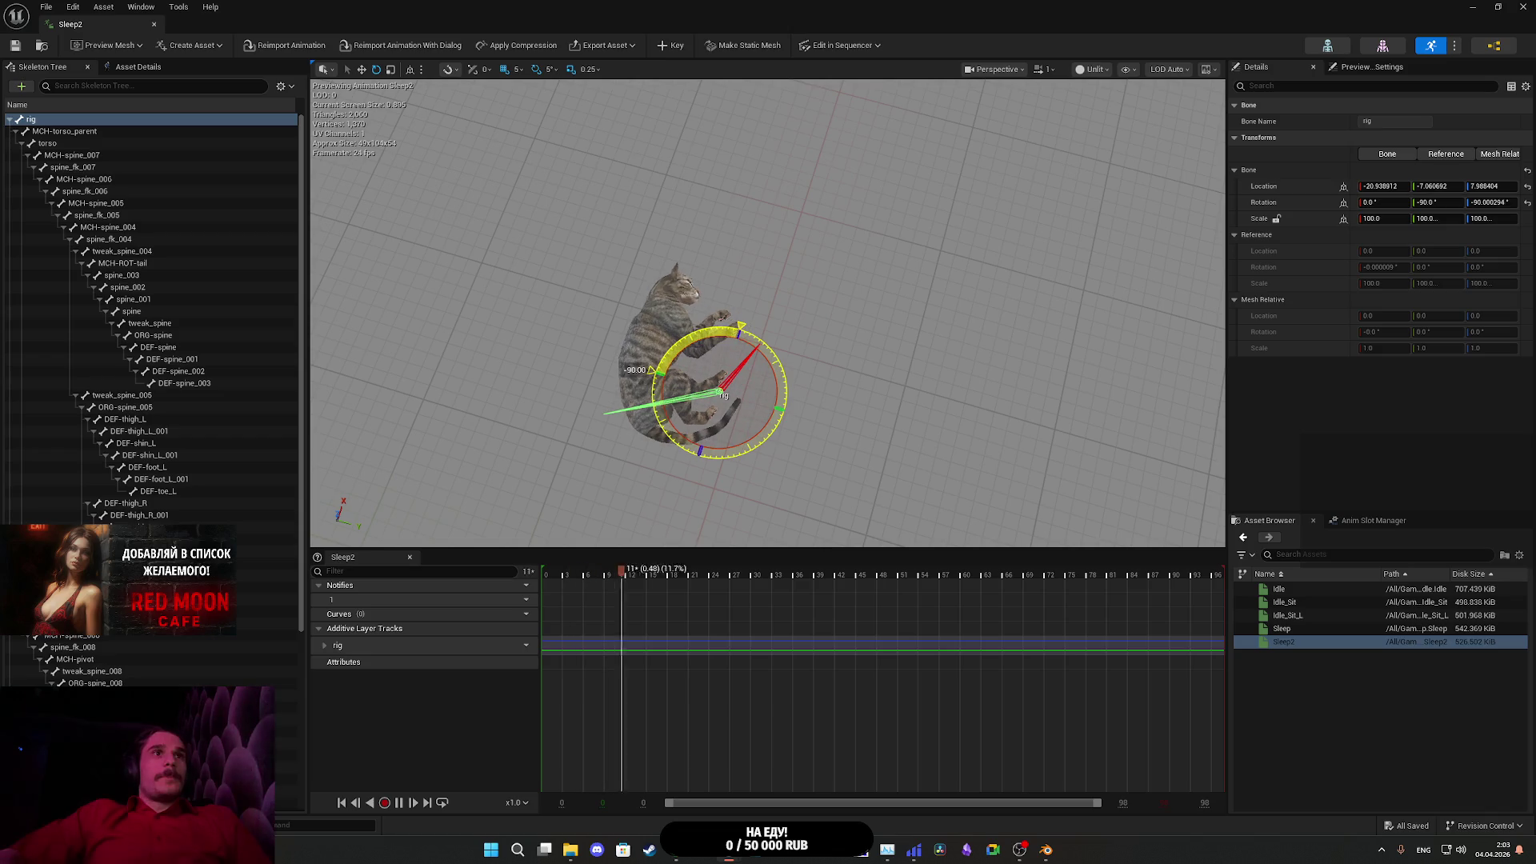
key(w)
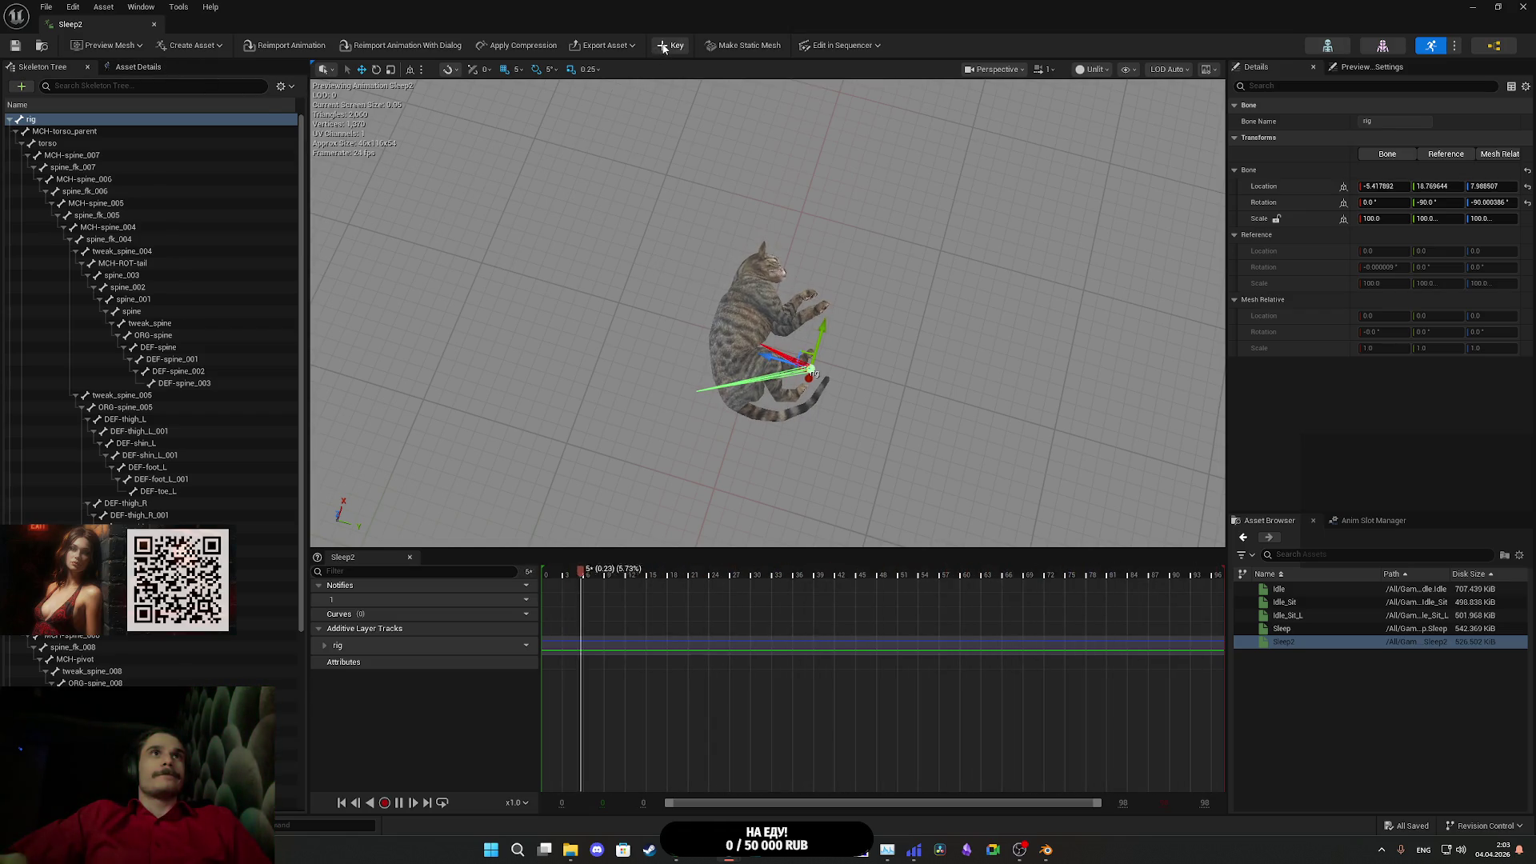
click(664, 46)
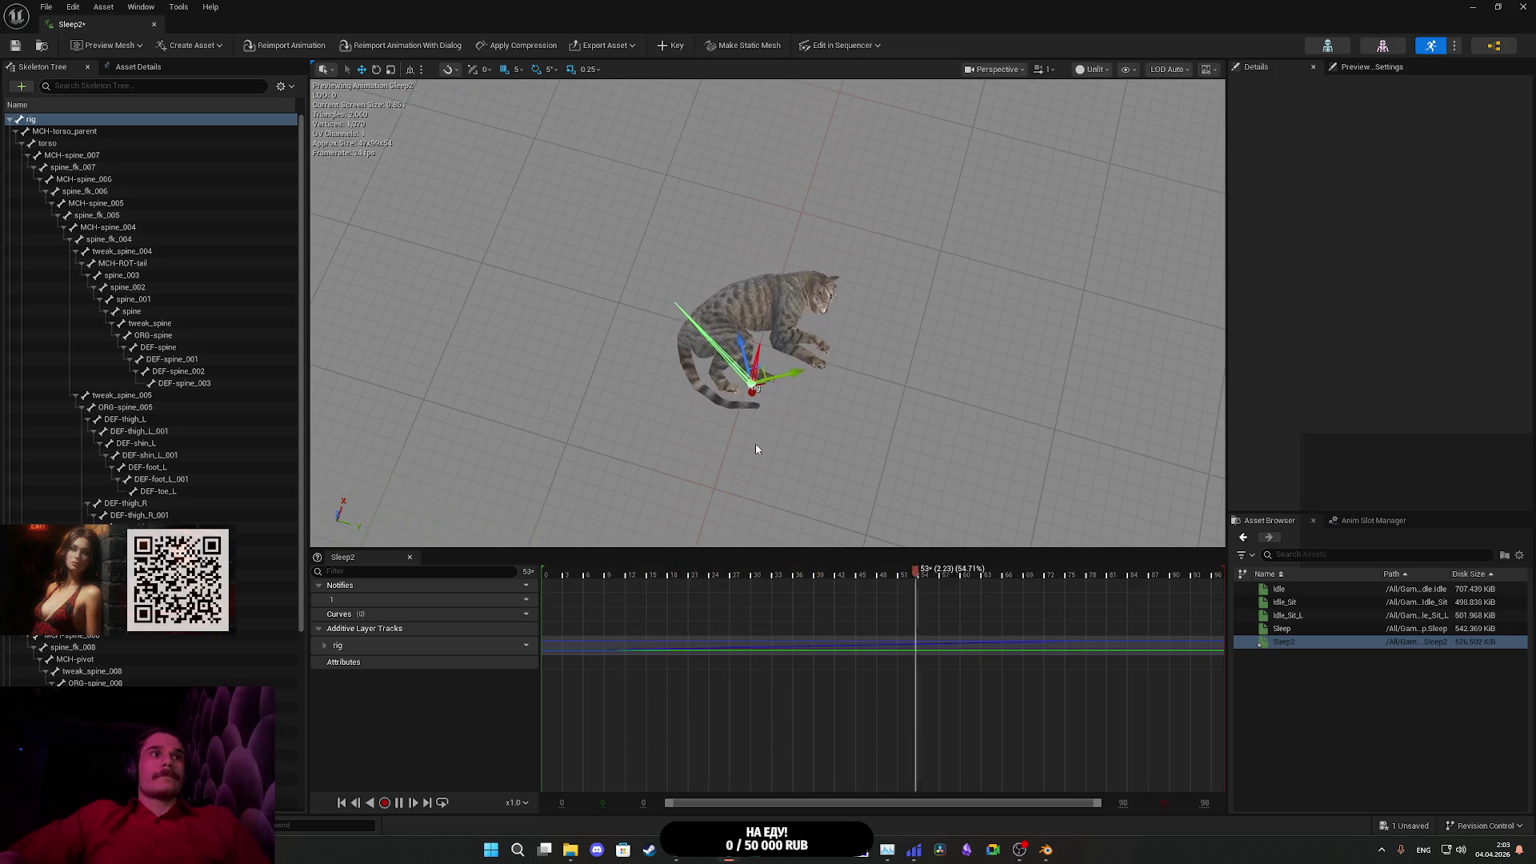
- Remove the rig additive track and rotate the rig root to reorient the cat
click(517, 645)
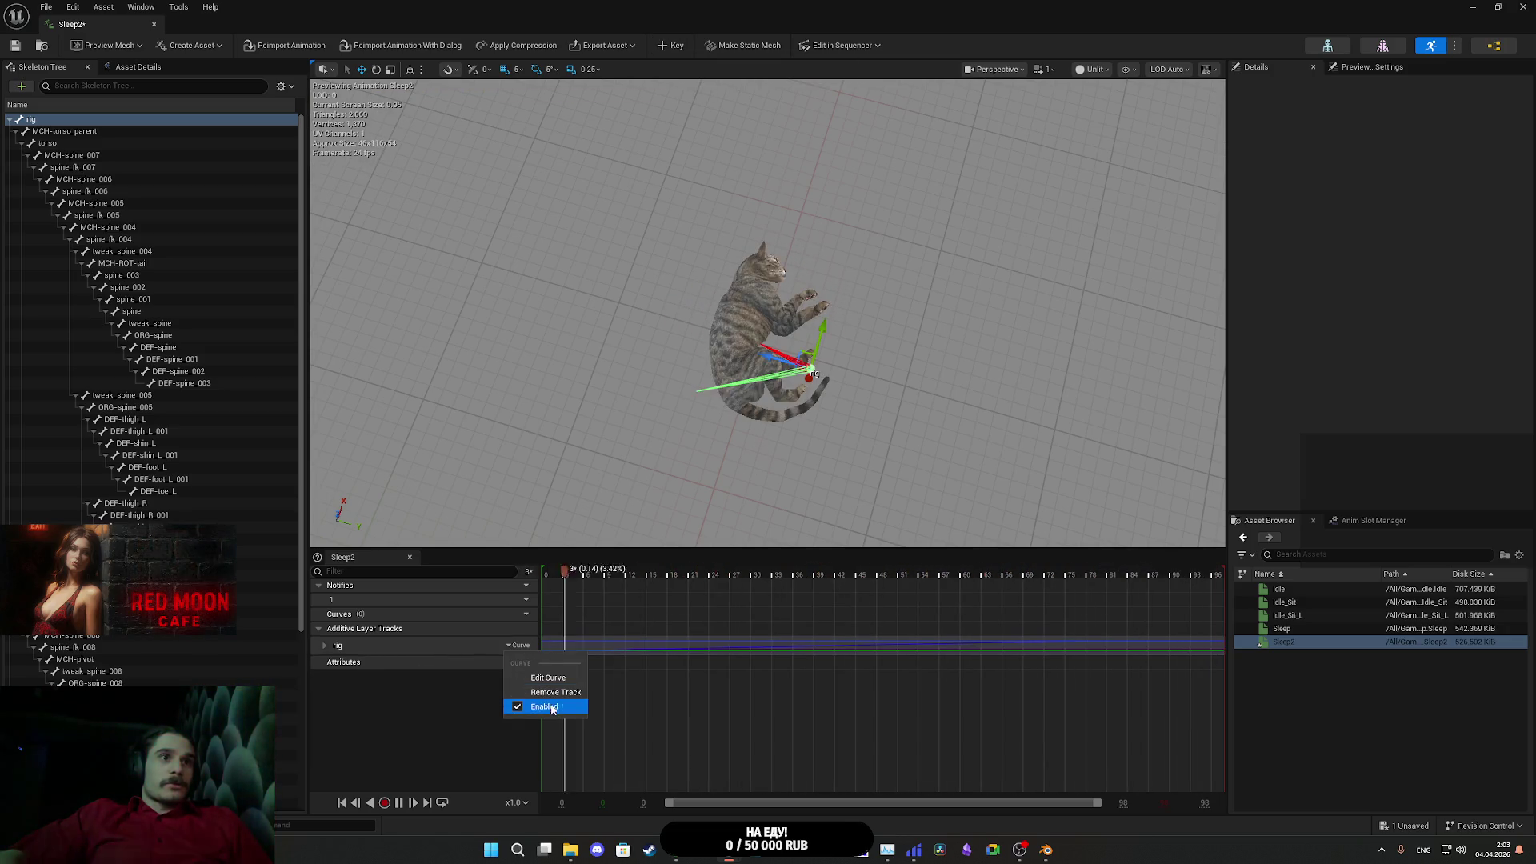
click(556, 693)
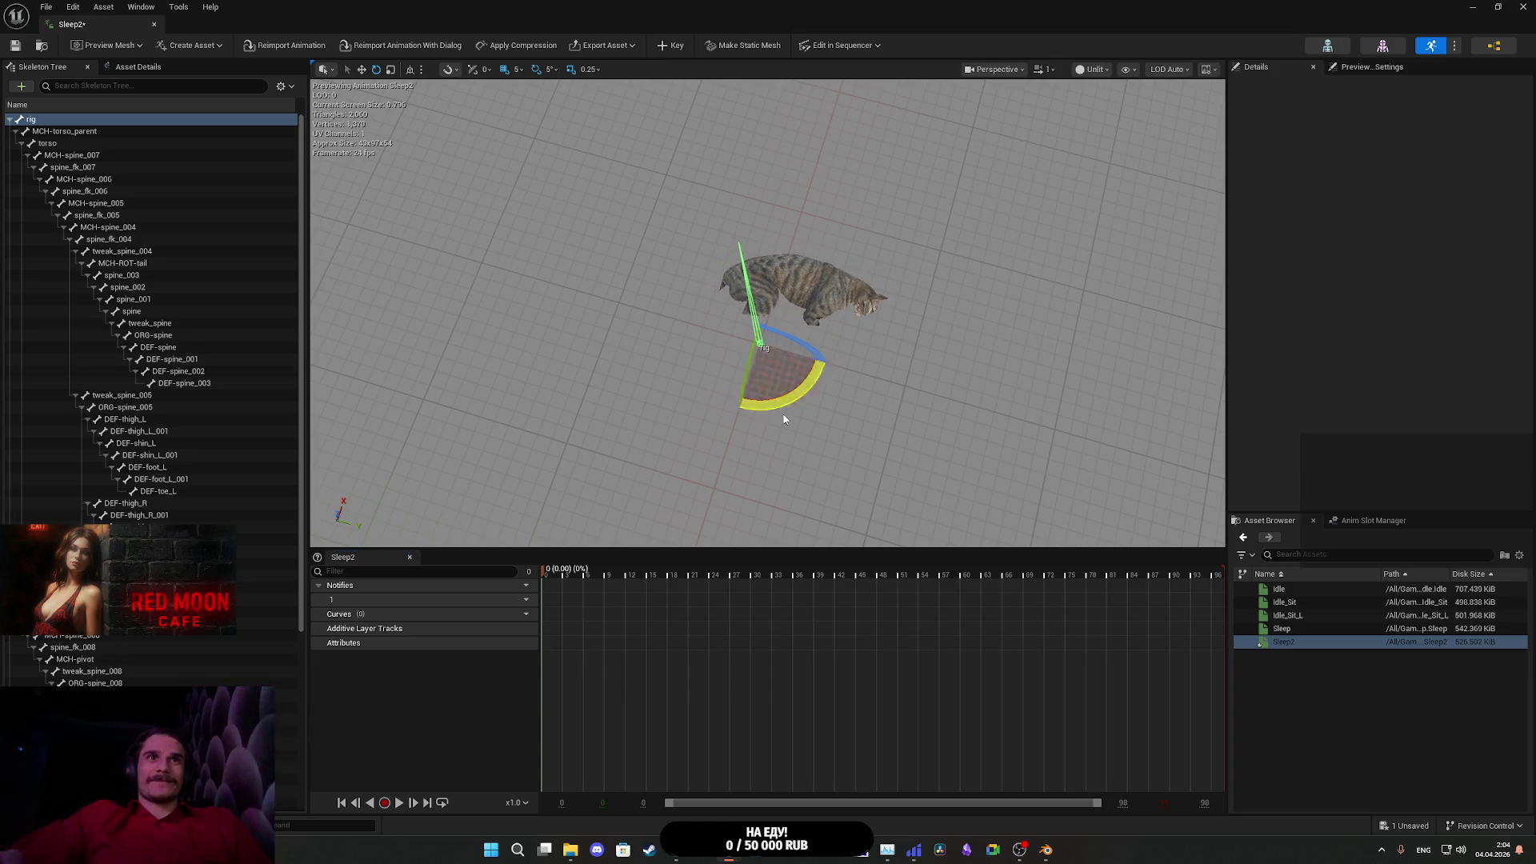
mouse_move(714, 298)
mouse_down()
mouse_move(696, 368)
mouse_move(736, 400)
mouse_move(779, 403)
mouse_up()
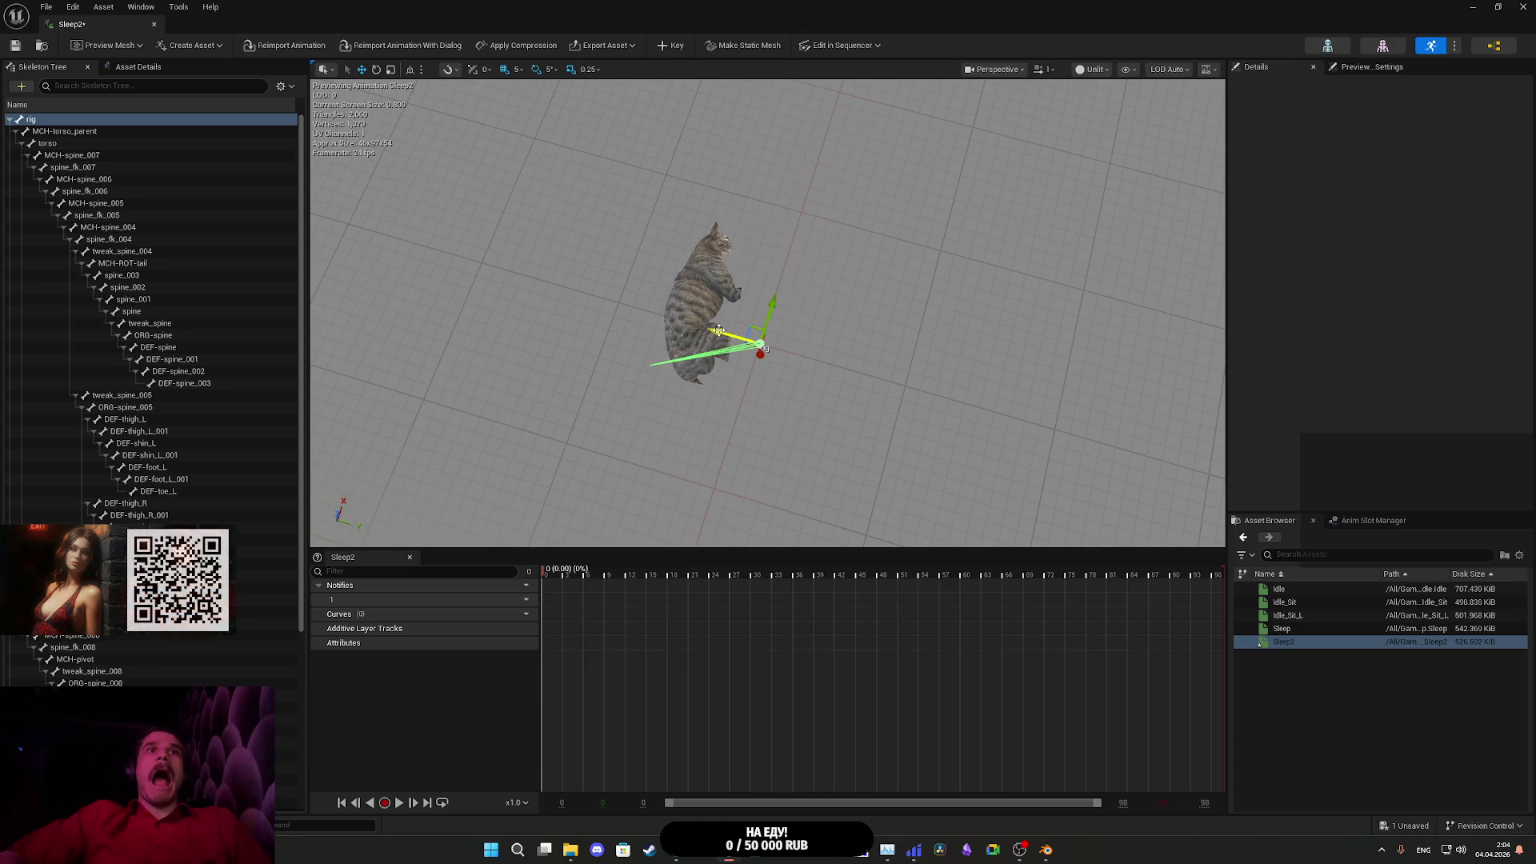
mouse_move(810, 395)
mouse_down()
mouse_move(832, 376)
mouse_move(760, 264)
mouse_move(732, 439)
mouse_move(717, 418)
mouse_up()
mouse_move(782, 500)
mouse_down()
mouse_move(768, 433)
mouse_move(768, 496)
mouse_move(833, 440)
mouse_up()
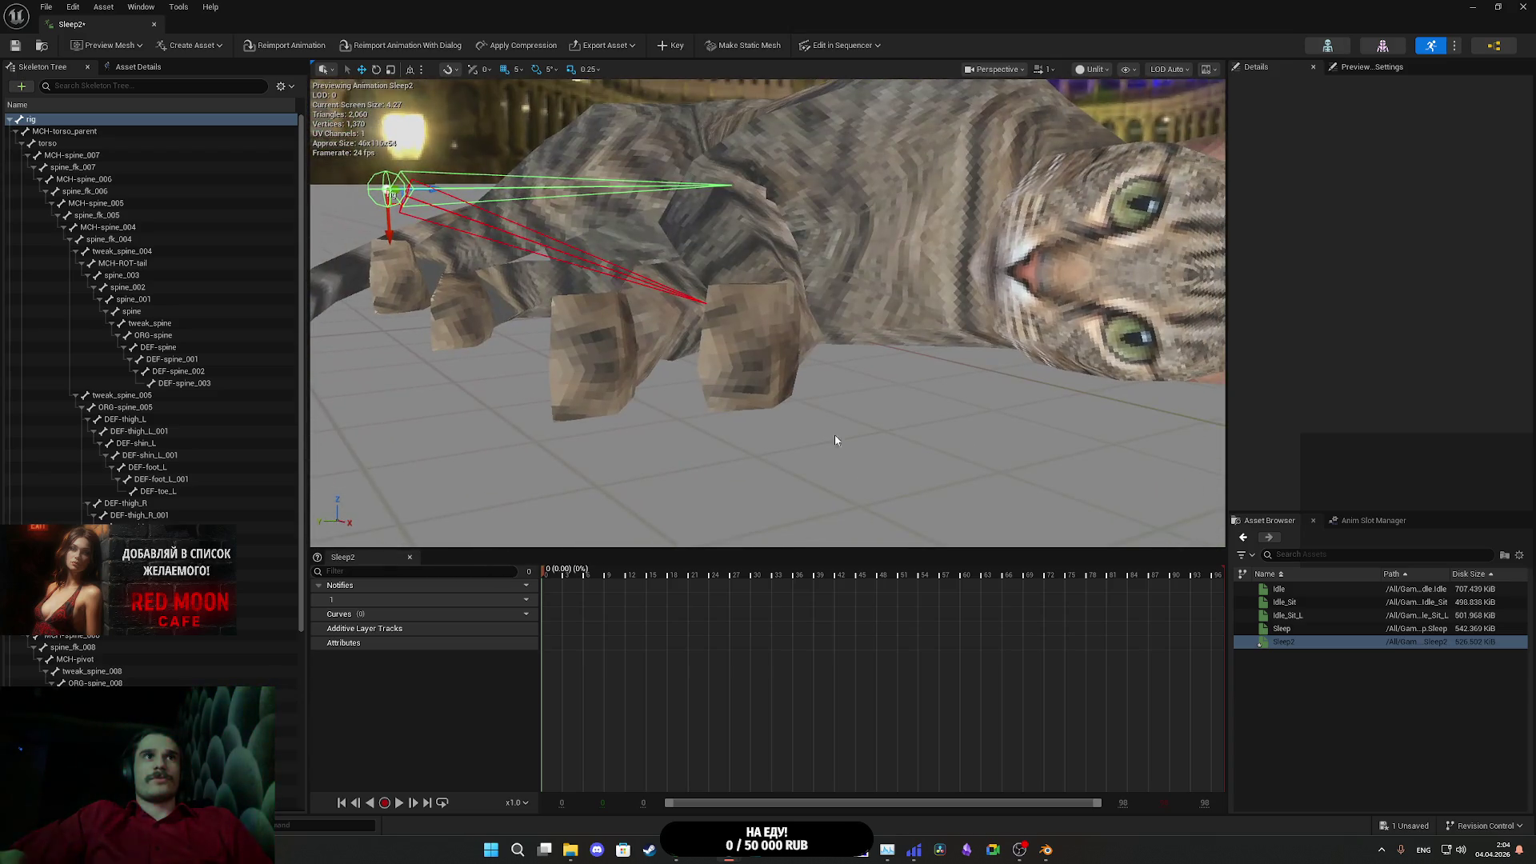
- Raise the cat slightly along Z, key the new rig pose, and close the editor
drag(385, 225, 384, 217)
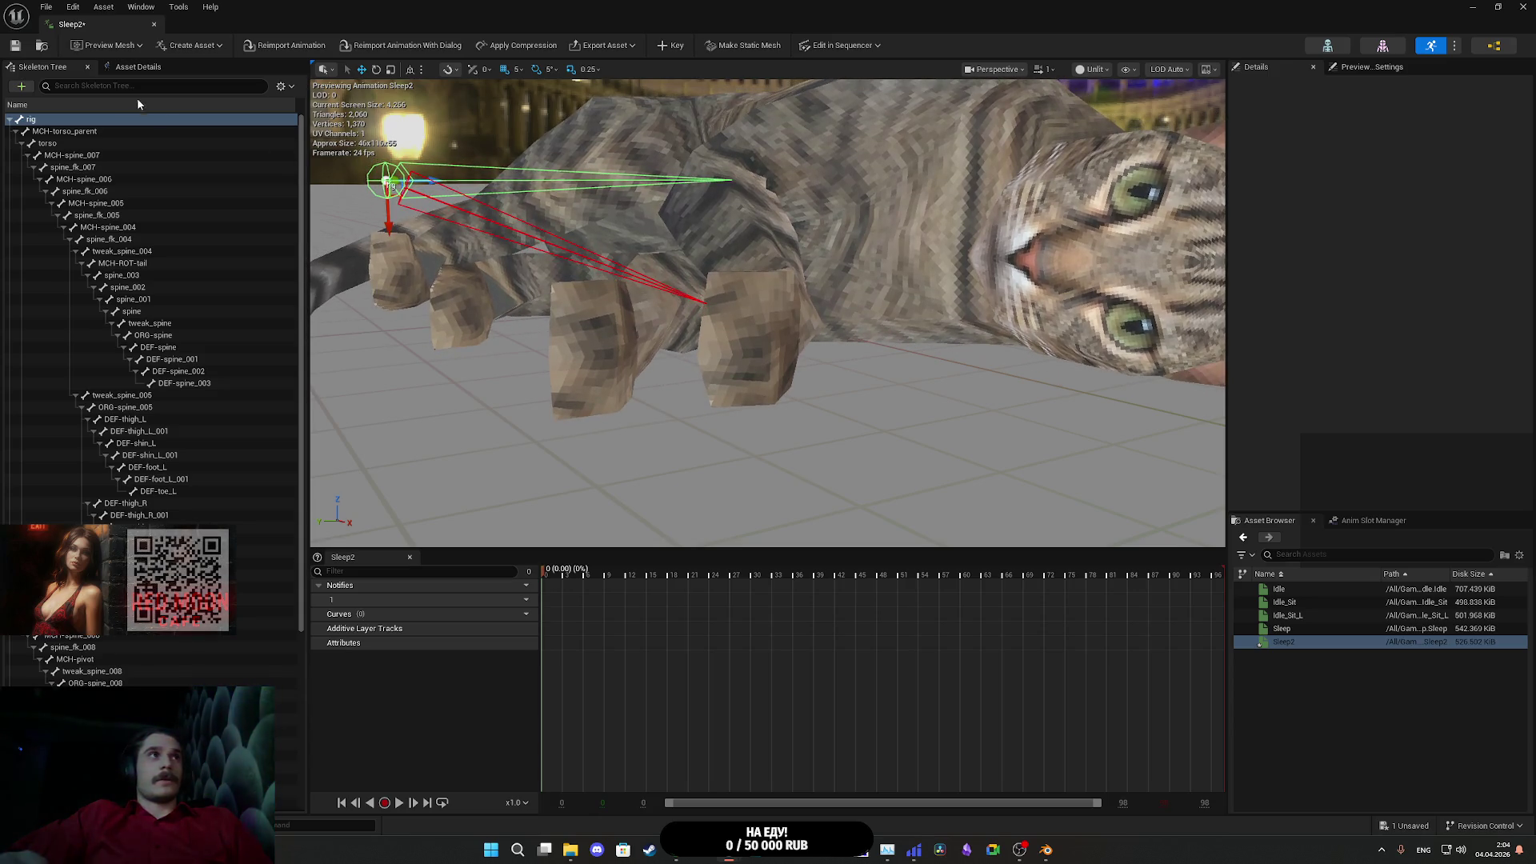
click(677, 45)
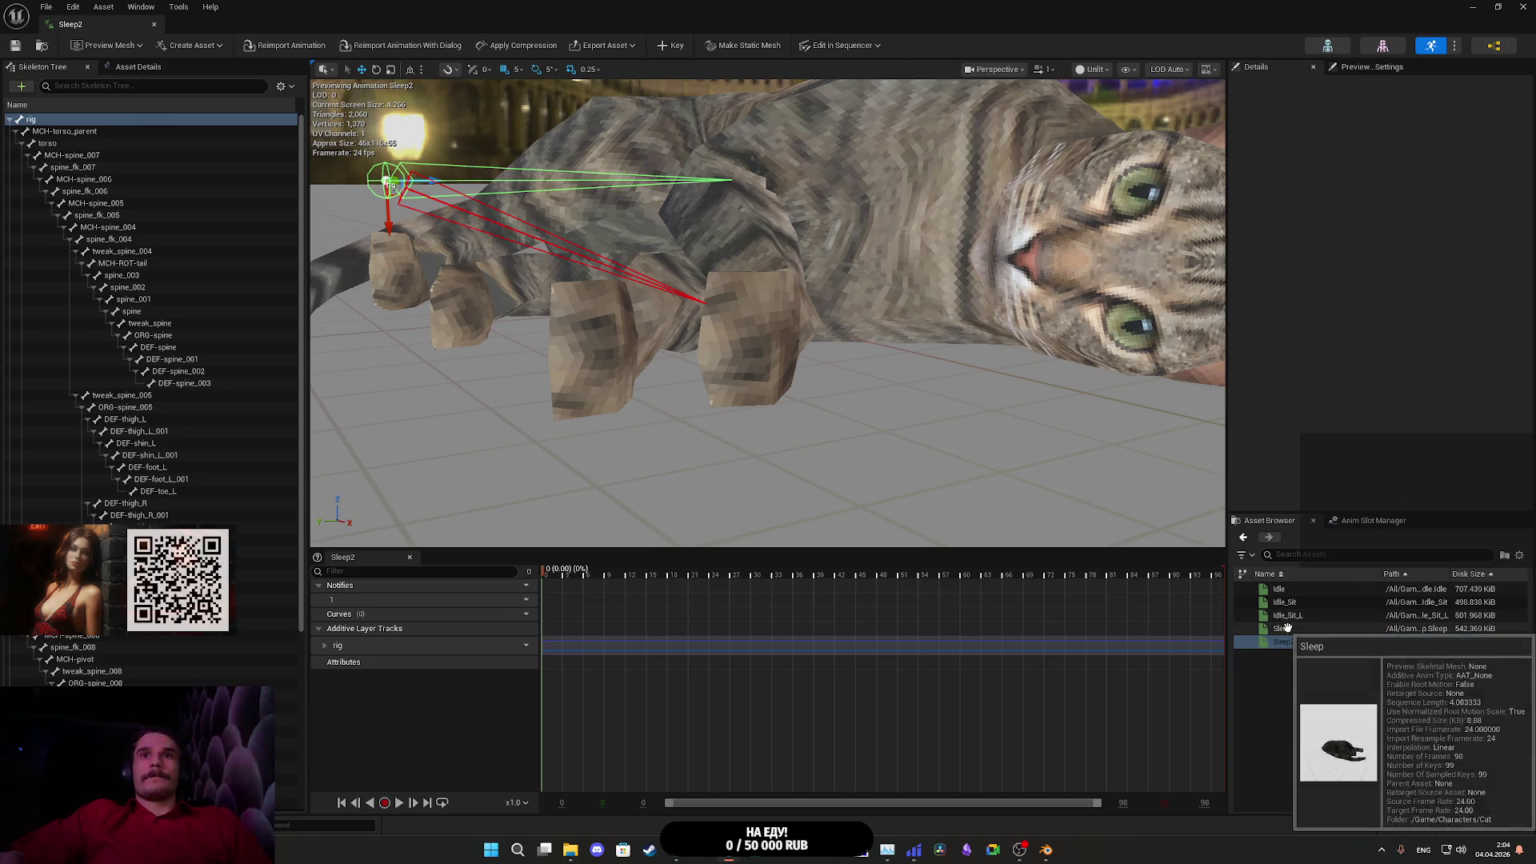
double_click(1283, 629)
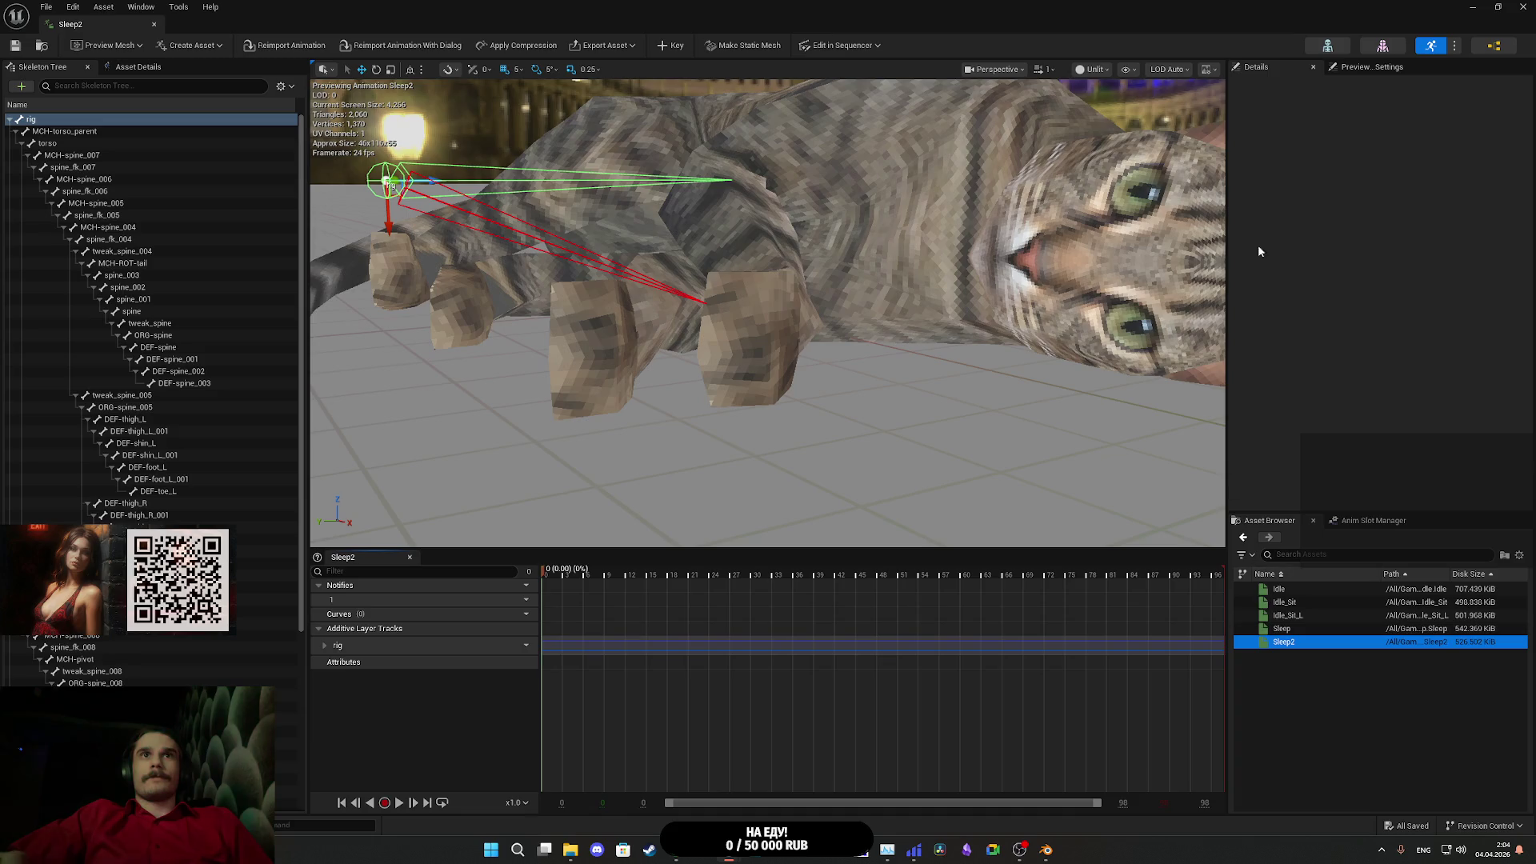
click(1523, 6)
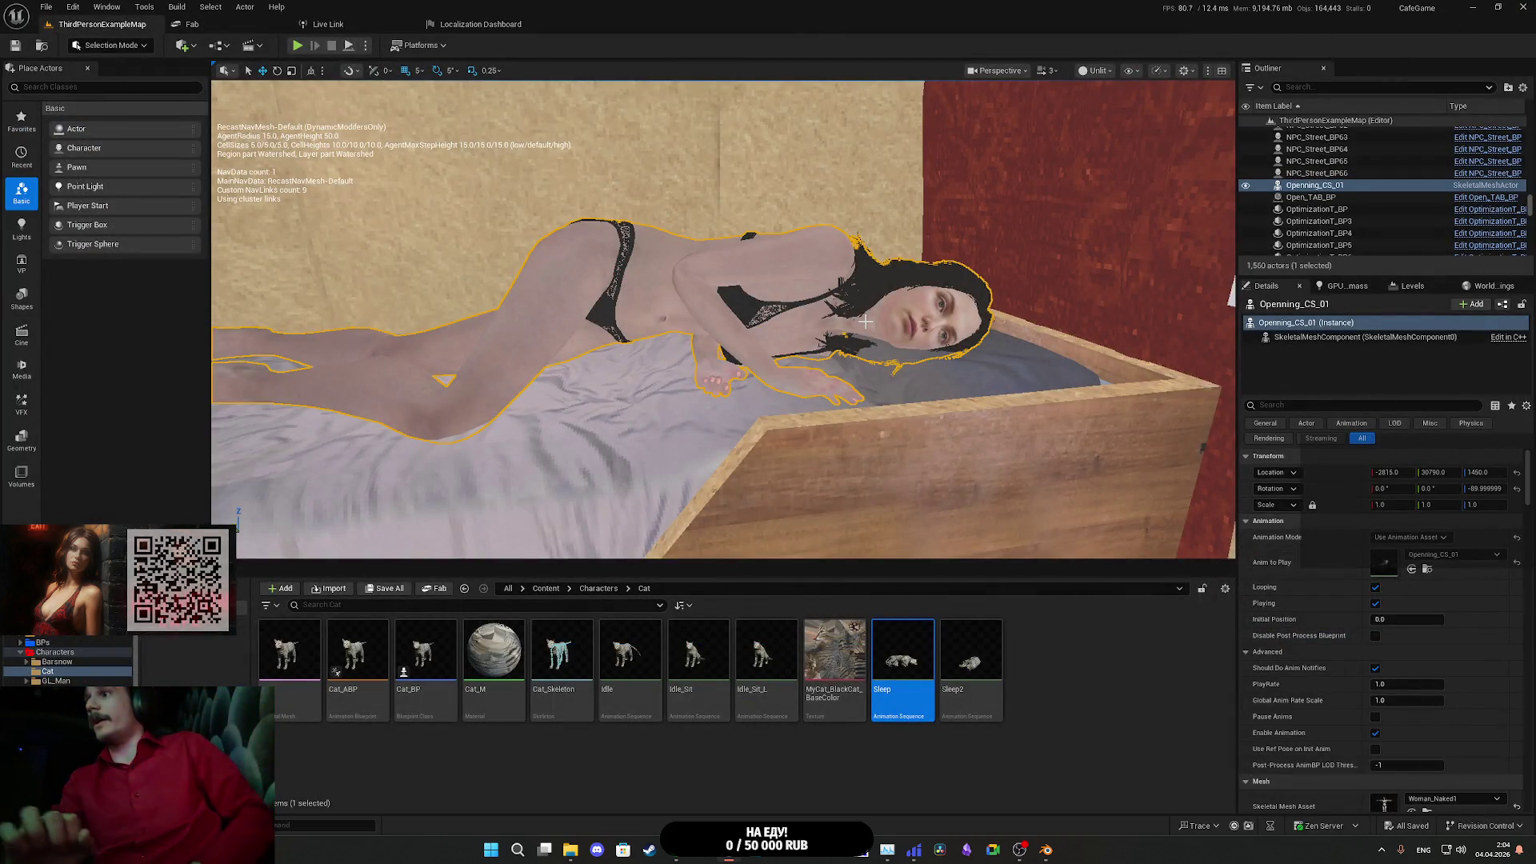
- Force delete the old Sleep animation asset
mouse_move(838, 353)
mouse_down()
mouse_move(861, 320)
mouse_move(888, 368)
mouse_move(868, 300)
mouse_move(797, 322)
mouse_up()
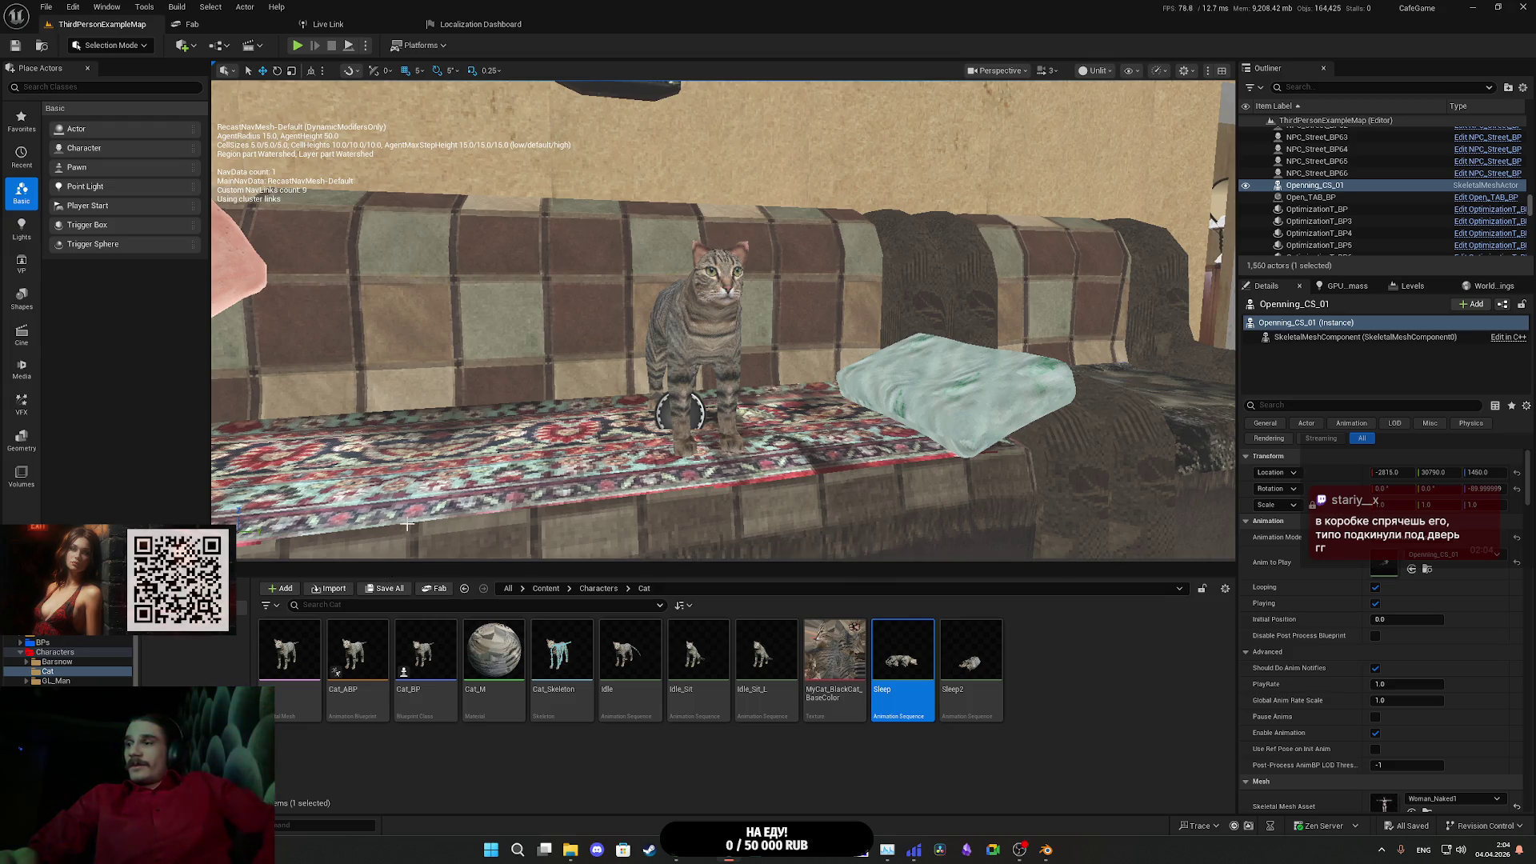
mouse_move(915, 666)
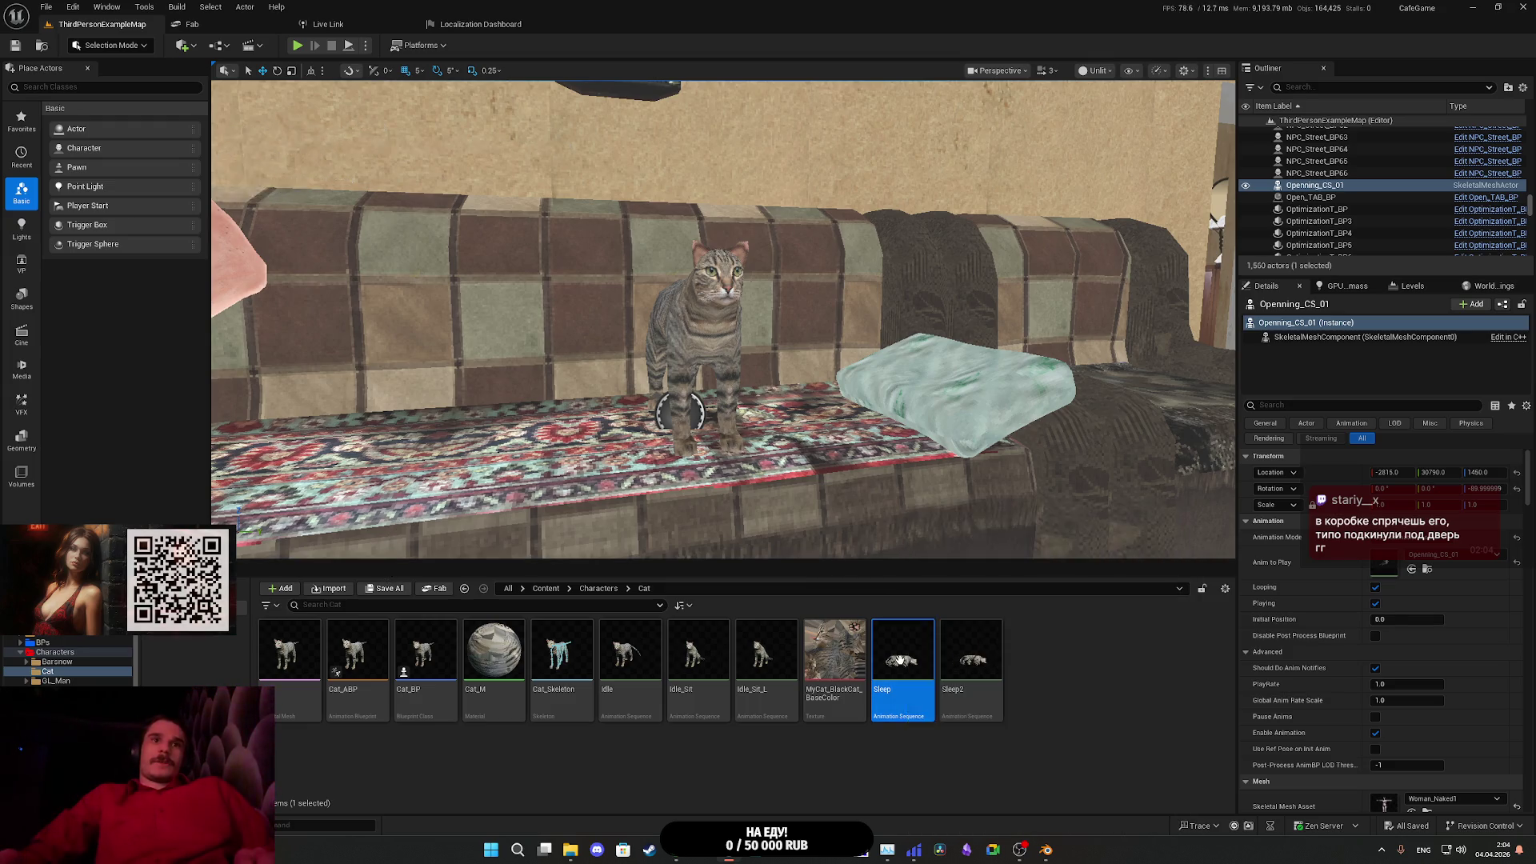
key(Delete)
click(710, 617)
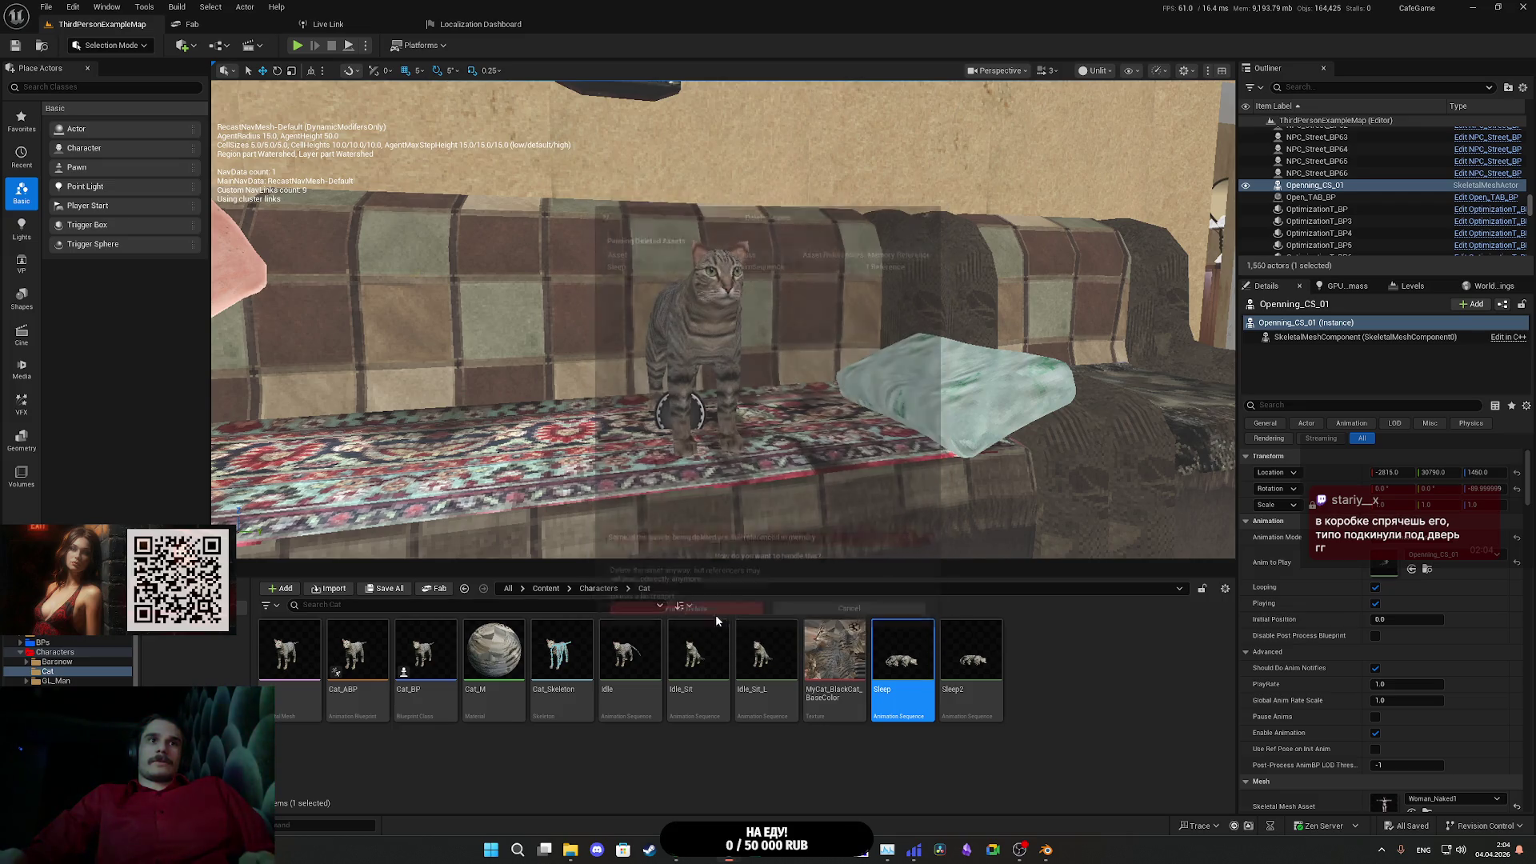
- Rename Sleep2 to Sleep and select the cat on the sofa
click(925, 684)
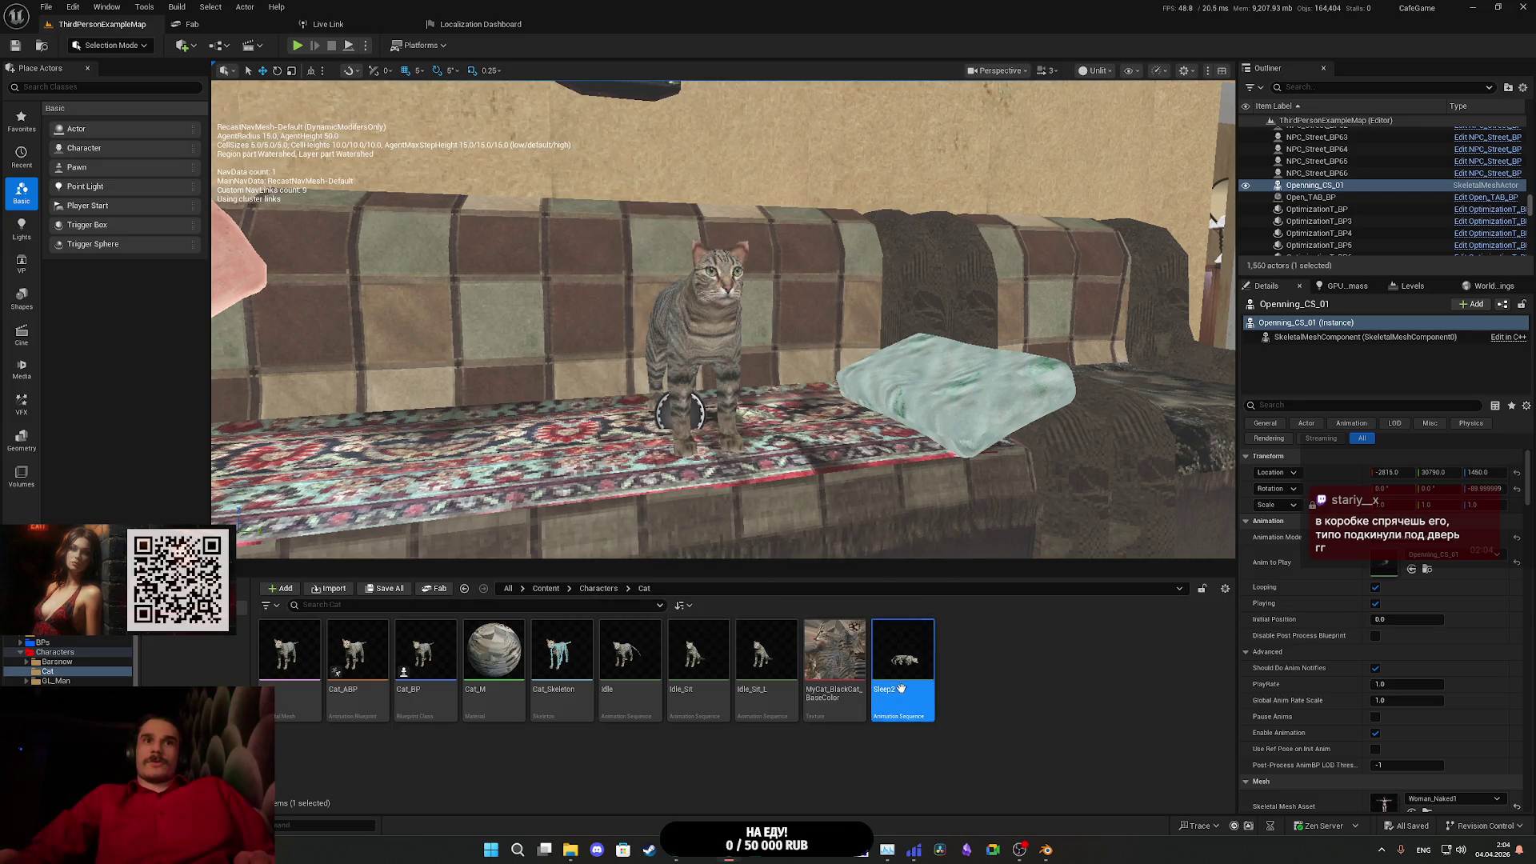
key(F2)
key(BackSpace)
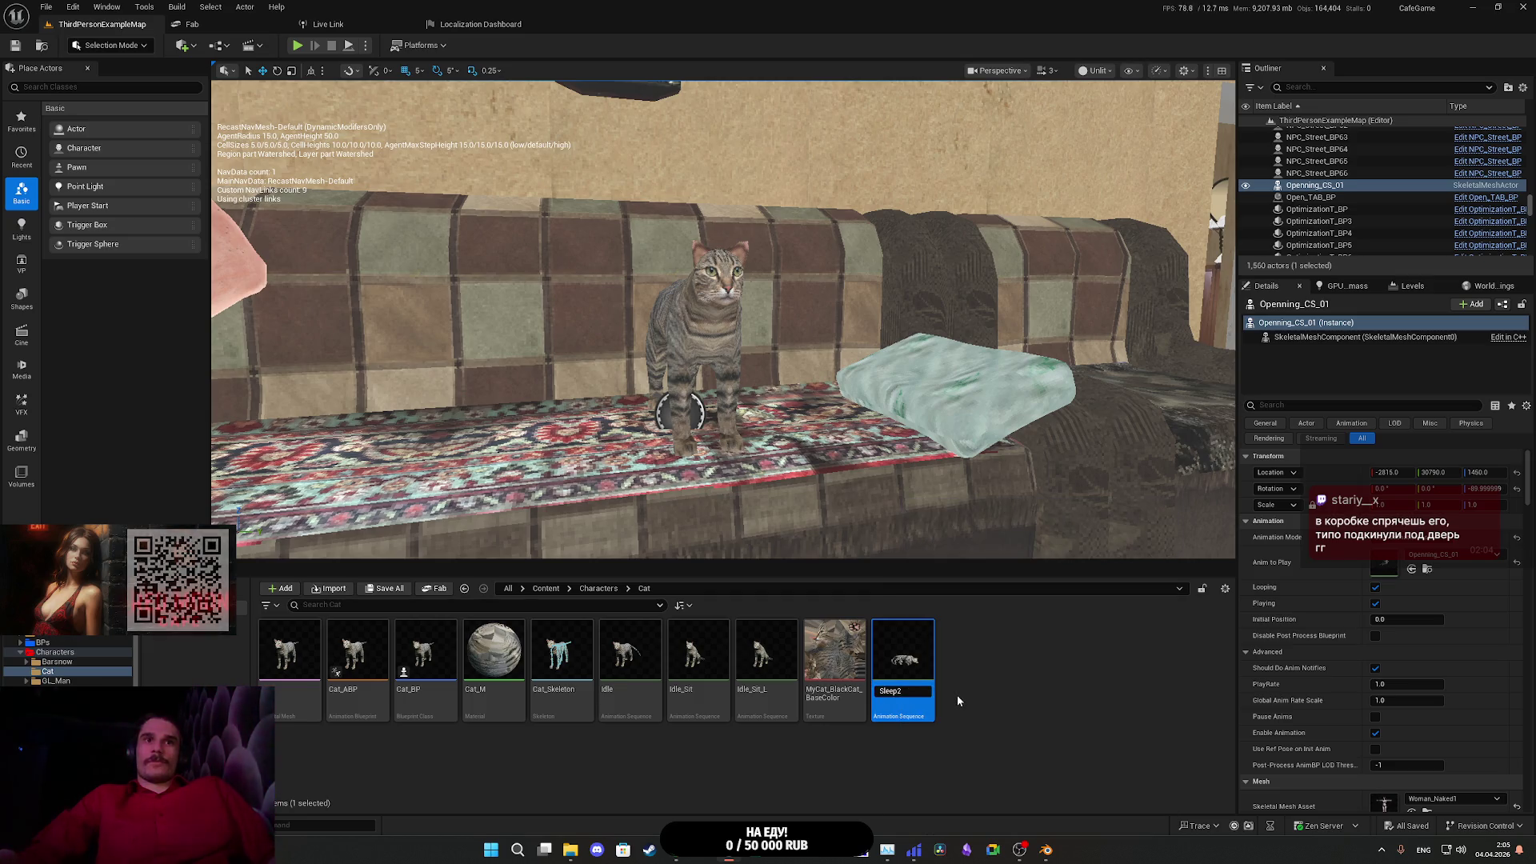
key(Return)
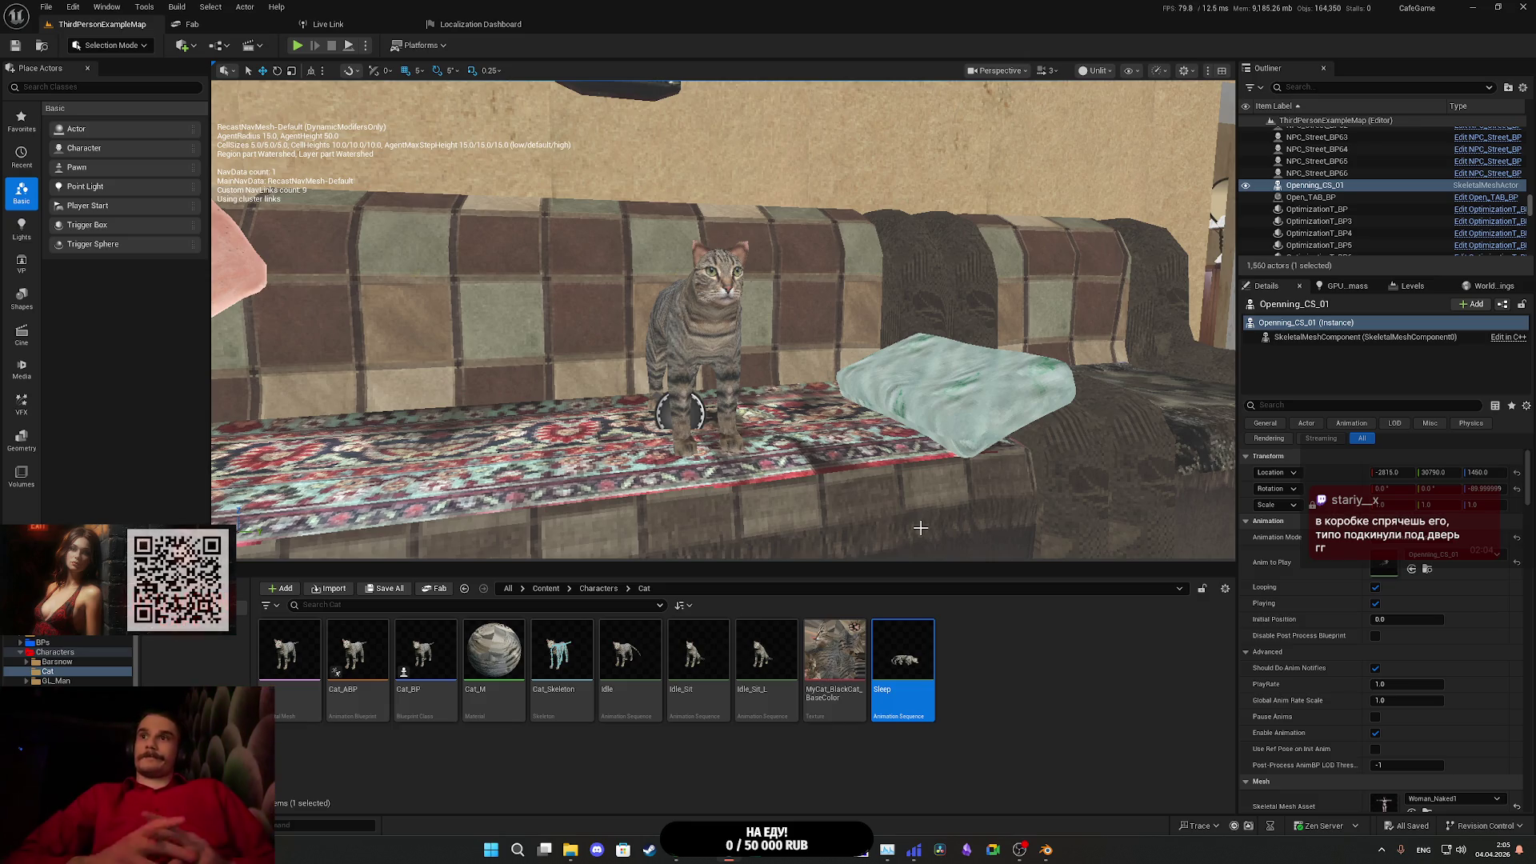
drag(920, 527, 938, 512)
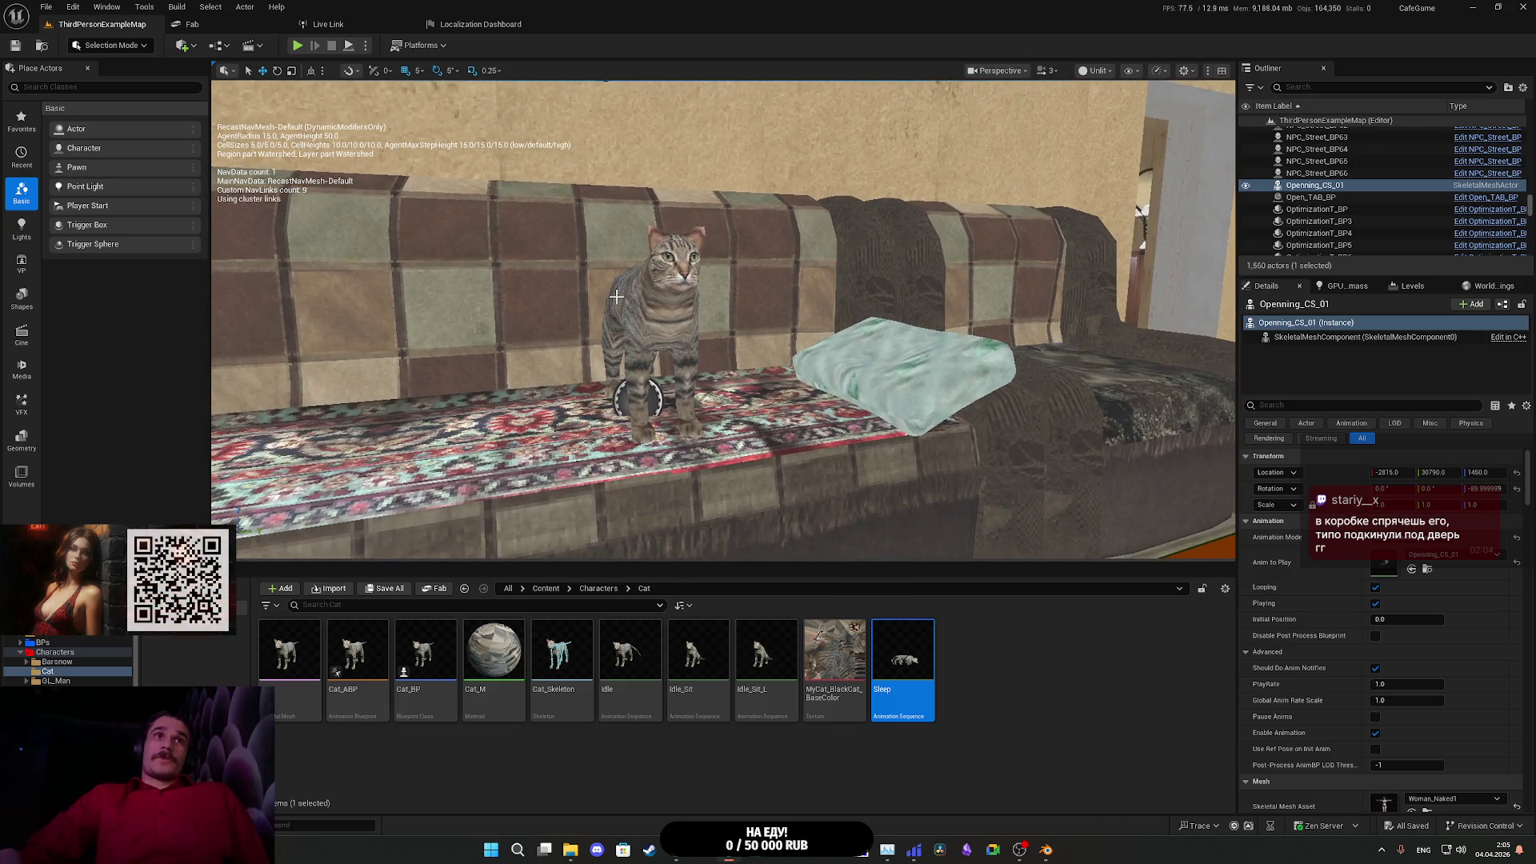
click(650, 336)
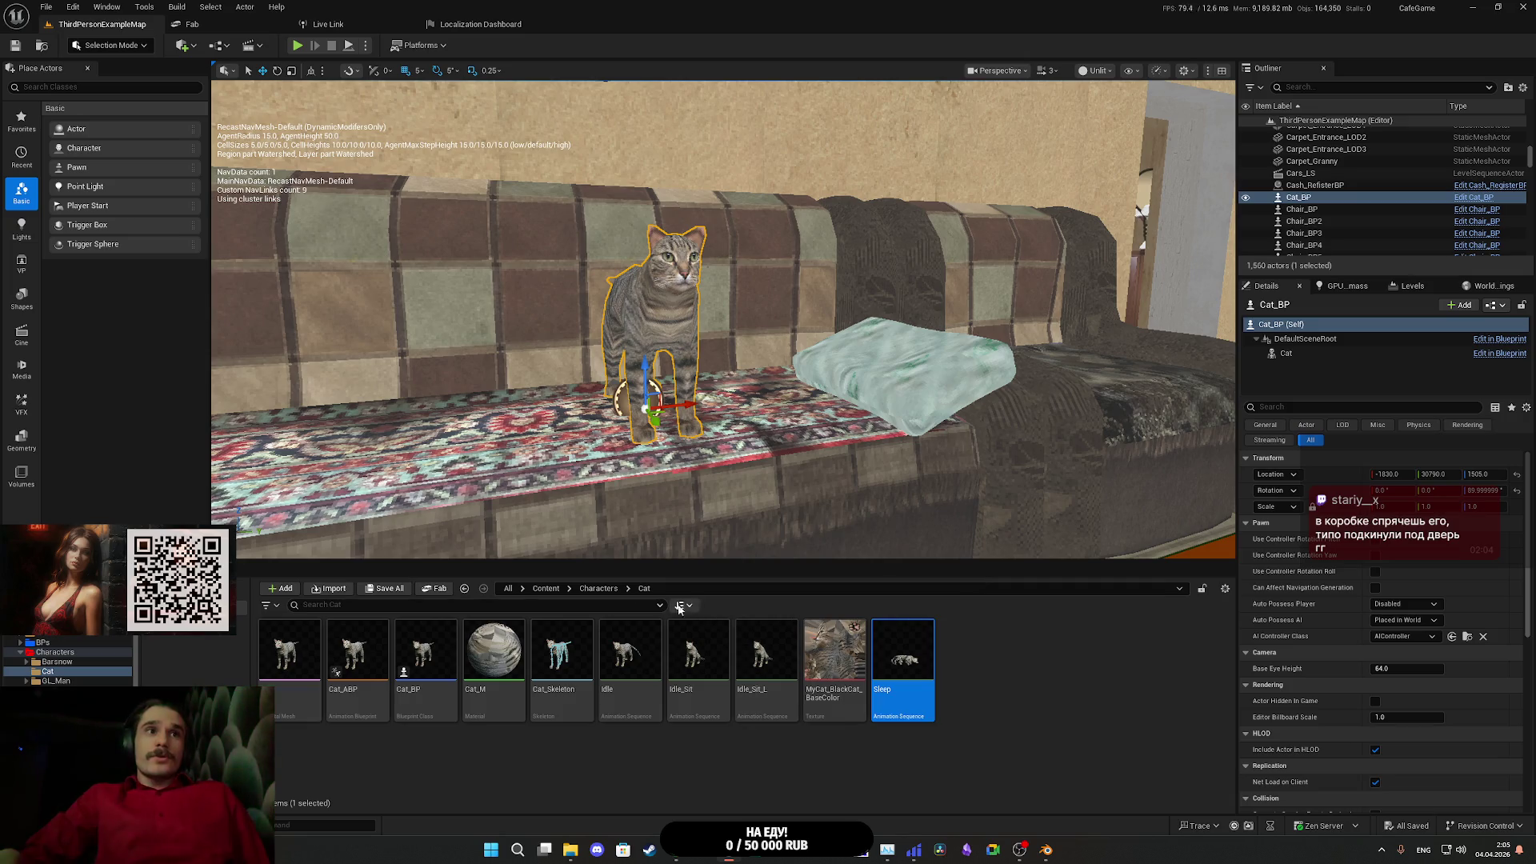
- Open Cat_ABP at its EventGraph, then switch to the Grok chat in Chrome
double_click(357, 660)
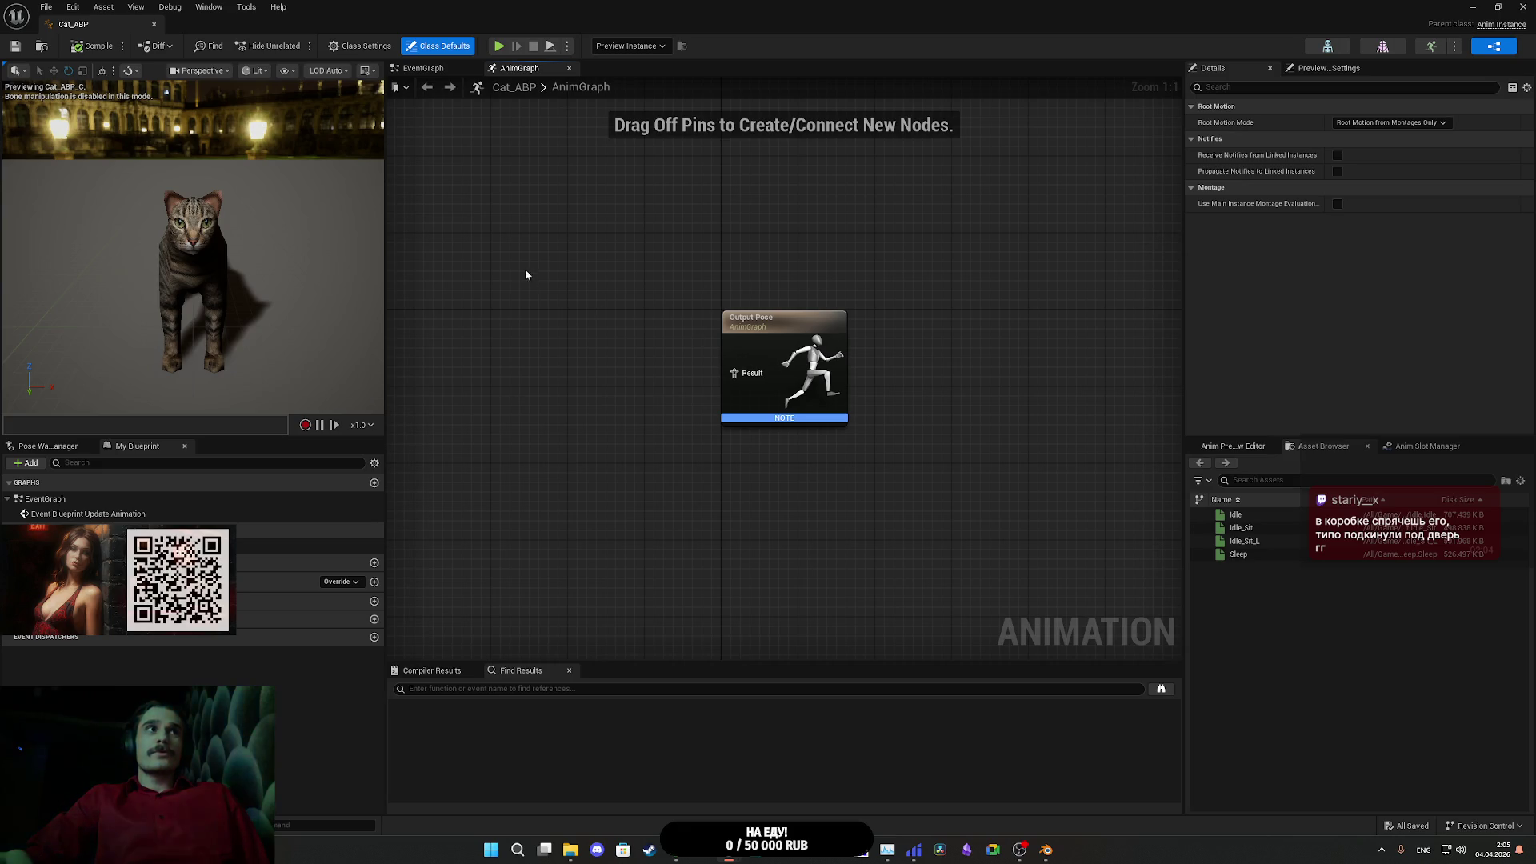
click(432, 68)
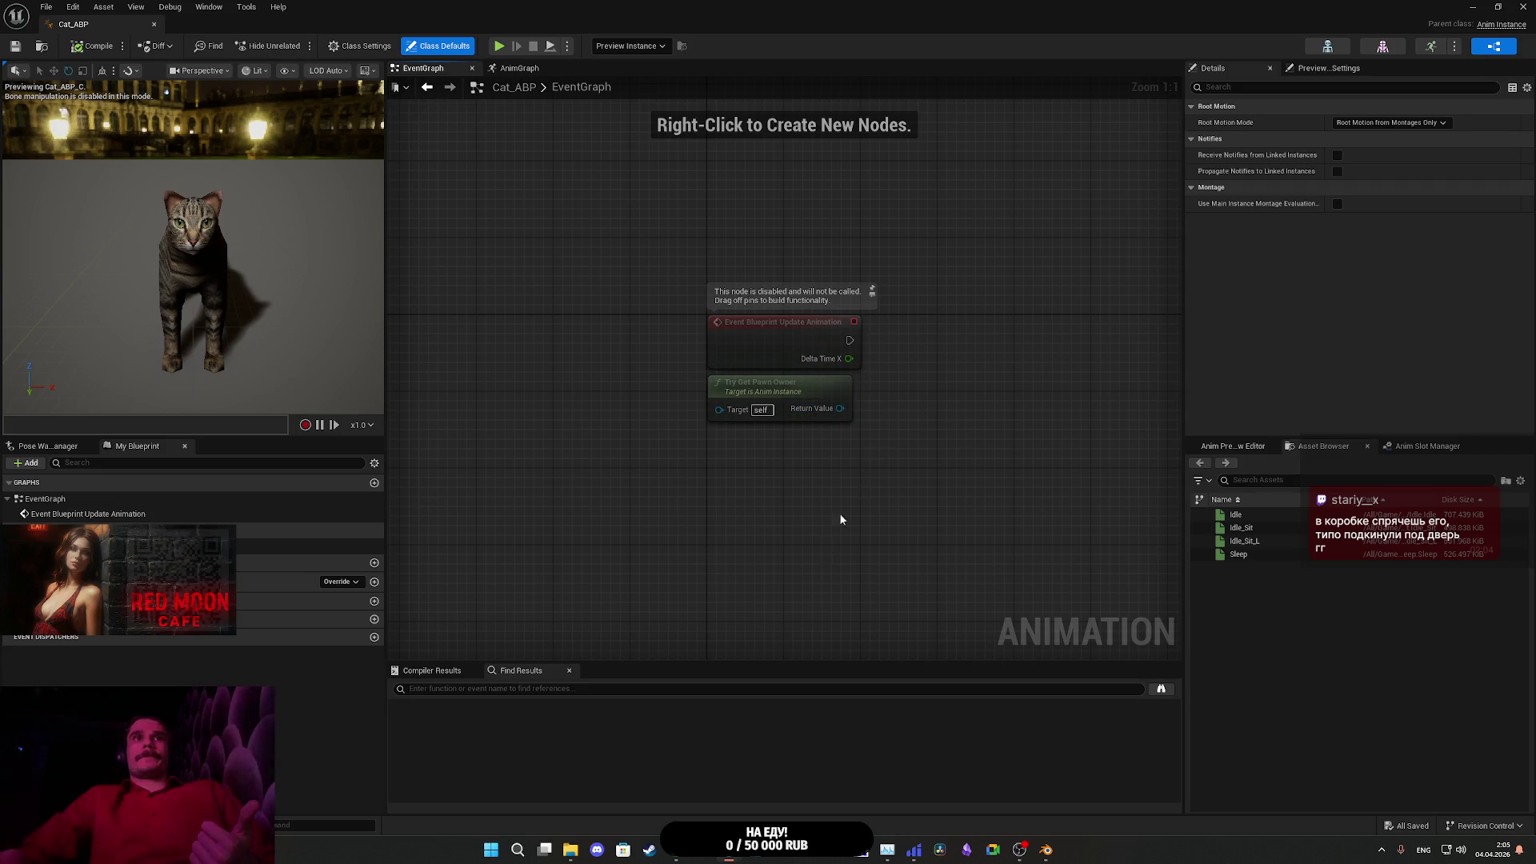
key(alt+Tab)
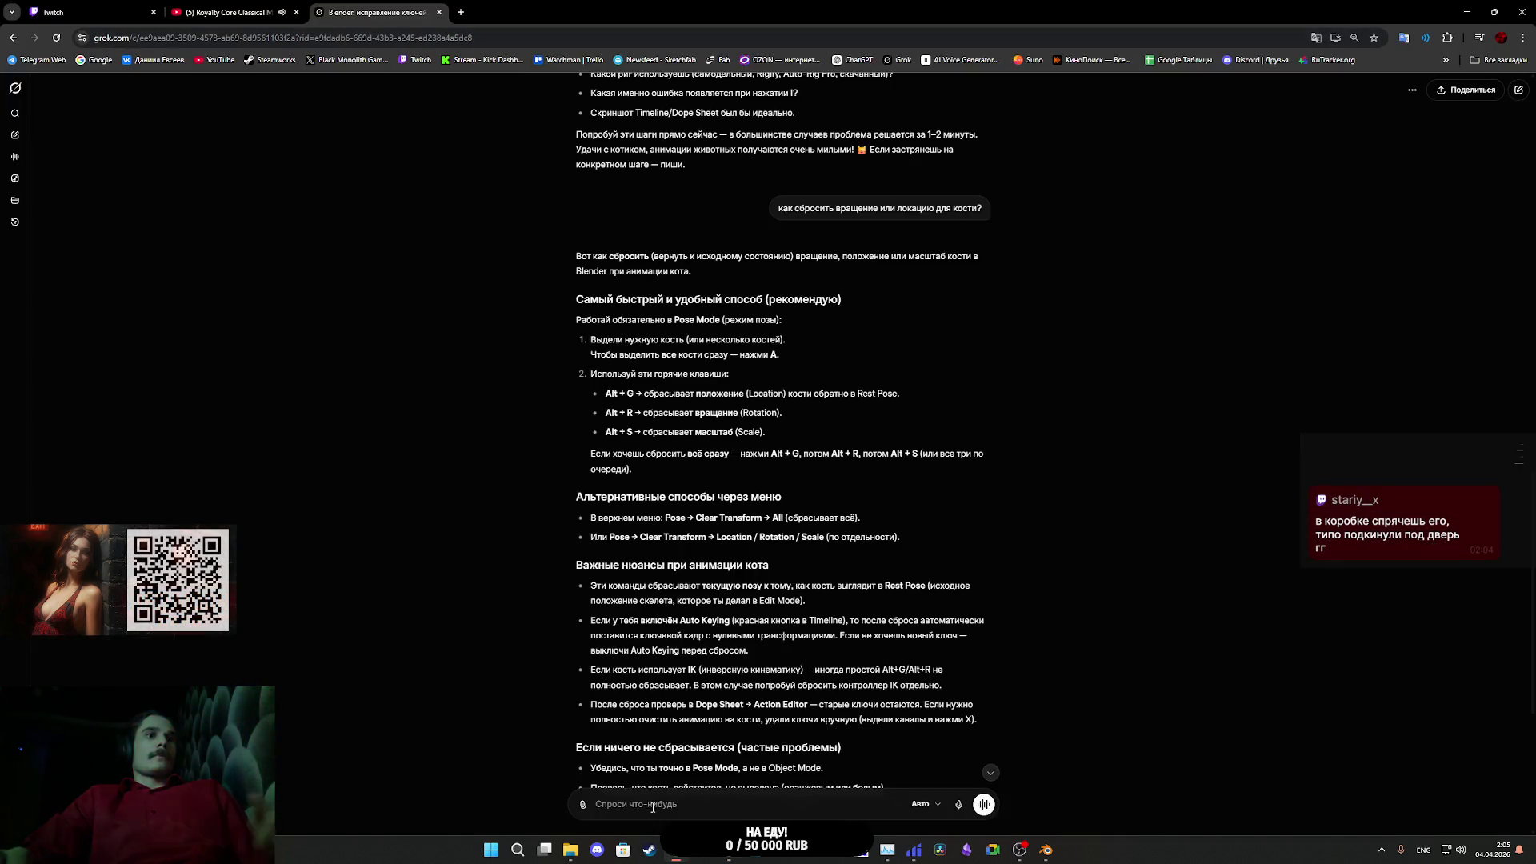
- Ask Grok how the animation blueprint can get a direct character reference without using Cast
click(651, 794)
text(f)
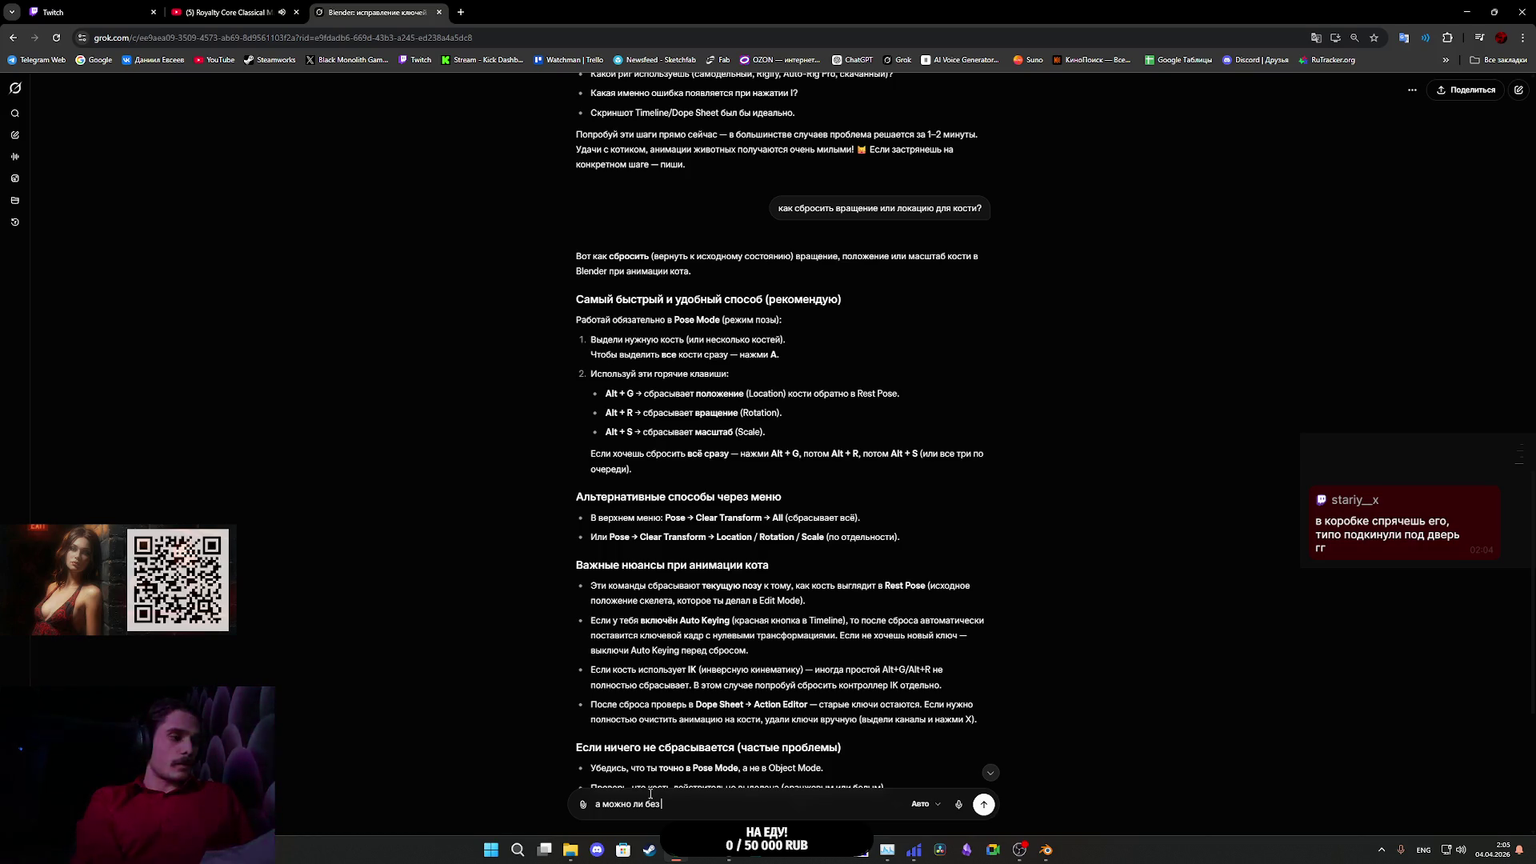
text(Cus)
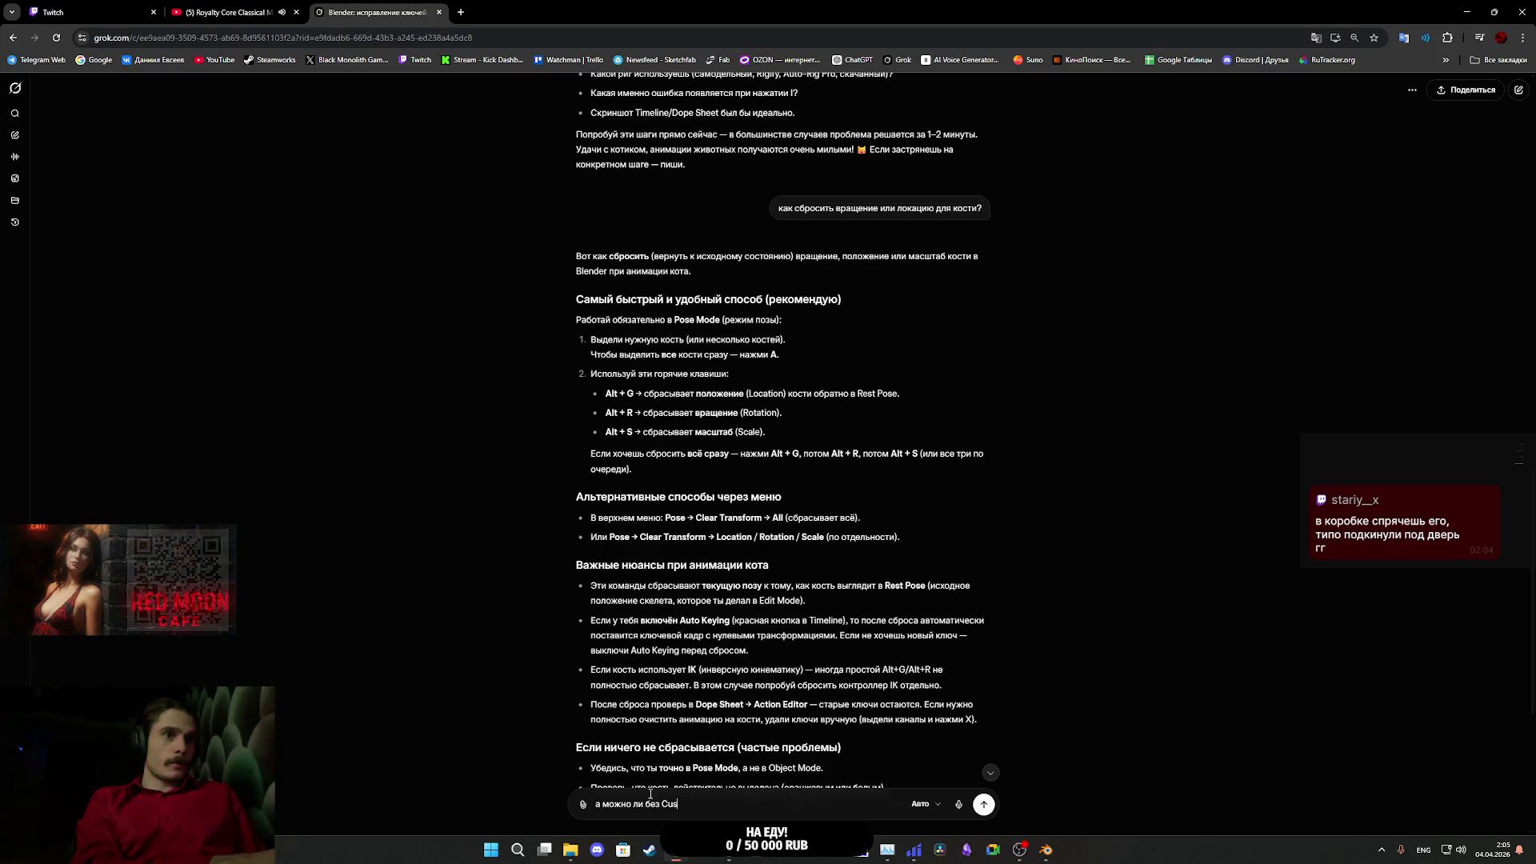
key(BackSpace)
key(BackSpace)
text(ast)
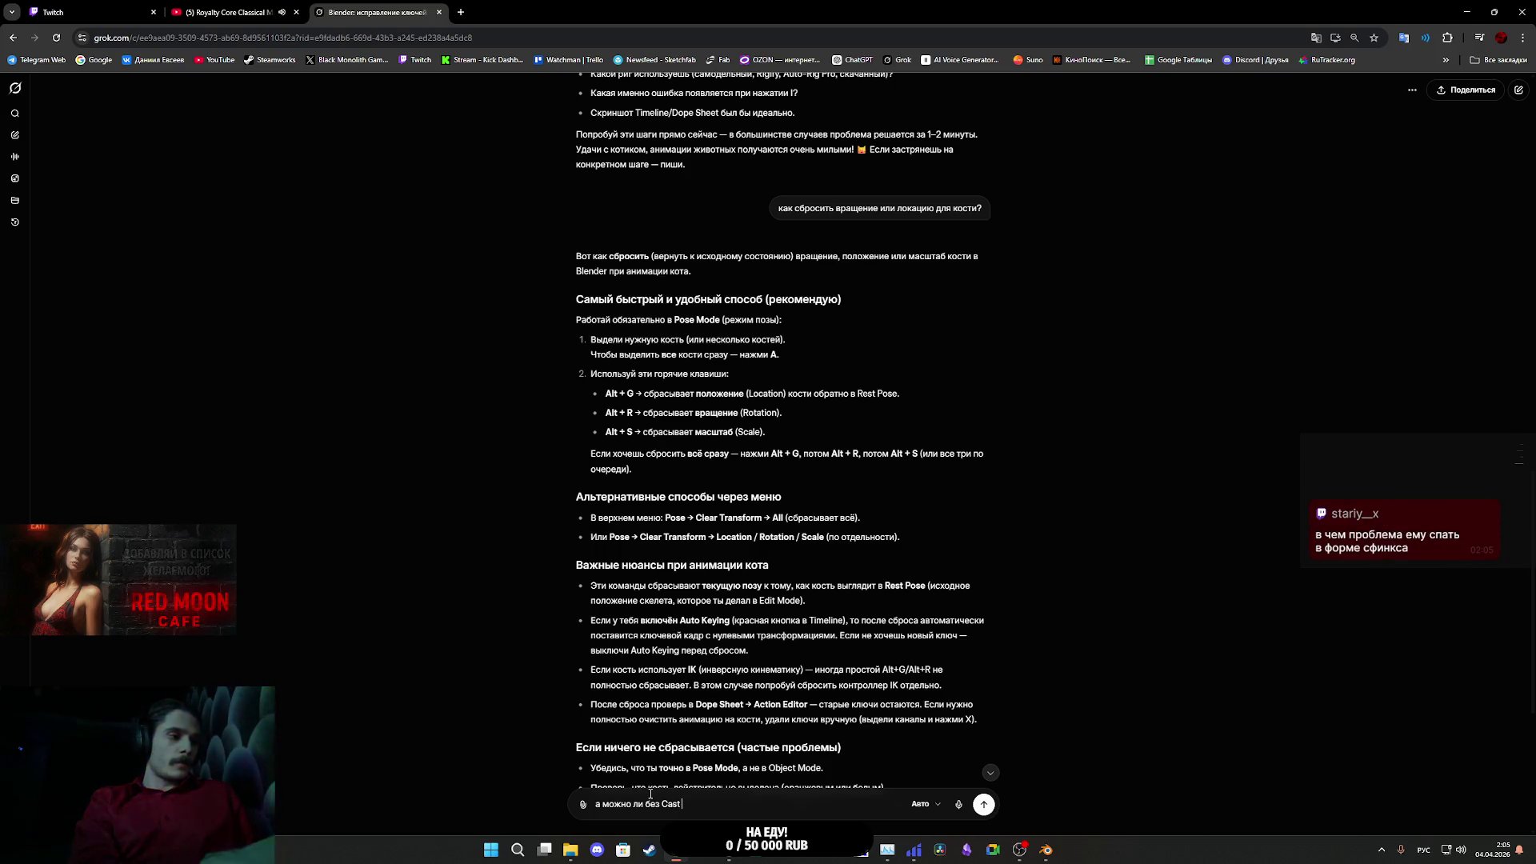
text( получить конкретную ссылку)
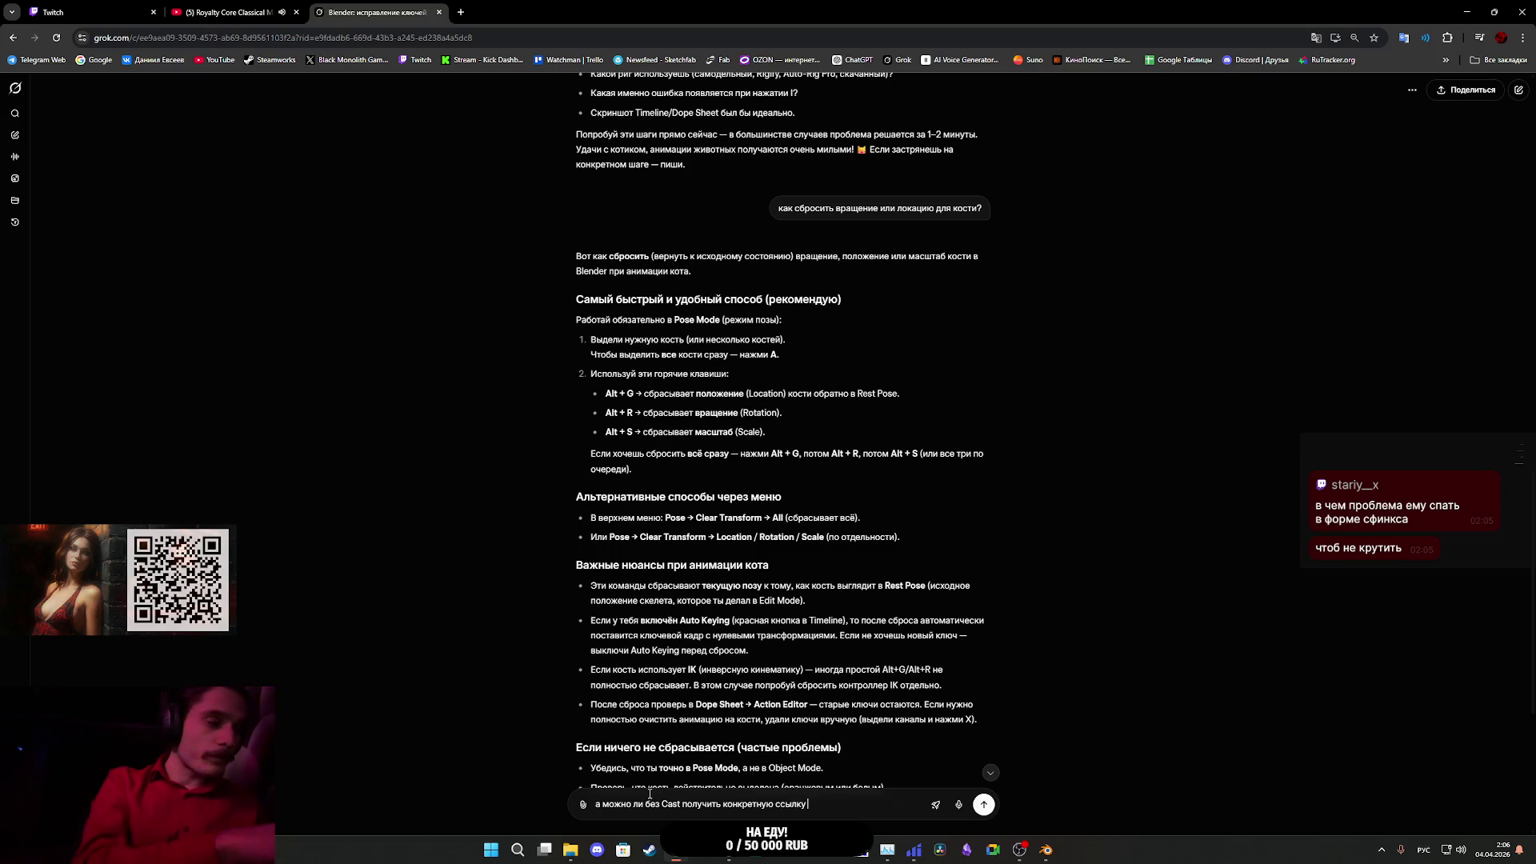
text( на)
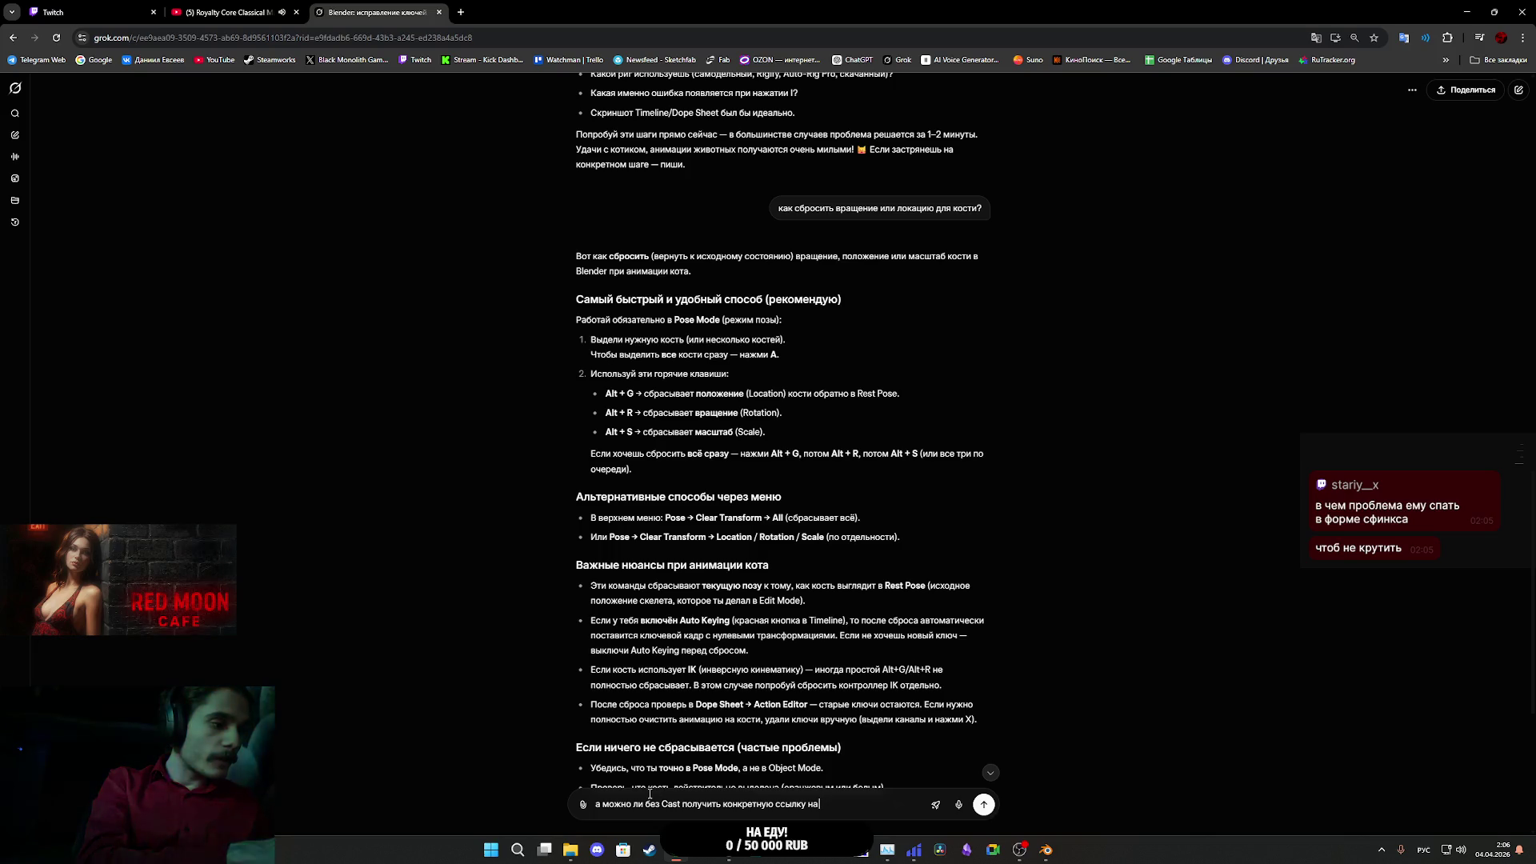
text( персонажа для A)
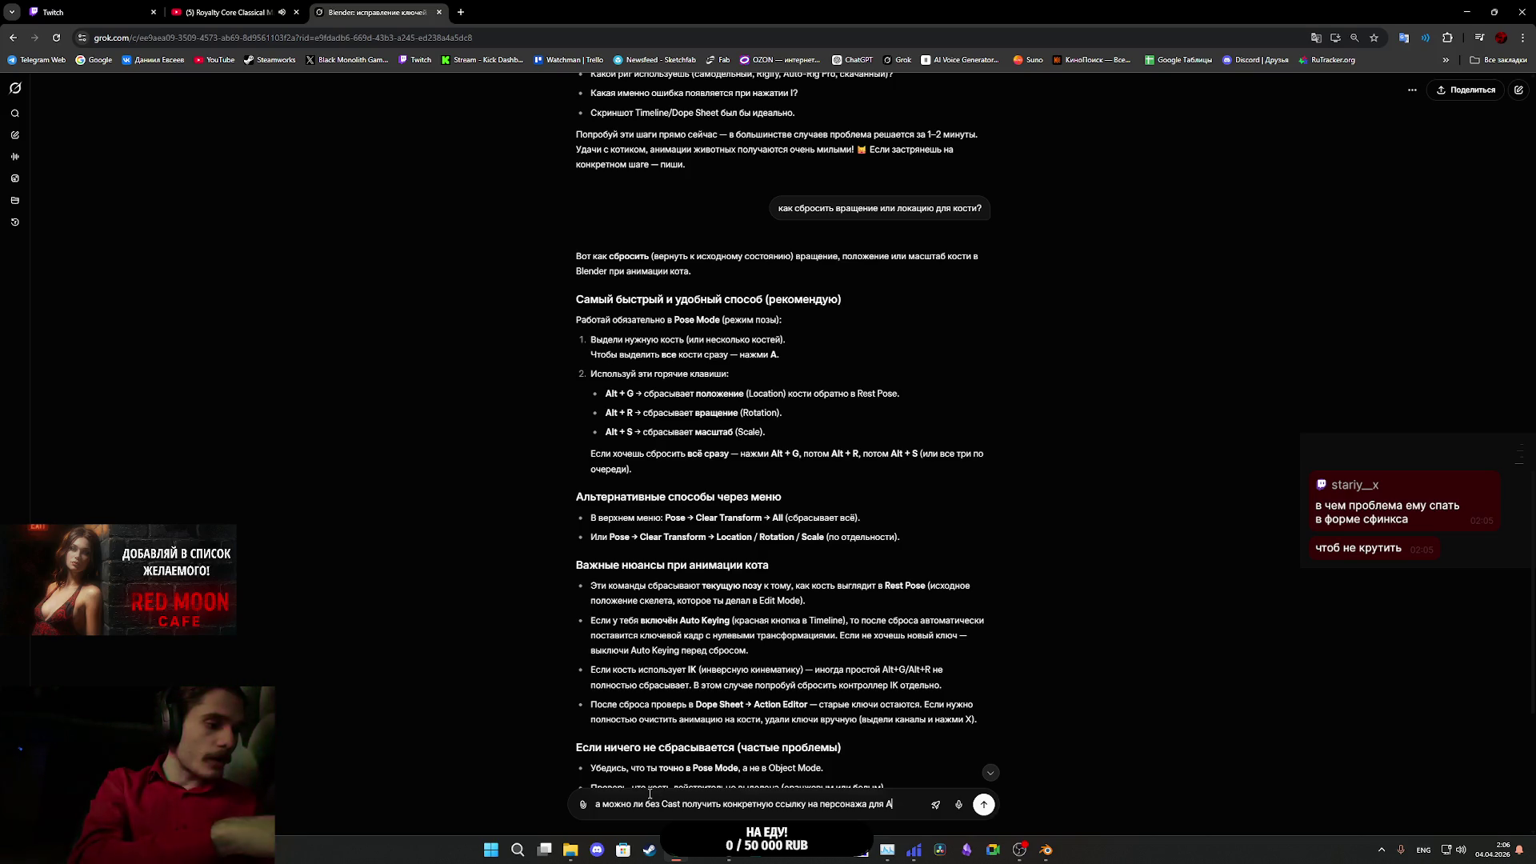
text(ВР)
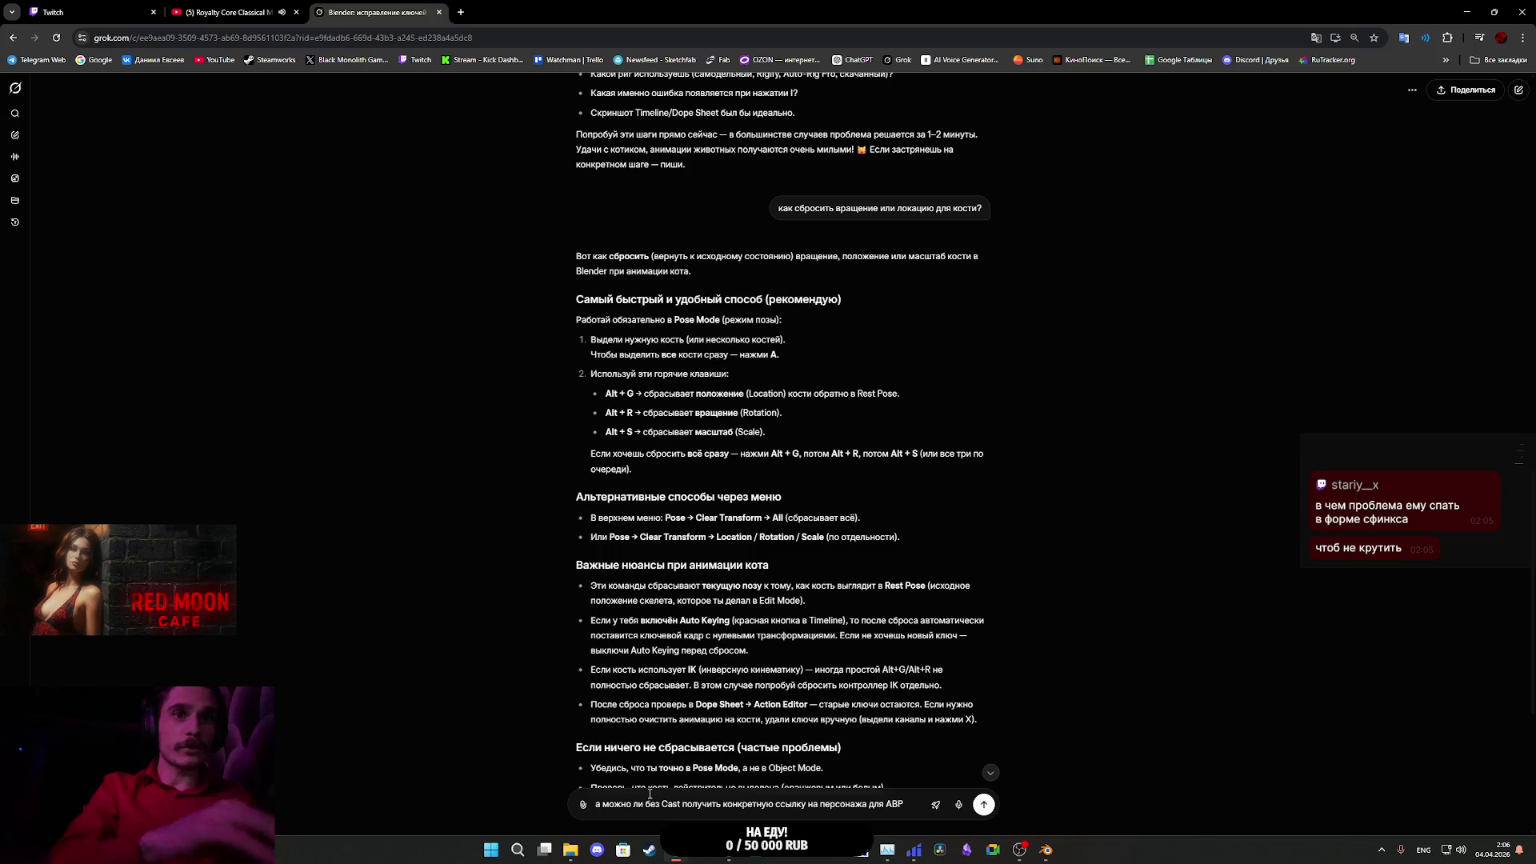
key(Return)
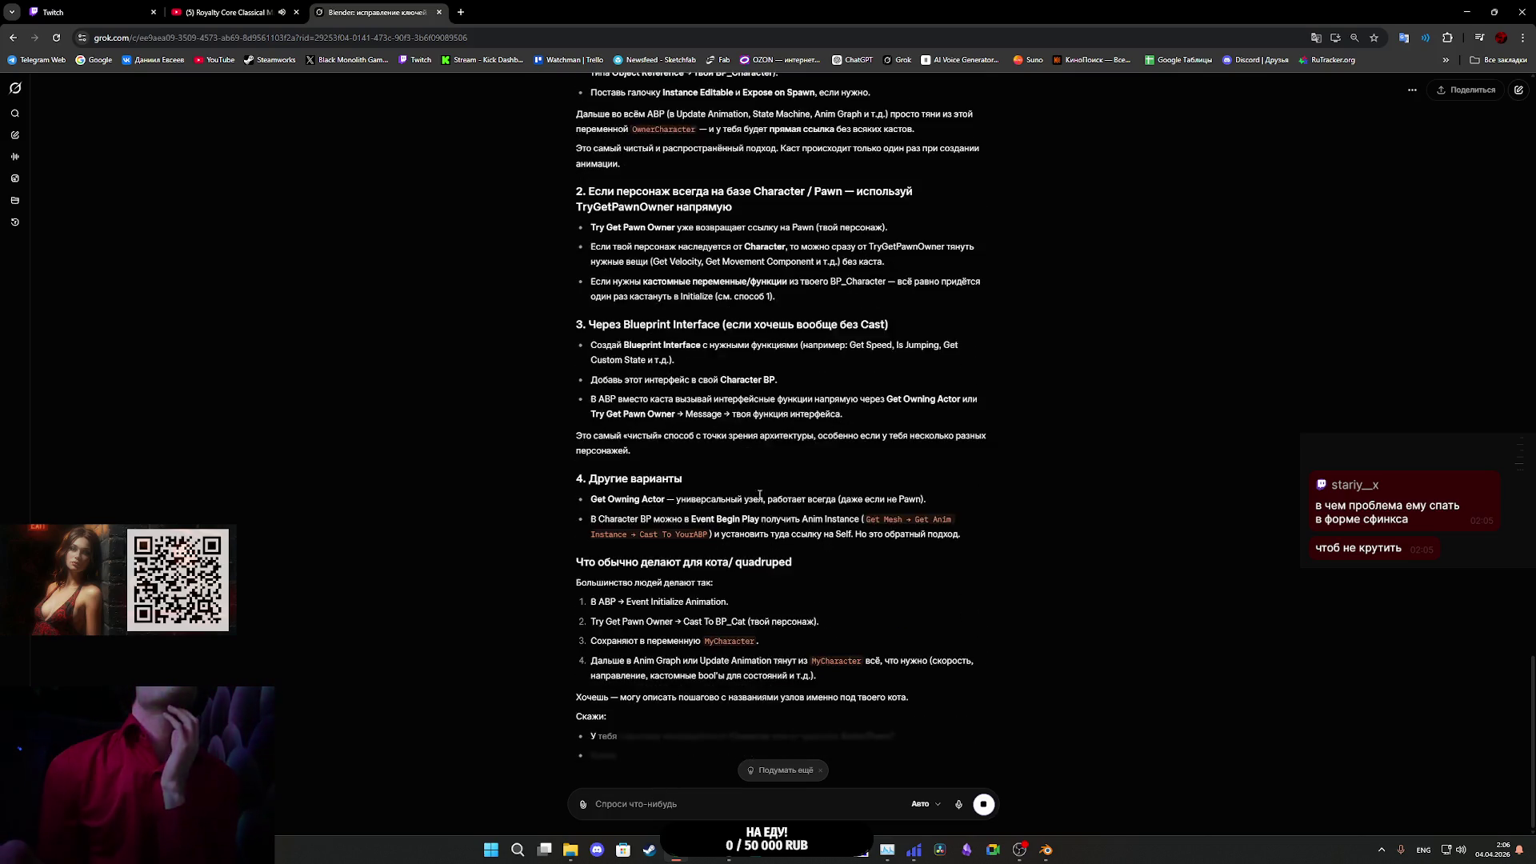
- Review Grok's answer recommending one Cast on Initialize Animation, then bring Blender back
scroll(760, 496, up, 5)
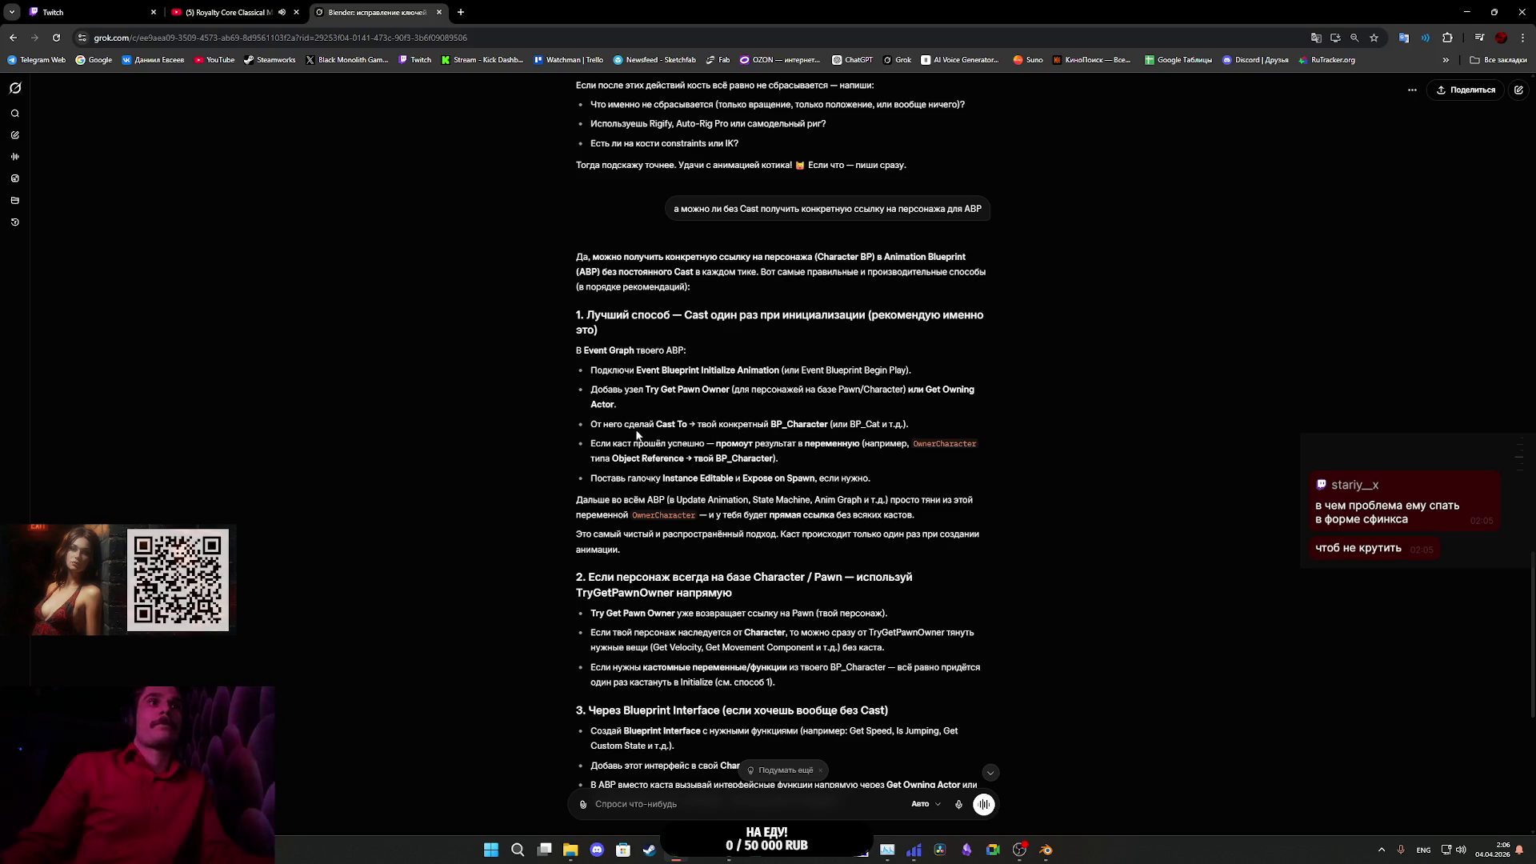
scroll(736, 440, down, 2)
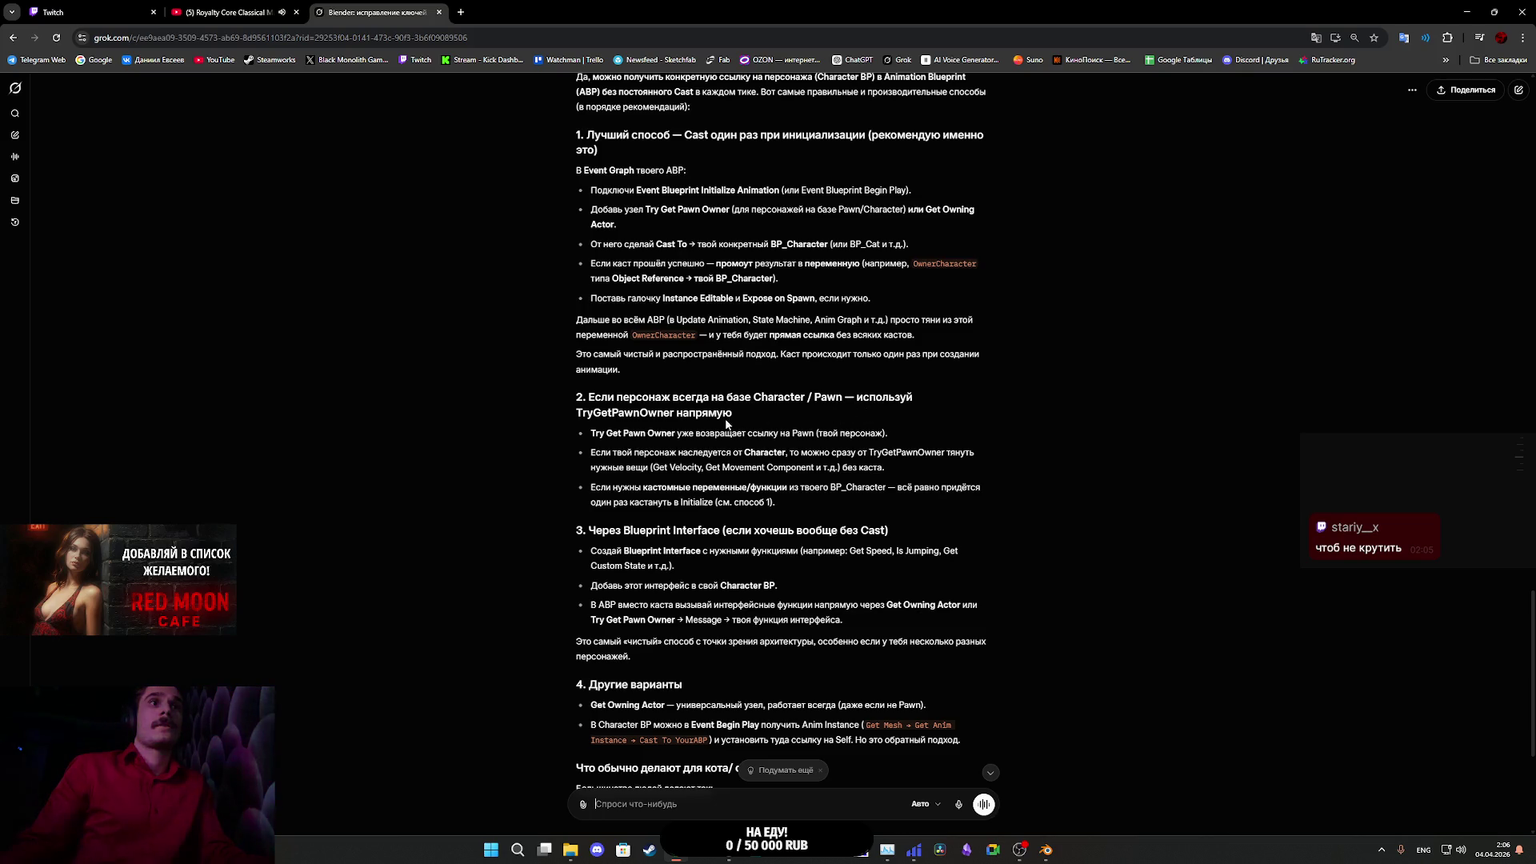
scroll(694, 425, down, 1)
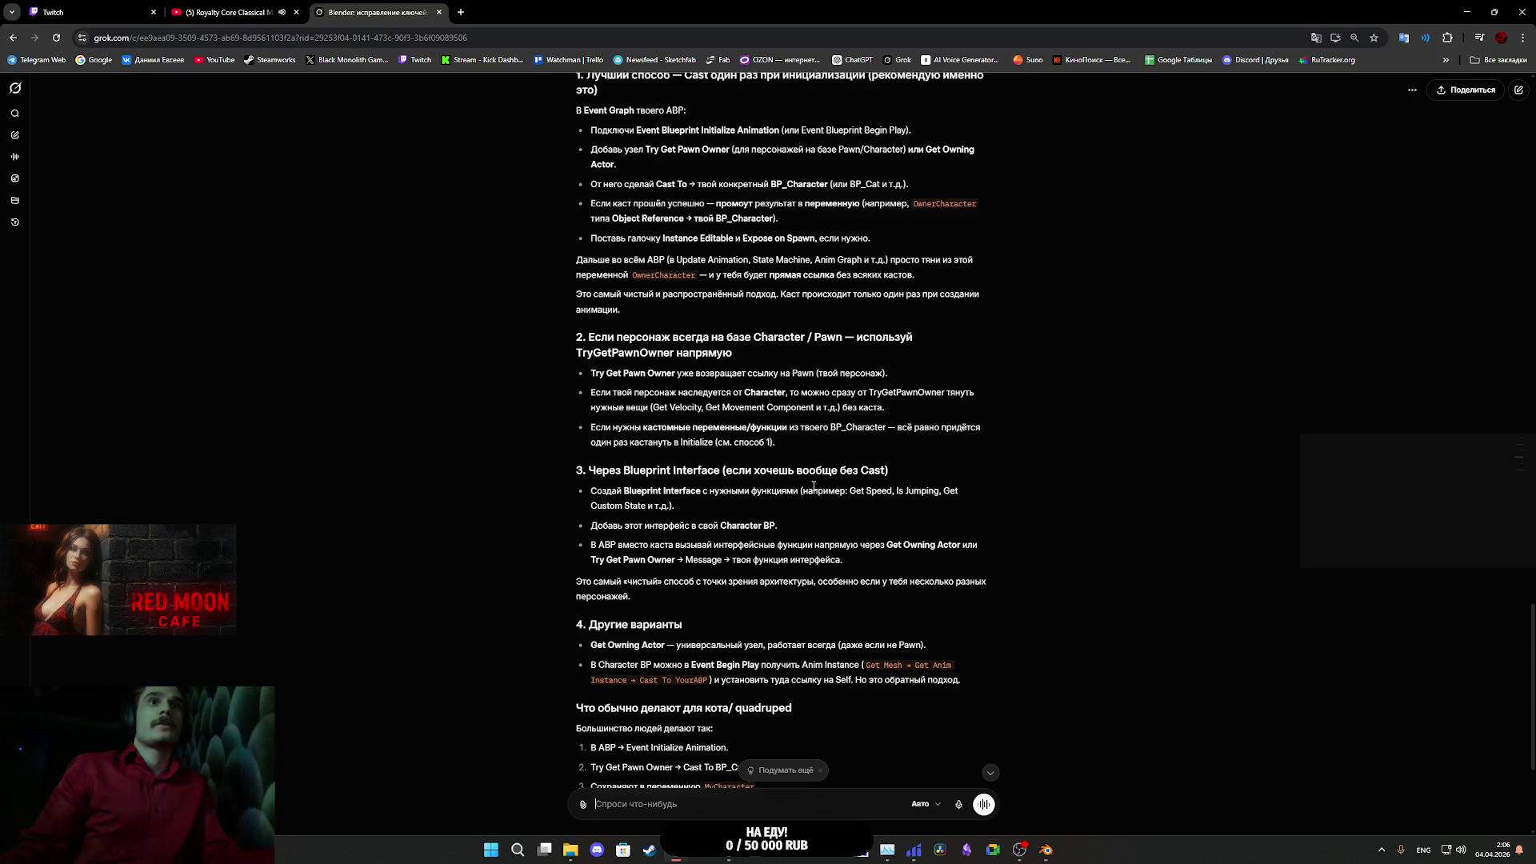
scroll(813, 489, down, 3)
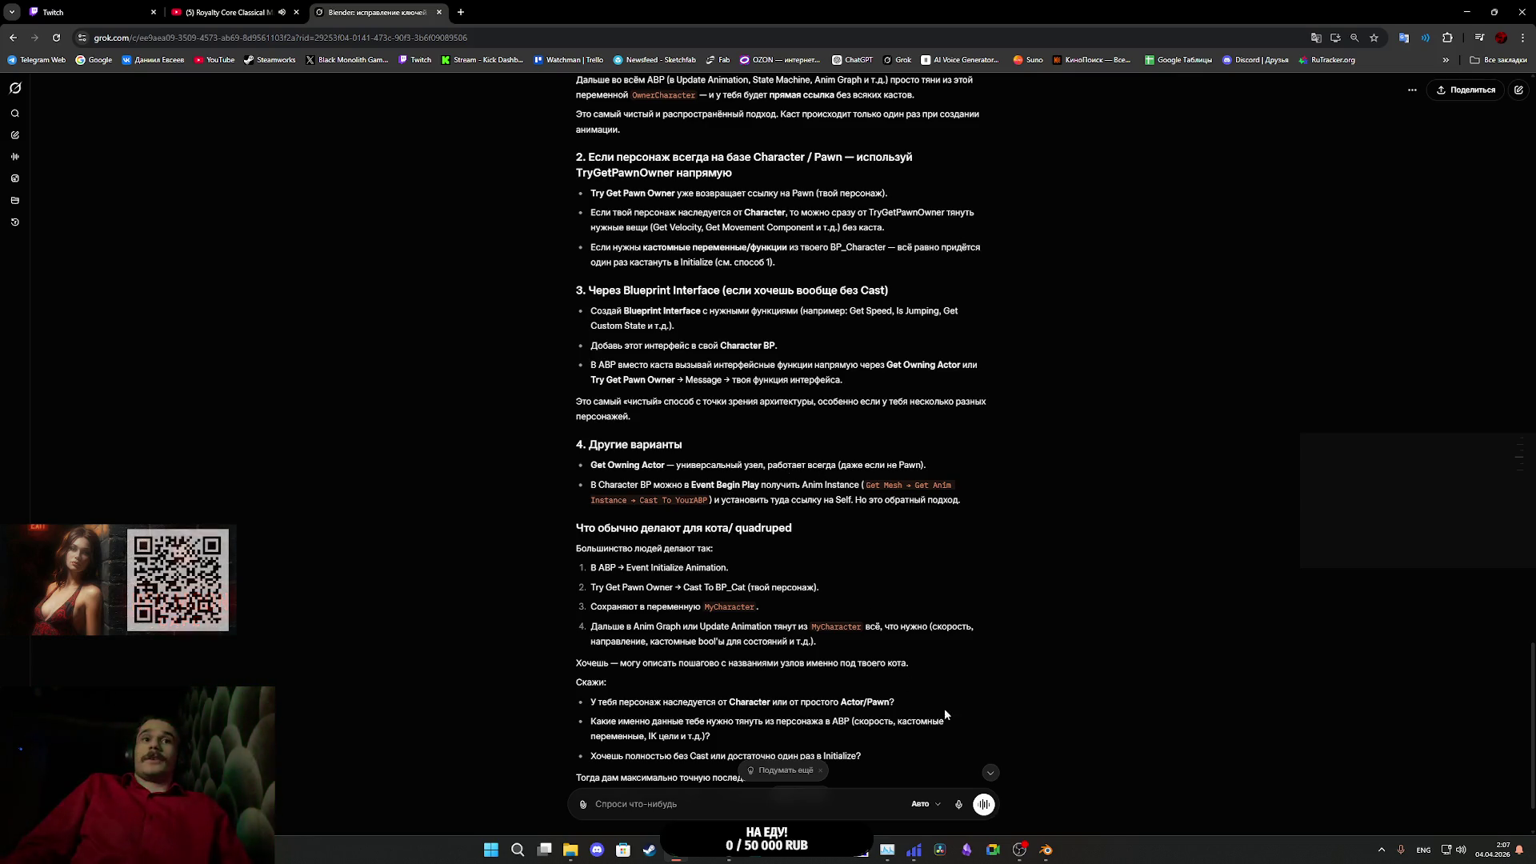
click(1051, 855)
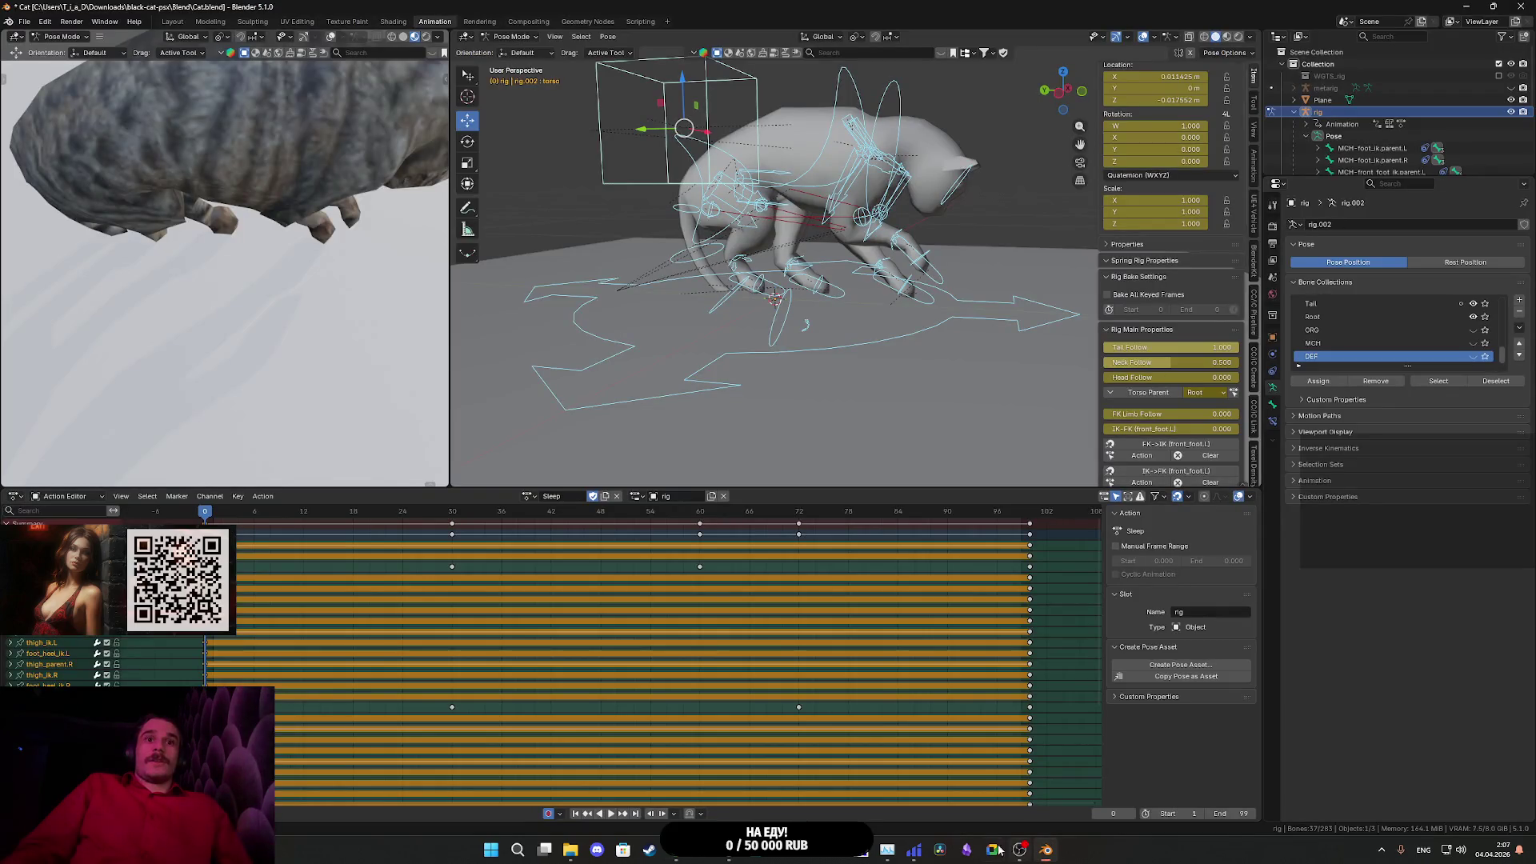
- Add an Event Blueprint Initialize Animation node above Cat_ABP's existing event graph nodes
mouse_move(729, 852)
click(767, 775)
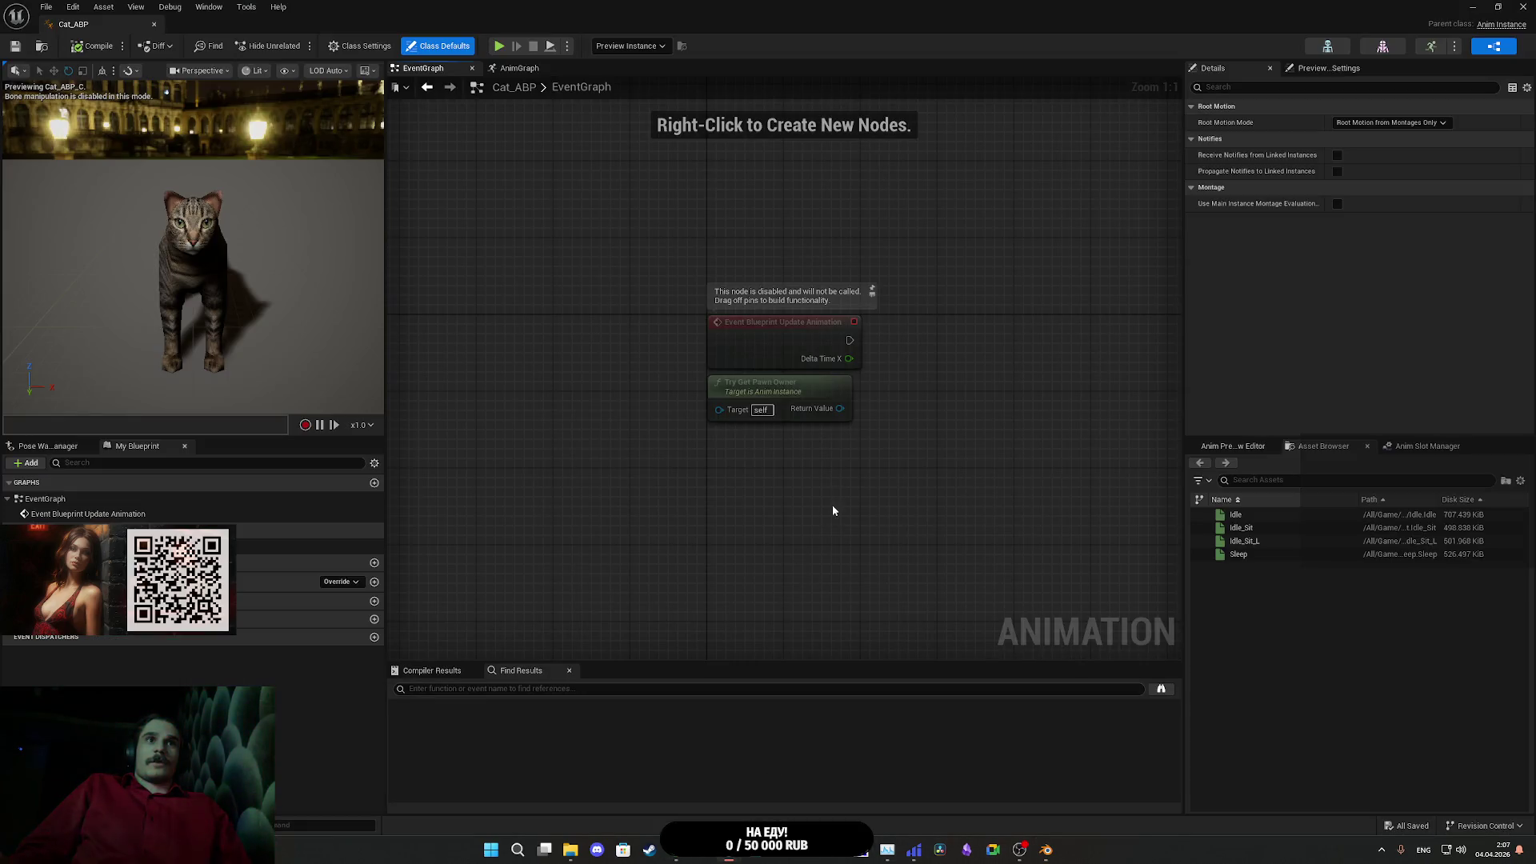
drag(920, 373, 806, 470)
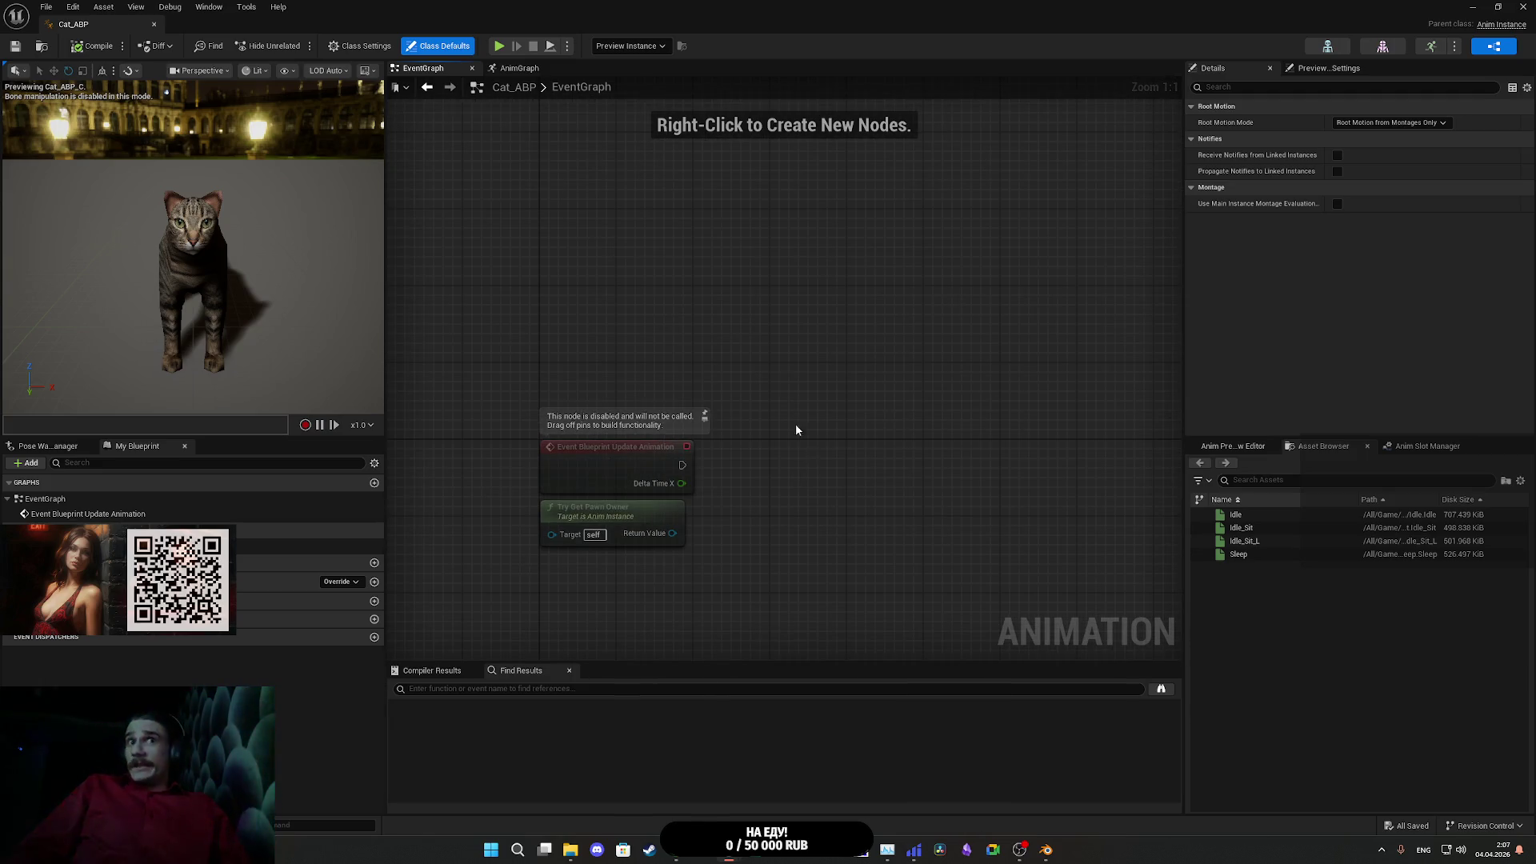
right_click(716, 320)
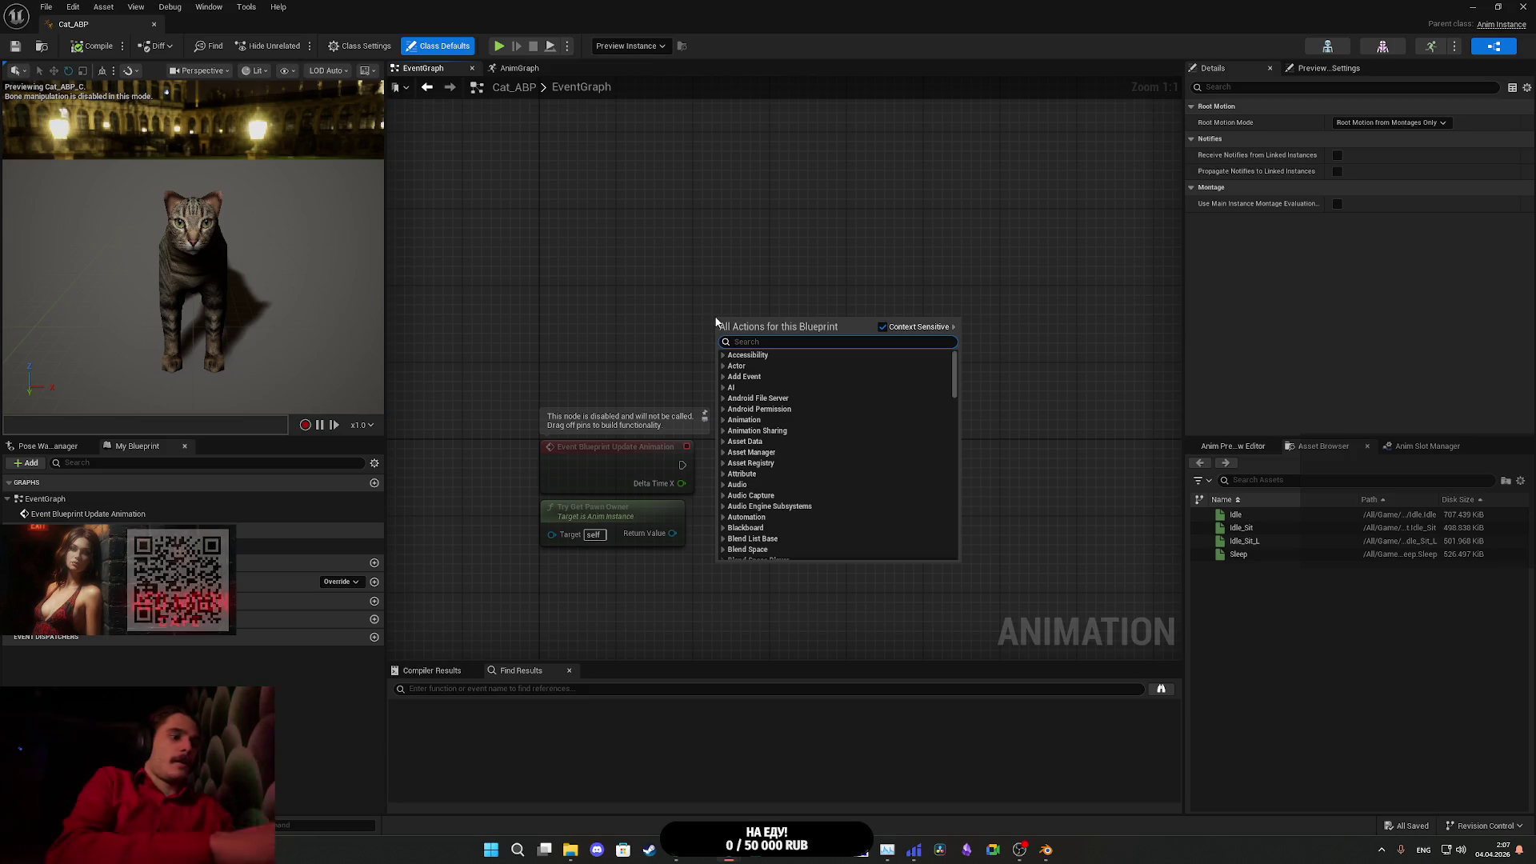
text(initial)
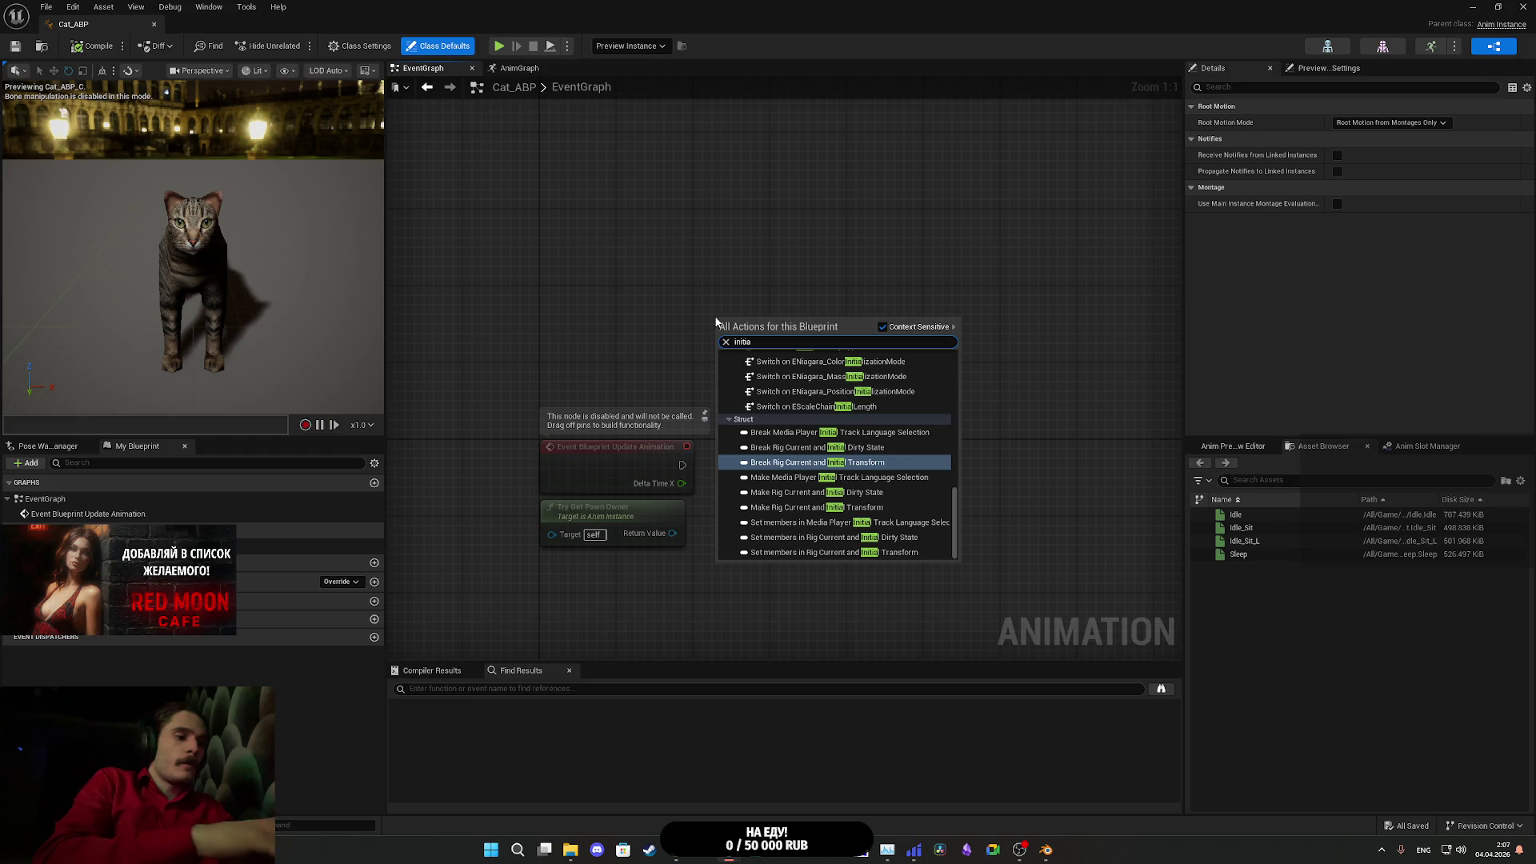
text(iz)
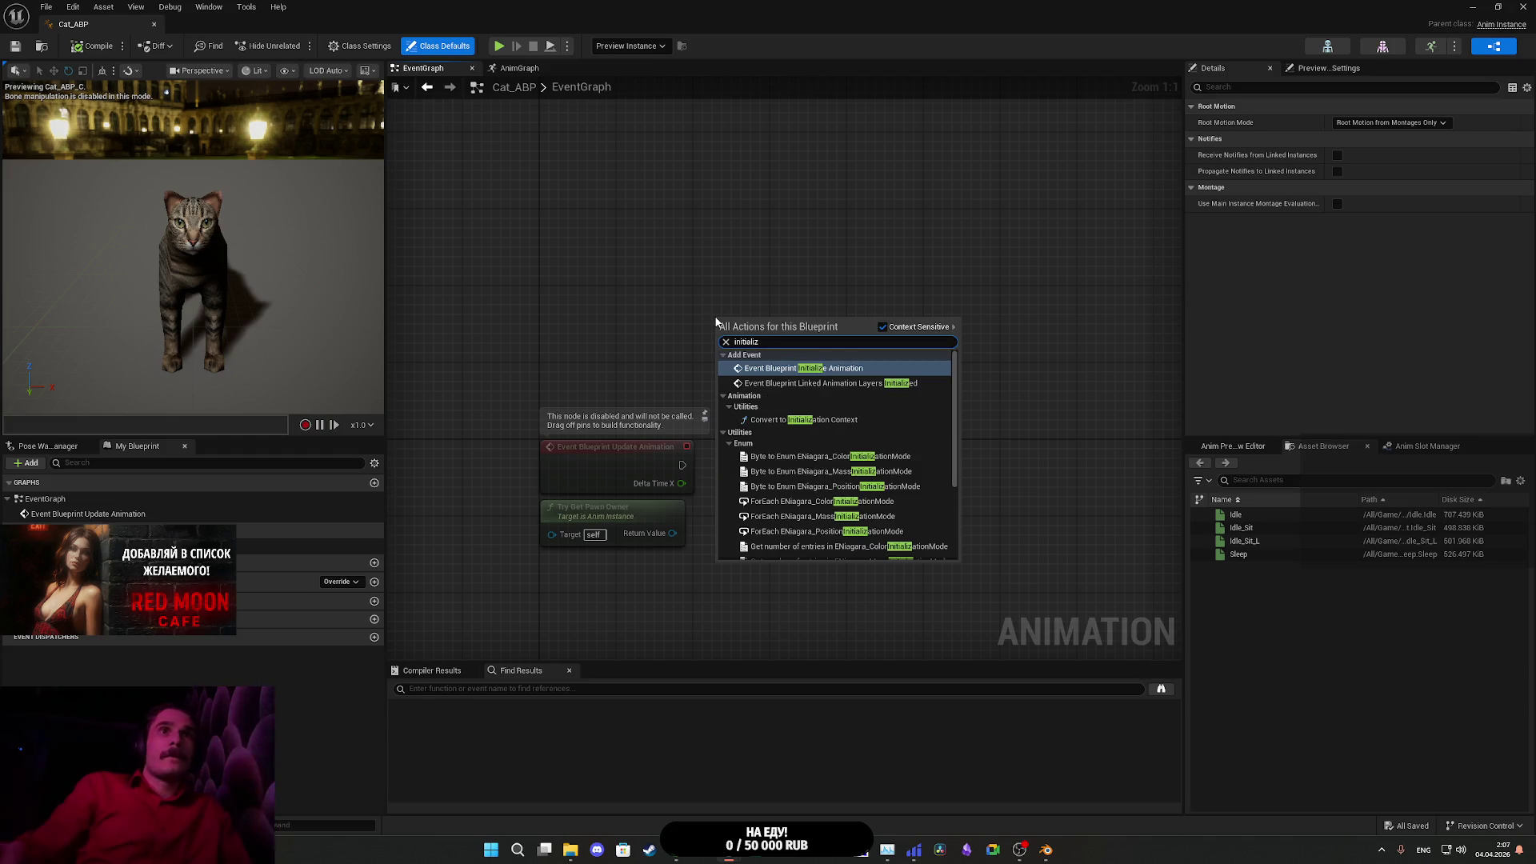
click(790, 374)
drag(781, 356, 625, 242)
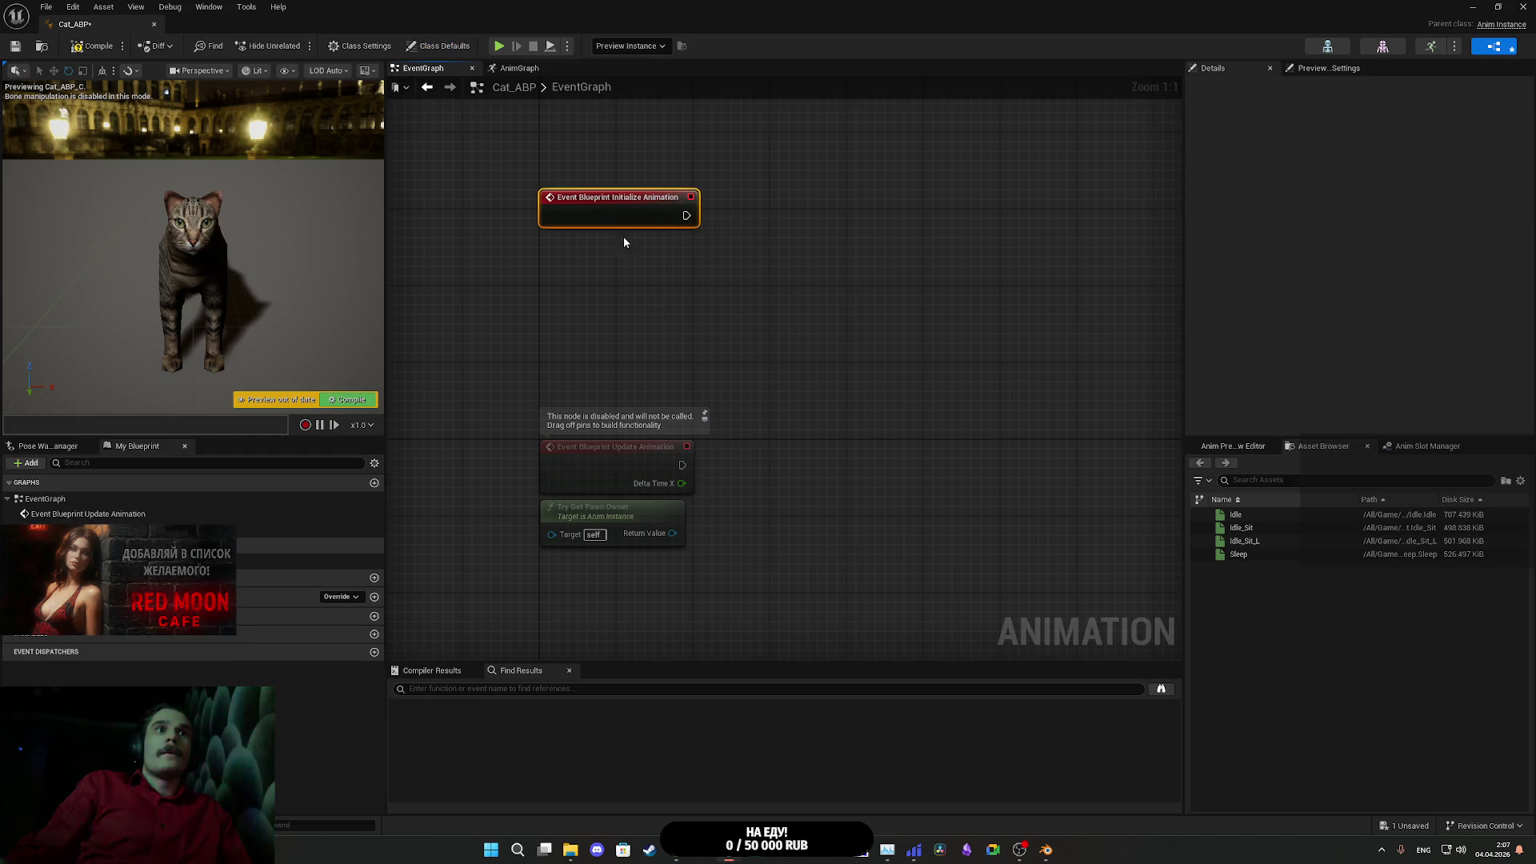
- Cast Try Get Pawn Owner to Cat_BP from Initialize Animation, promoting the result to As Cat BP
drag(752, 506, 753, 504)
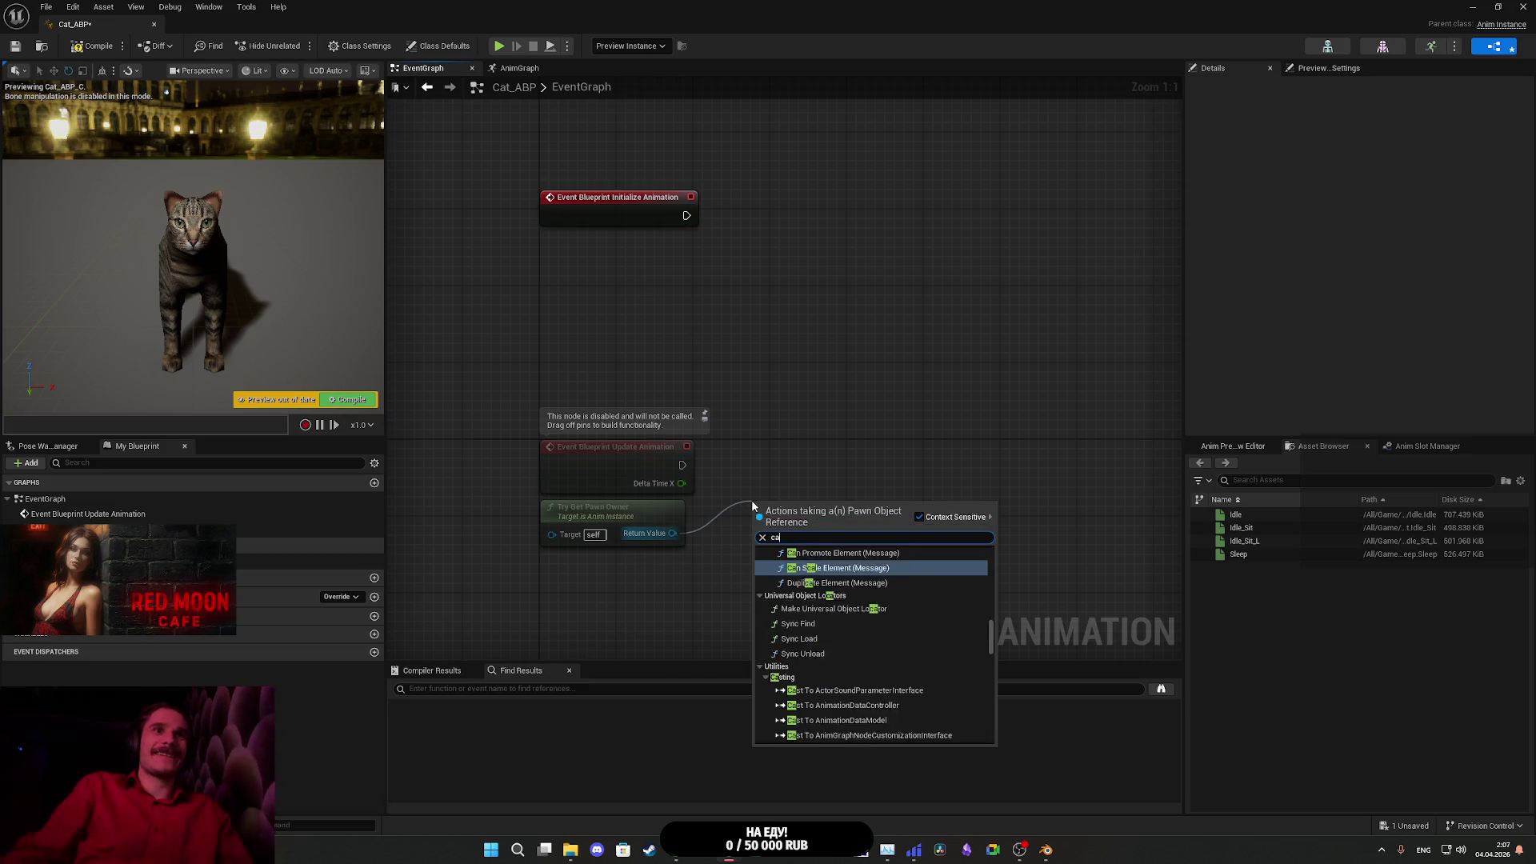
text(cast cat)
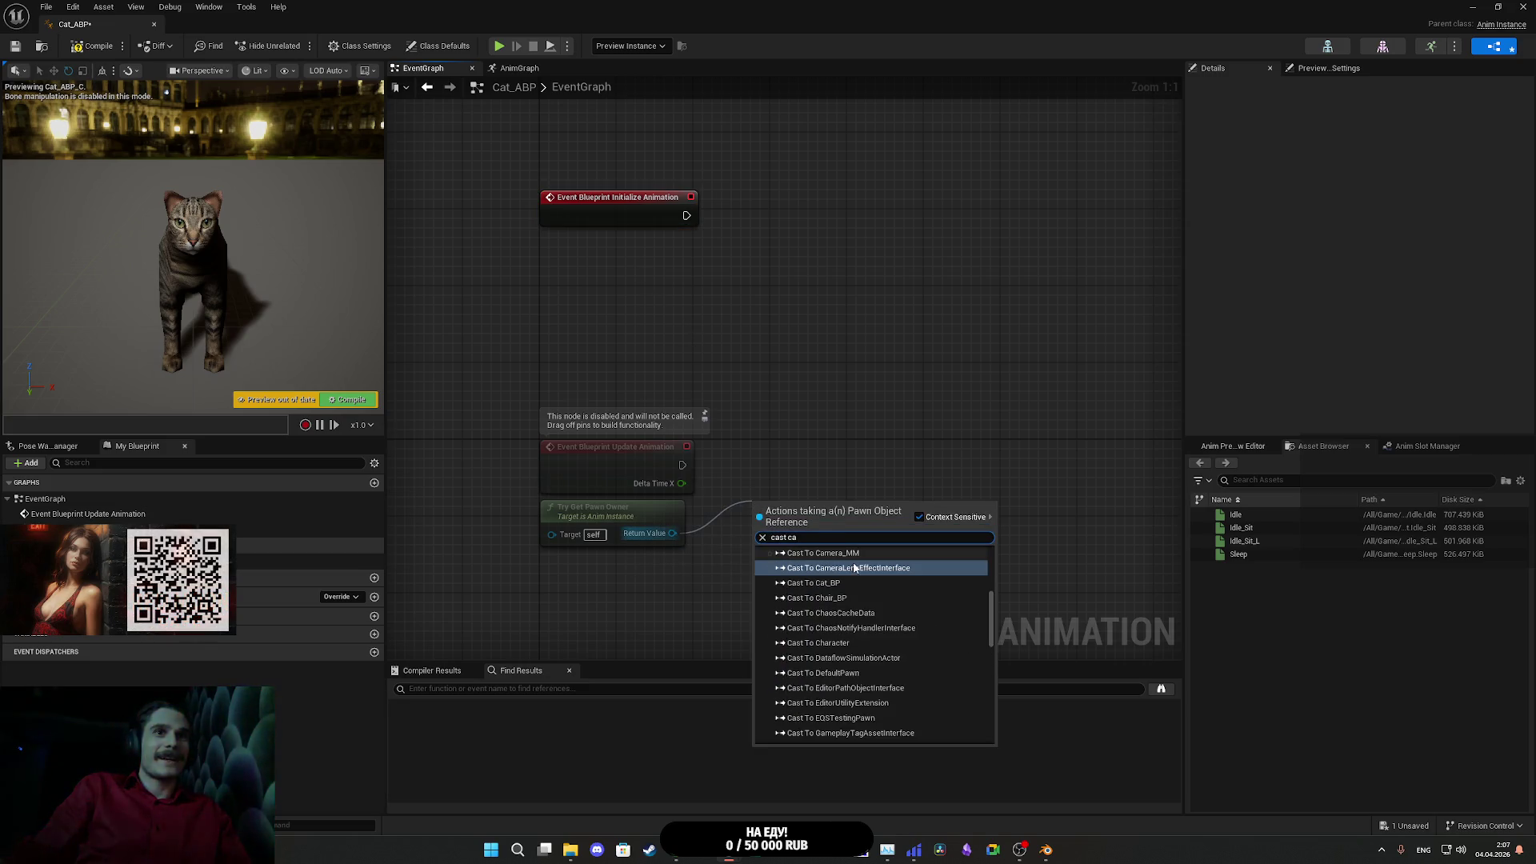
click(833, 616)
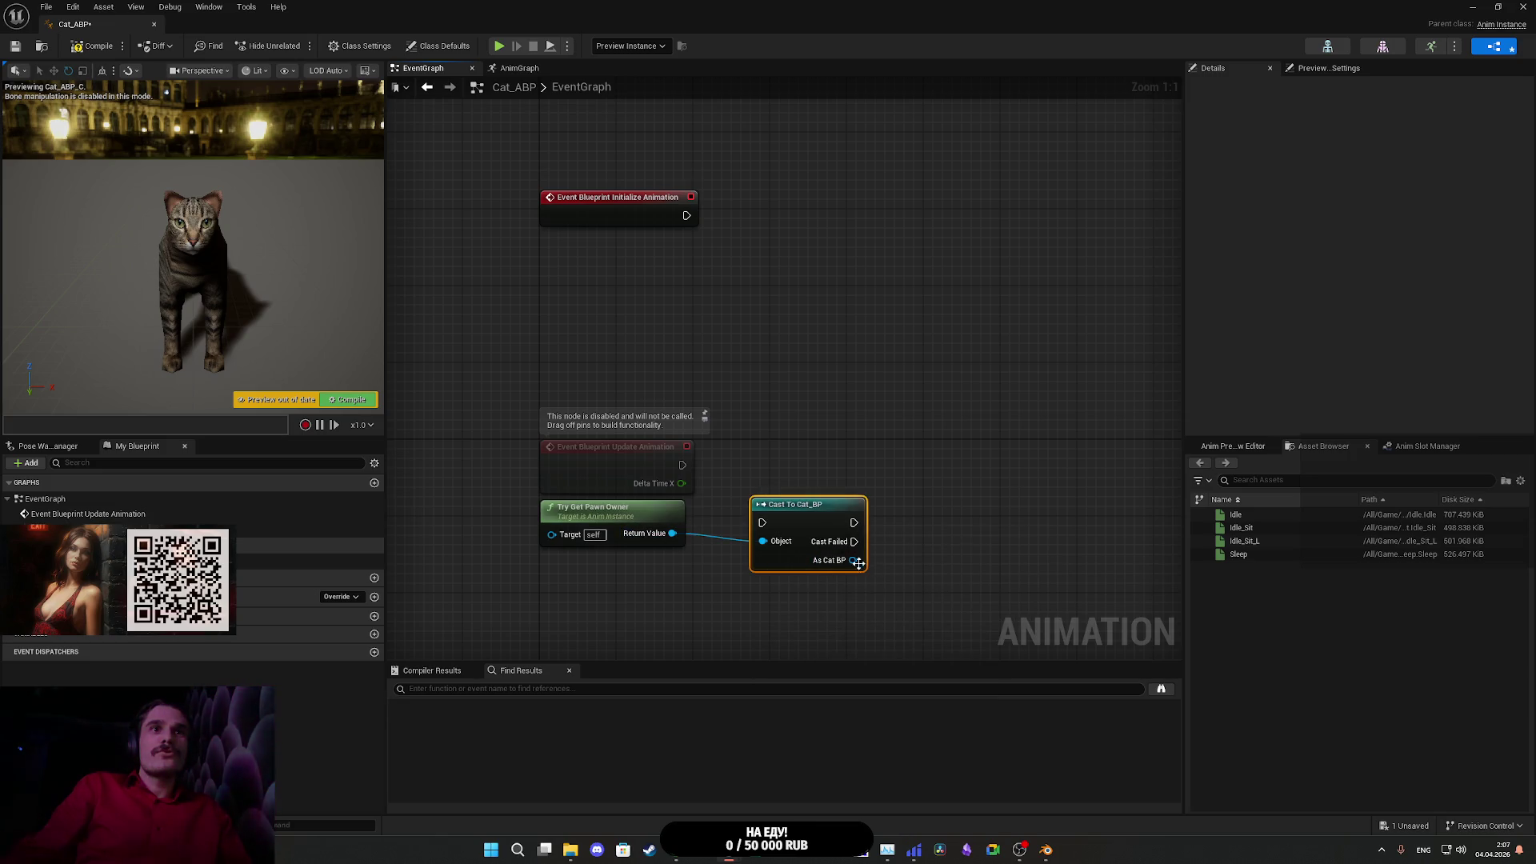
mouse_move(889, 564)
mouse_down()
mouse_move(935, 568)
mouse_move(933, 524)
mouse_up()
click(937, 617)
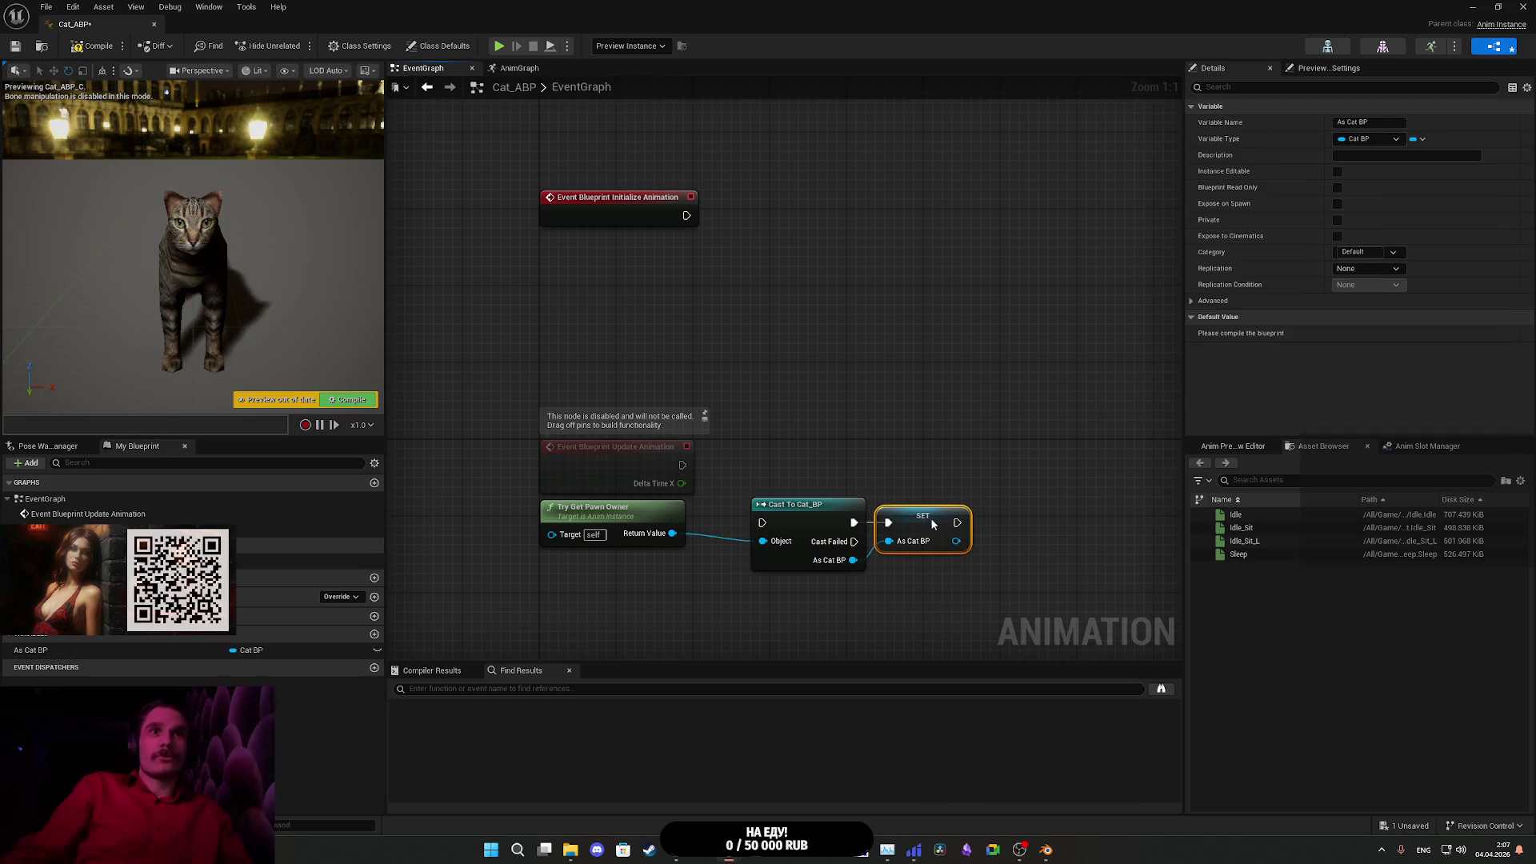
drag(762, 523, 689, 216)
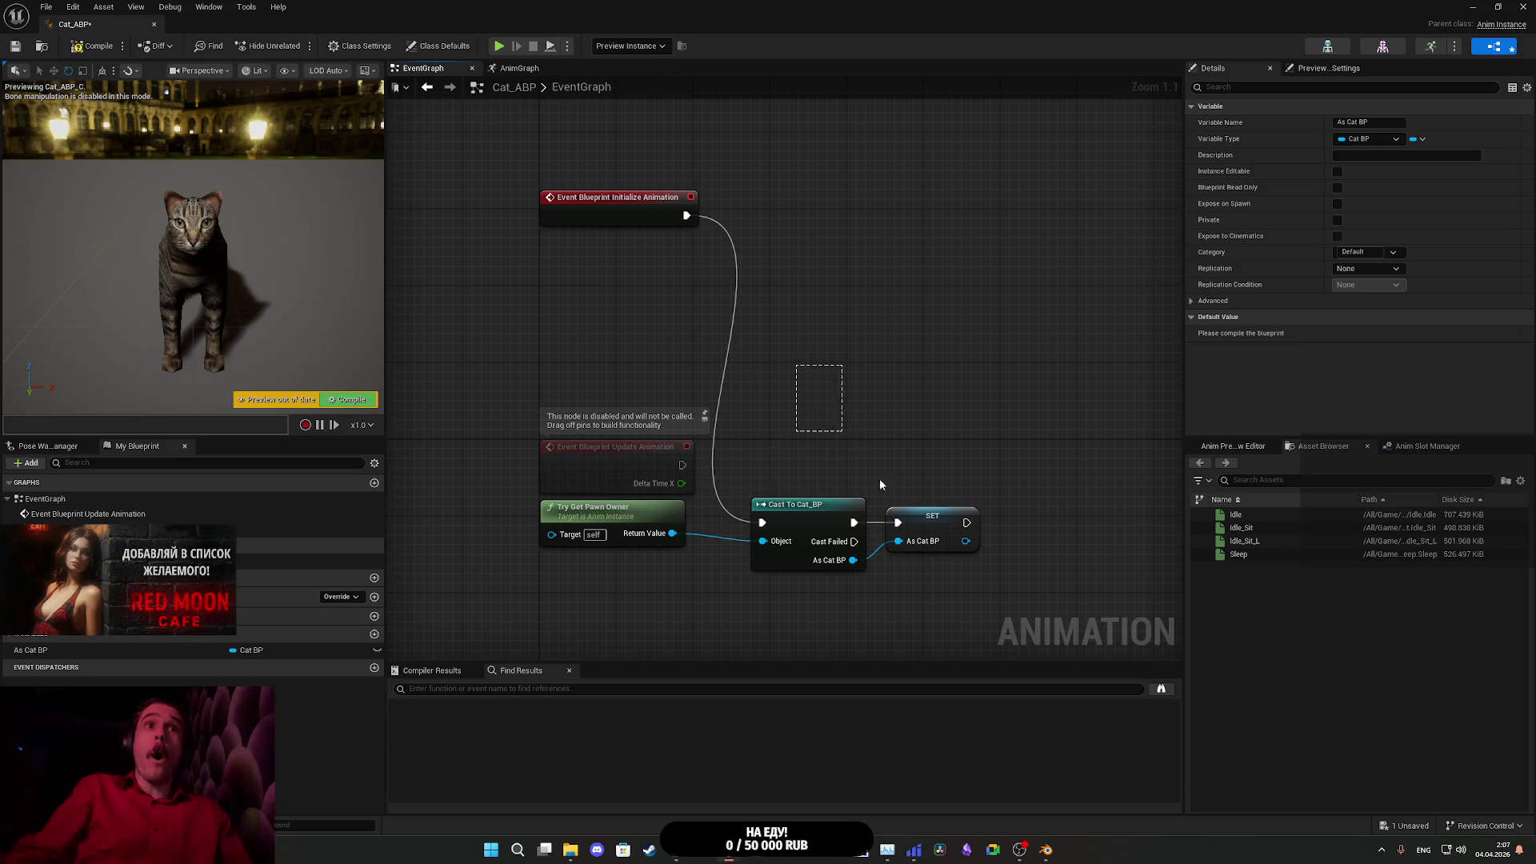
mouse_move(880, 484)
mouse_down()
mouse_move(978, 565)
mouse_move(926, 488)
mouse_move(922, 252)
mouse_move(902, 220)
mouse_up()
drag(645, 510, 654, 248)
click(771, 308)
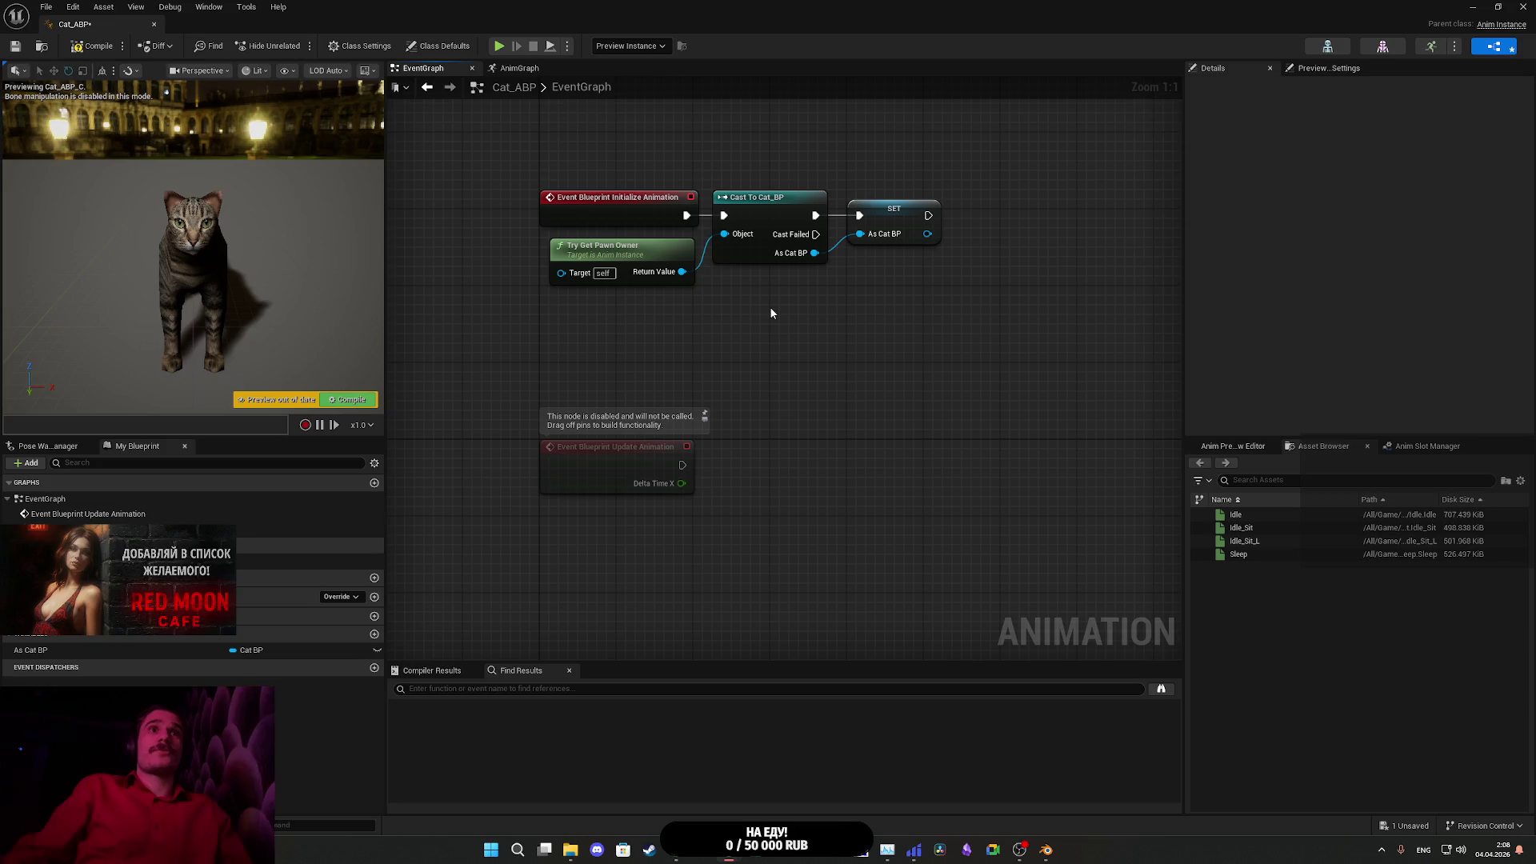
- Compile, place an As Cat BP getter in the graph, then compile and save Cat_ABP
click(80, 48)
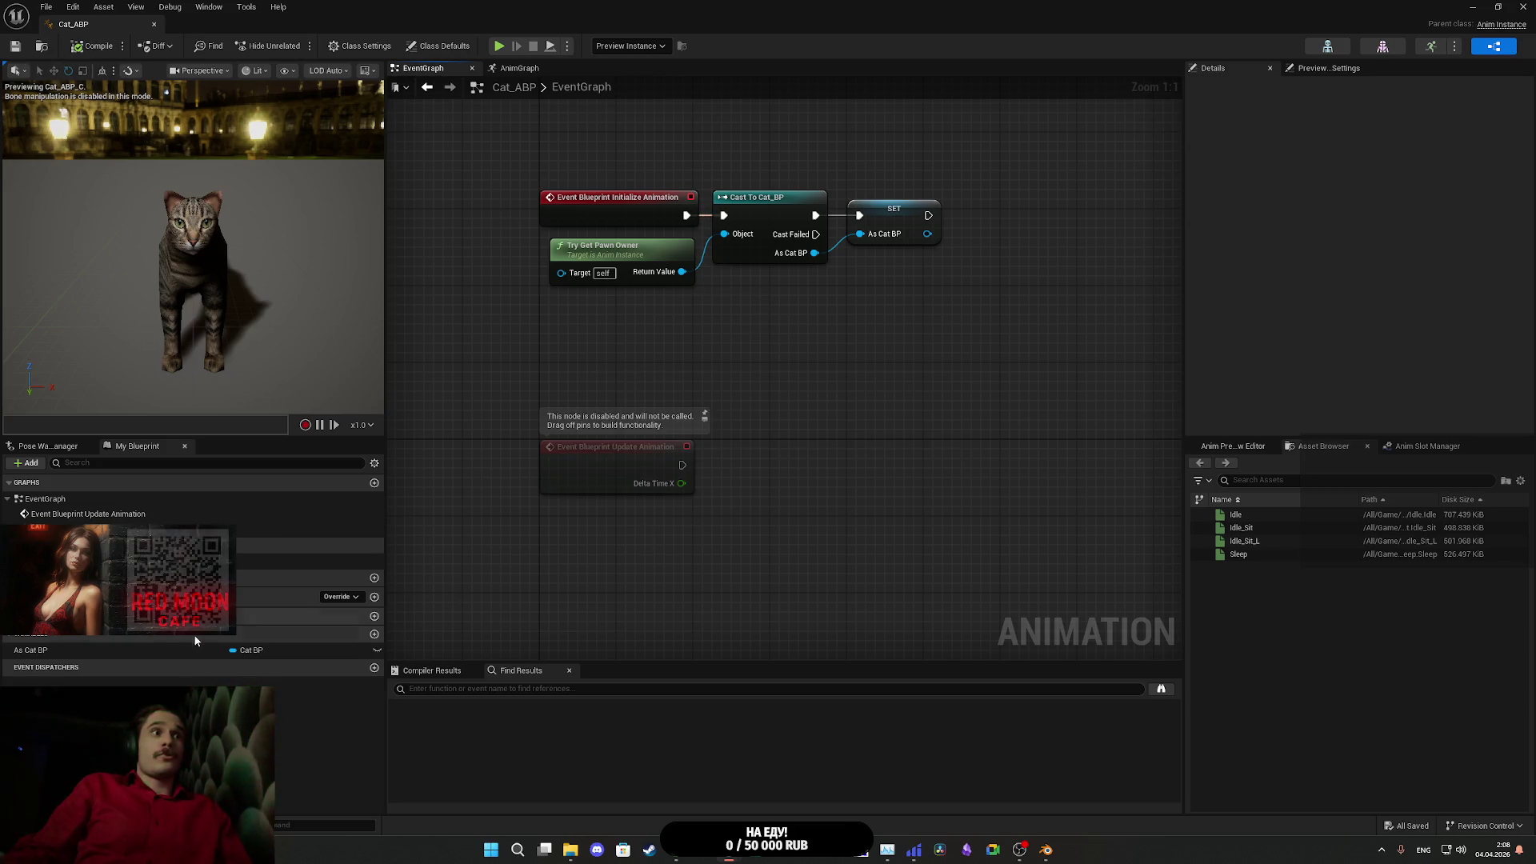
drag(30, 650, 638, 528)
click(702, 549)
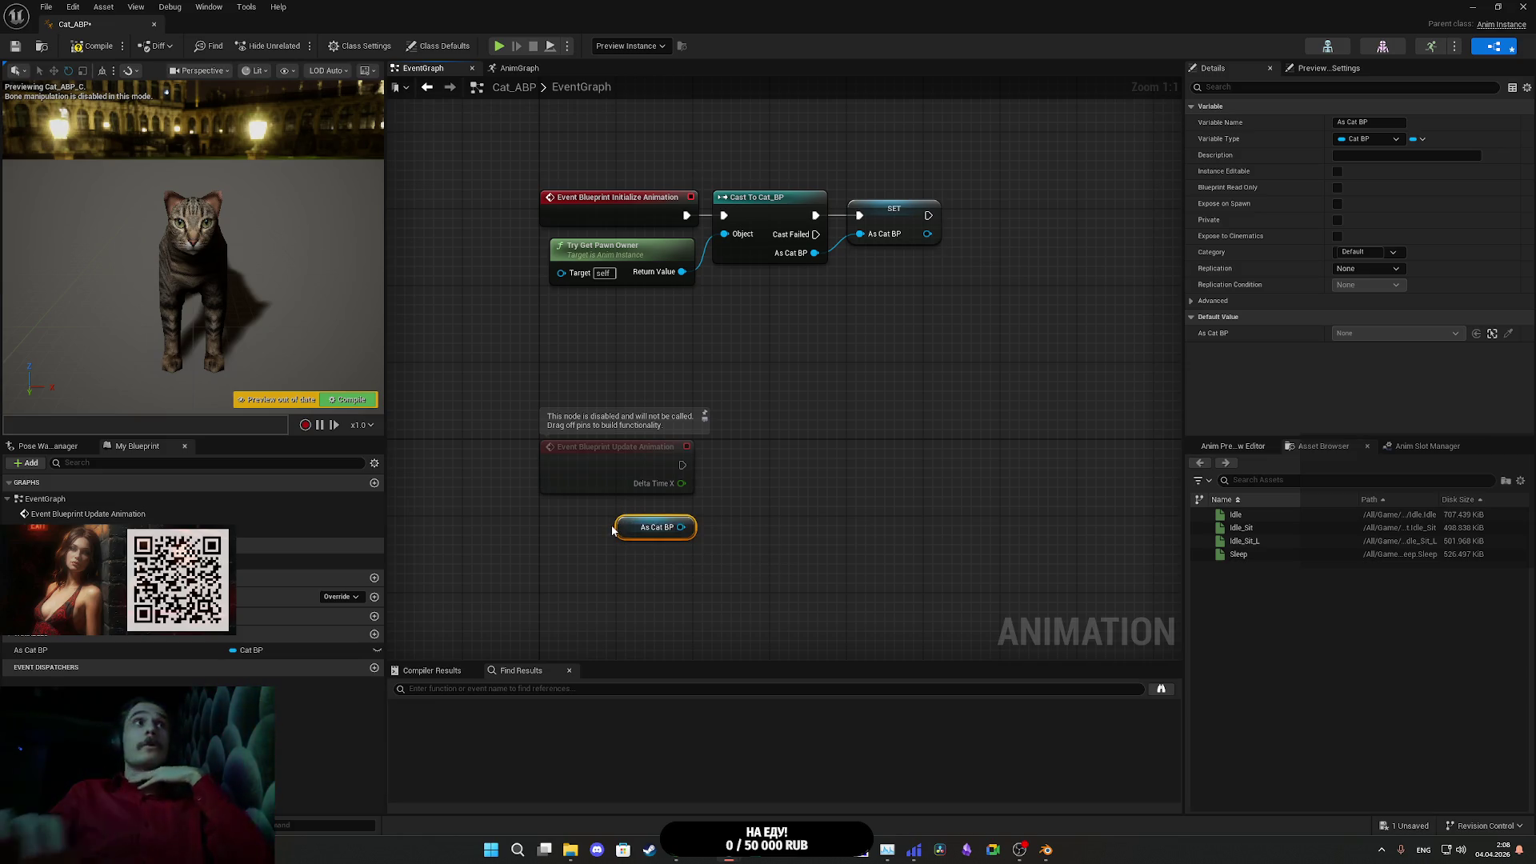
click(80, 54)
click(15, 45)
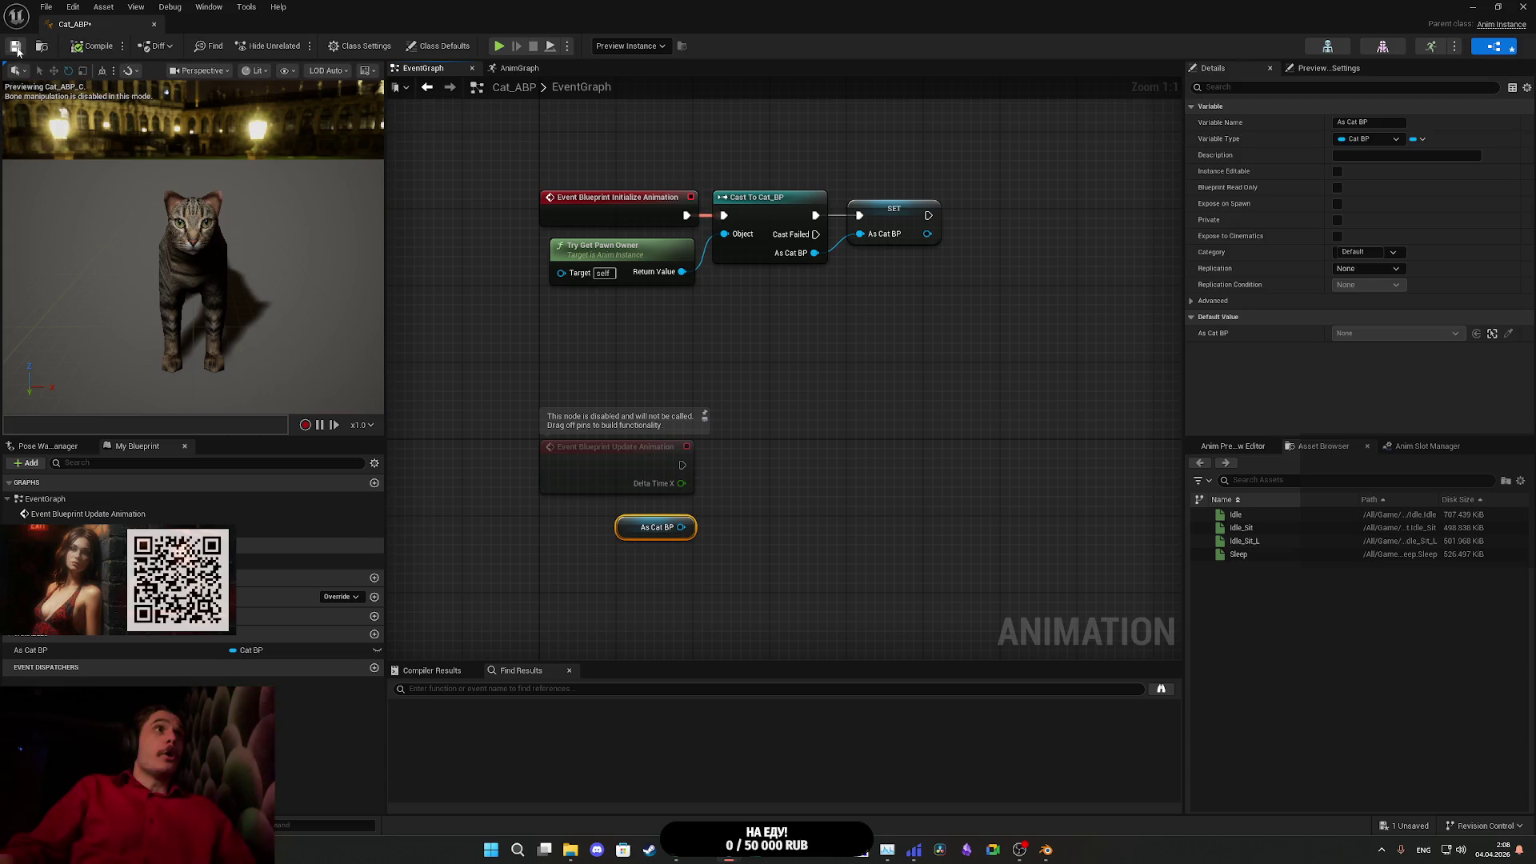
click(1498, 7)
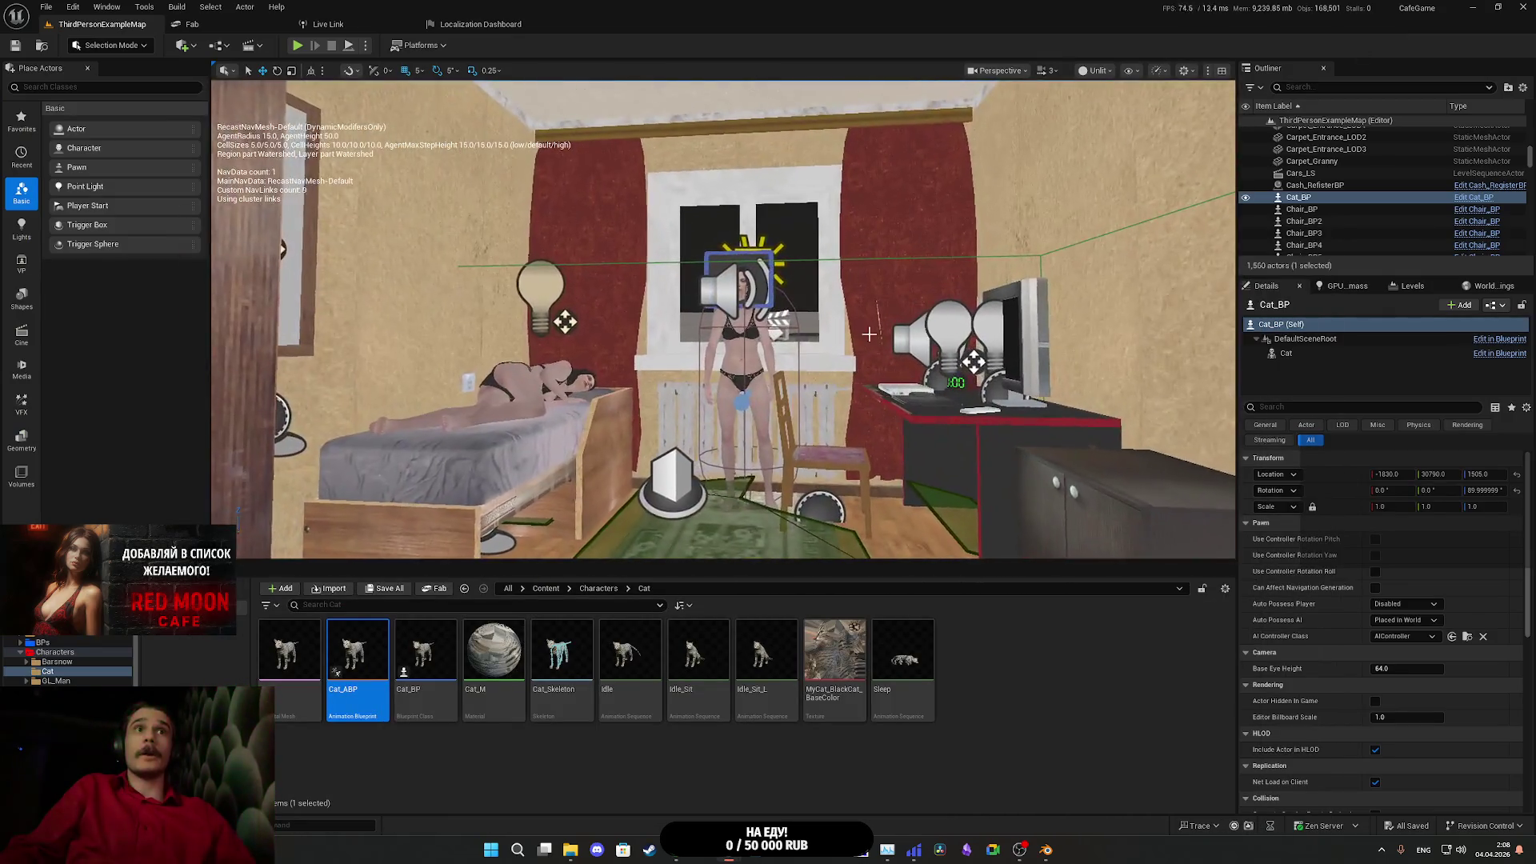
- Select GL_Female and open its GL_Woman_ABP animation blueprint from the Anim Class
click(741, 360)
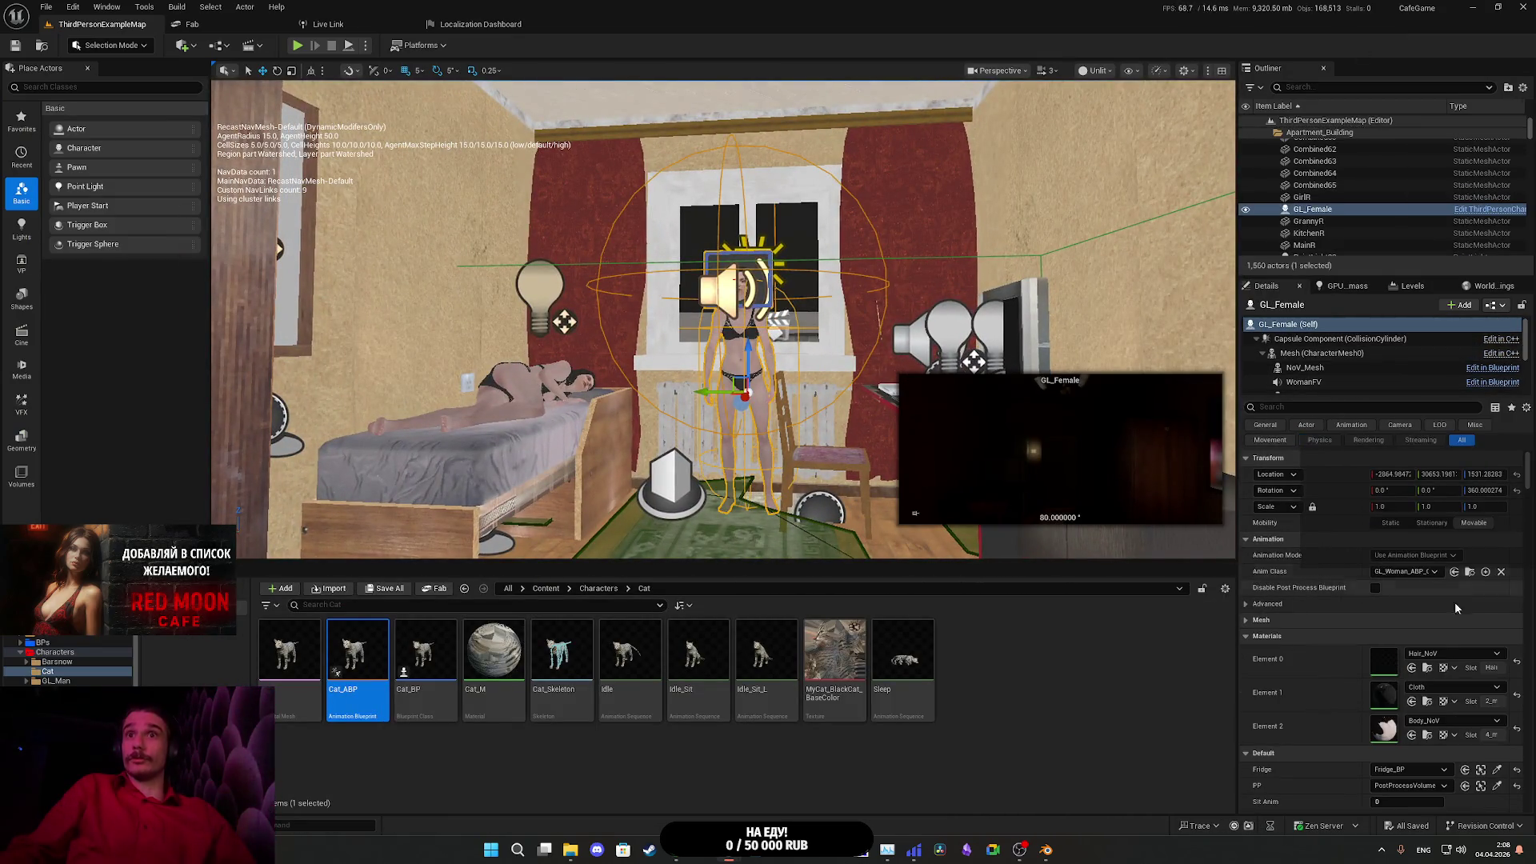
click(1470, 572)
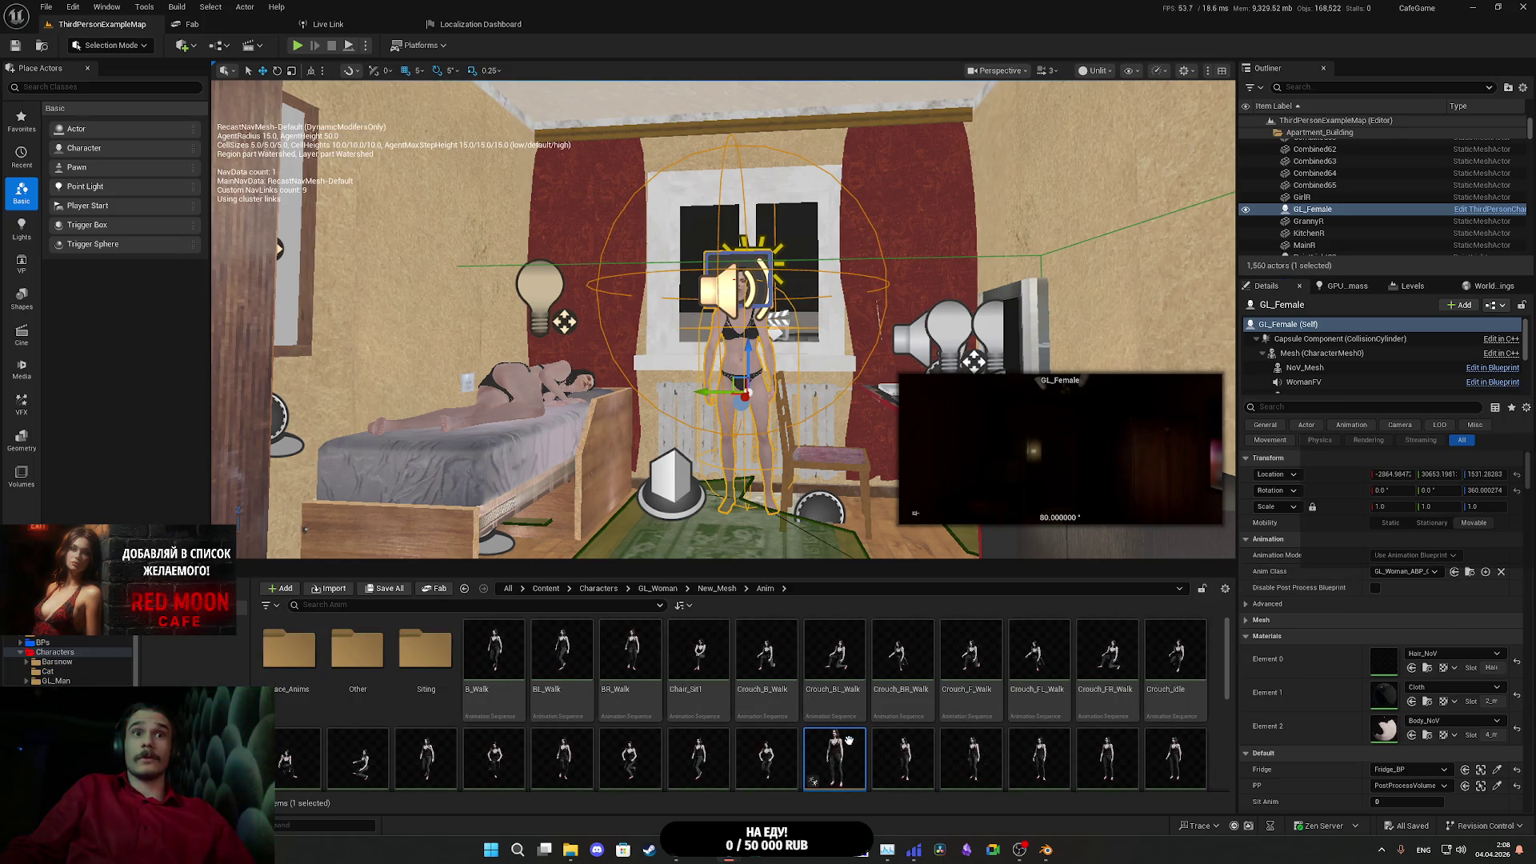
double_click(849, 741)
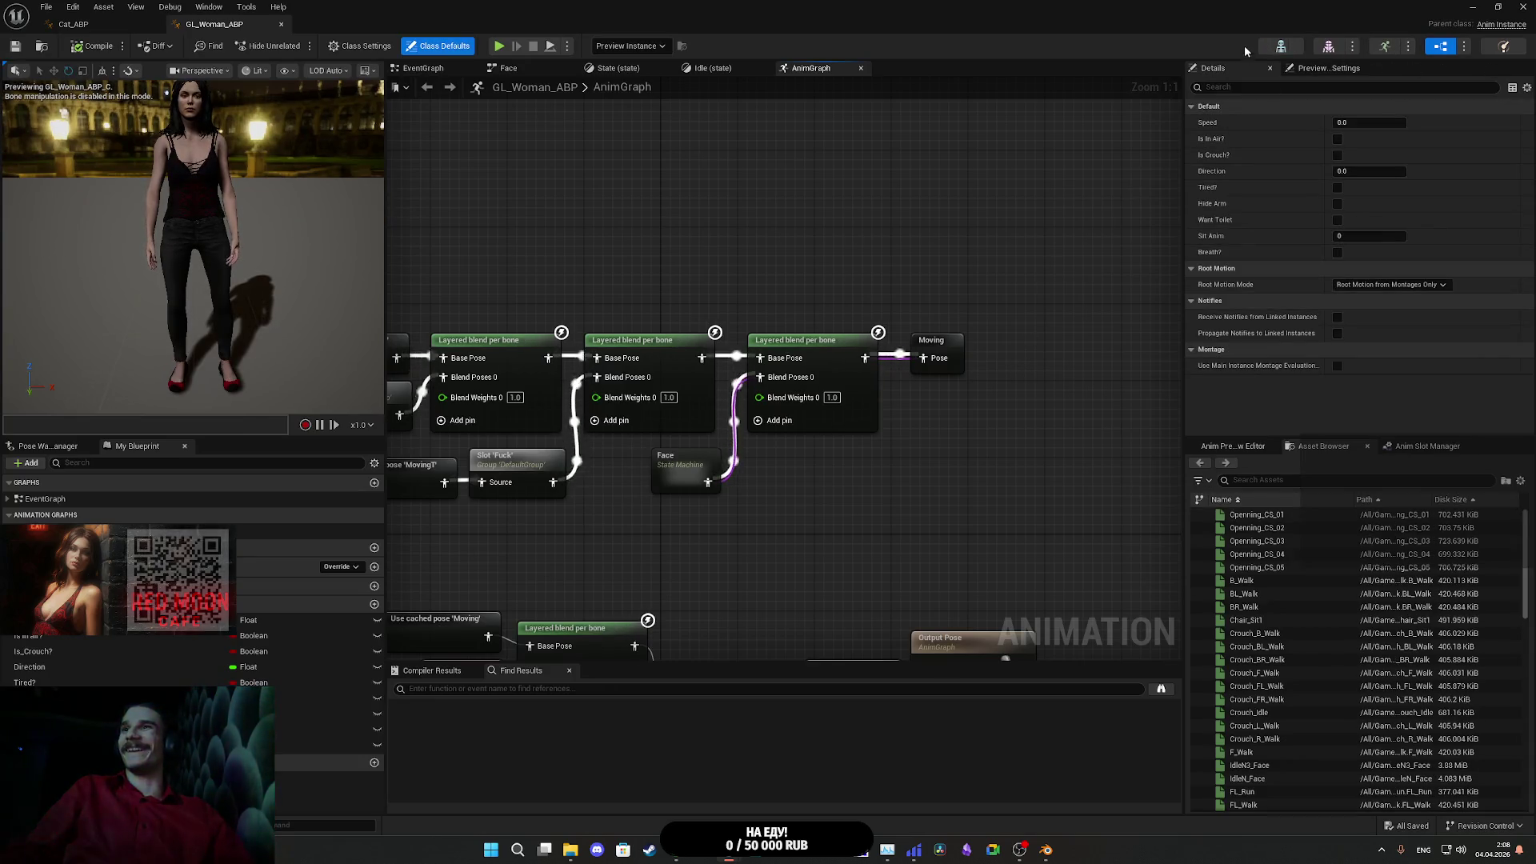
- Inspect the event graph's per-update ThirdPersonCharacter cast and the Is Crouching and Is Falling nodes
click(422, 68)
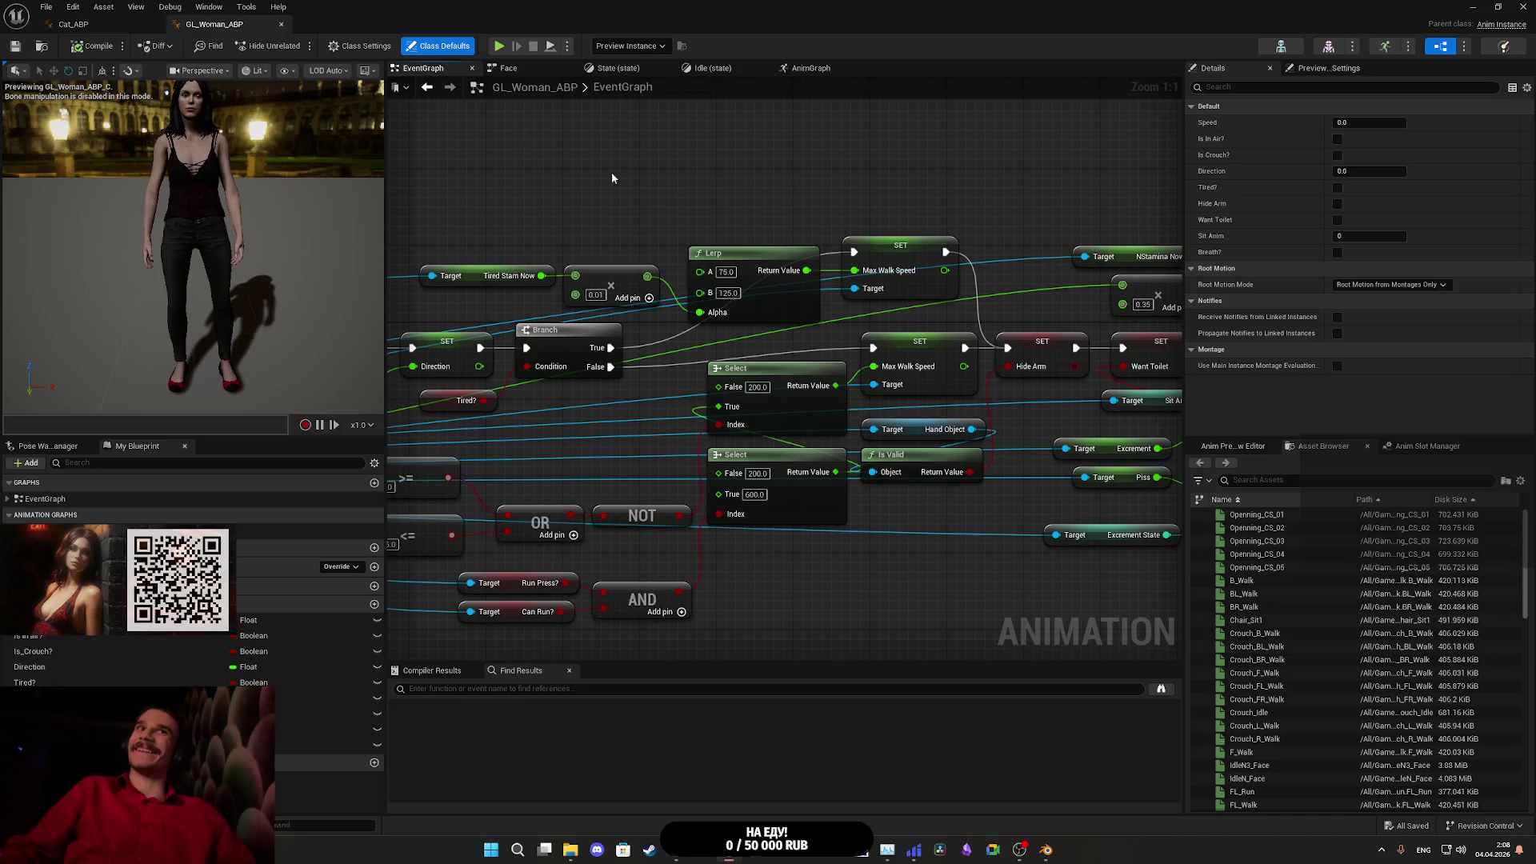
mouse_move(692, 224)
mouse_down()
mouse_move(1092, 176)
mouse_move(814, 205)
mouse_move(652, 152)
mouse_move(708, 181)
mouse_up()
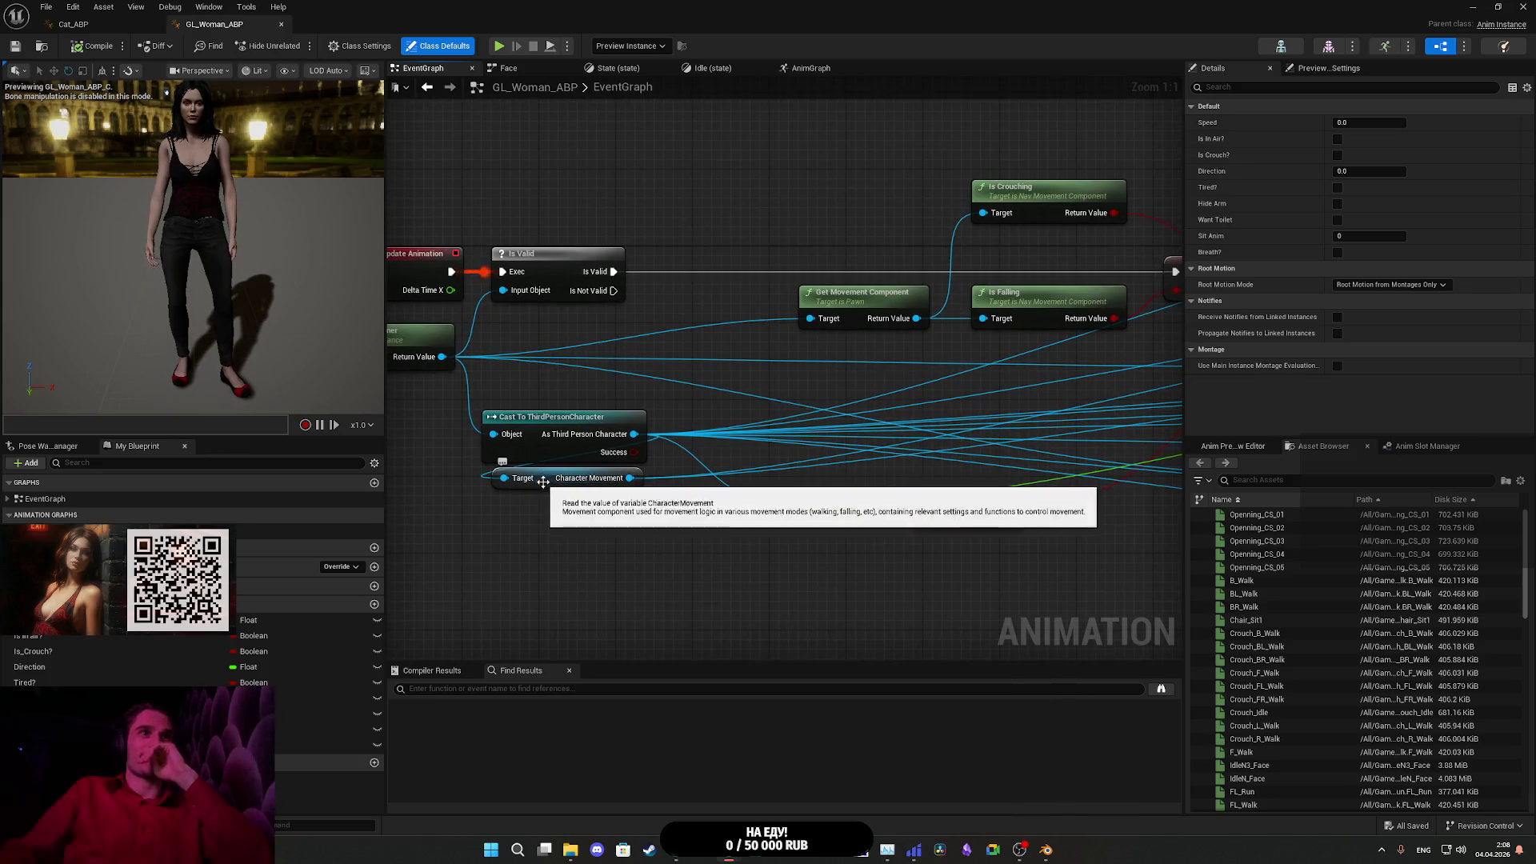
drag(651, 389, 720, 404)
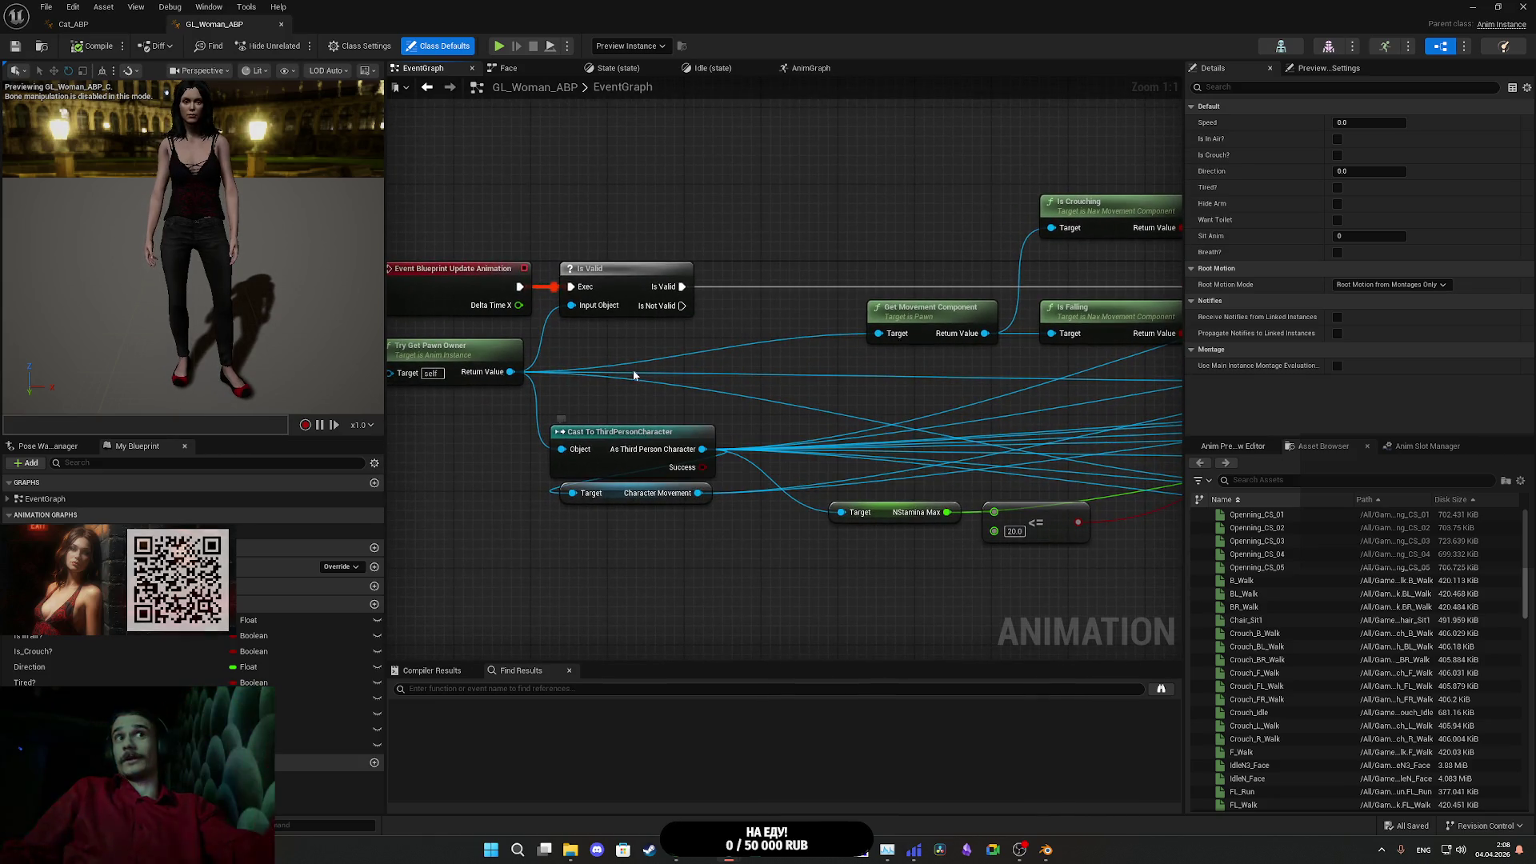
mouse_move(655, 418)
mouse_down()
mouse_move(674, 397)
mouse_move(760, 391)
mouse_up()
mouse_move(604, 411)
mouse_down()
mouse_move(551, 358)
mouse_move(558, 371)
mouse_up()
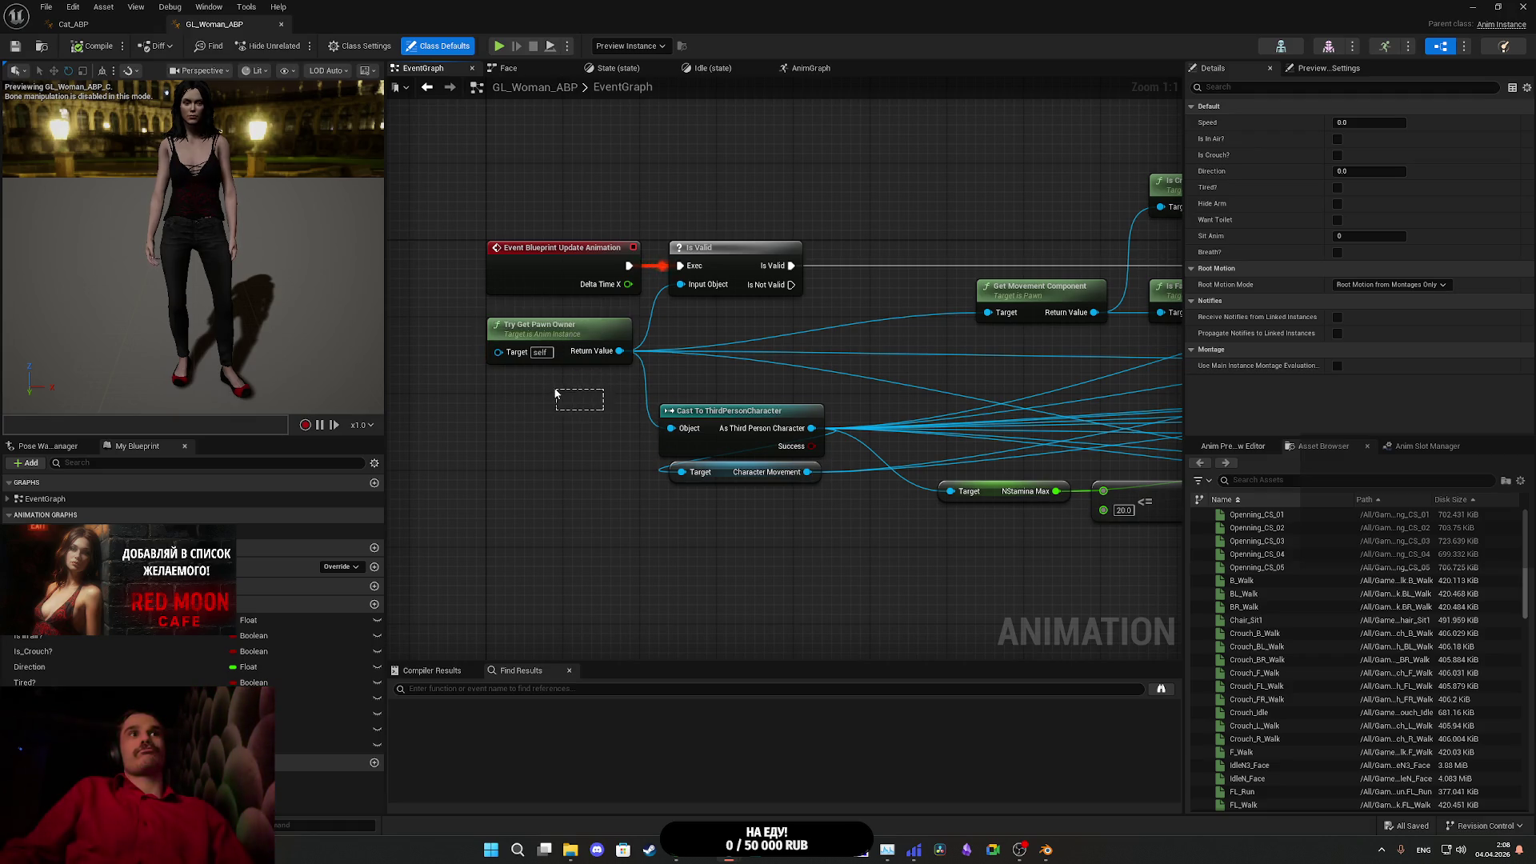
mouse_move(665, 385)
mouse_down()
mouse_move(635, 385)
mouse_move(583, 408)
mouse_move(594, 428)
mouse_move(500, 458)
mouse_move(664, 469)
mouse_move(496, 438)
mouse_move(536, 442)
mouse_move(697, 600)
mouse_up()
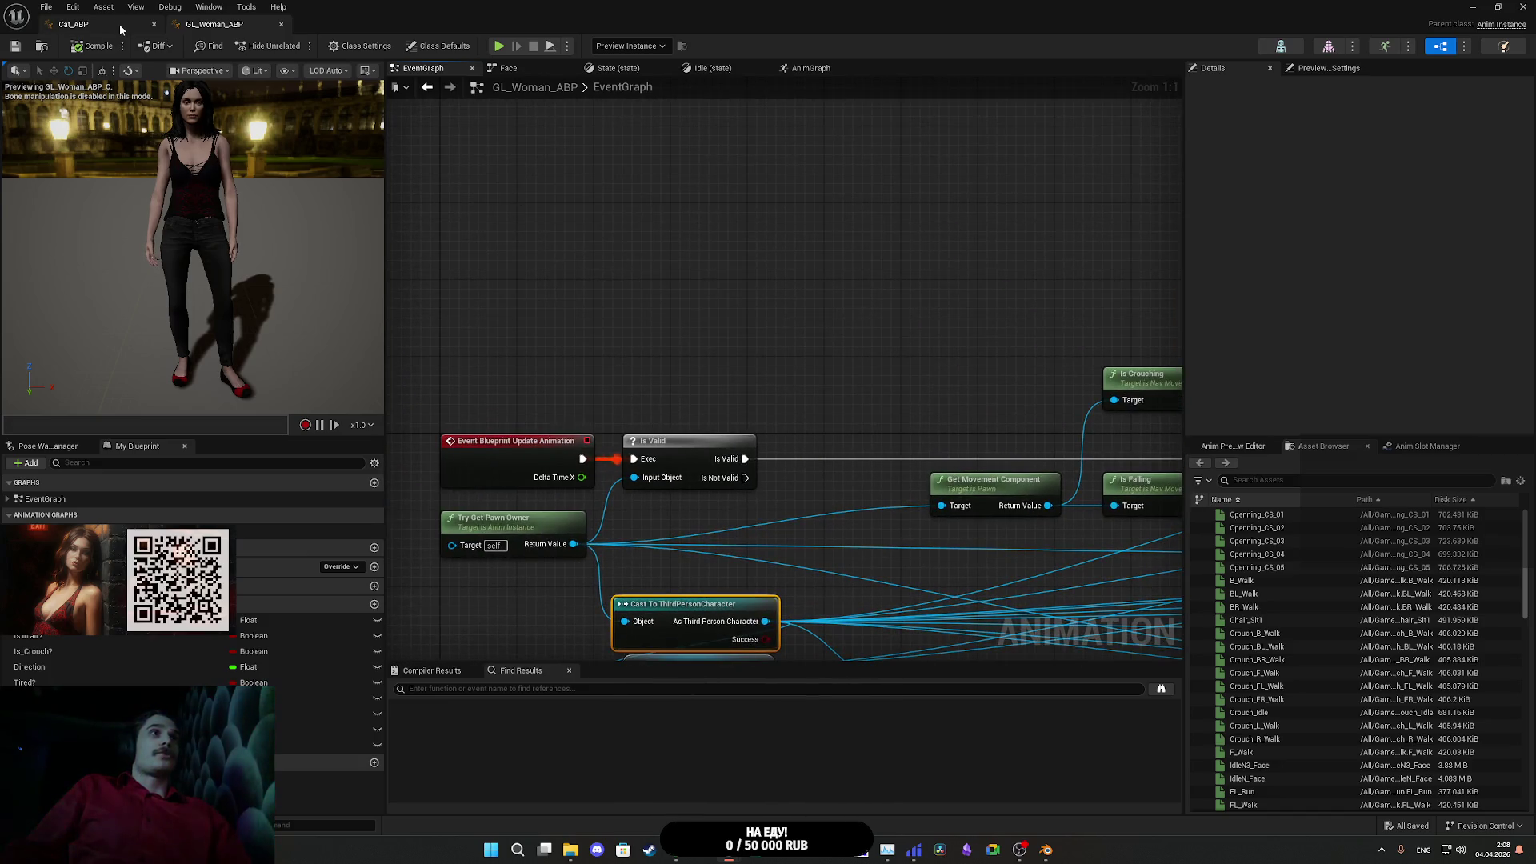
right_click(553, 253)
- Add an Event Blueprint Initialize Animation node to GL_Woman_ABP's event graph
text(i)
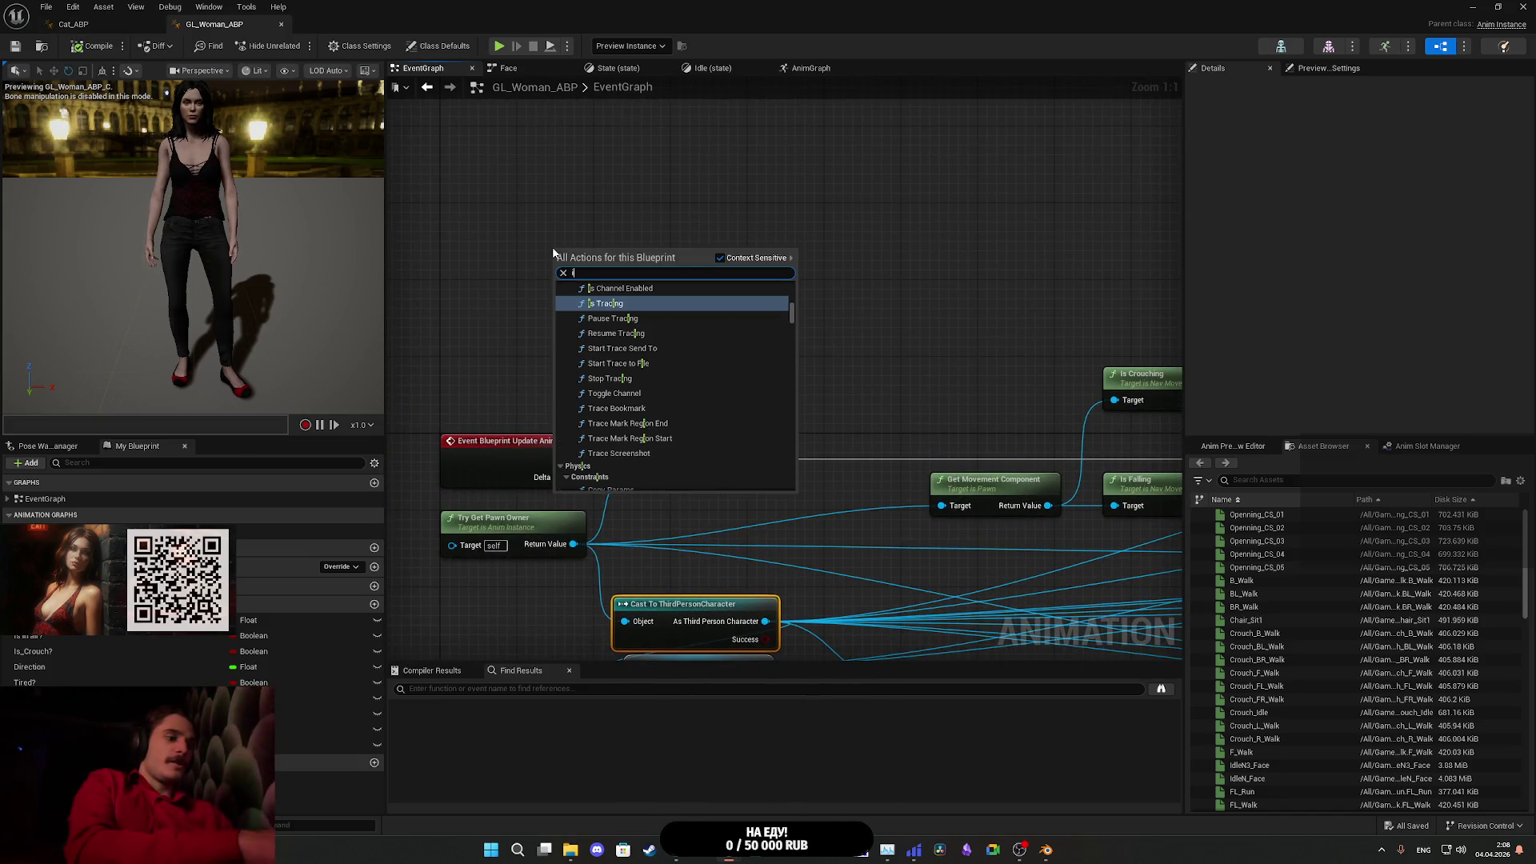
text(nitia)
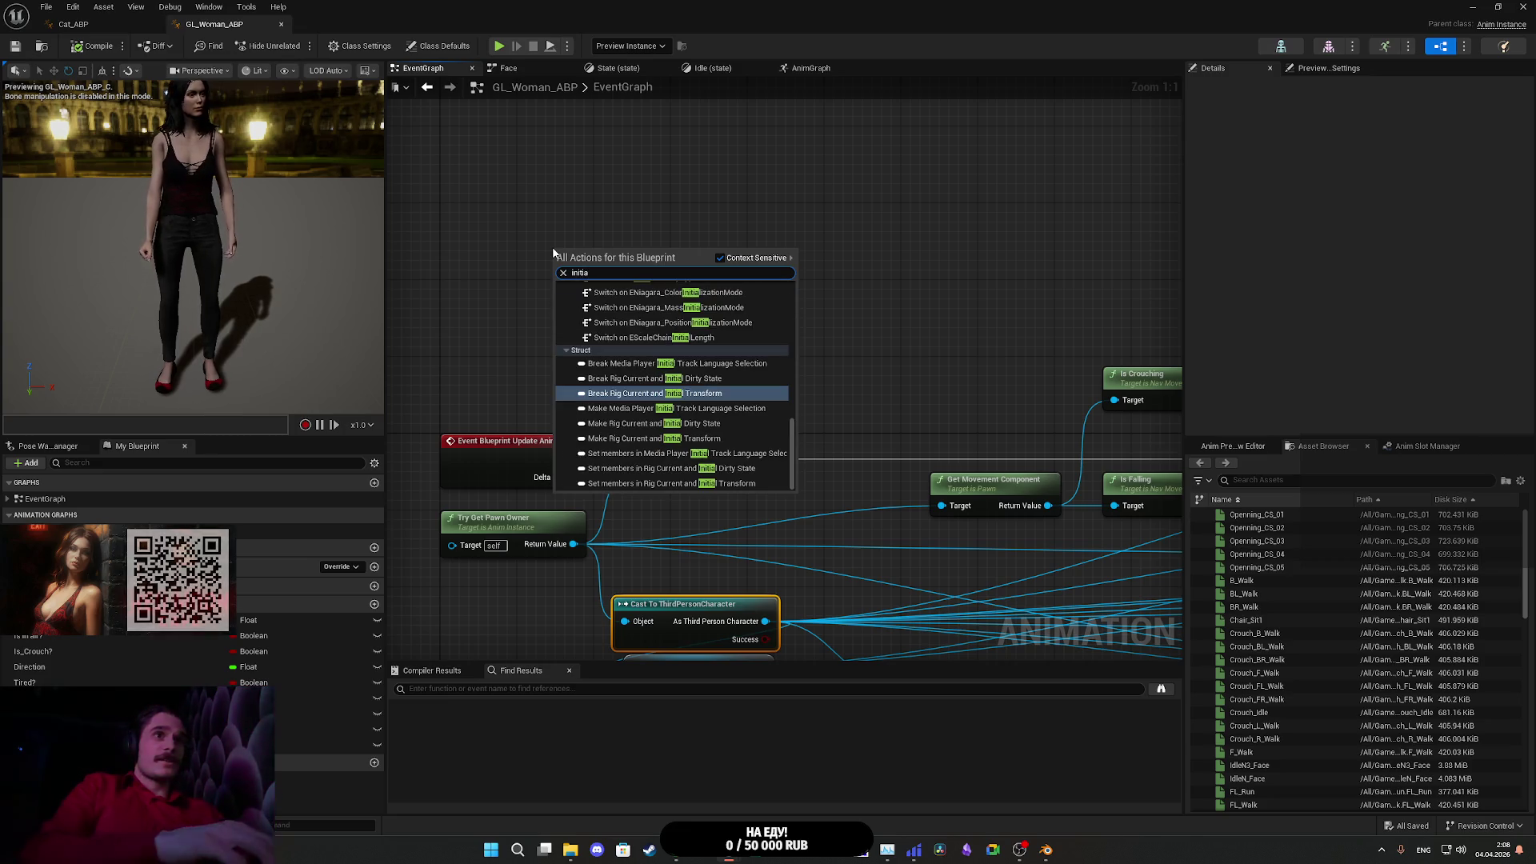
text(l)
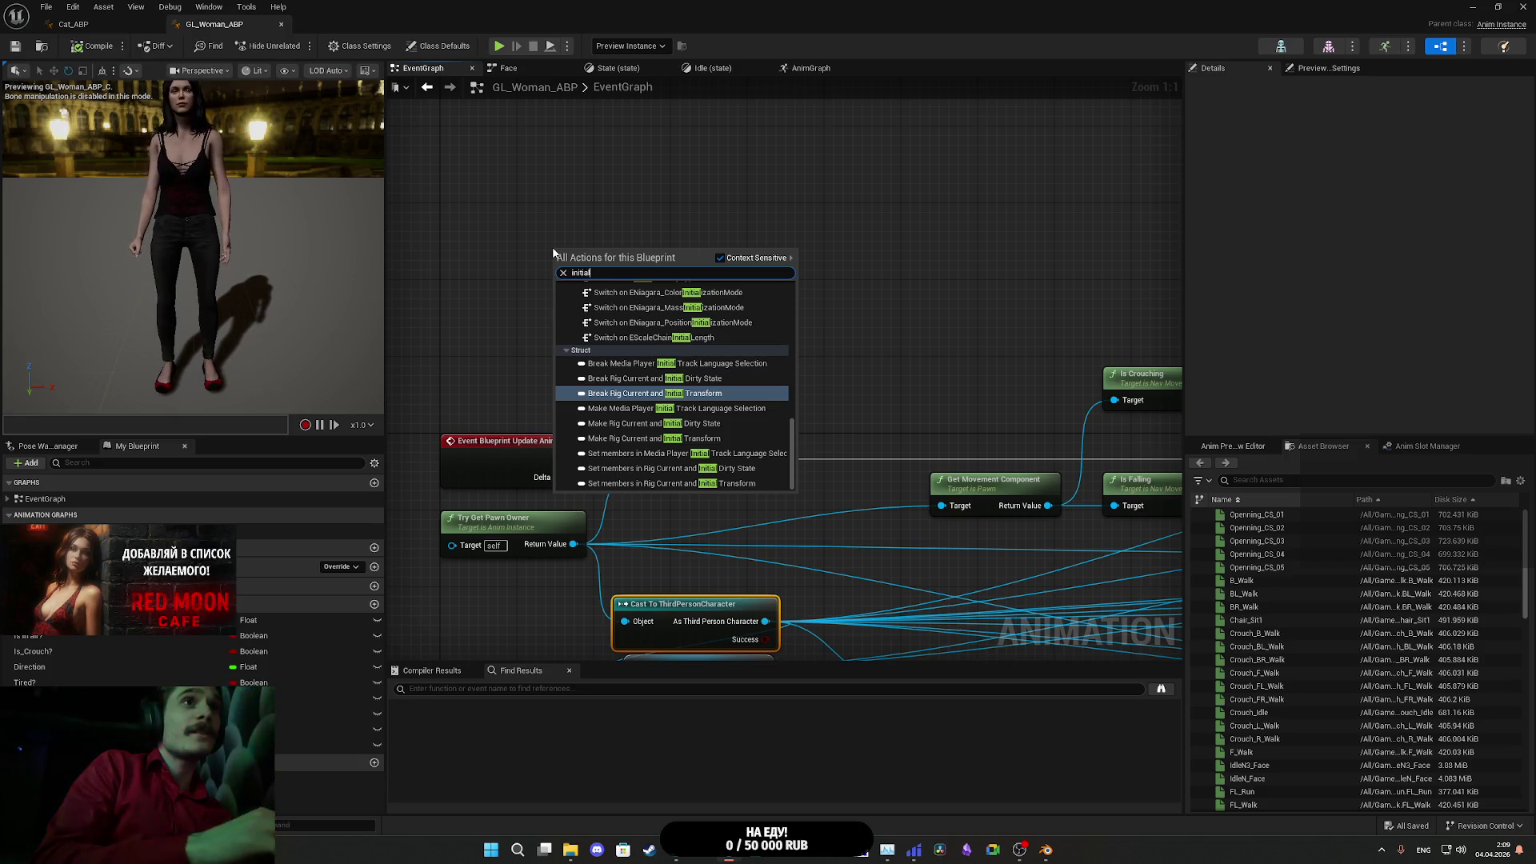
text(i)
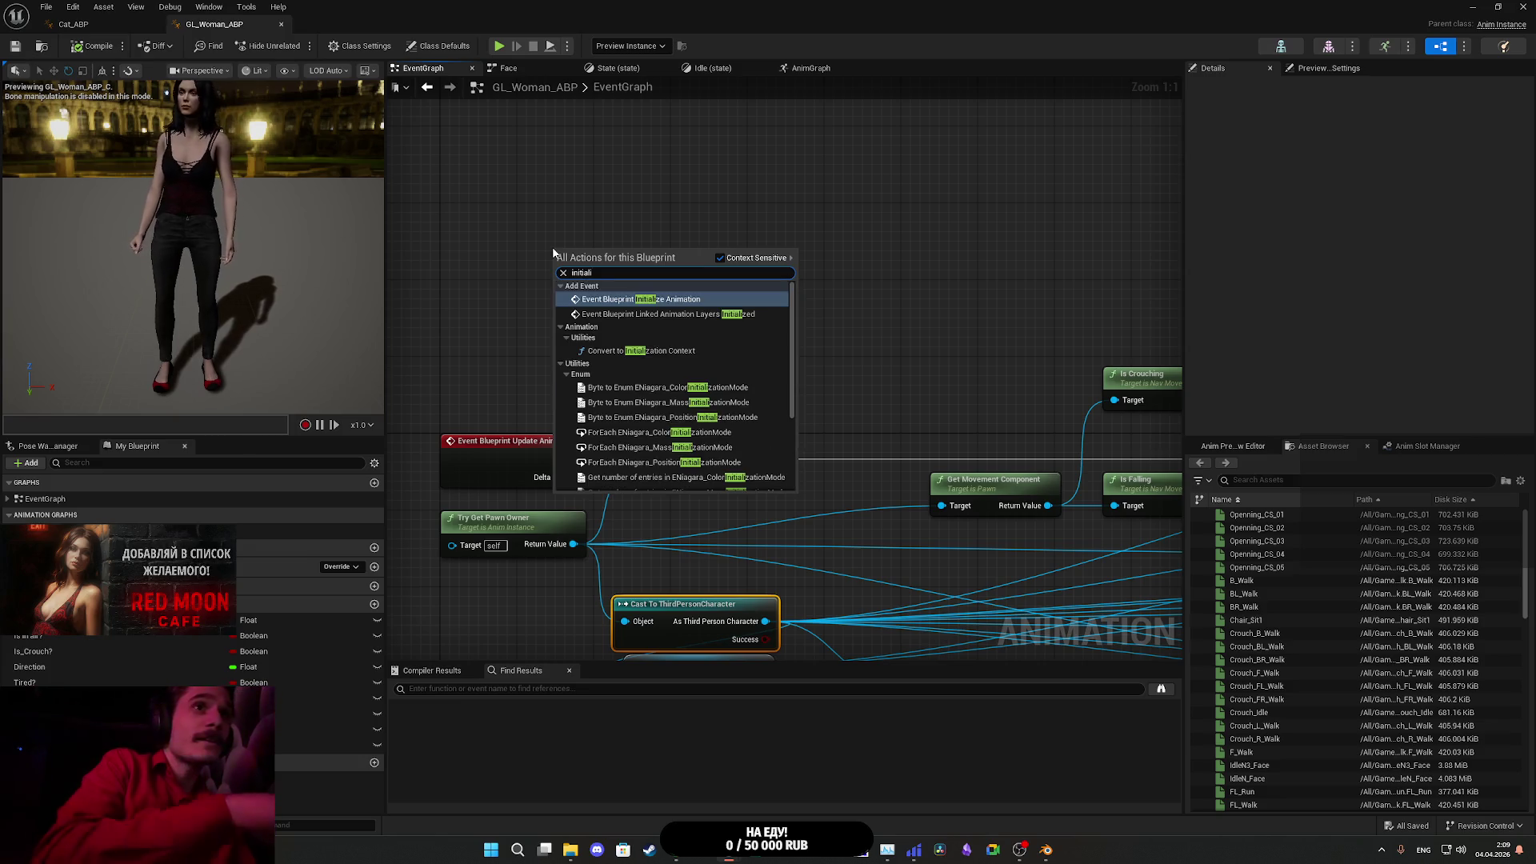
click(641, 300)
mouse_move(617, 248)
mouse_down()
mouse_move(490, 200)
mouse_move(627, 240)
mouse_up()
click(635, 325)
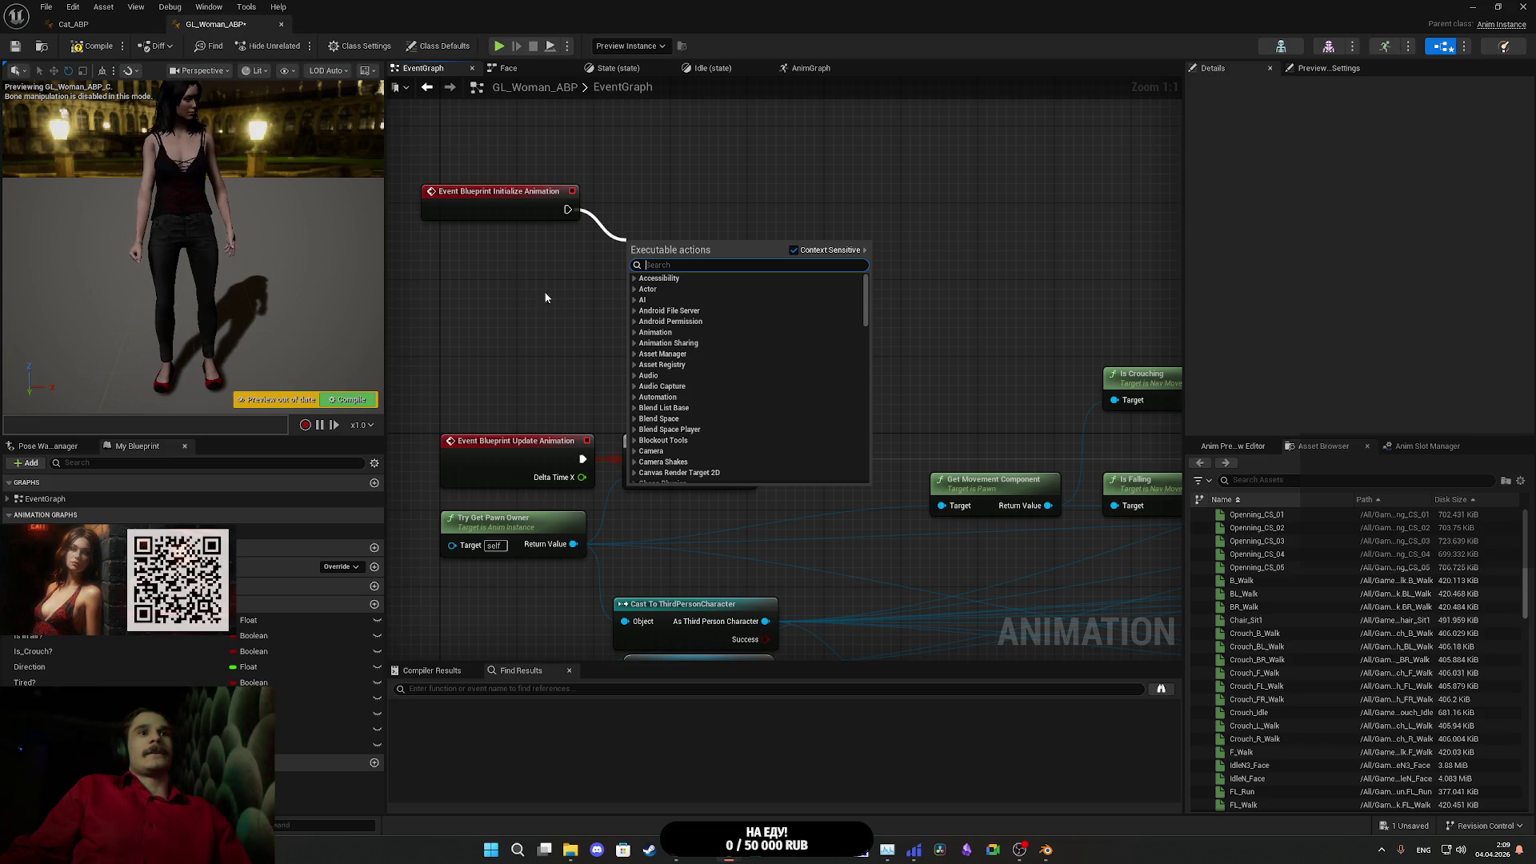
- Duplicate the ThirdPersonCharacter cast, feed it the pawn owner, and promote its result to As Third Person Character
click(665, 624)
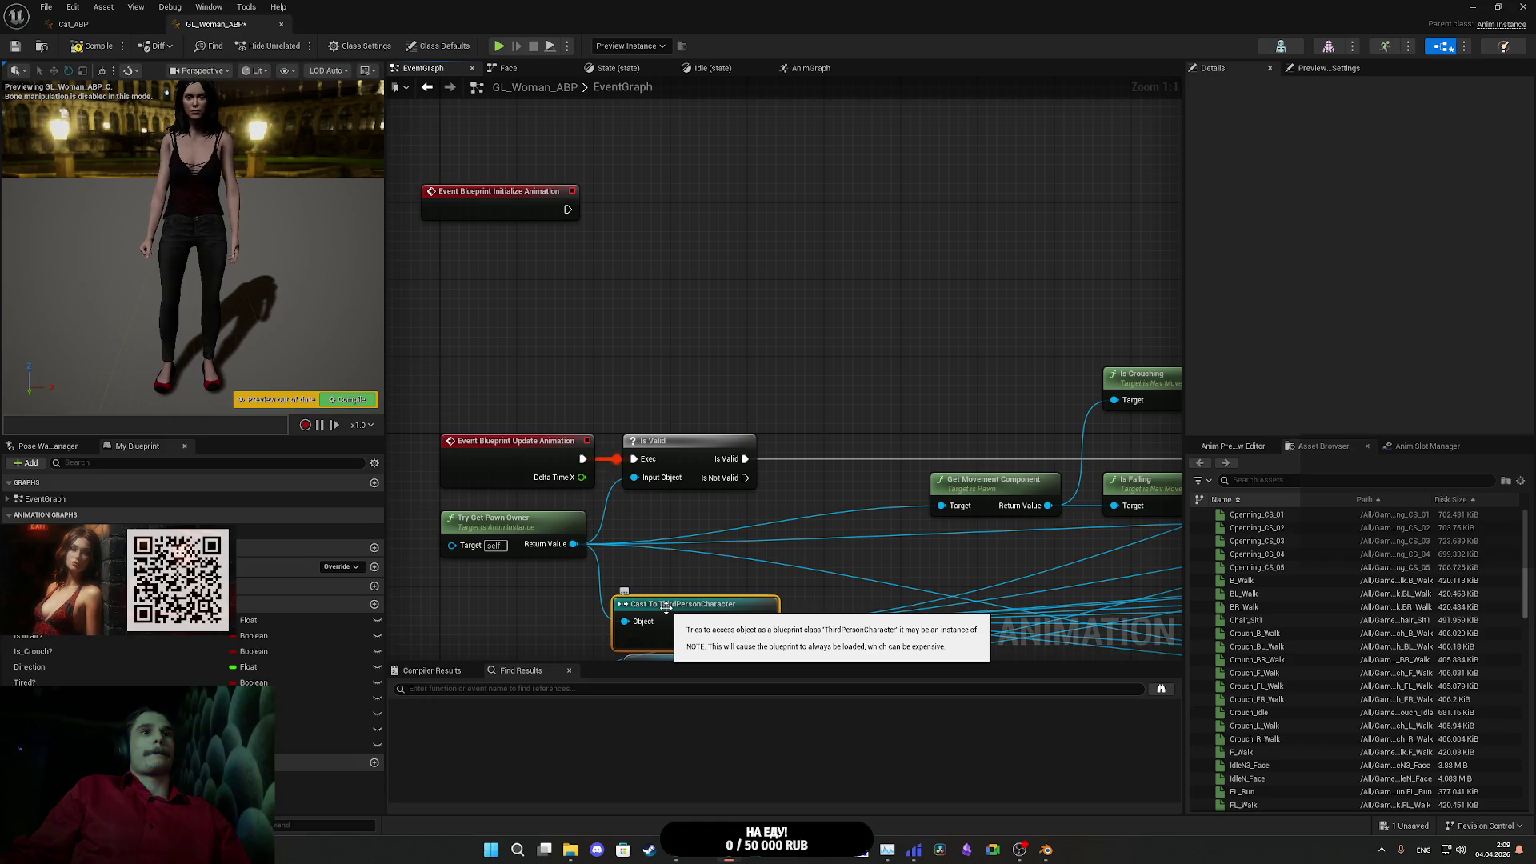
key(ctrl+c)
key(ctrl+v)
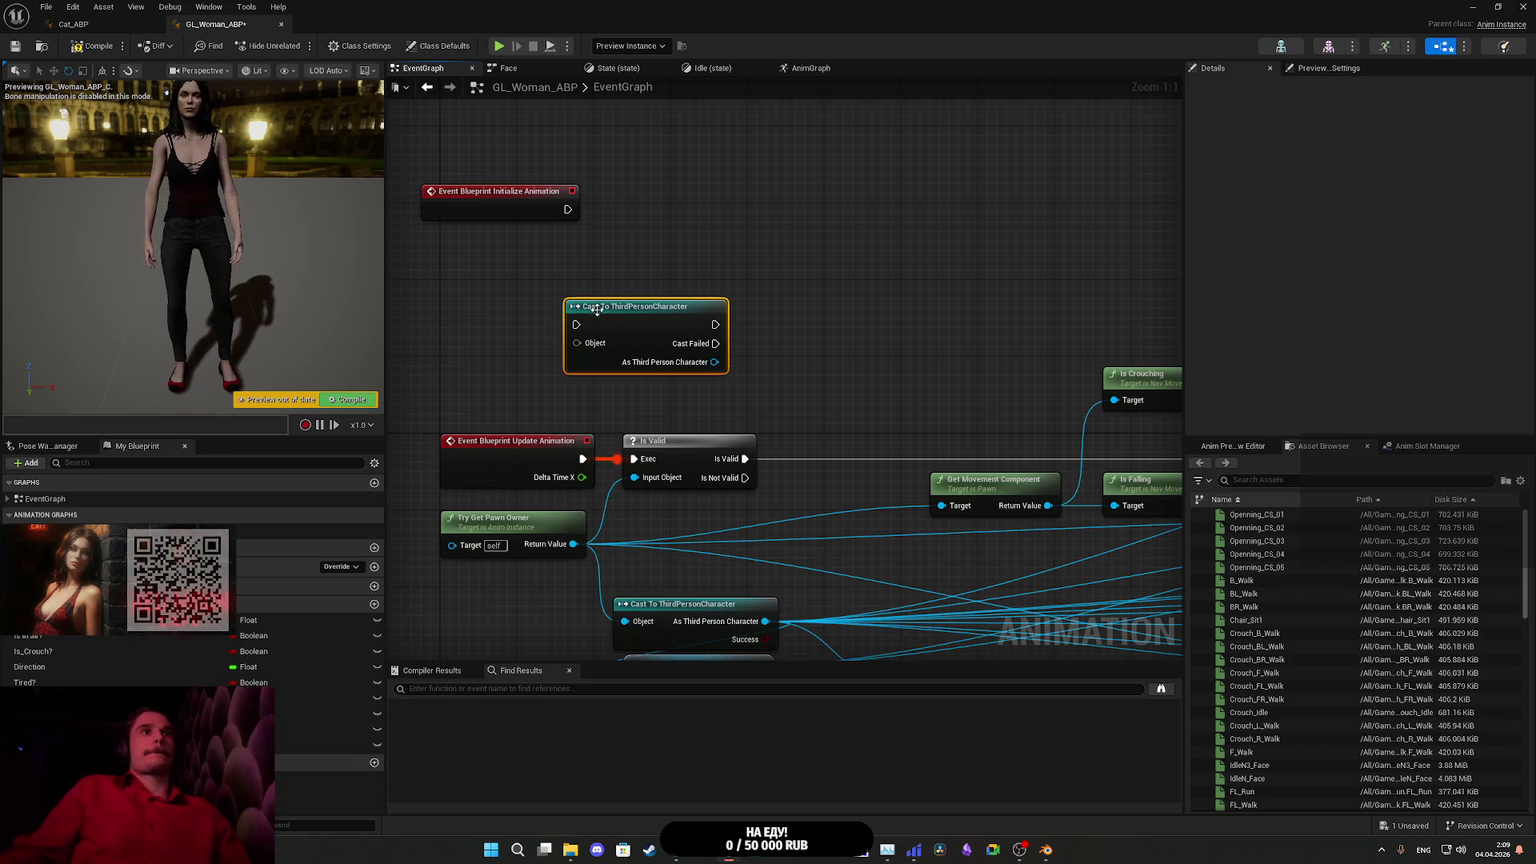
drag(574, 544, 574, 499)
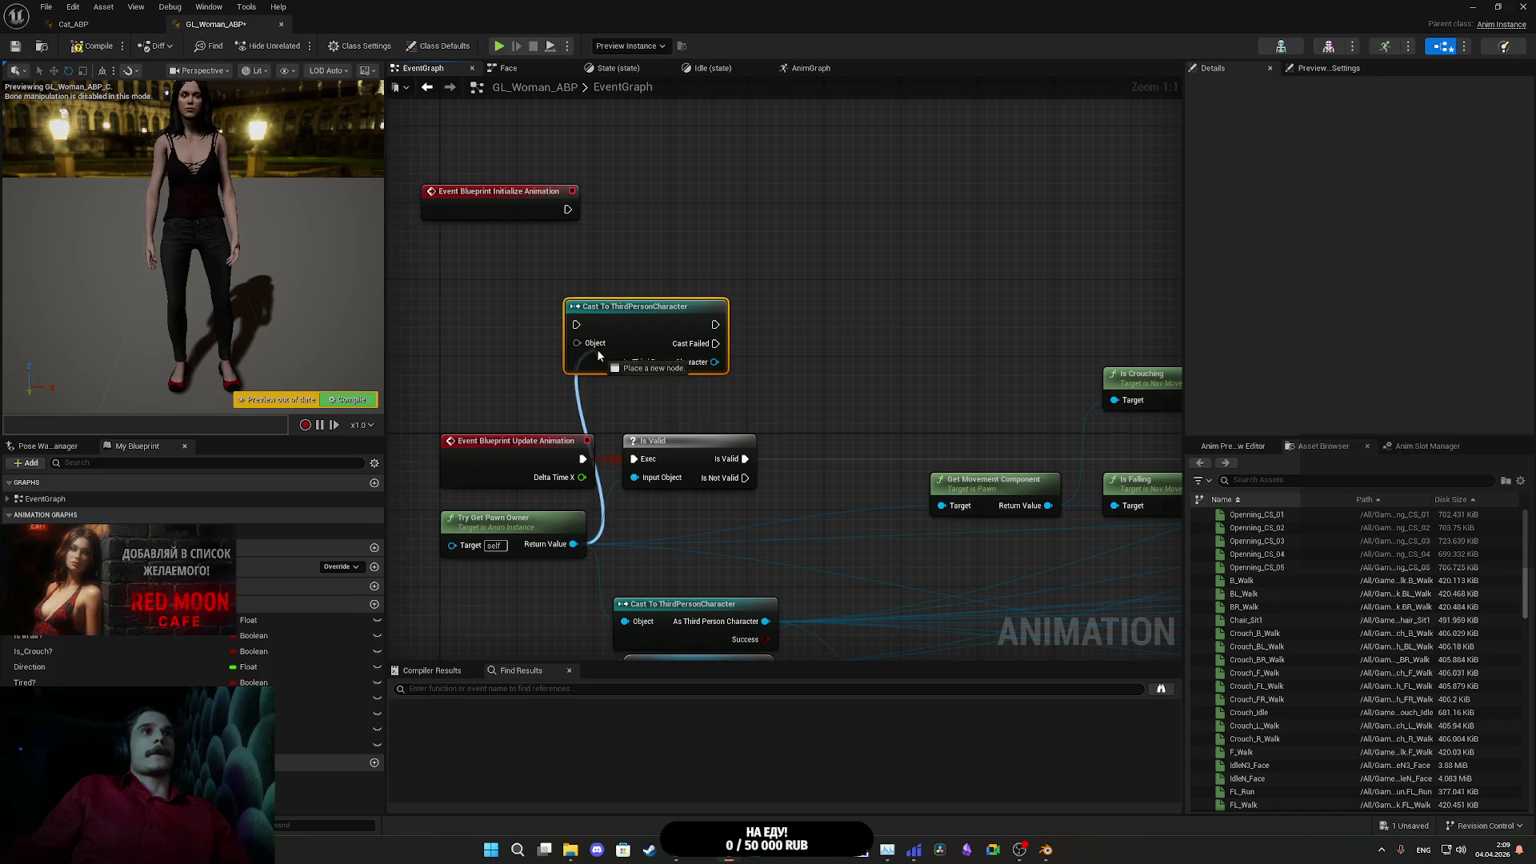
drag(597, 349, 595, 344)
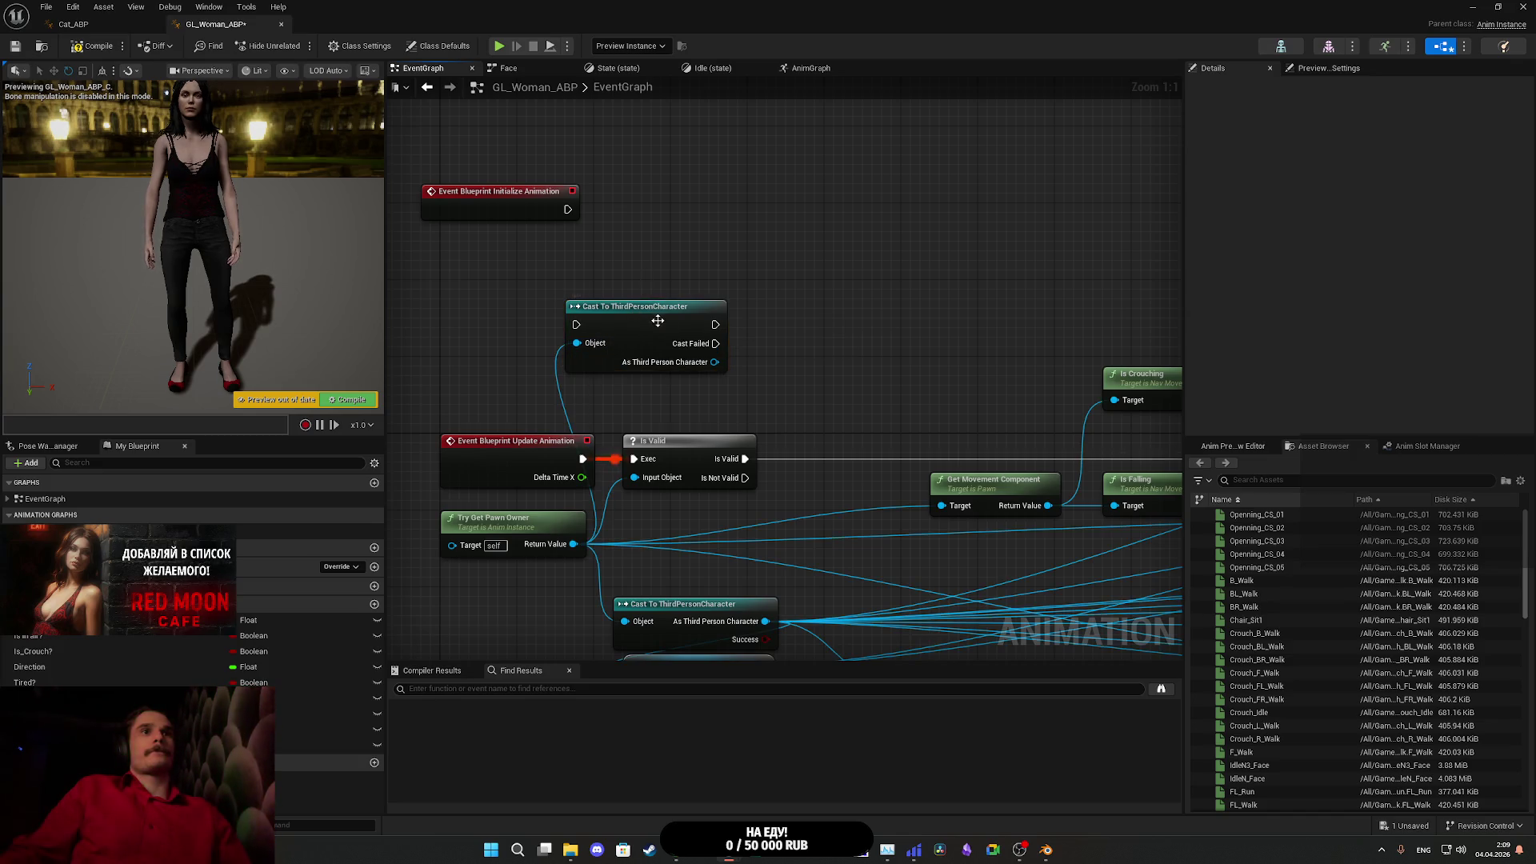
right_click(657, 320)
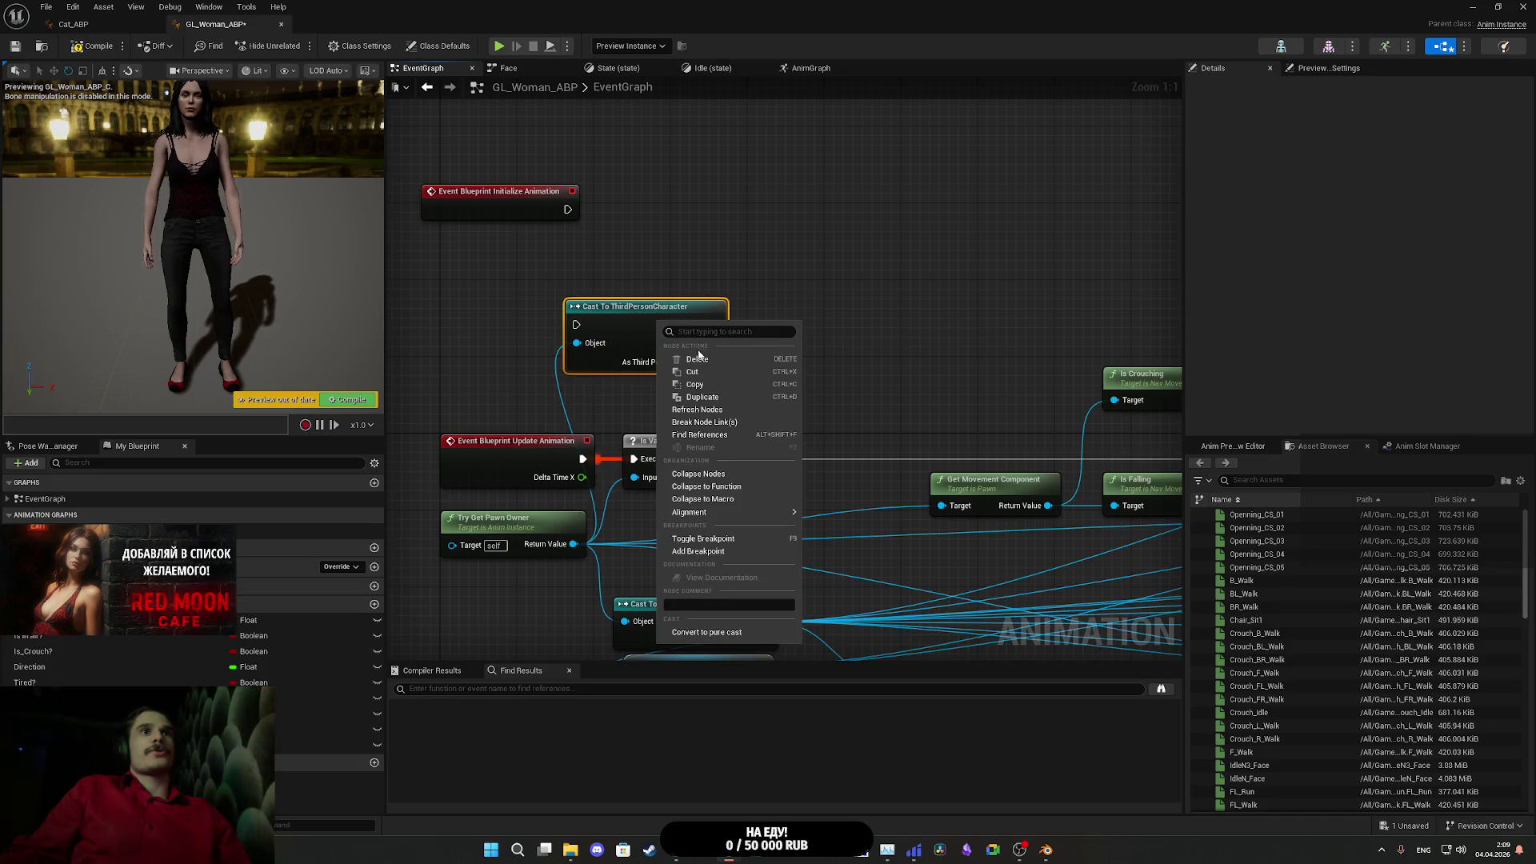
click(645, 277)
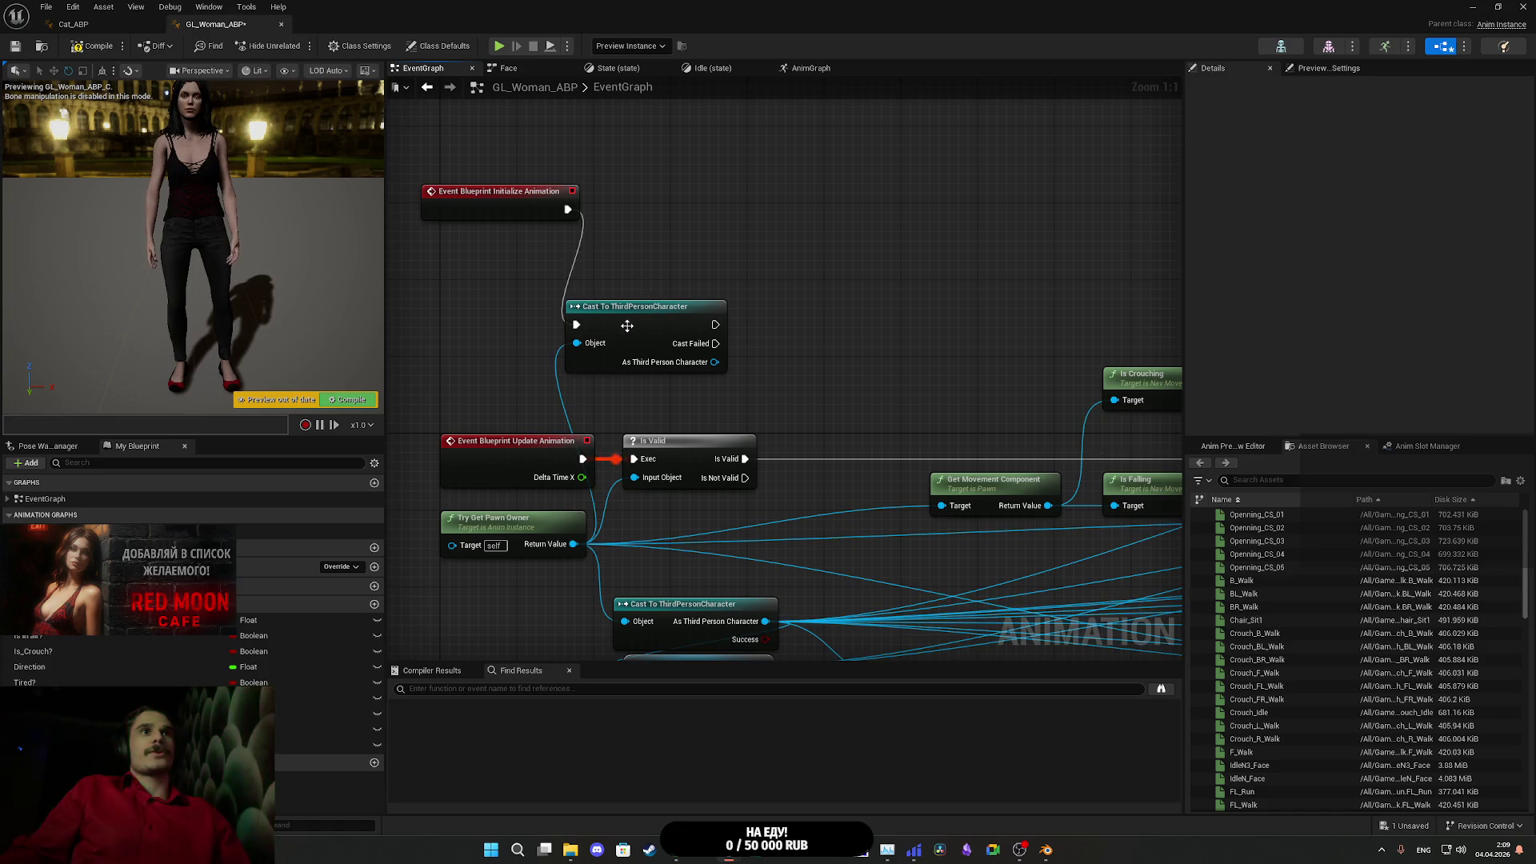
mouse_move(658, 336)
mouse_down()
mouse_move(676, 214)
mouse_move(789, 257)
mouse_move(837, 242)
mouse_move(829, 200)
mouse_up()
click(842, 311)
click(821, 286)
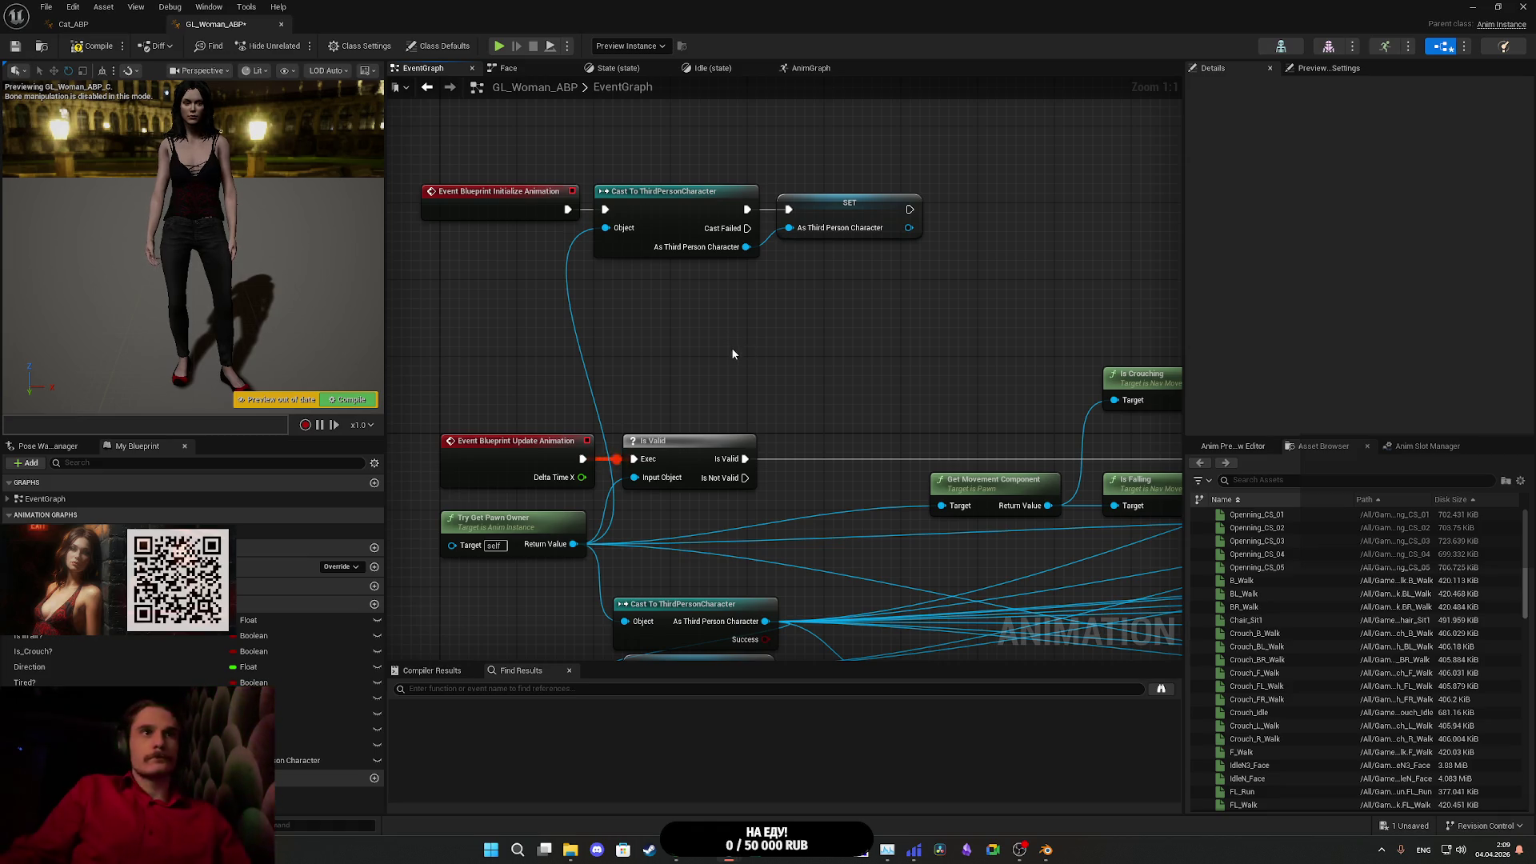
mouse_move(754, 357)
mouse_down()
mouse_move(644, 276)
mouse_move(628, 229)
mouse_move(461, 189)
mouse_move(726, 225)
mouse_move(679, 336)
mouse_move(720, 245)
mouse_up()
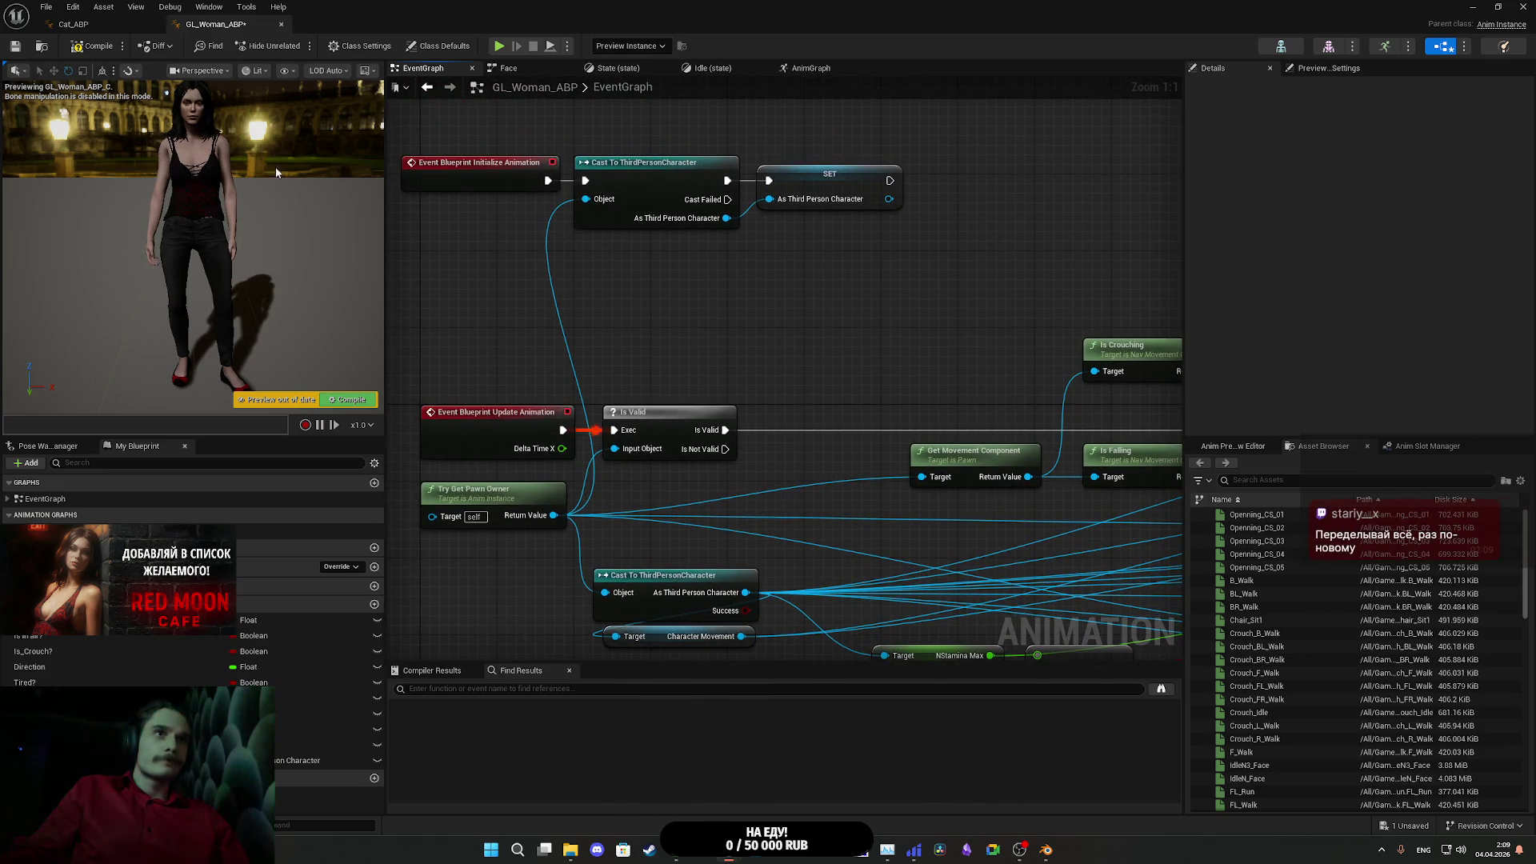
- Compile GL_Woman_ABP, move the per-update cast node aside, and save the blueprint
click(90, 47)
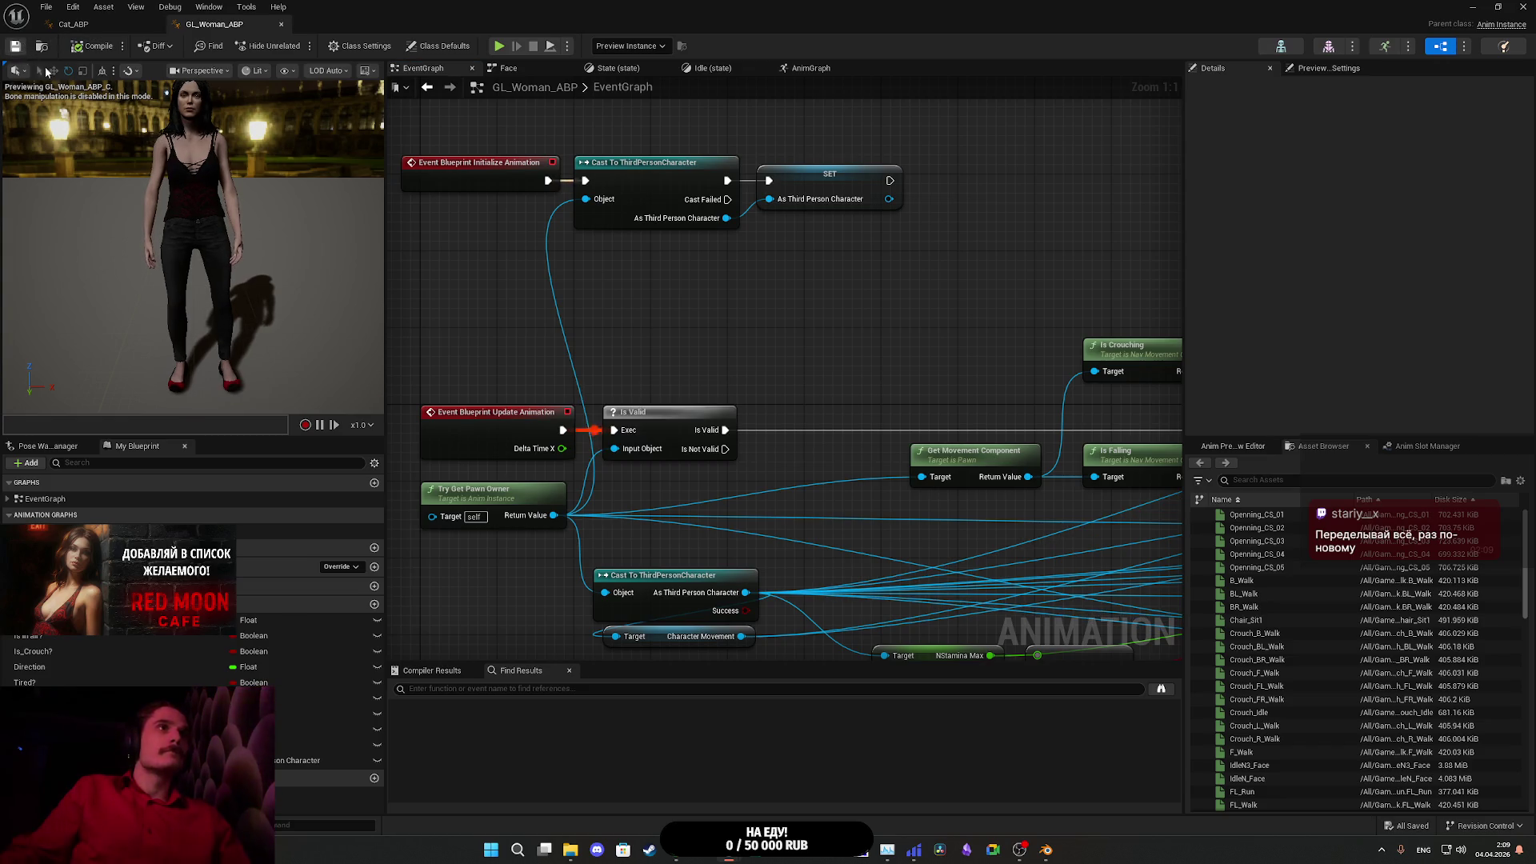
drag(650, 351, 612, 281)
scroll(612, 281, down, 2)
mouse_move(730, 310)
mouse_down()
mouse_move(798, 383)
mouse_move(675, 329)
mouse_move(691, 300)
mouse_up()
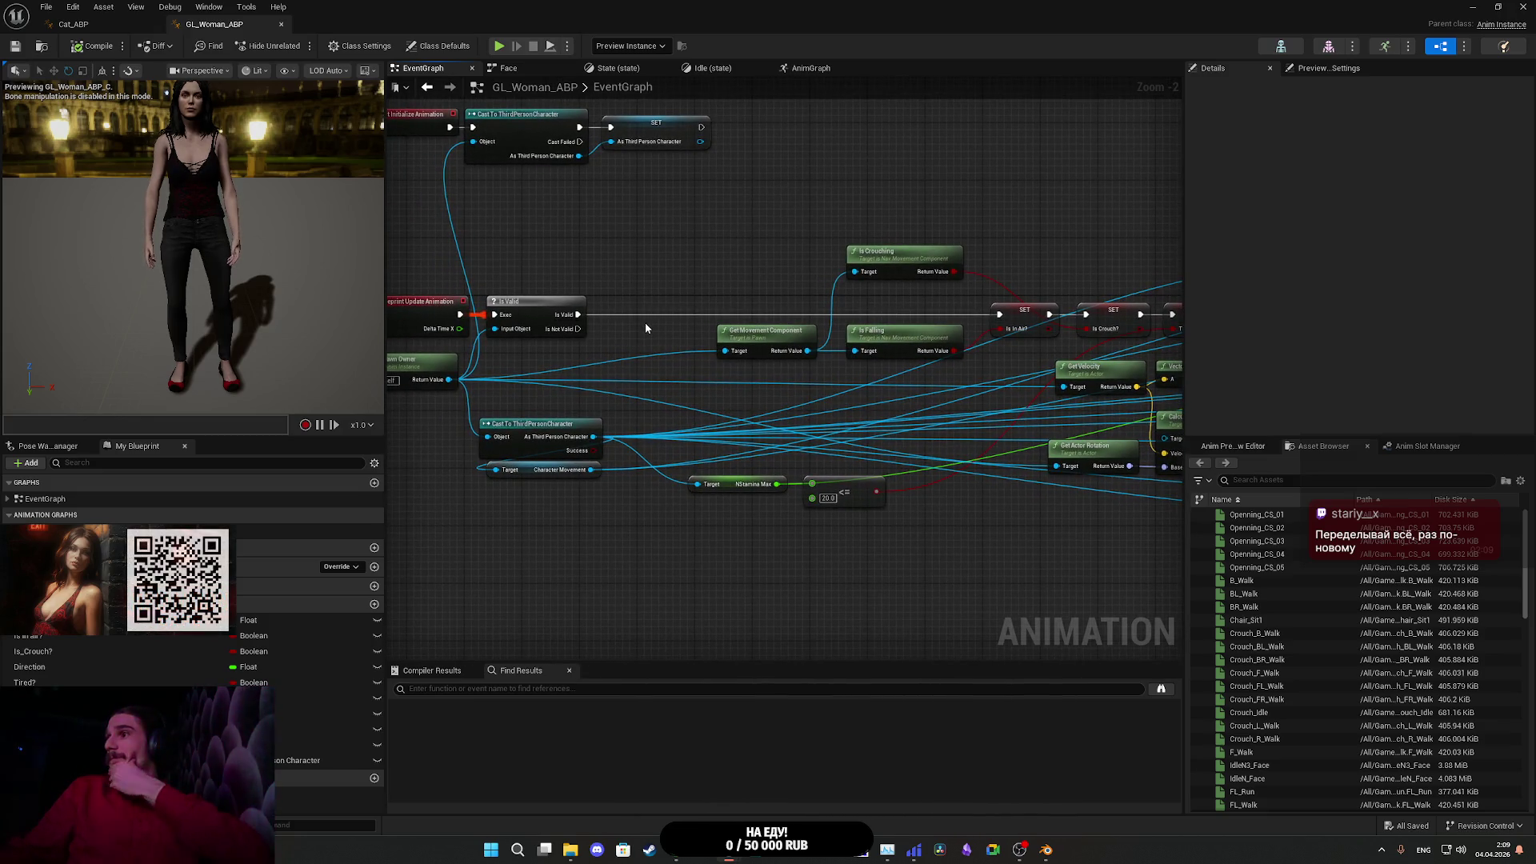
scroll(677, 416, up, 2)
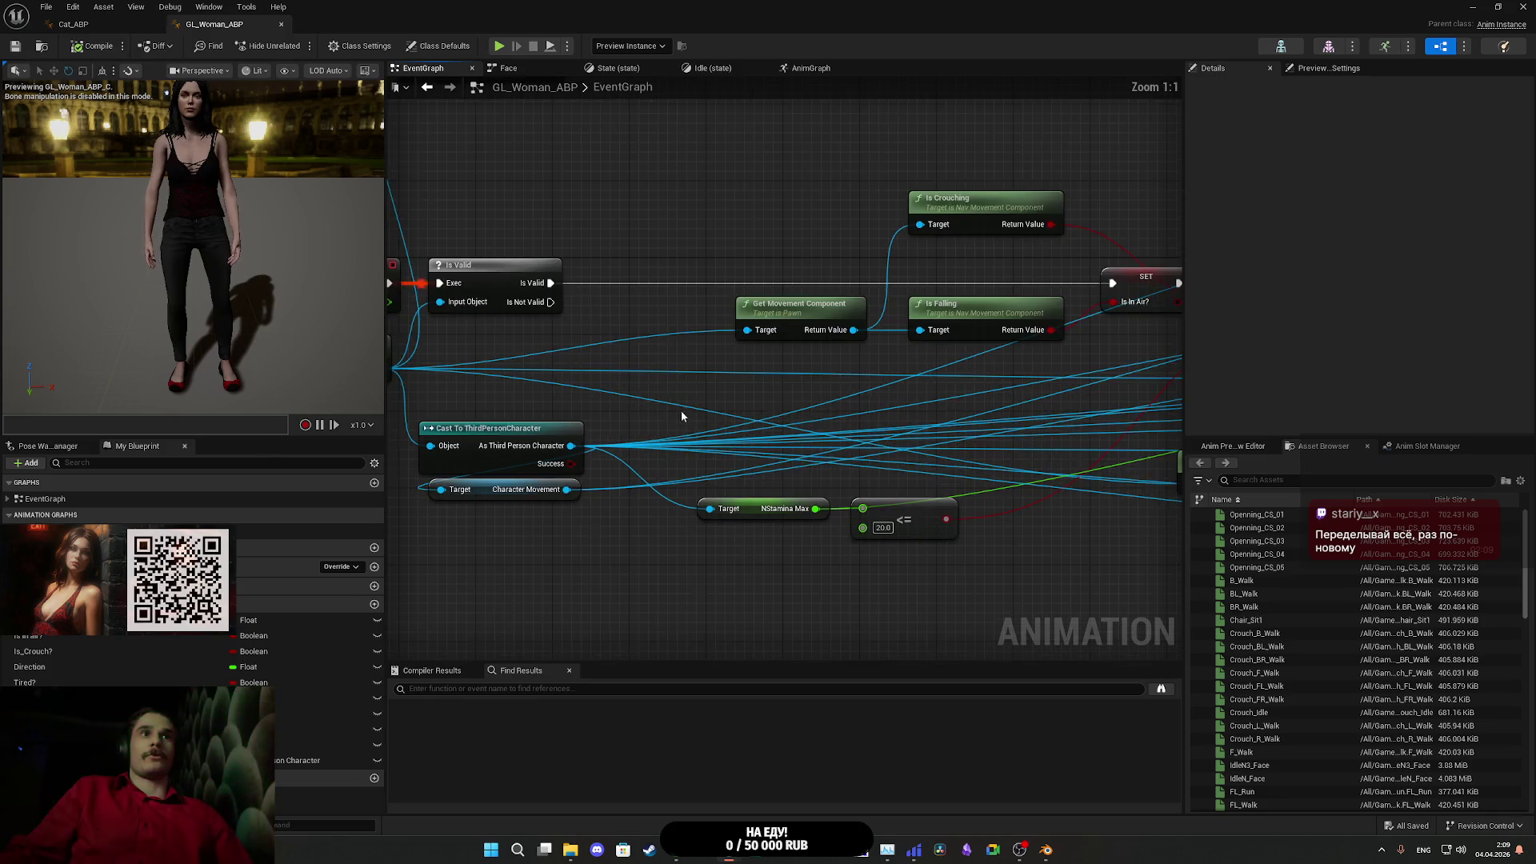
drag(682, 416, 887, 403)
mouse_move(764, 420)
mouse_down()
mouse_move(613, 440)
mouse_move(606, 401)
mouse_move(558, 437)
mouse_move(585, 438)
mouse_move(569, 398)
mouse_up()
drag(658, 376, 458, 392)
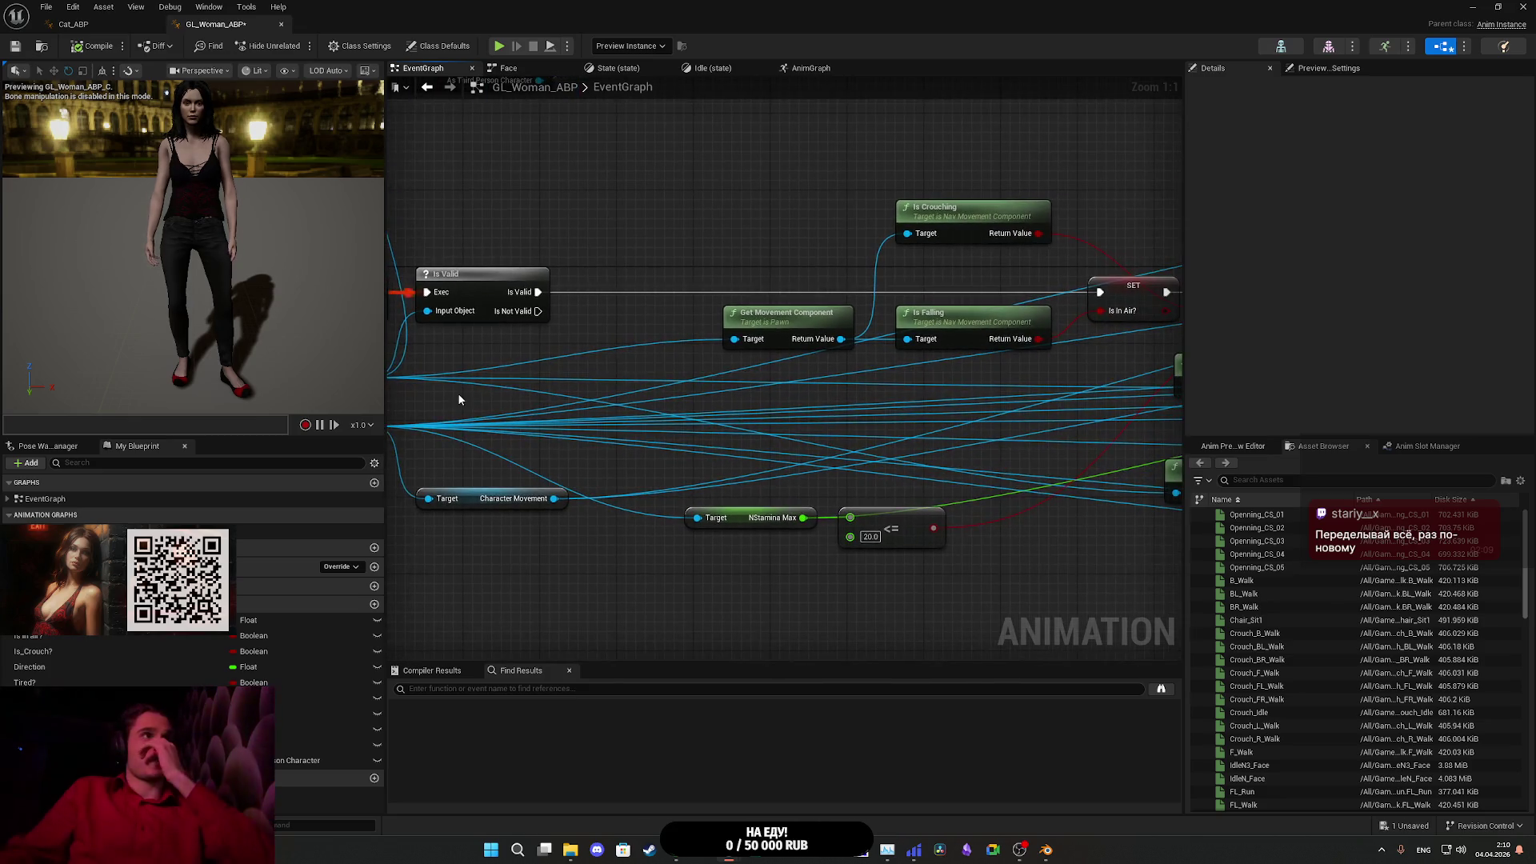
key(ctrl+s)
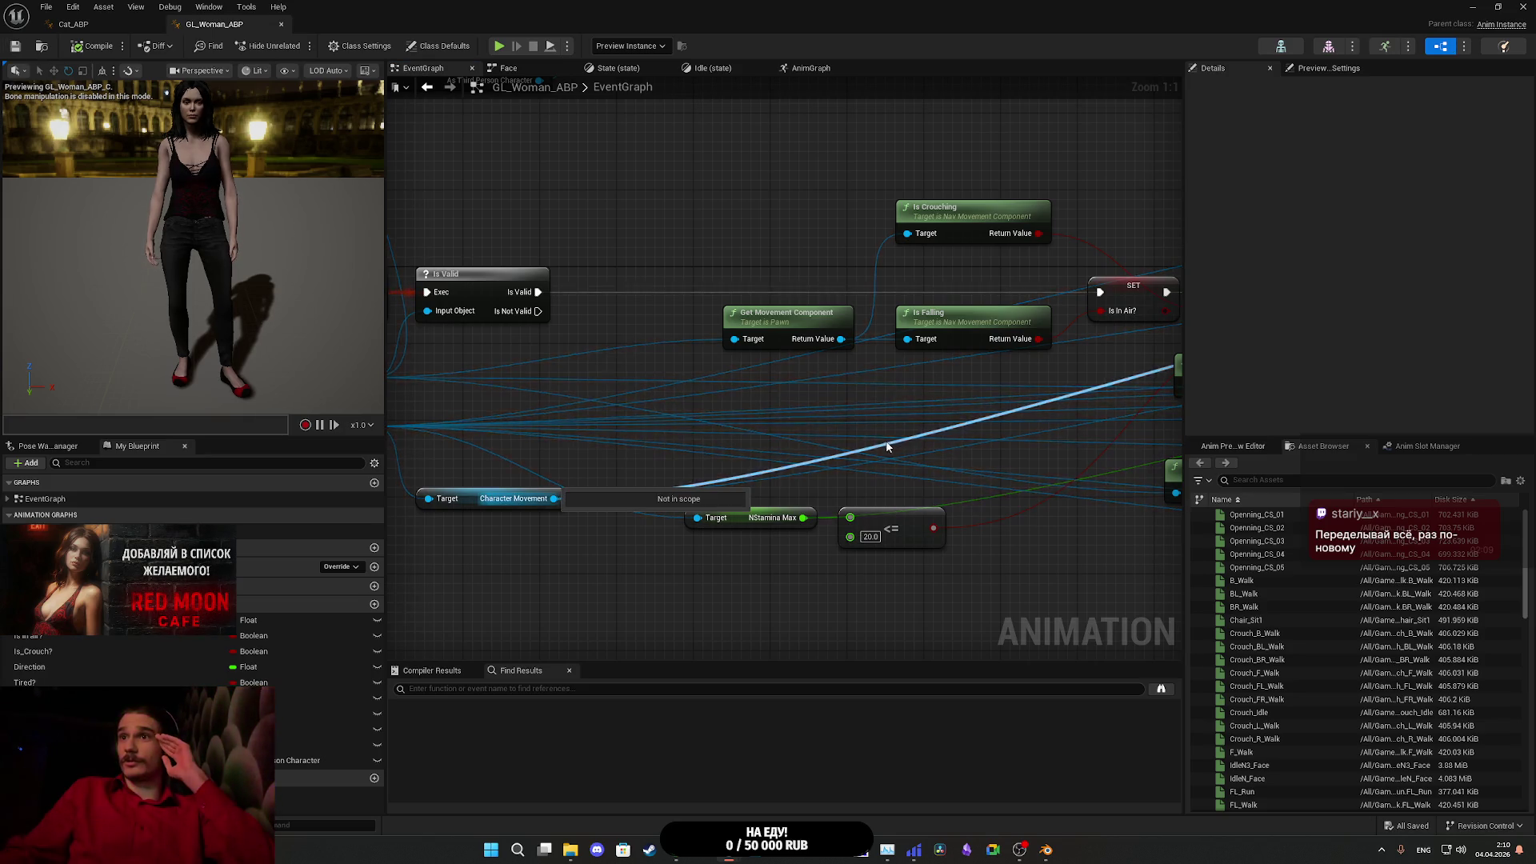
- Add an As Third Person Character getter and wire it into Character Movement's Target pin
mouse_move(879, 446)
mouse_down()
mouse_move(590, 425)
mouse_move(640, 488)
mouse_move(544, 365)
mouse_move(839, 361)
mouse_up()
drag(288, 563, 685, 545)
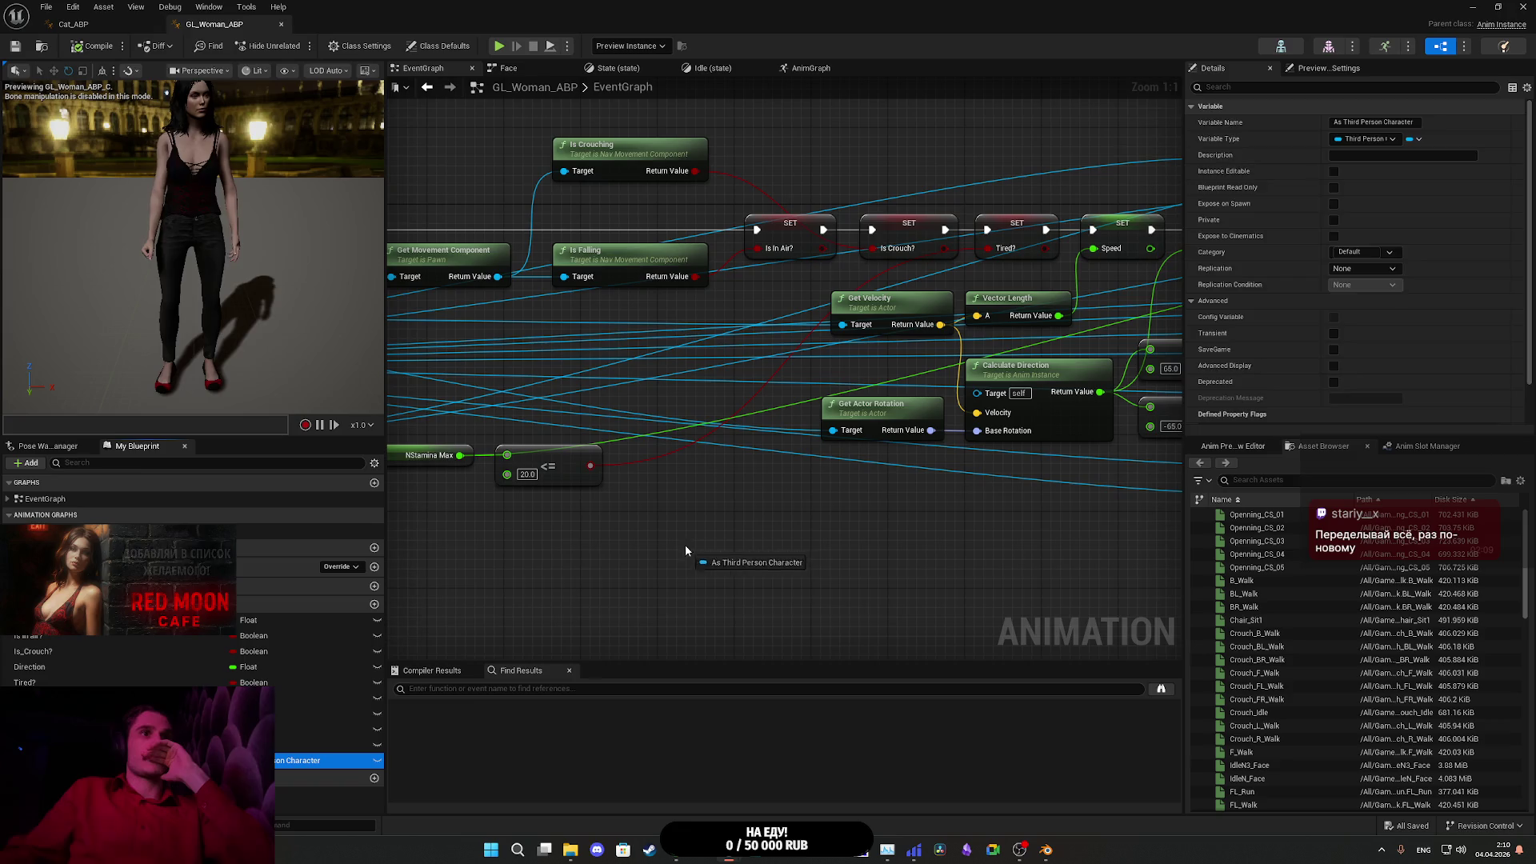
click(720, 560)
drag(888, 548, 949, 536)
scroll(877, 556, down, 2)
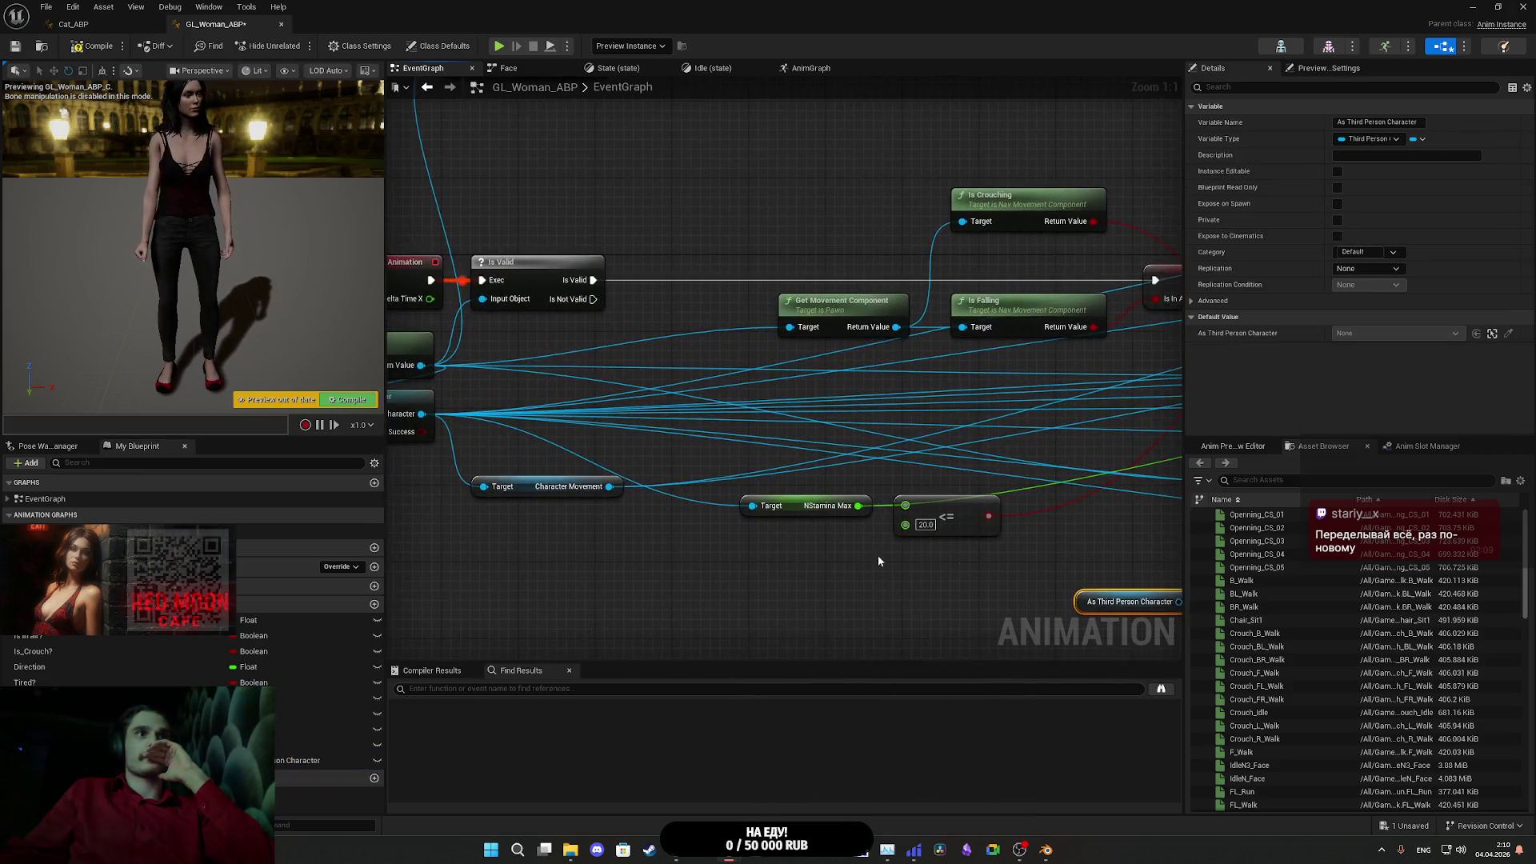
mouse_move(598, 505)
mouse_down()
mouse_move(662, 554)
mouse_move(749, 577)
mouse_up()
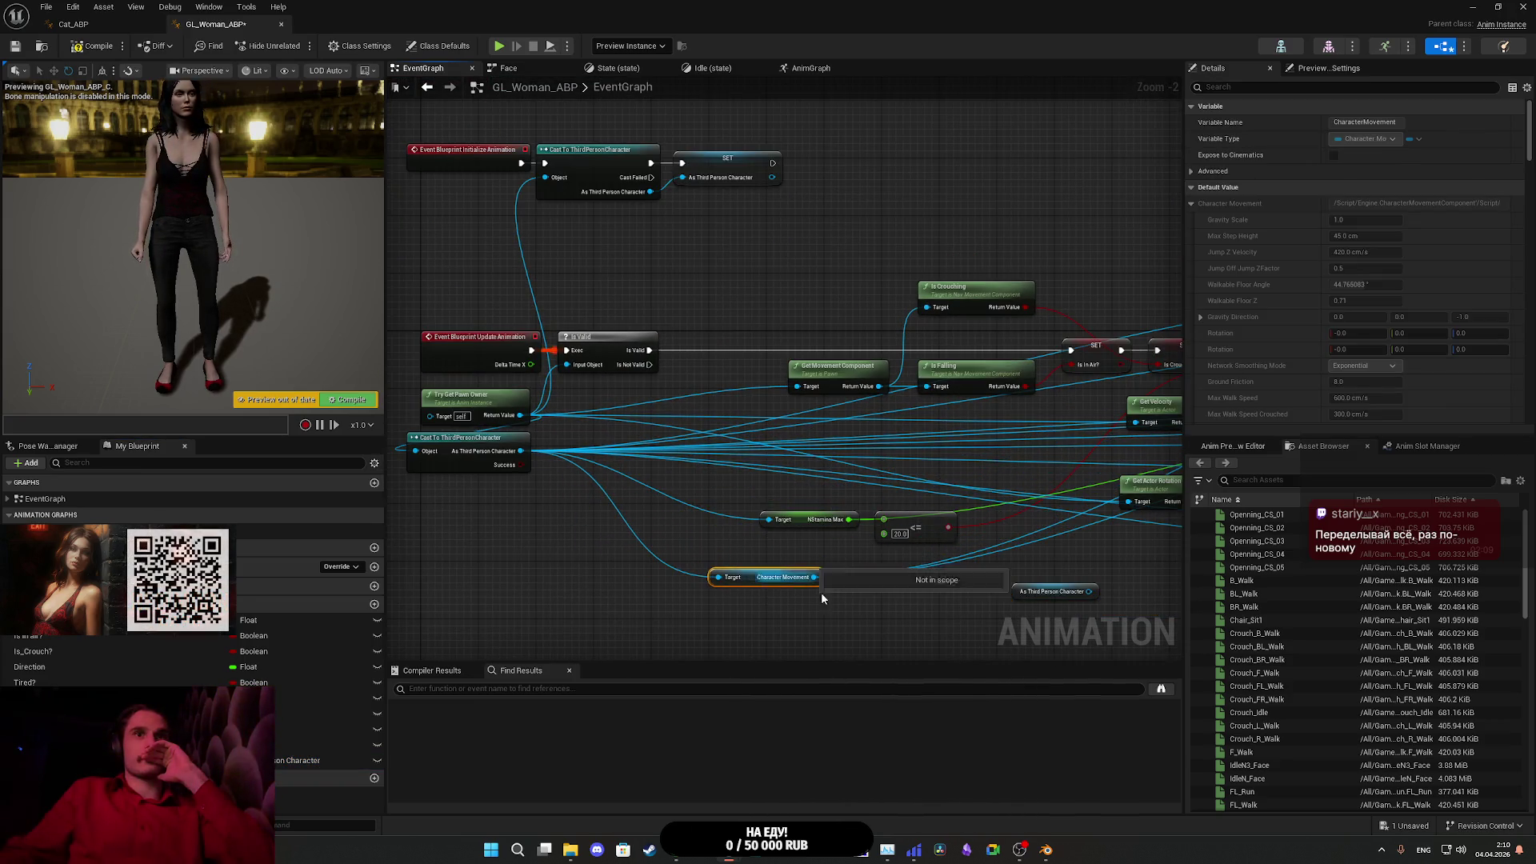
drag(1090, 591, 719, 577)
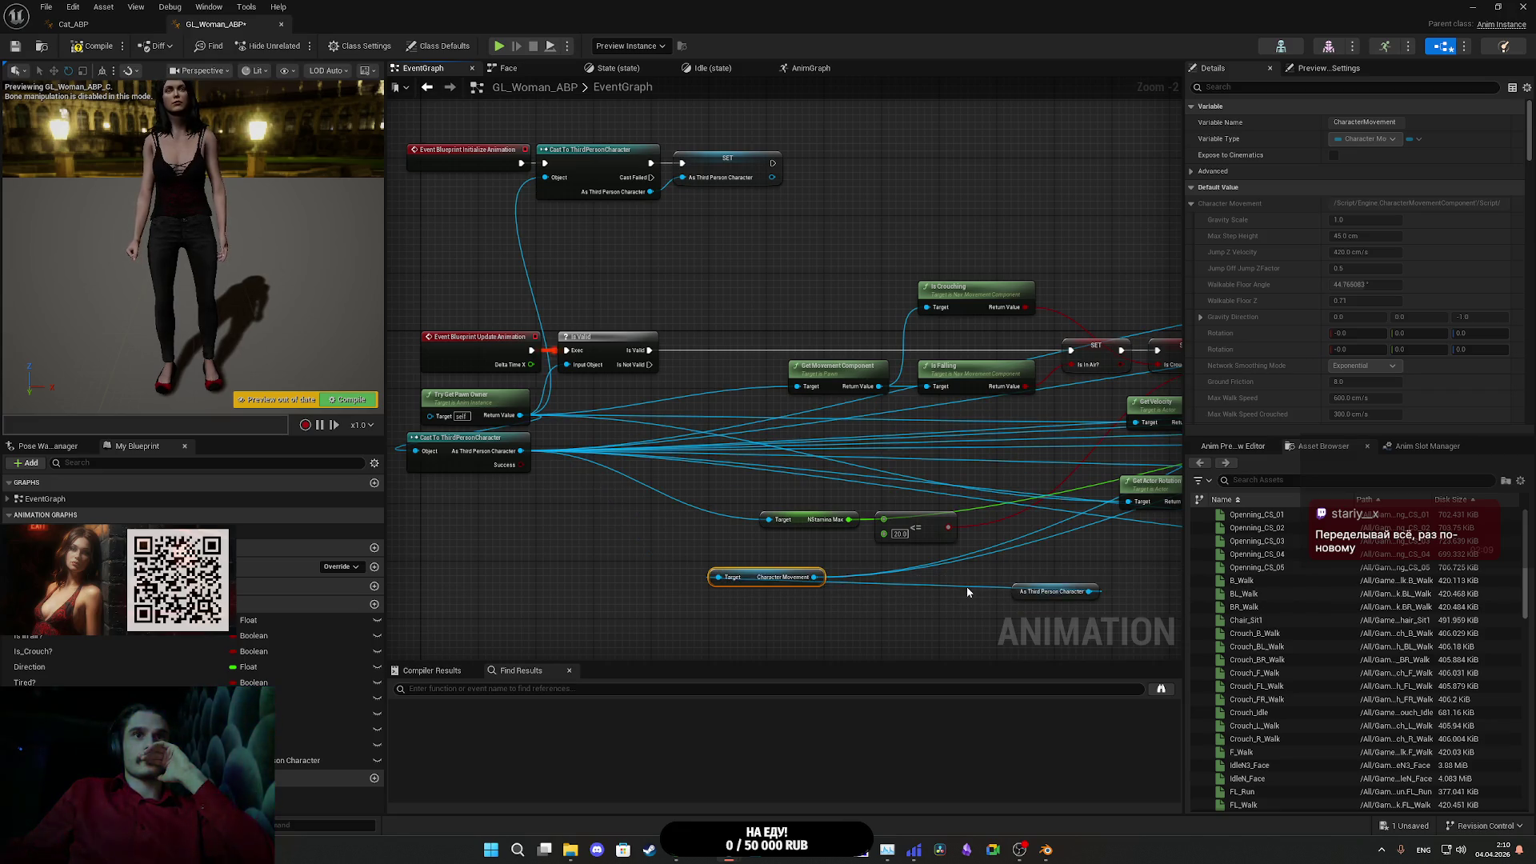
mouse_move(1019, 596)
mouse_down()
mouse_move(627, 585)
mouse_move(621, 535)
mouse_move(516, 532)
mouse_move(643, 562)
mouse_up()
mouse_move(863, 605)
mouse_down()
mouse_move(833, 600)
mouse_move(909, 607)
mouse_up()
mouse_move(801, 595)
mouse_down()
mouse_move(759, 538)
mouse_move(770, 571)
mouse_up()
click(744, 576)
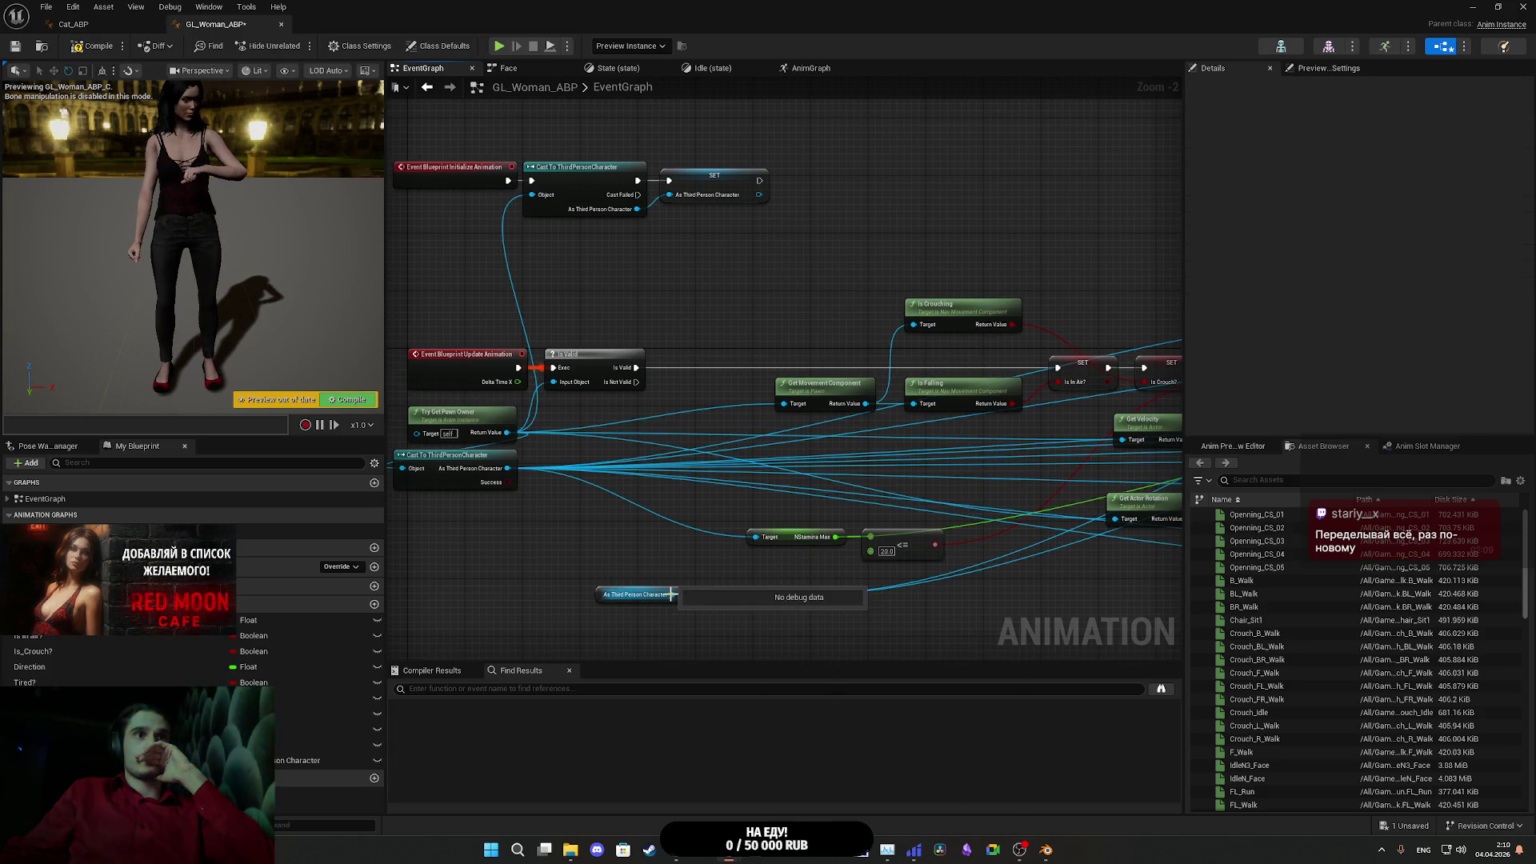
mouse_move(672, 594)
mouse_down()
mouse_move(768, 539)
mouse_move(577, 541)
mouse_move(694, 555)
mouse_move(949, 540)
mouse_move(899, 538)
mouse_up()
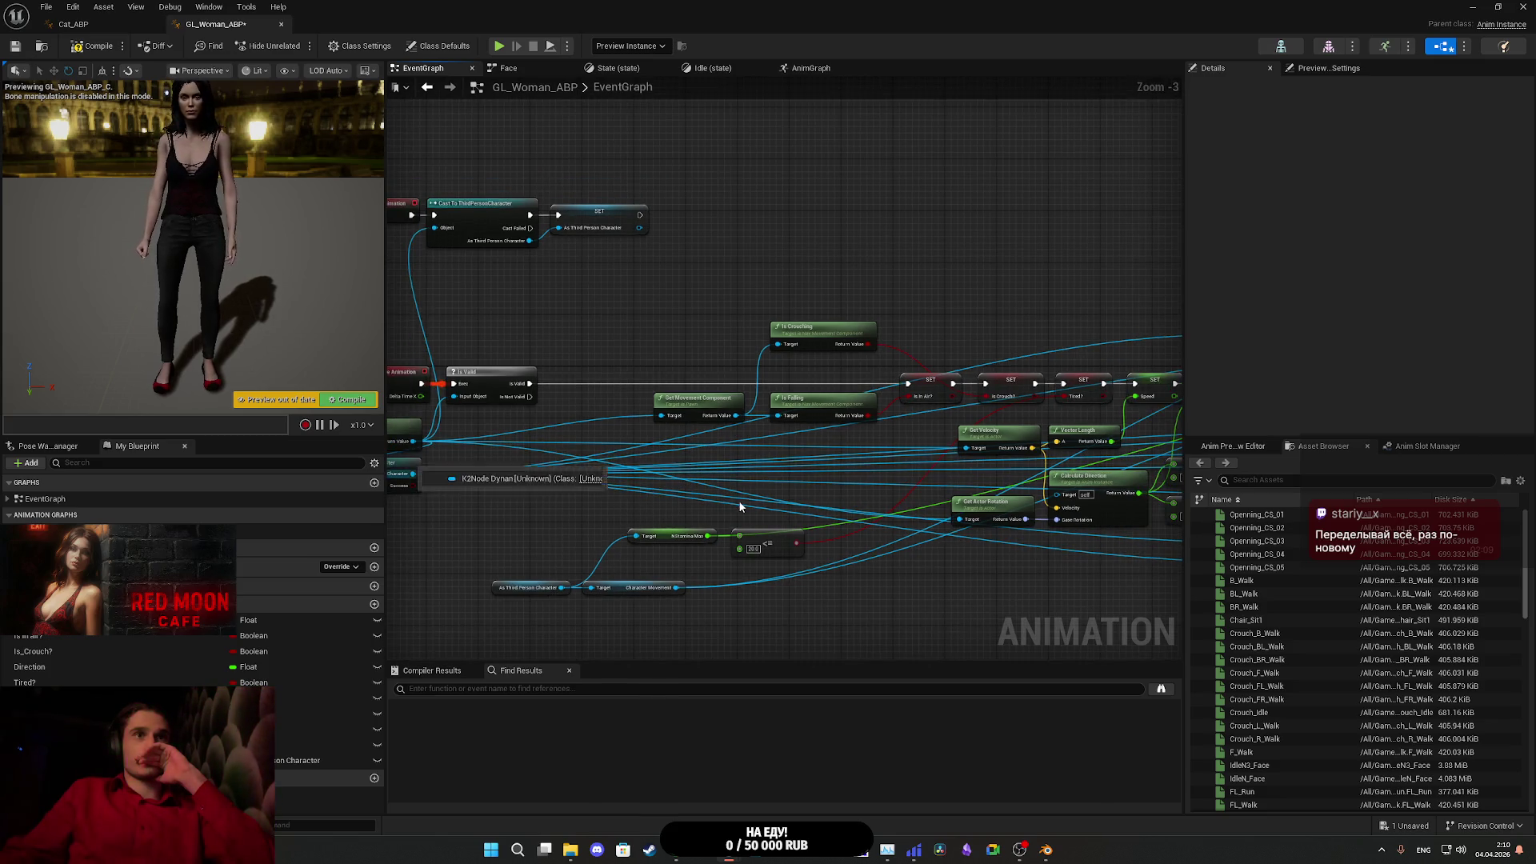
- Survey the graph around Character Movement and select the As Third Person Character getter
scroll(504, 489, down, 1)
mouse_move(504, 490)
mouse_down()
mouse_move(520, 492)
mouse_move(442, 475)
mouse_up()
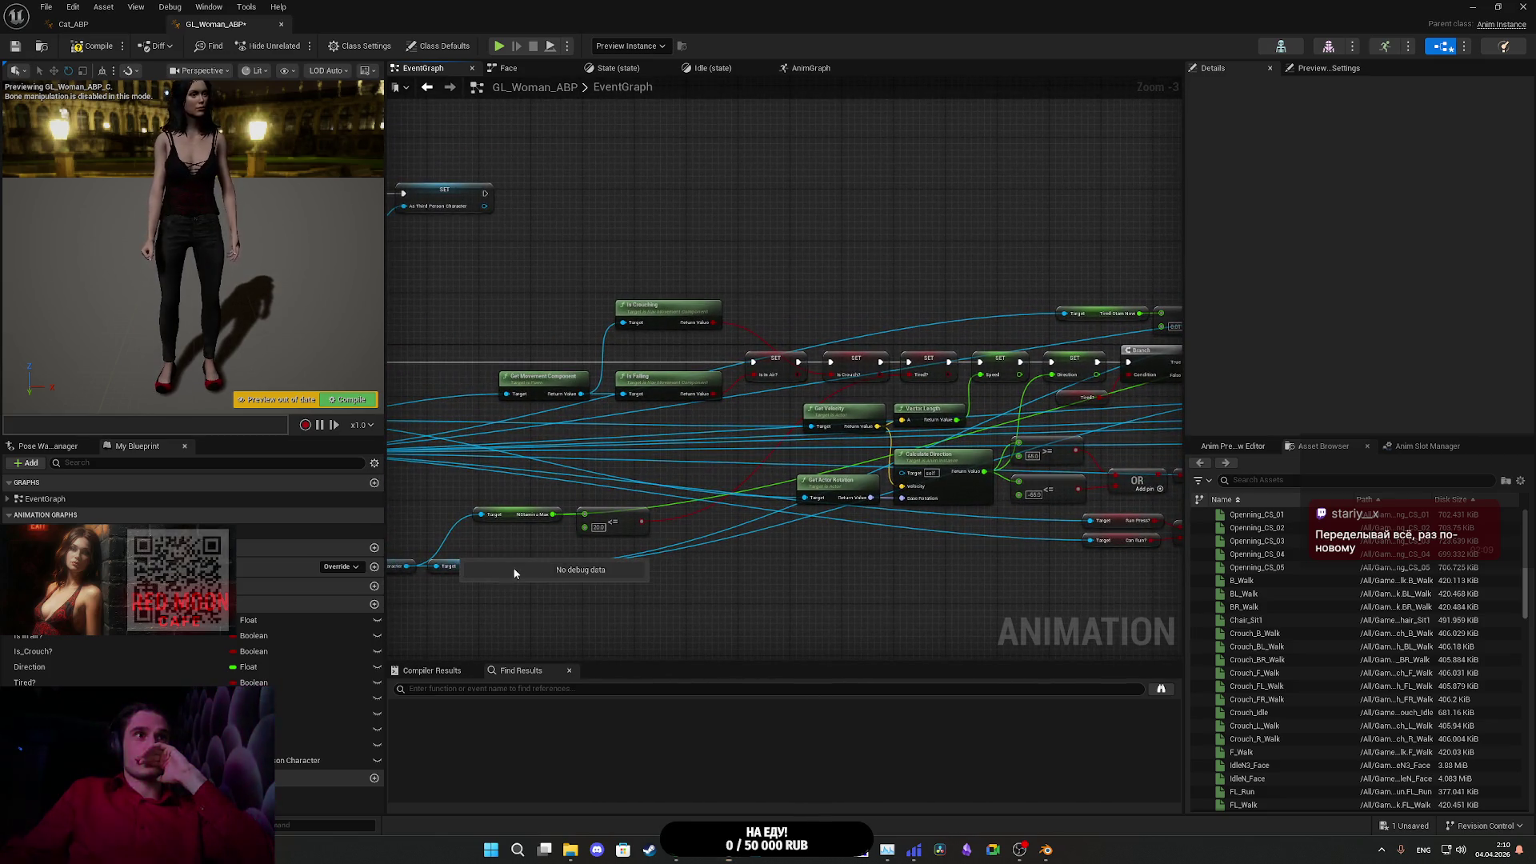
drag(602, 559, 874, 572)
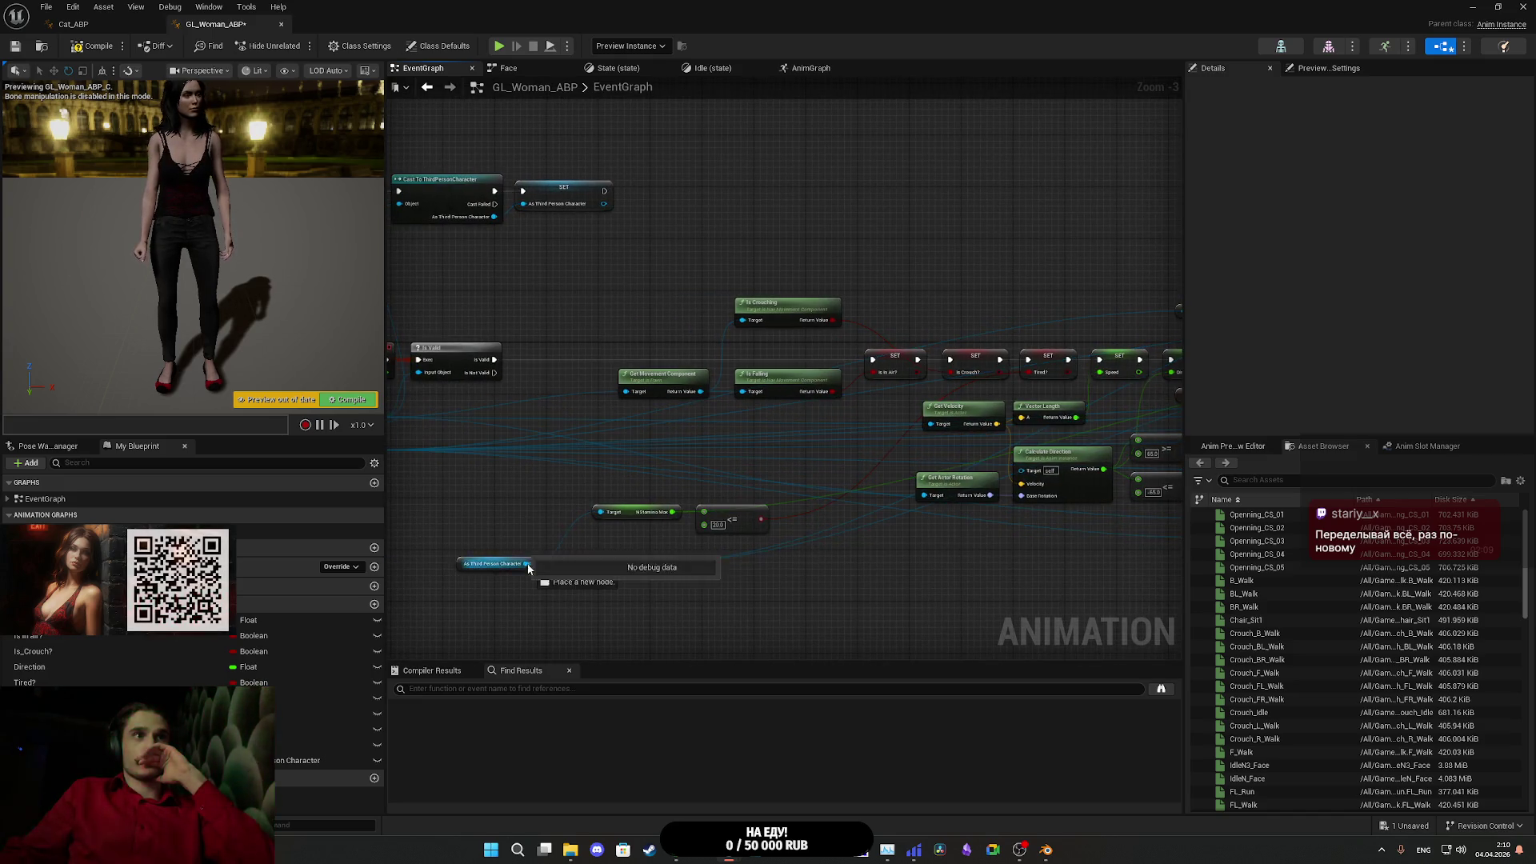
mouse_move(640, 564)
mouse_down()
mouse_move(1116, 569)
mouse_move(986, 531)
mouse_move(464, 569)
mouse_move(439, 587)
mouse_move(497, 565)
mouse_up()
drag(928, 578, 579, 568)
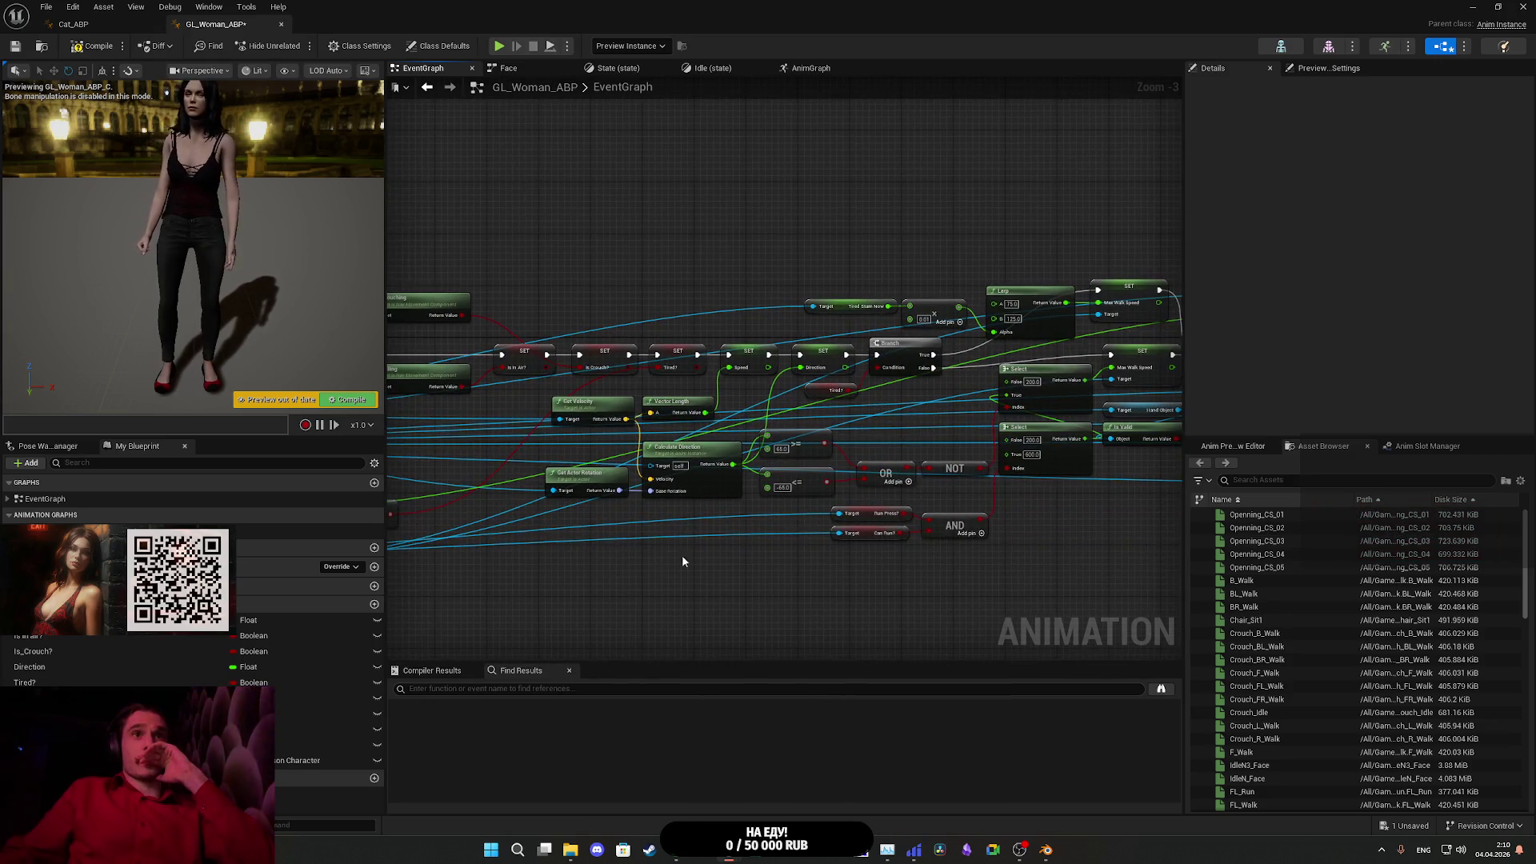
drag(770, 545, 842, 550)
scroll(713, 532, up, 2)
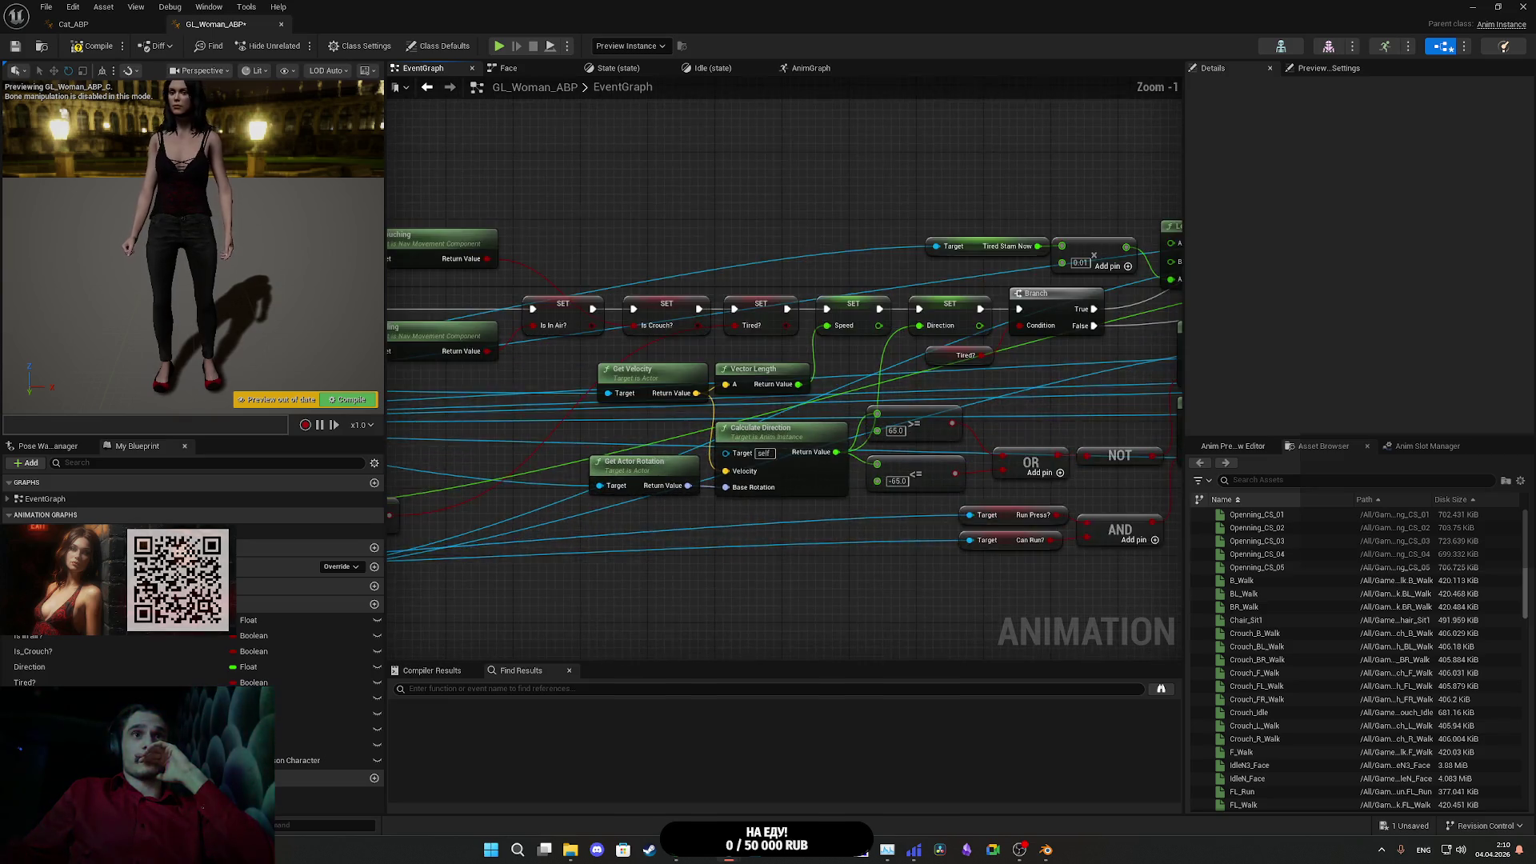
mouse_move(713, 532)
mouse_down()
mouse_move(436, 543)
mouse_move(480, 562)
mouse_up()
scroll(1038, 521, down, 2)
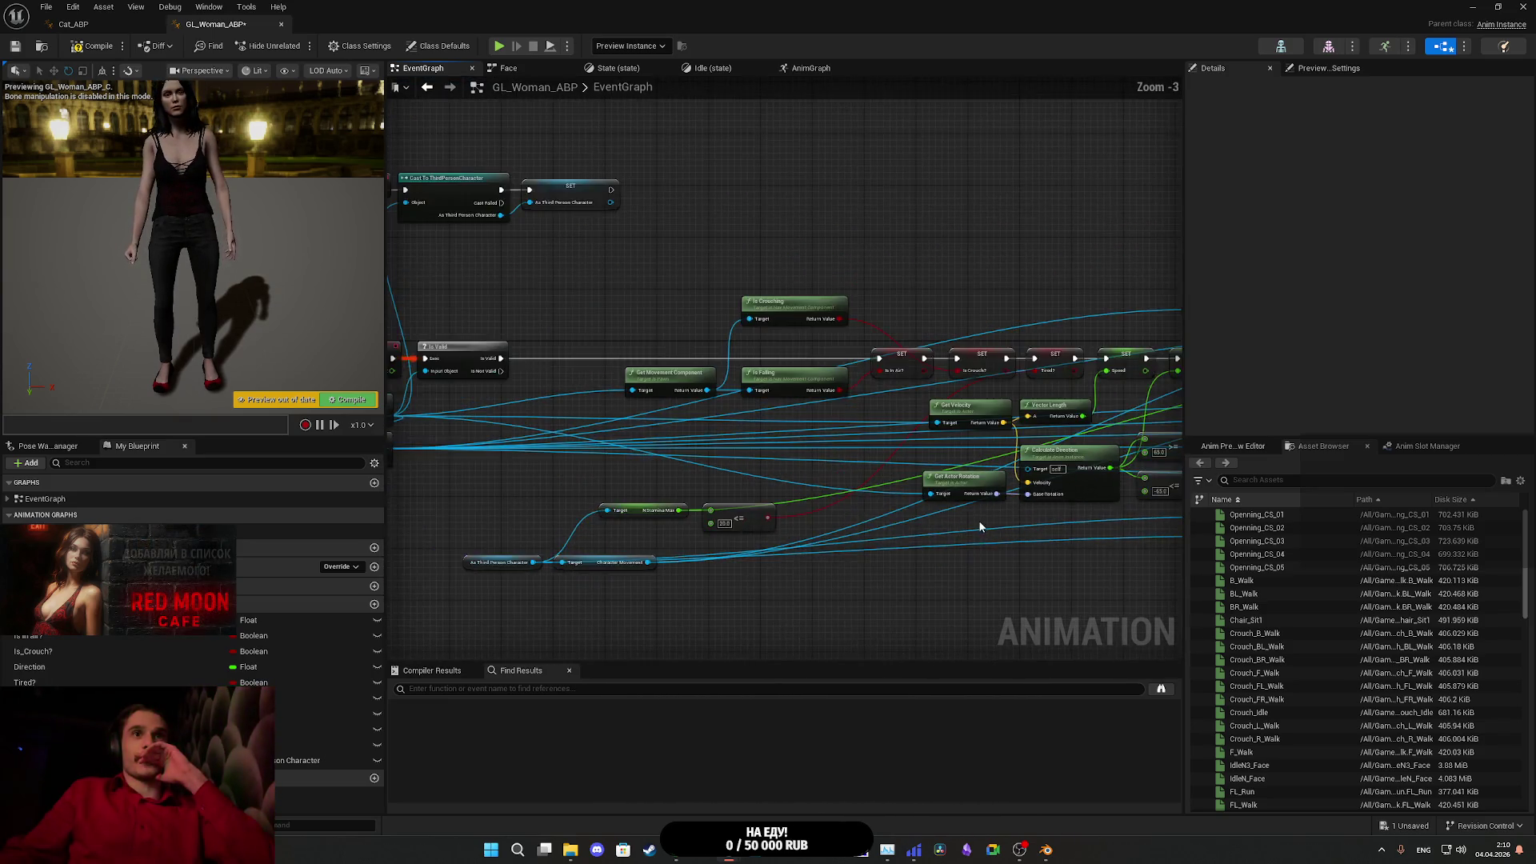
scroll(768, 536, down, 2)
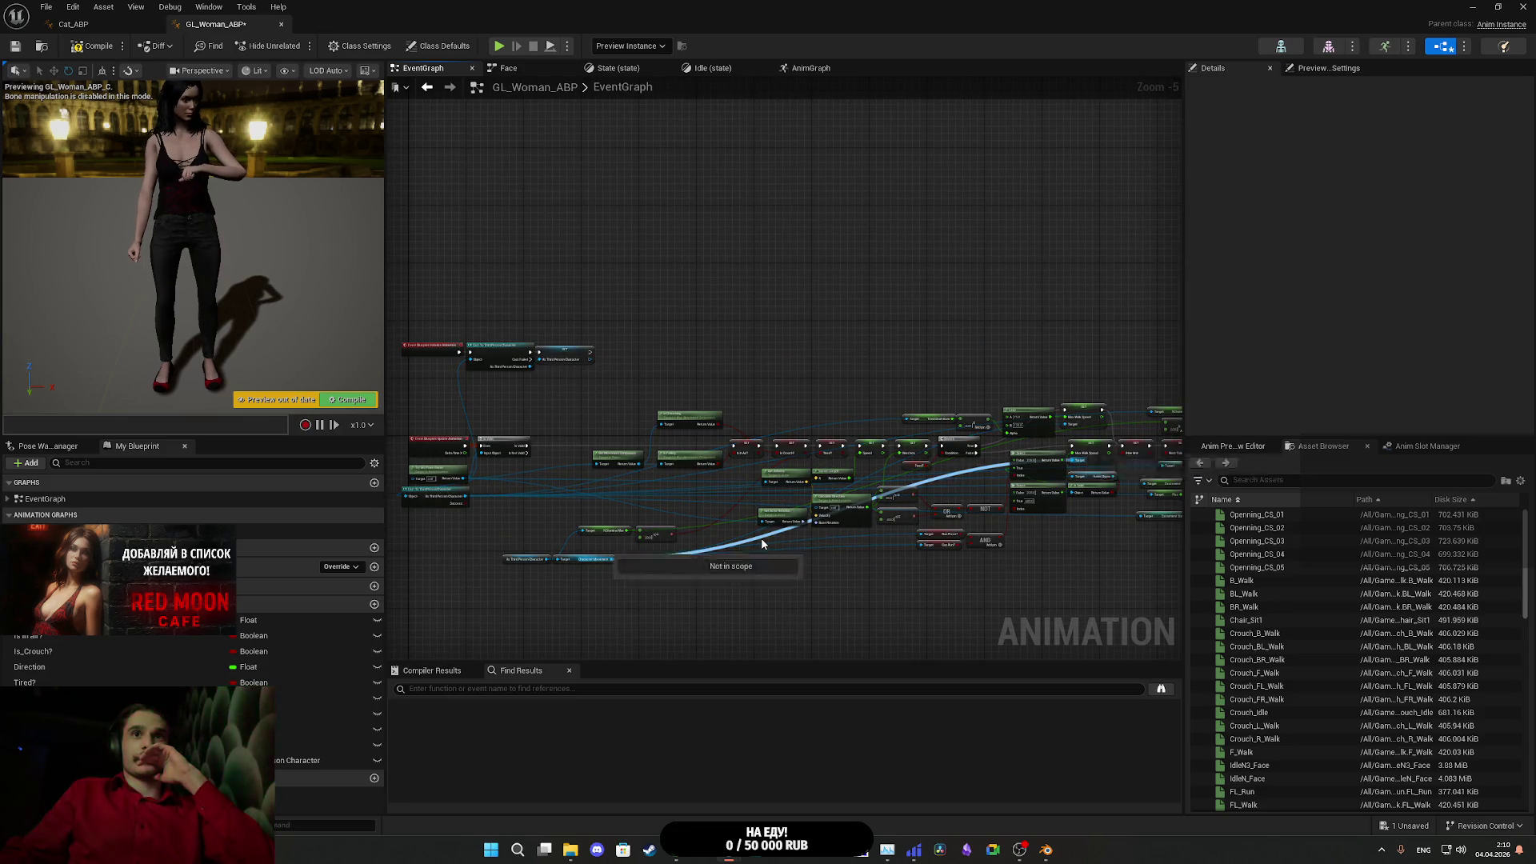
drag(553, 560, 774, 538)
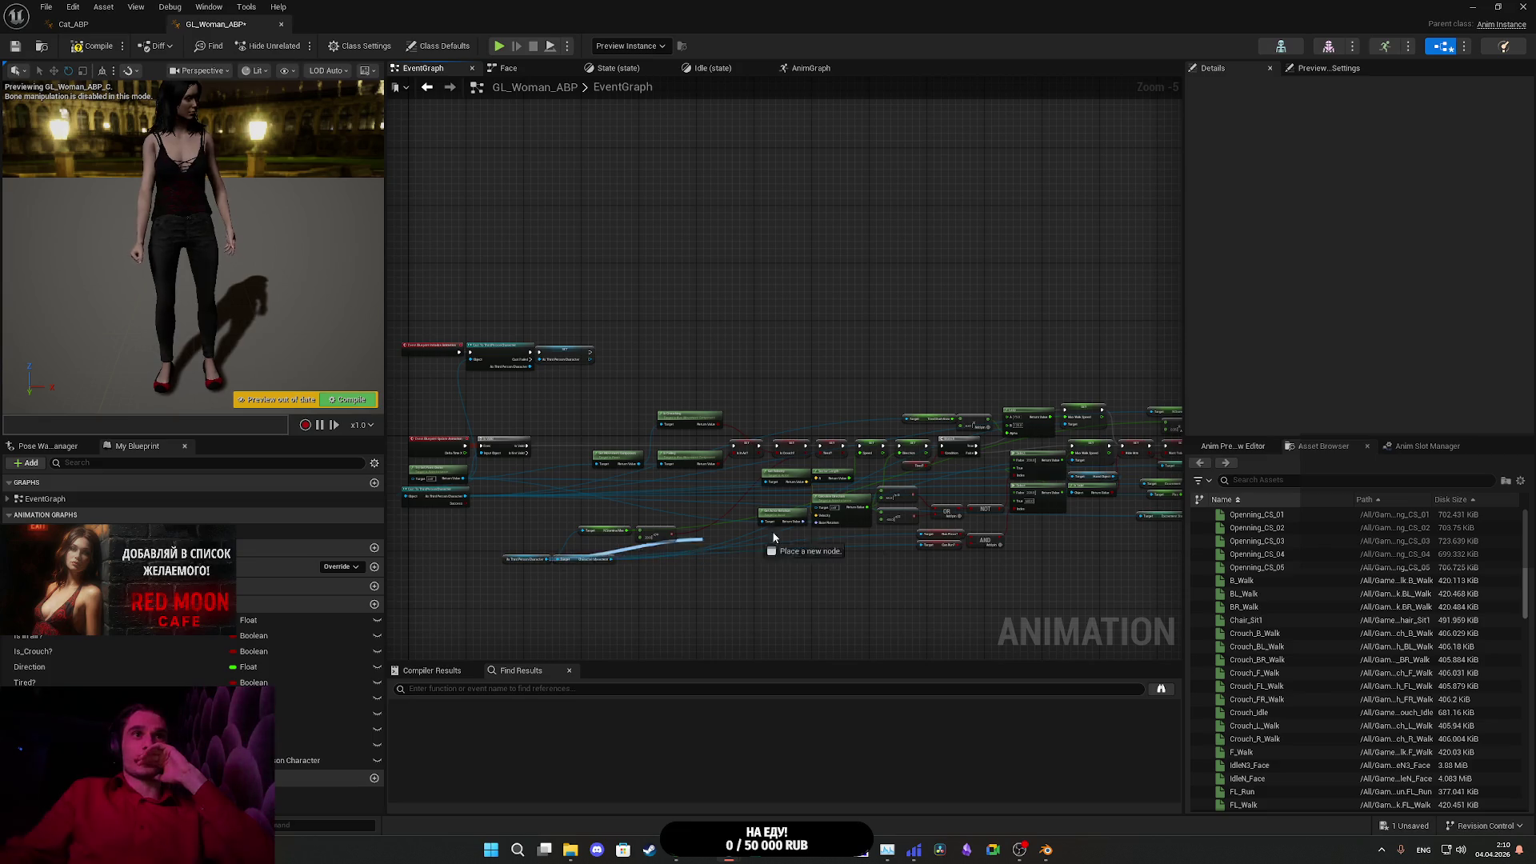
drag(1016, 498, 1084, 465)
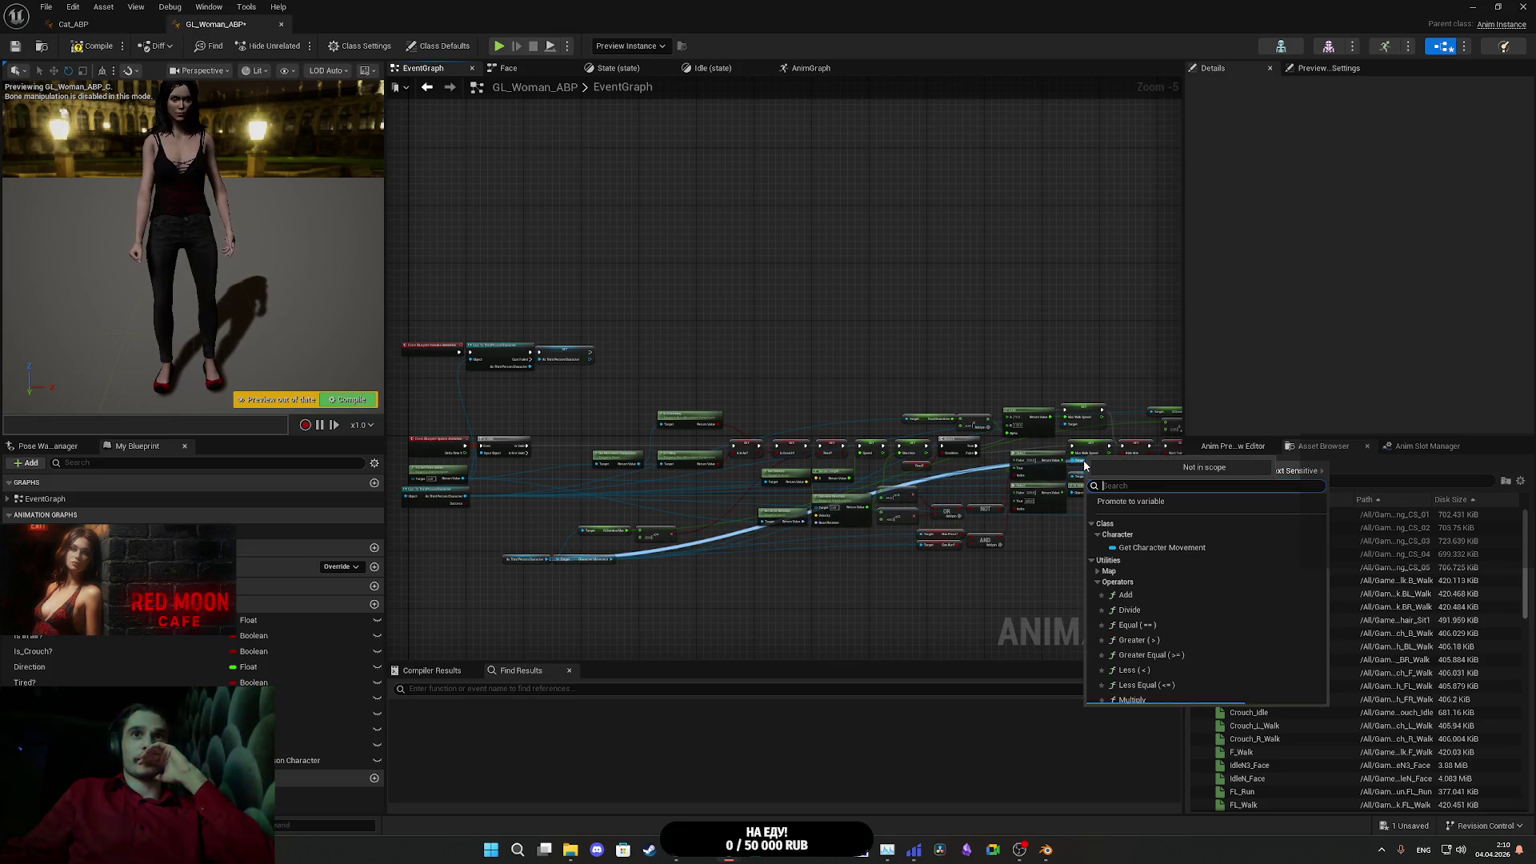
click(830, 609)
scroll(858, 582, up, 3)
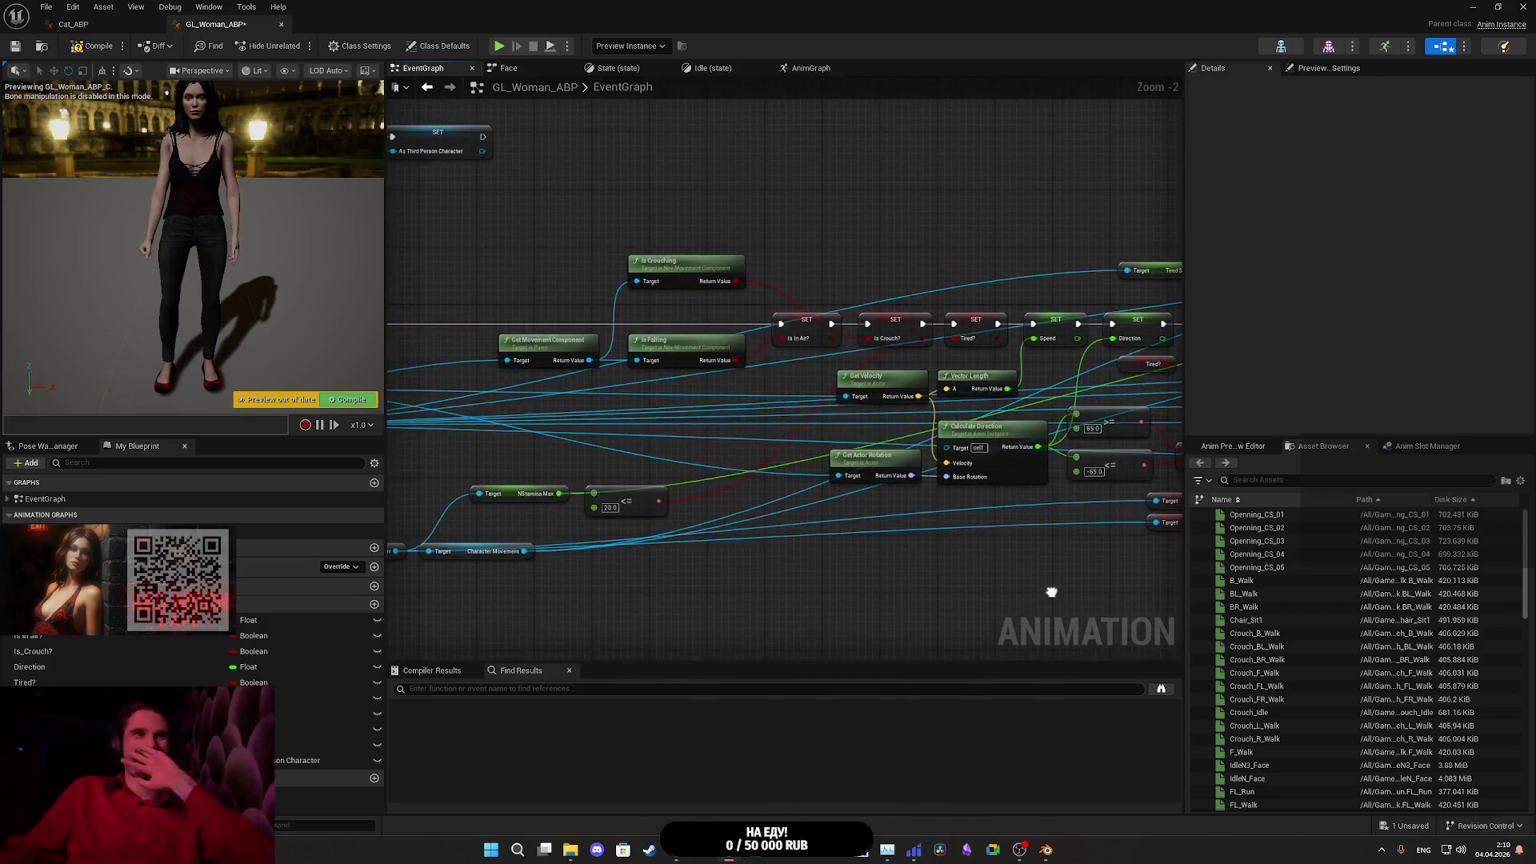
drag(400, 569, 506, 545)
click(465, 526)
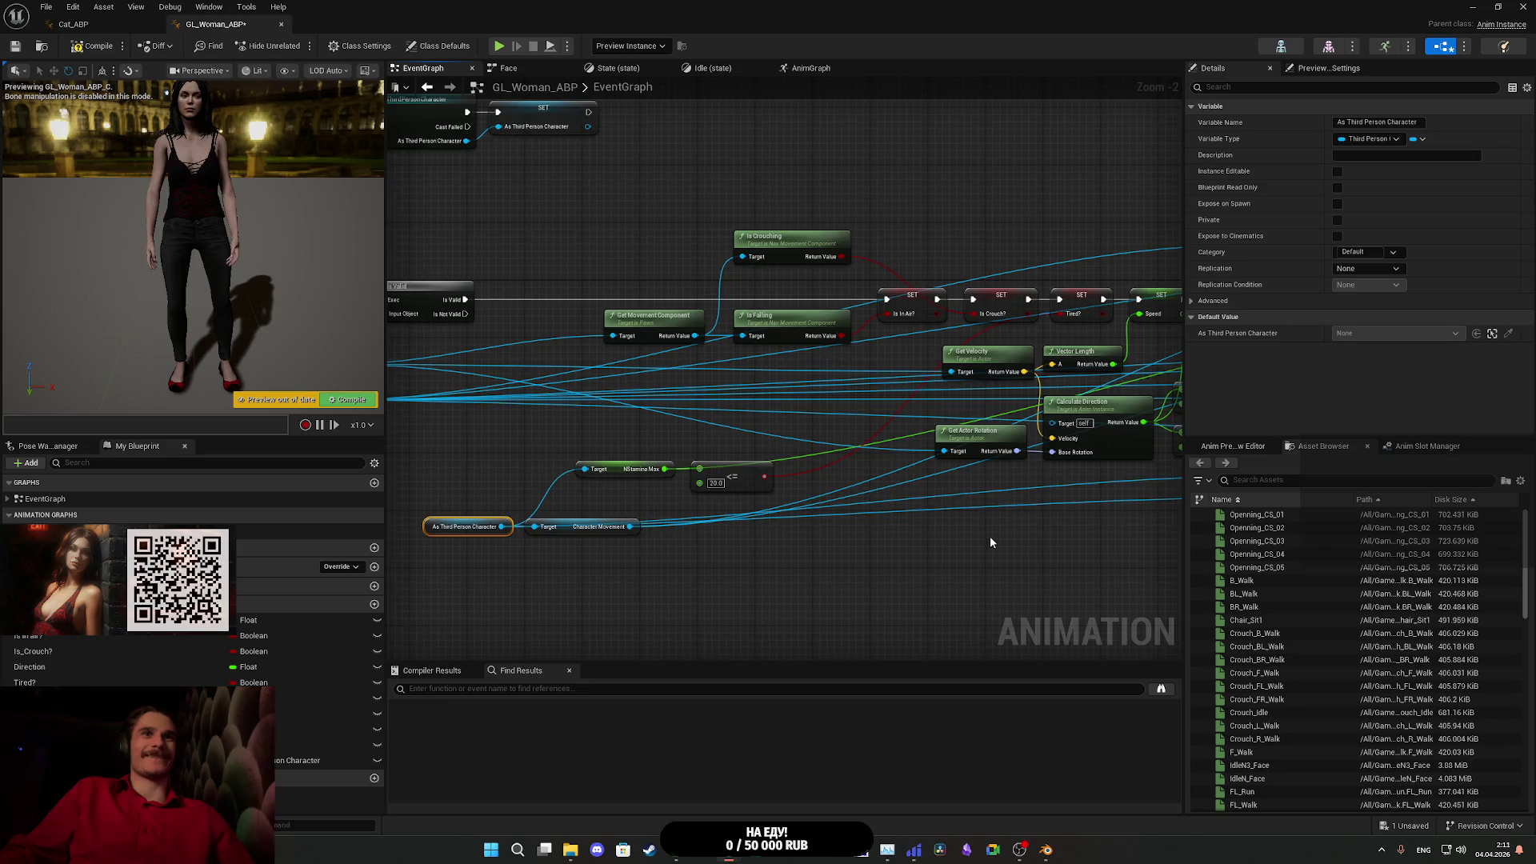
drag(991, 543, 526, 533)
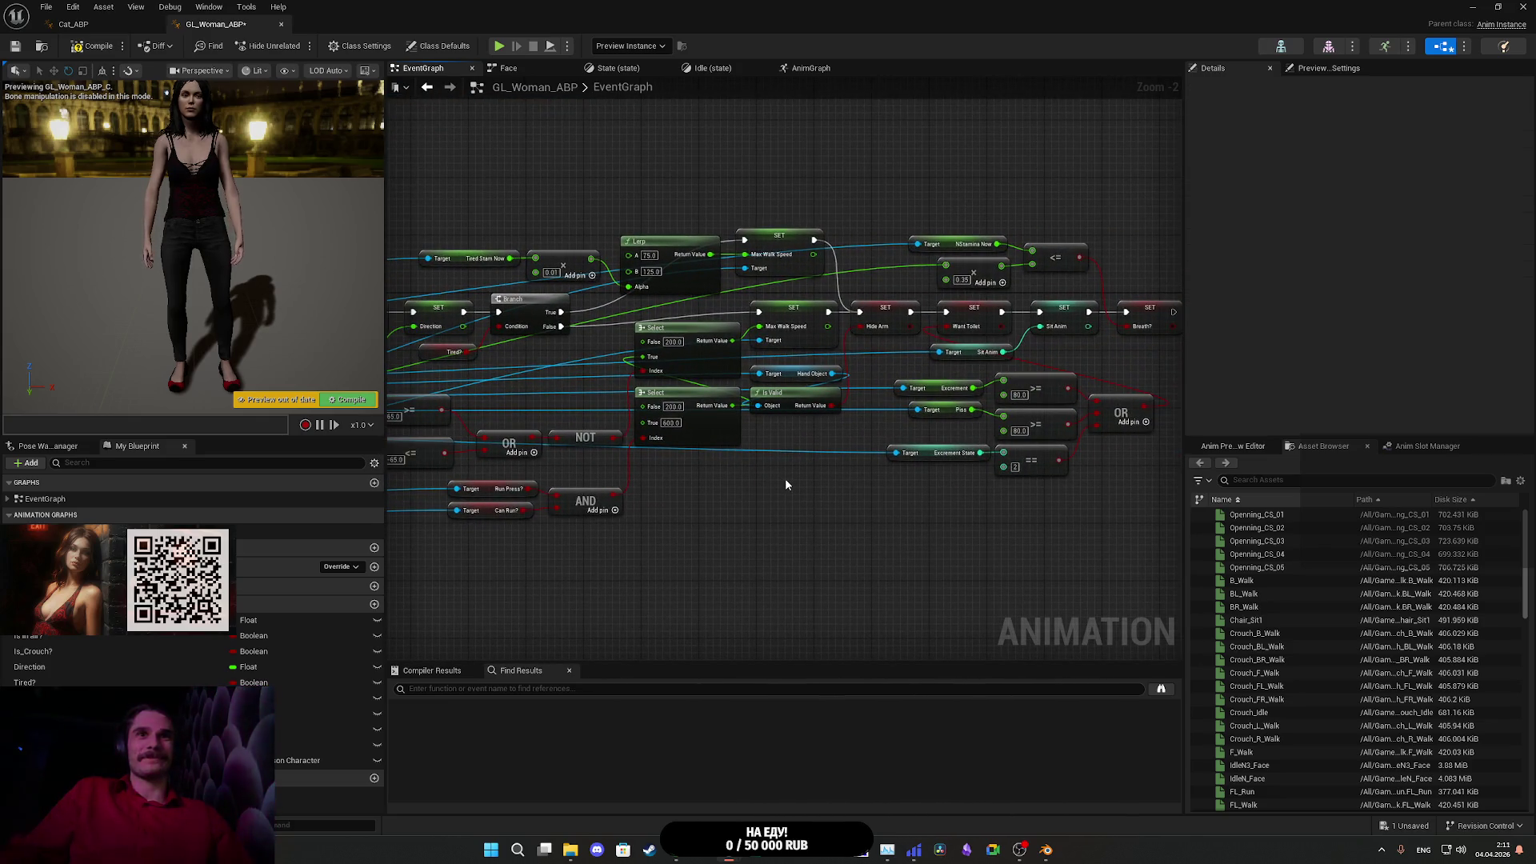
- Paste an As Third Person Character getter and wire it to Excrement State, Piss, Excrement and Sit Anim targets
key(ctrl+v)
scroll(808, 483, up, 2)
drag(873, 481, 927, 442)
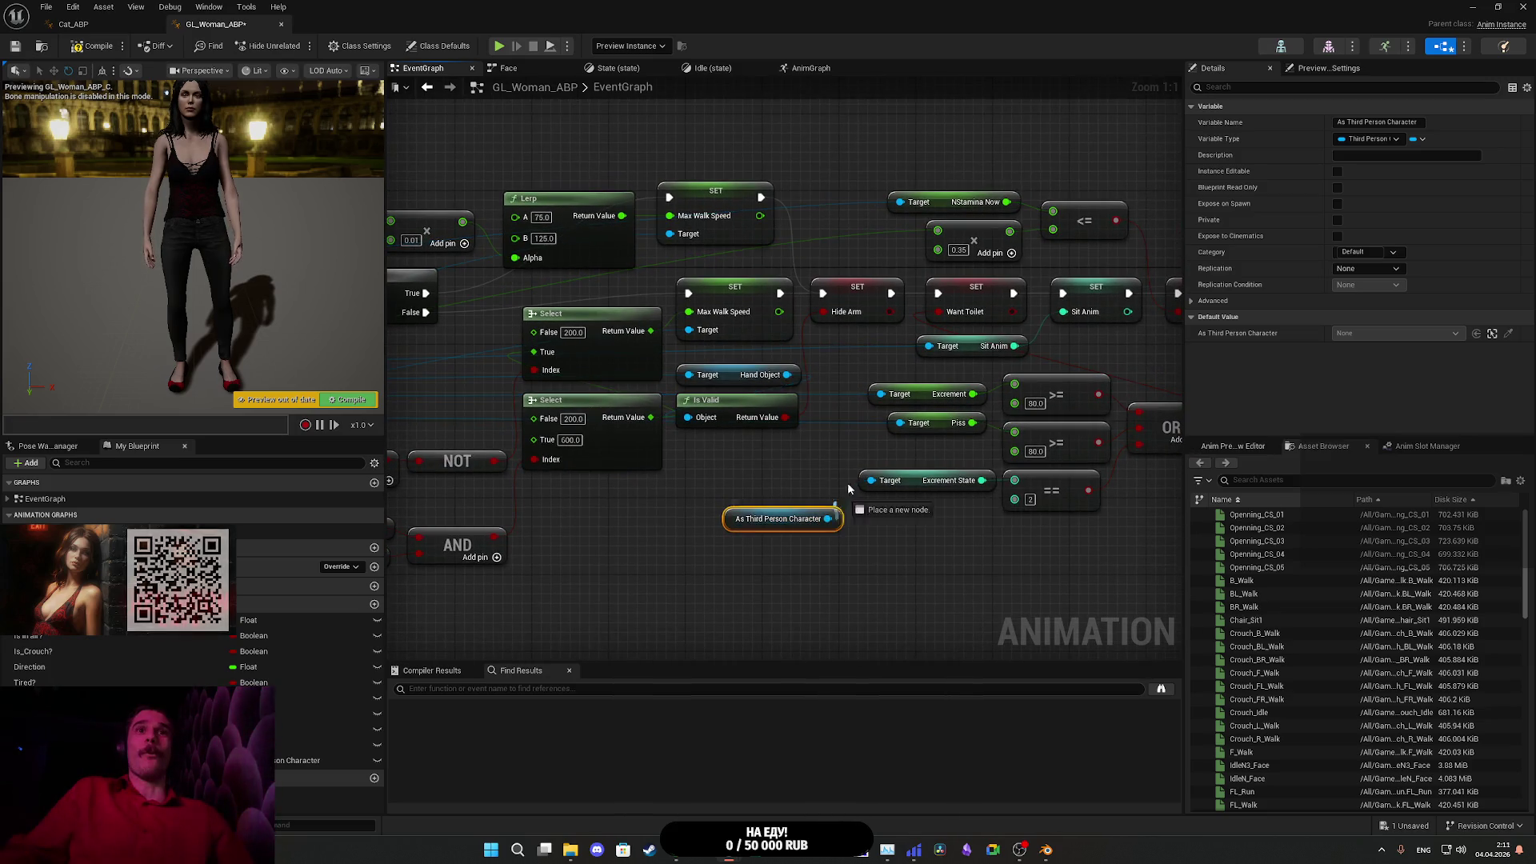
drag(827, 520, 881, 423)
drag(827, 519, 881, 394)
drag(828, 519, 928, 346)
- Wire the As Third Person Character variable into Hand Object's Target pin
drag(904, 538, 862, 542)
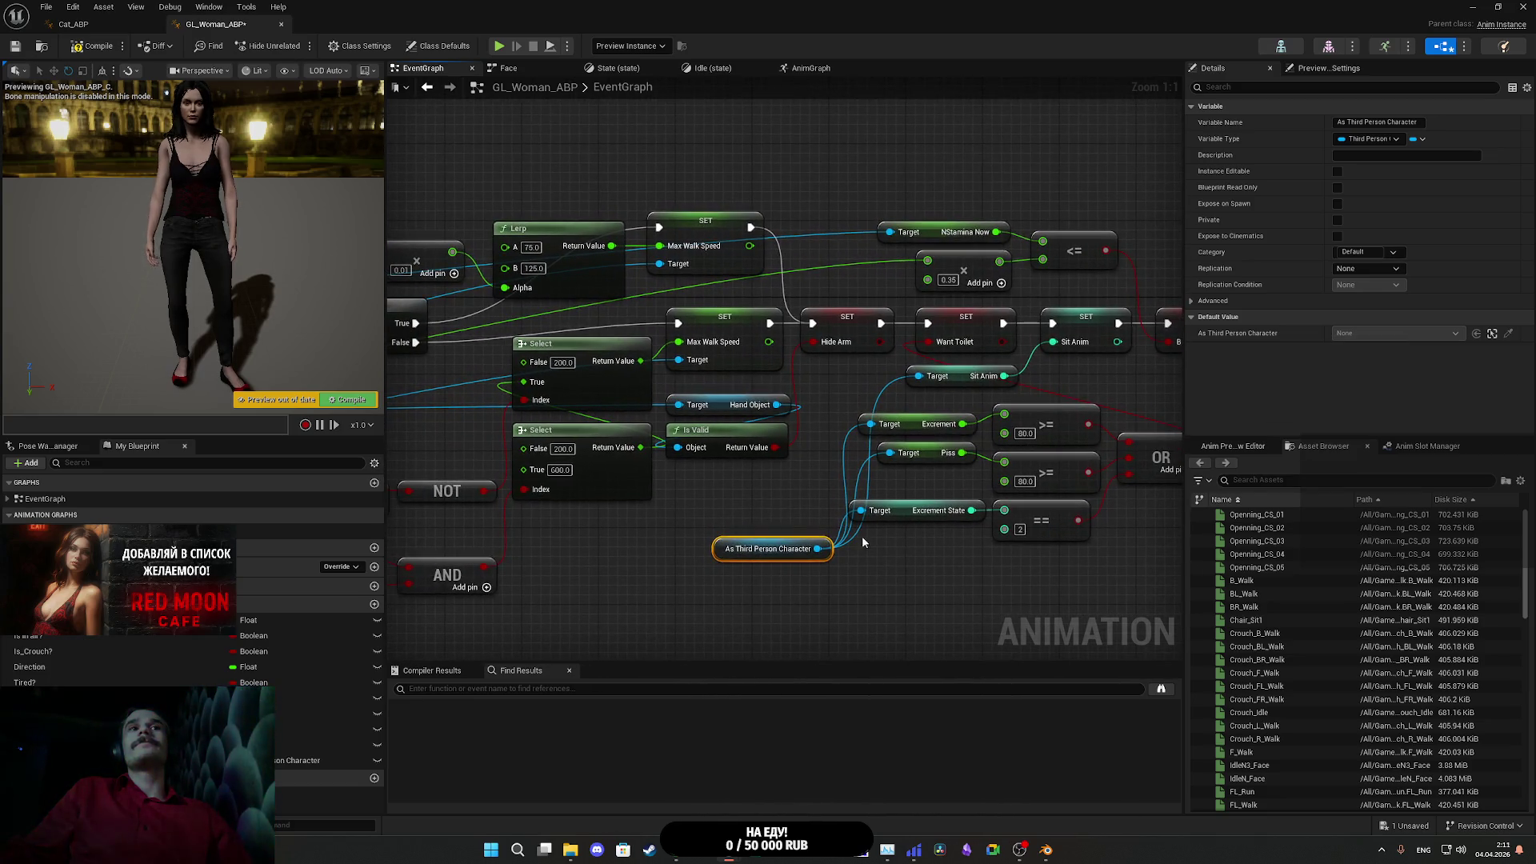
drag(780, 503, 877, 491)
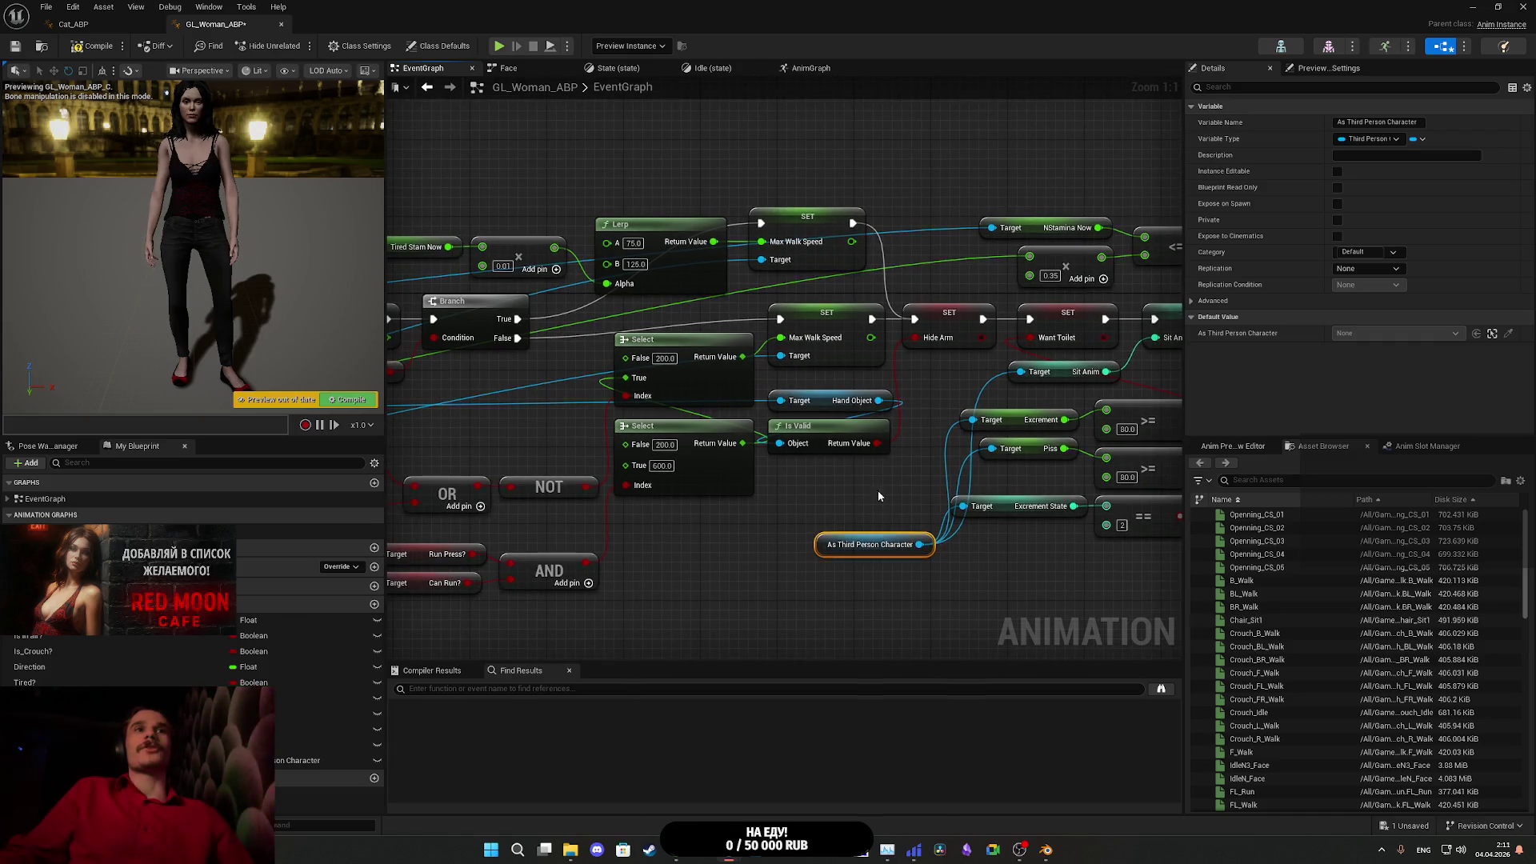
drag(847, 426, 1031, 440)
scroll(1031, 440, down, 2)
mouse_move(1164, 611)
mouse_down()
mouse_move(1139, 541)
mouse_move(1033, 425)
mouse_move(1037, 475)
mouse_move(1018, 507)
mouse_move(929, 498)
mouse_up()
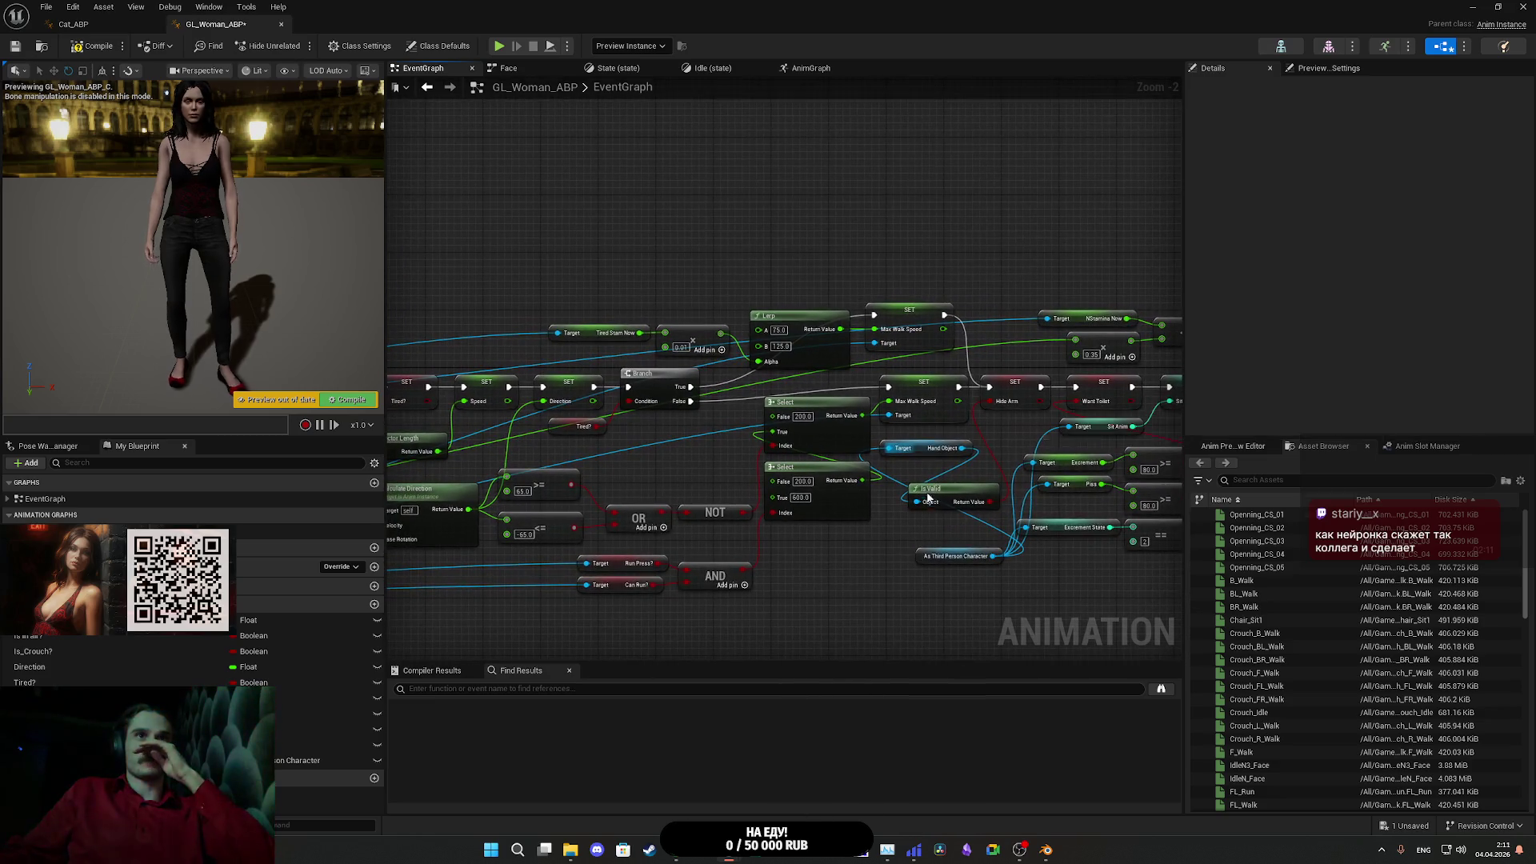
mouse_move(996, 554)
mouse_down()
mouse_move(880, 436)
mouse_move(909, 472)
mouse_up()
drag(906, 532, 889, 448)
mouse_move(867, 560)
mouse_down()
mouse_move(692, 583)
mouse_move(720, 549)
mouse_move(880, 552)
mouse_move(1041, 520)
mouse_move(1001, 513)
mouse_up()
mouse_move(1137, 478)
mouse_down()
mouse_move(808, 480)
mouse_move(820, 498)
mouse_move(809, 483)
mouse_move(740, 512)
mouse_move(1011, 477)
mouse_up()
scroll(776, 471, down, 1)
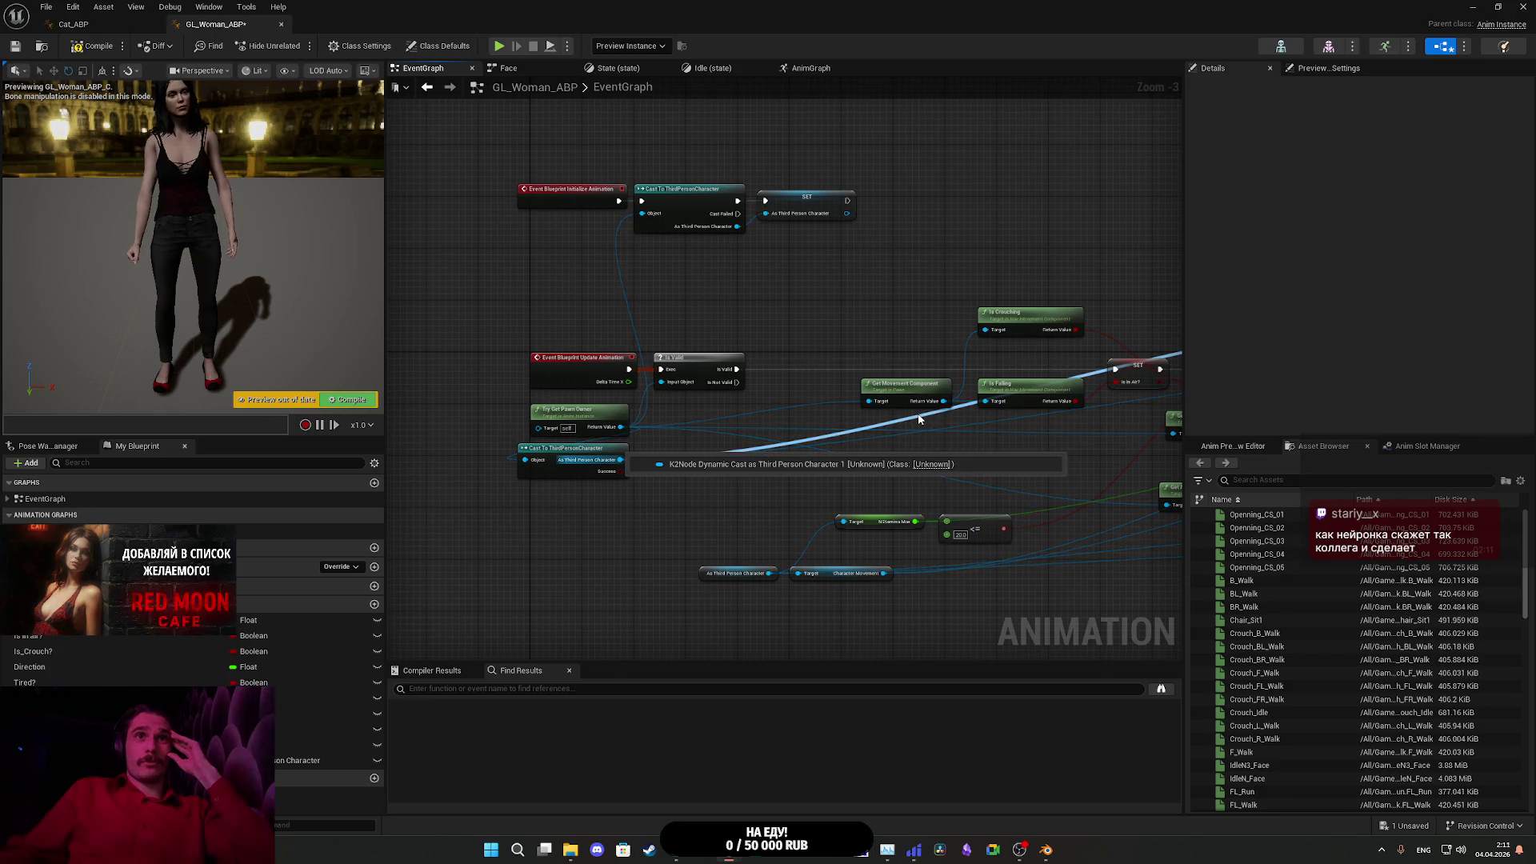
- Feed the remaining Target pins from the As Third Person Character reference
mouse_move(920, 420)
mouse_down()
mouse_move(800, 448)
mouse_move(864, 455)
mouse_move(895, 391)
mouse_up()
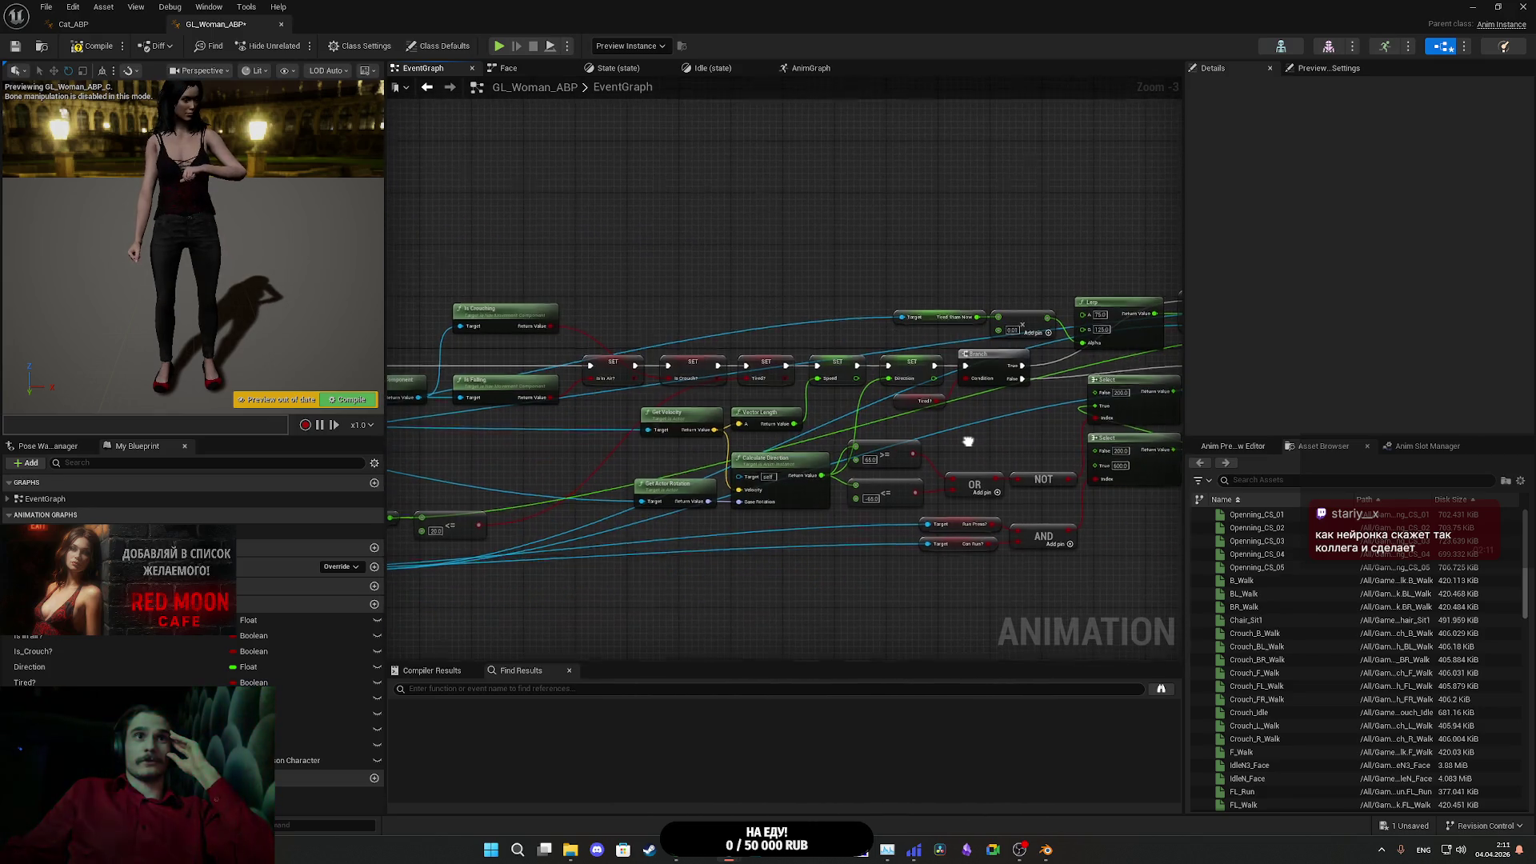
drag(388, 591, 630, 573)
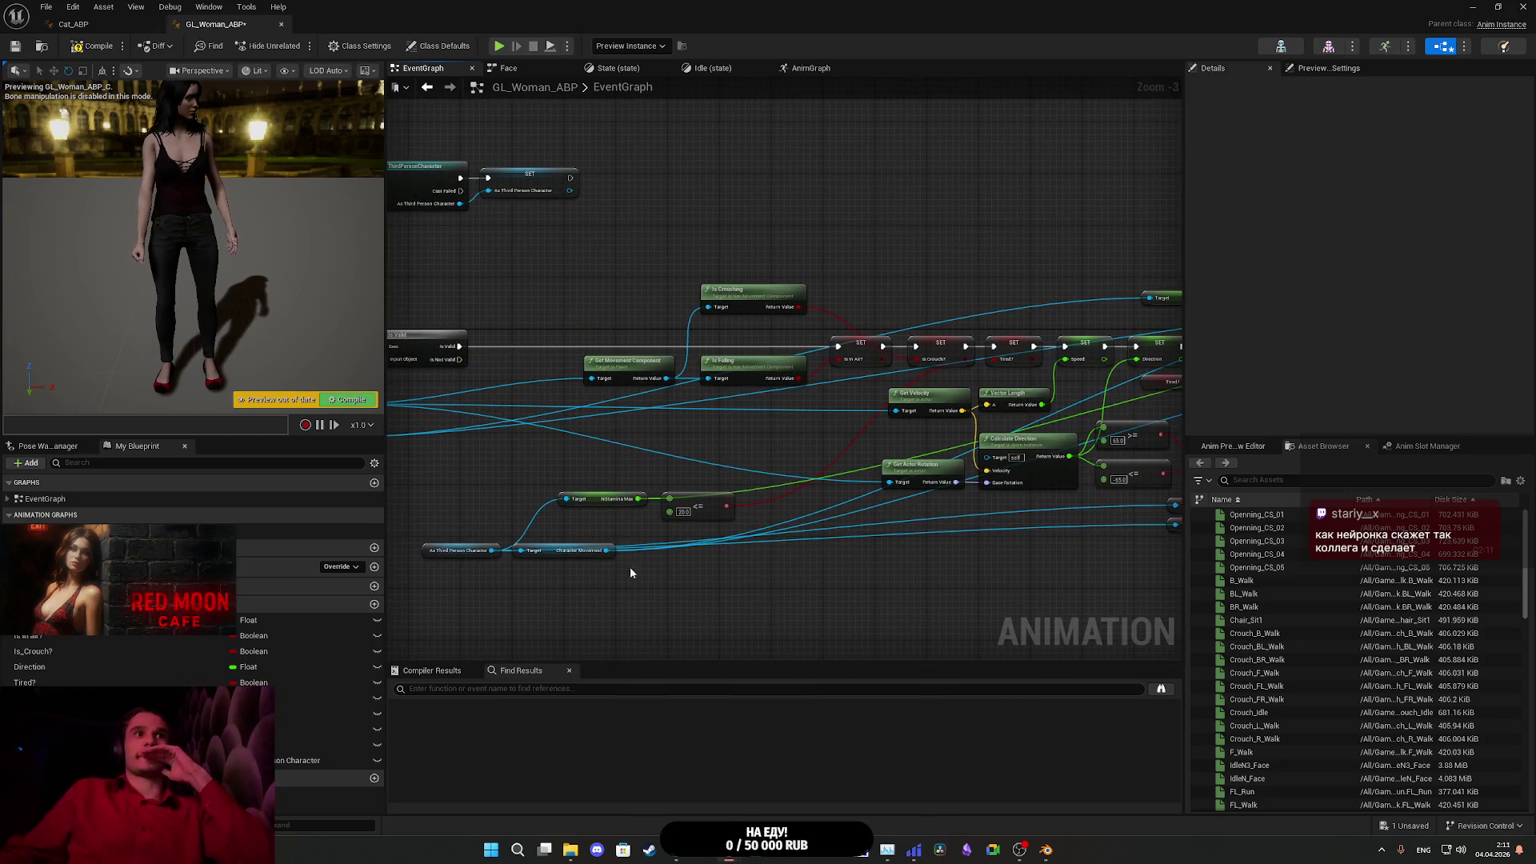
drag(490, 558, 25, 589)
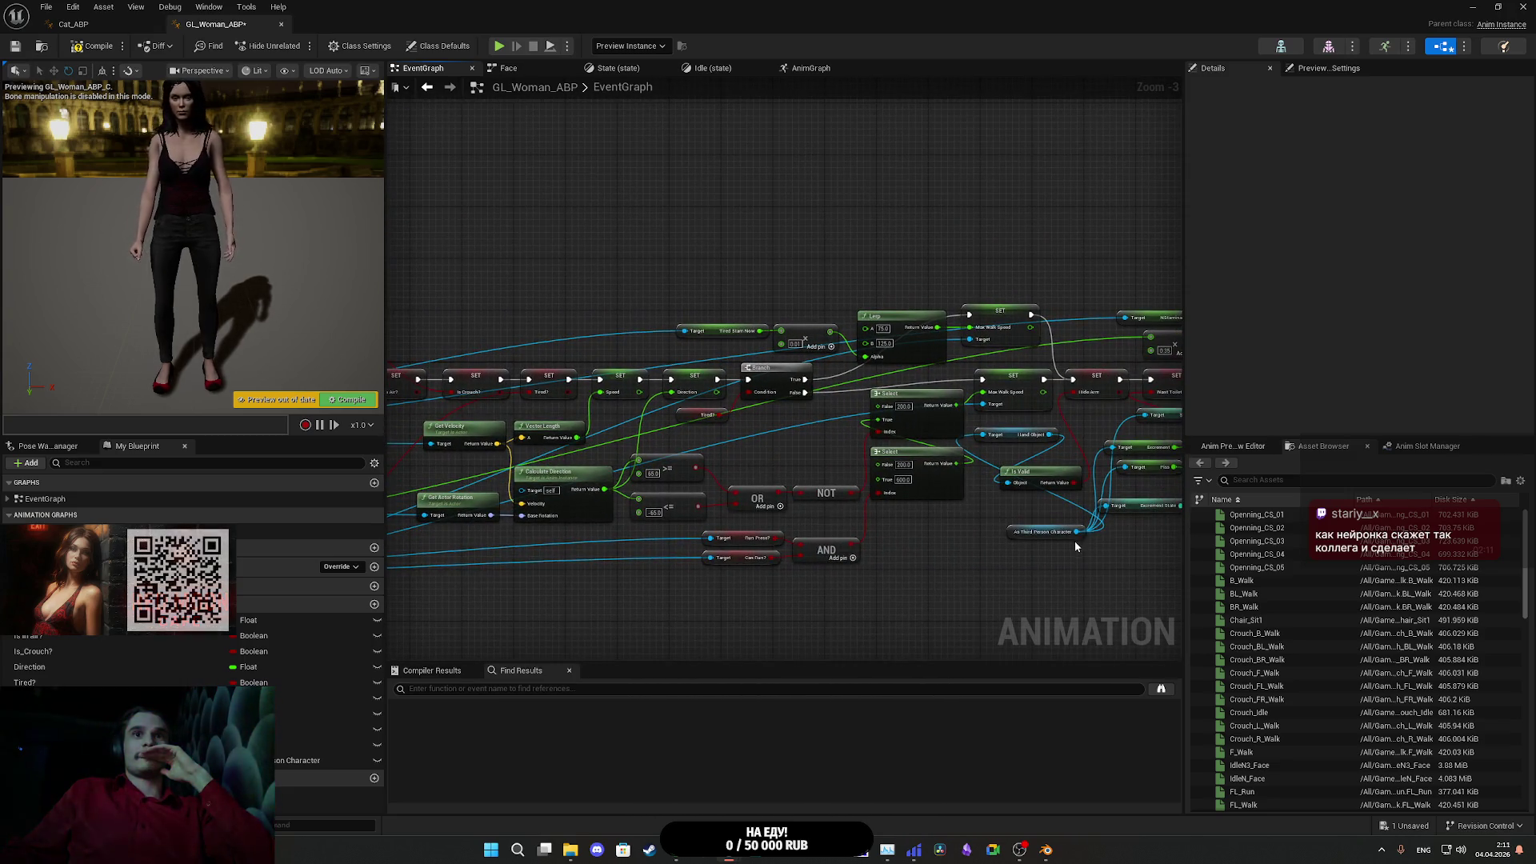
mouse_move(1077, 531)
mouse_down()
mouse_move(899, 491)
mouse_move(669, 343)
mouse_move(693, 336)
mouse_up()
drag(829, 277, 713, 253)
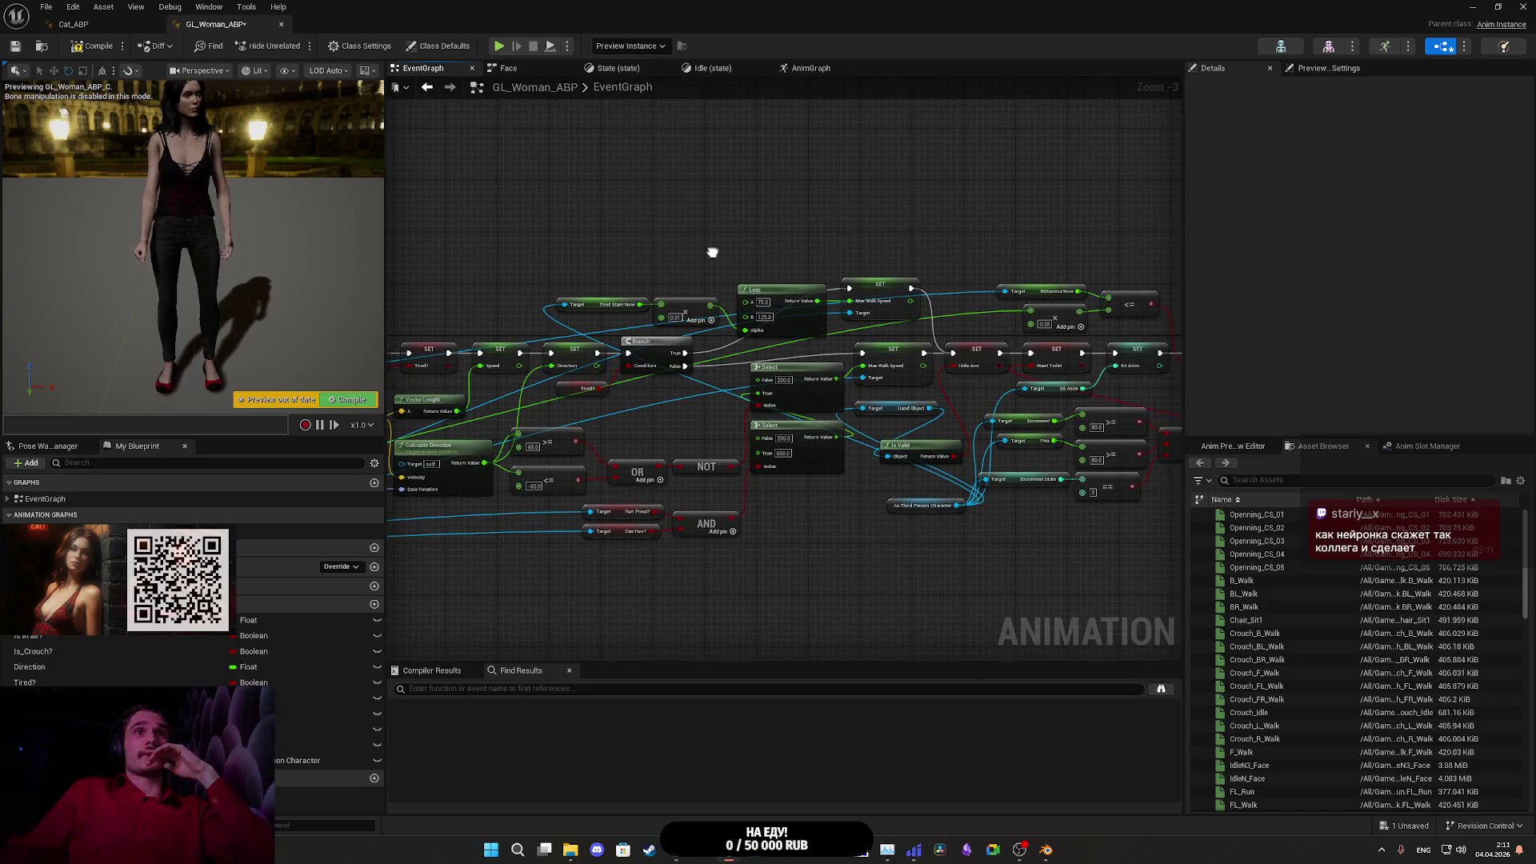
drag(958, 505, 1006, 291)
drag(920, 253, 1169, 284)
- Delete the per-frame cast in Update Animation and move Try Get Pawn Owner beside Initialize Animation
click(584, 461)
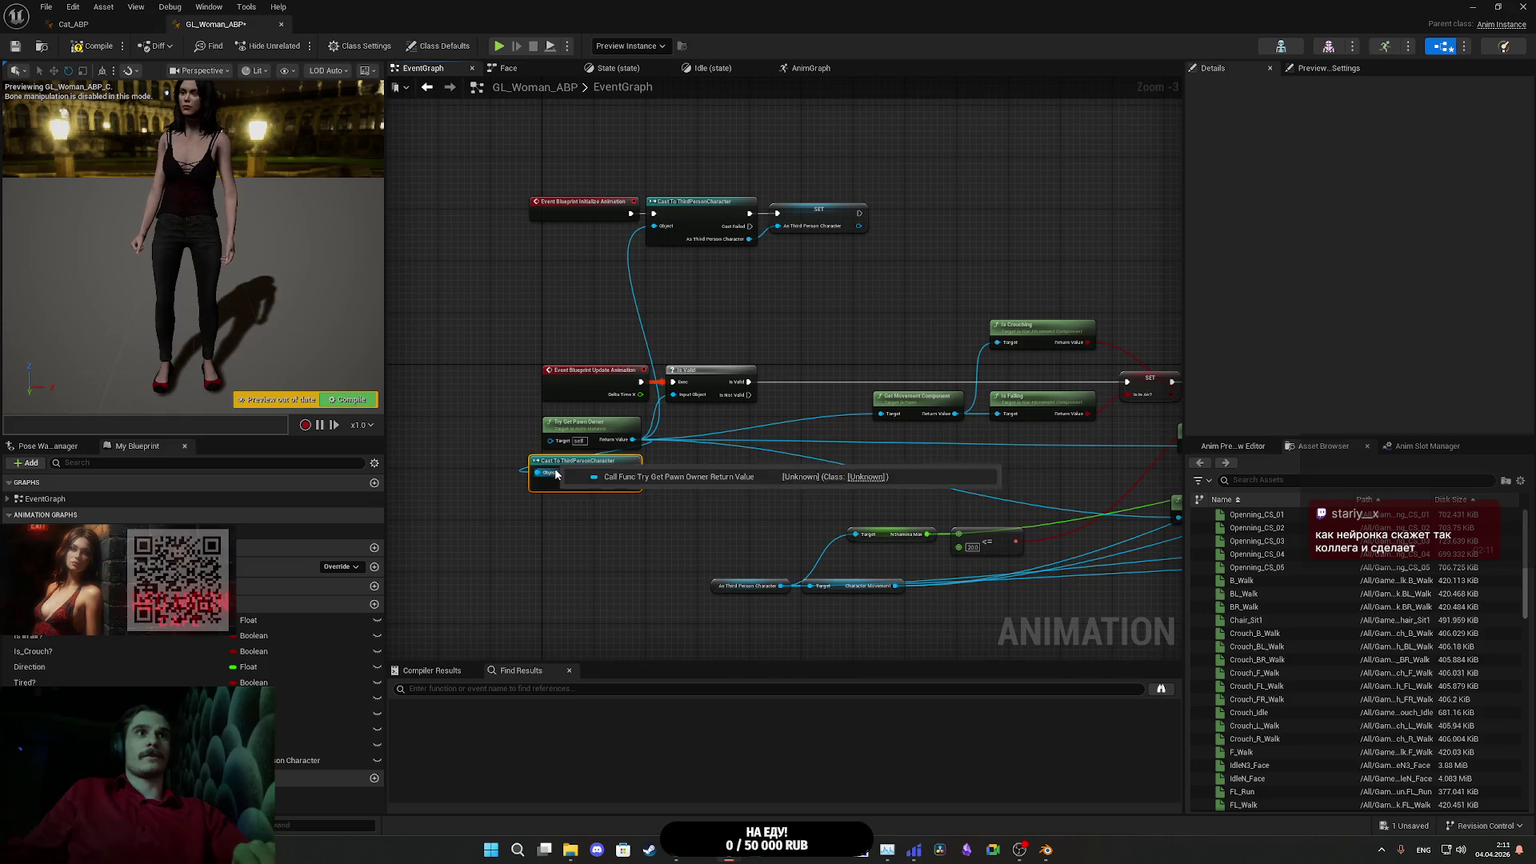
key(Delete)
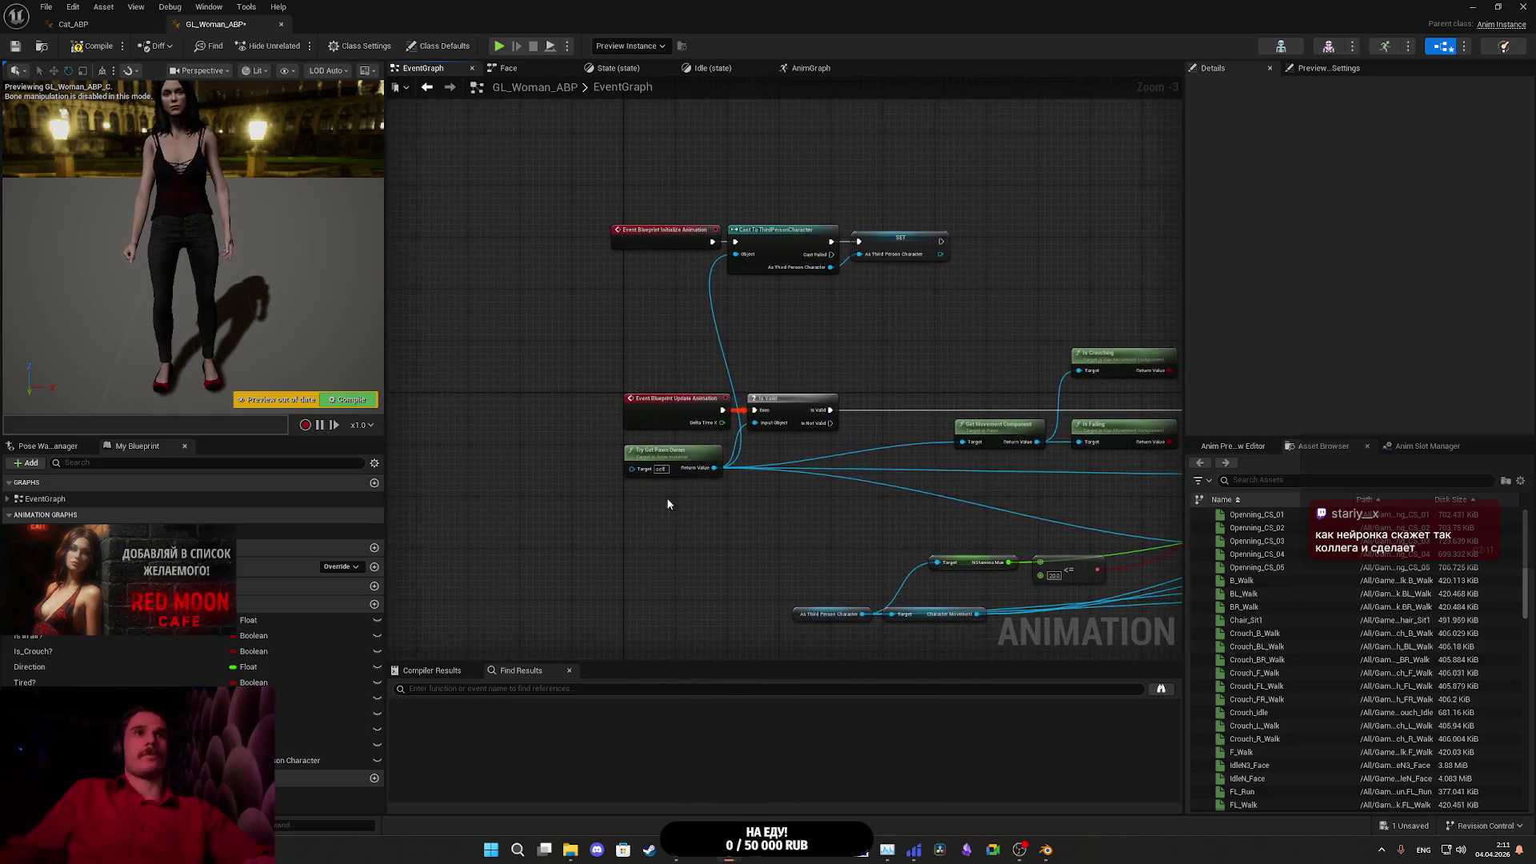
drag(673, 453, 667, 278)
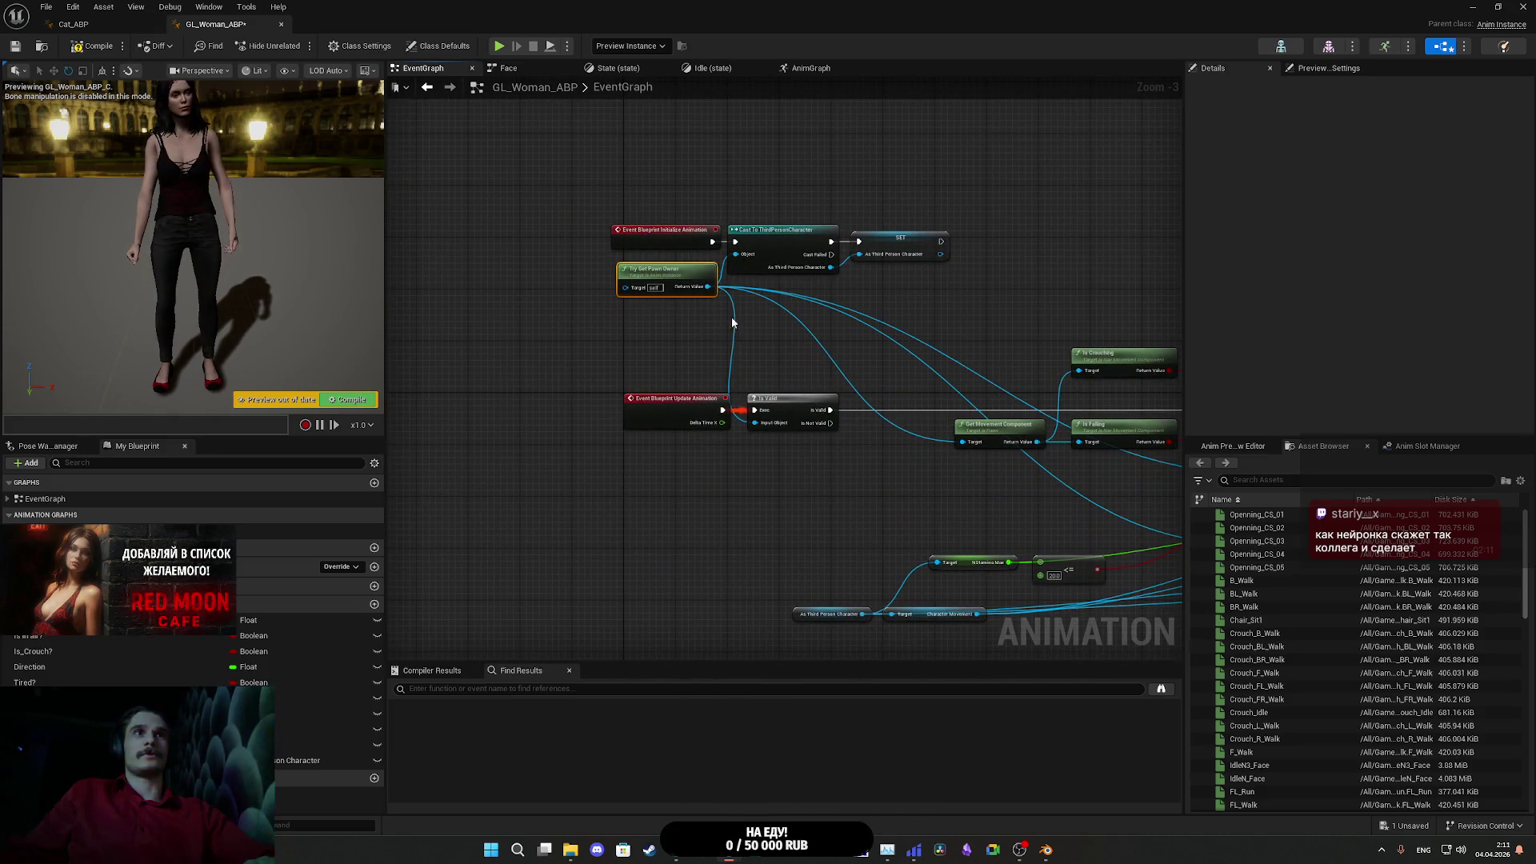
mouse_move(731, 317)
mouse_down()
mouse_move(662, 347)
mouse_move(917, 425)
mouse_move(800, 240)
mouse_move(662, 401)
mouse_up()
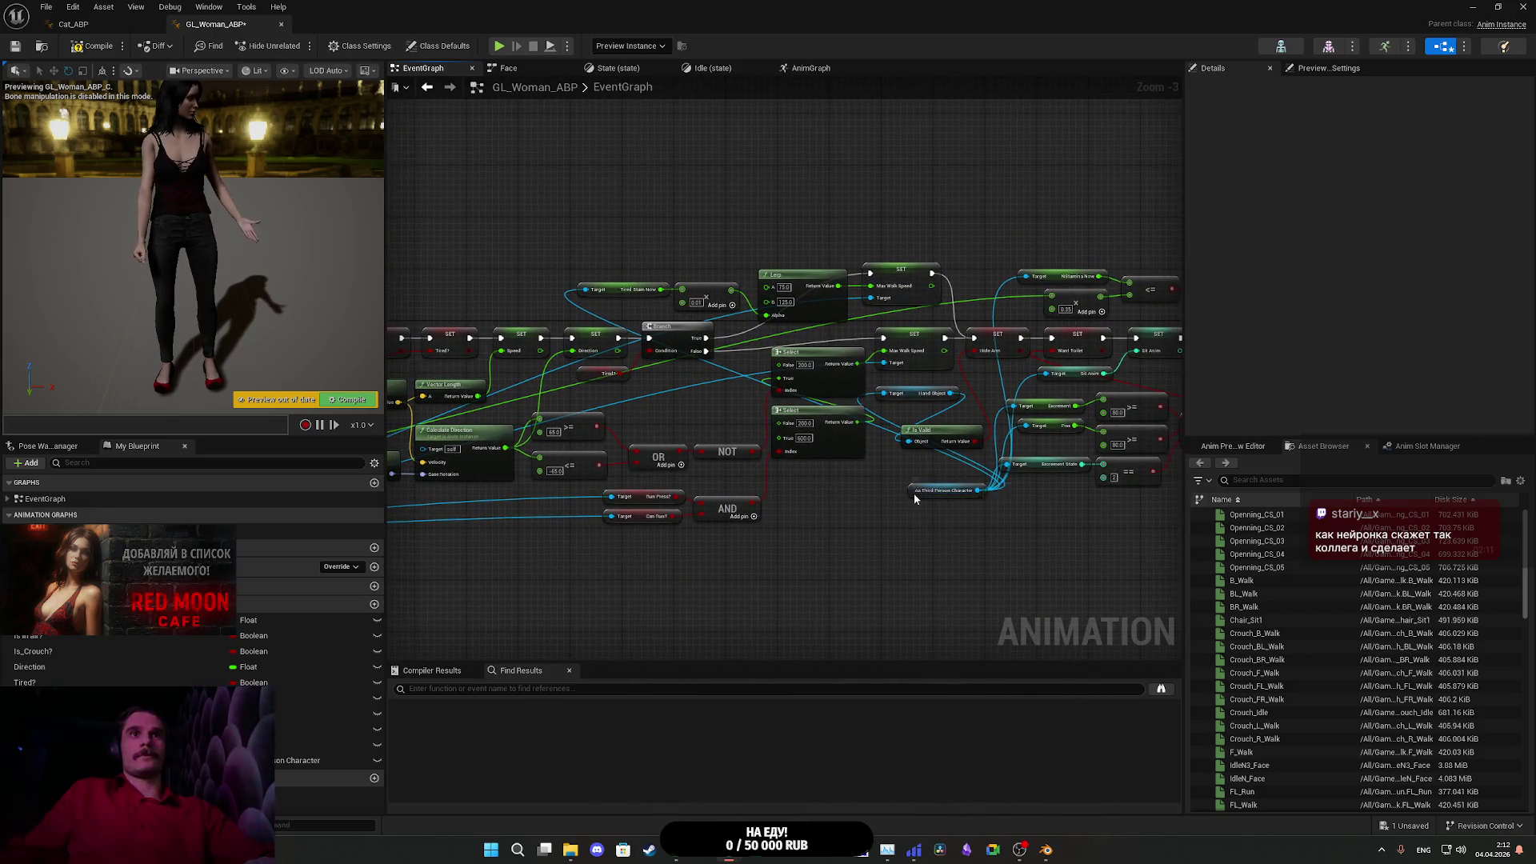
mouse_move(915, 499)
mouse_down()
mouse_move(809, 400)
mouse_move(468, 296)
mouse_move(476, 306)
mouse_up()
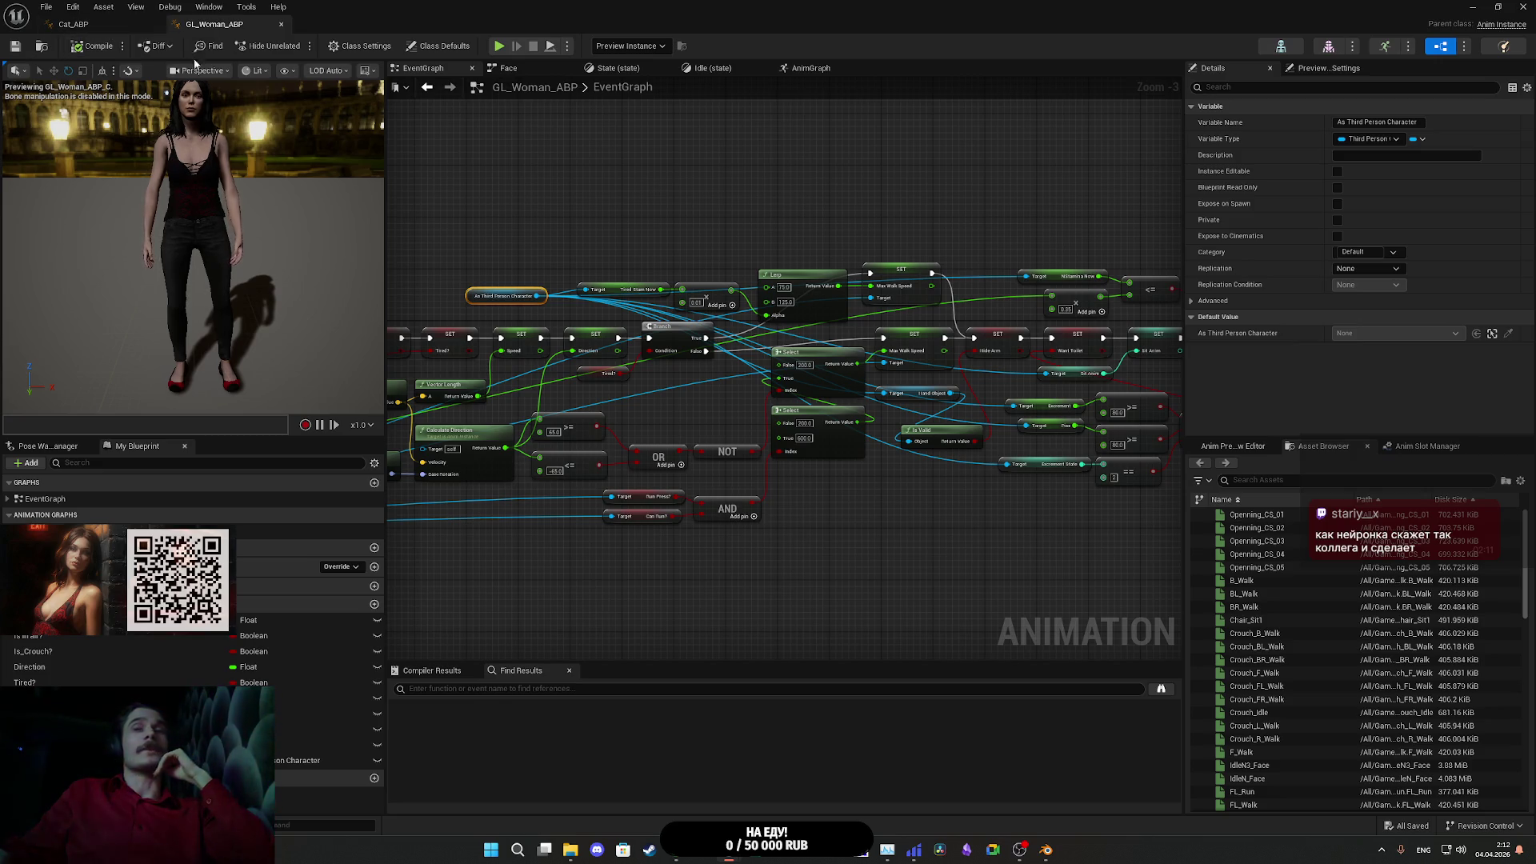
mouse_move(617, 156)
mouse_down()
mouse_move(1019, 199)
mouse_move(1219, 305)
mouse_up()
drag(818, 346, 989, 360)
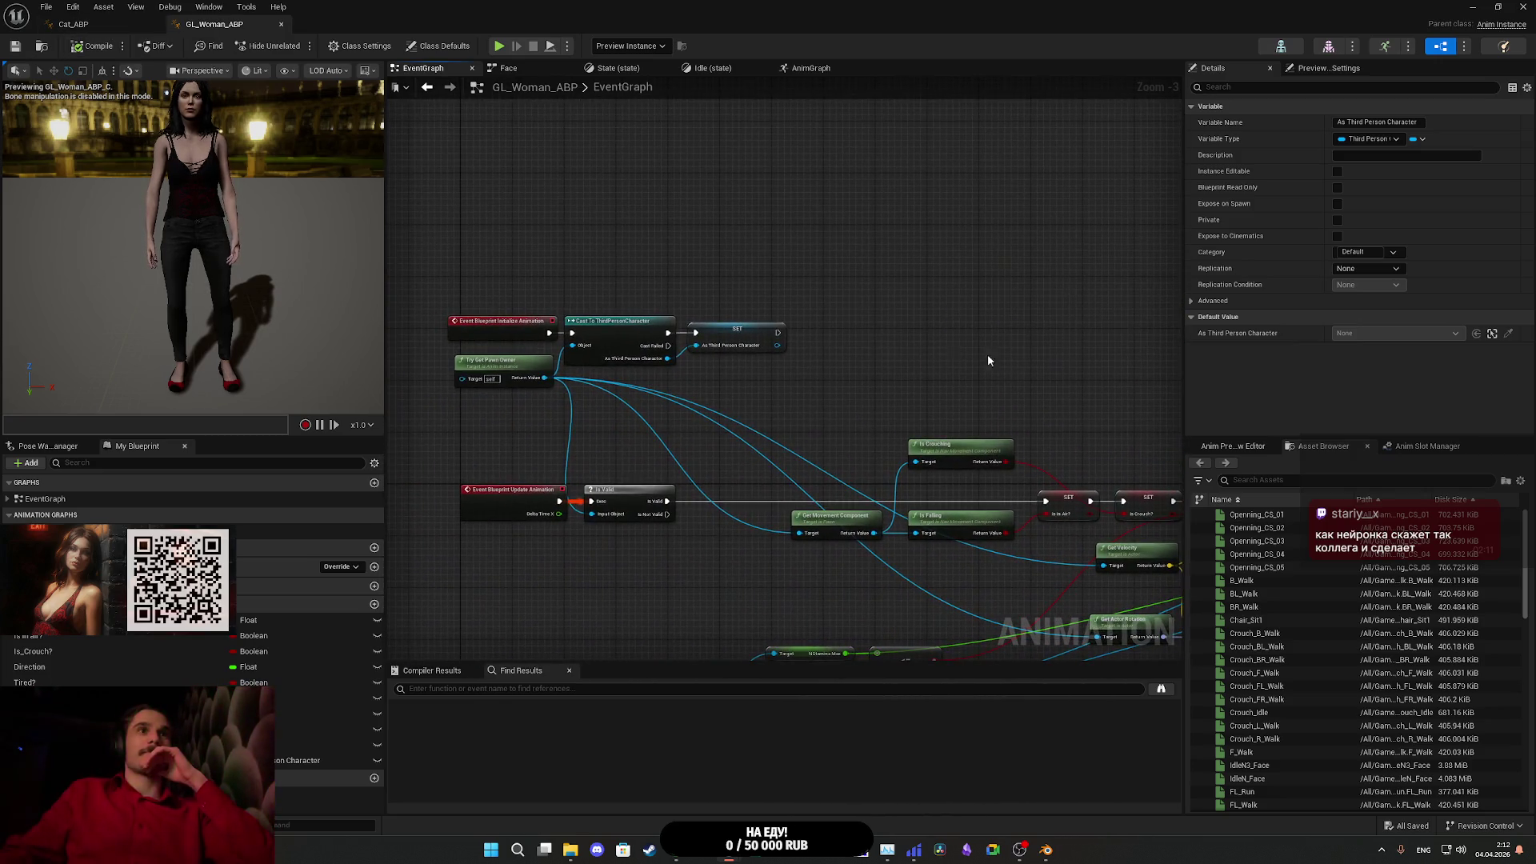
drag(812, 408, 405, 292)
mouse_move(851, 353)
mouse_down()
mouse_move(734, 247)
mouse_move(960, 293)
mouse_up()
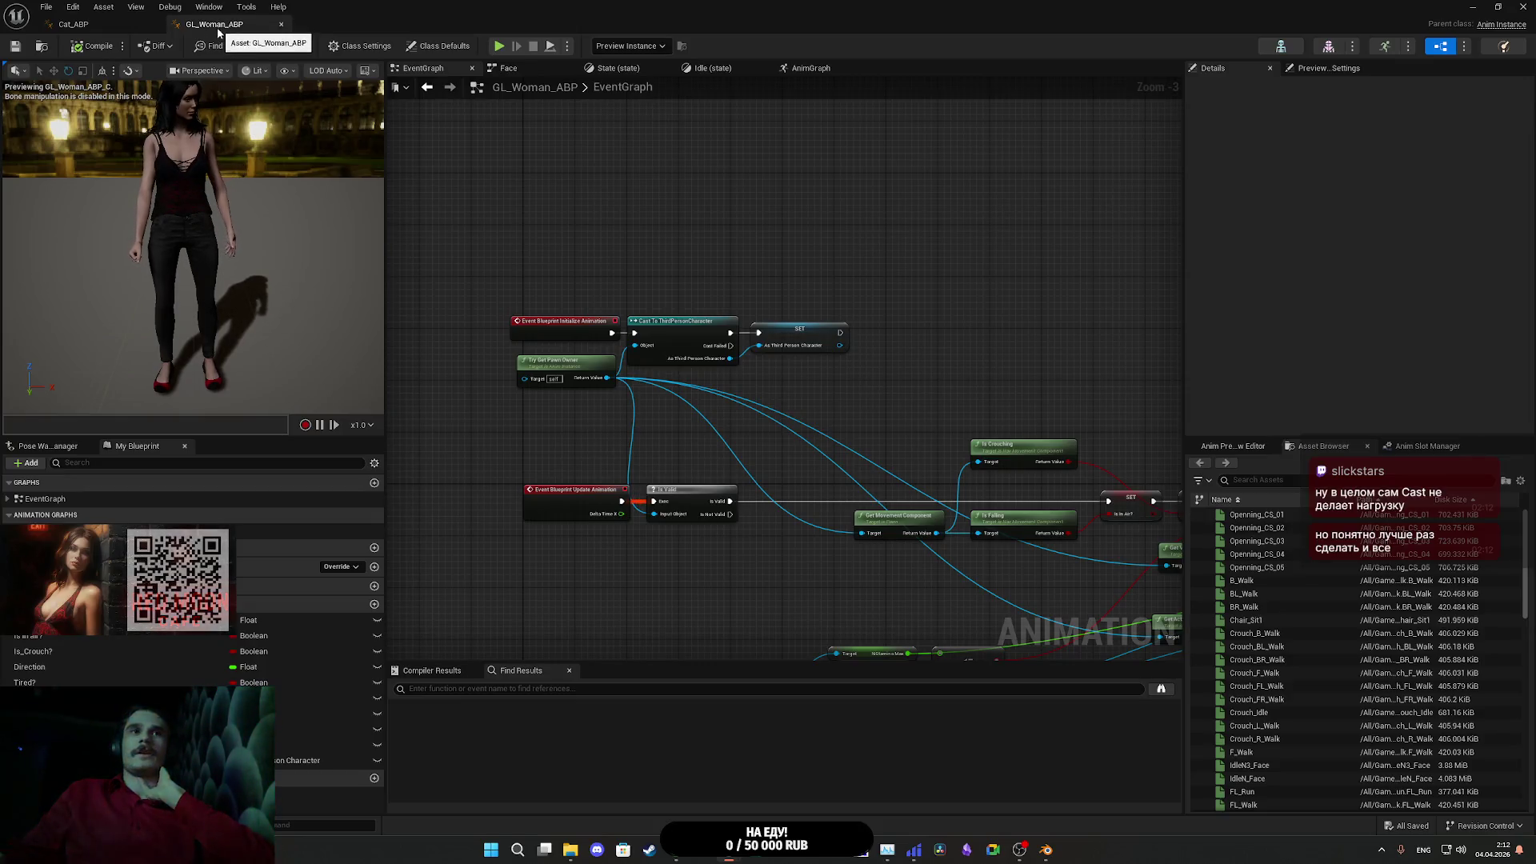
mouse_move(925, 433)
mouse_down()
mouse_move(835, 382)
mouse_move(833, 342)
mouse_move(754, 288)
mouse_move(708, 292)
mouse_move(809, 326)
mouse_up()
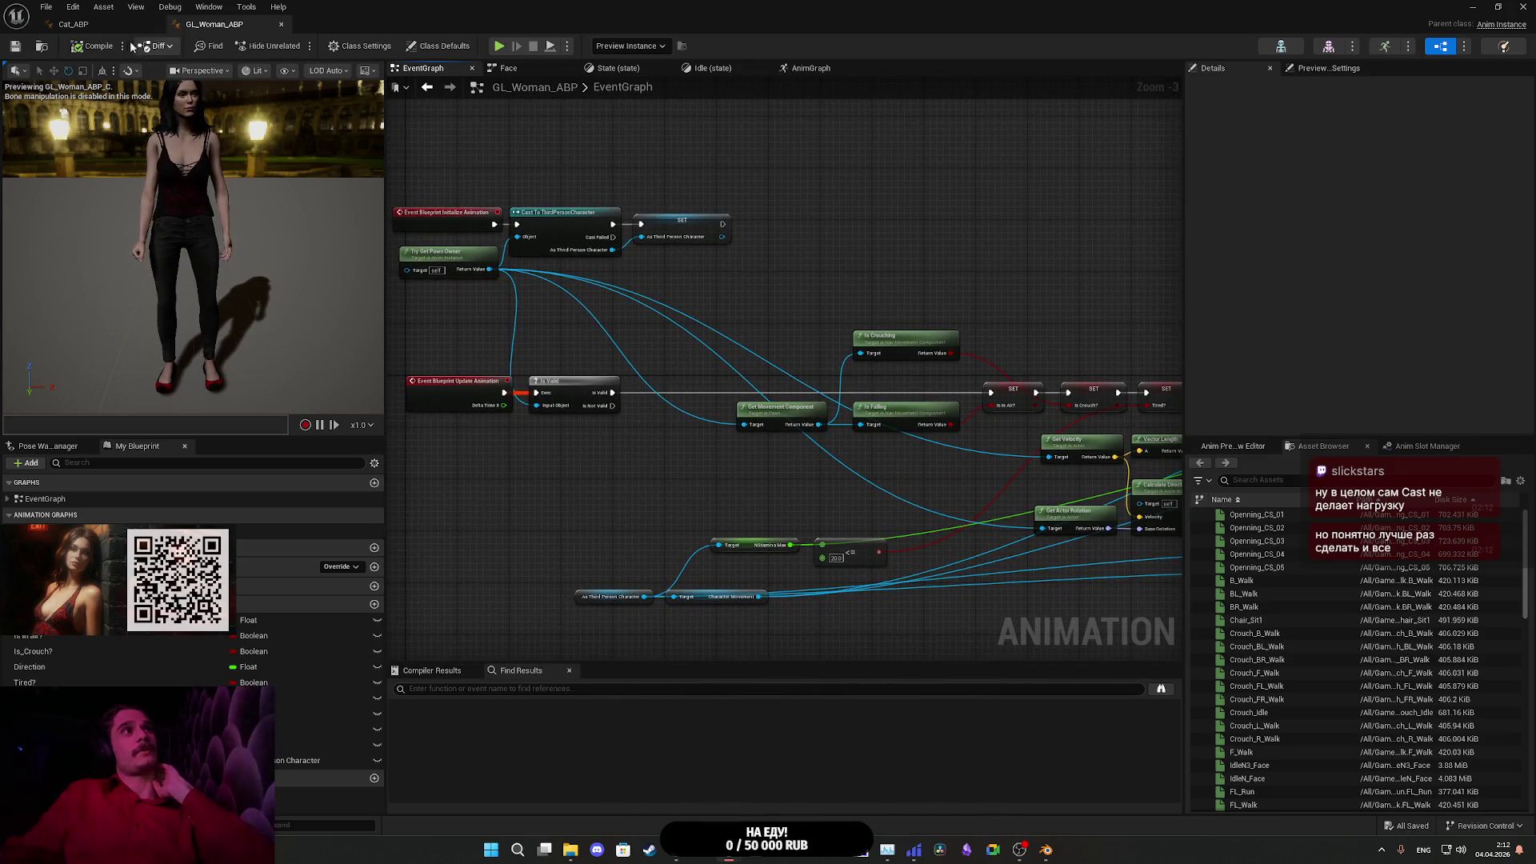
click(73, 24)
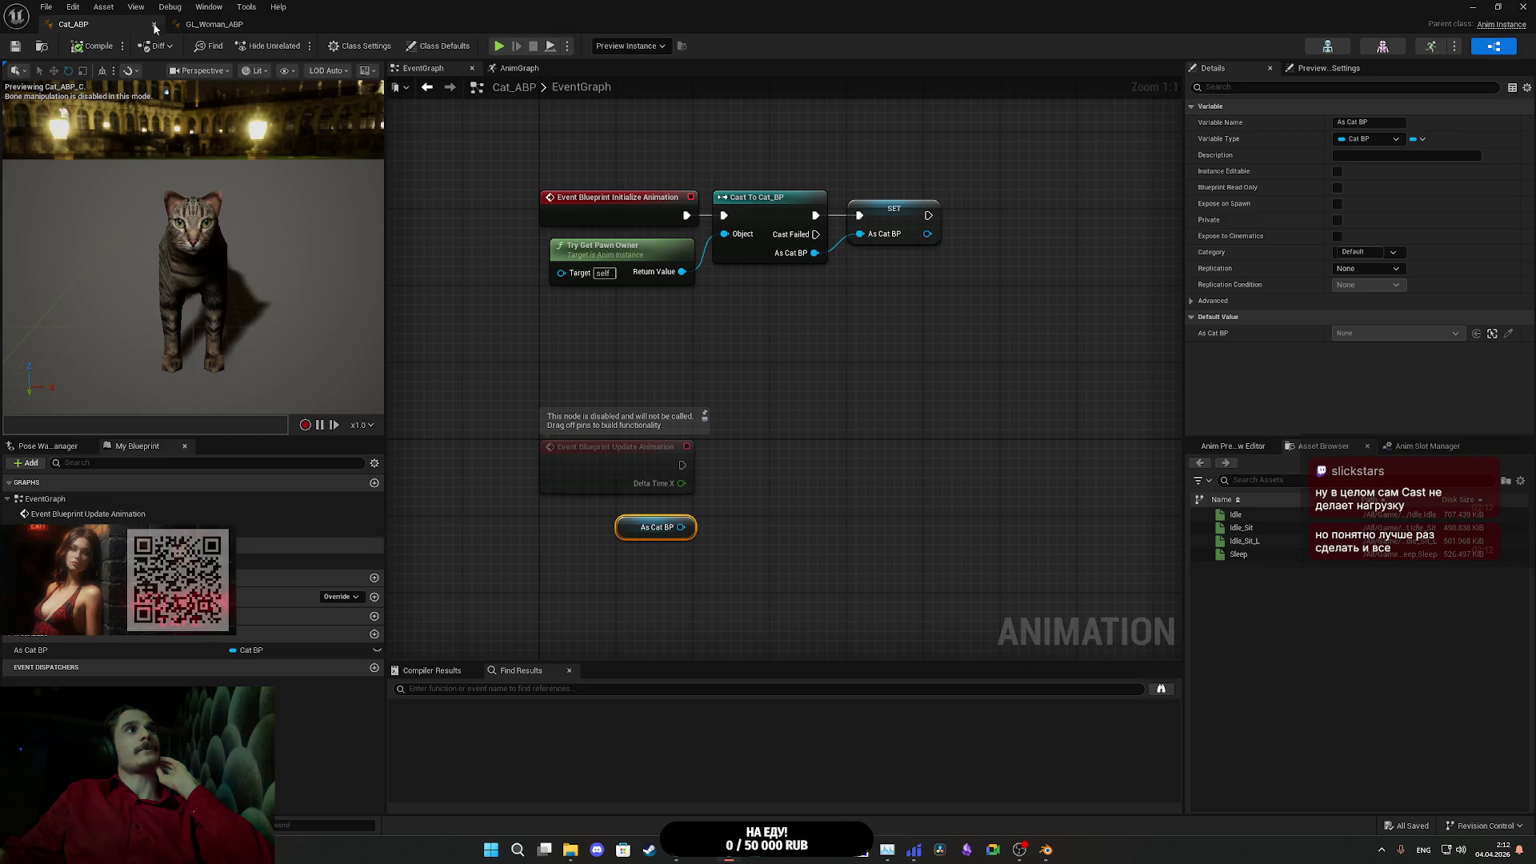
click(240, 27)
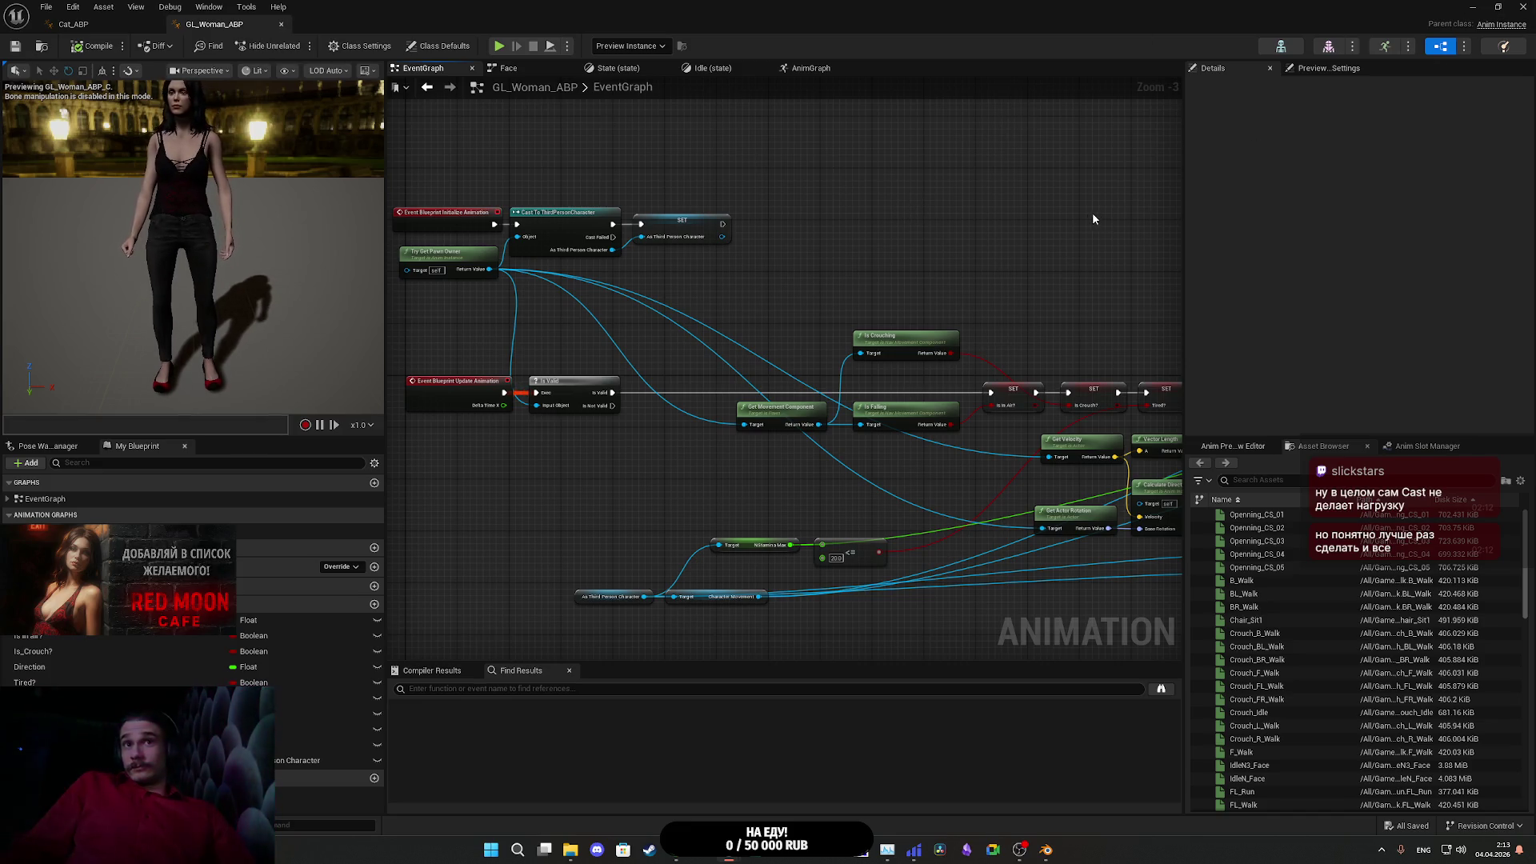
mouse_move(1058, 233)
mouse_down()
mouse_move(1039, 275)
mouse_move(909, 251)
mouse_up()
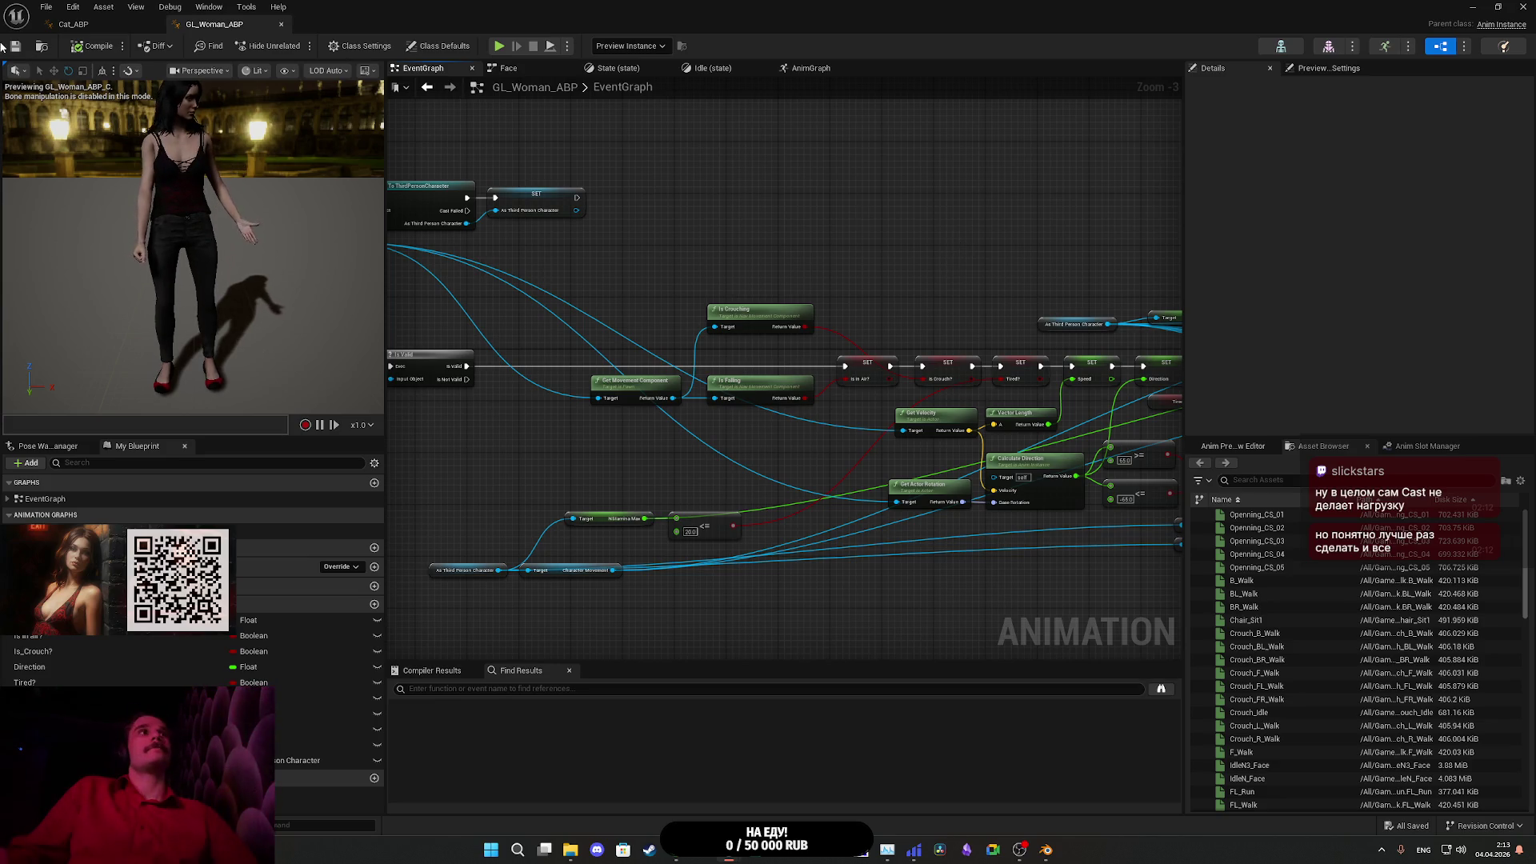
click(1471, 8)
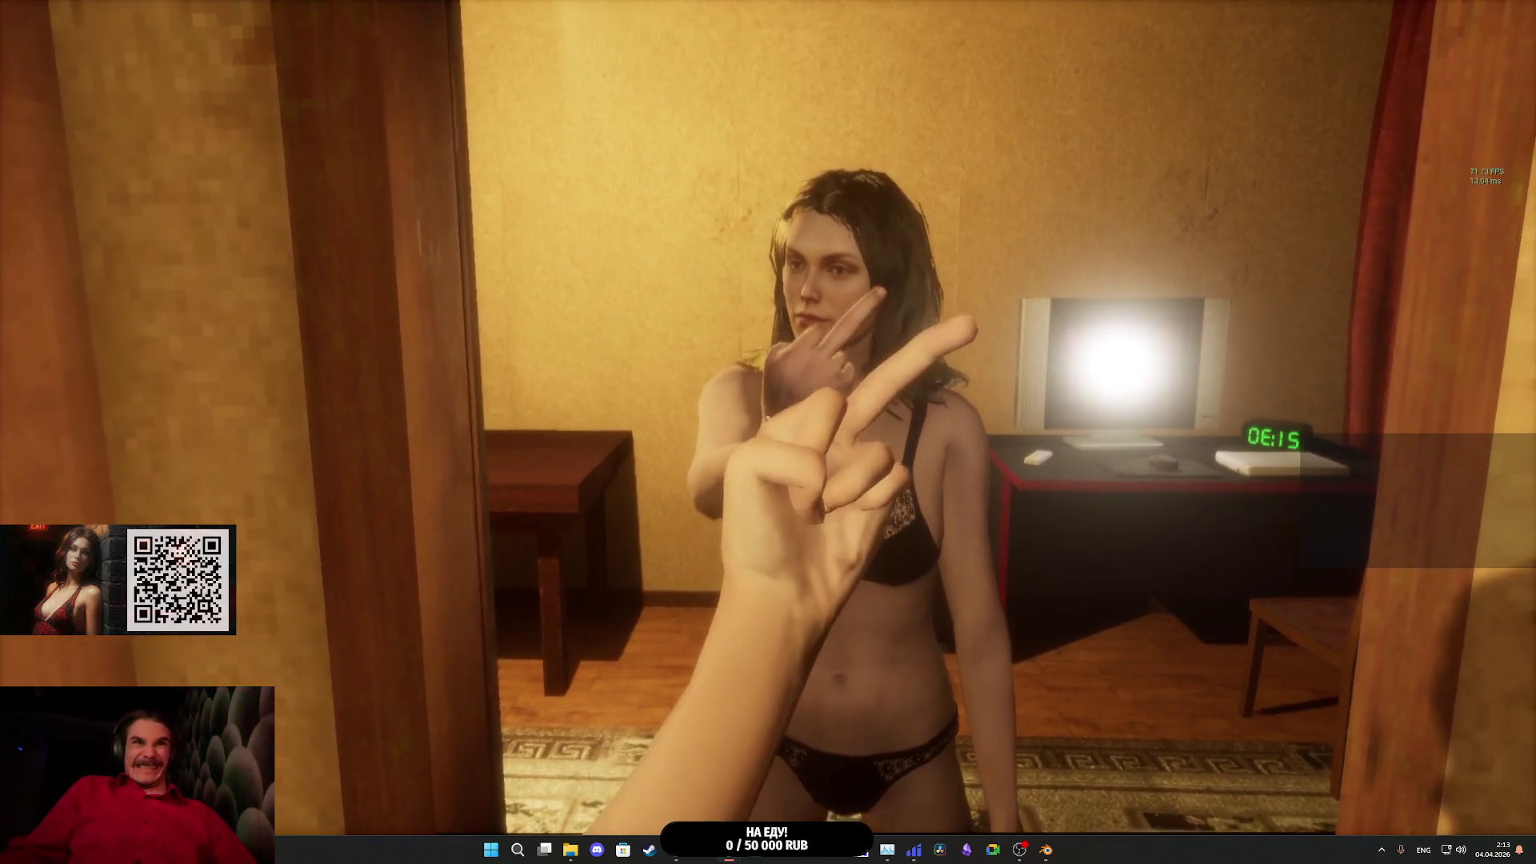
- Stop the Play in Editor session and return to the normal level editor layout
key(Escape)
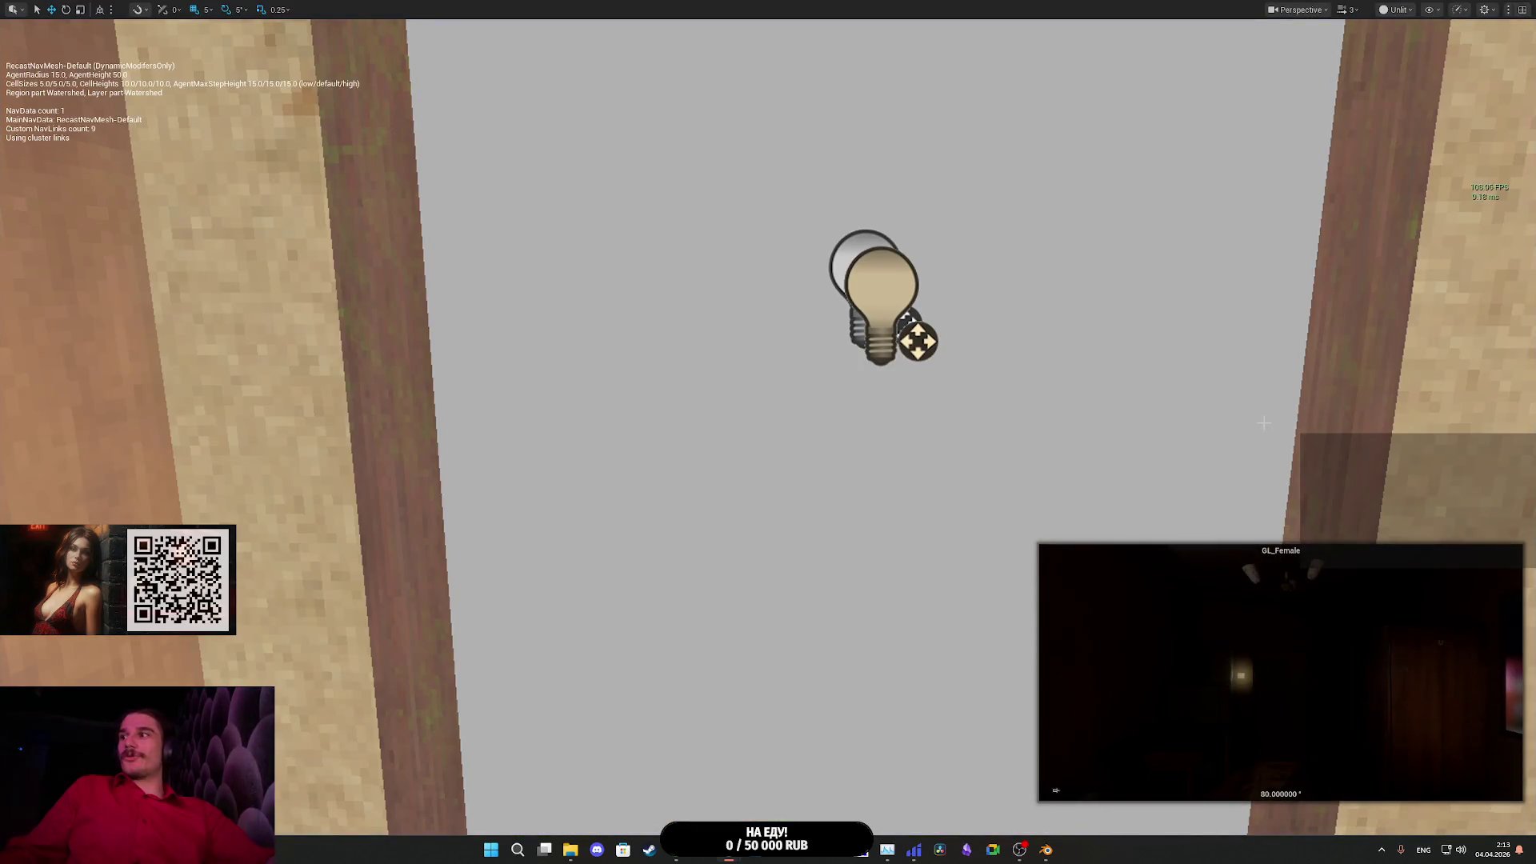
key(F11)
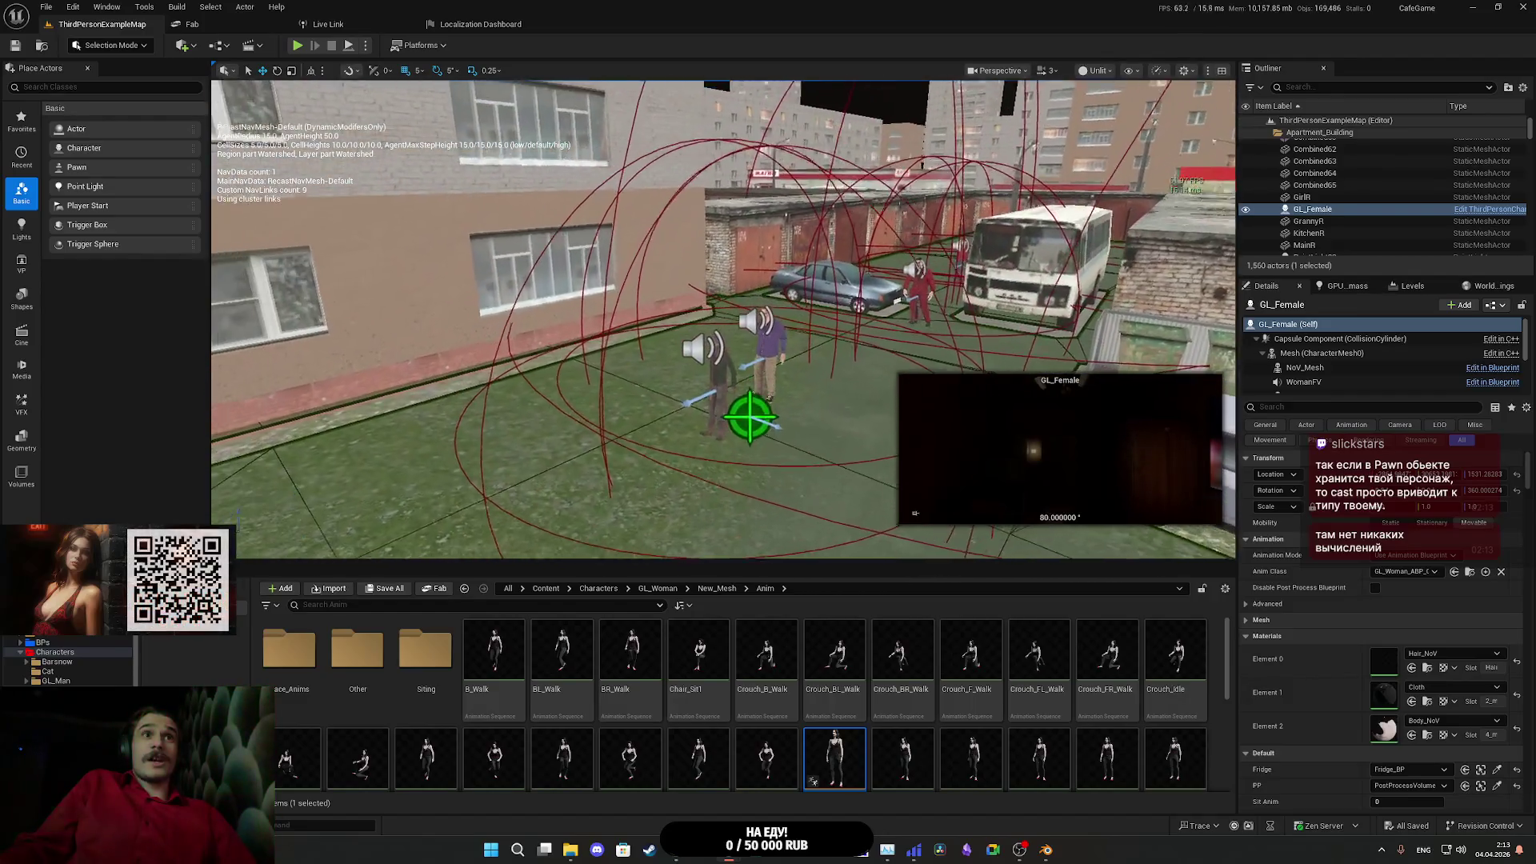
- Select NPC_Street_BP41 and open its NPC_Street_ABP animation blueprint from the Anim Class
click(771, 344)
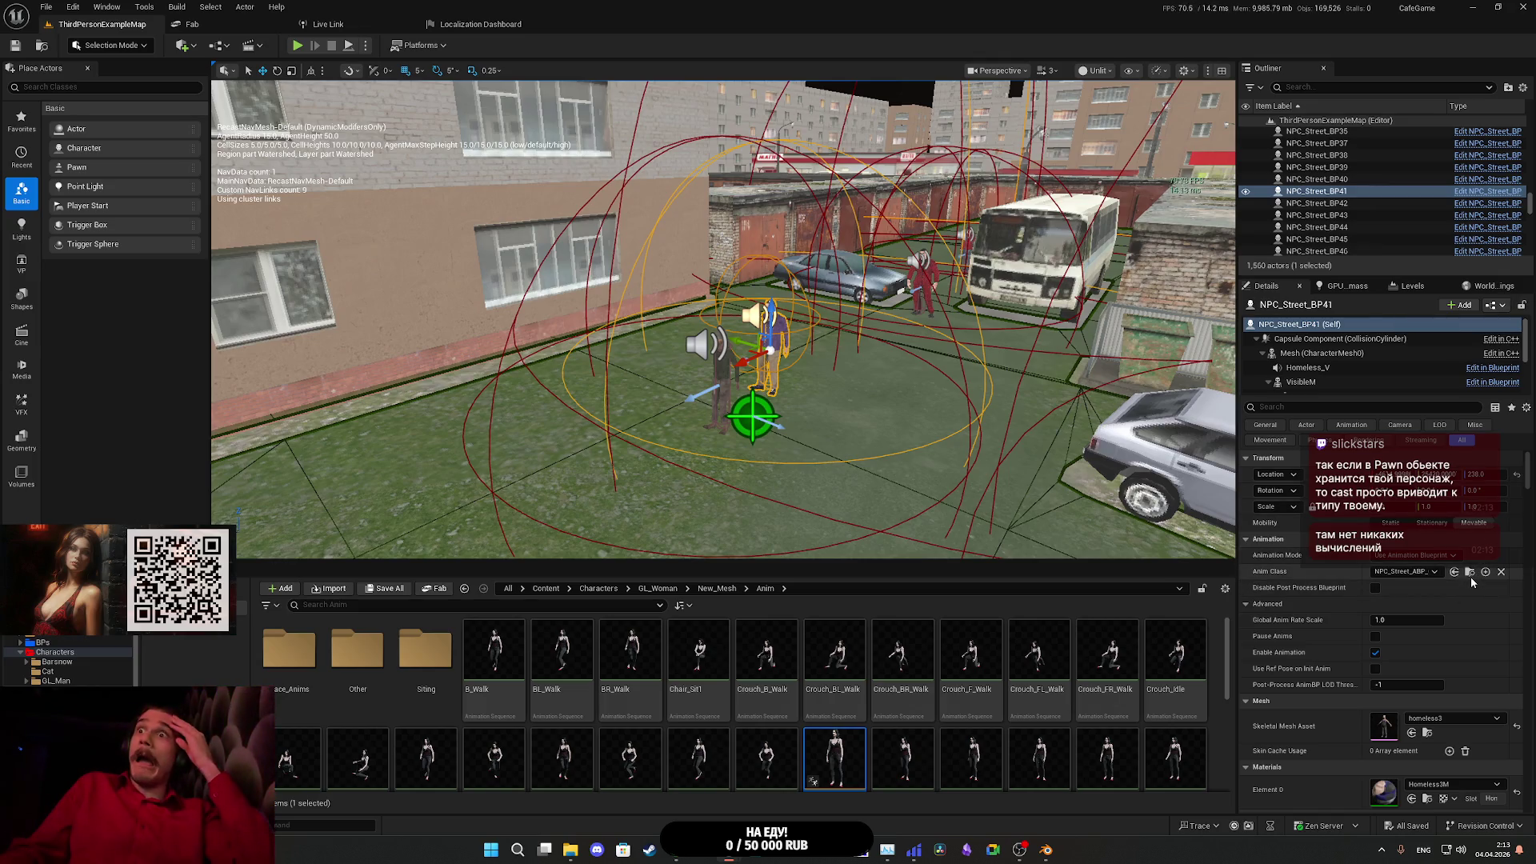
click(1469, 573)
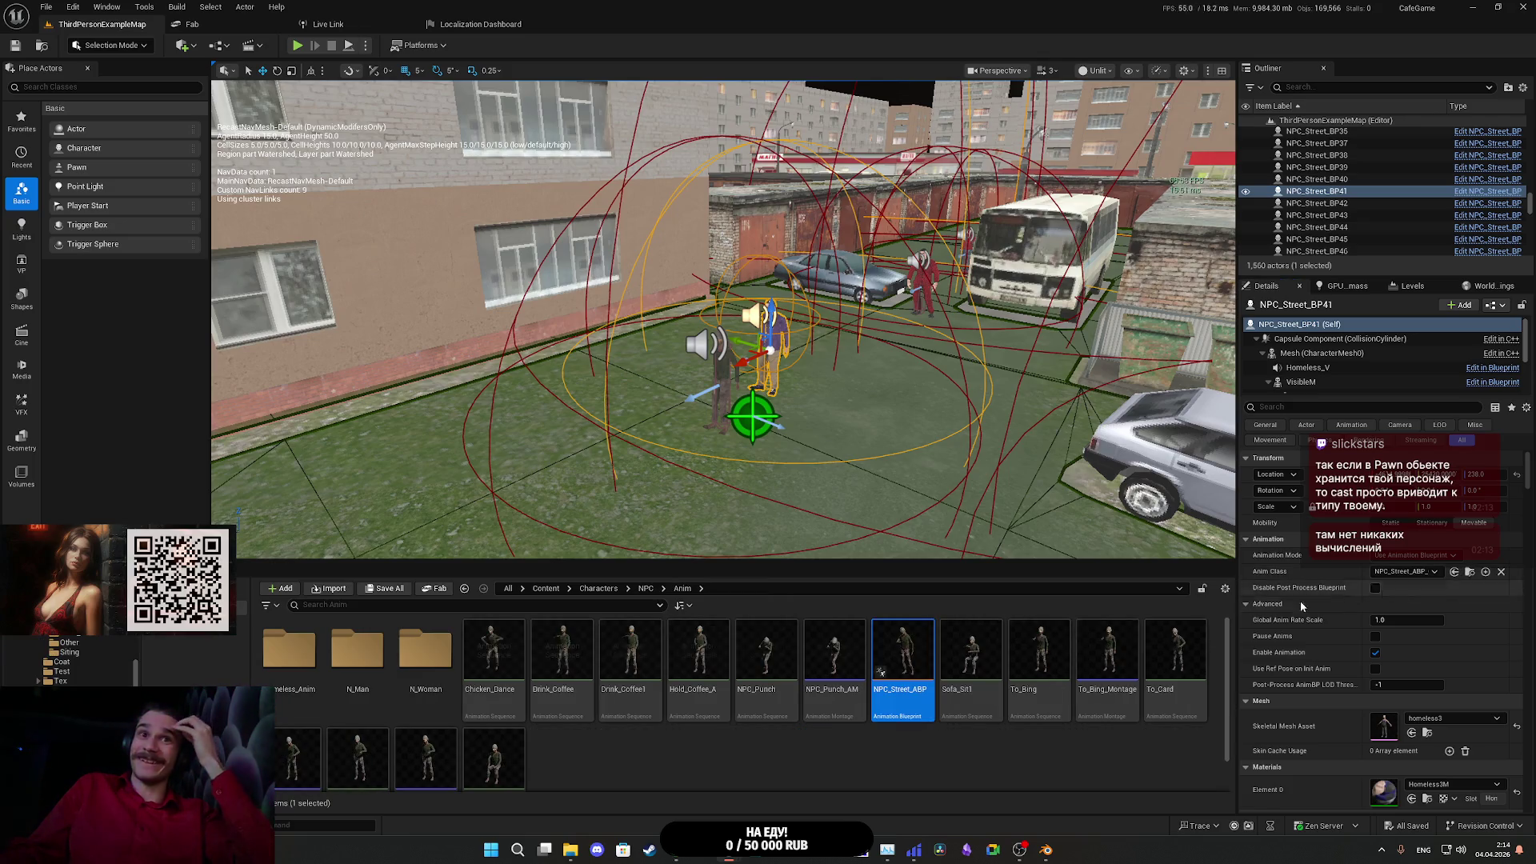
double_click(903, 666)
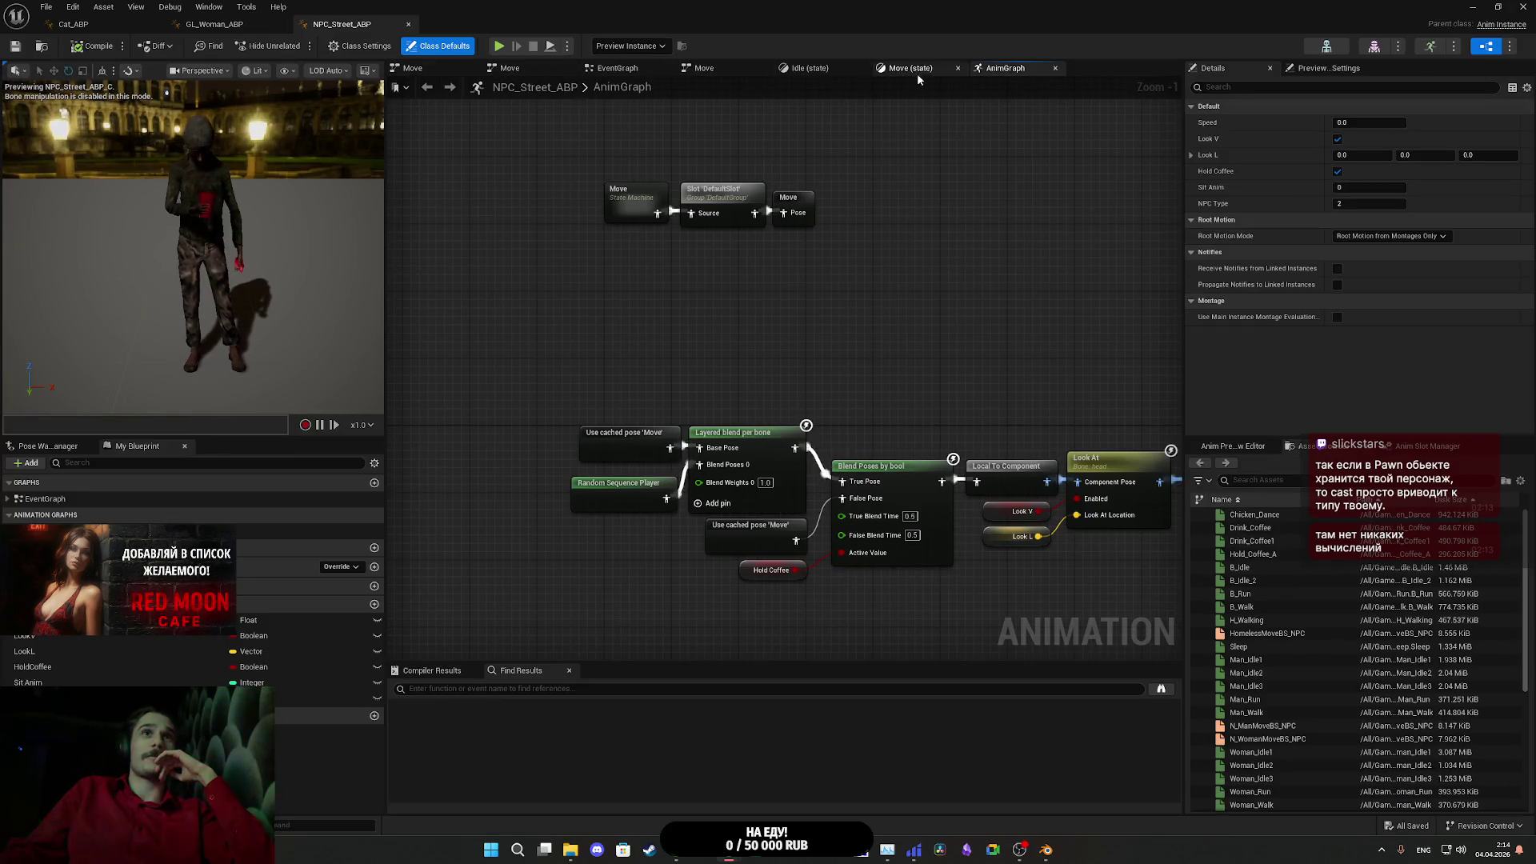
- Move the Cast To NPC_Street_BP node aside and add an Event Blueprint Initialize Animation node
click(606, 71)
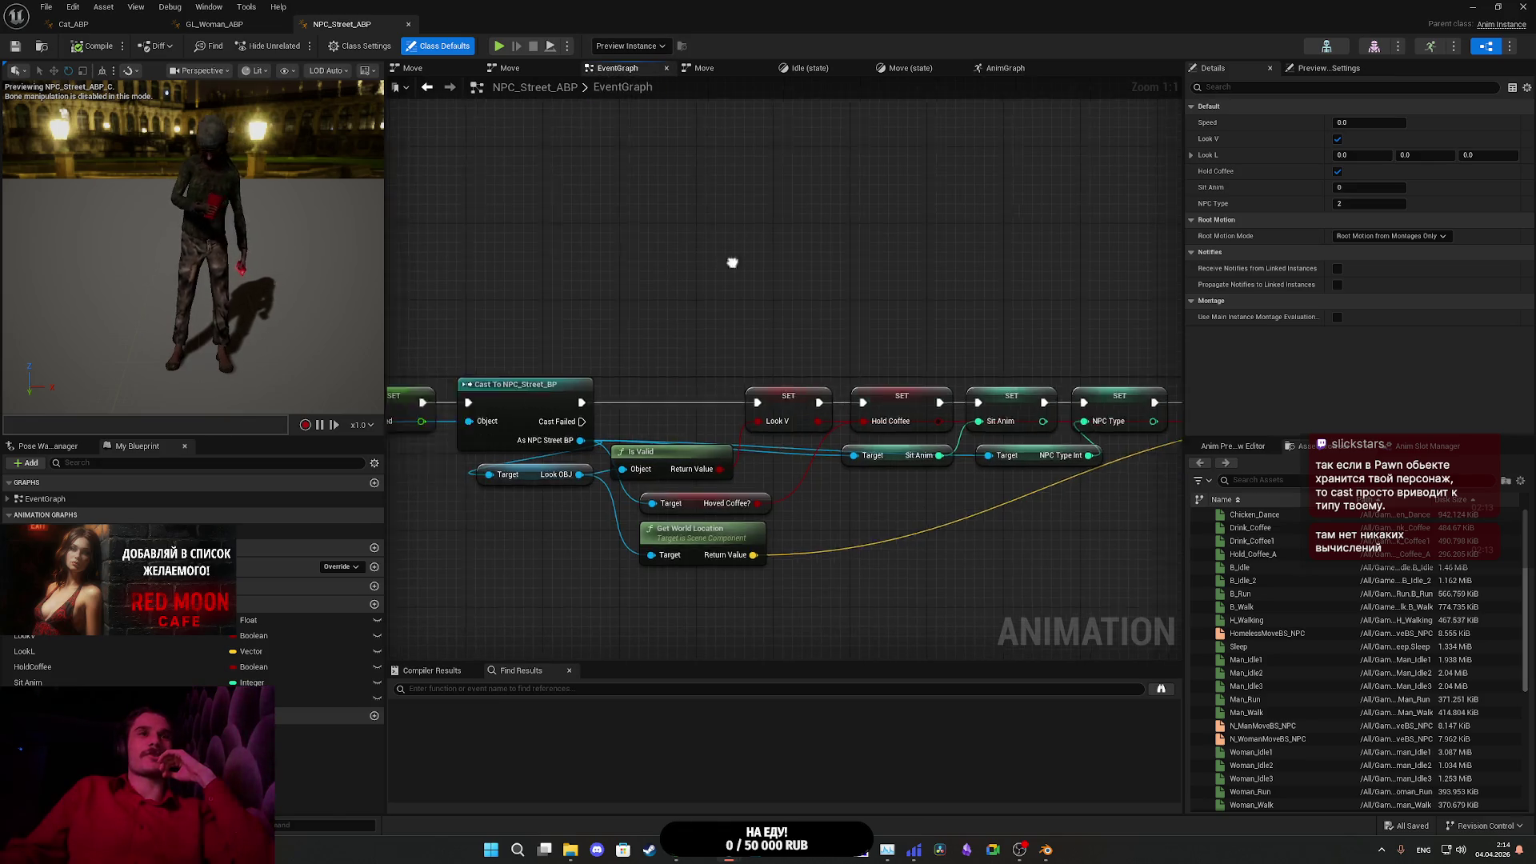
mouse_move(1007, 257)
mouse_down()
mouse_move(782, 272)
mouse_move(829, 245)
mouse_move(795, 243)
mouse_move(800, 264)
mouse_move(744, 240)
mouse_move(970, 333)
mouse_move(808, 330)
mouse_up()
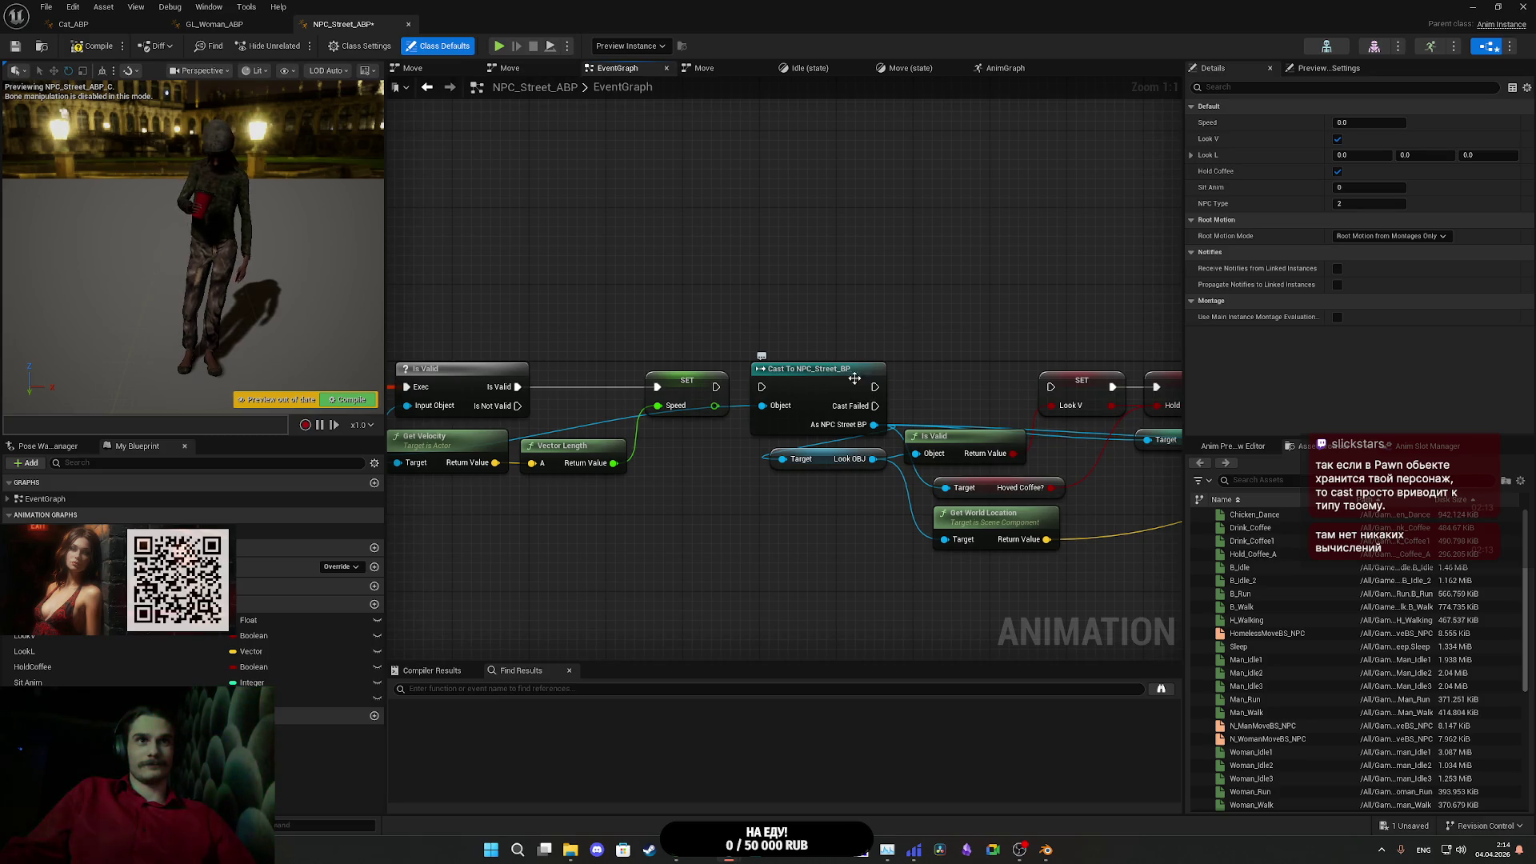
drag(855, 378, 505, 184)
mouse_move(734, 285)
mouse_down()
mouse_move(1156, 322)
mouse_move(1134, 389)
mouse_up()
right_click(658, 300)
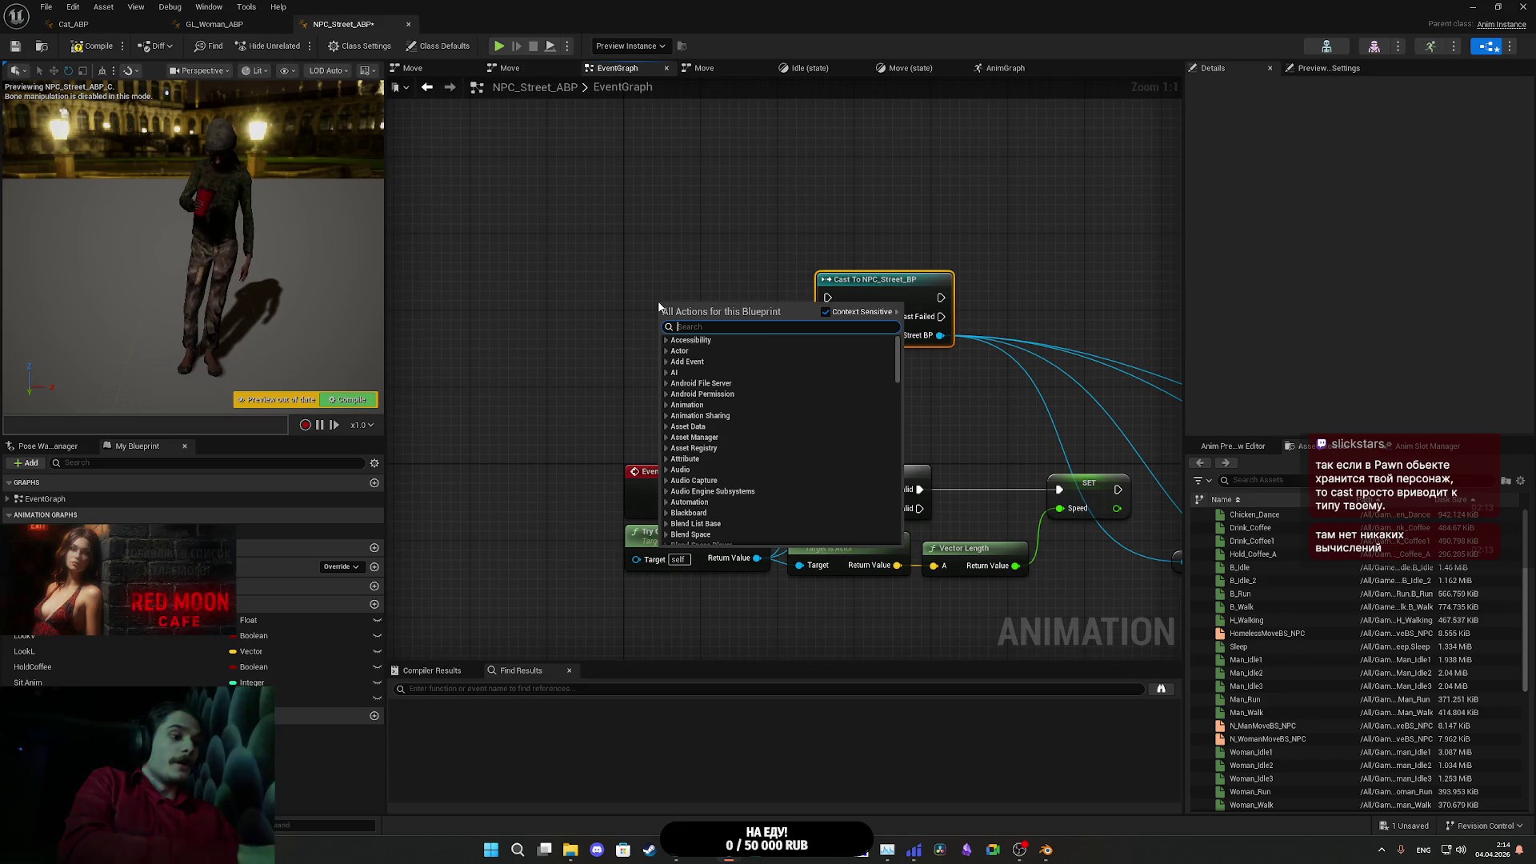
text(initial)
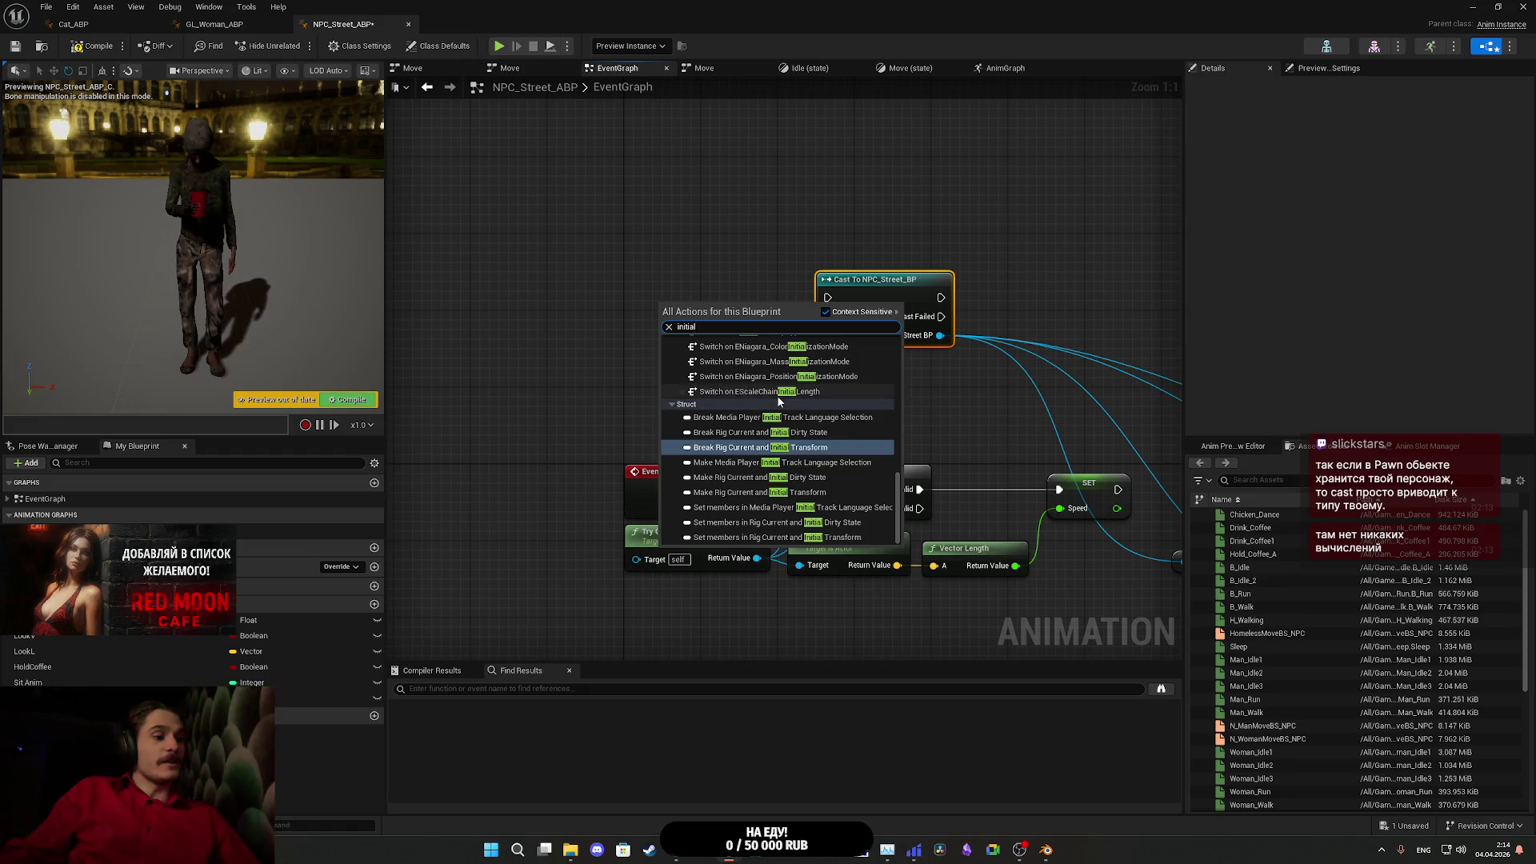
scroll(776, 395, up, 5)
click(790, 352)
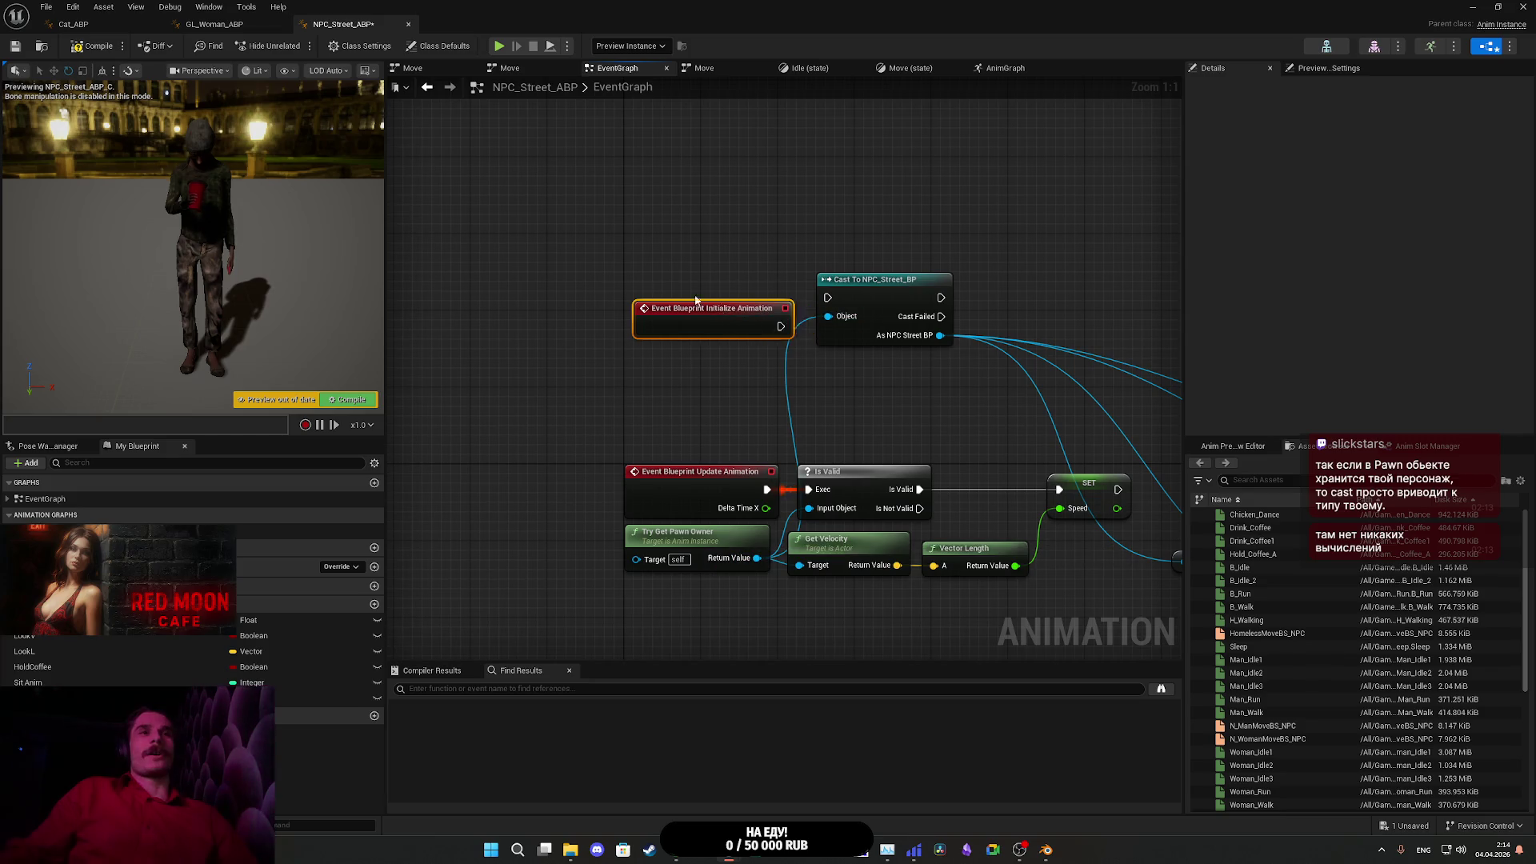
- Wire Initialize Animation into the cast, then select both nodes and nudge them left
drag(695, 301, 698, 272)
drag(781, 298, 828, 299)
drag(943, 226, 787, 183)
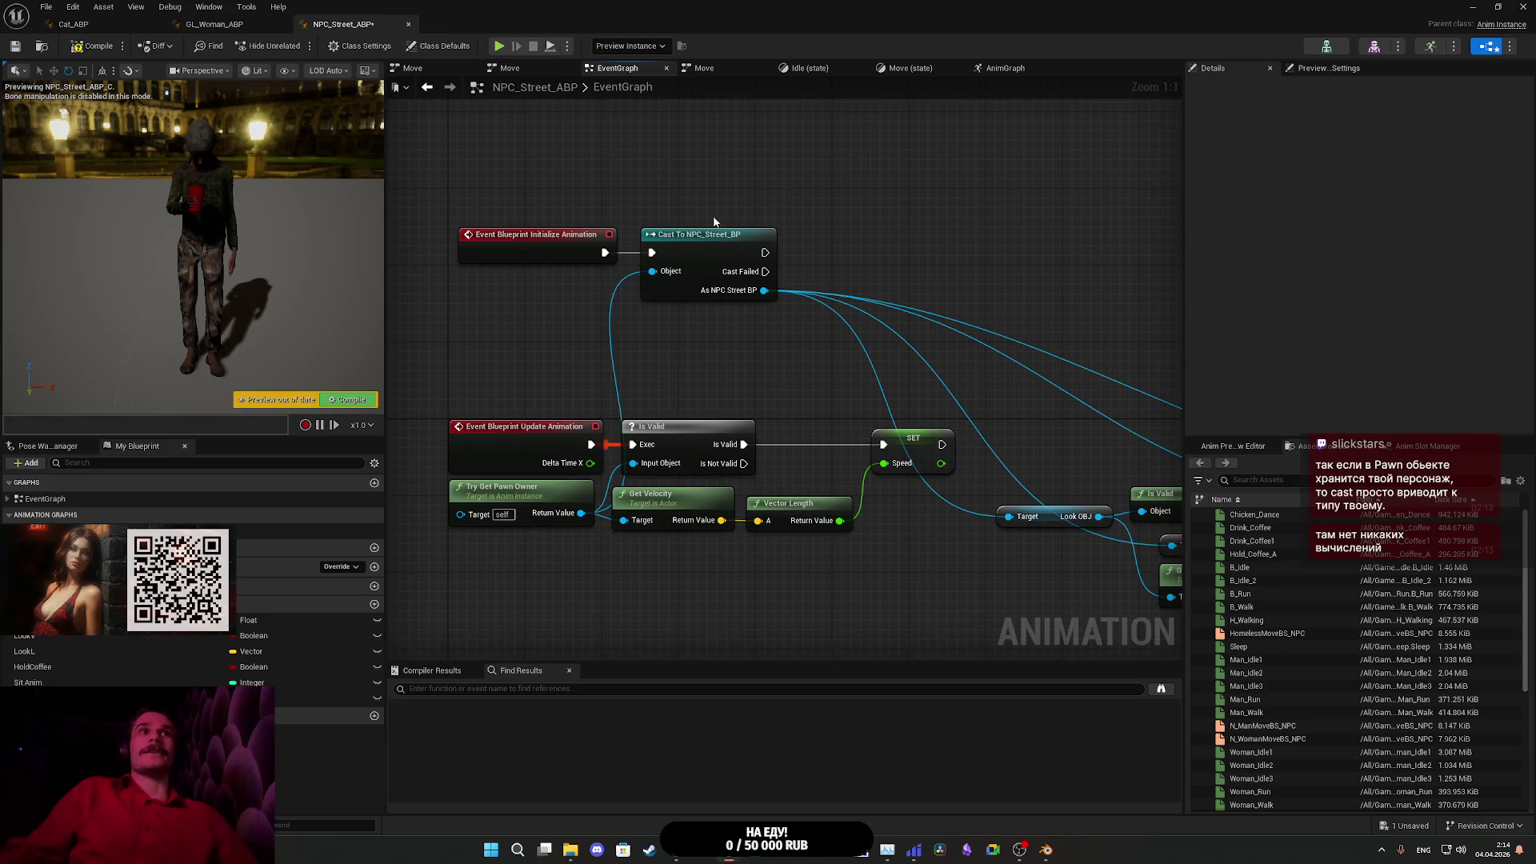
drag(587, 203, 638, 245)
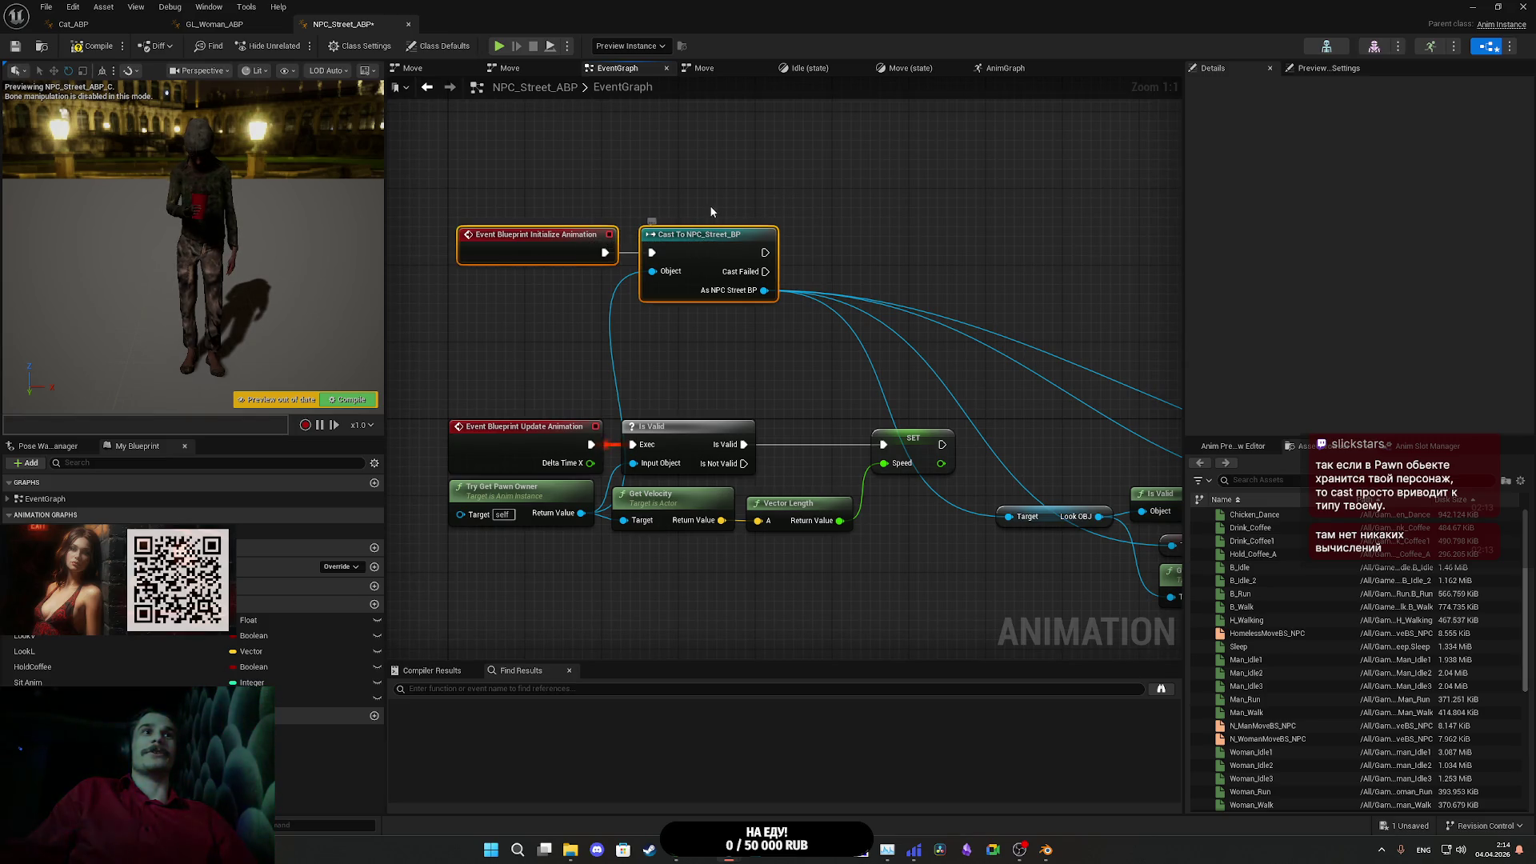
click(686, 228)
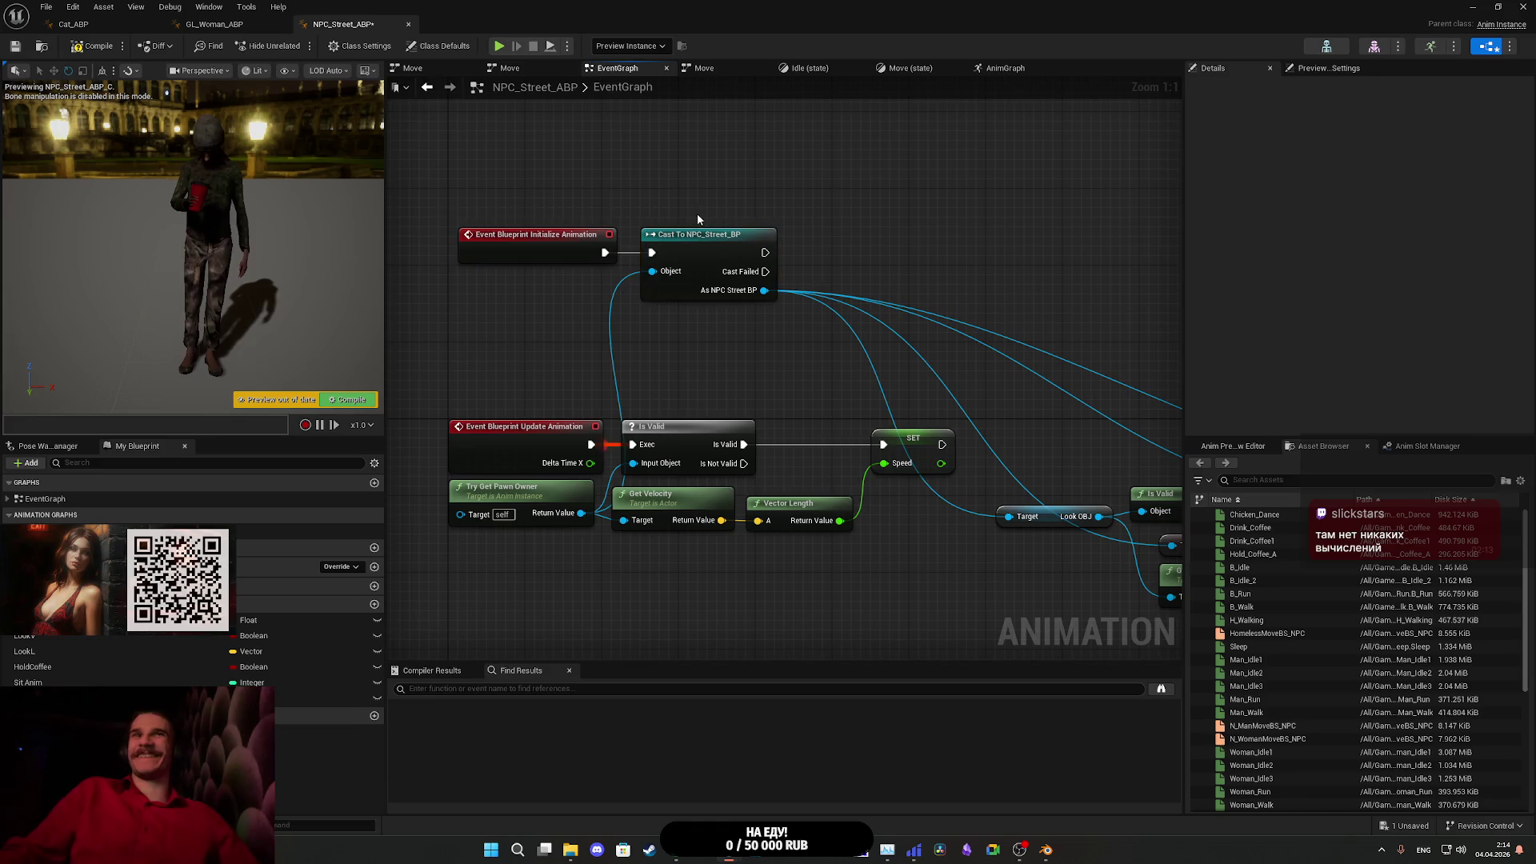
drag(686, 228, 762, 243)
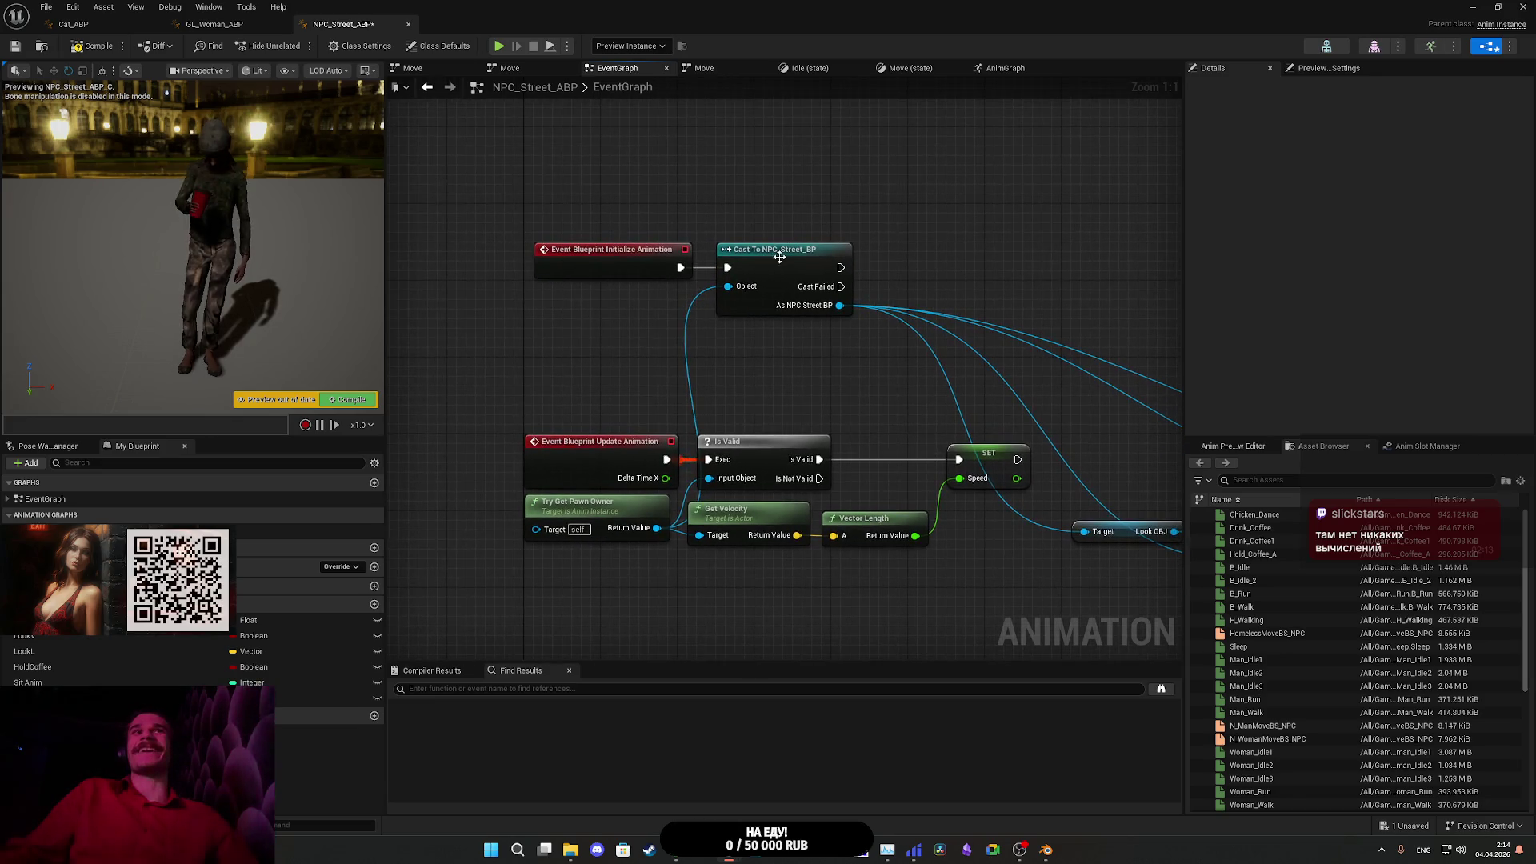
click(893, 217)
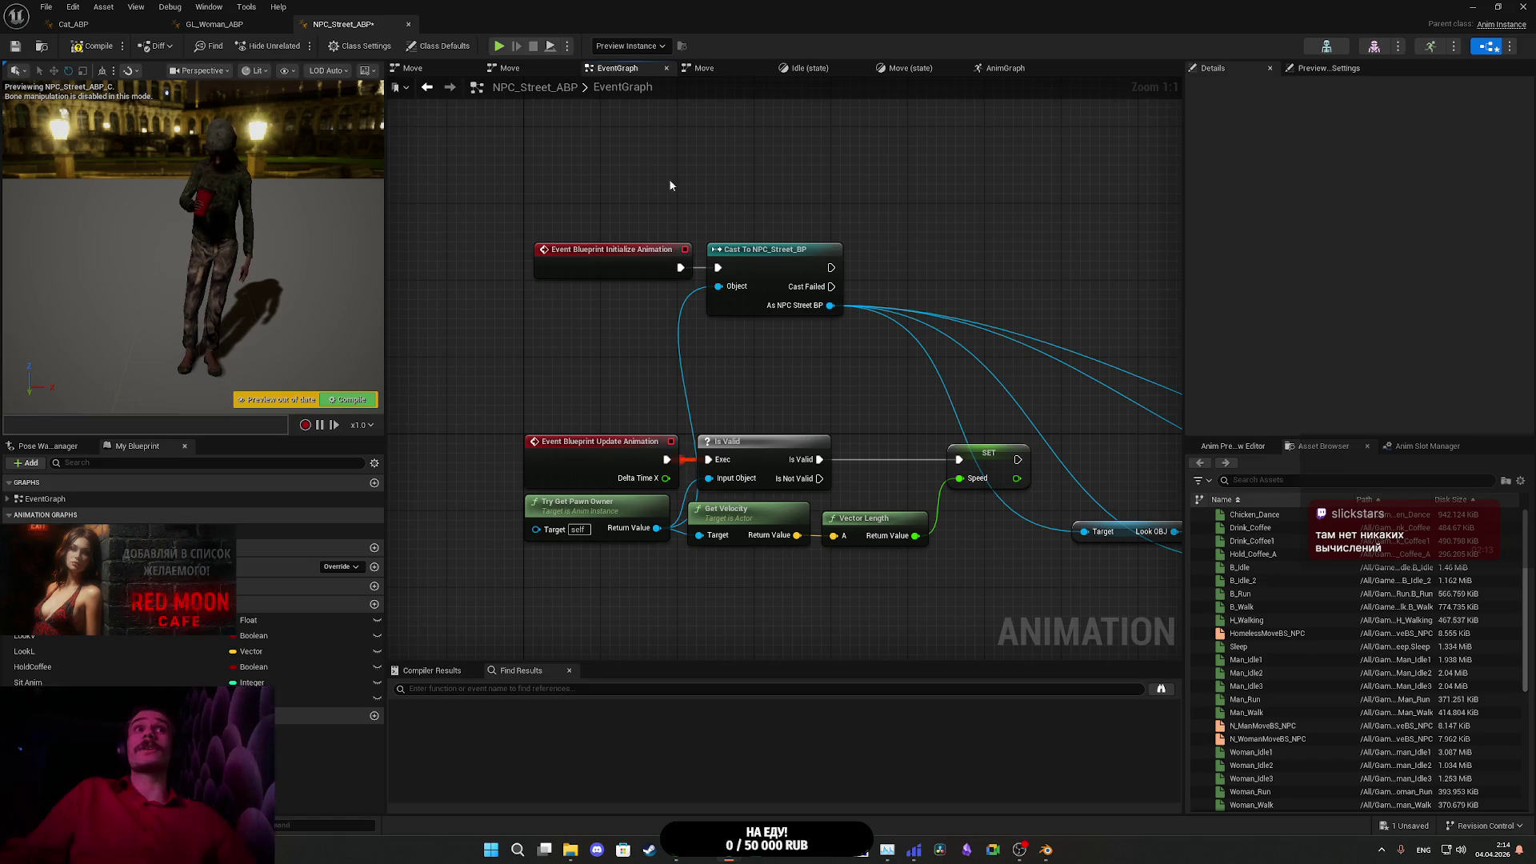
drag(721, 237, 768, 256)
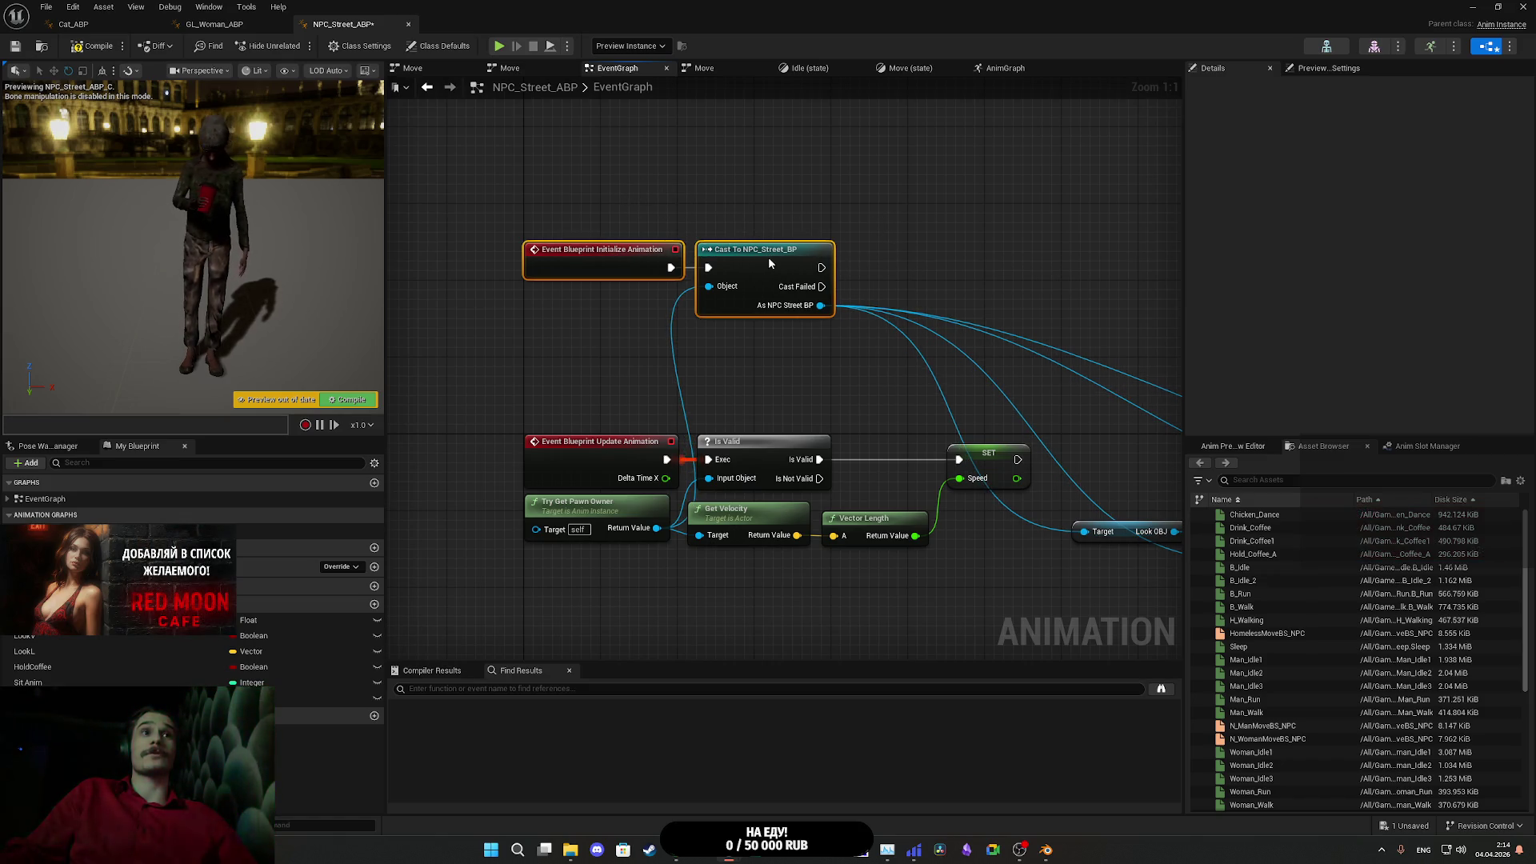
- Pull a wire from the cast's As NPC Street BP output and promote it to a variable
mouse_move(981, 249)
mouse_down()
mouse_move(800, 178)
mouse_move(831, 194)
mouse_up()
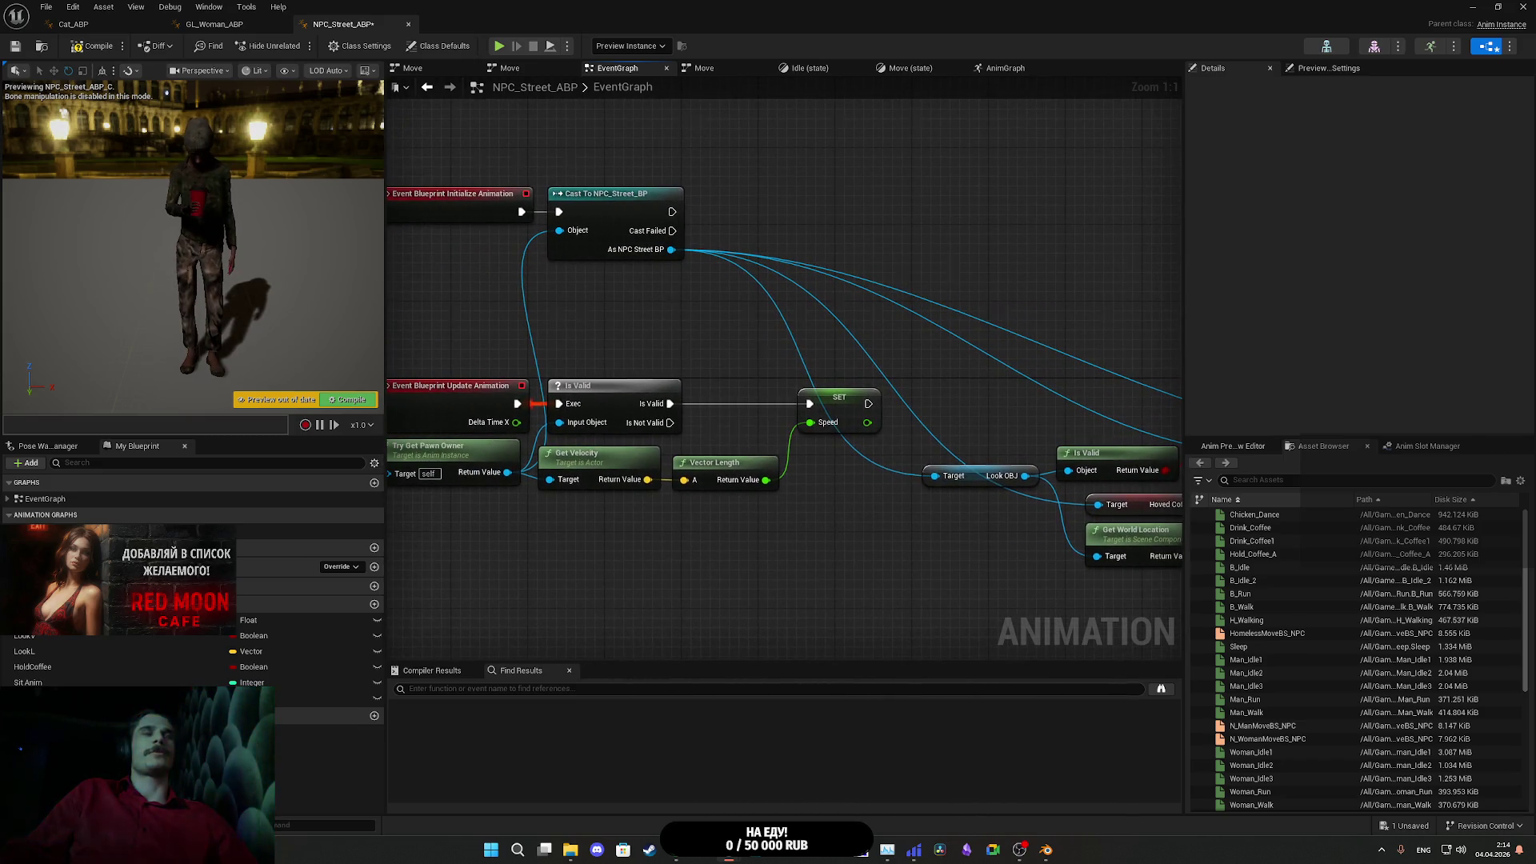
drag(586, 366, 570, 304)
drag(454, 366, 506, 494)
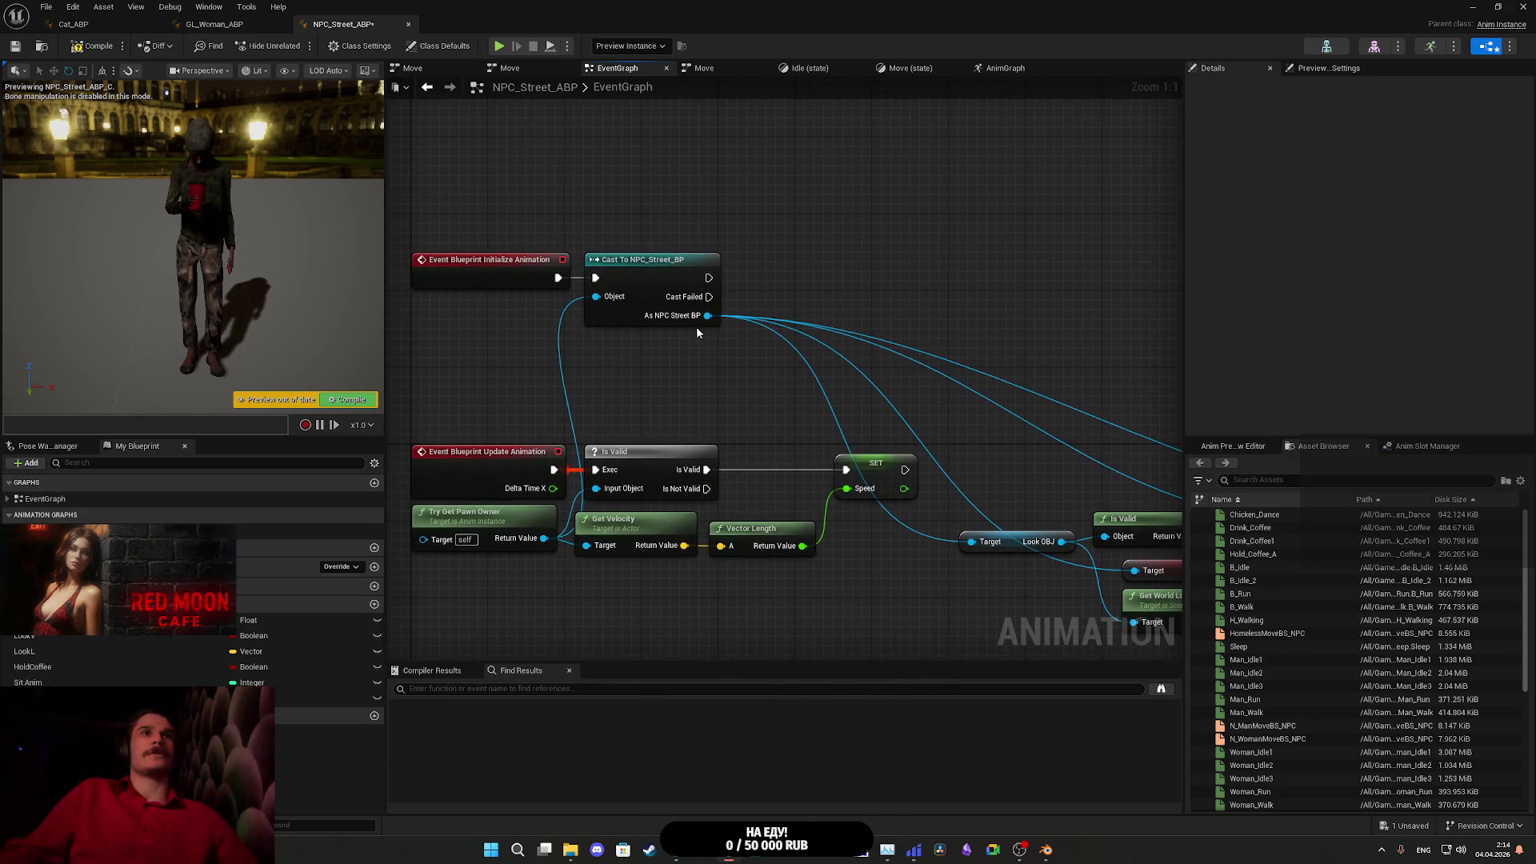
drag(708, 316, 761, 309)
click(801, 368)
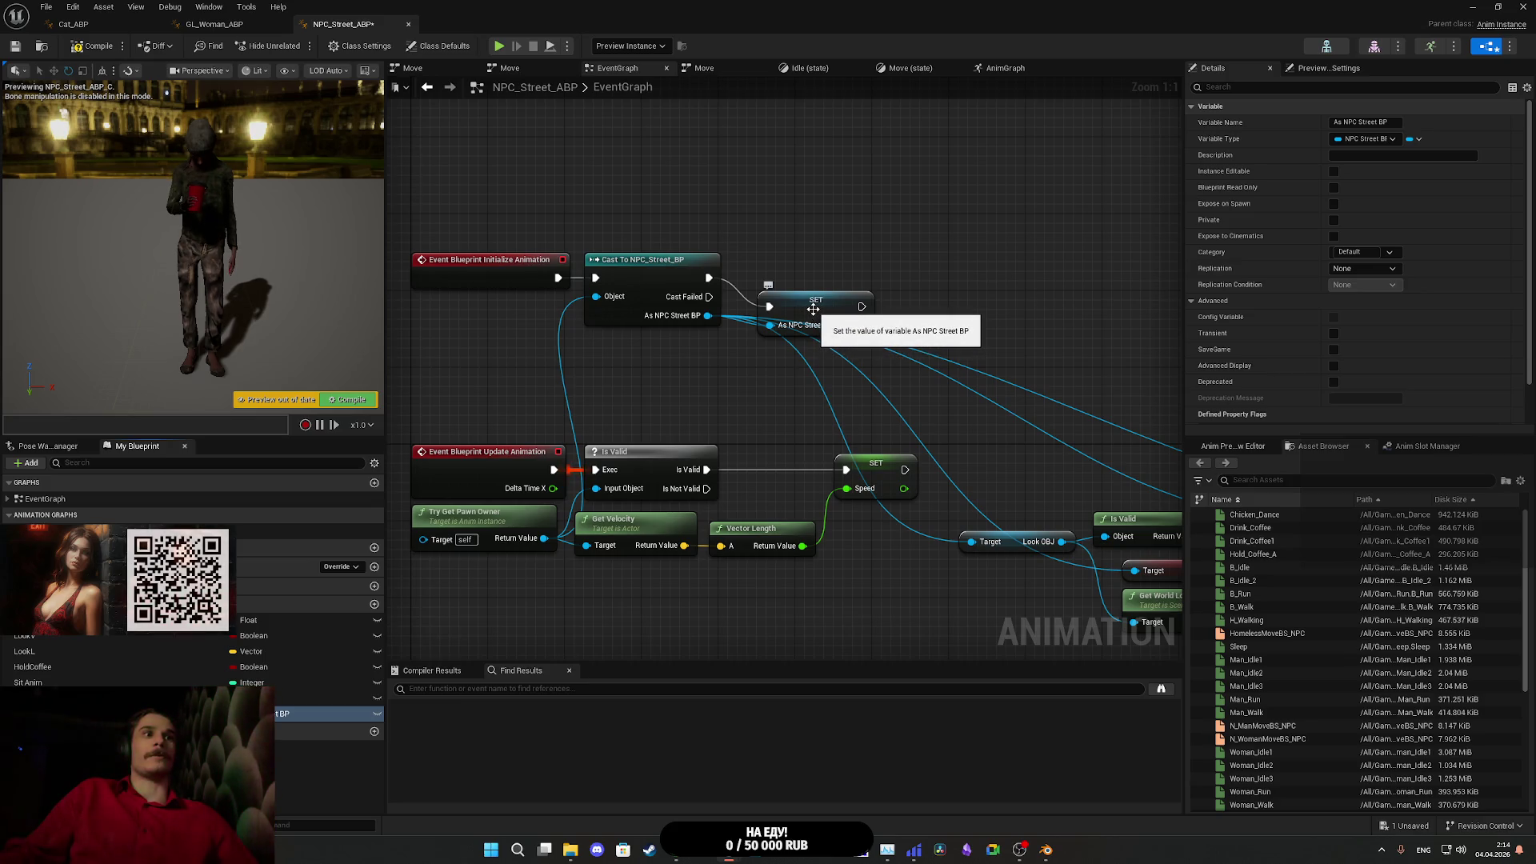
- Place the new SET node beside the cast and drop in an As NPC Street BP getter
drag(813, 309, 792, 279)
drag(789, 368, 721, 162)
mouse_move(120, 713)
mouse_down()
mouse_move(733, 439)
mouse_move(749, 397)
mouse_move(909, 338)
mouse_up()
click(800, 412)
- Connect the getter to the Look OBJ and Sit Anim targets and chain Speed SET into Look V SET
mouse_move(910, 412)
mouse_down()
mouse_move(789, 505)
mouse_move(1156, 439)
mouse_move(1119, 416)
mouse_up()
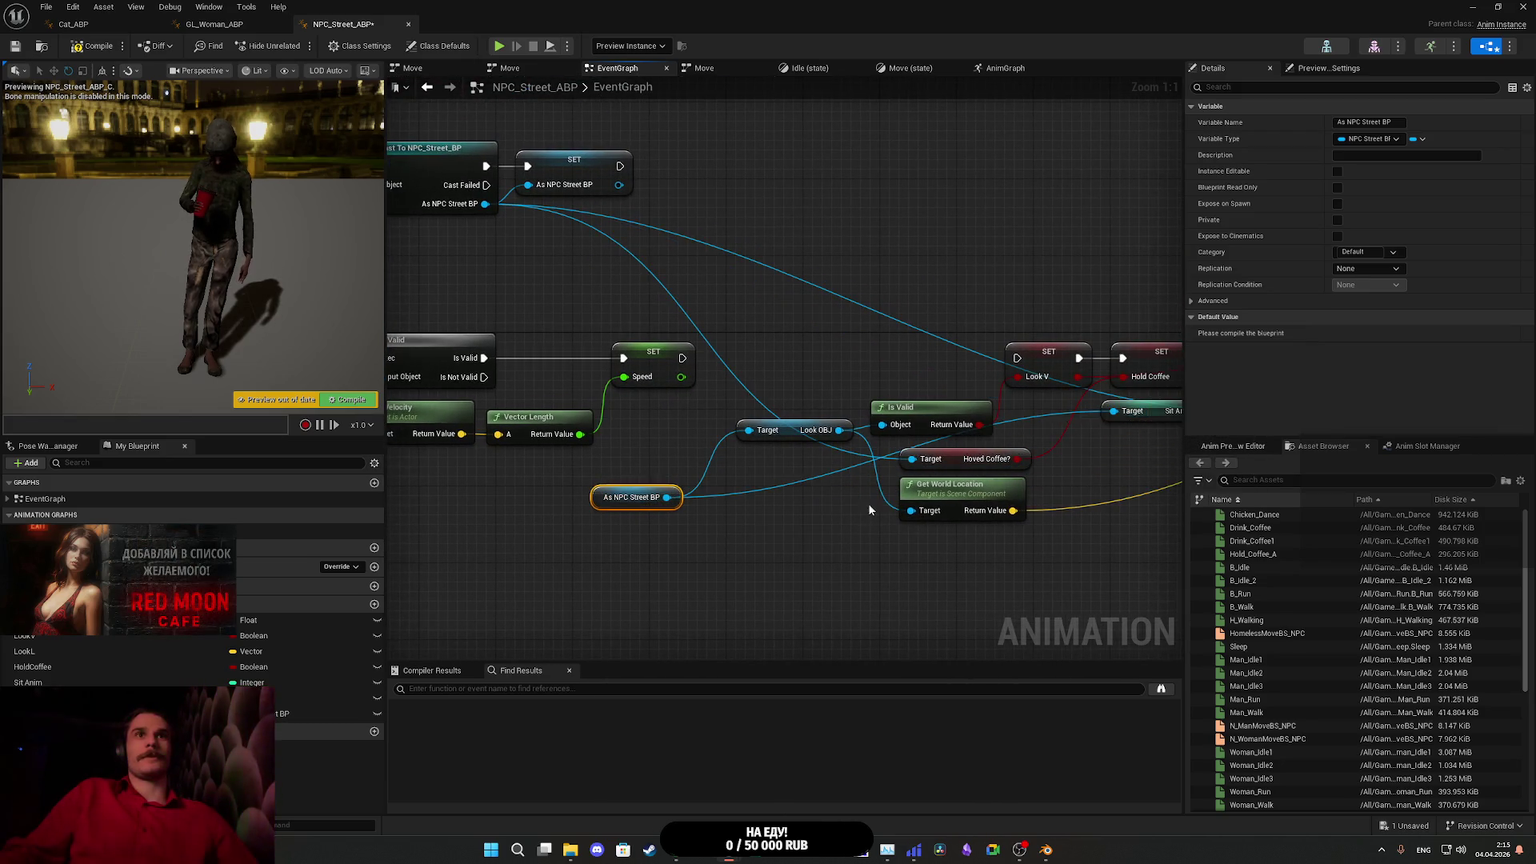
drag(868, 503, 594, 517)
mouse_move(462, 516)
mouse_down()
mouse_move(1224, 554)
mouse_move(977, 445)
mouse_move(667, 478)
mouse_move(792, 444)
mouse_move(900, 453)
mouse_up()
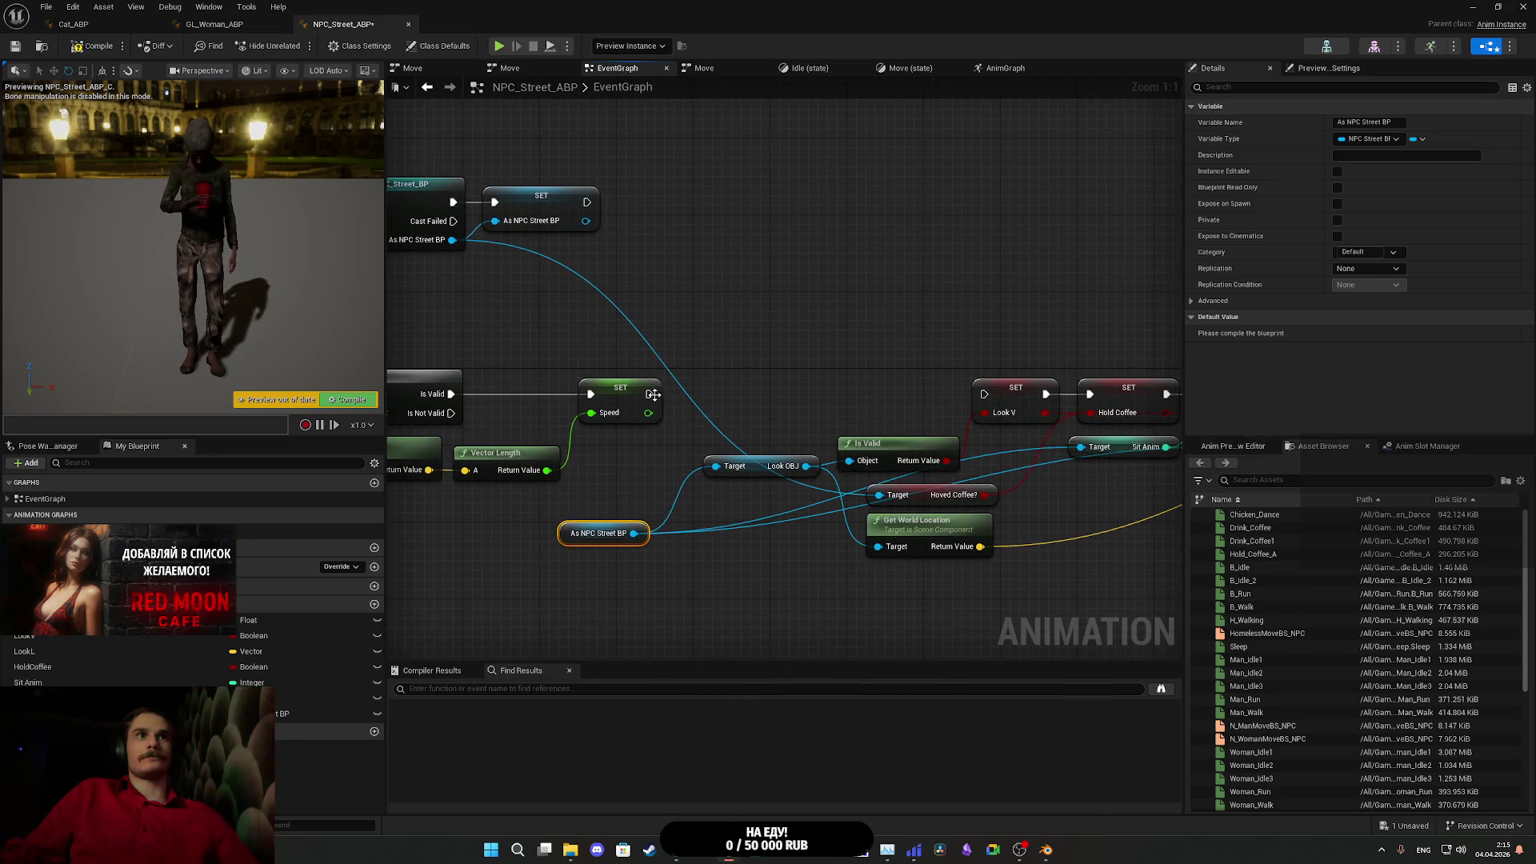
drag(648, 396, 984, 395)
mouse_move(858, 344)
mouse_down()
mouse_move(1111, 336)
mouse_move(1073, 346)
mouse_move(929, 298)
mouse_move(769, 281)
mouse_up()
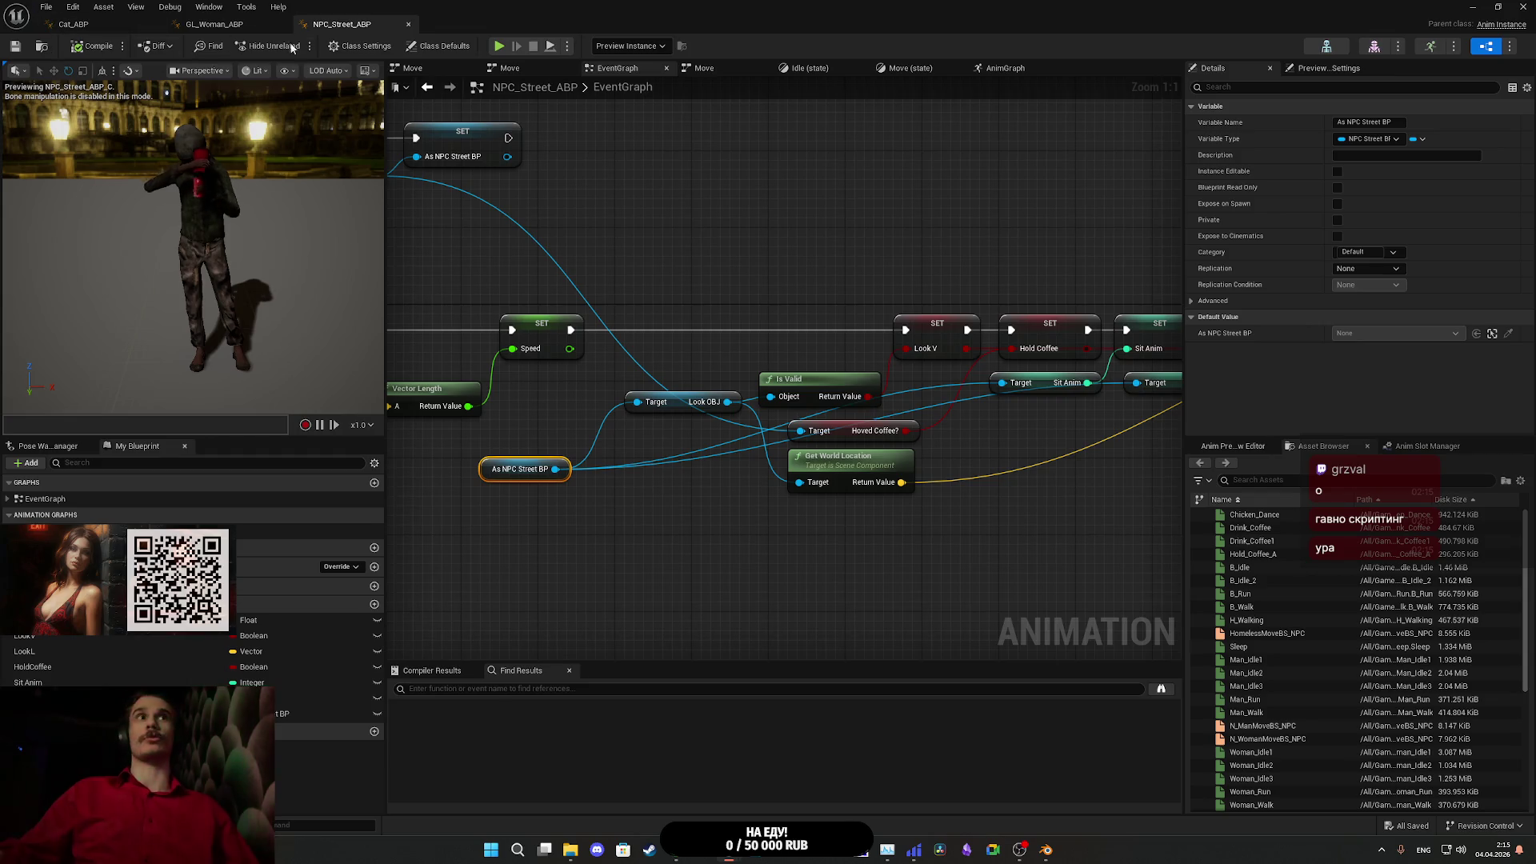
mouse_move(515, 233)
mouse_down()
mouse_move(1054, 285)
mouse_move(541, 267)
mouse_up()
key(alt+Tab)
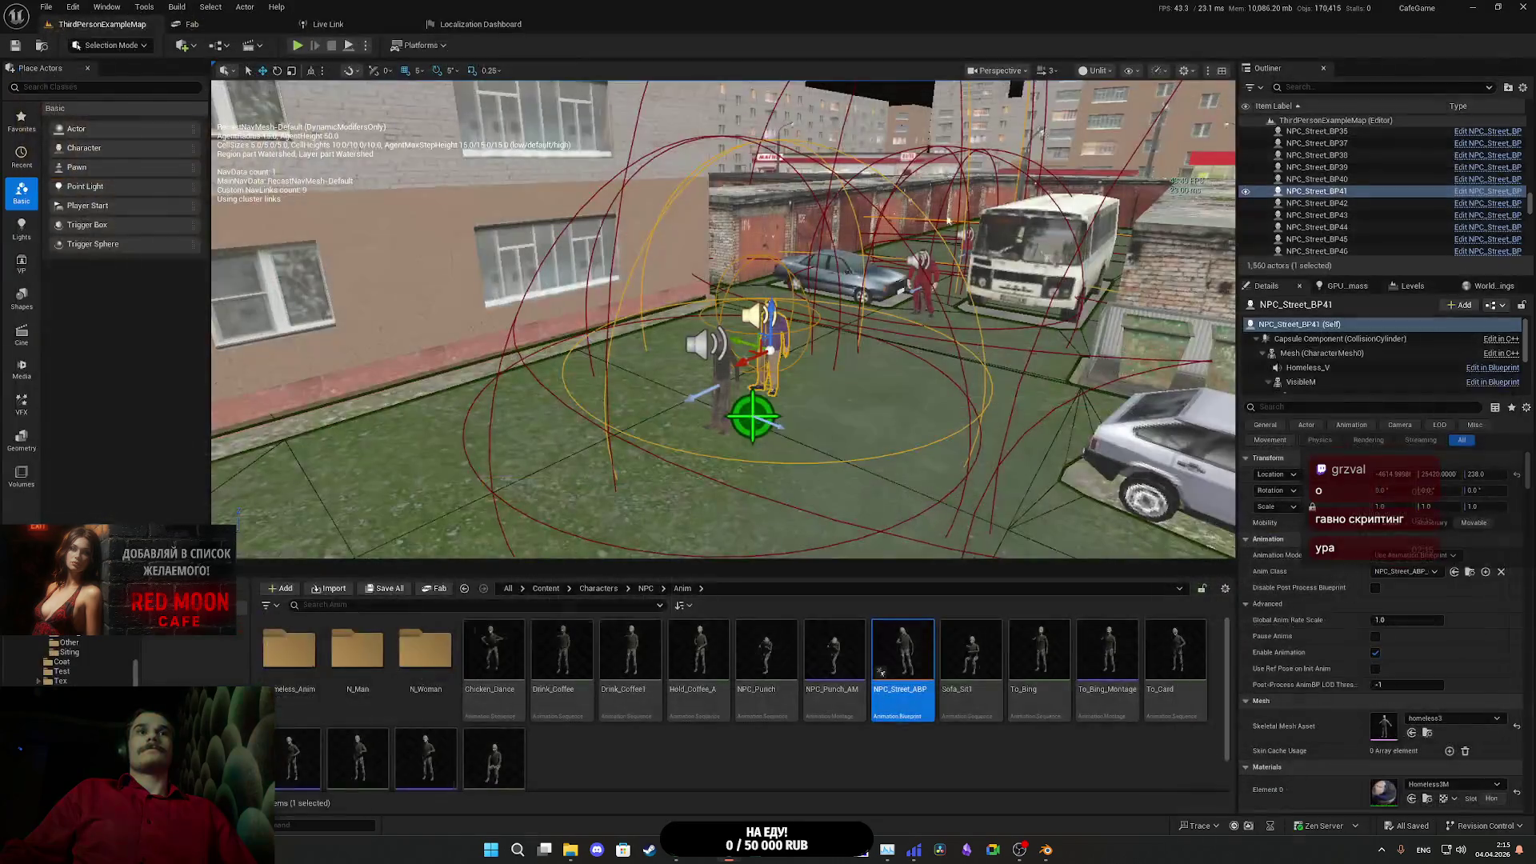
- Select the standing Pillower_BPC character in the level and open its Pillower_ABP animation blueprint
mouse_move(867, 413)
mouse_down()
mouse_move(748, 205)
mouse_move(678, 542)
mouse_move(721, 400)
mouse_move(704, 360)
mouse_move(720, 384)
mouse_move(736, 376)
mouse_move(720, 344)
mouse_move(857, 404)
mouse_up()
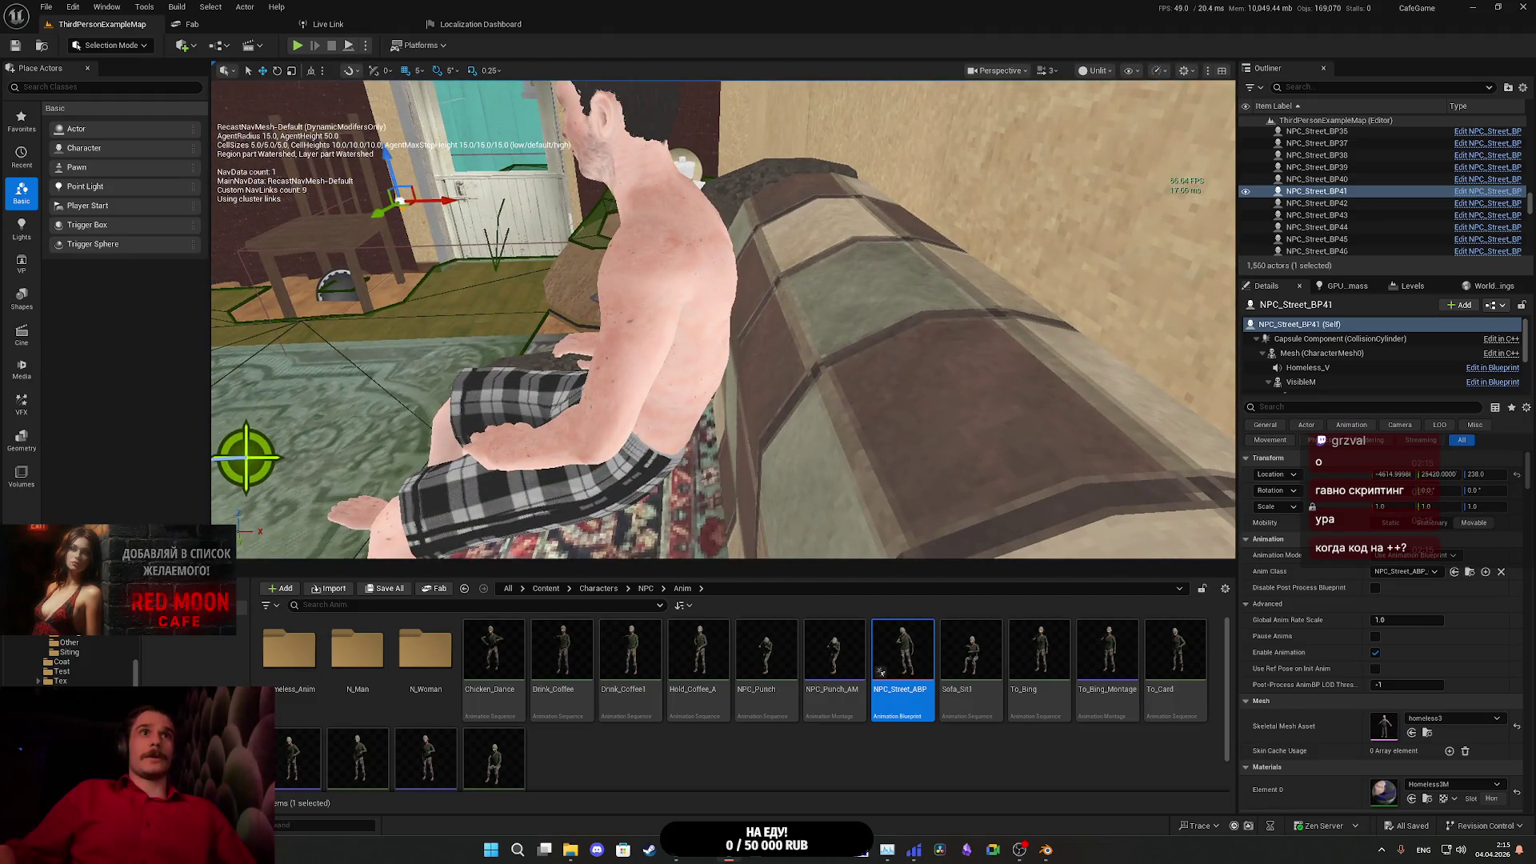
click(1005, 432)
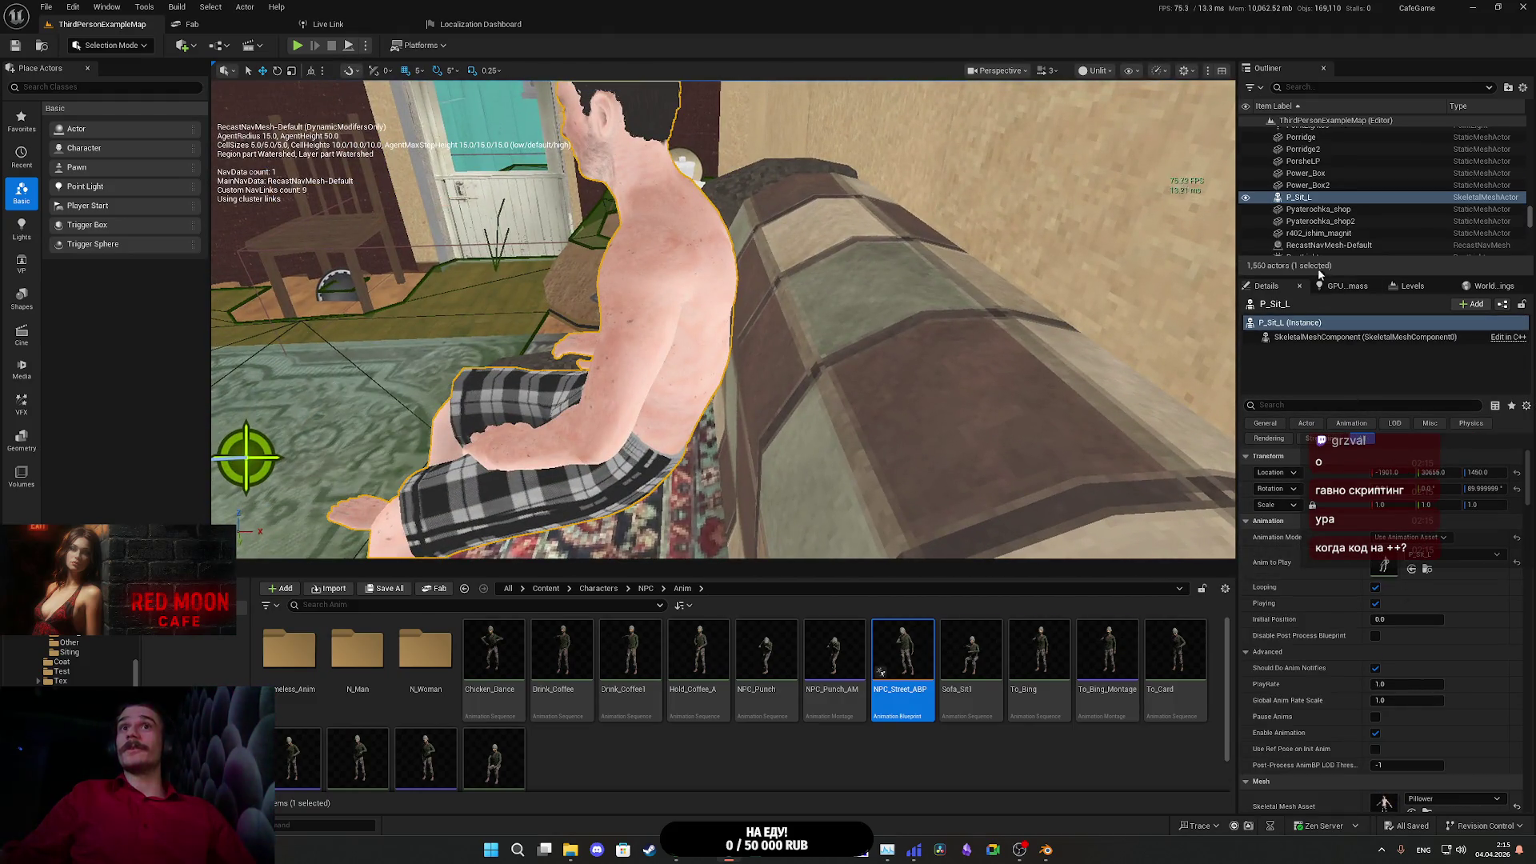
drag(721, 360, 680, 340)
click(768, 320)
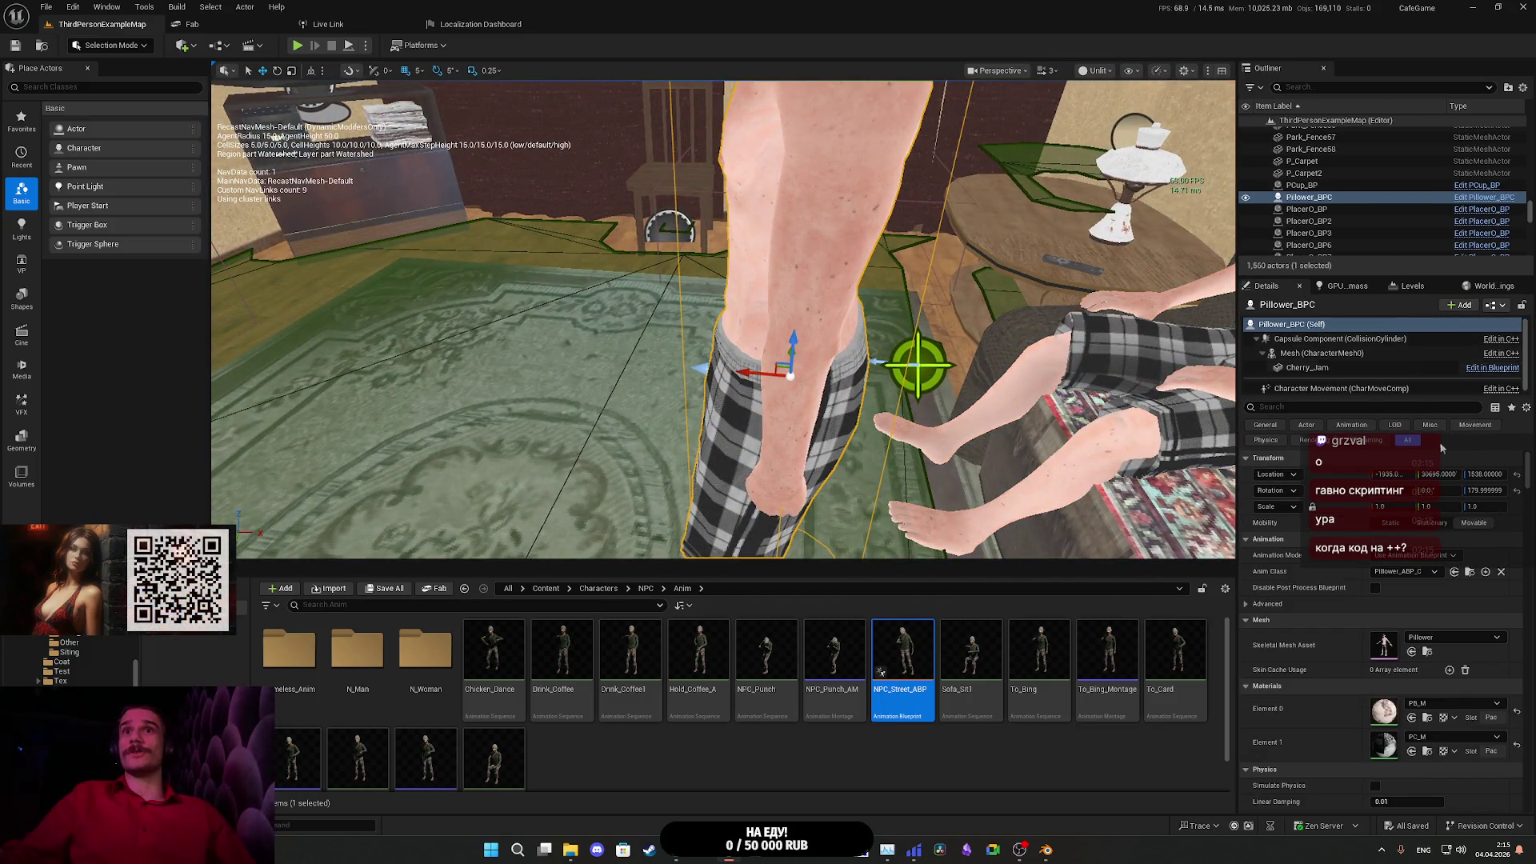
click(1470, 573)
double_click(900, 646)
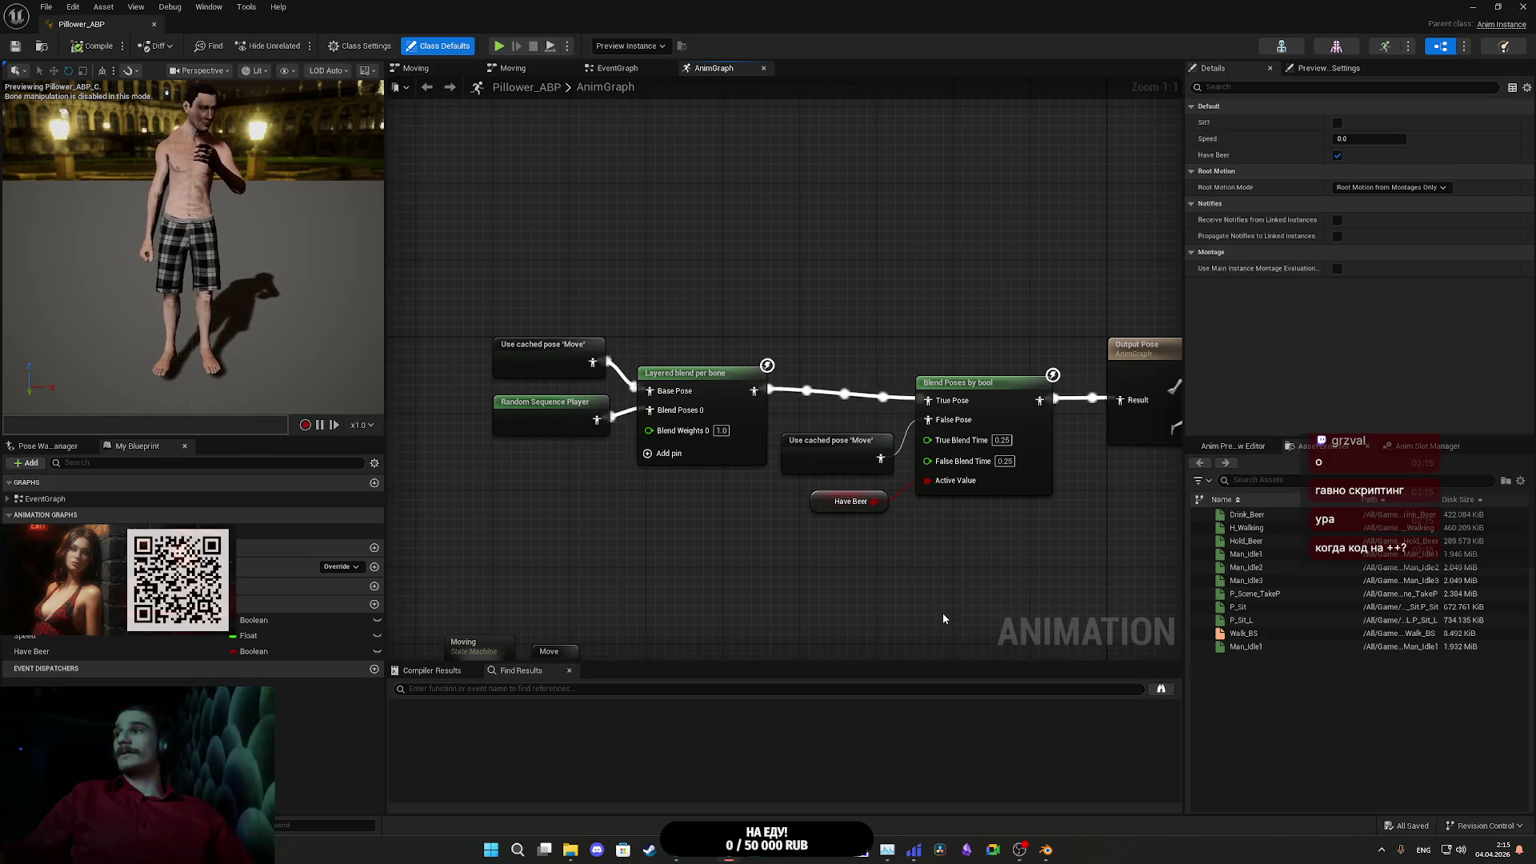
- Add an Event Blueprint Initialize Animation node to Pillower_ABP's event graph
click(618, 70)
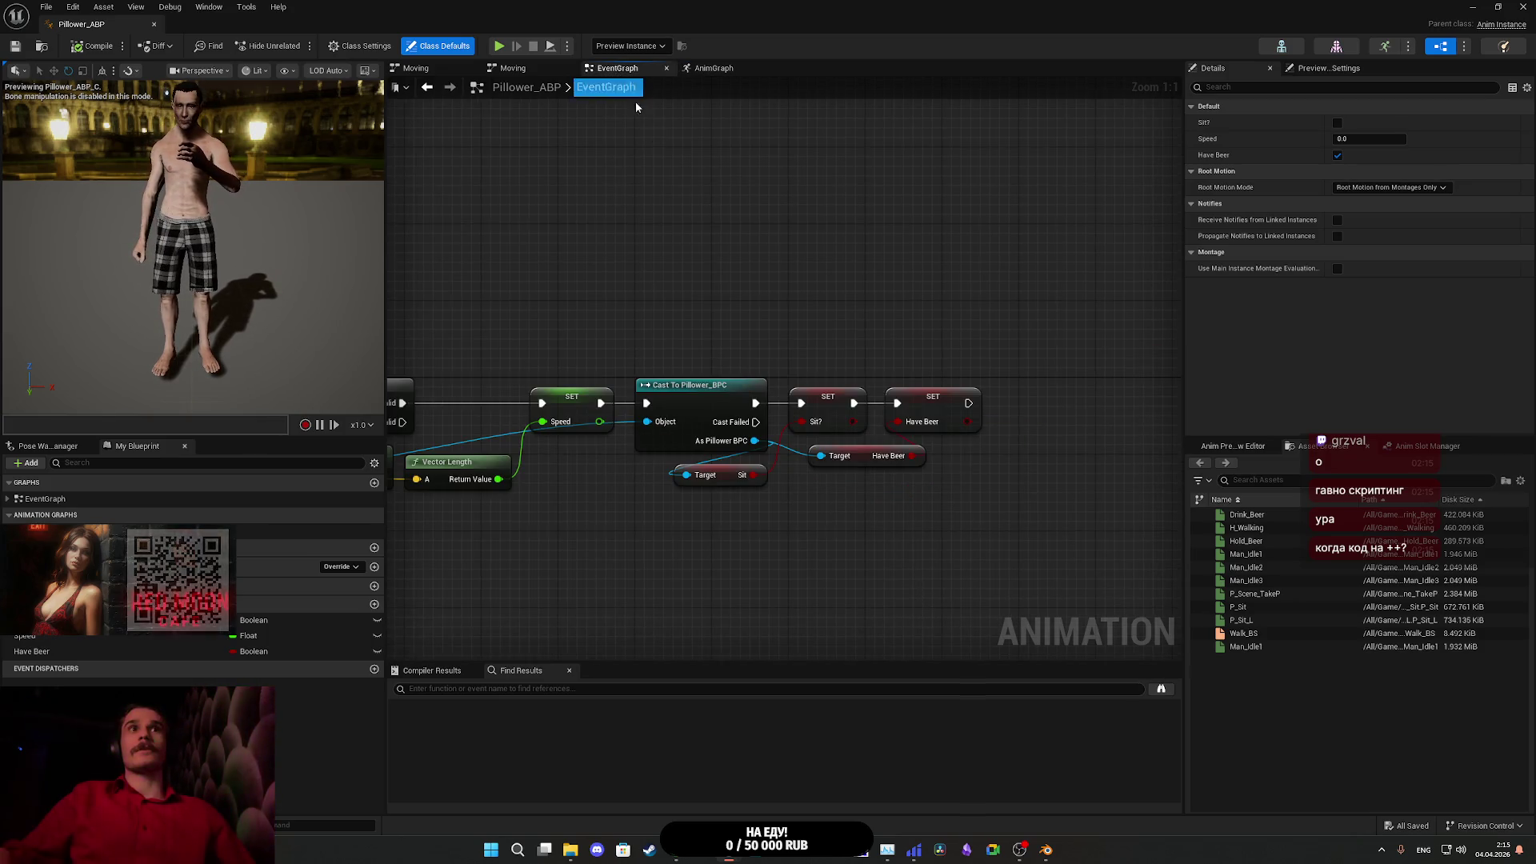
mouse_move(948, 272)
mouse_down()
mouse_move(916, 205)
mouse_move(961, 264)
mouse_move(988, 264)
mouse_up()
right_click(571, 209)
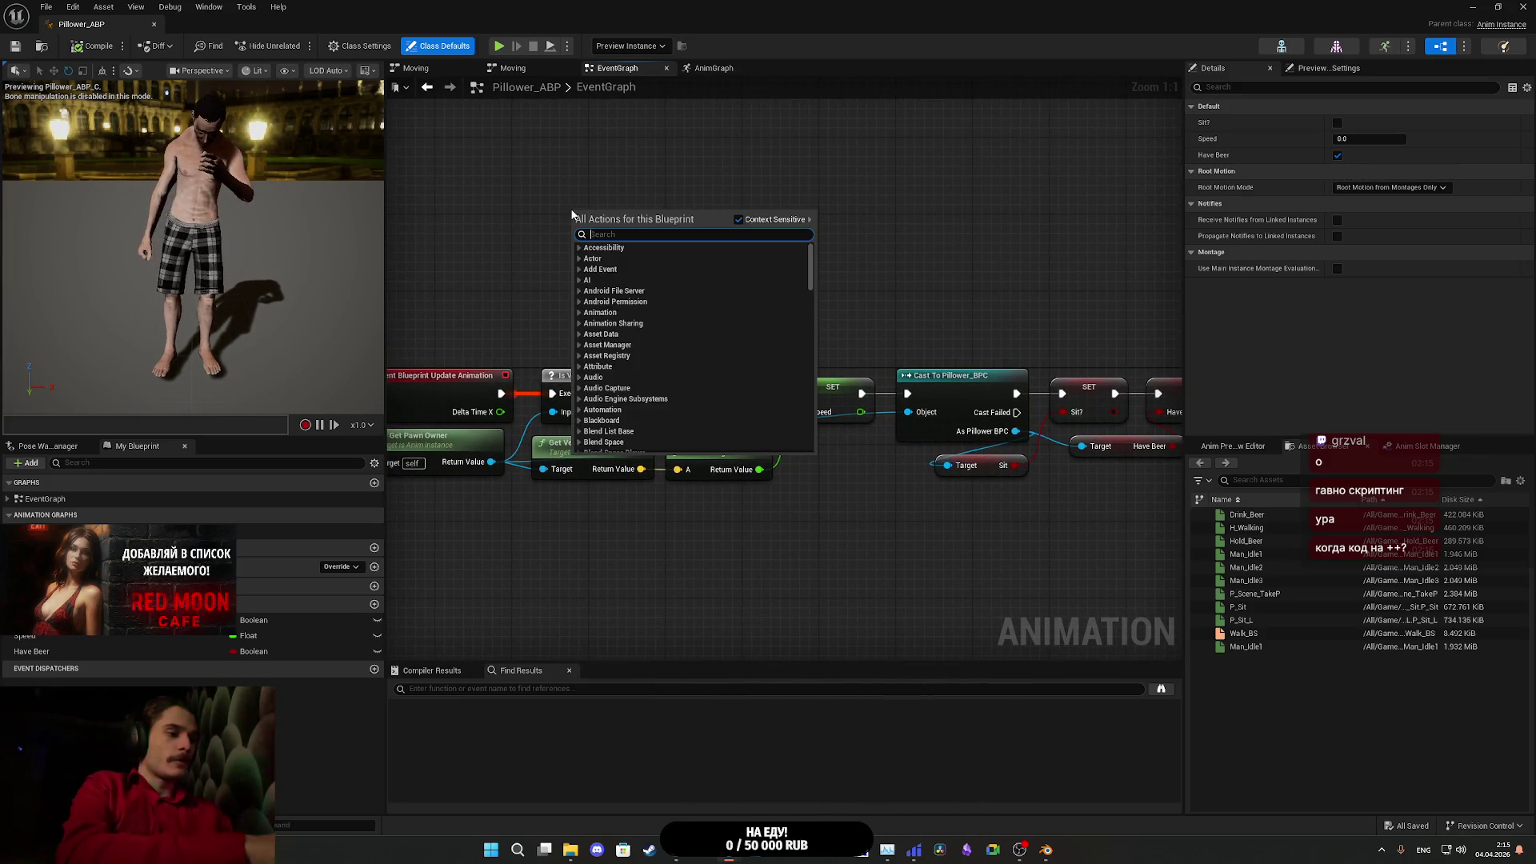
text(initial)
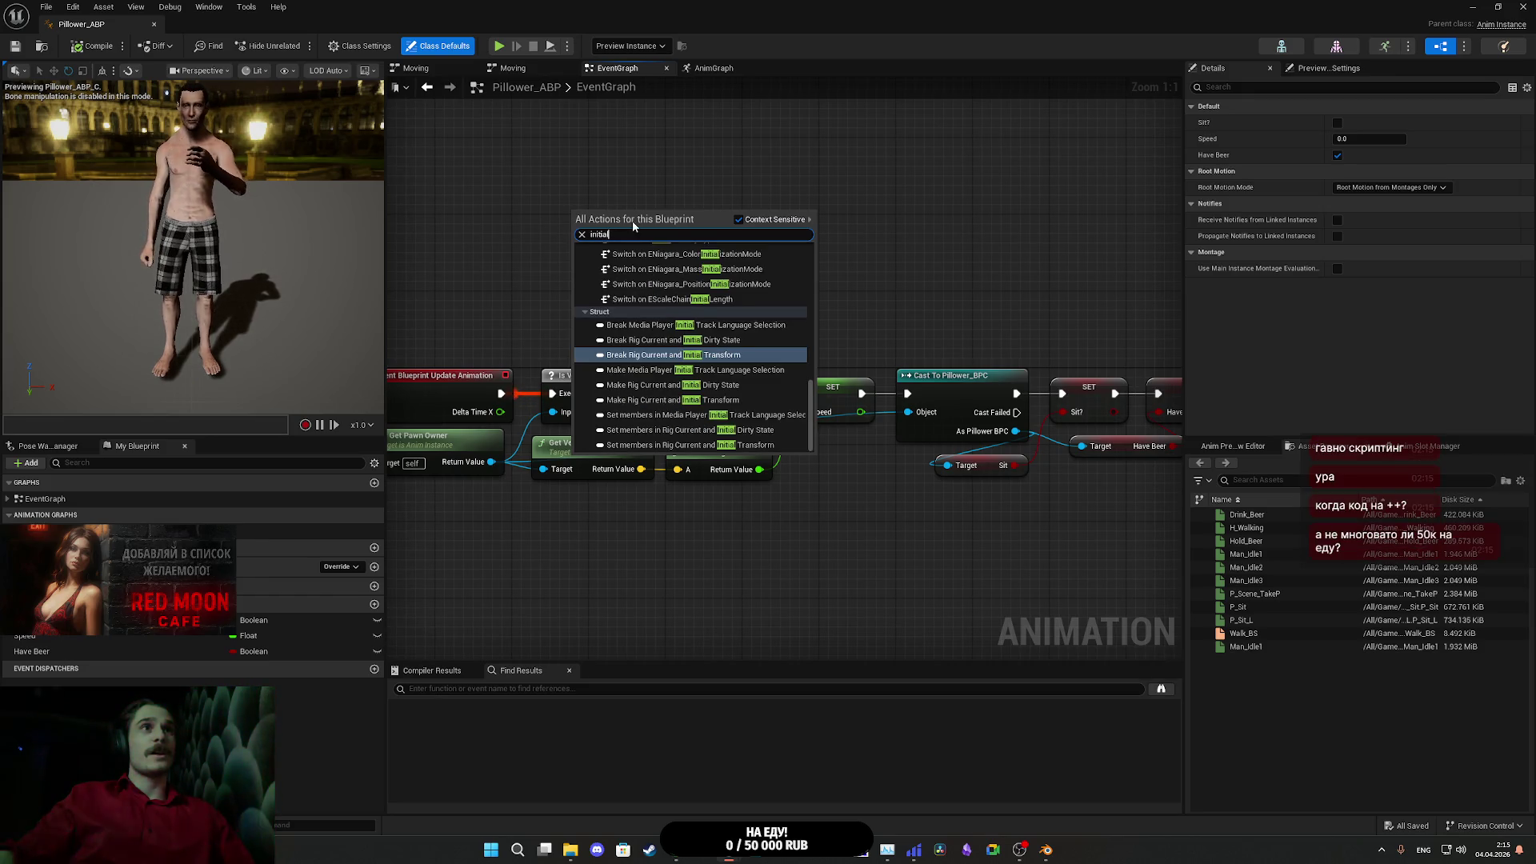
text(i)
click(721, 261)
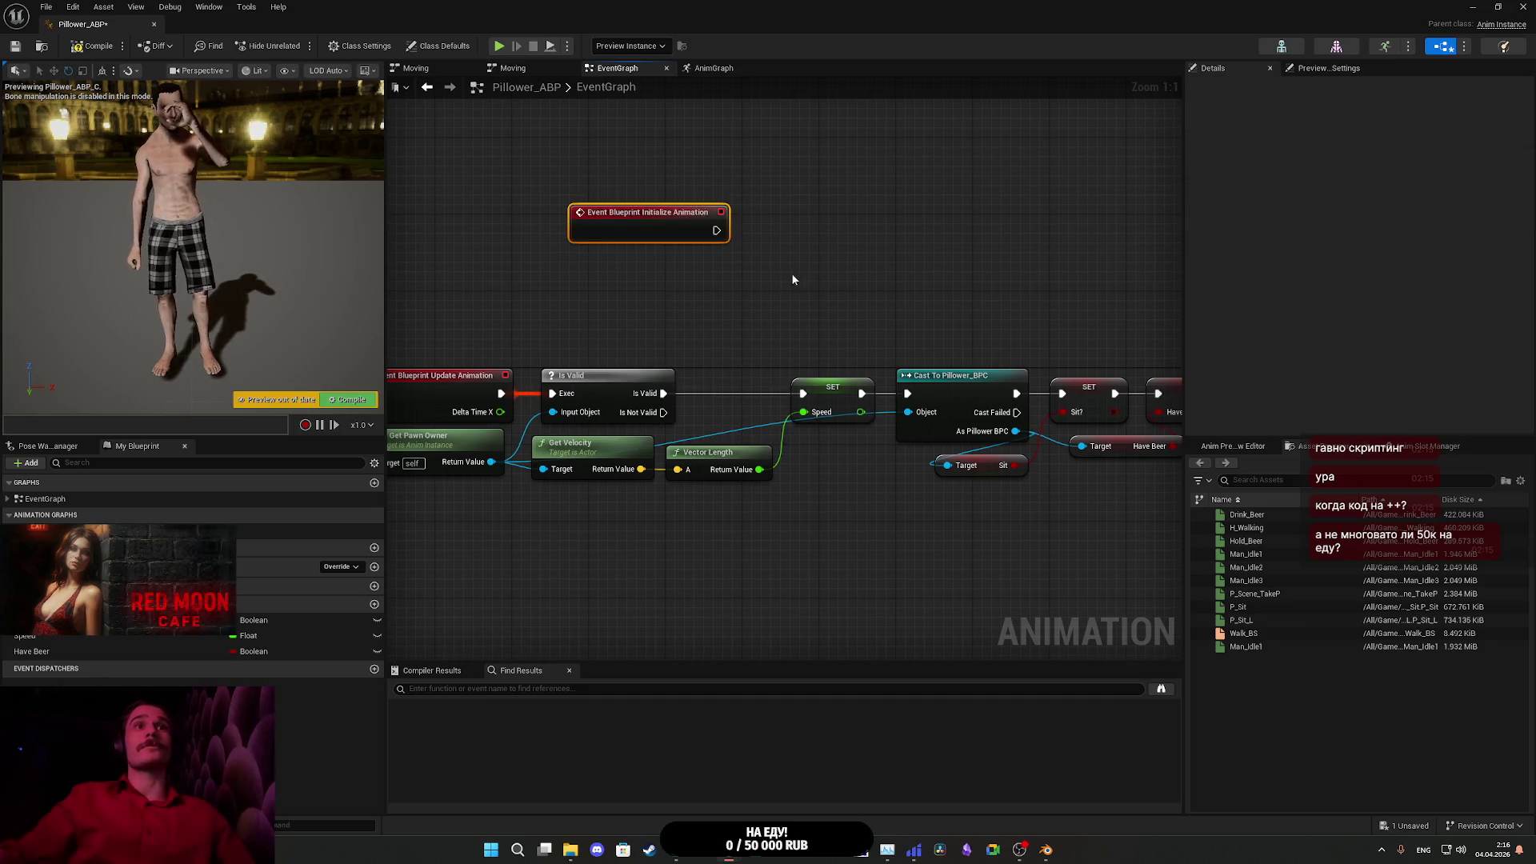
- Wire Initialize Animation into Cast To Pillower_BPC and chain the Speed SET directly to the Sit? SET
mouse_move(717, 231)
mouse_down()
mouse_move(900, 395)
mouse_move(950, 374)
mouse_up()
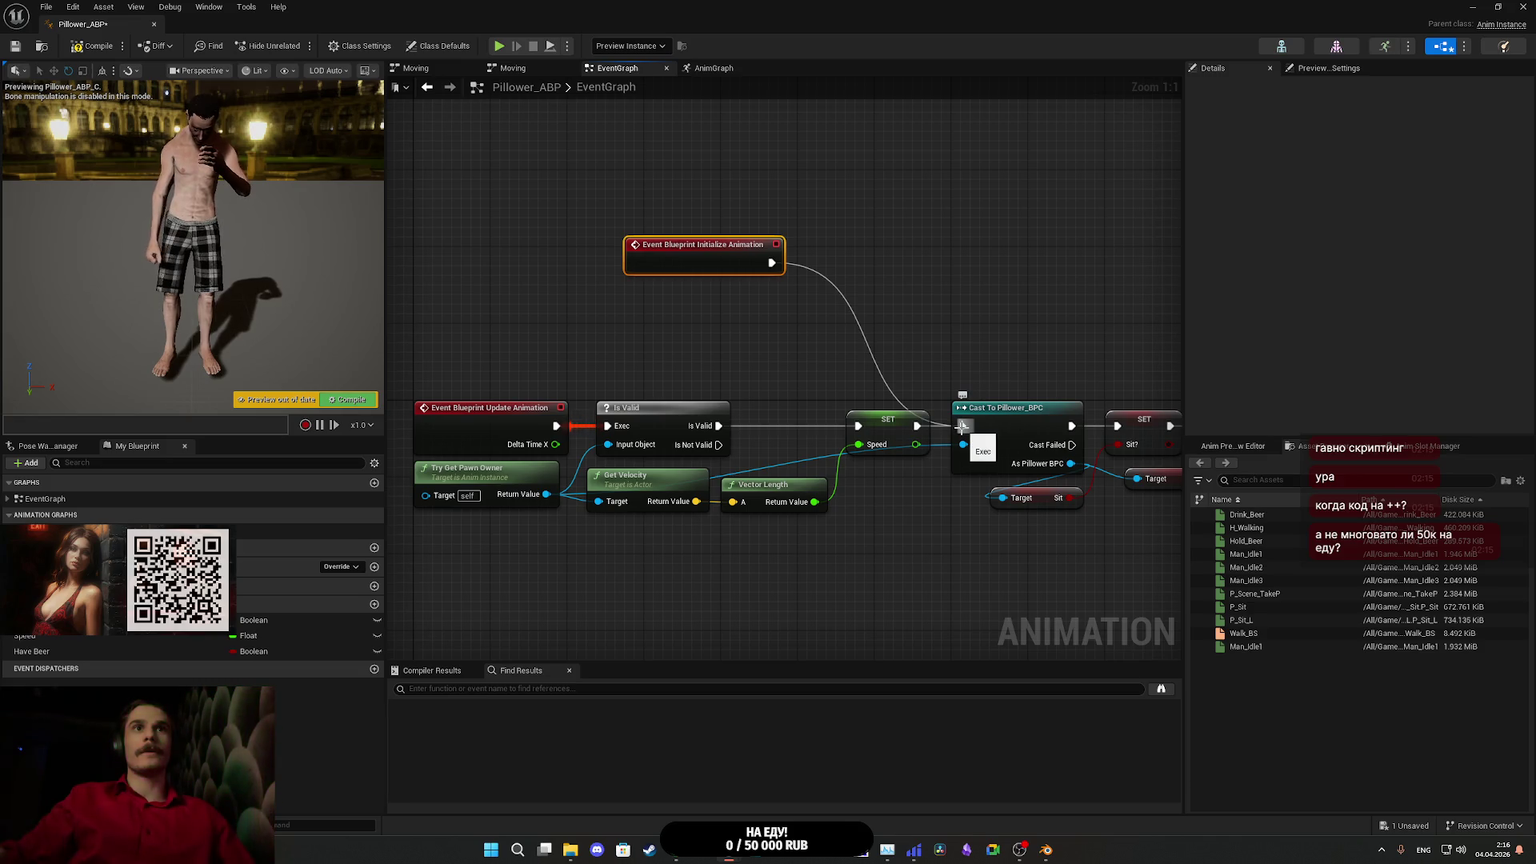
alt+click(963, 427)
drag(963, 426, 774, 266)
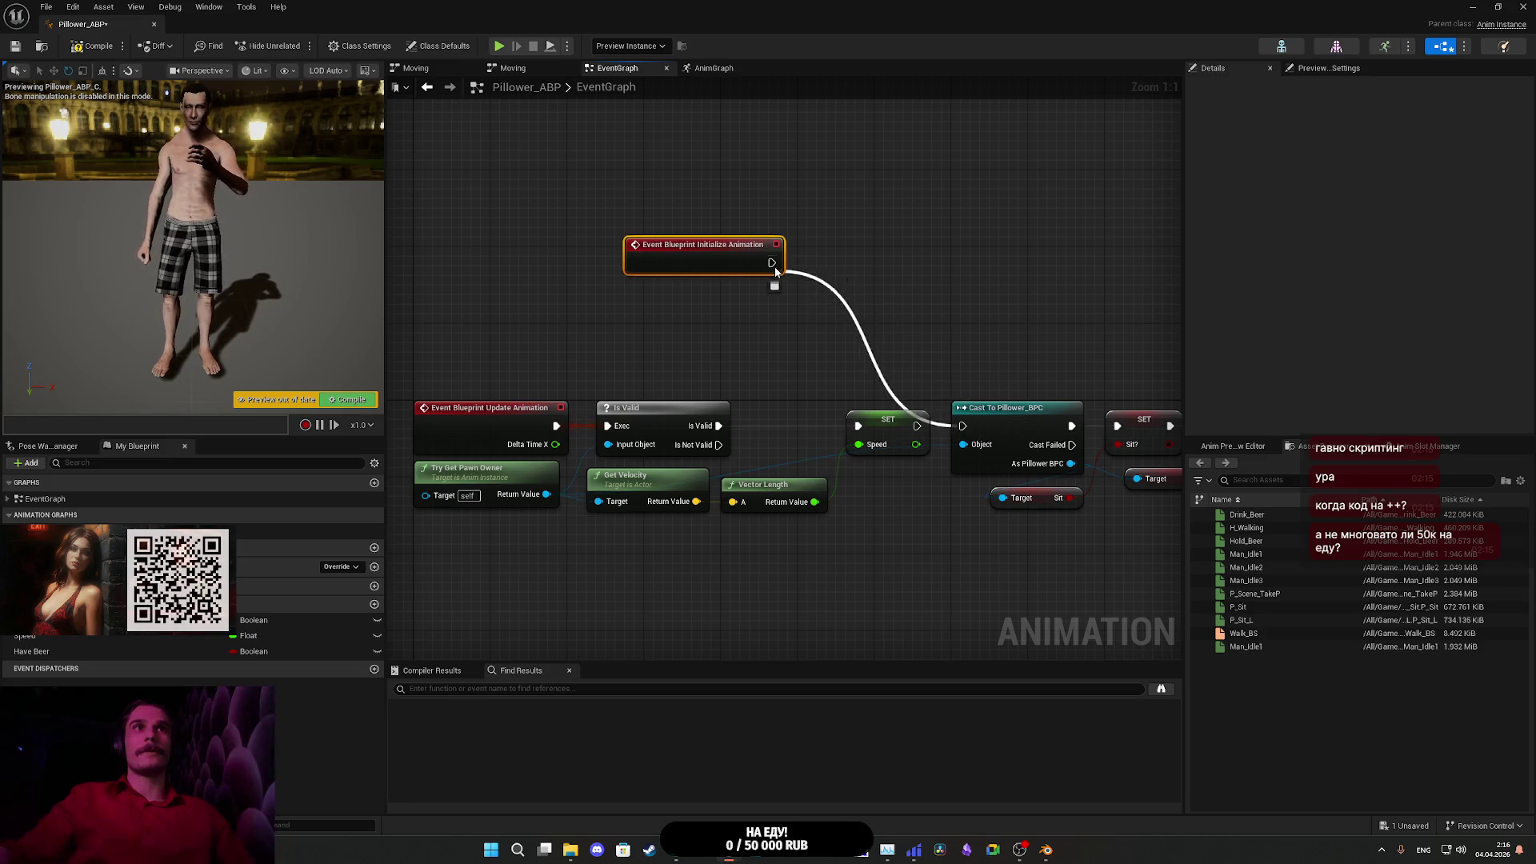
mouse_move(1015, 433)
mouse_down()
mouse_move(915, 261)
mouse_move(871, 270)
mouse_up()
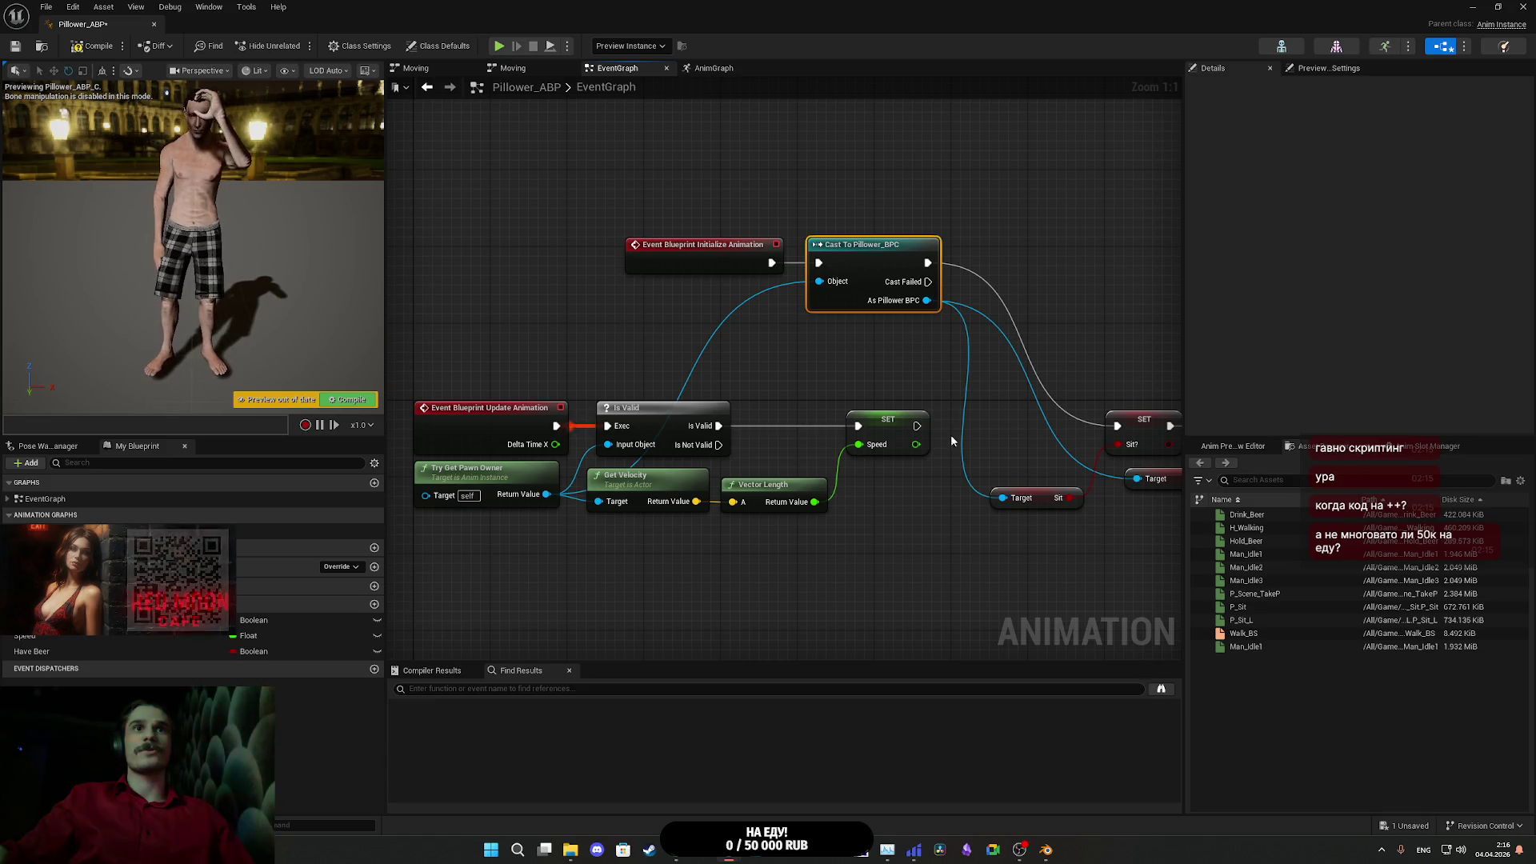
drag(917, 426, 1118, 425)
drag(1010, 378, 770, 348)
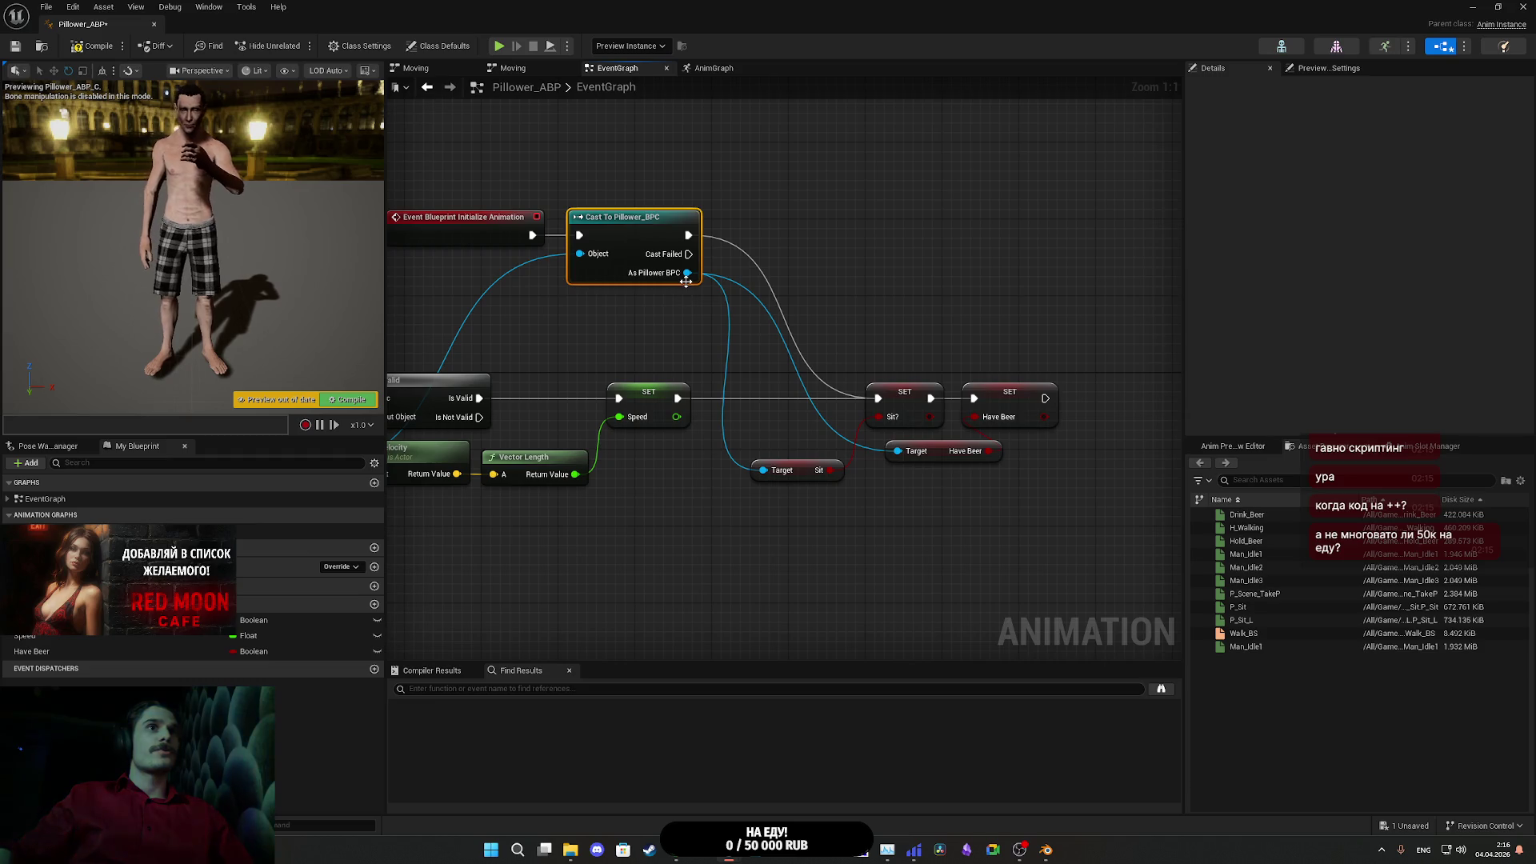
- Promote As Pillower BPC to a variable, wire its getter to Sit and Have Beer, and compile
mouse_move(687, 273)
mouse_down()
mouse_move(748, 269)
mouse_move(753, 283)
mouse_move(747, 235)
mouse_up()
click(798, 324)
drag(41, 666, 897, 450)
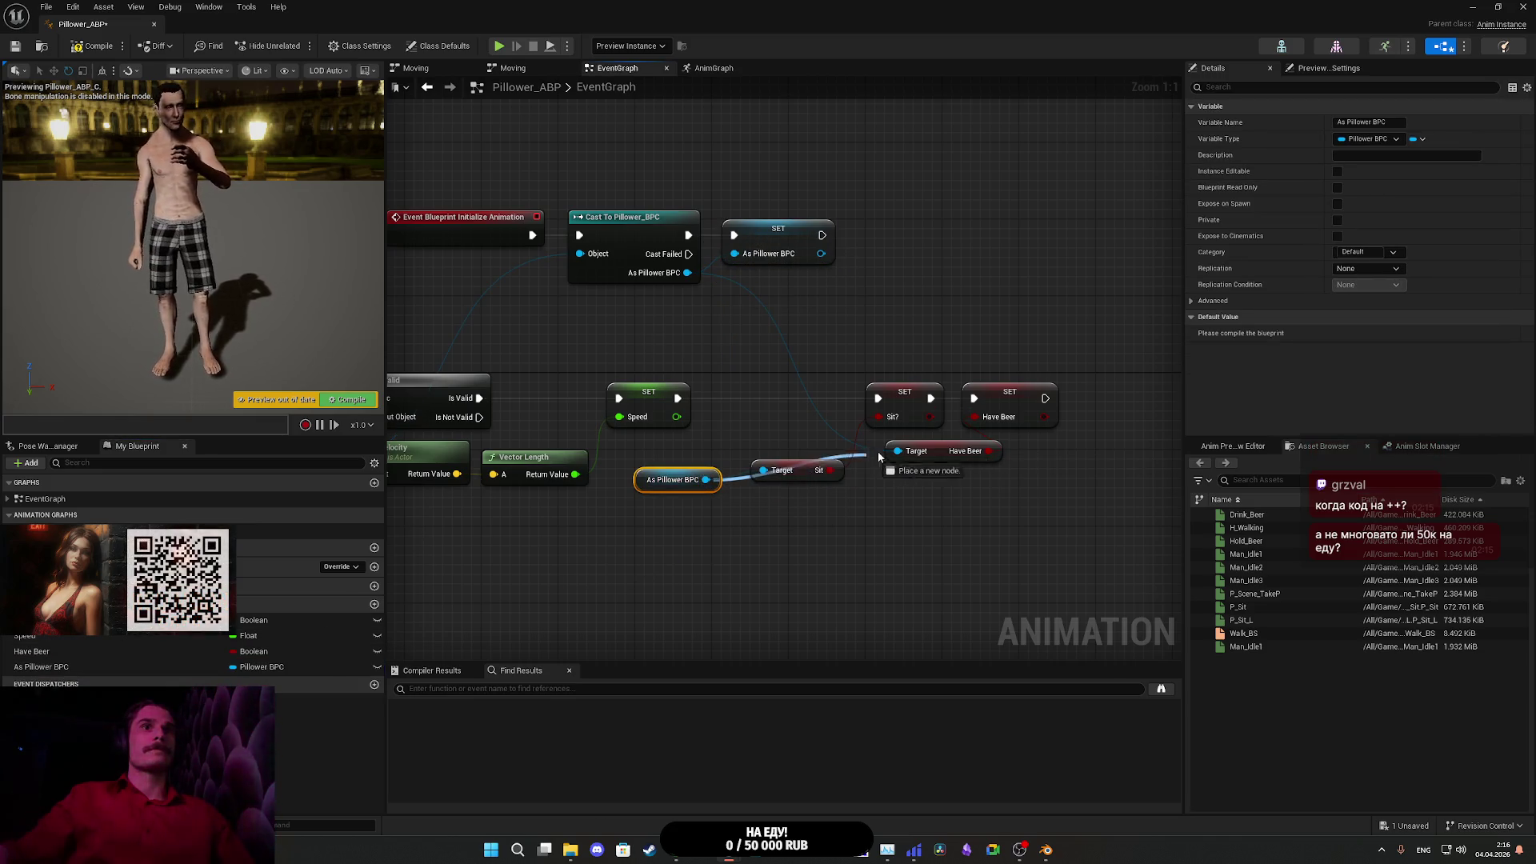
click(782, 522)
mouse_move(782, 522)
mouse_down()
mouse_move(1060, 576)
mouse_move(1024, 567)
mouse_up()
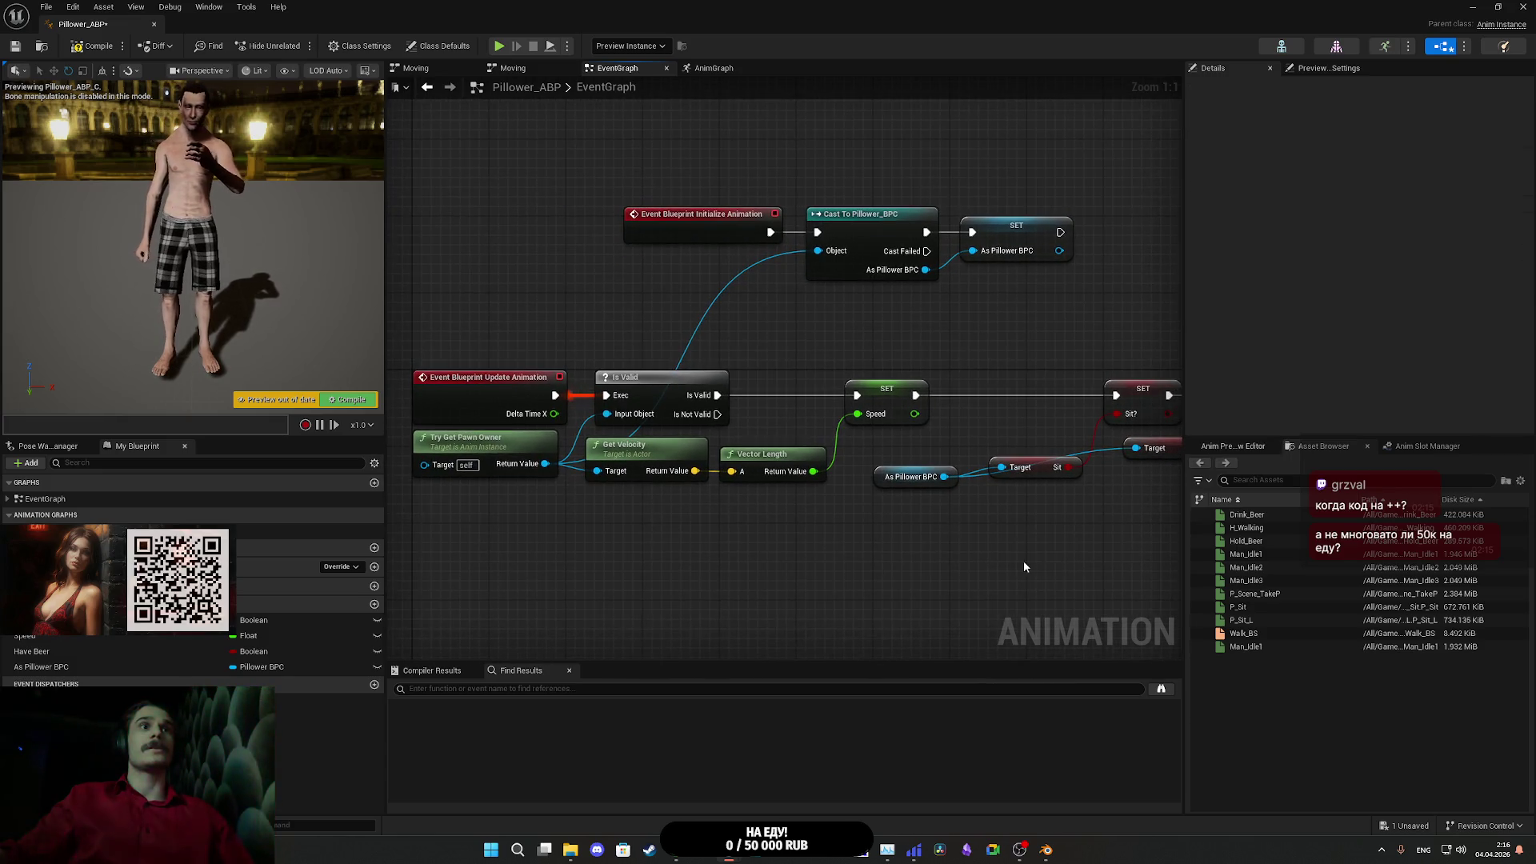
click(100, 50)
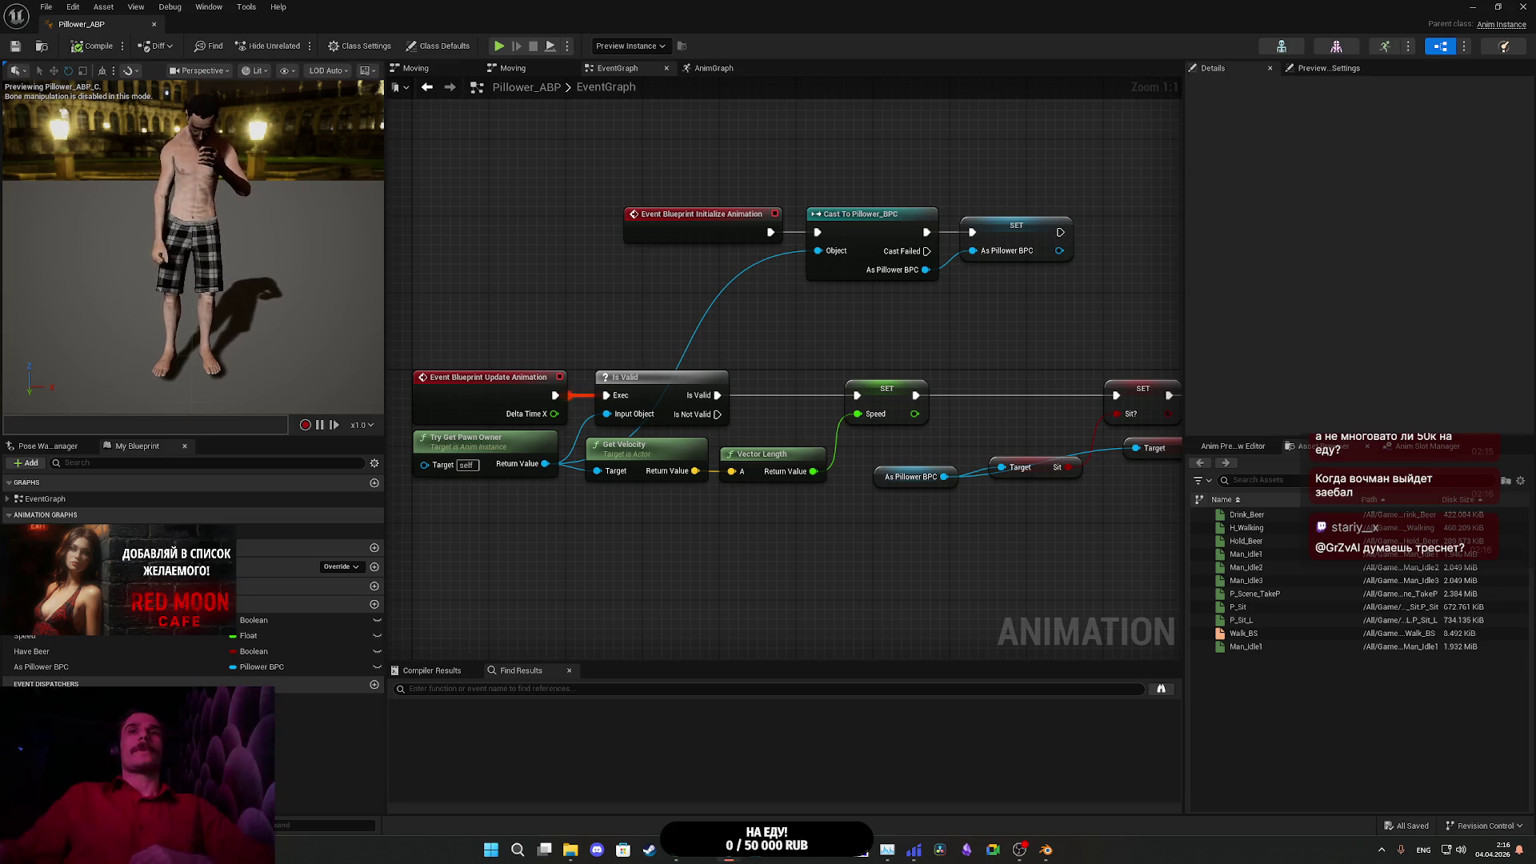
click(1524, 6)
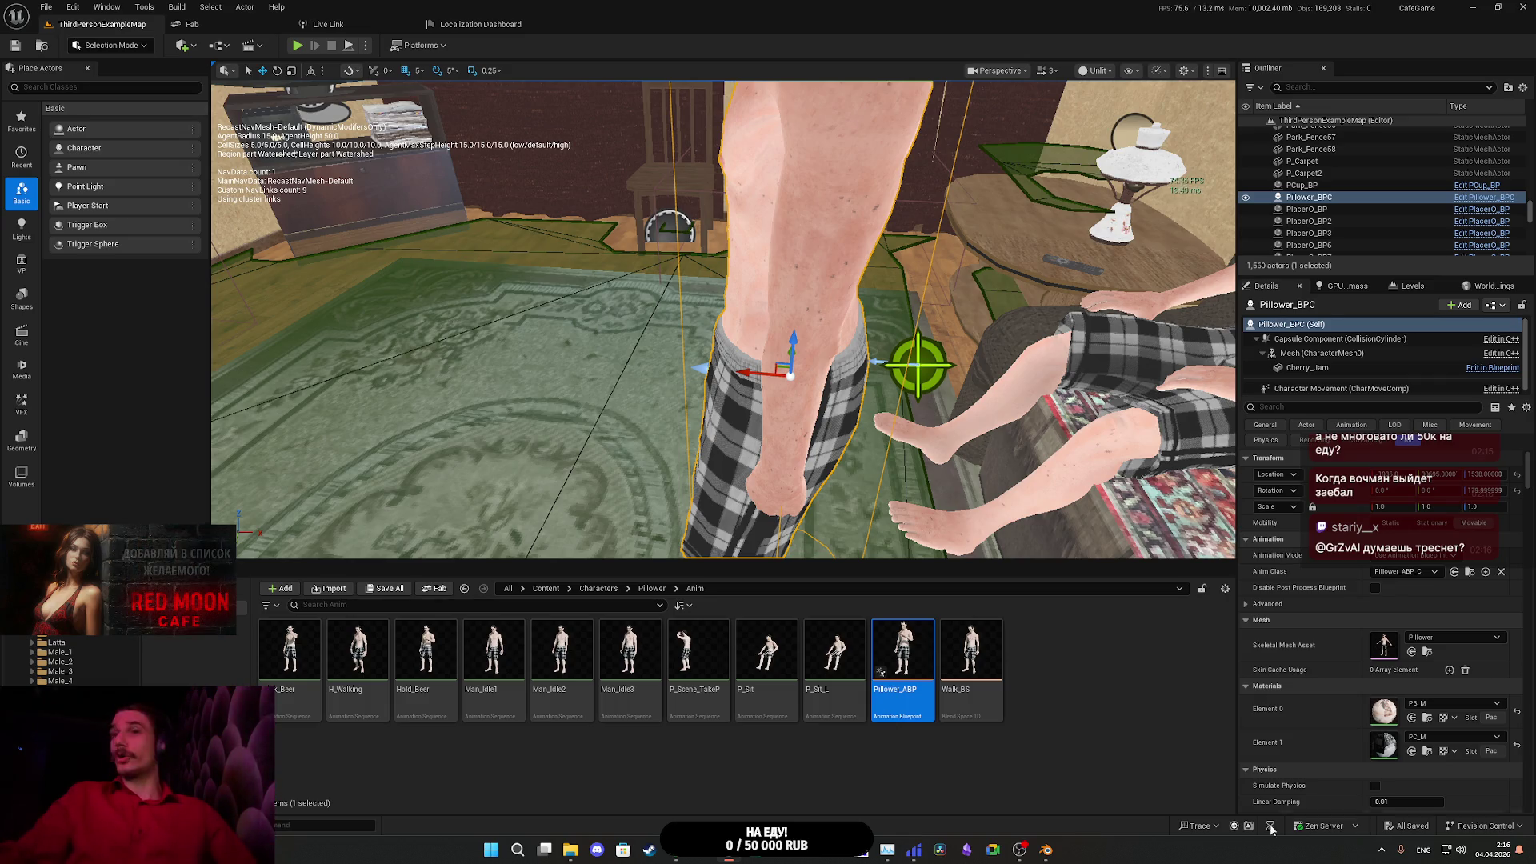
- Switch to the browser and show the Twitch stream manager tab
click(656, 786)
key(ctrl+1)
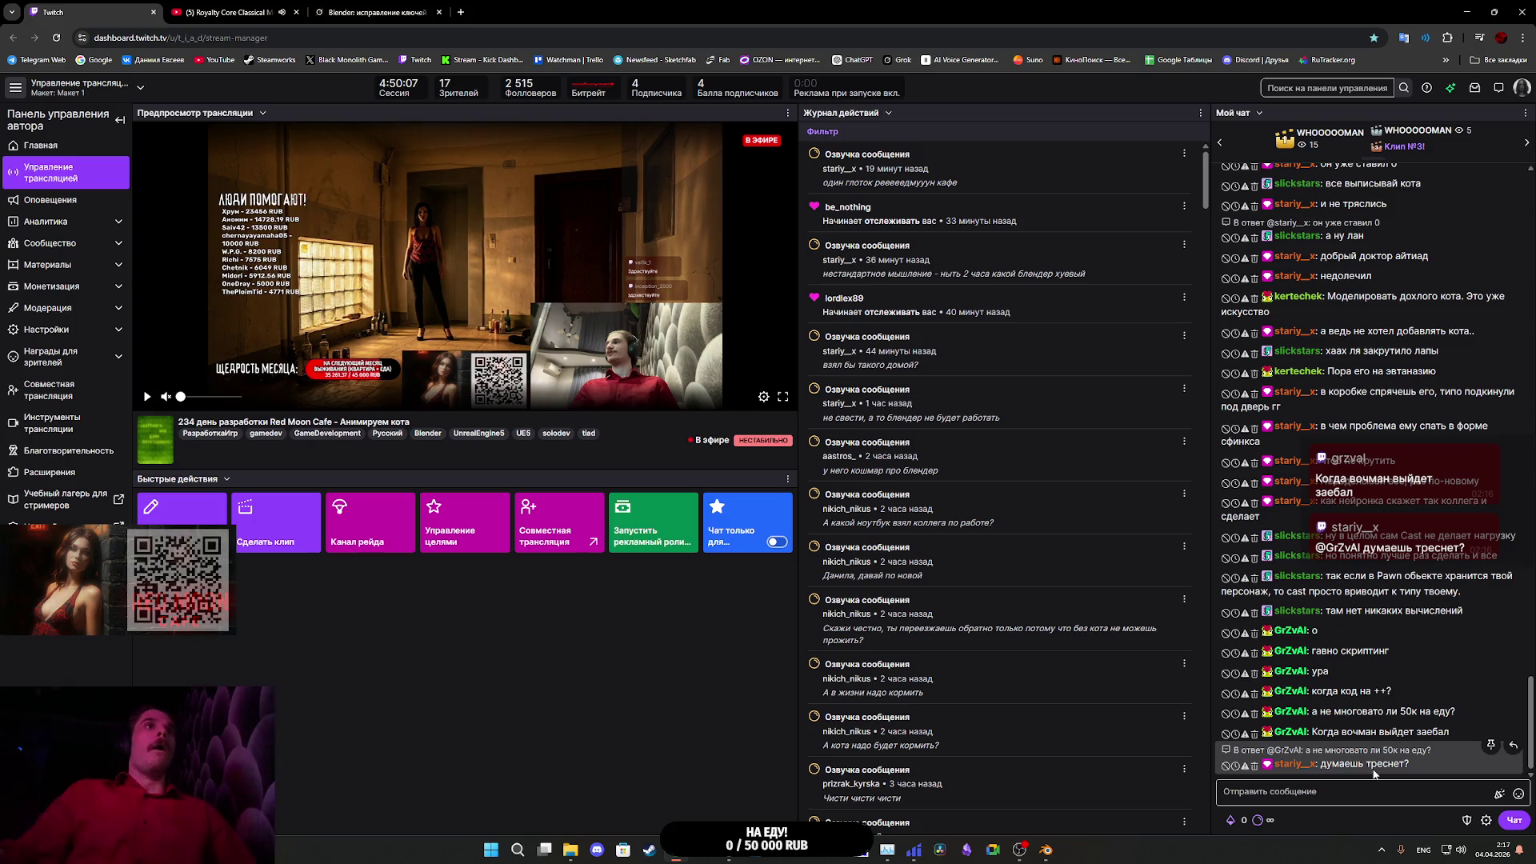
- Bring the CafeGame - Unreal Editor window back to the front from the taskbar
mouse_move(728, 850)
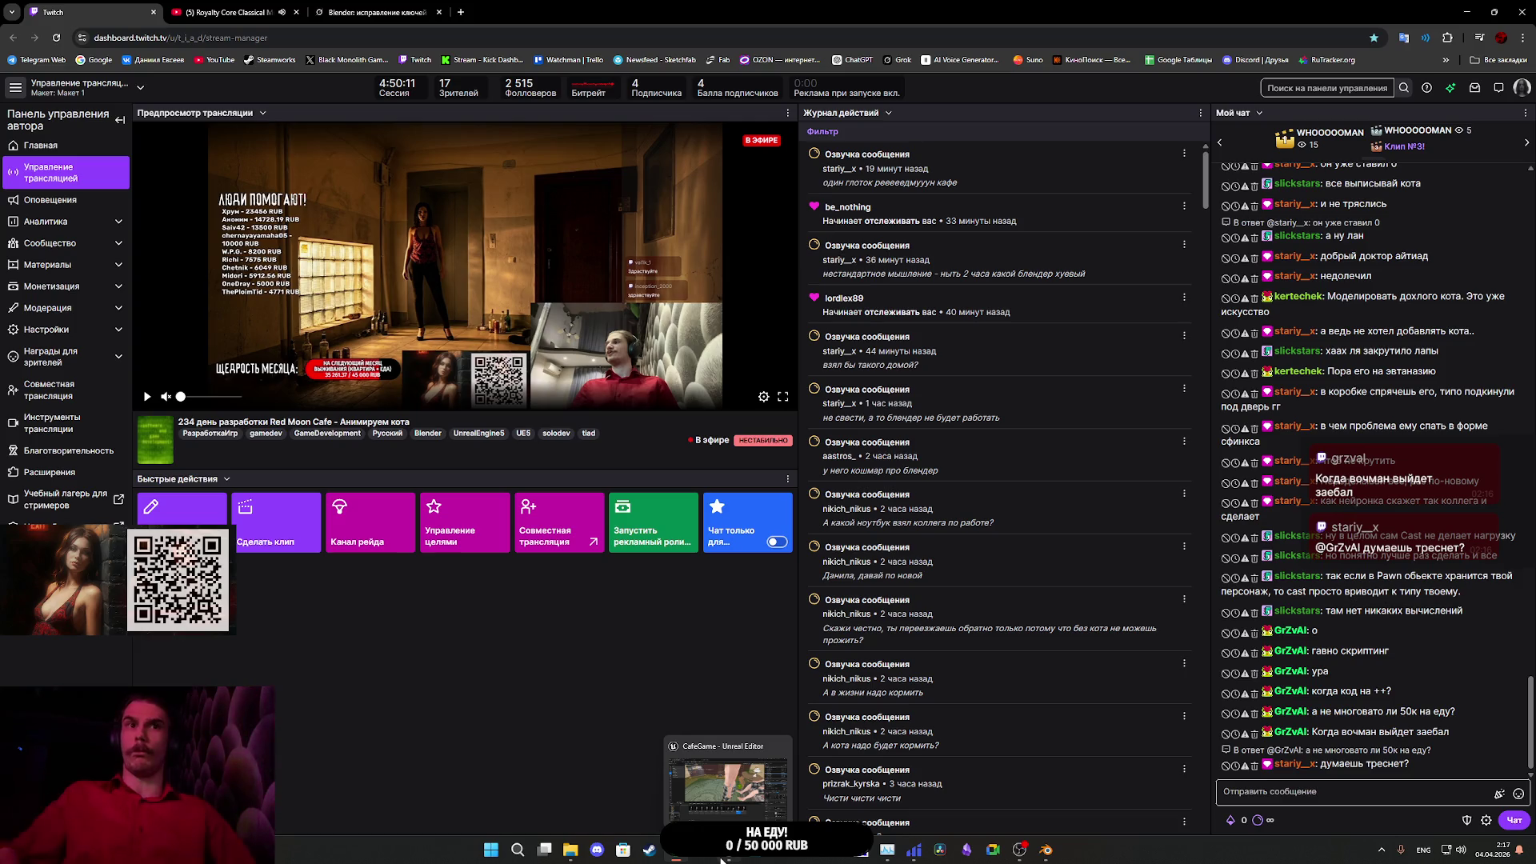
click(718, 804)
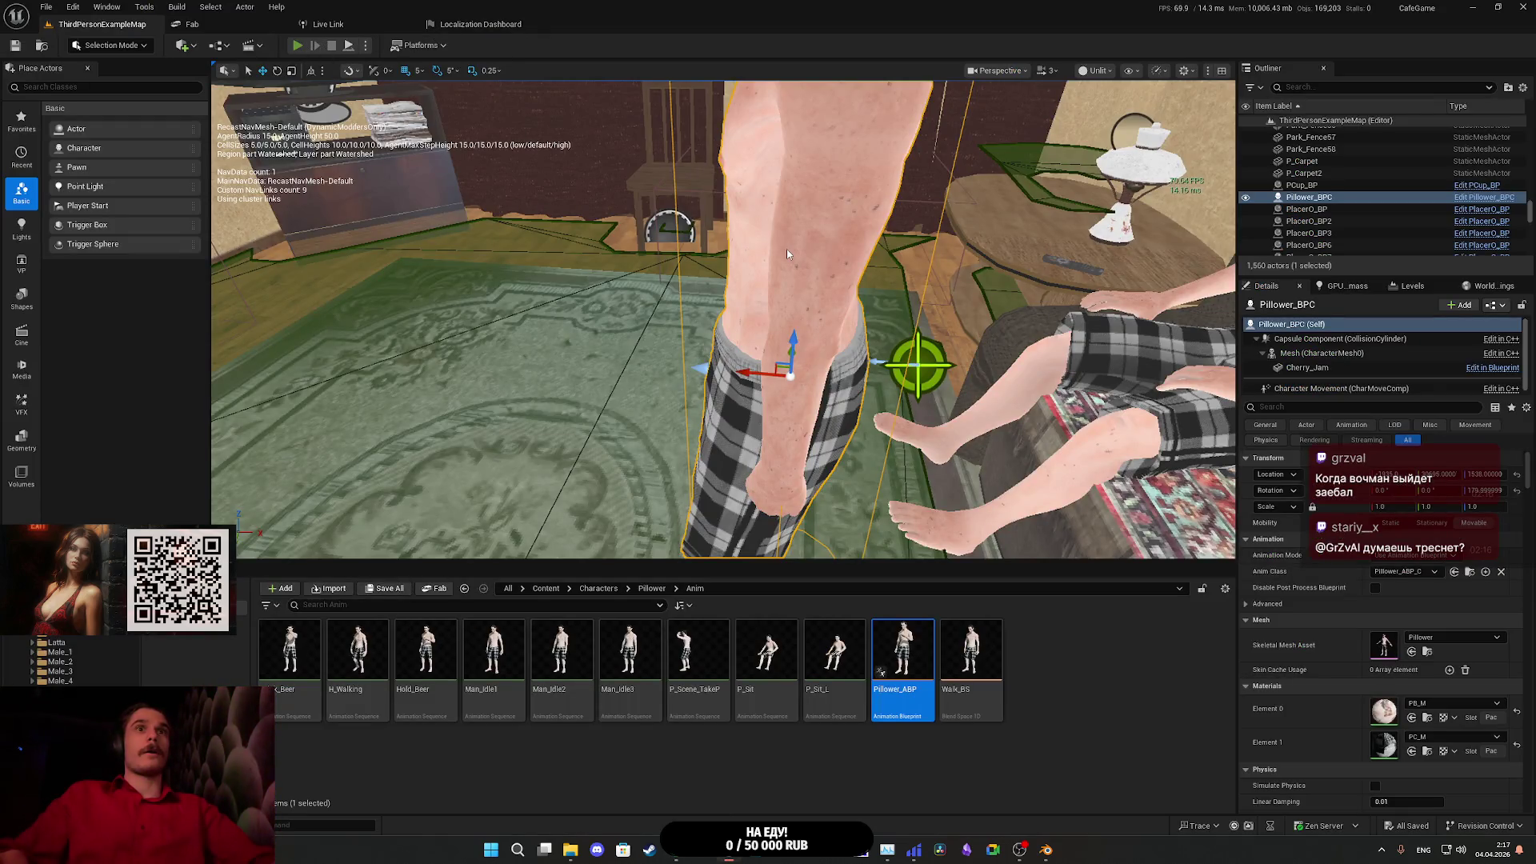
- Start Play In Editor, walk through the apartment to the bathroom and sit on the toilet
key(alt+p)
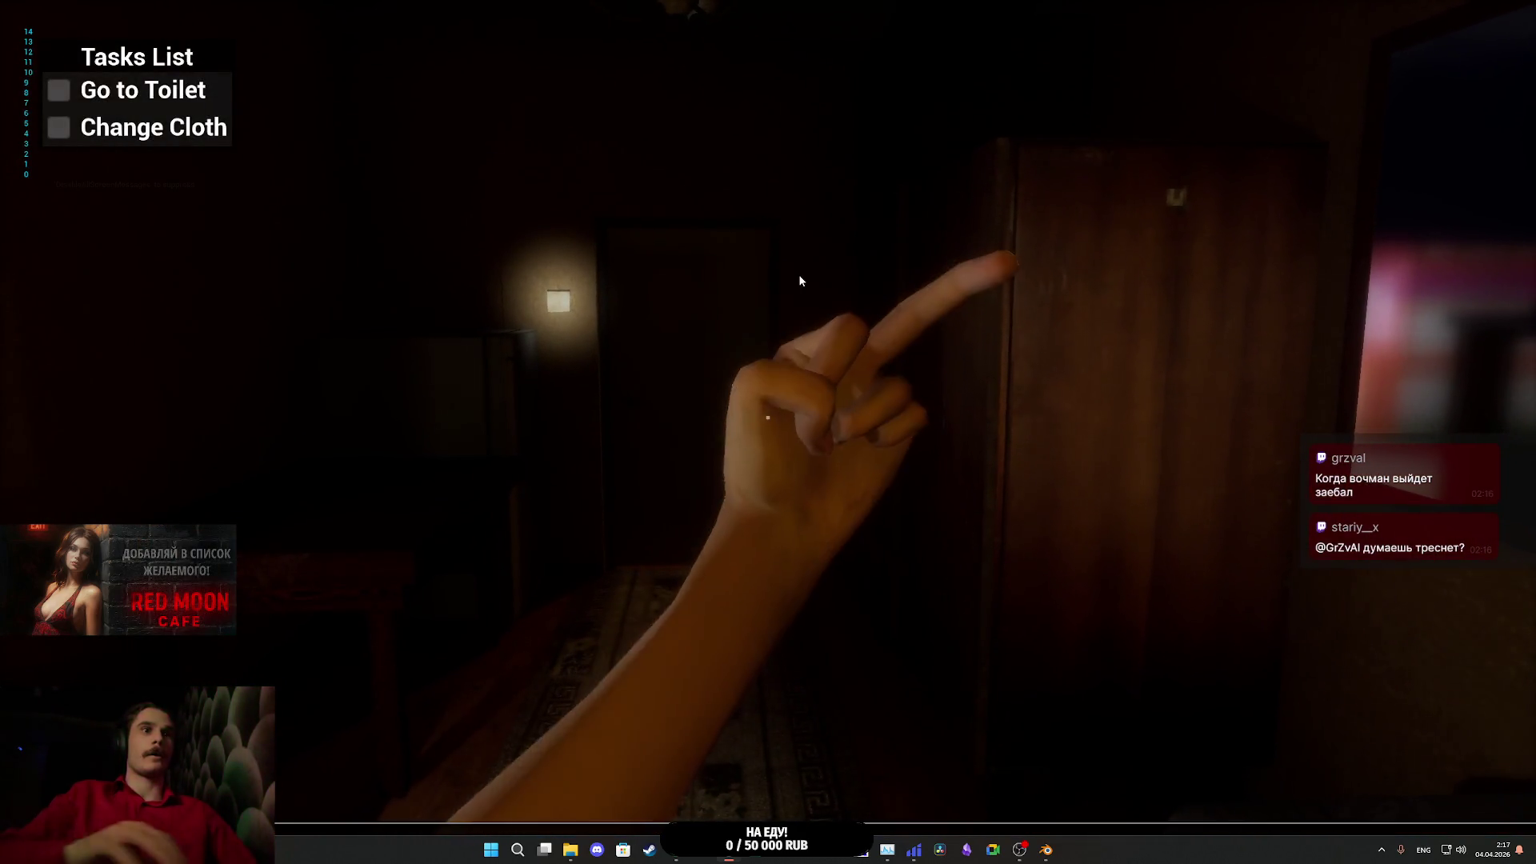
click(800, 280)
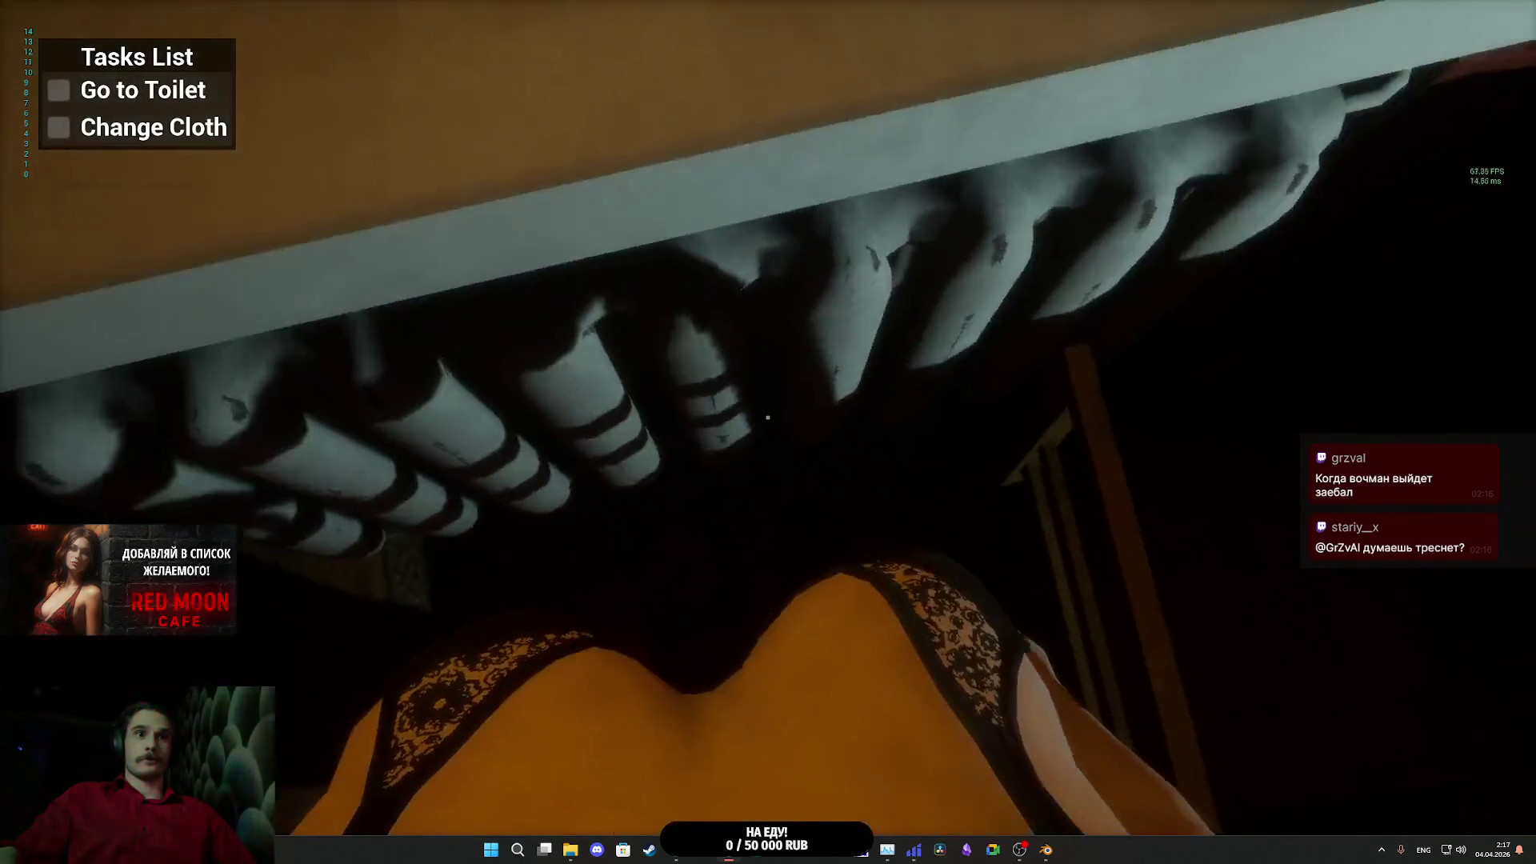
key(w)
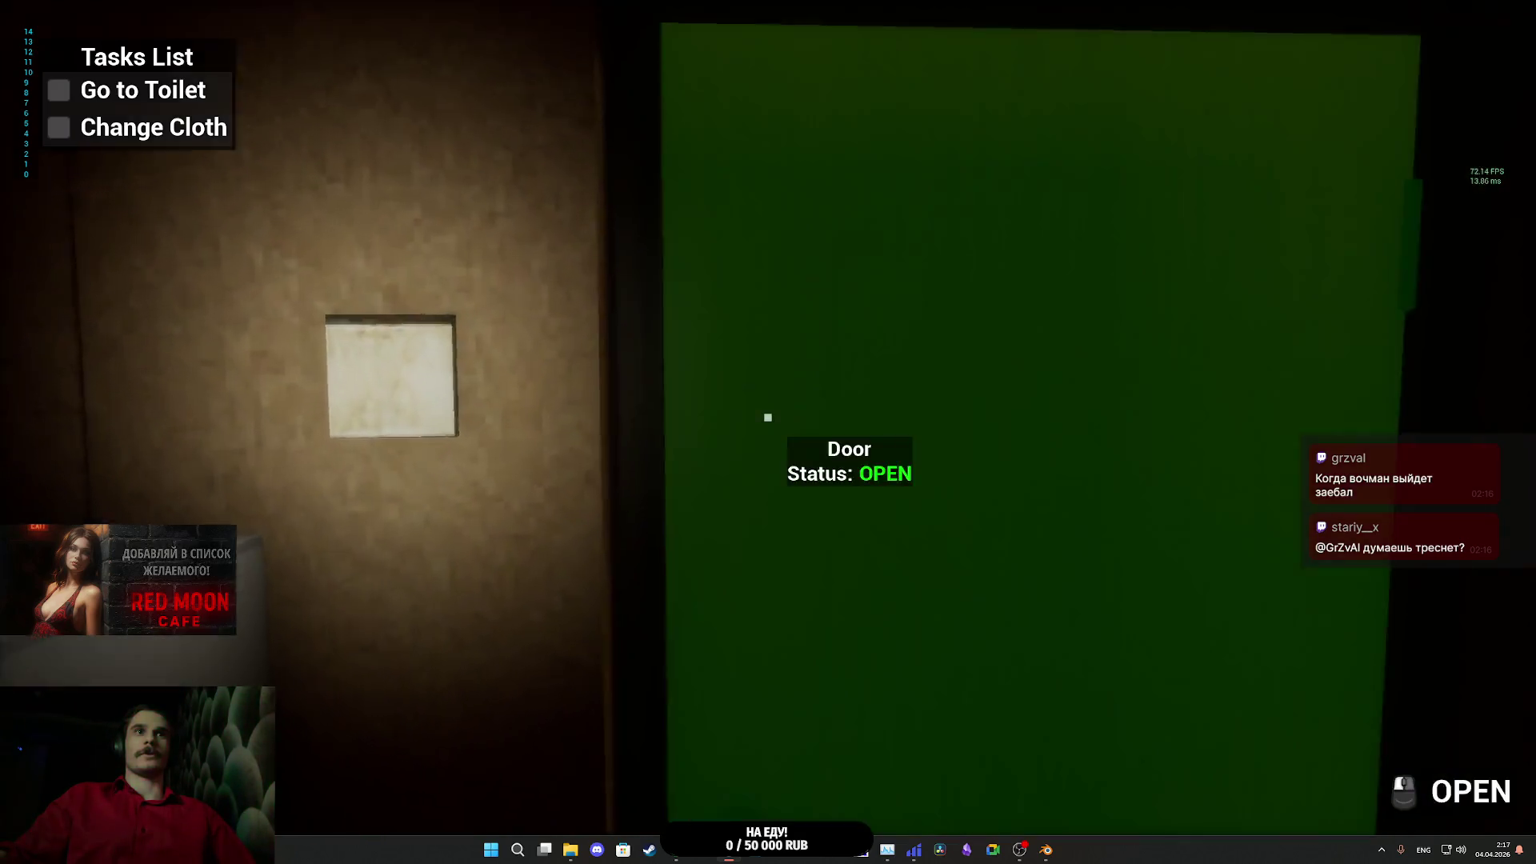
click(769, 417)
key(w)
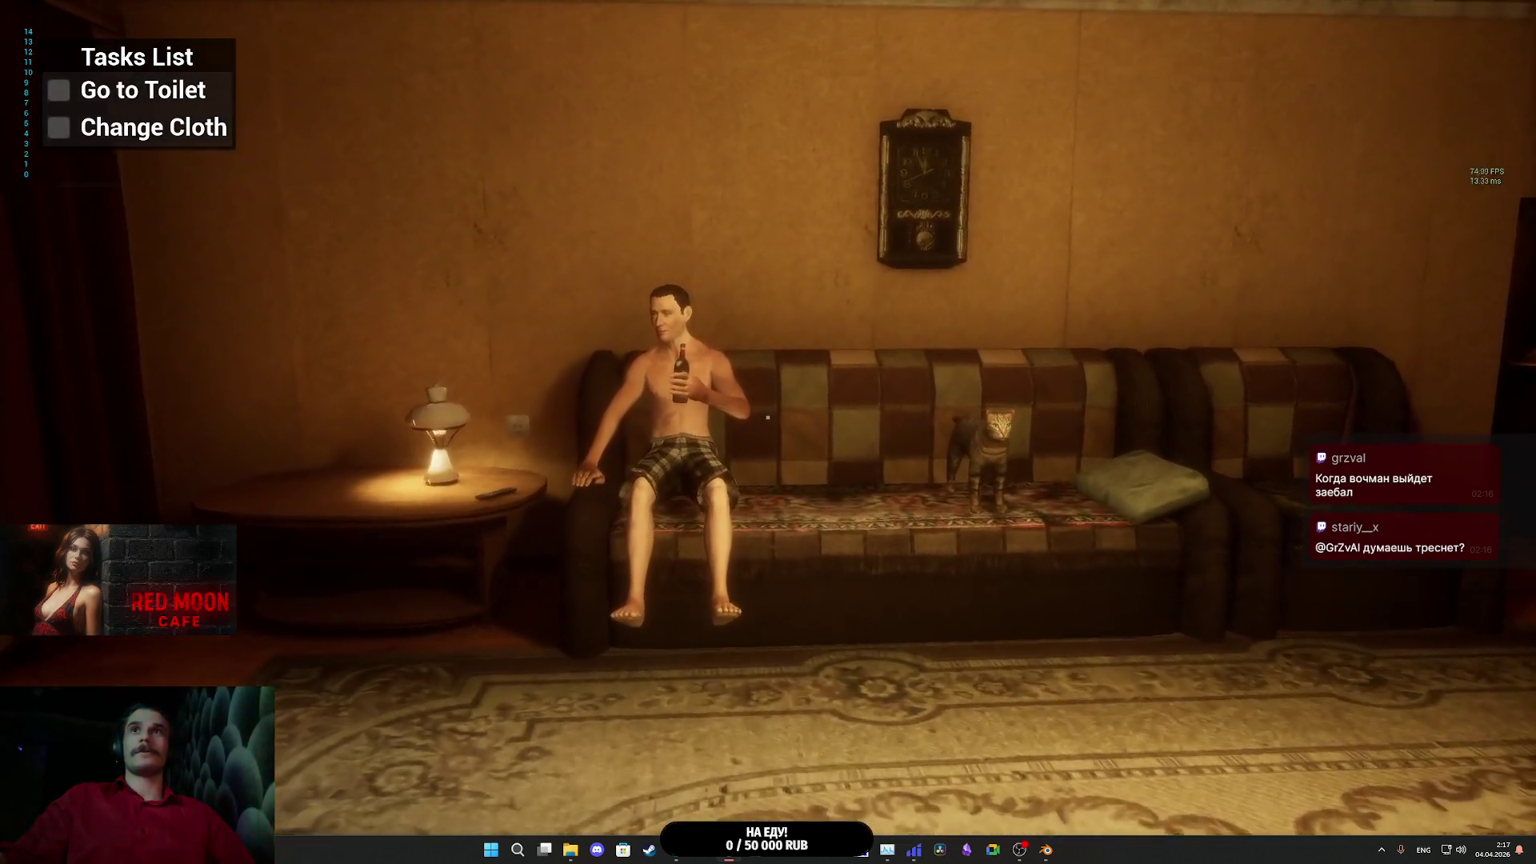
key(w)
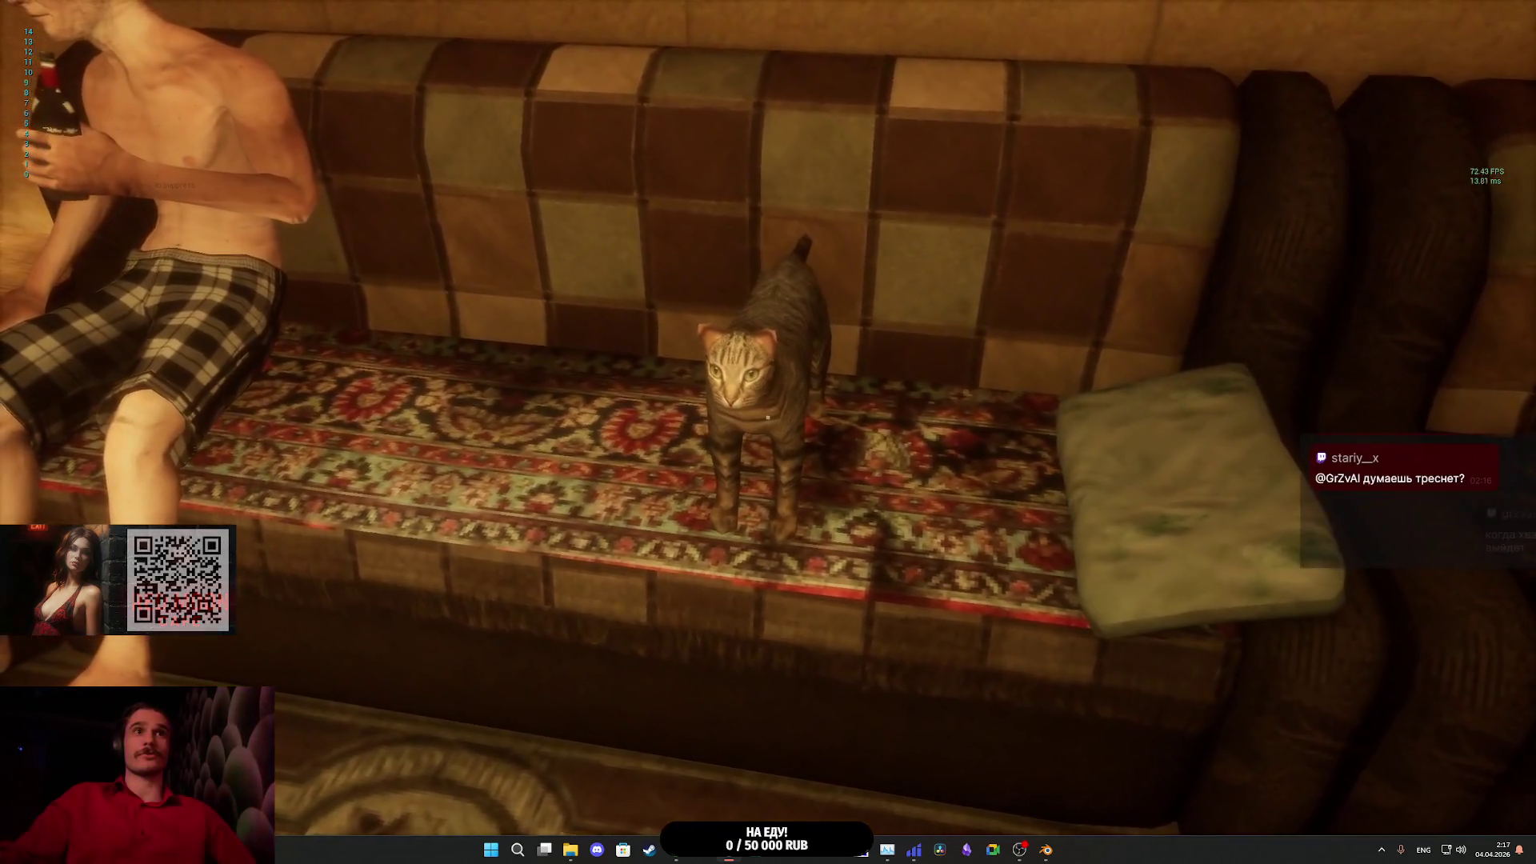
key(w)
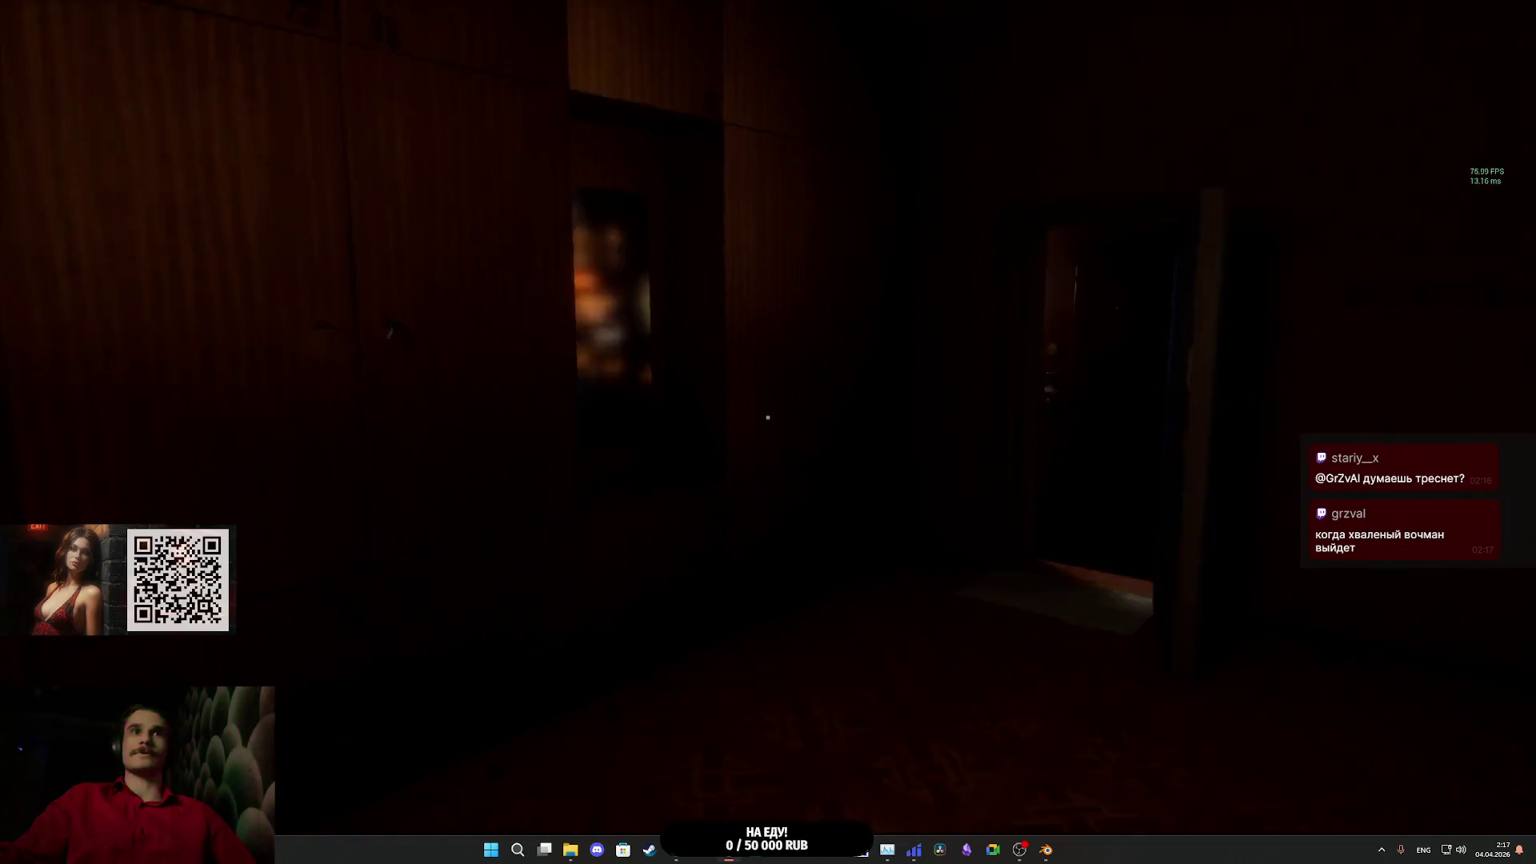
key(w)
click(768, 416)
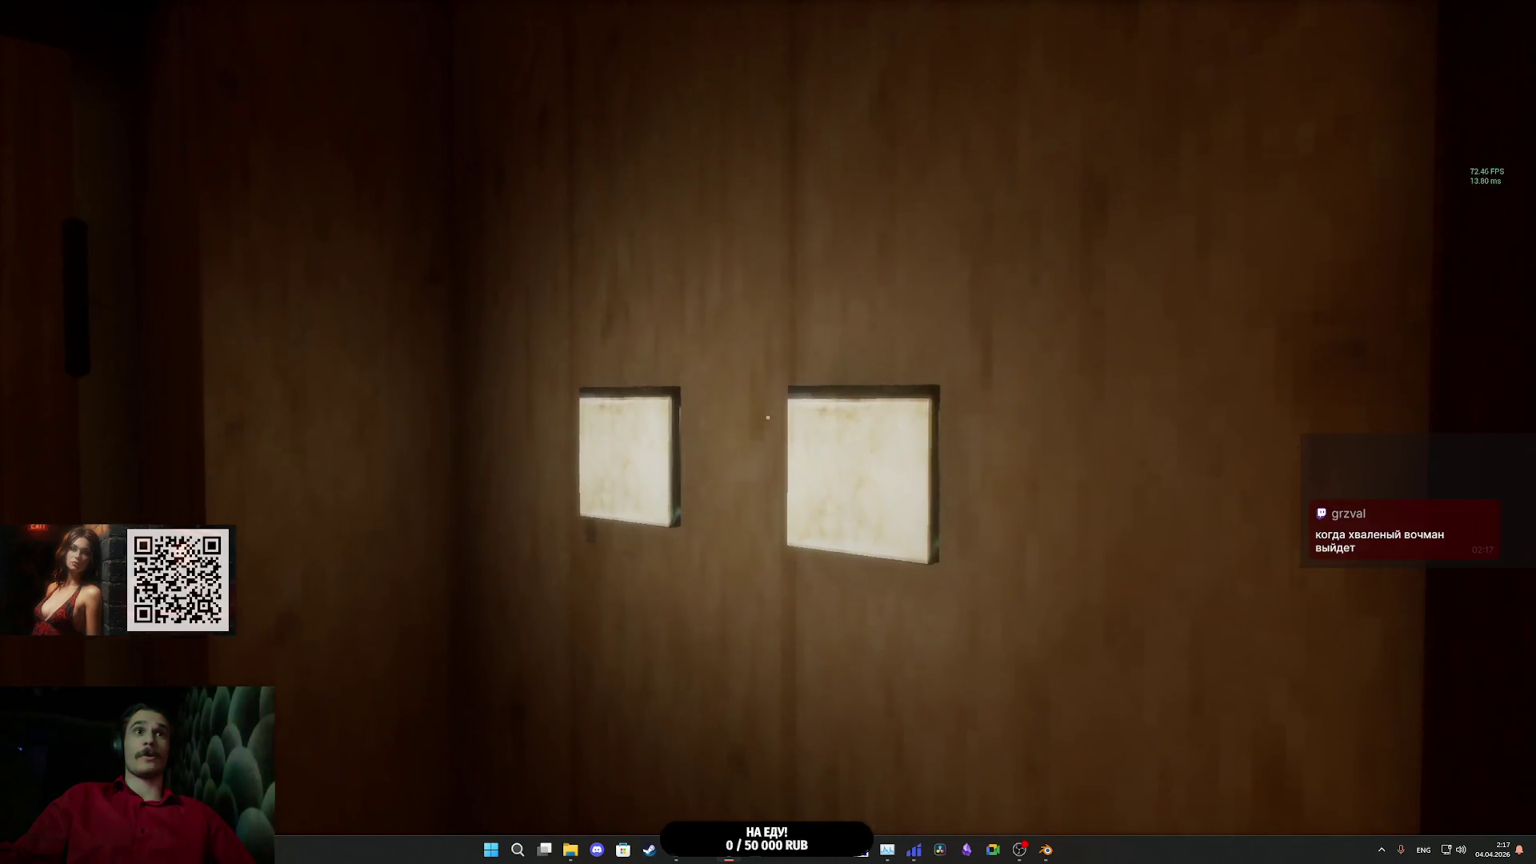
click(768, 417)
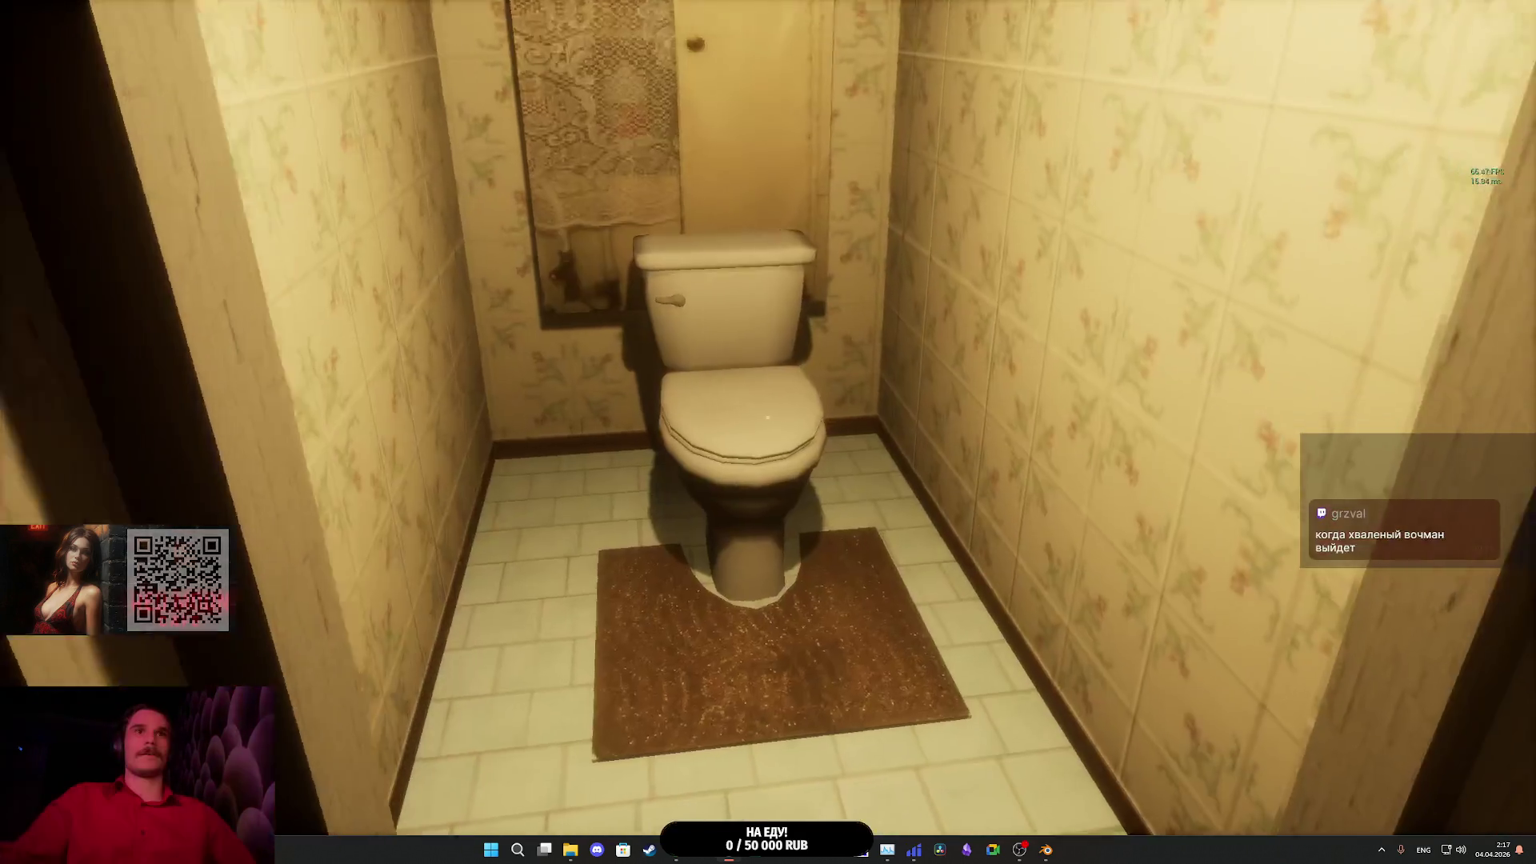
click(769, 417)
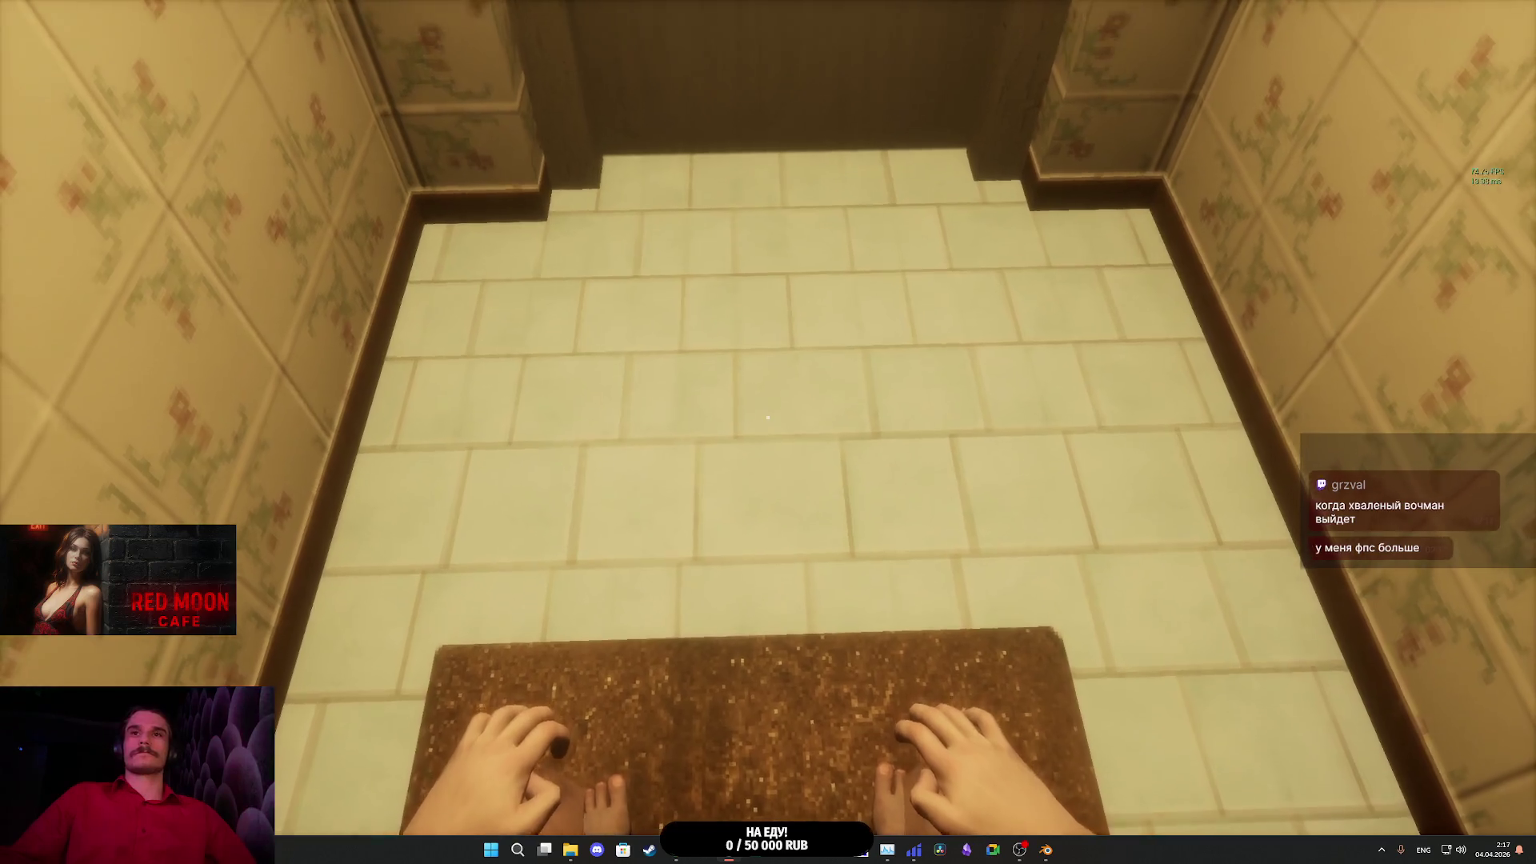
- Get up, change into the Red Shirt at the bedroom closet, and head out to the park
key(e)
key(w)
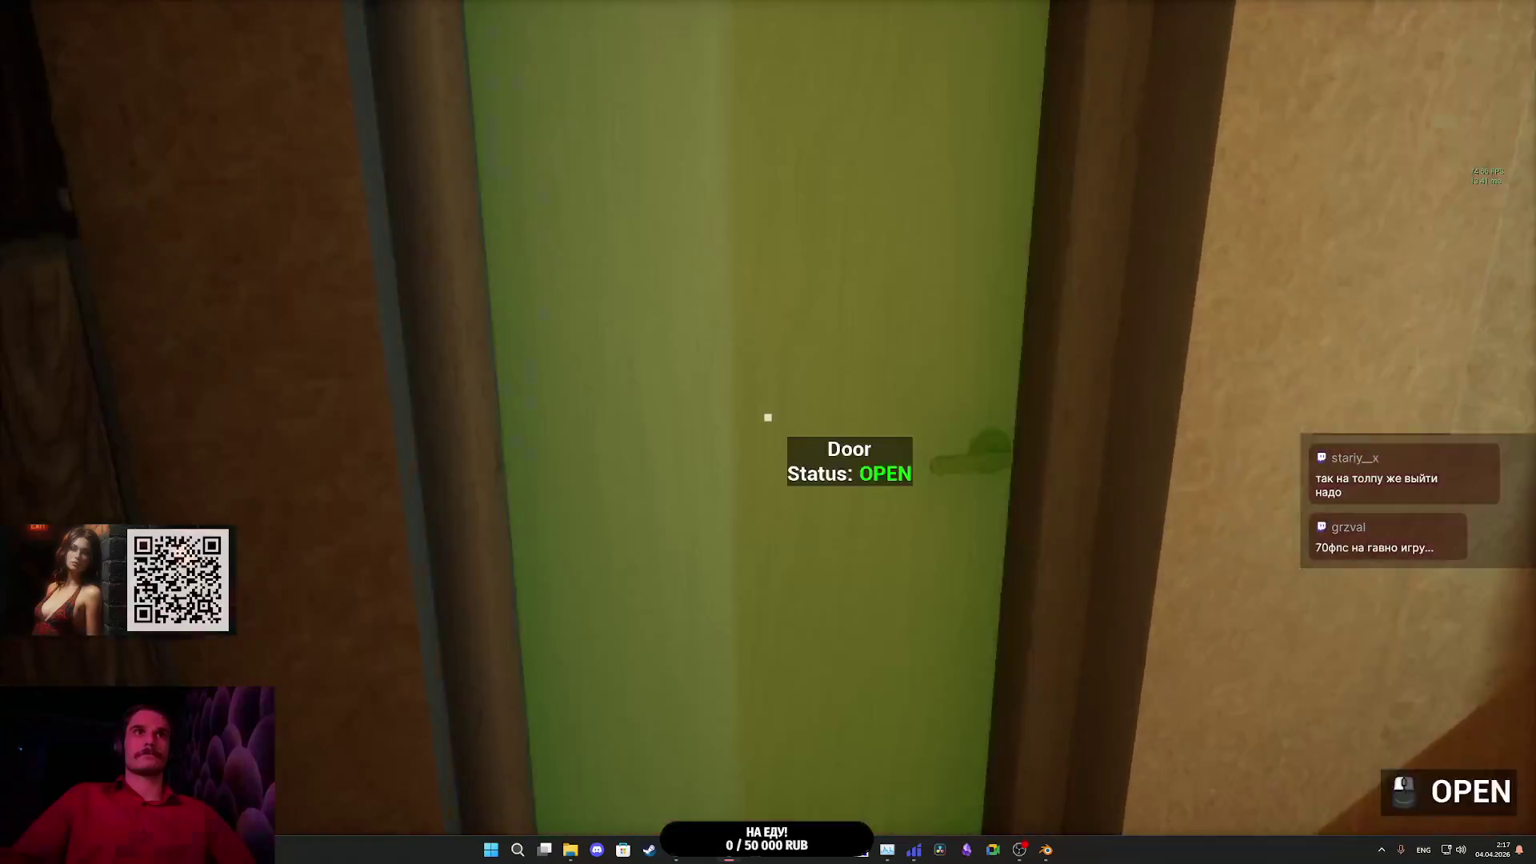
key(w)
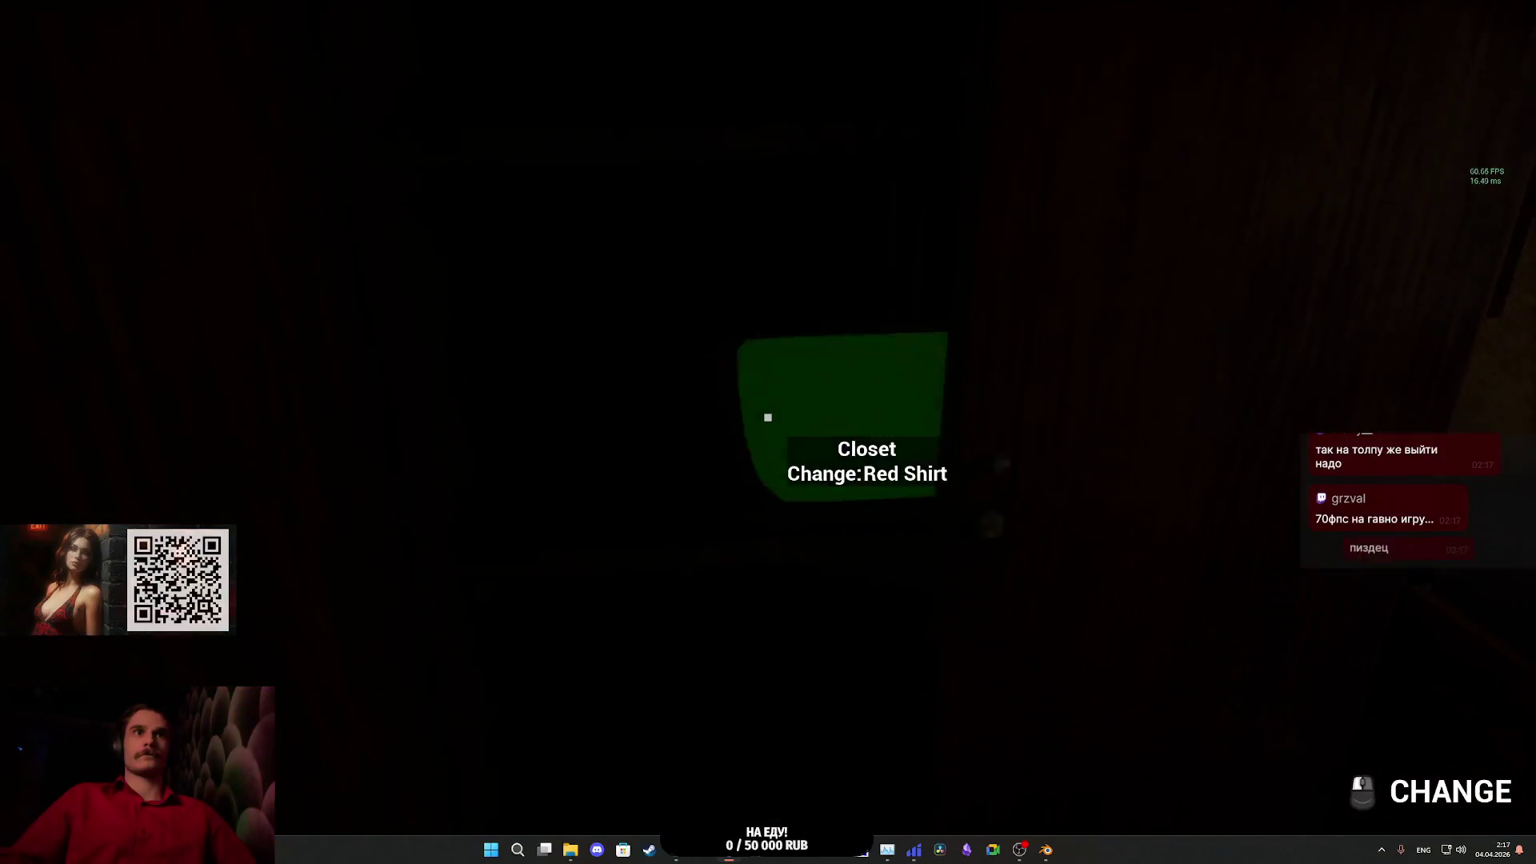
click(768, 417)
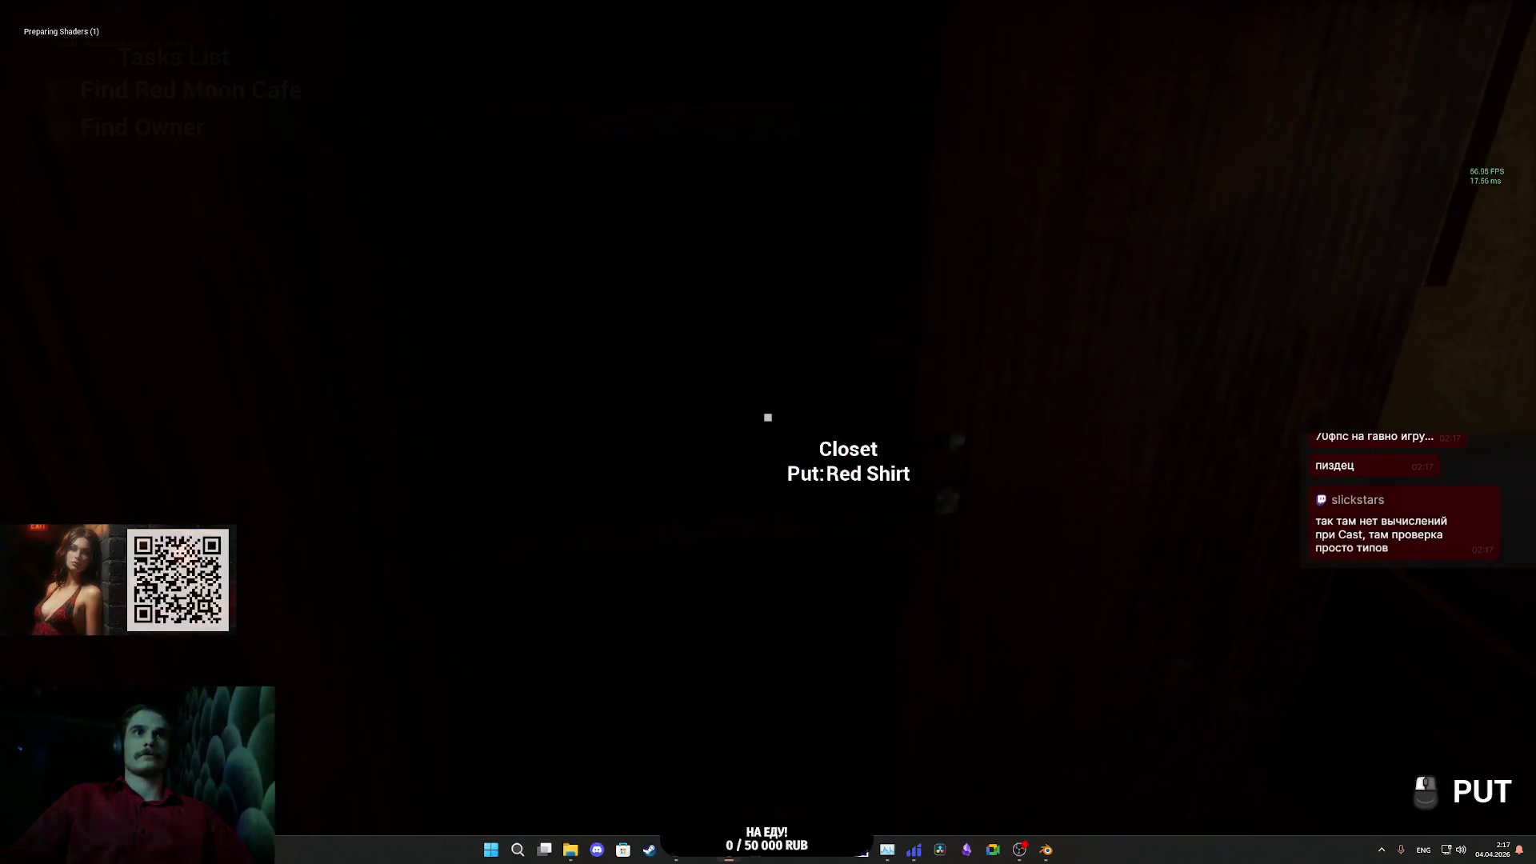
key(w)
key(w)
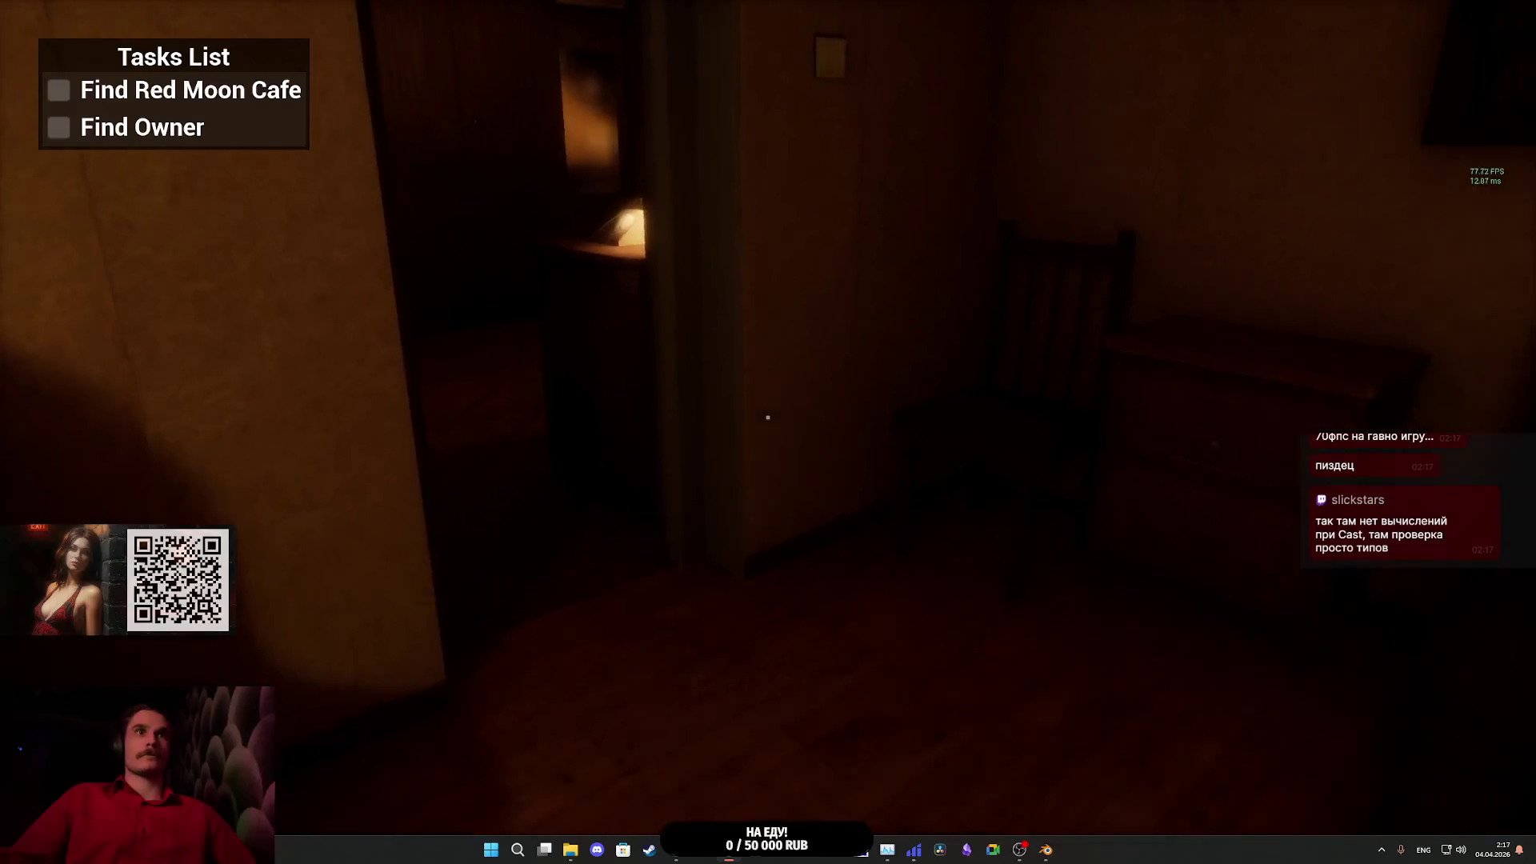
click(768, 417)
key(w)
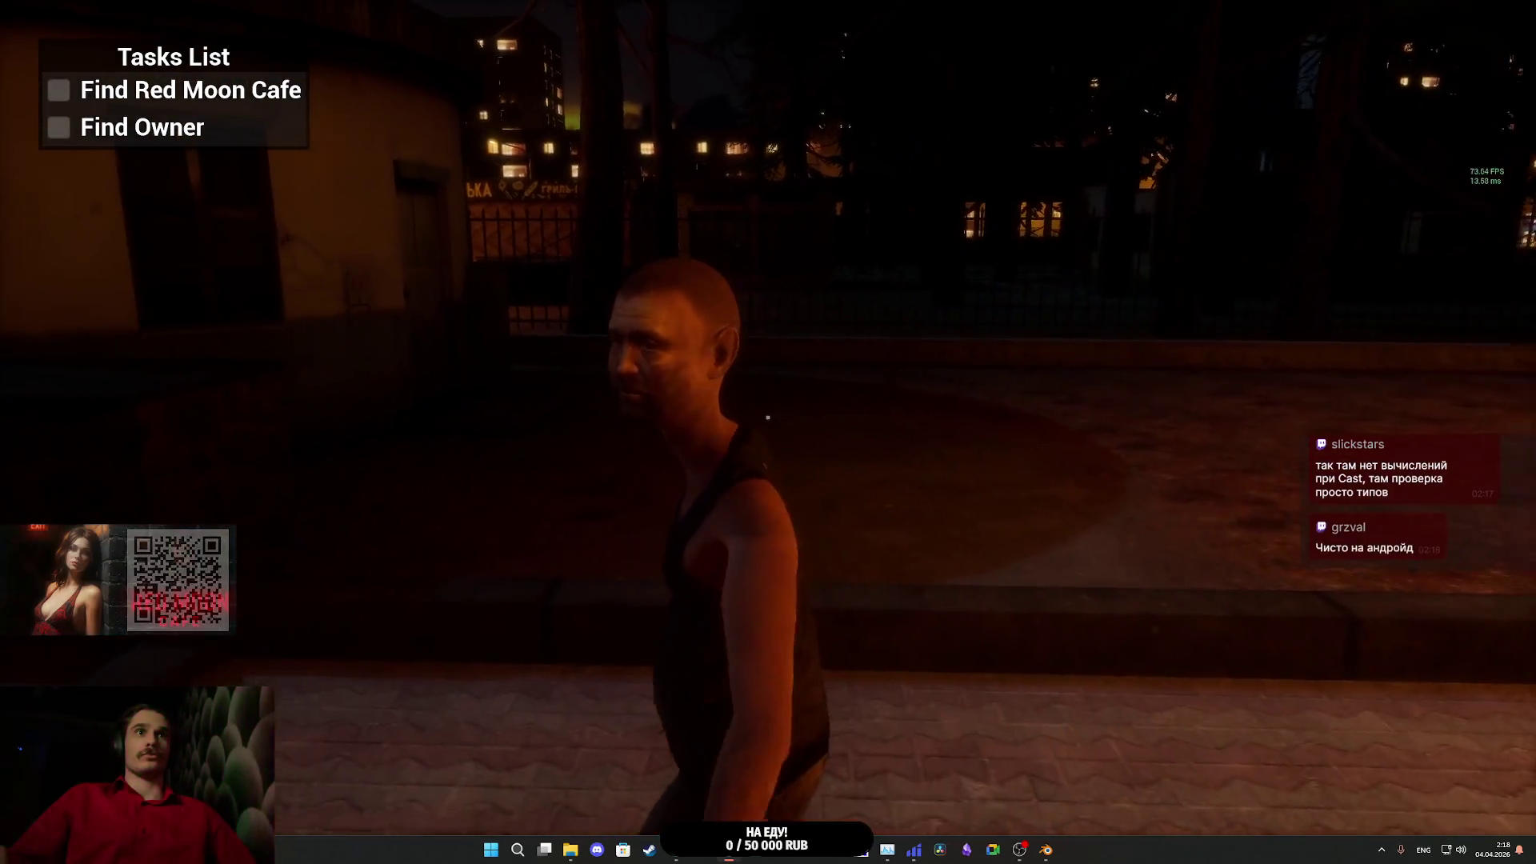
- Gesture rudely at the NPC, shove him over, then end the play session
key(w)
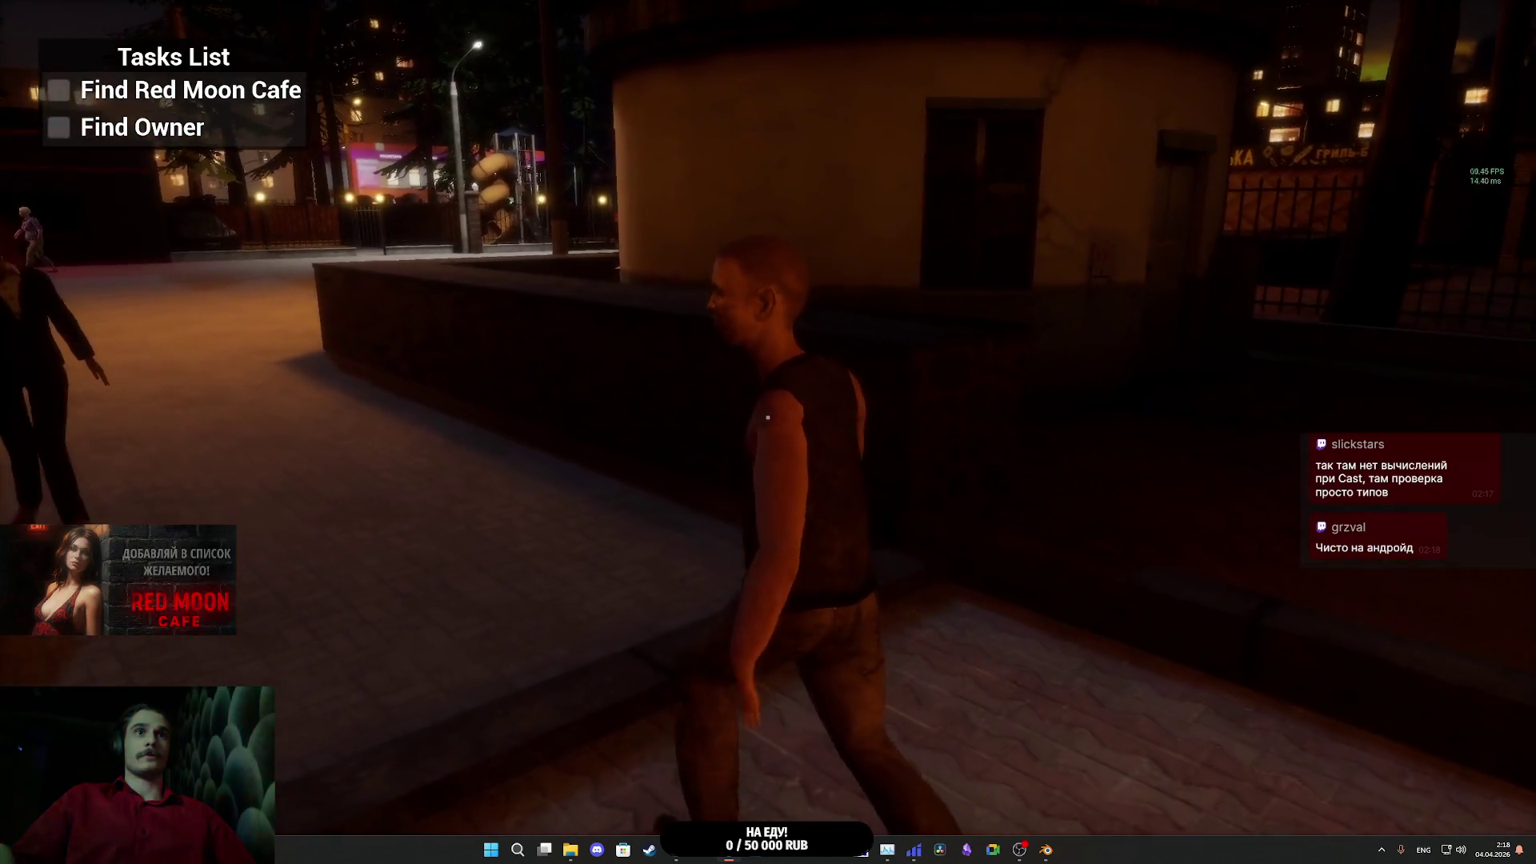
click(768, 417)
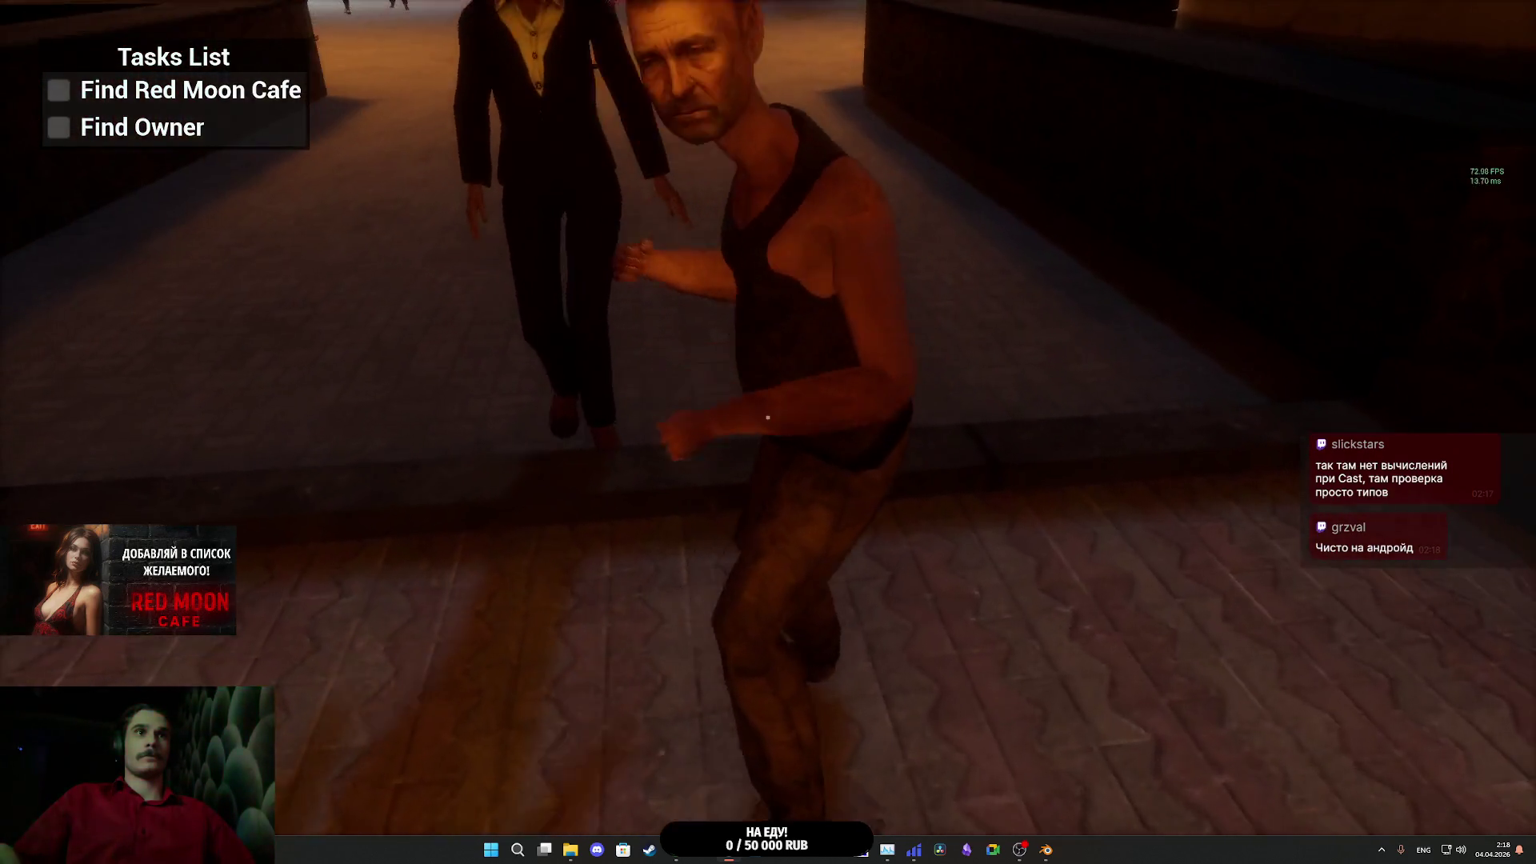
click(768, 417)
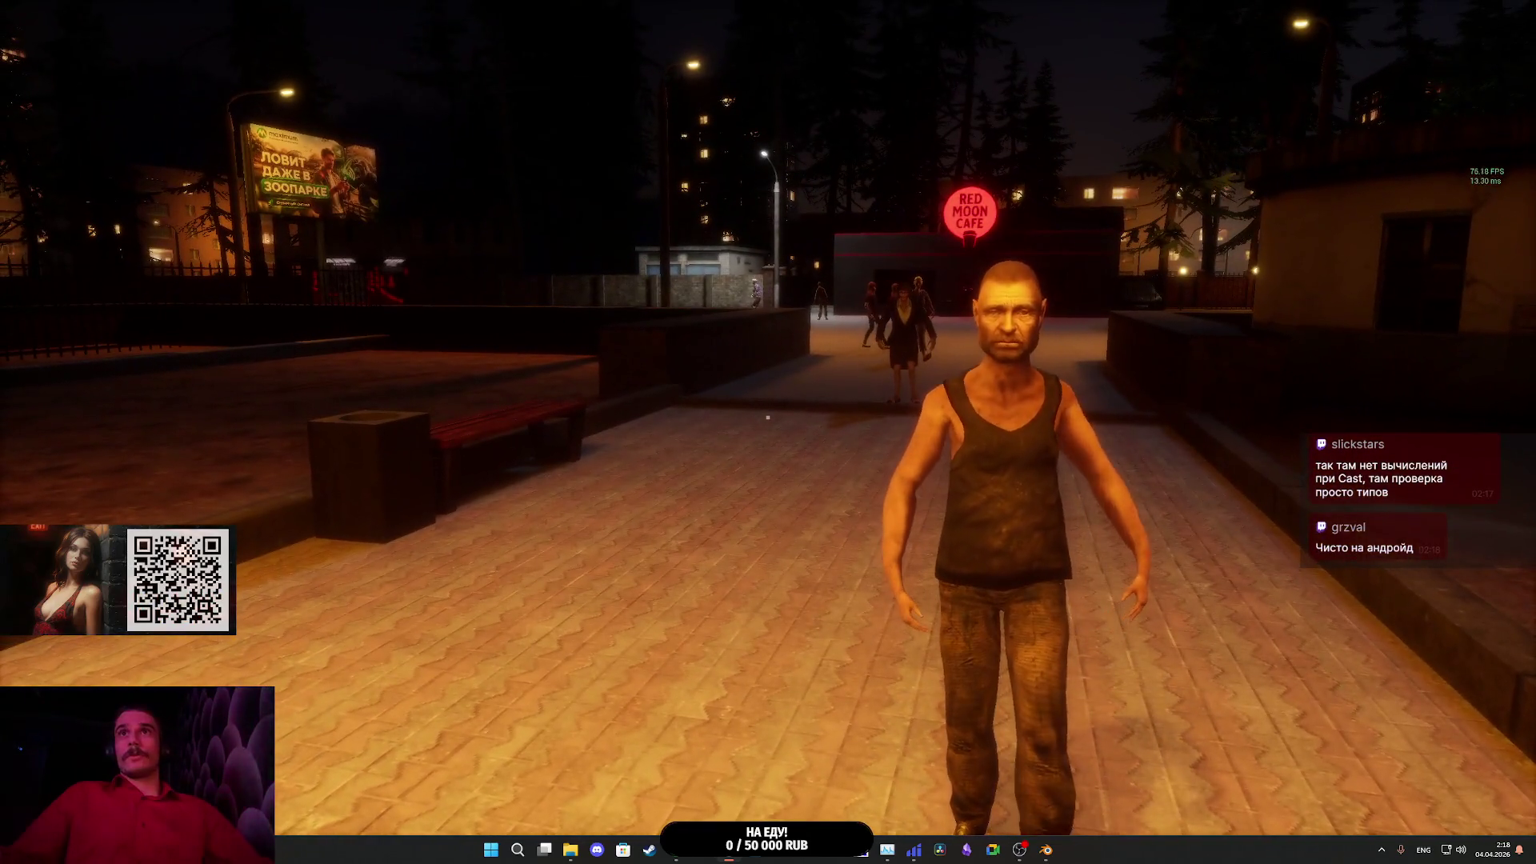
key(Escape)
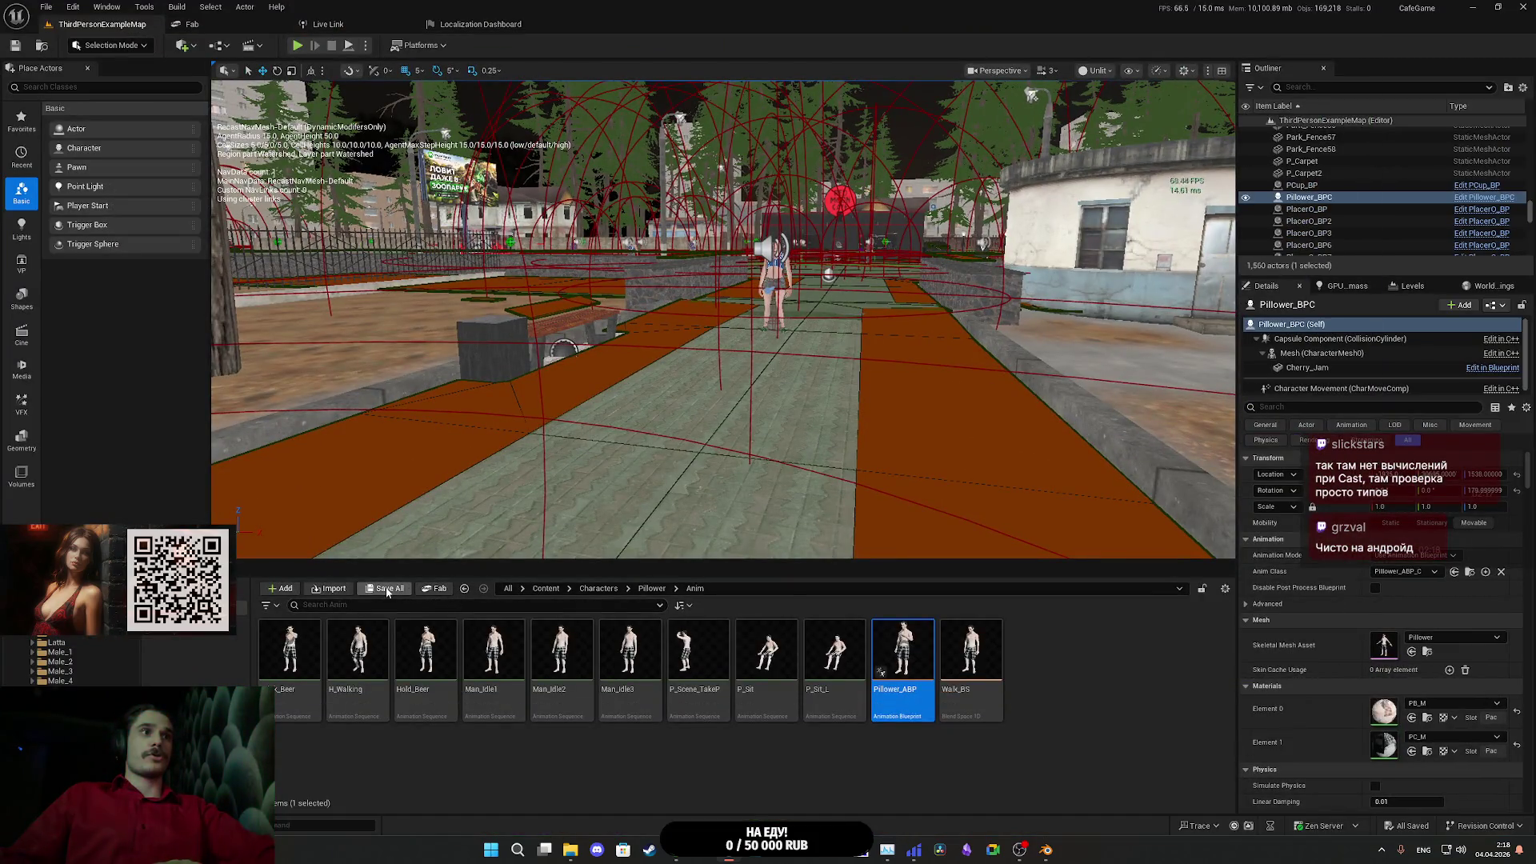
- Package the project for Windows into the Builds folder and wait for packaging to complete
click(427, 47)
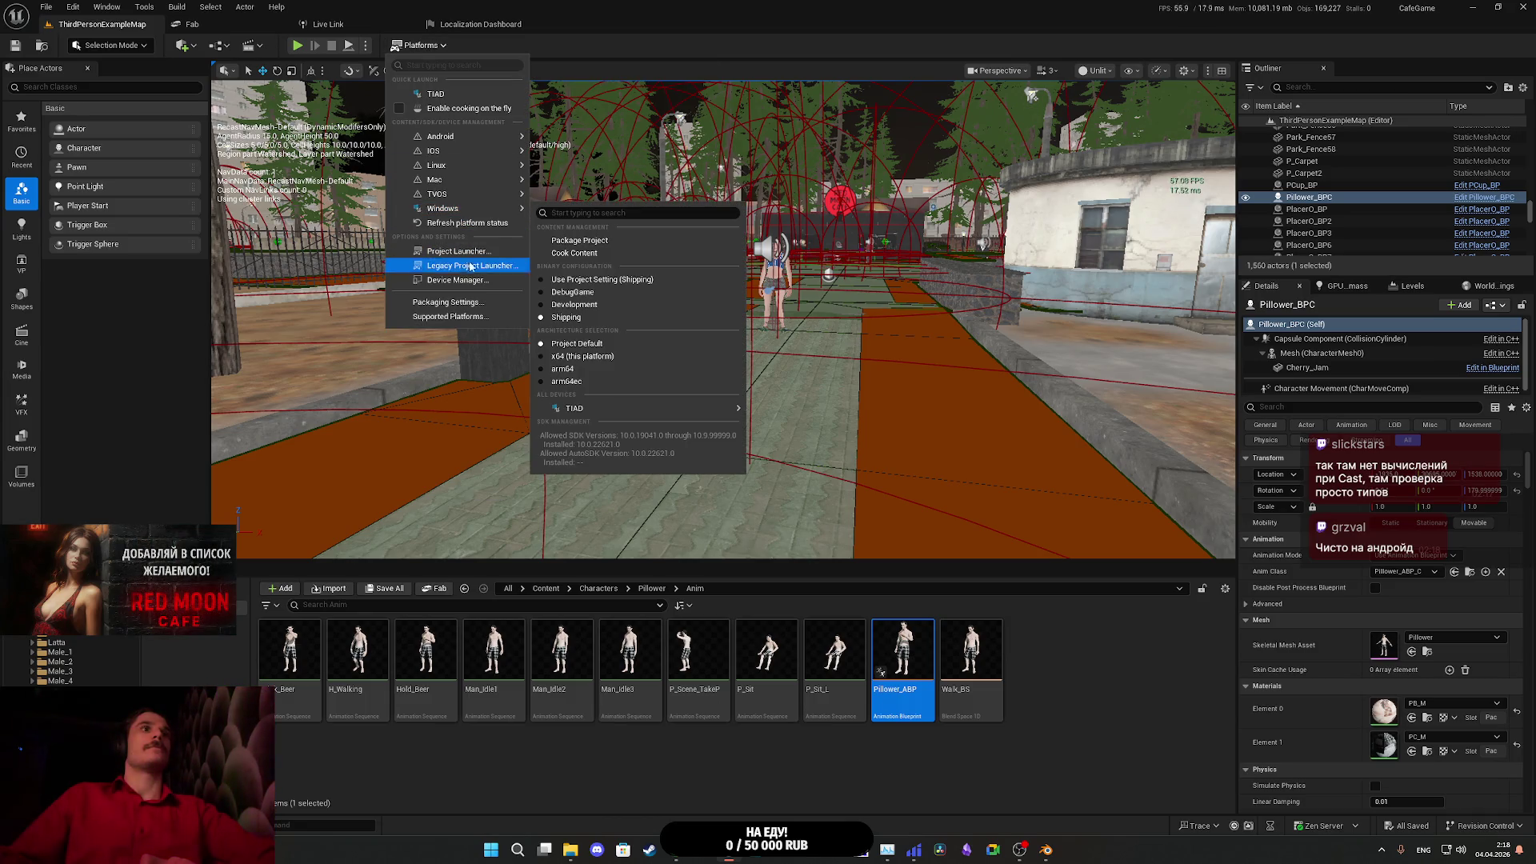
mouse_move(468, 214)
click(580, 240)
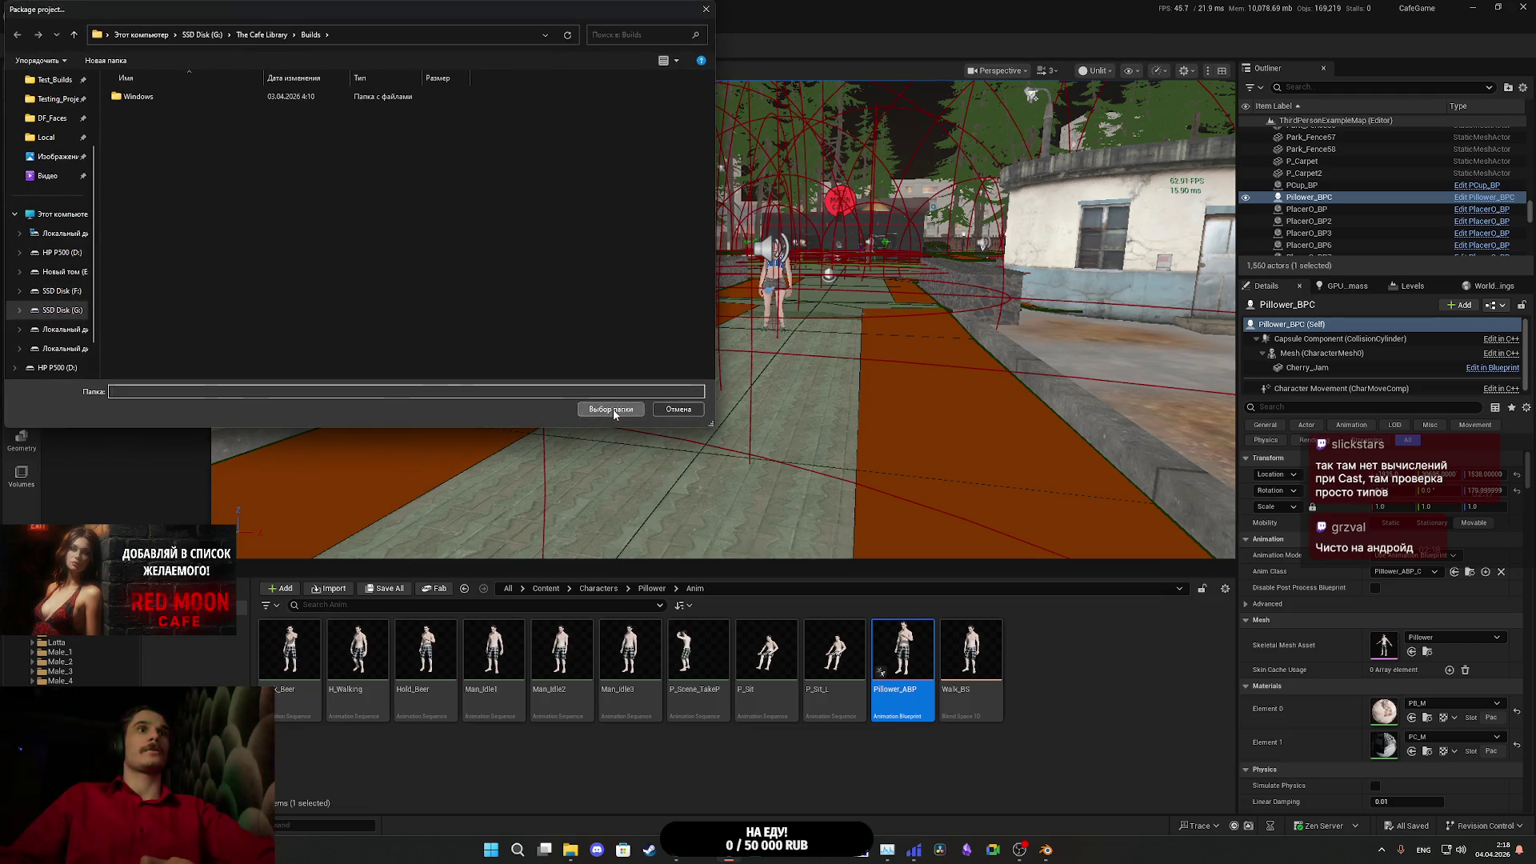
click(613, 410)
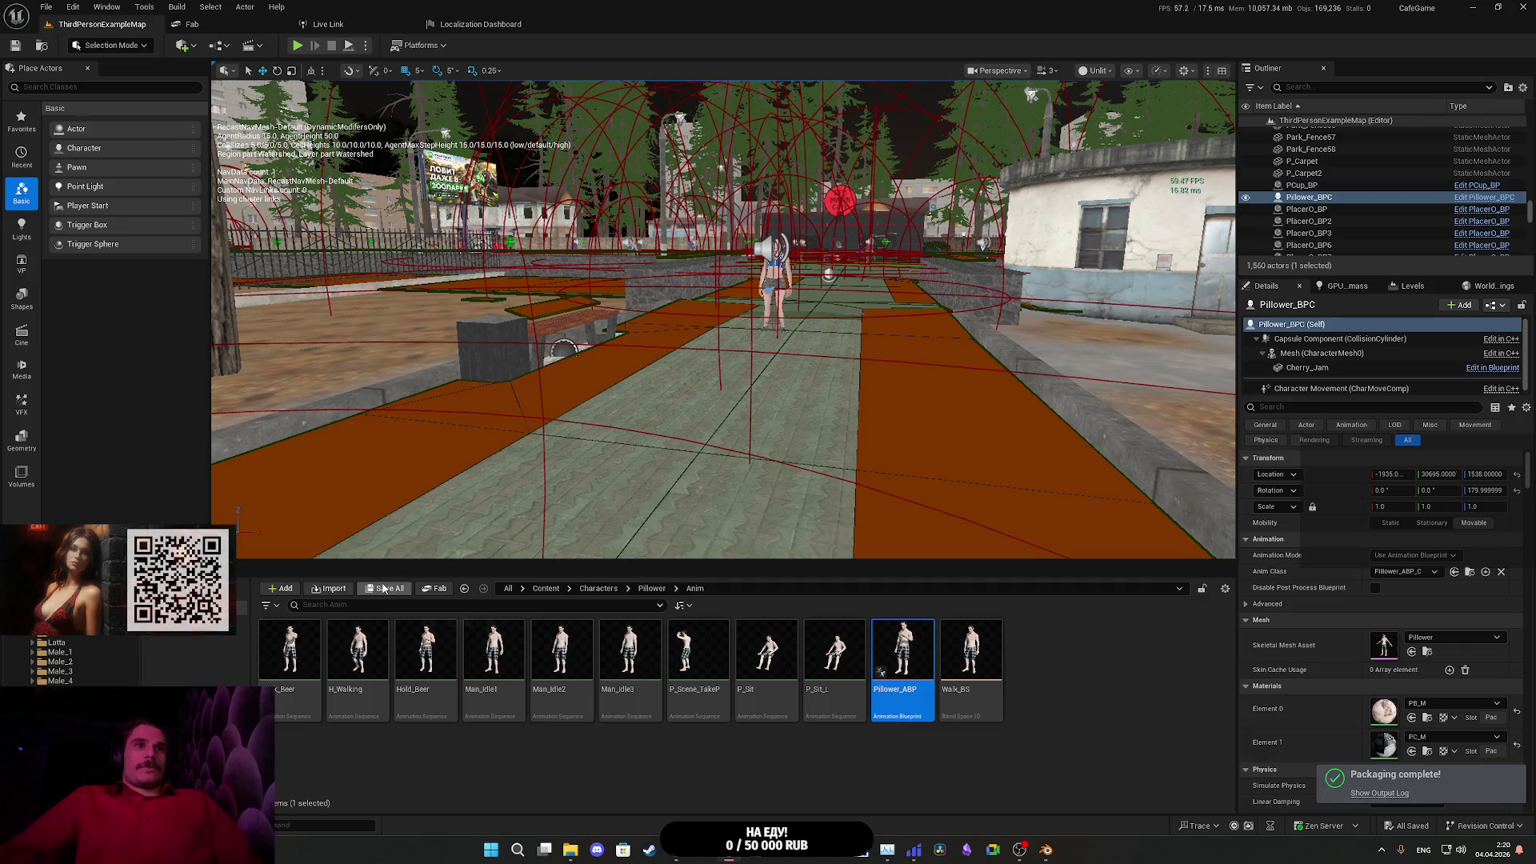
click(1474, 6)
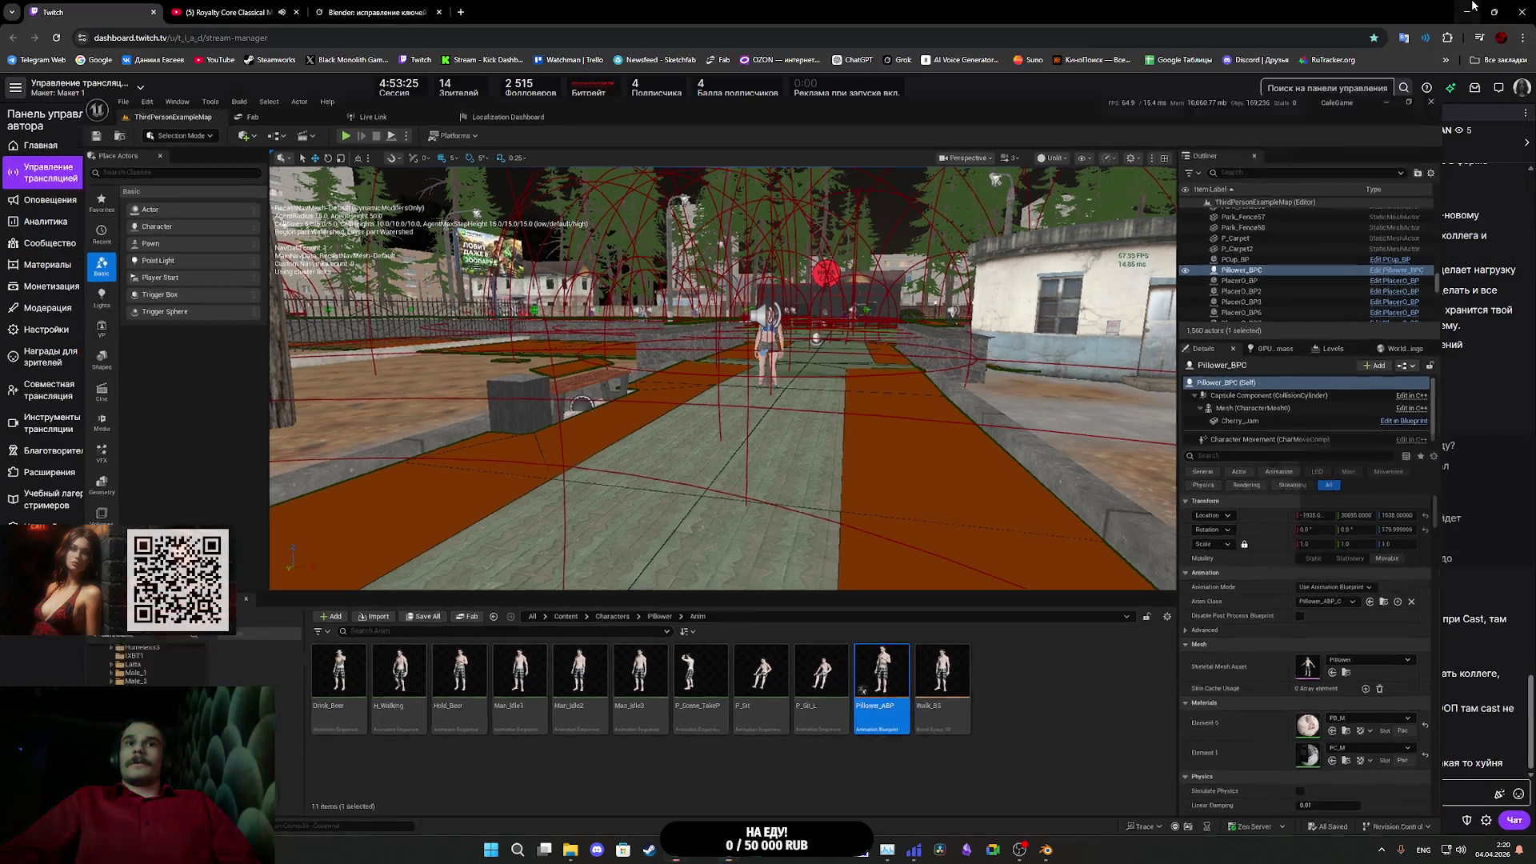
- Locate the packaged build in File Explorer and launch the Red Moon Cafe game
click(565, 853)
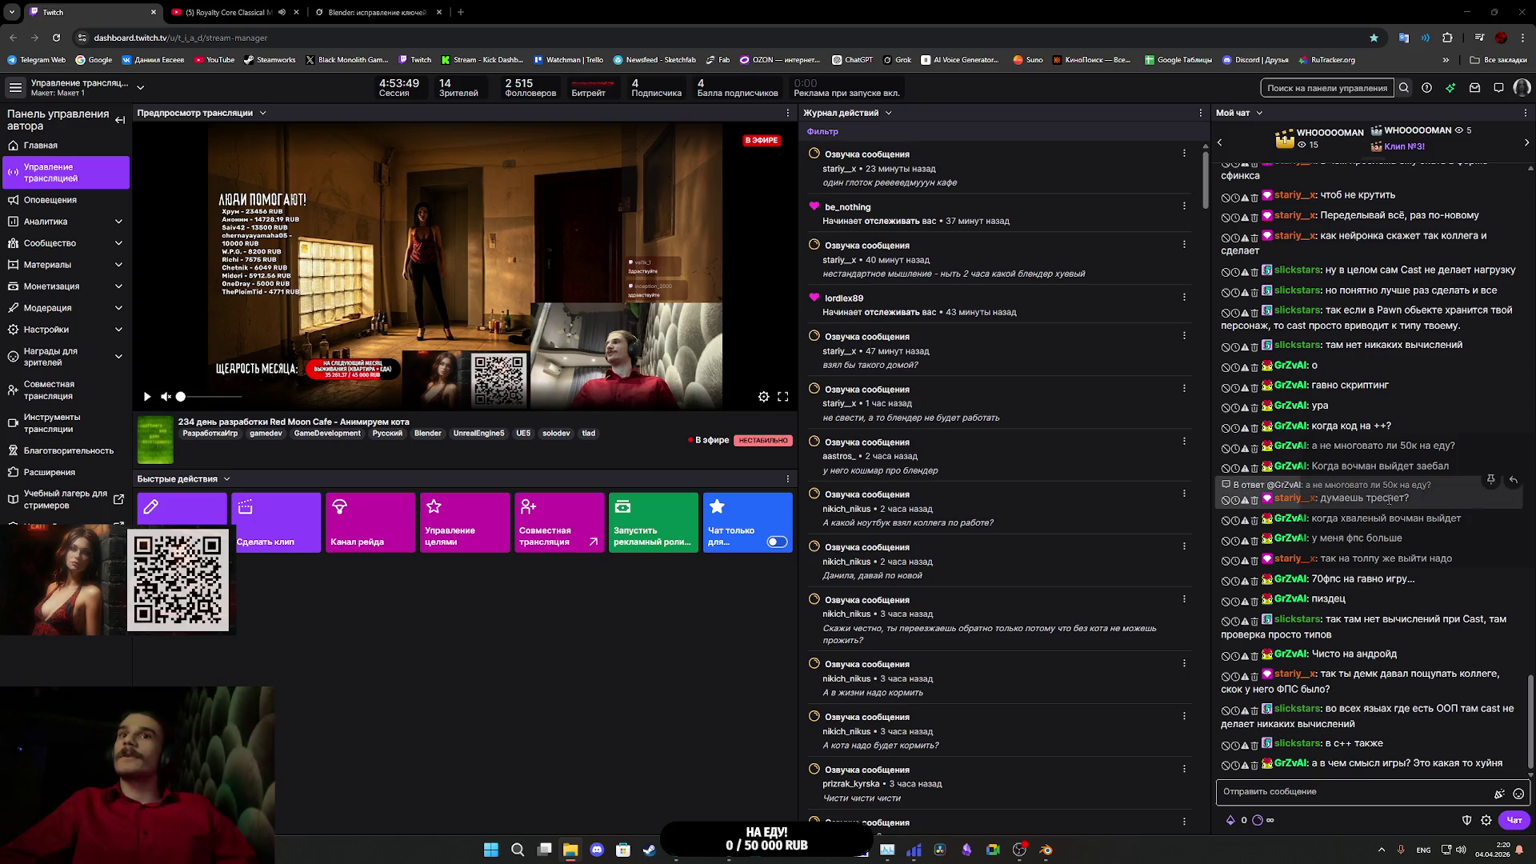
key(alt+Tab)
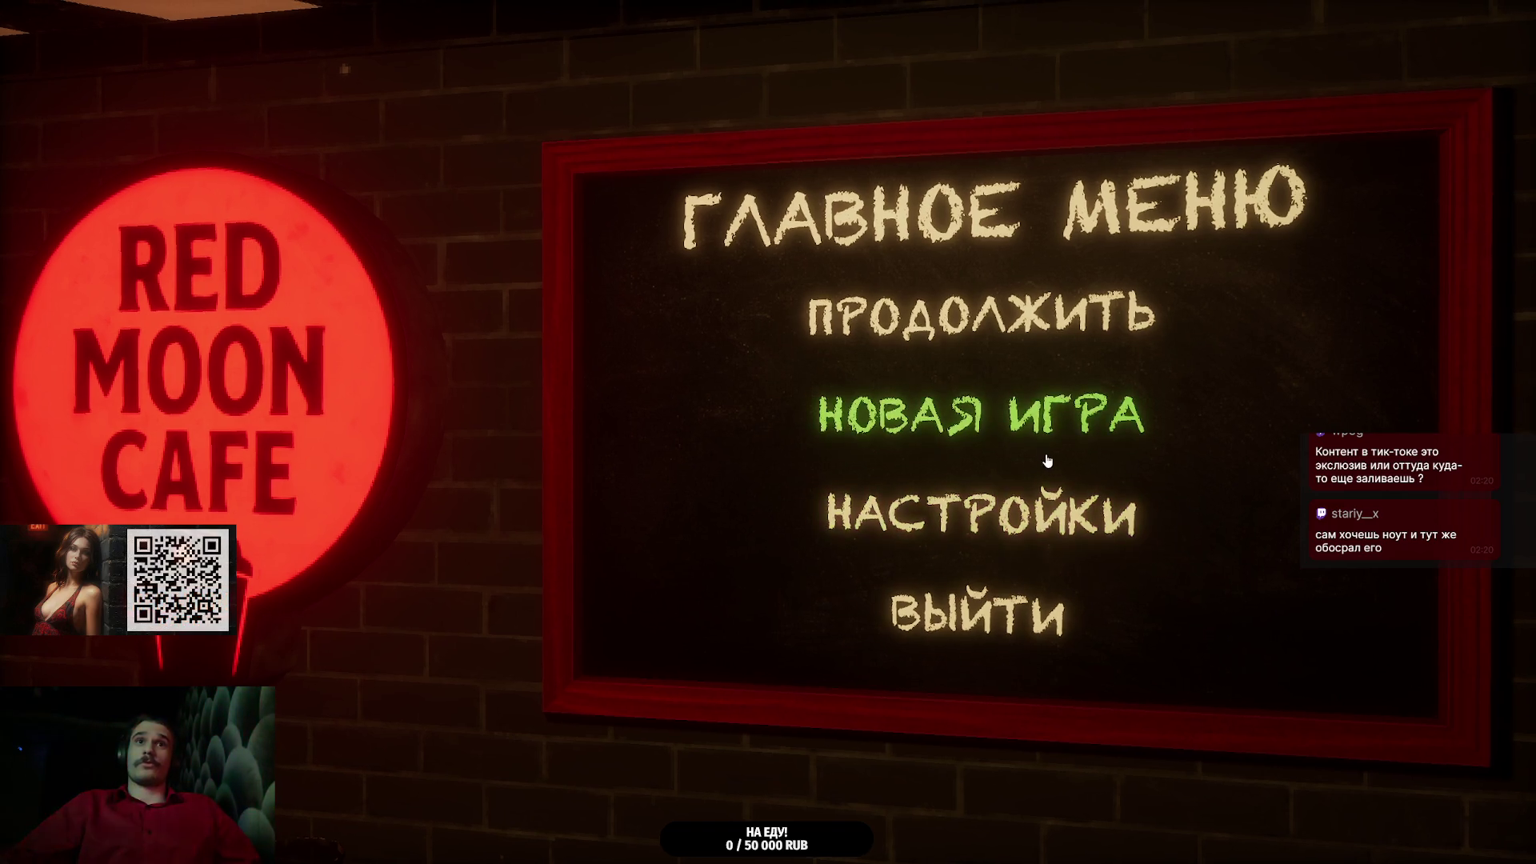
- Look over the graphics settings, then continue the saved game from the main menu
click(1063, 505)
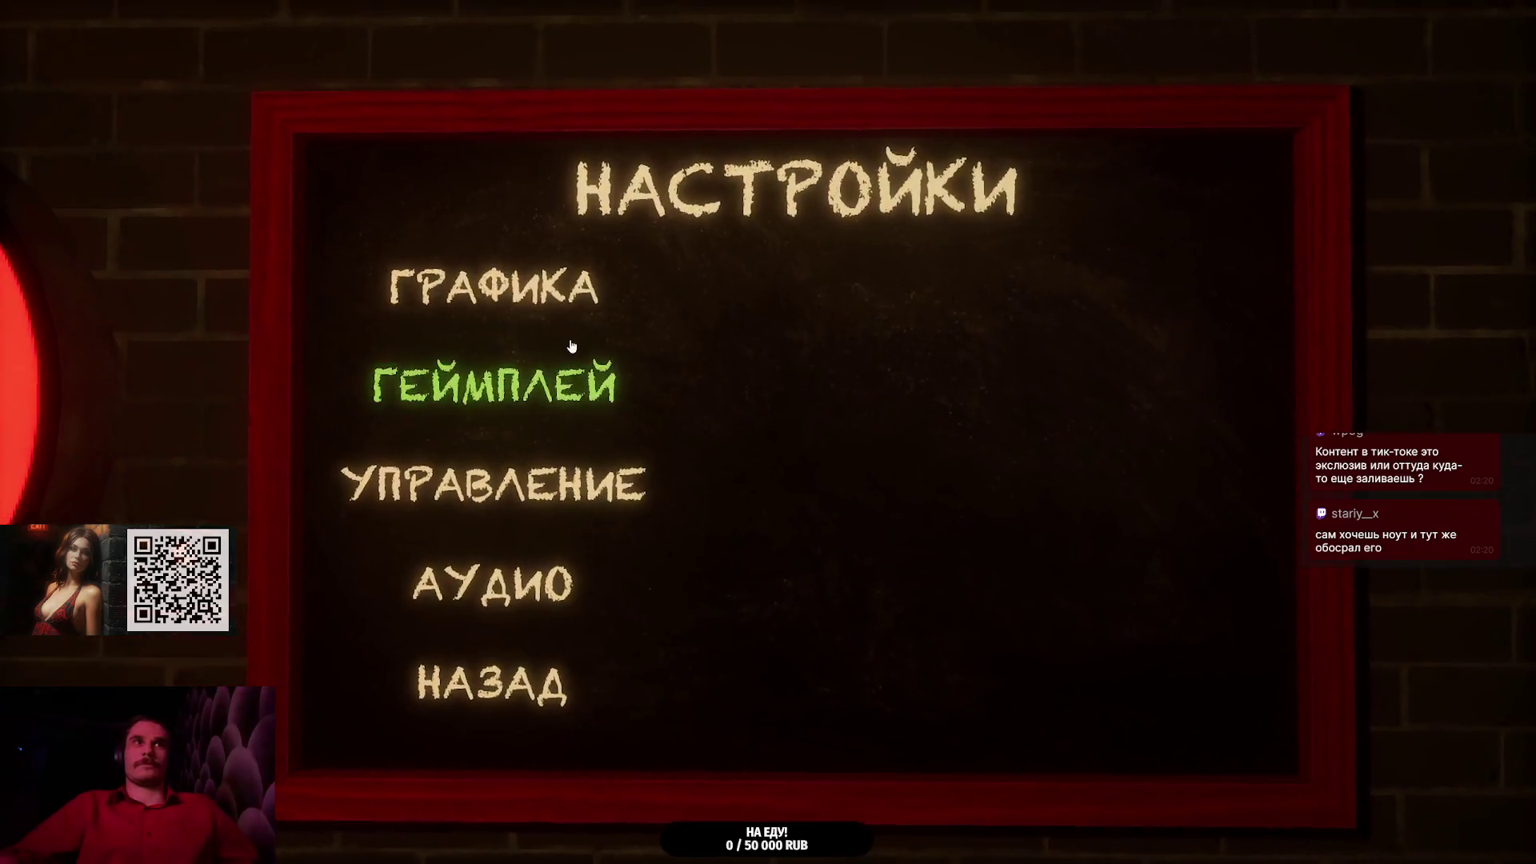
click(581, 298)
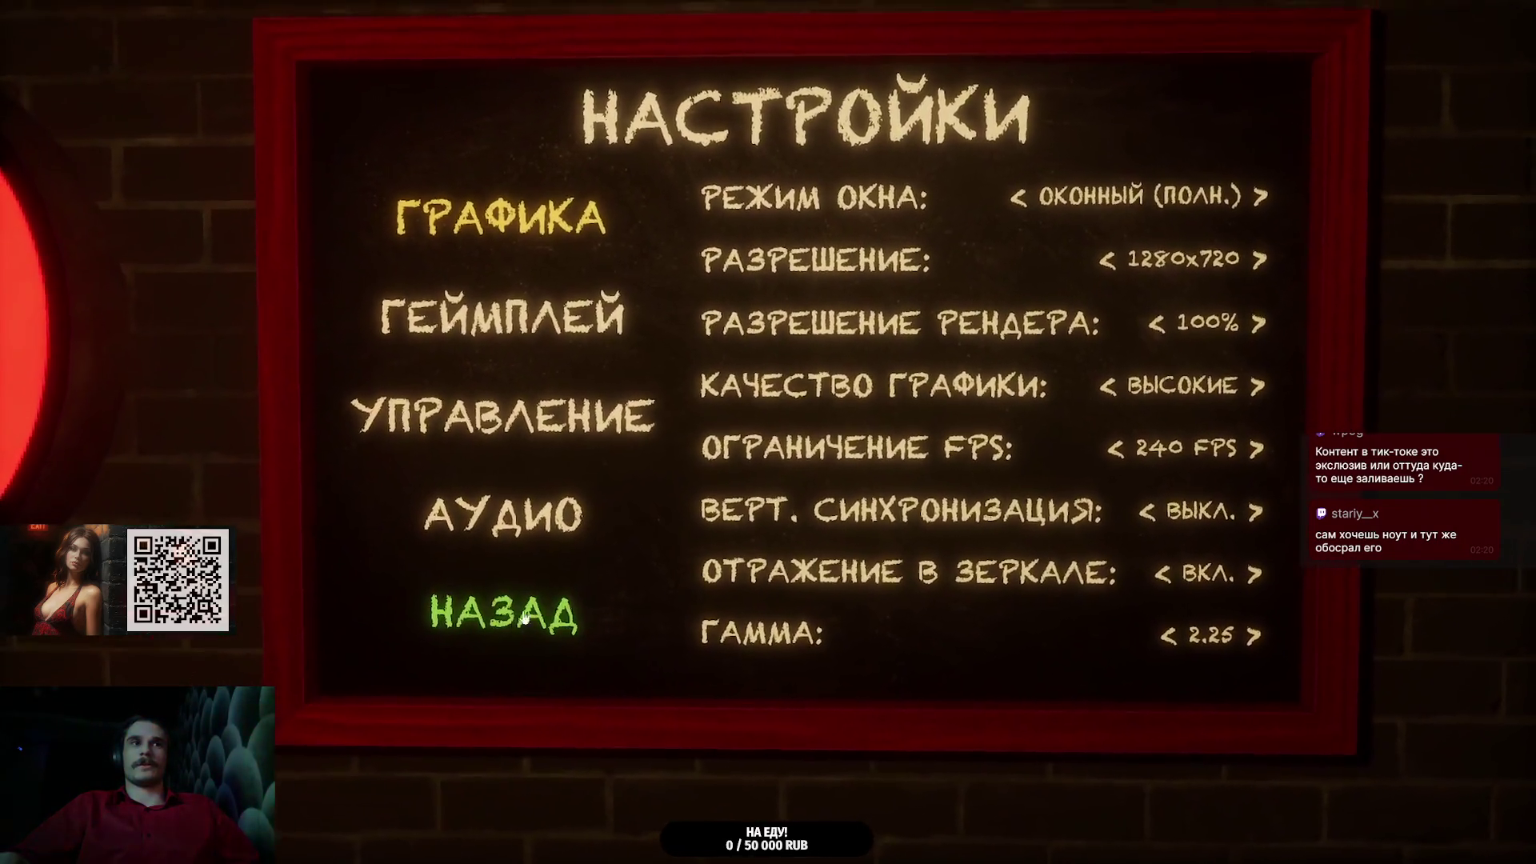
click(488, 616)
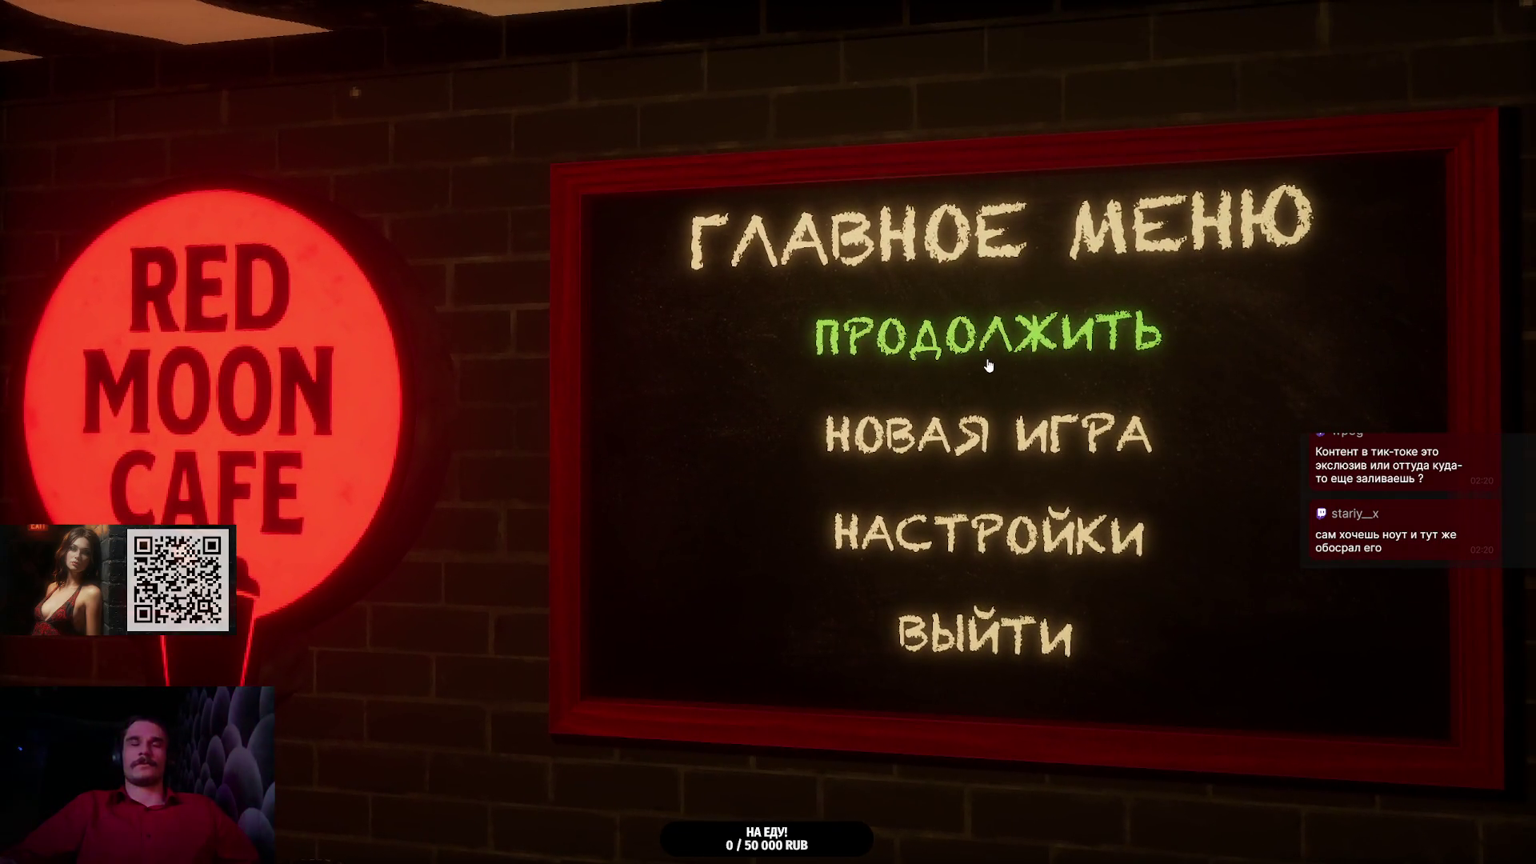
click(989, 334)
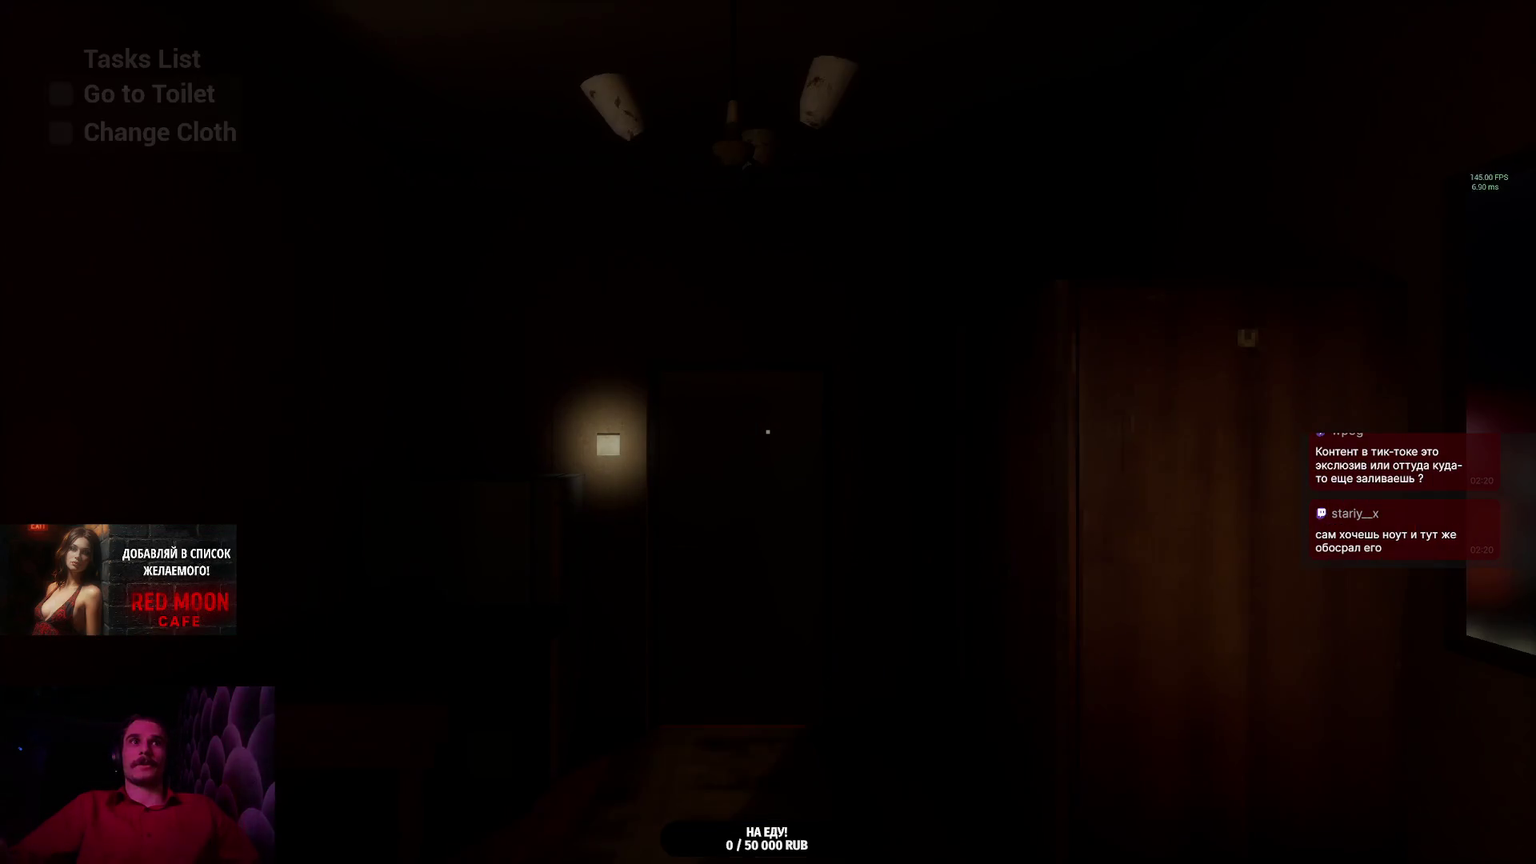
- Sit on the desk chair, switch on the toilet light, and walk into the living room past the sofa
key(w)
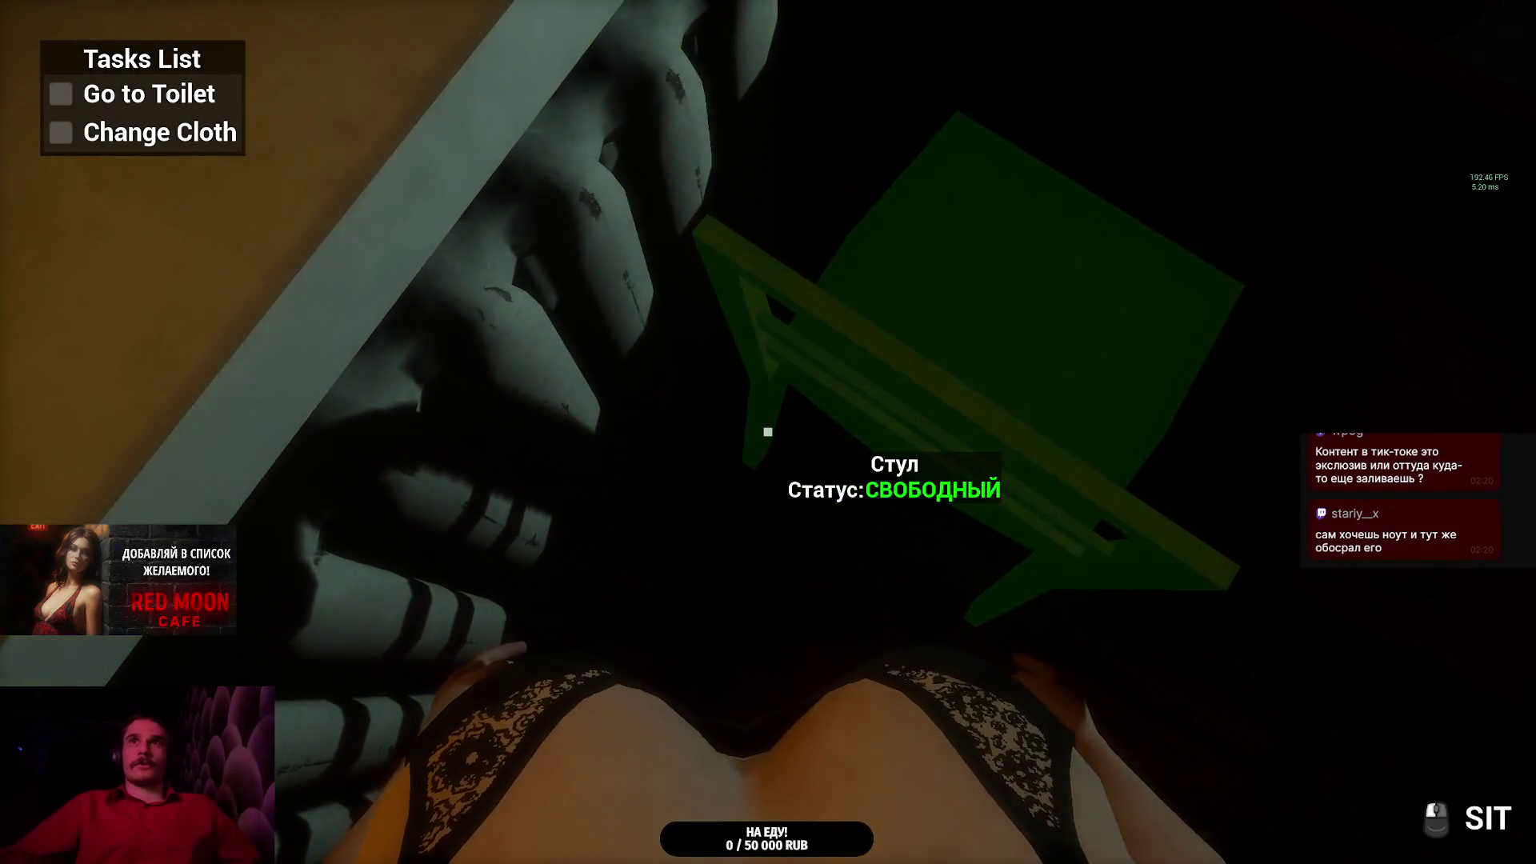
key(e)
key(e)
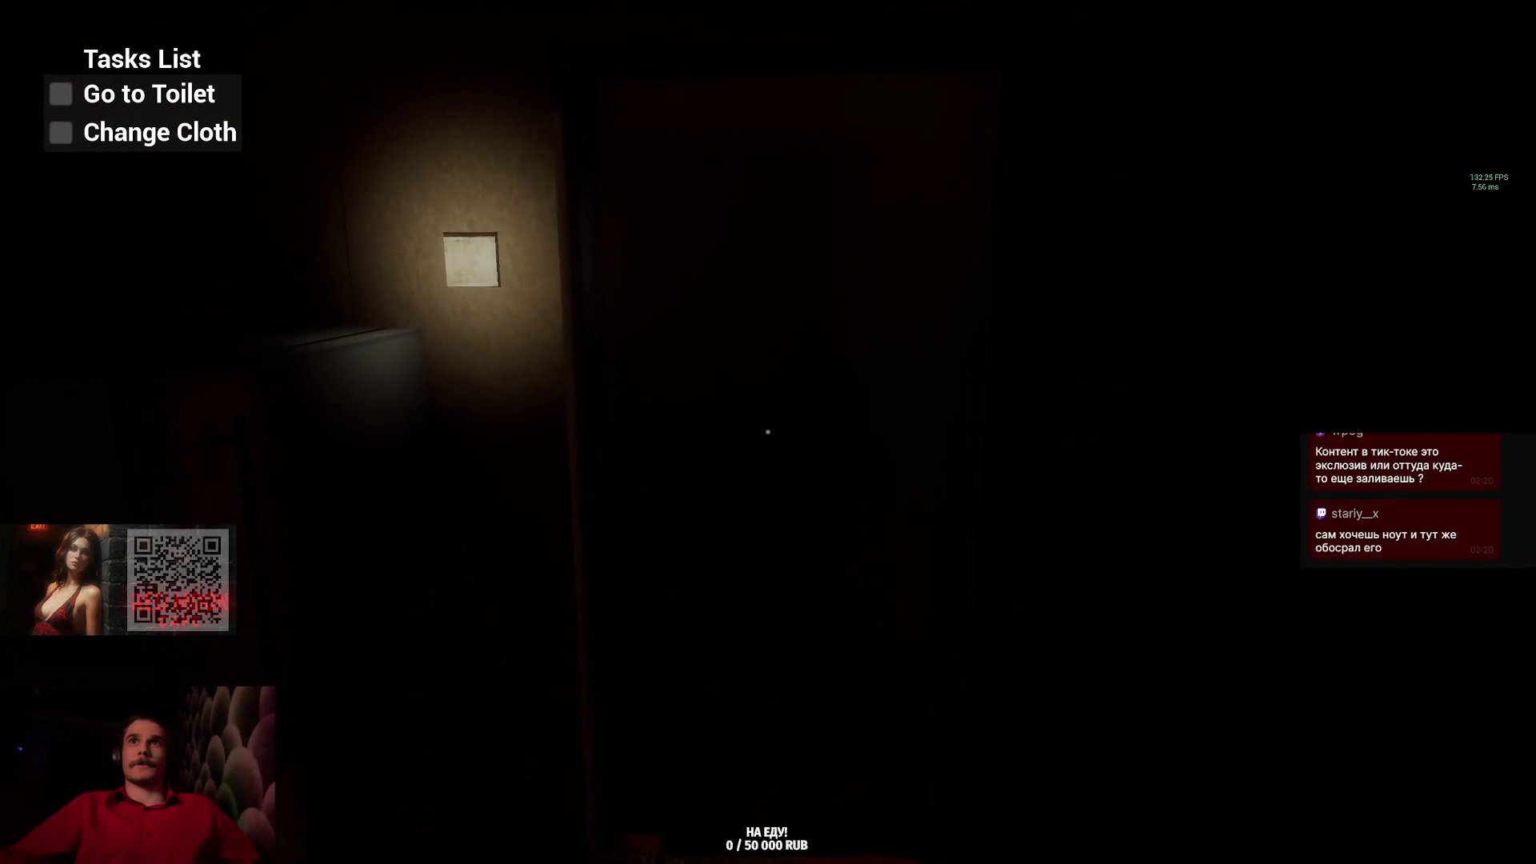
key(e)
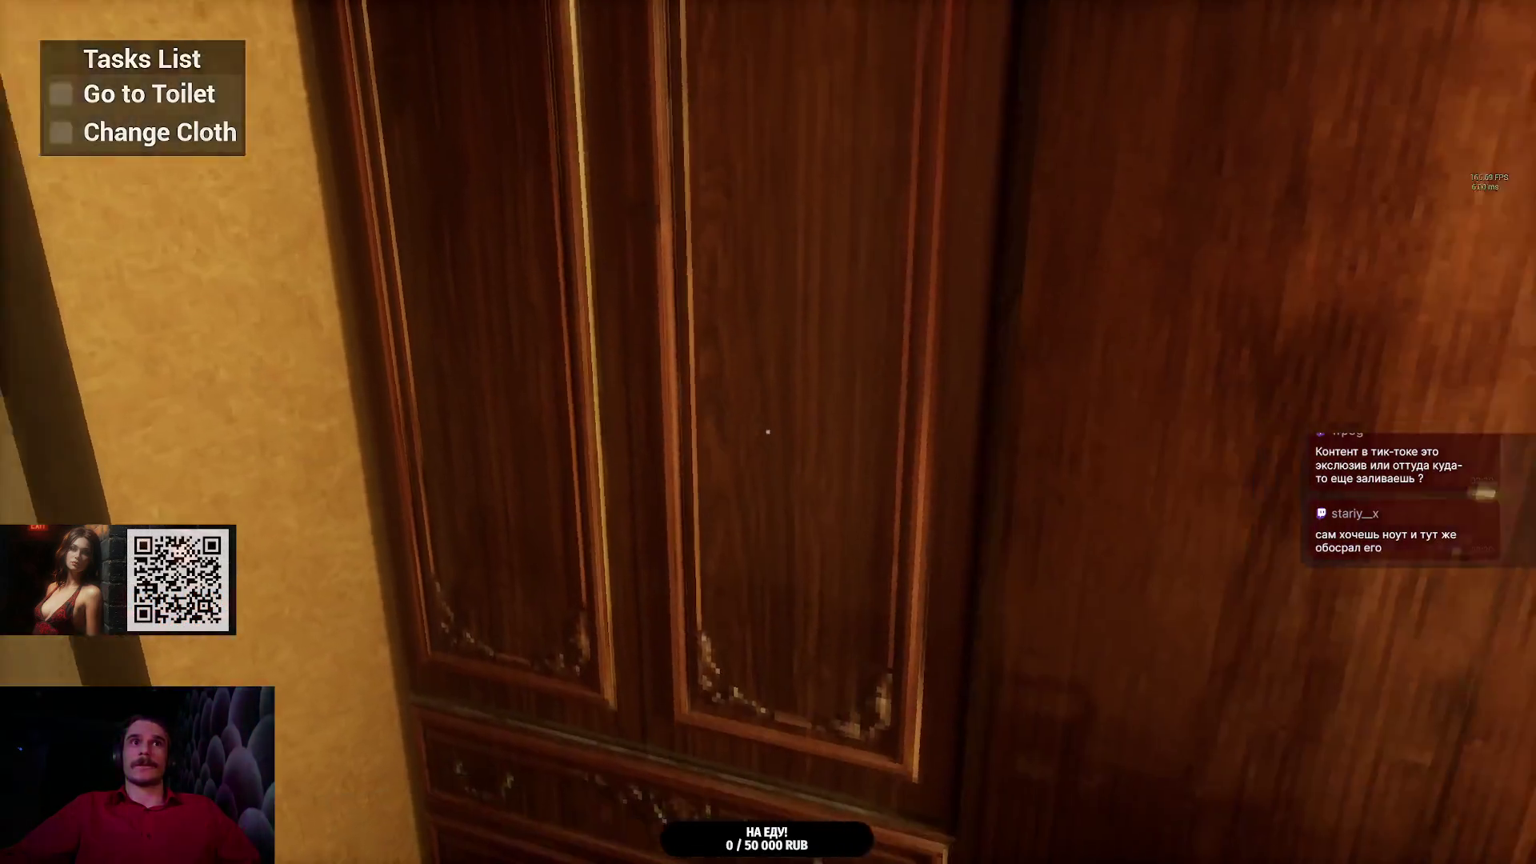
key(e)
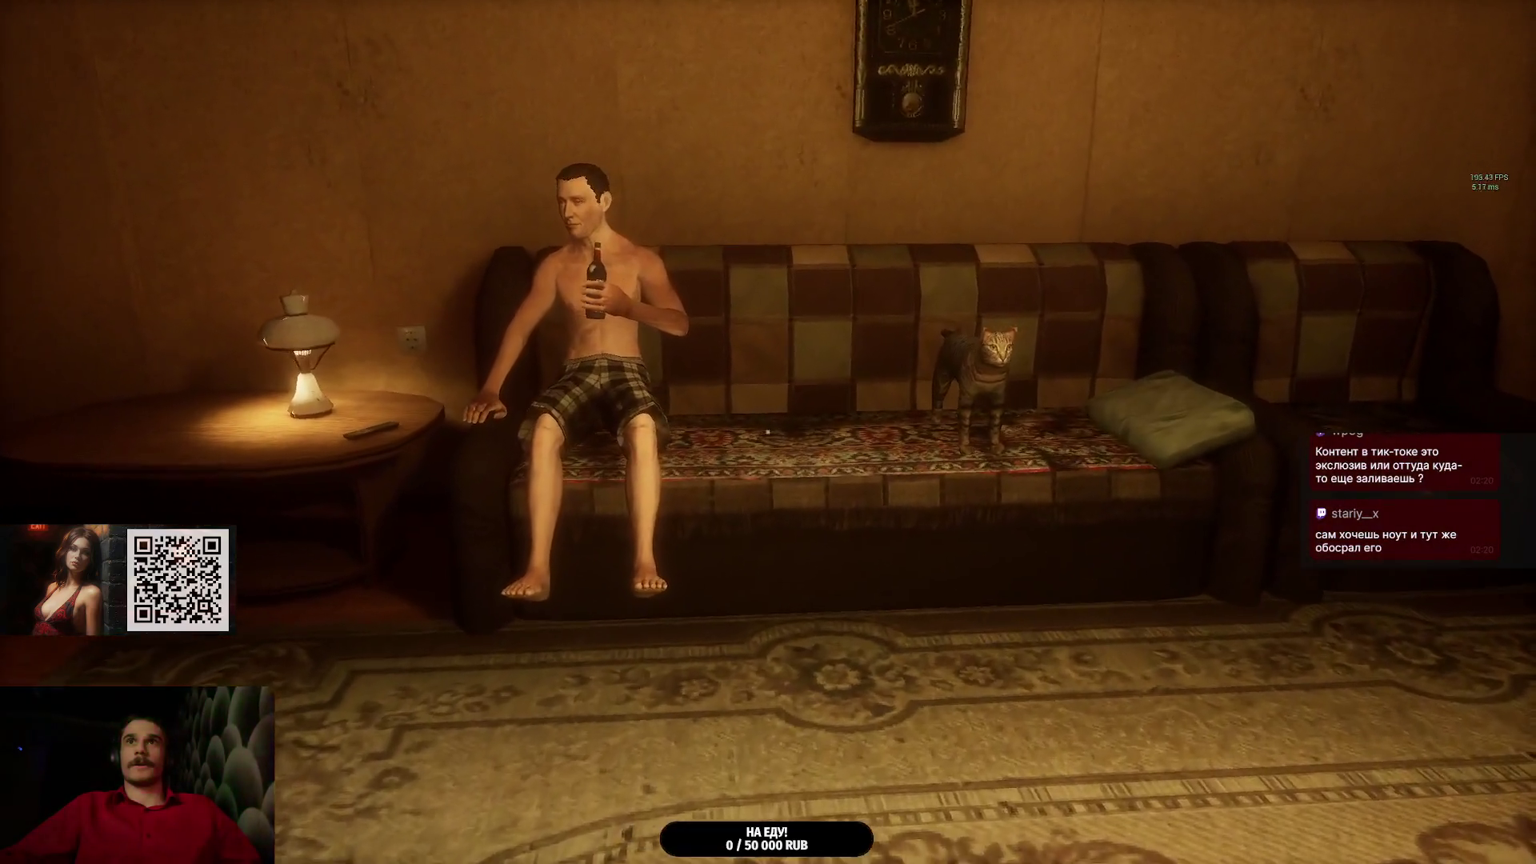
key(w)
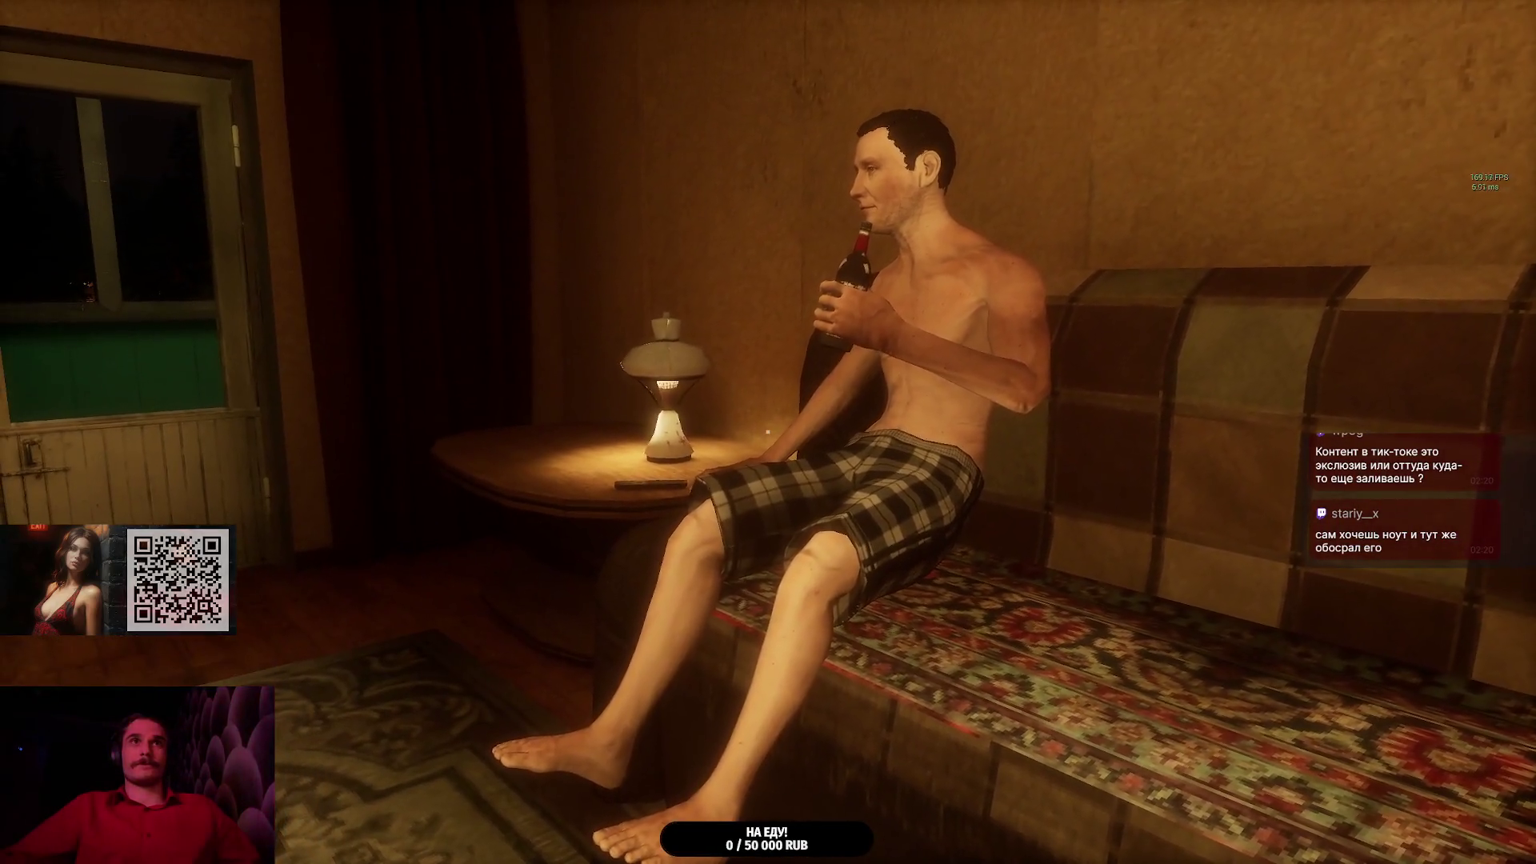
key(w)
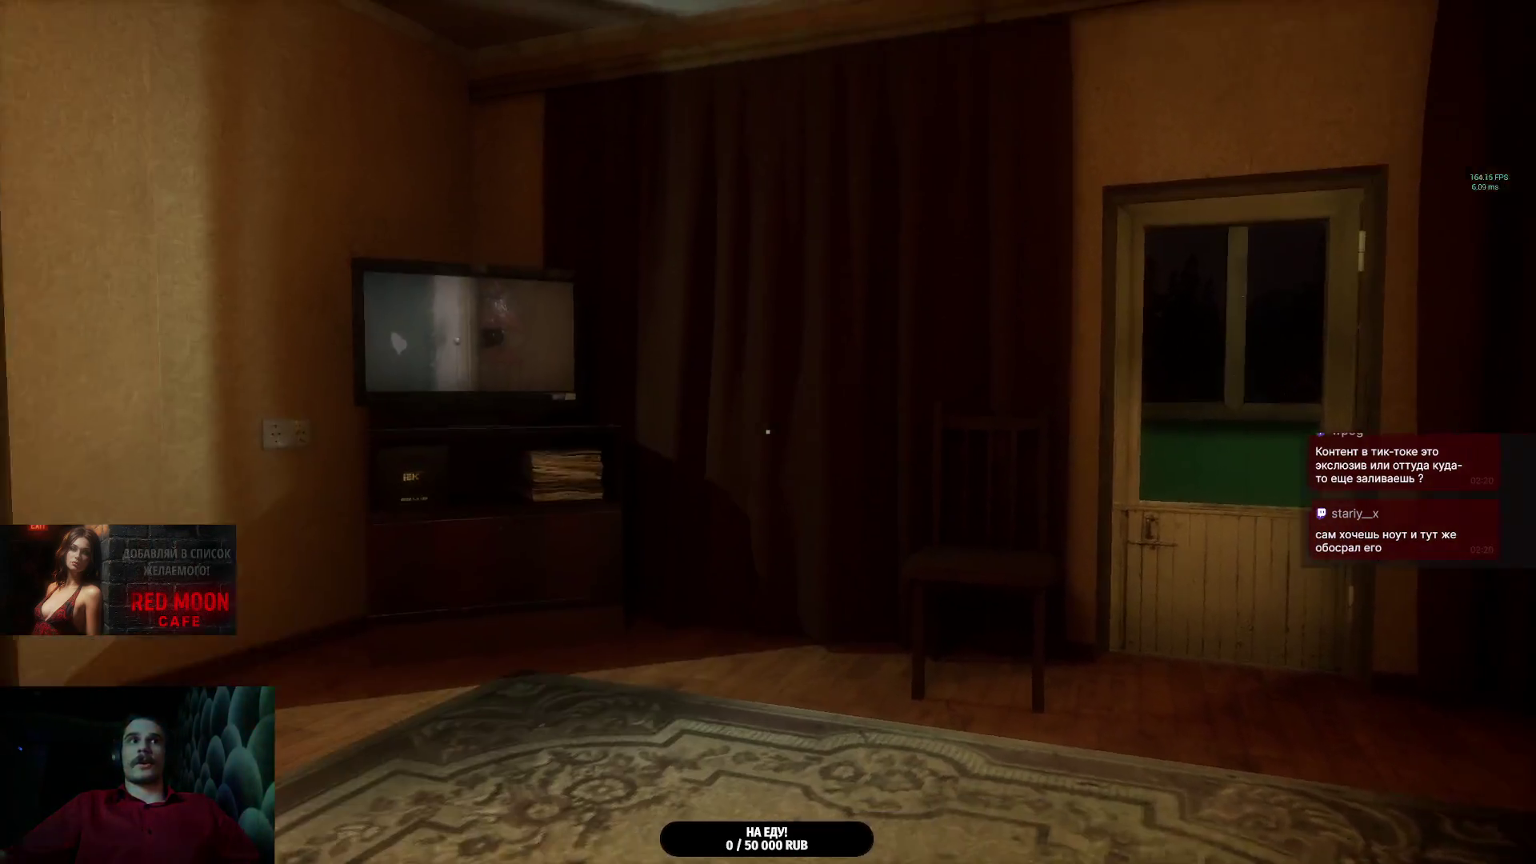
- Open the balcony and bedroom doors, then walk through the bedroom into the hallway
key(e)
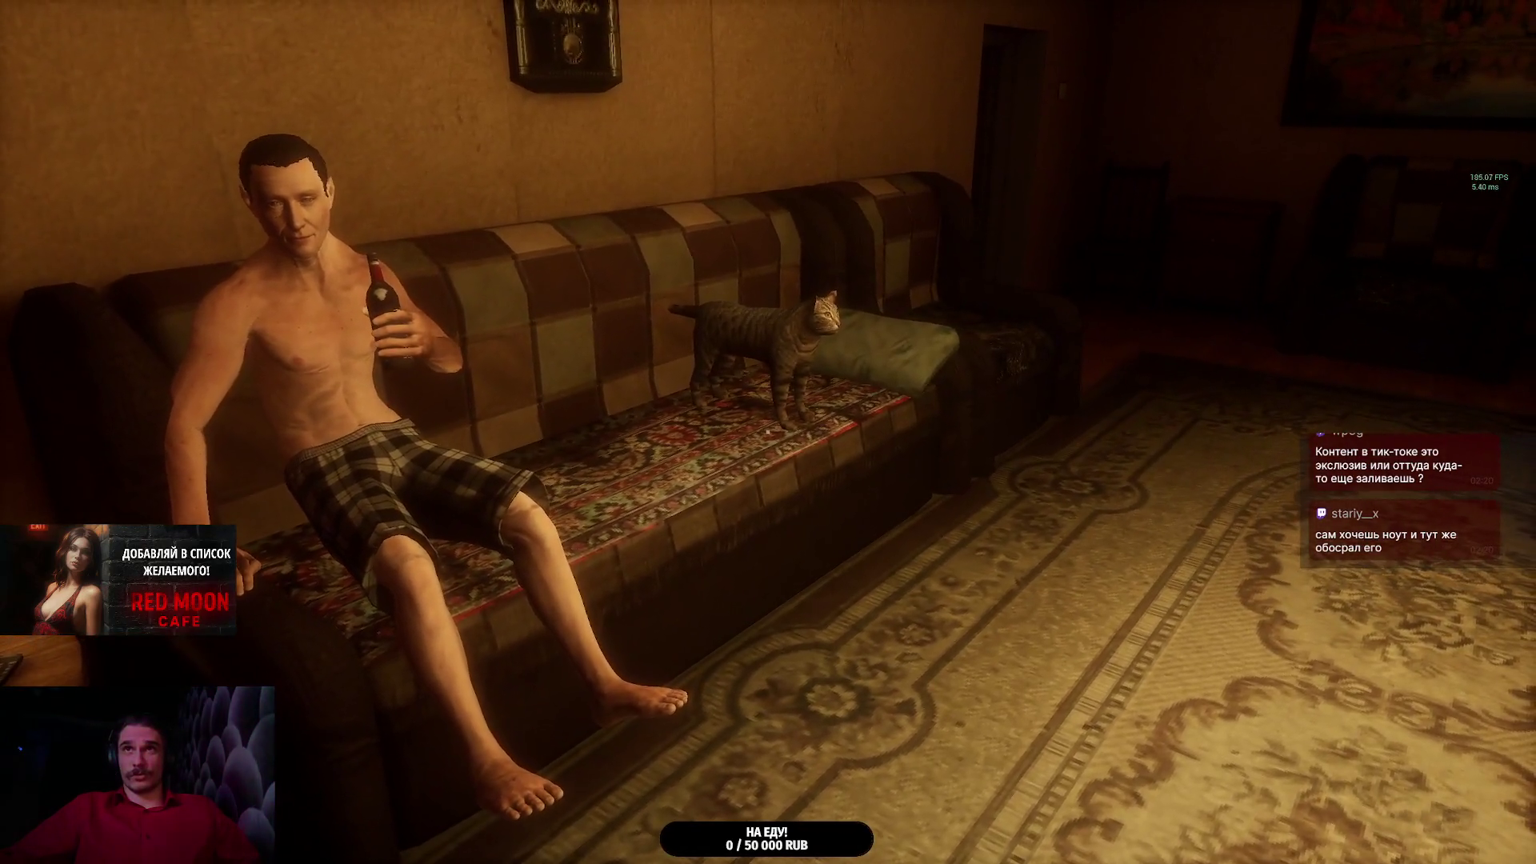
key(w)
key(e)
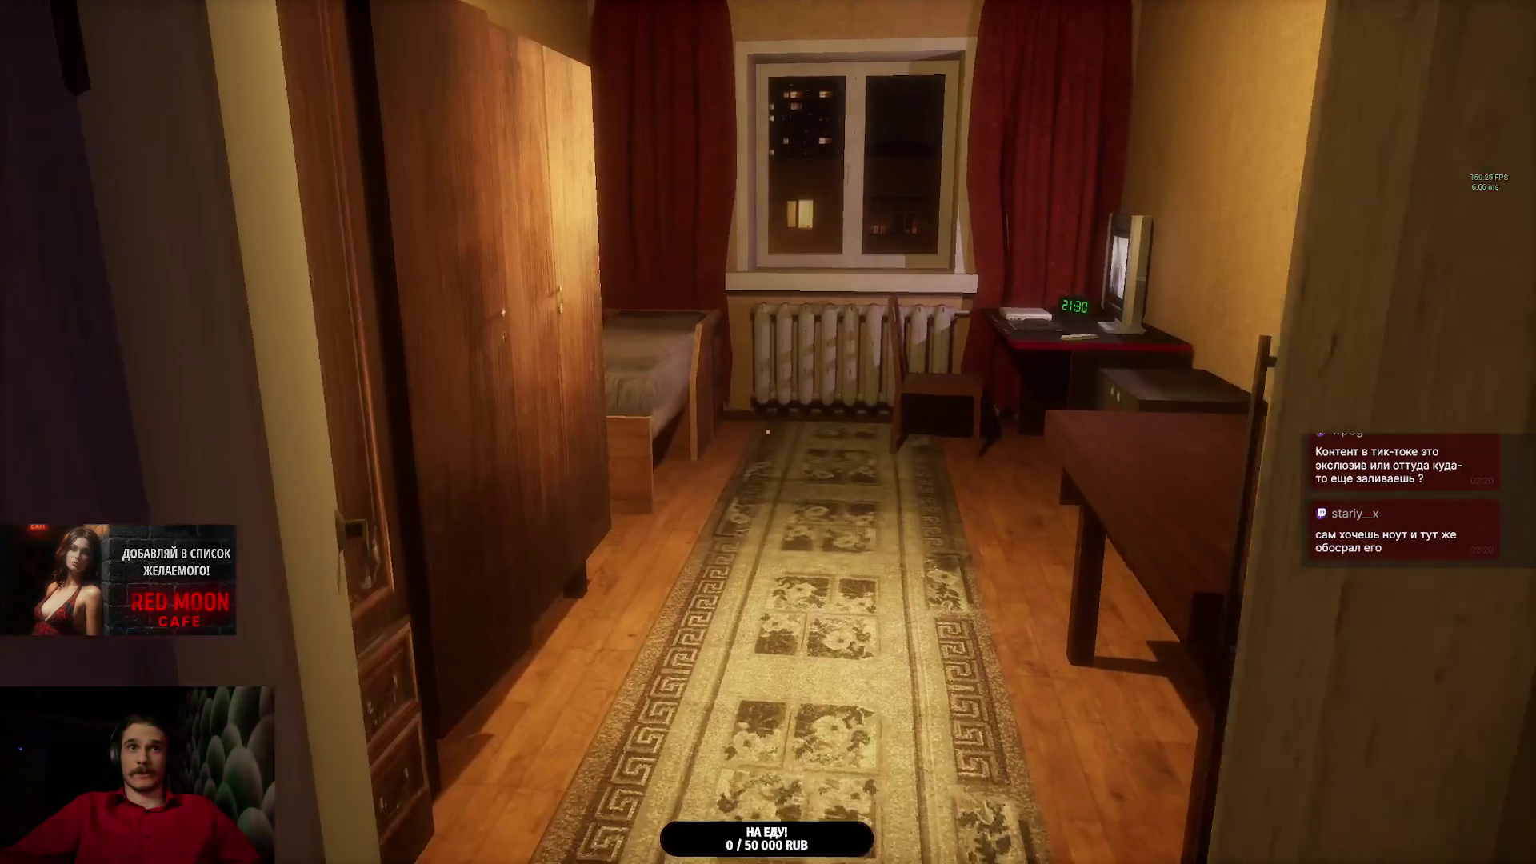
key(w)
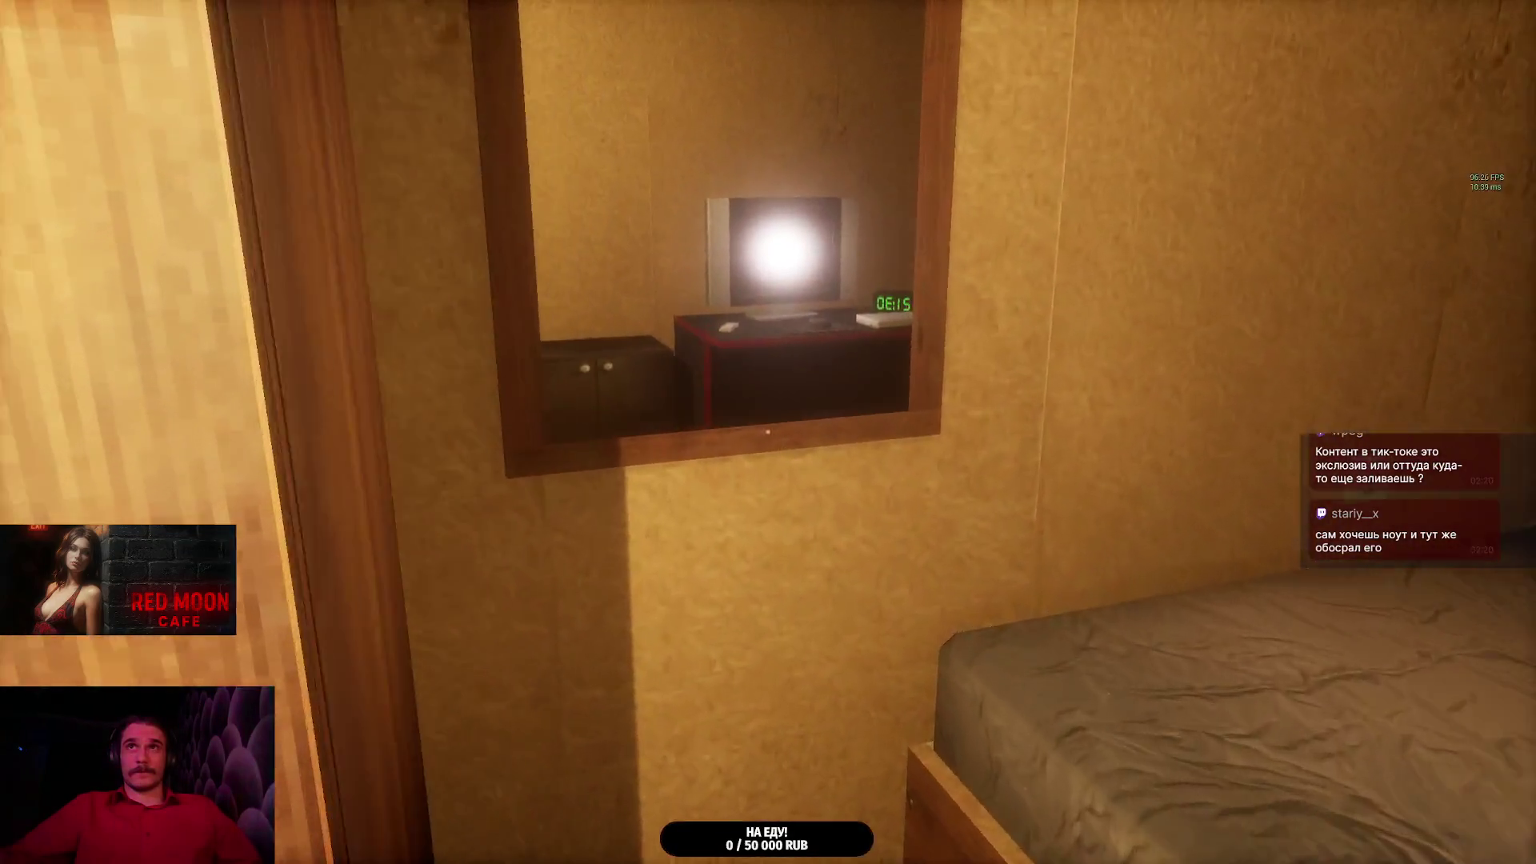
key(w)
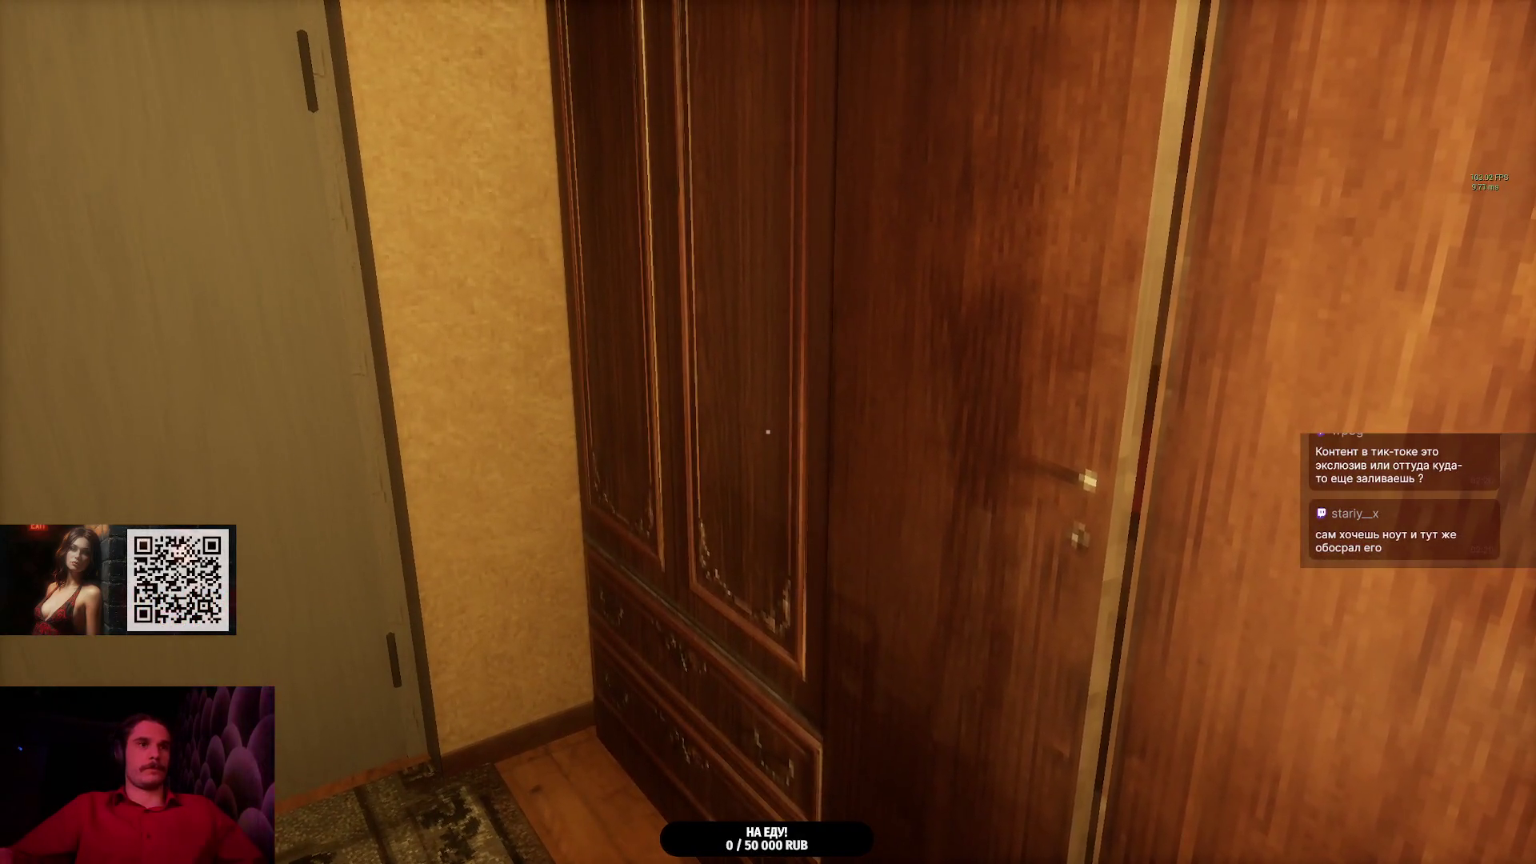
- Pause the game, review the Графика (graphics) settings, then resume playing
key(Escape)
click(958, 420)
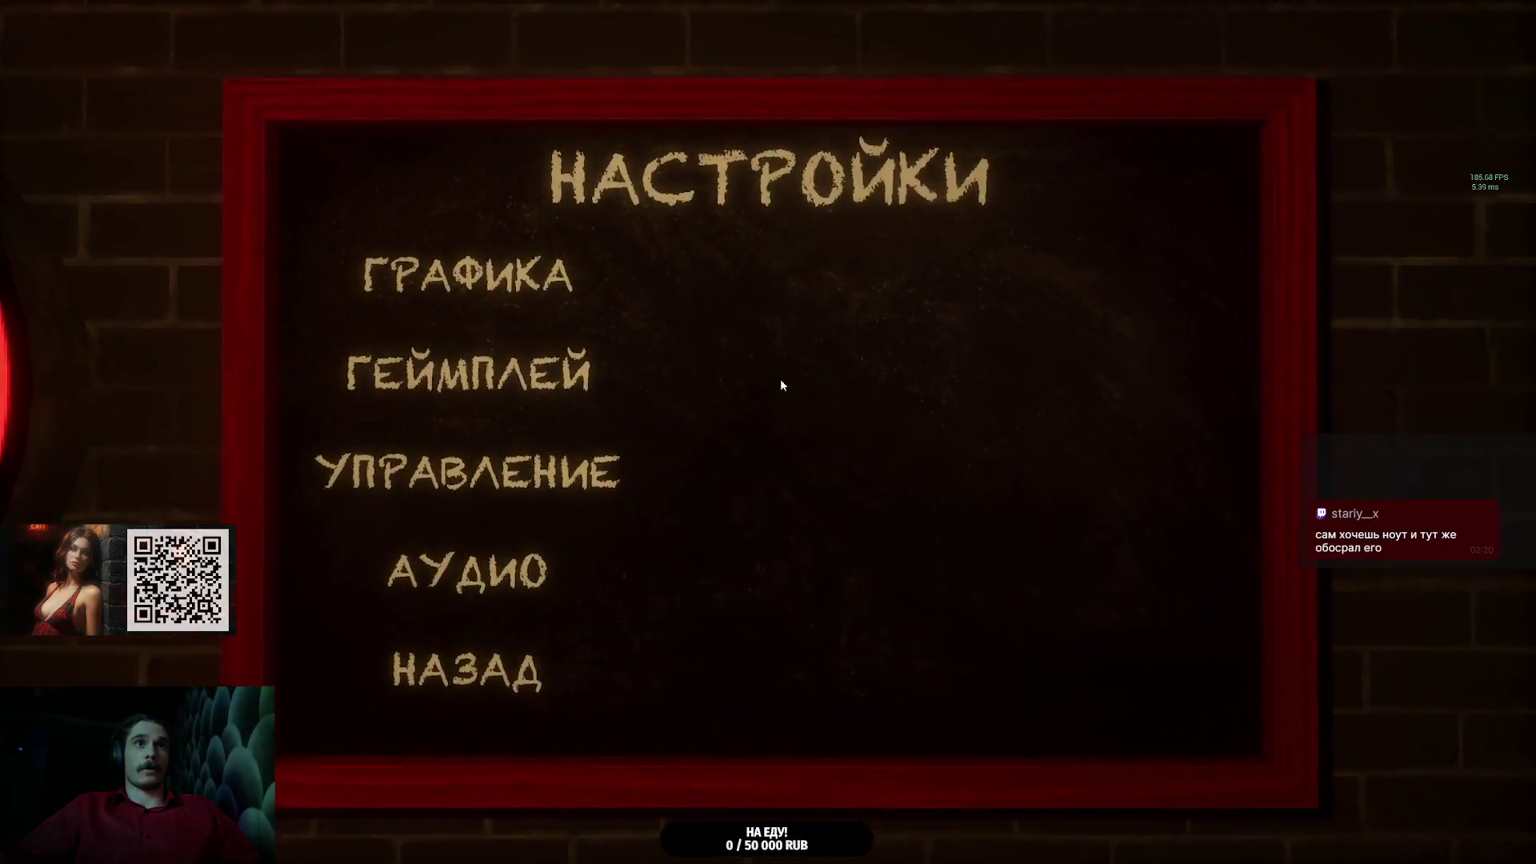
click(472, 276)
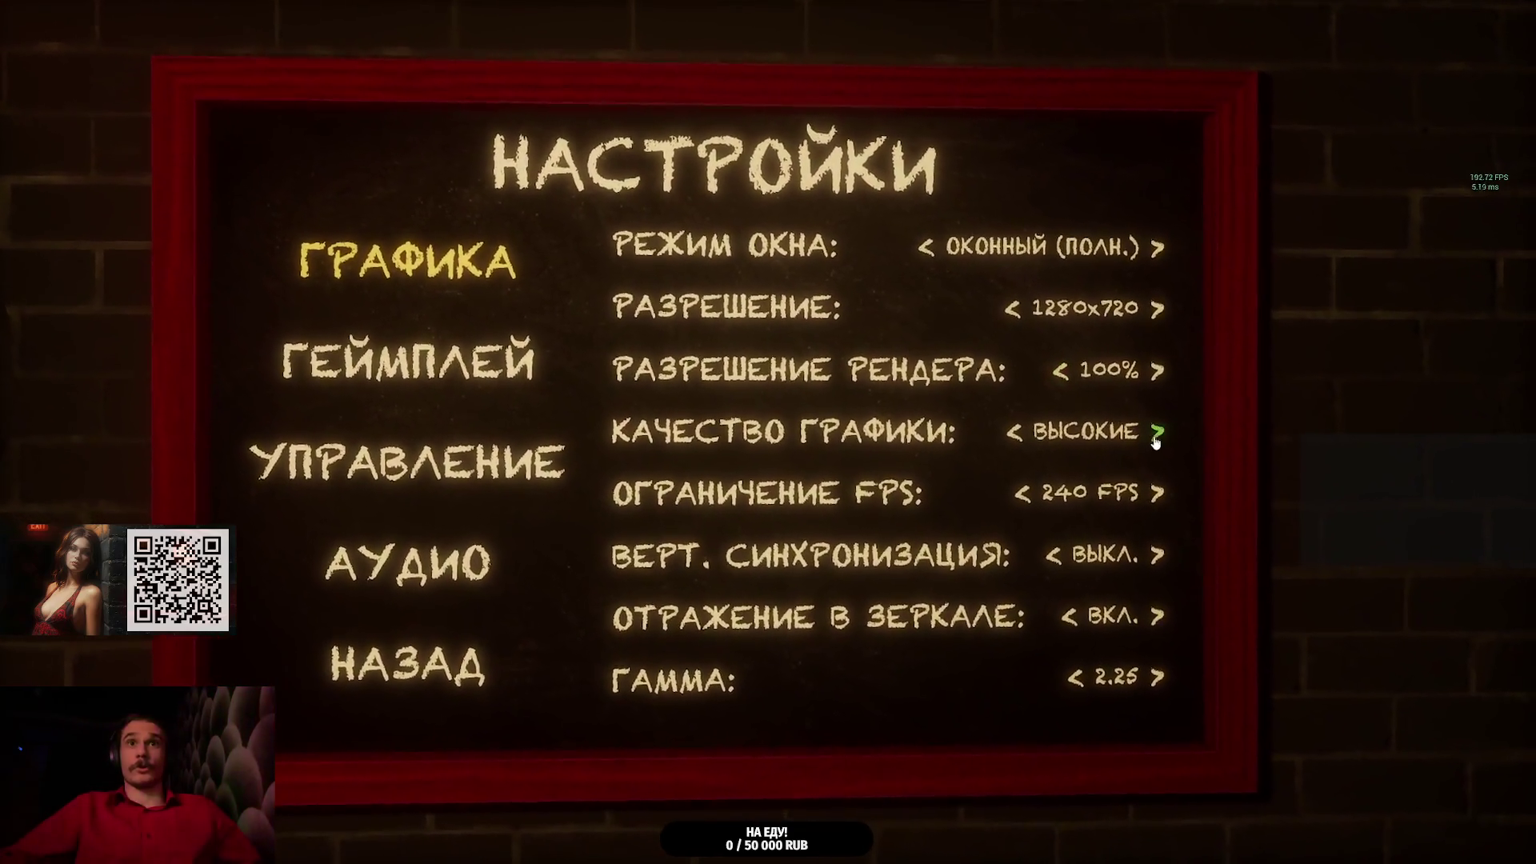
key(Escape)
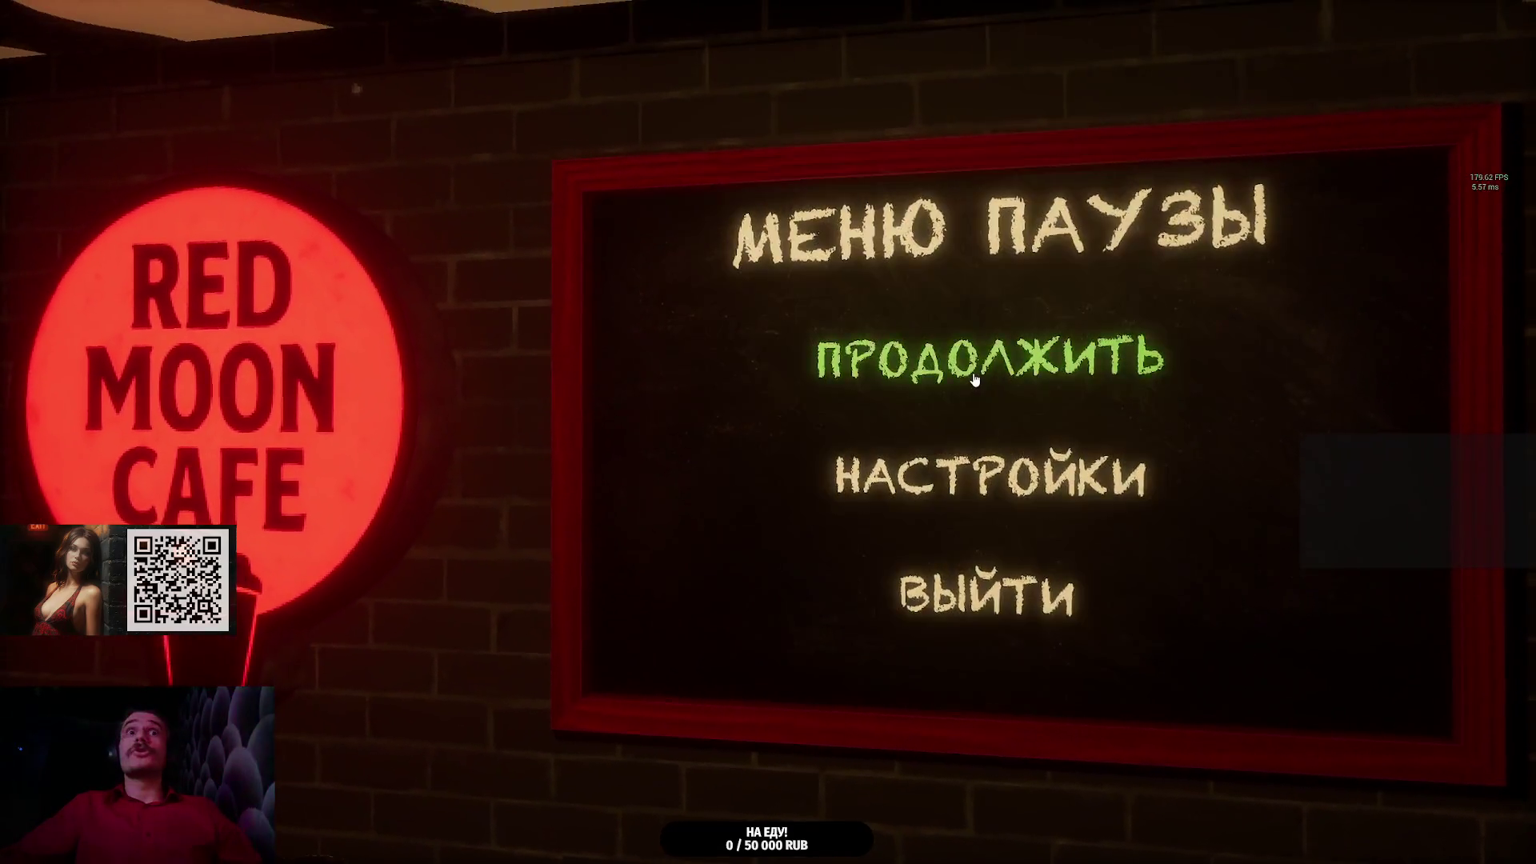
click(975, 380)
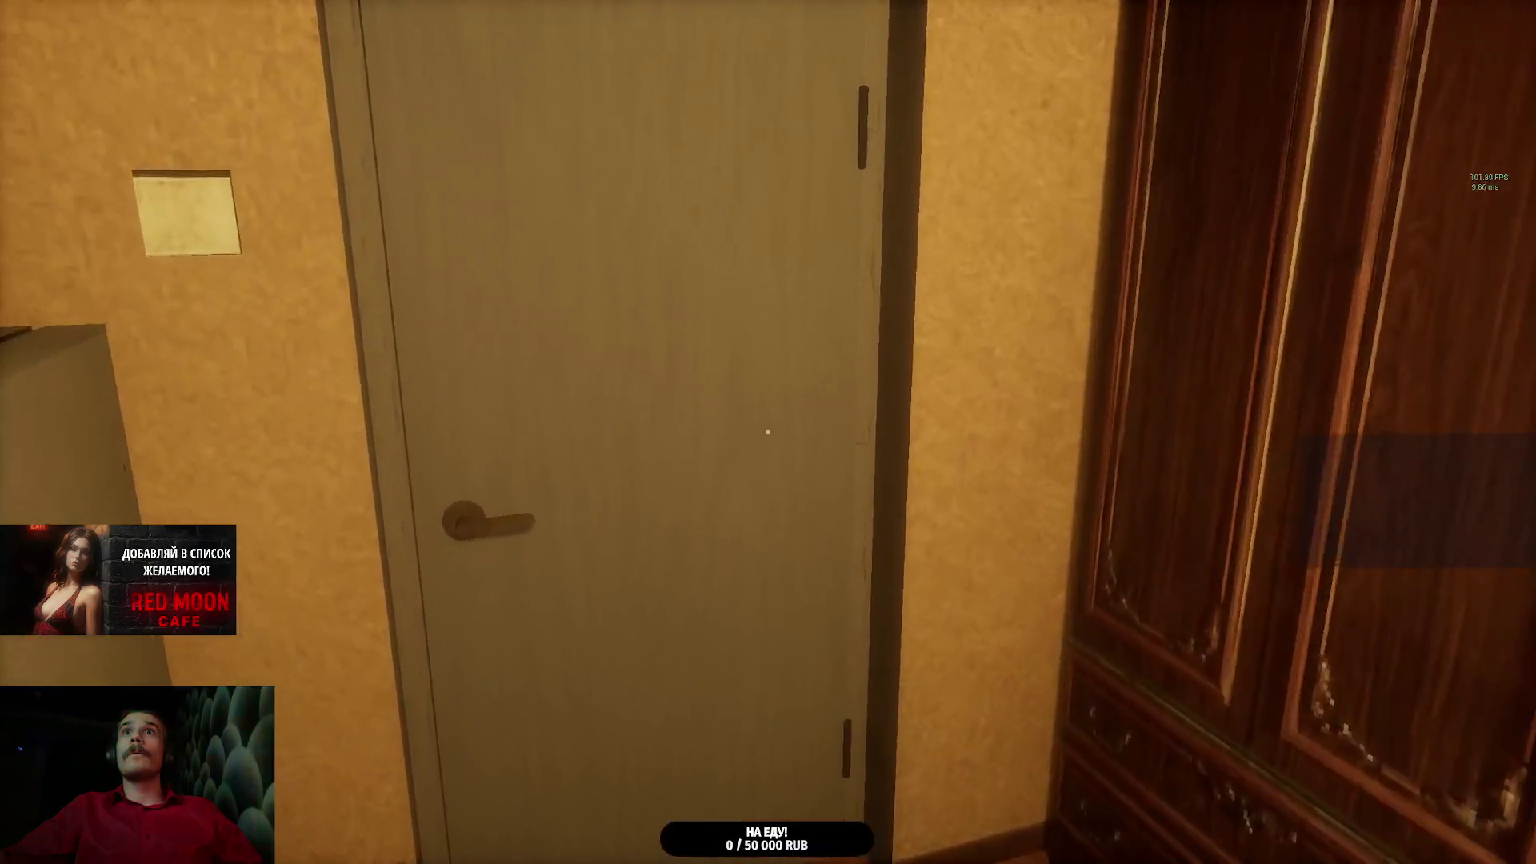
- Walk through the living room into the bedroom and put the Red Shirt in the closet
key(w)
click(768, 432)
key(w)
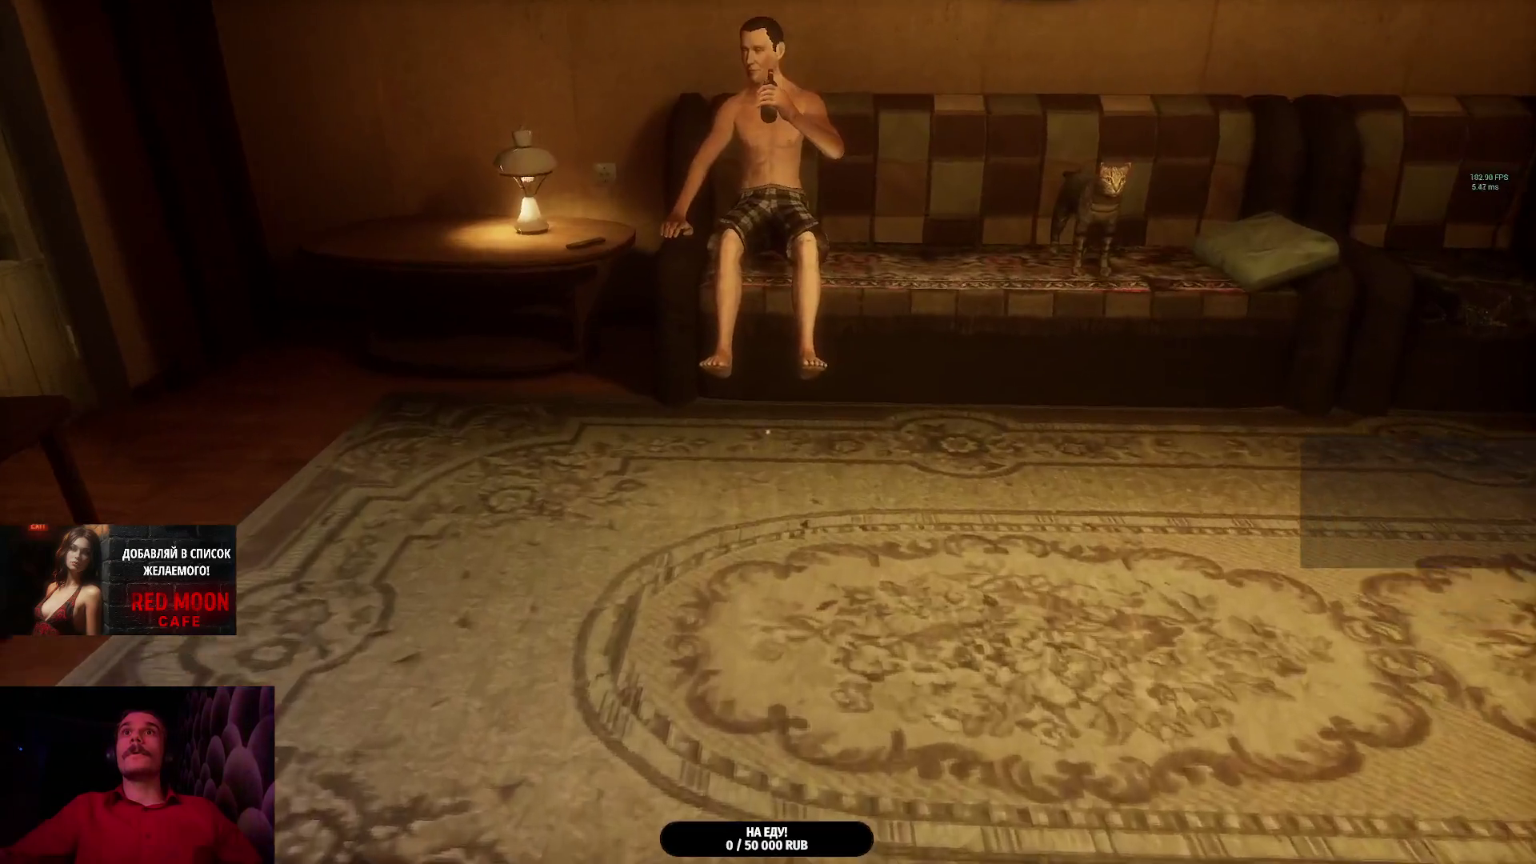
key(w)
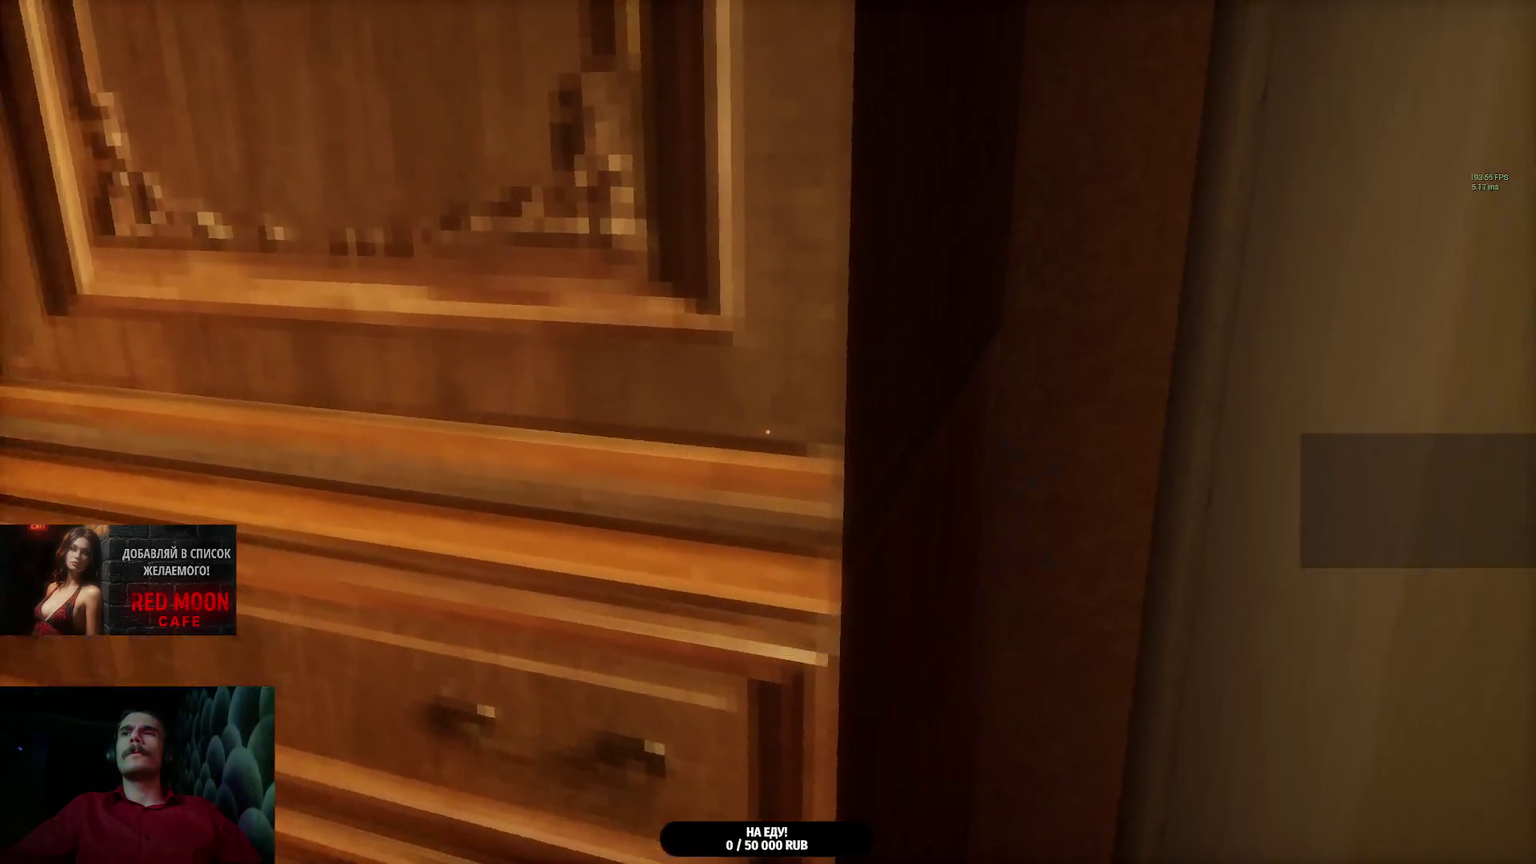
key(w)
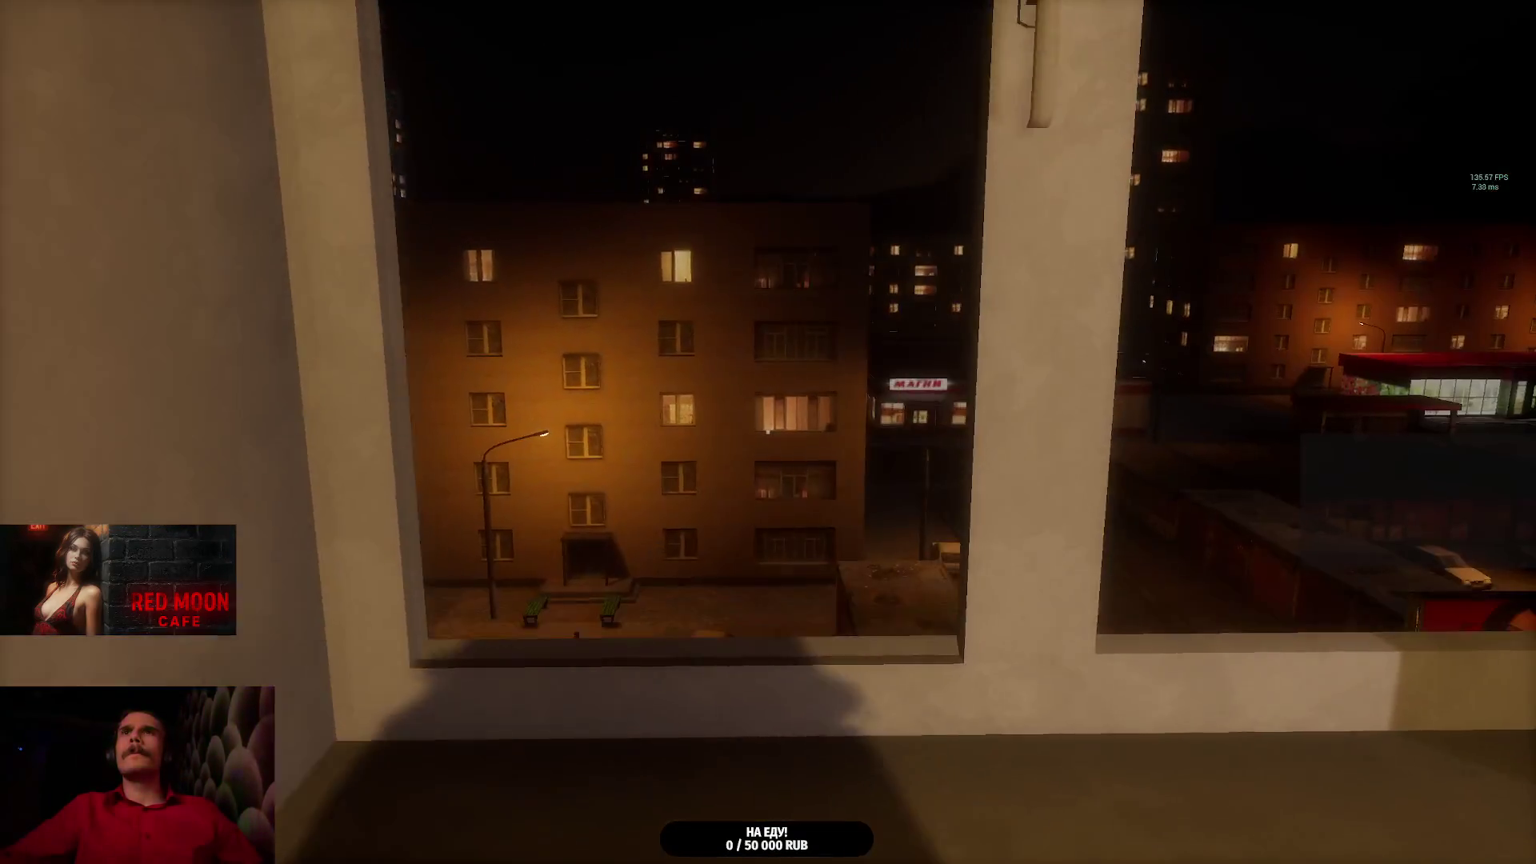
key(s)
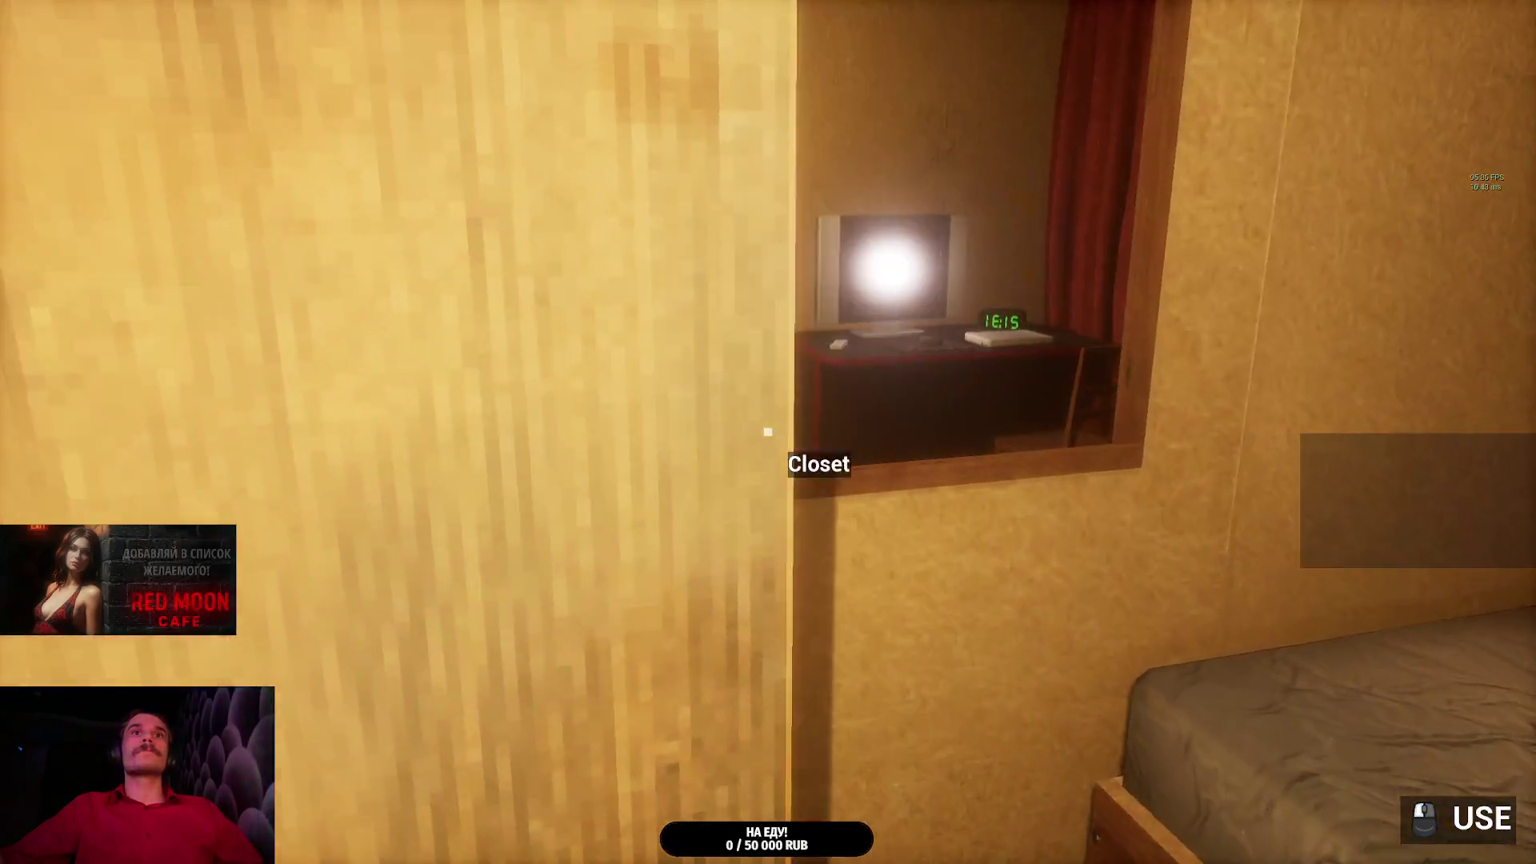
click(768, 432)
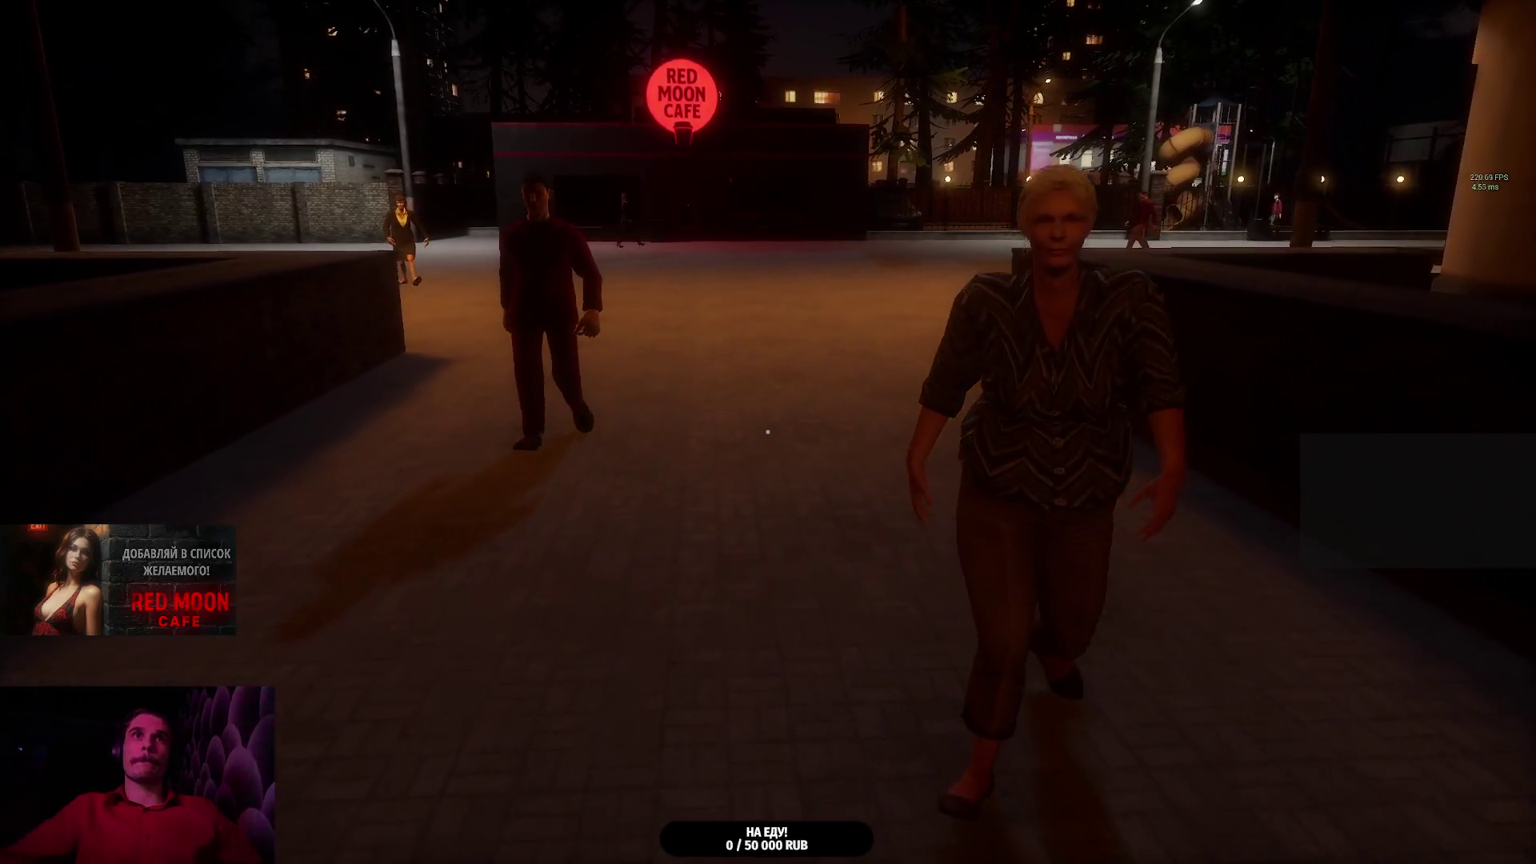
- Cross the plaza to the cafe and unlock its front door with the key and open it
key(w)
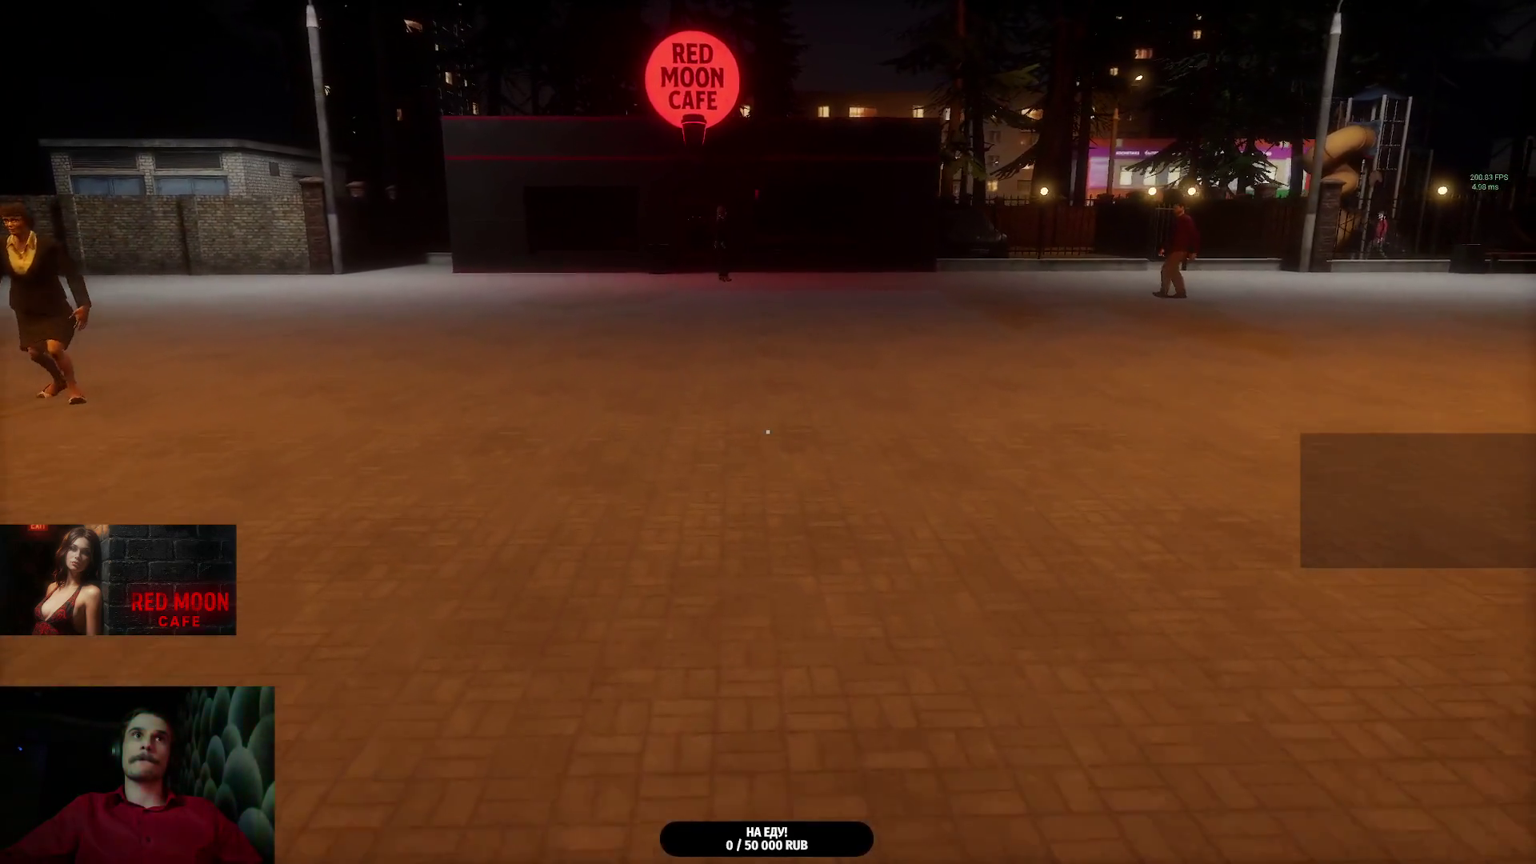
key(w)
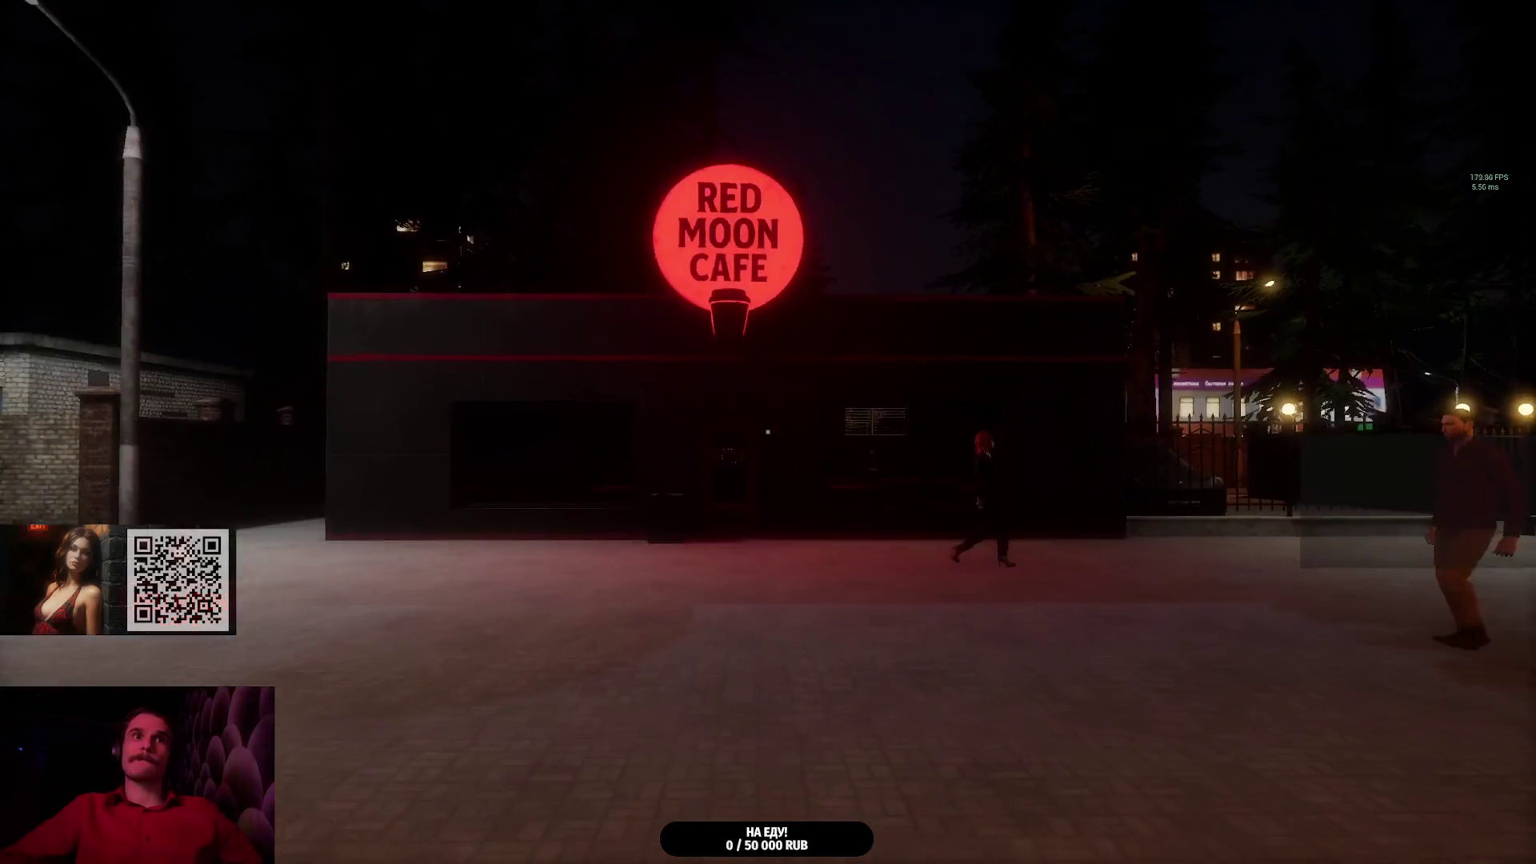
key(w)
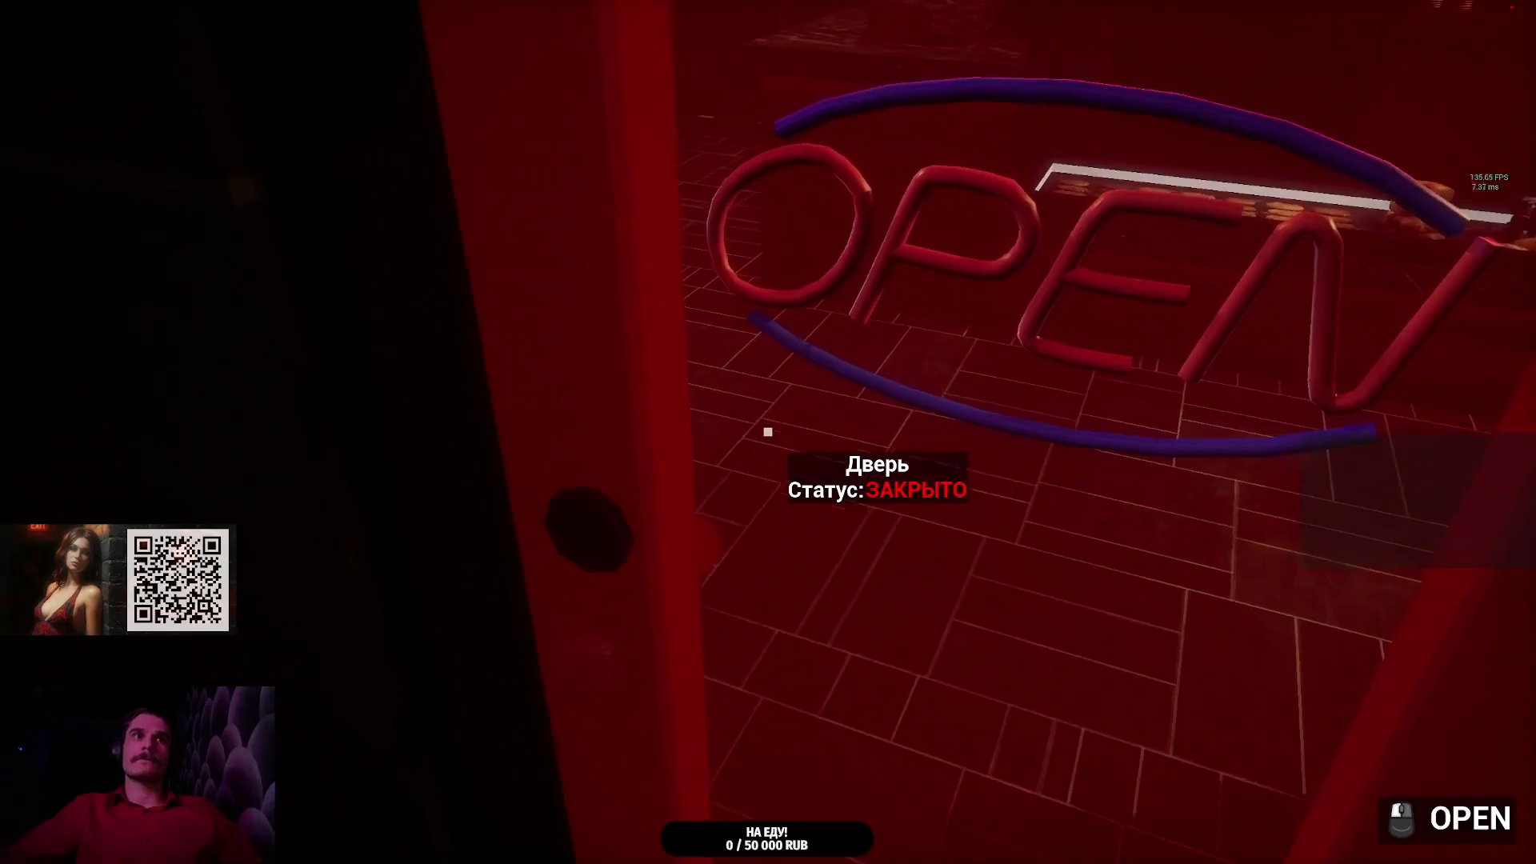
click(768, 432)
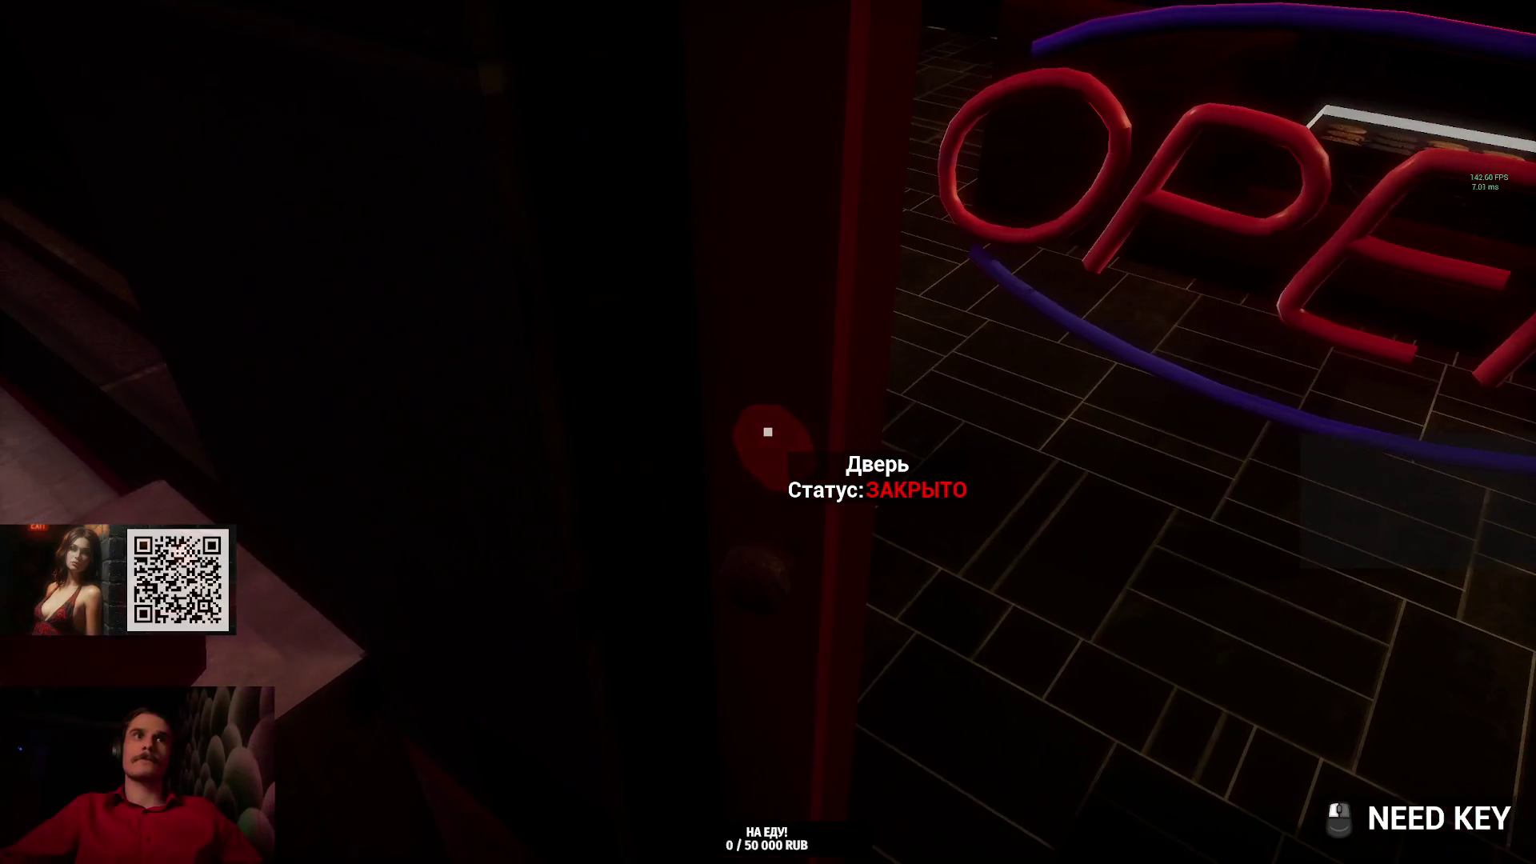
click(735, 649)
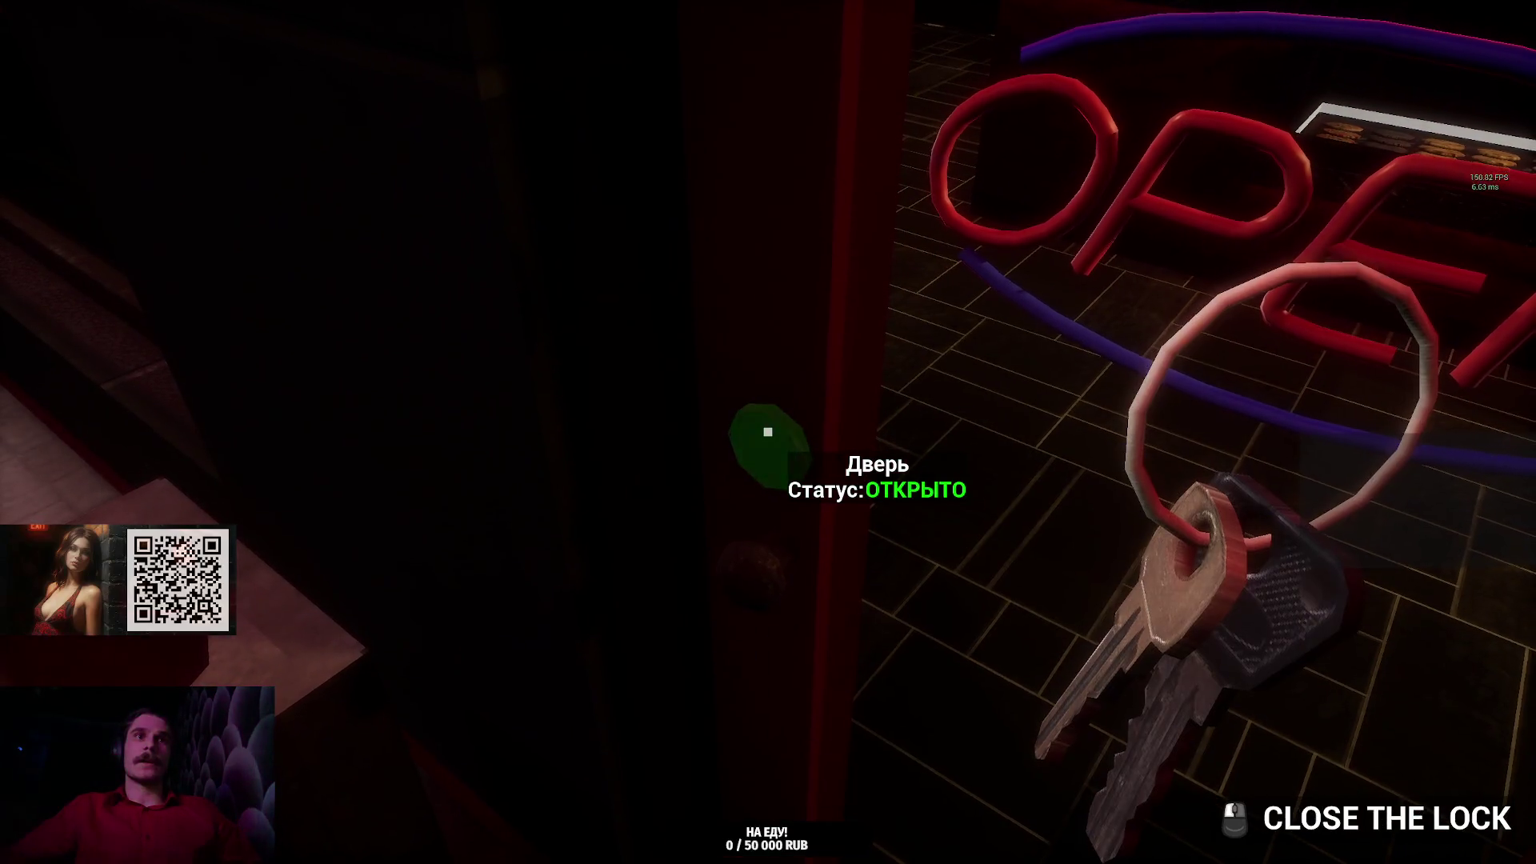
click(769, 432)
- Walk past the pastry counter, turn on the jukebox music, and enter the restroom
key(w)
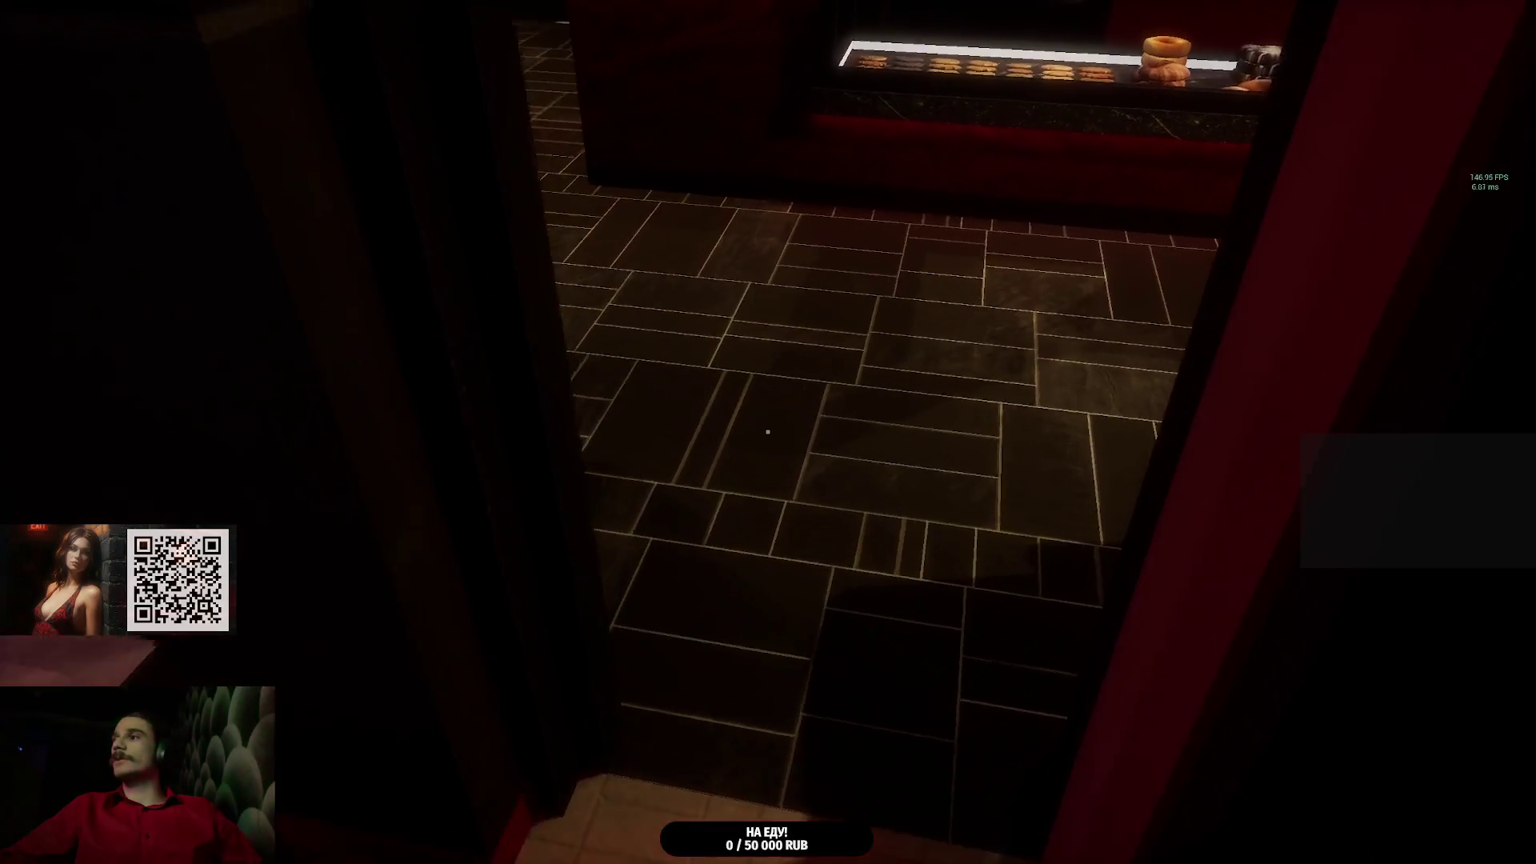
key(w)
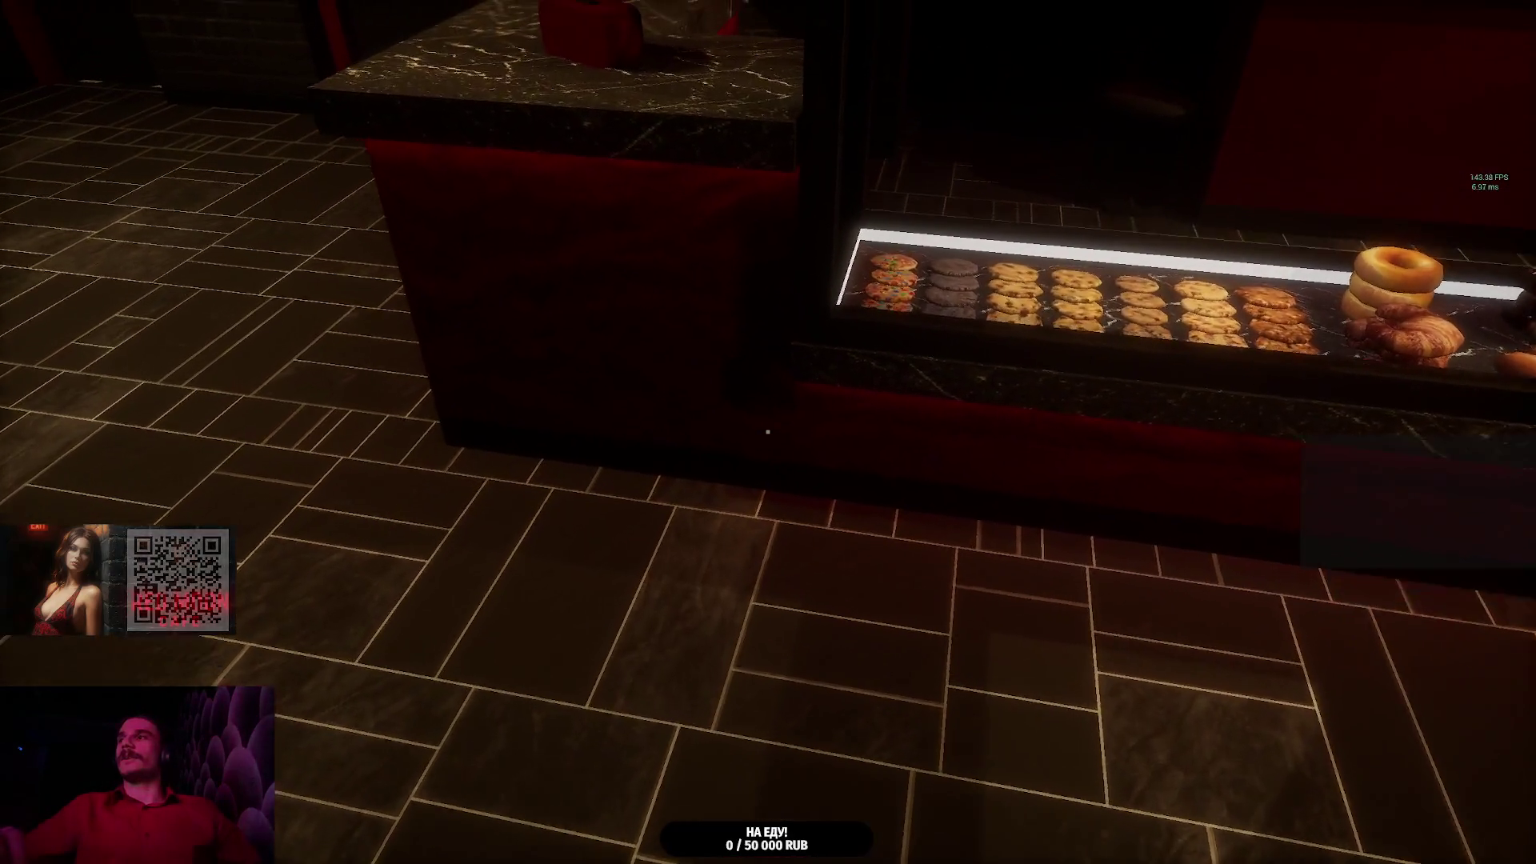
key(w)
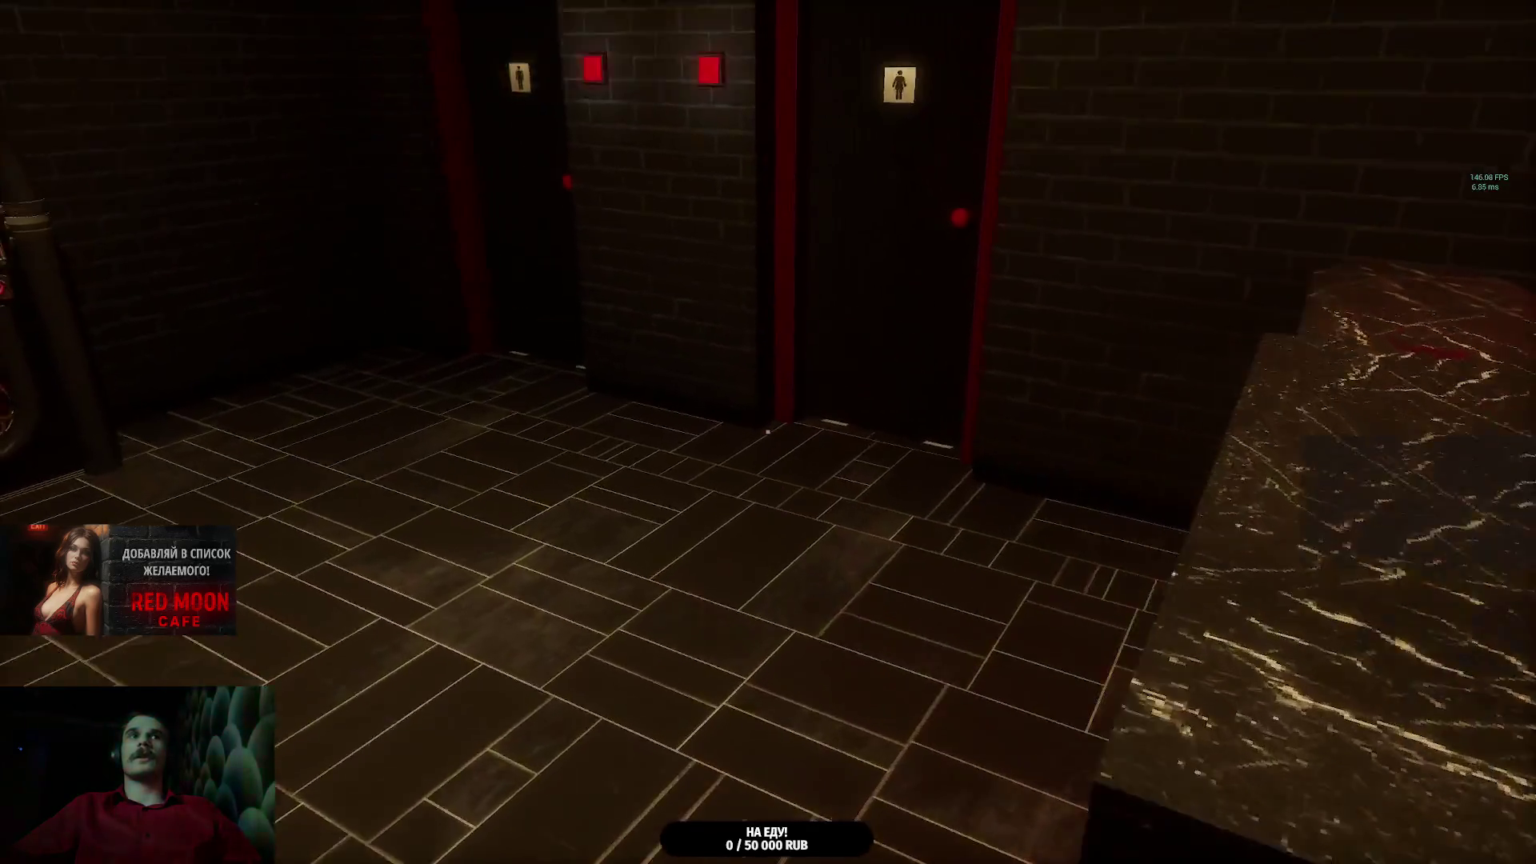
click(769, 432)
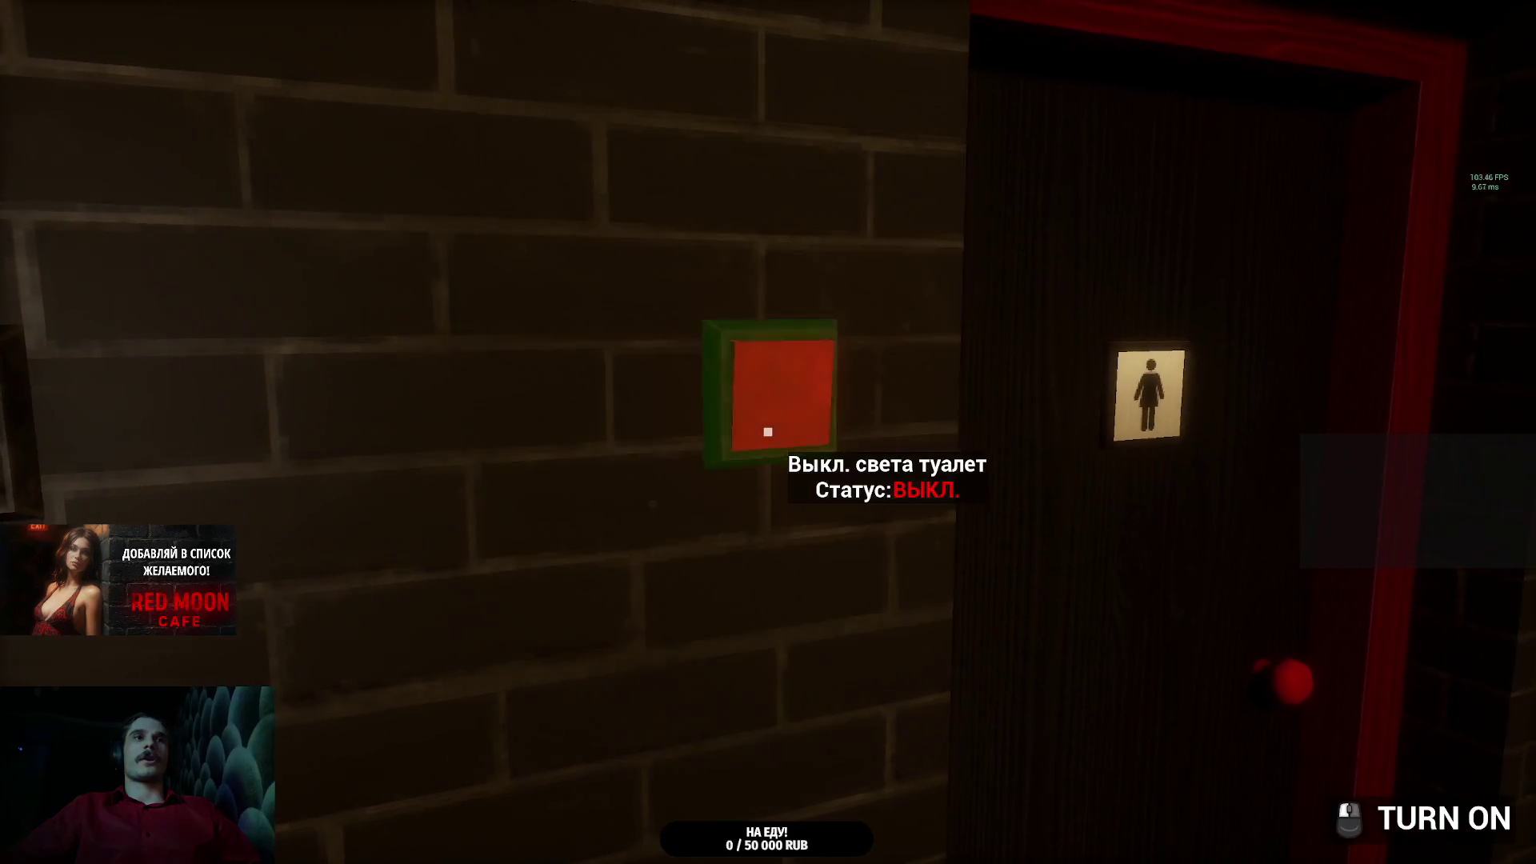
key(w)
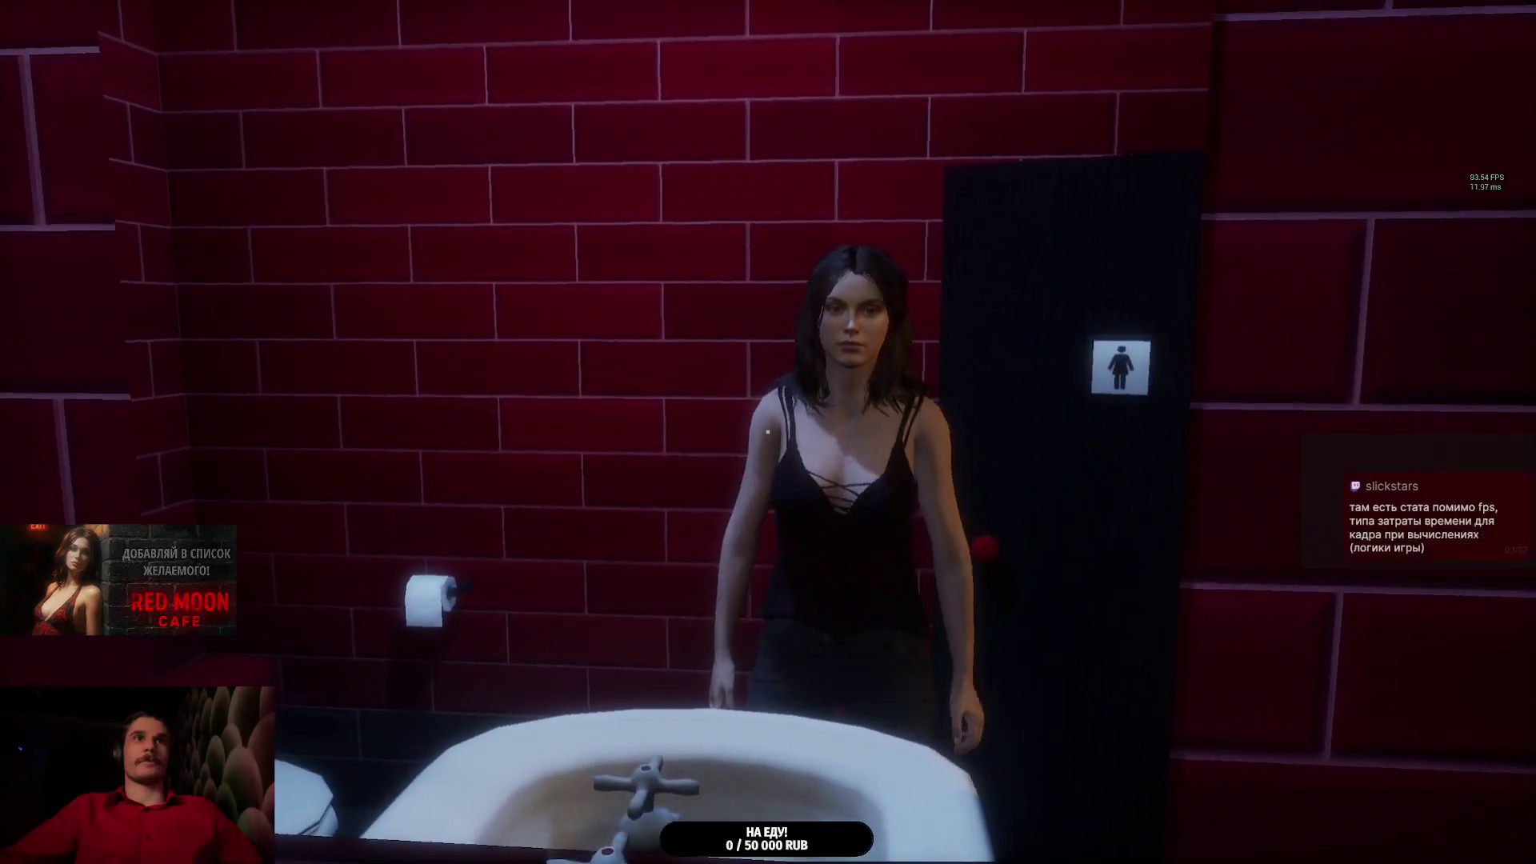
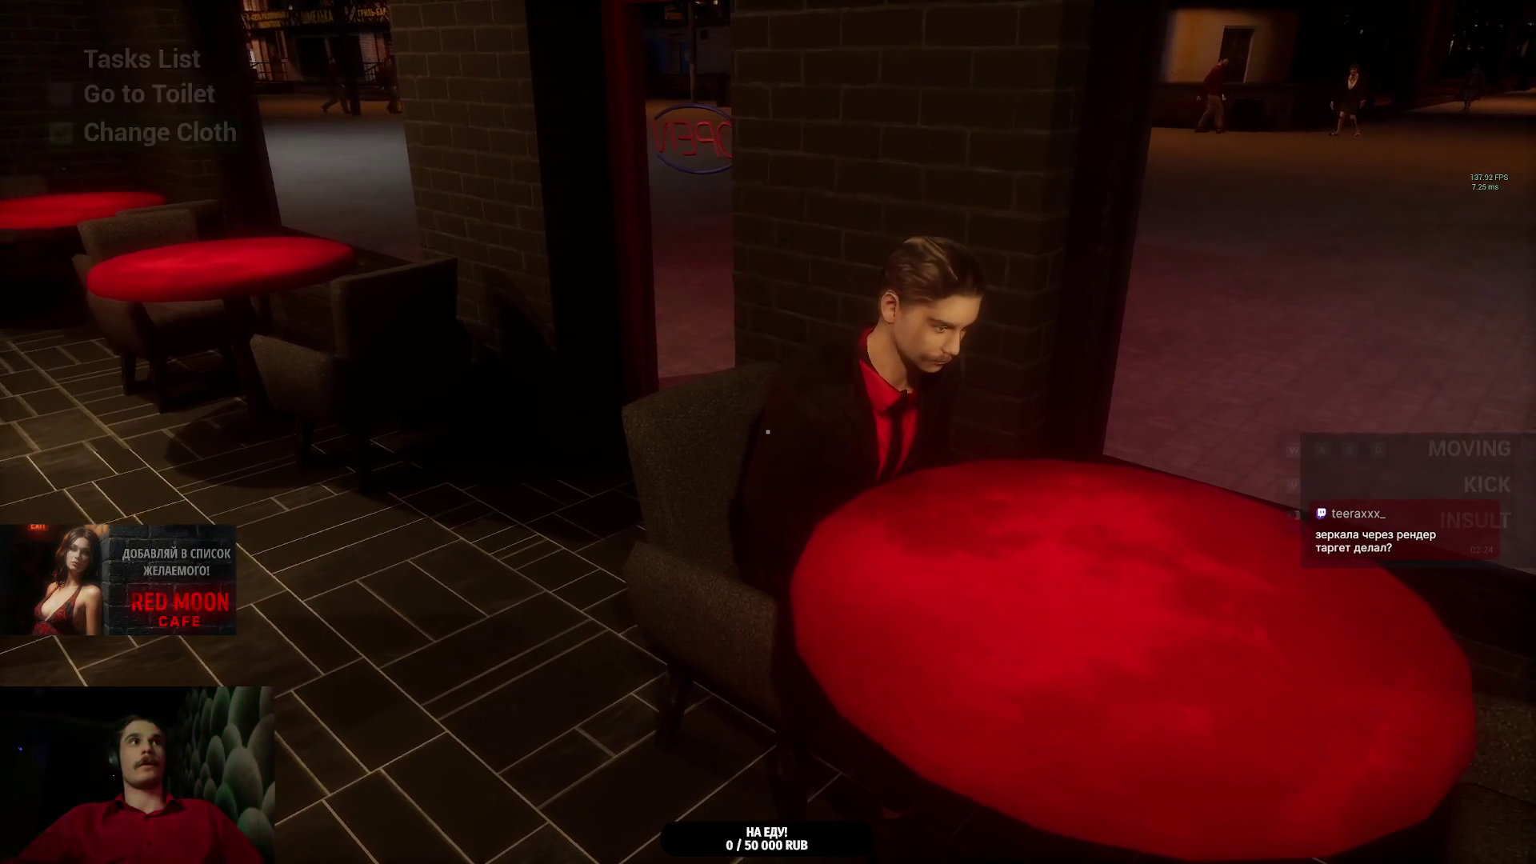
- Dismiss the pause menu and continue the saved game with ПРОДОЛЖИТЬ
key(Escape)
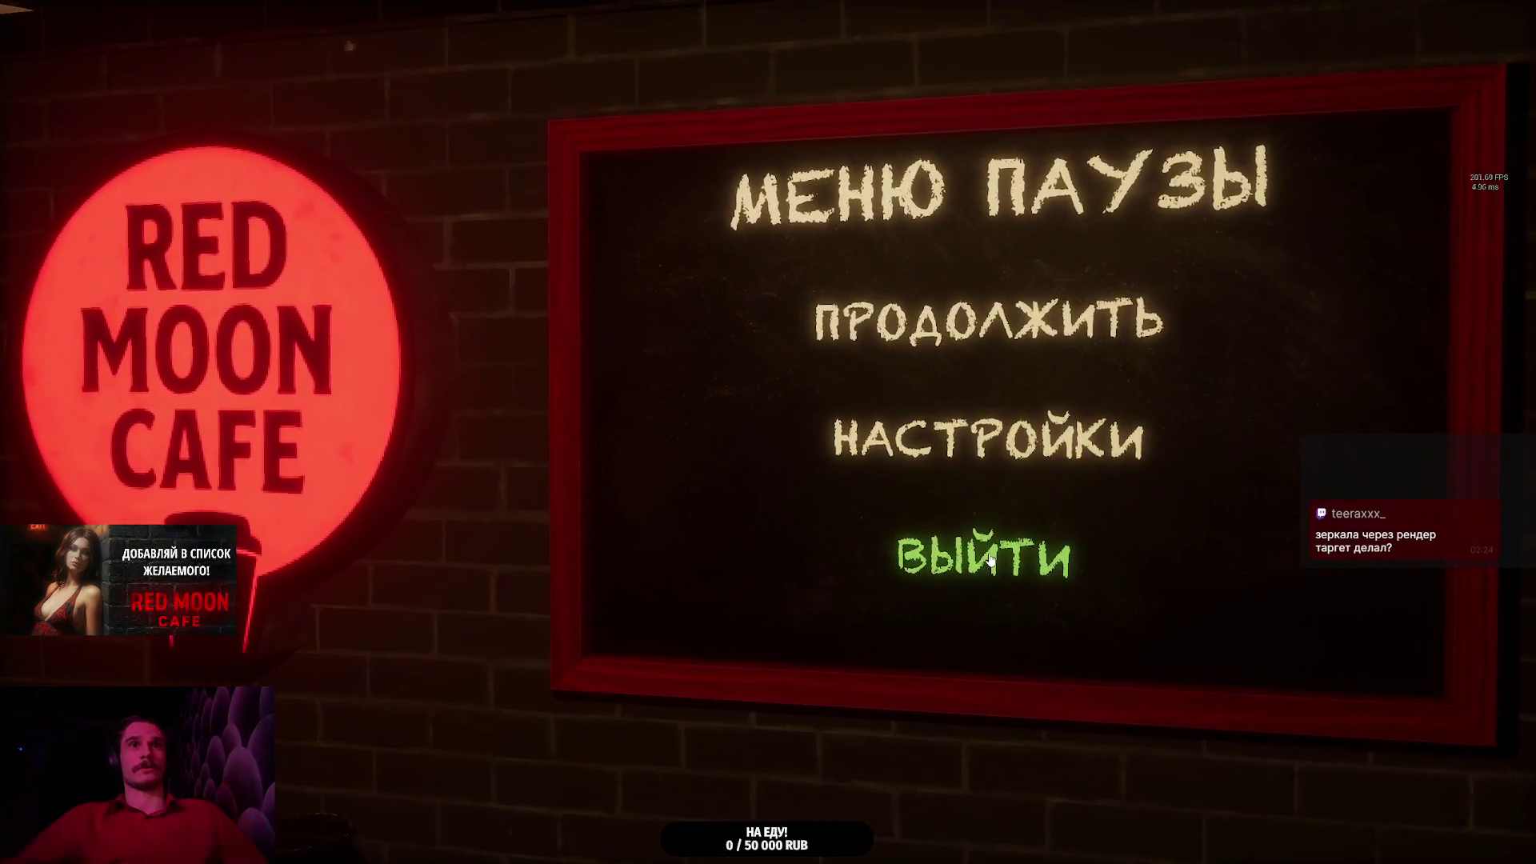
key(Escape)
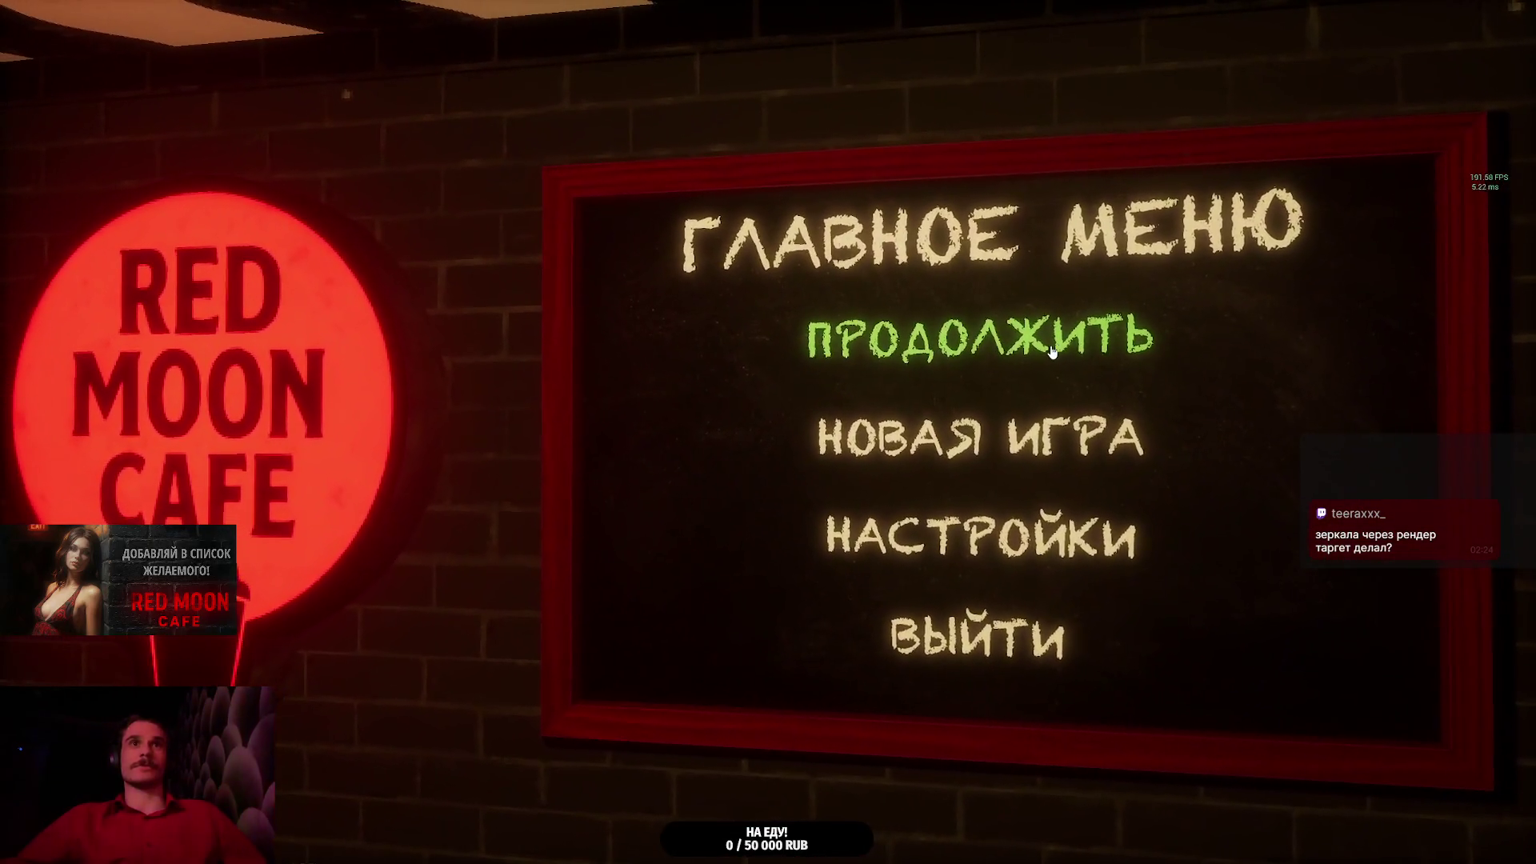
click(981, 338)
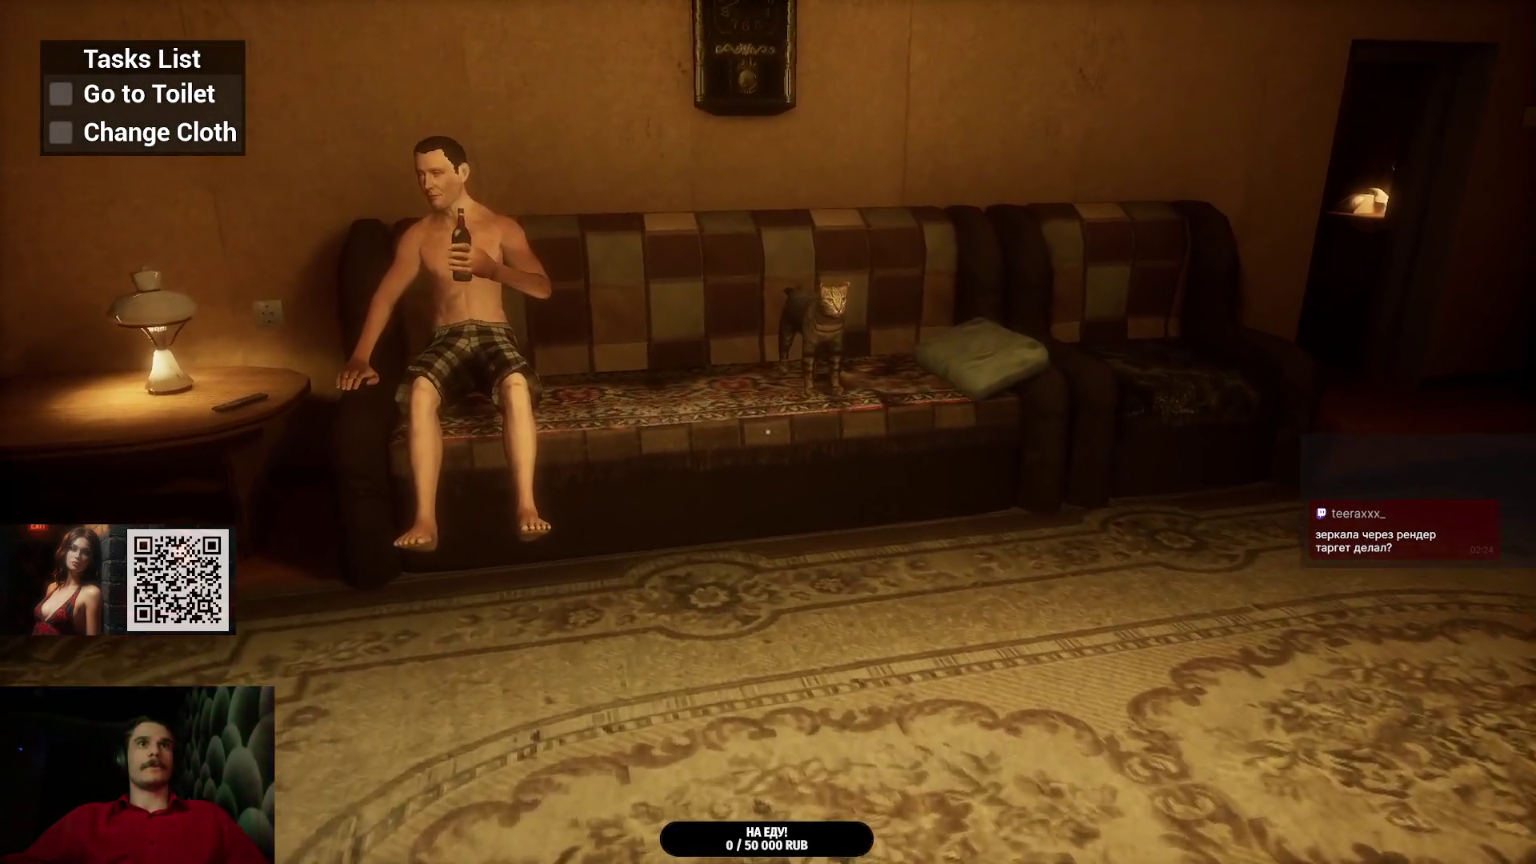
- Walk over to the cat on the couch, then quit to the main menu via ВЫЙТИ
key(w)
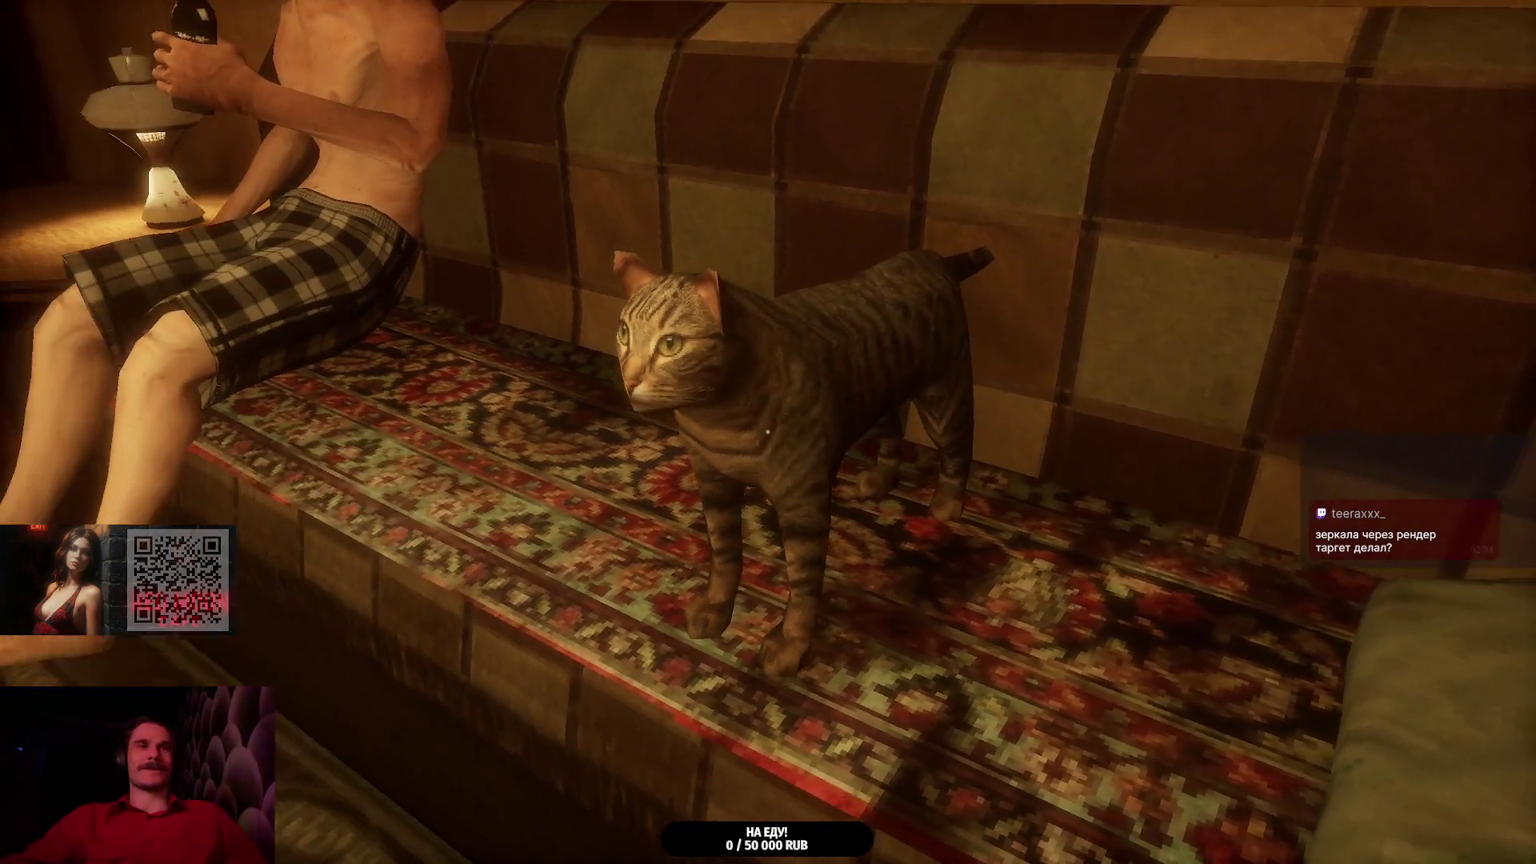
key(Escape)
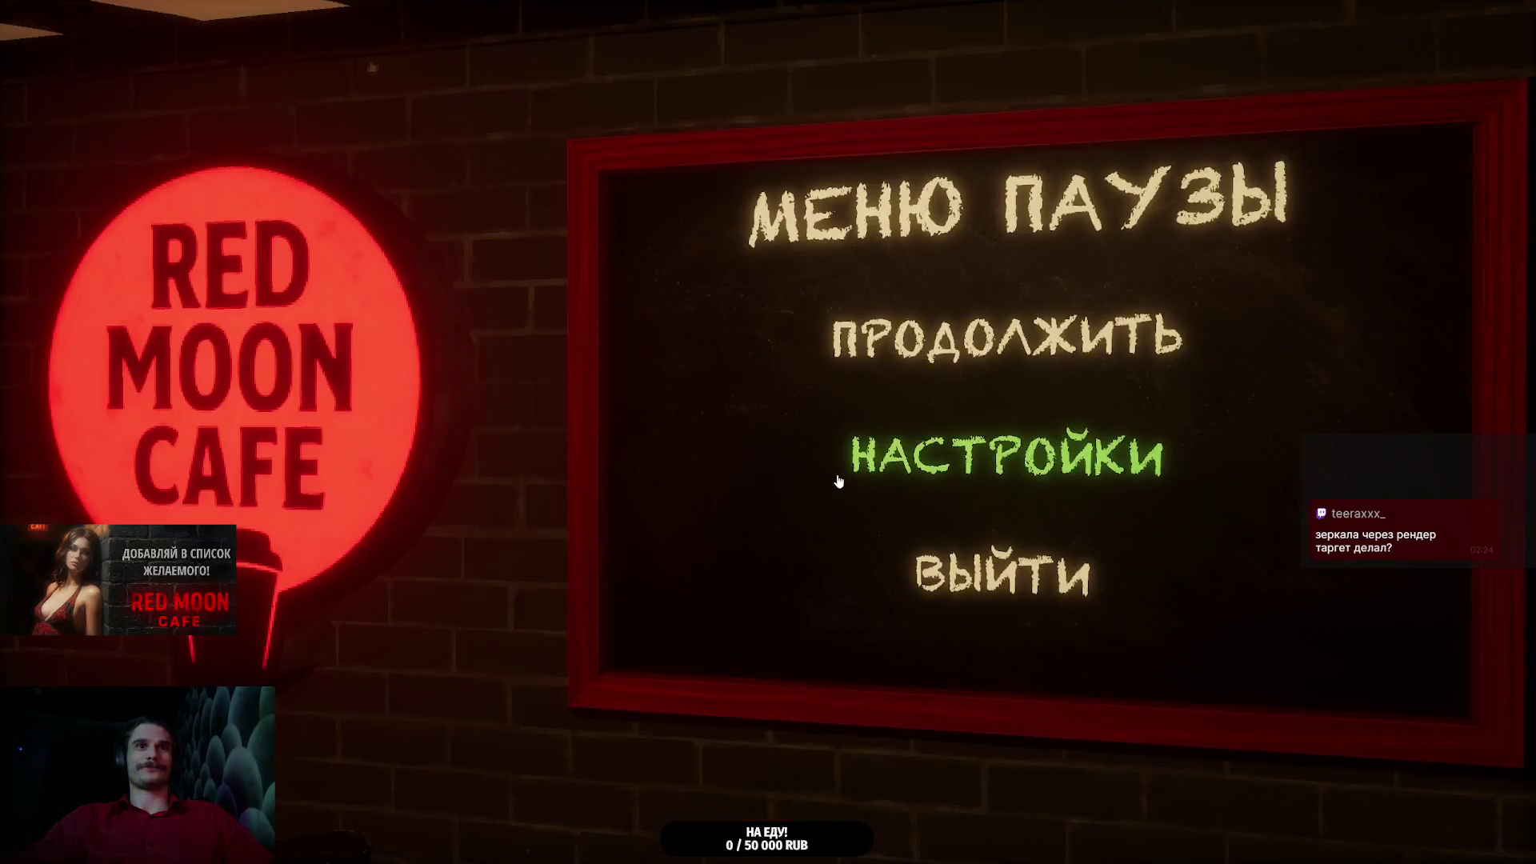
click(1000, 575)
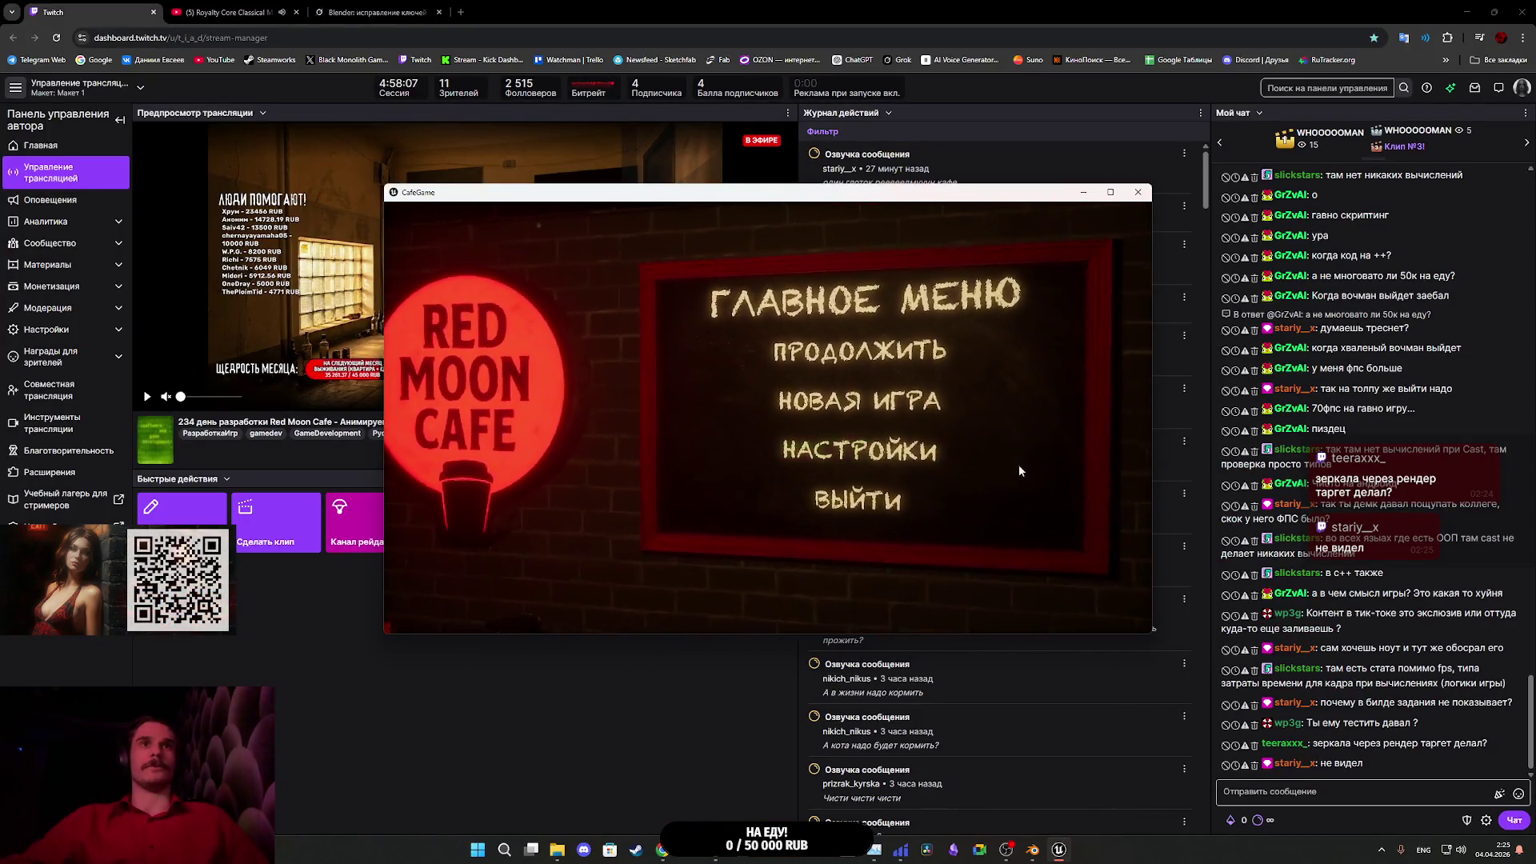
- In НАСТРОЙКИ, set the resolution to 1280x768, apply it and return to the main menu
click(800, 448)
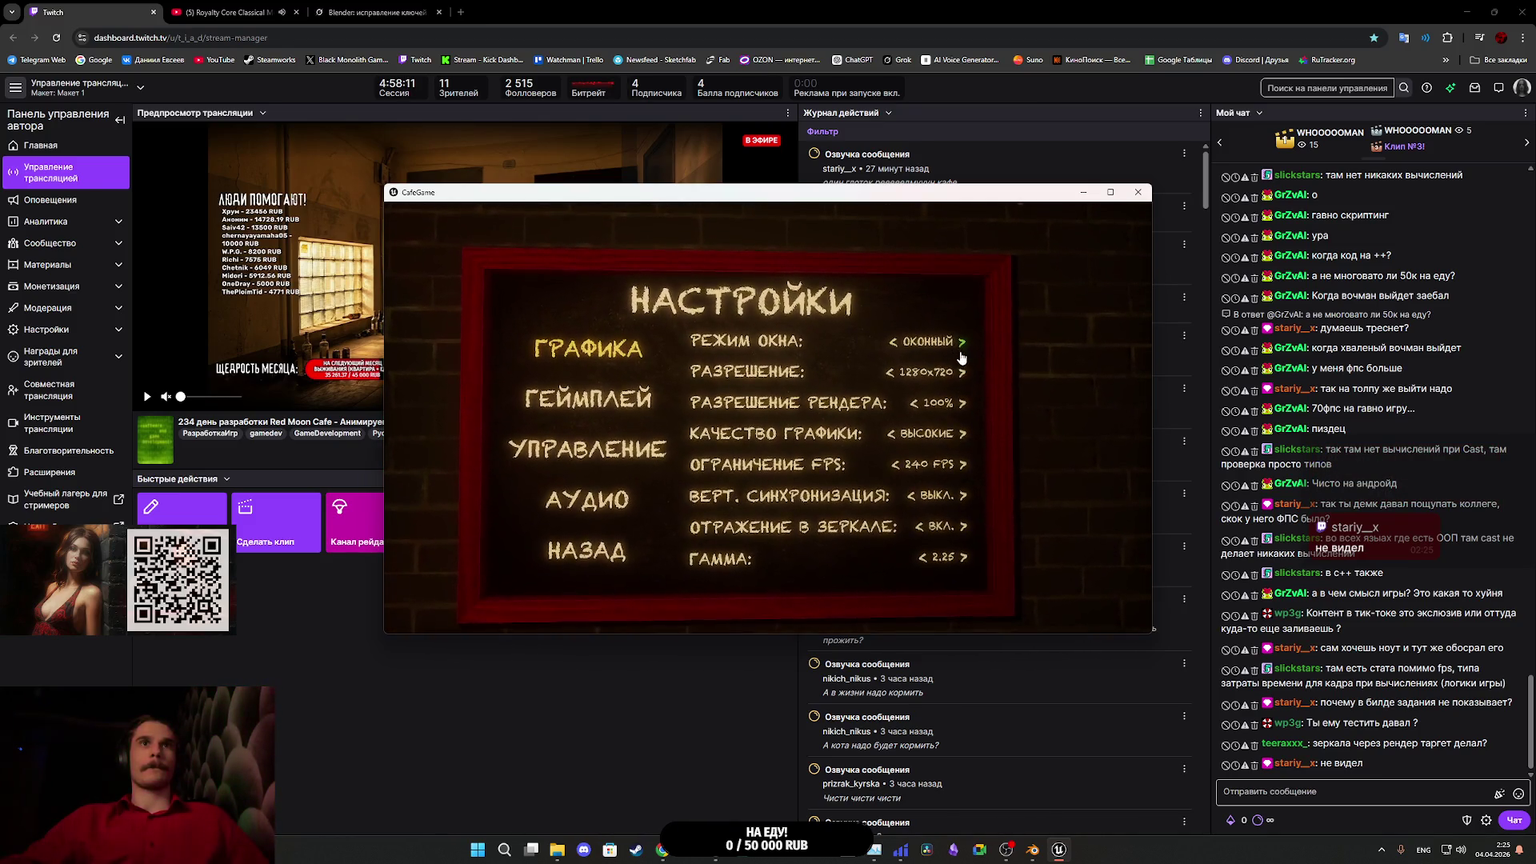
key(alt+Return)
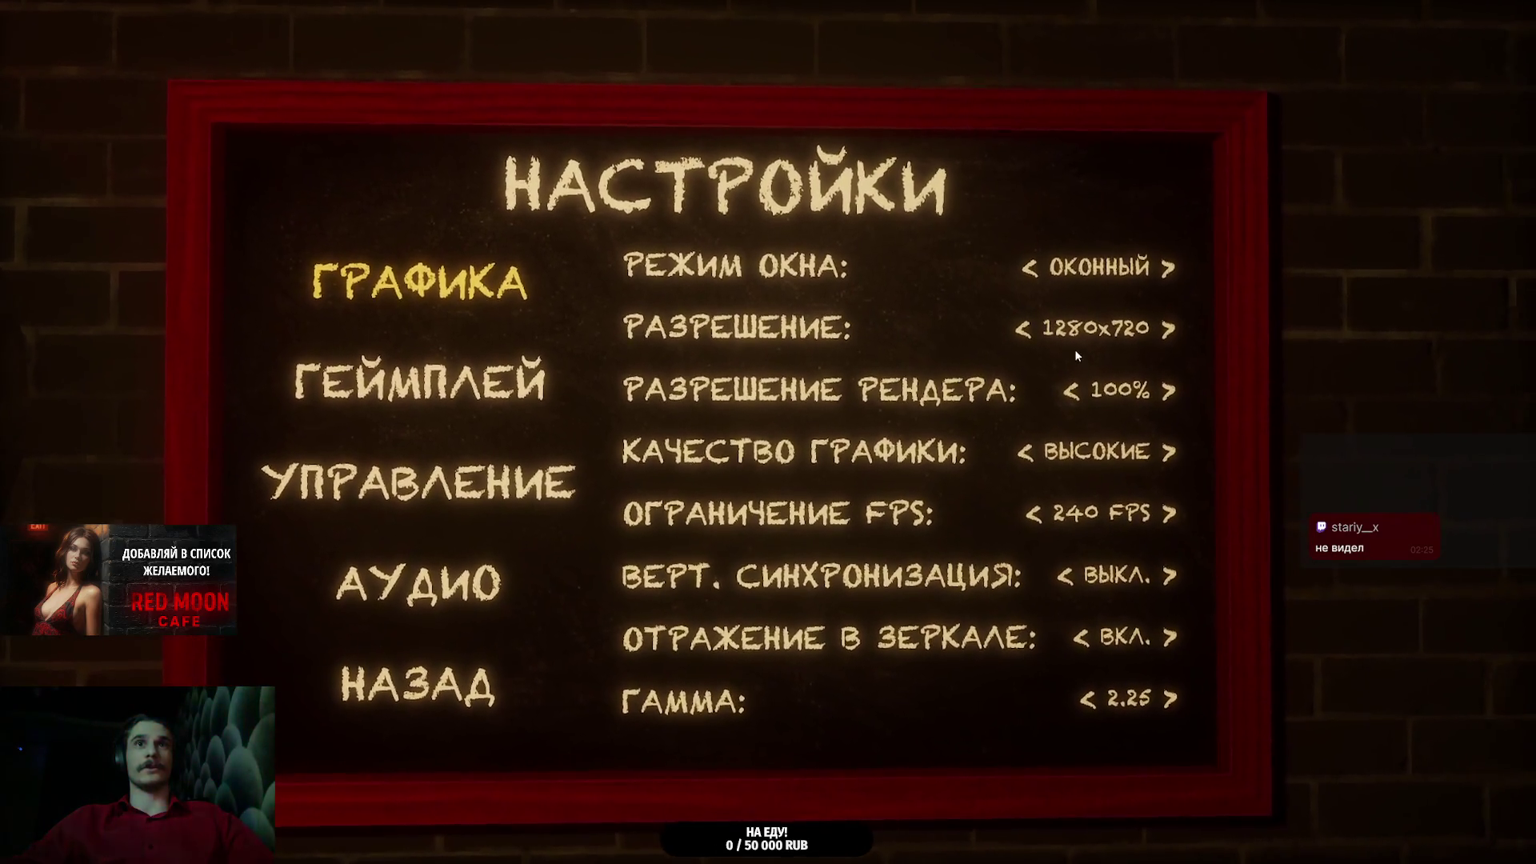
click(1155, 336)
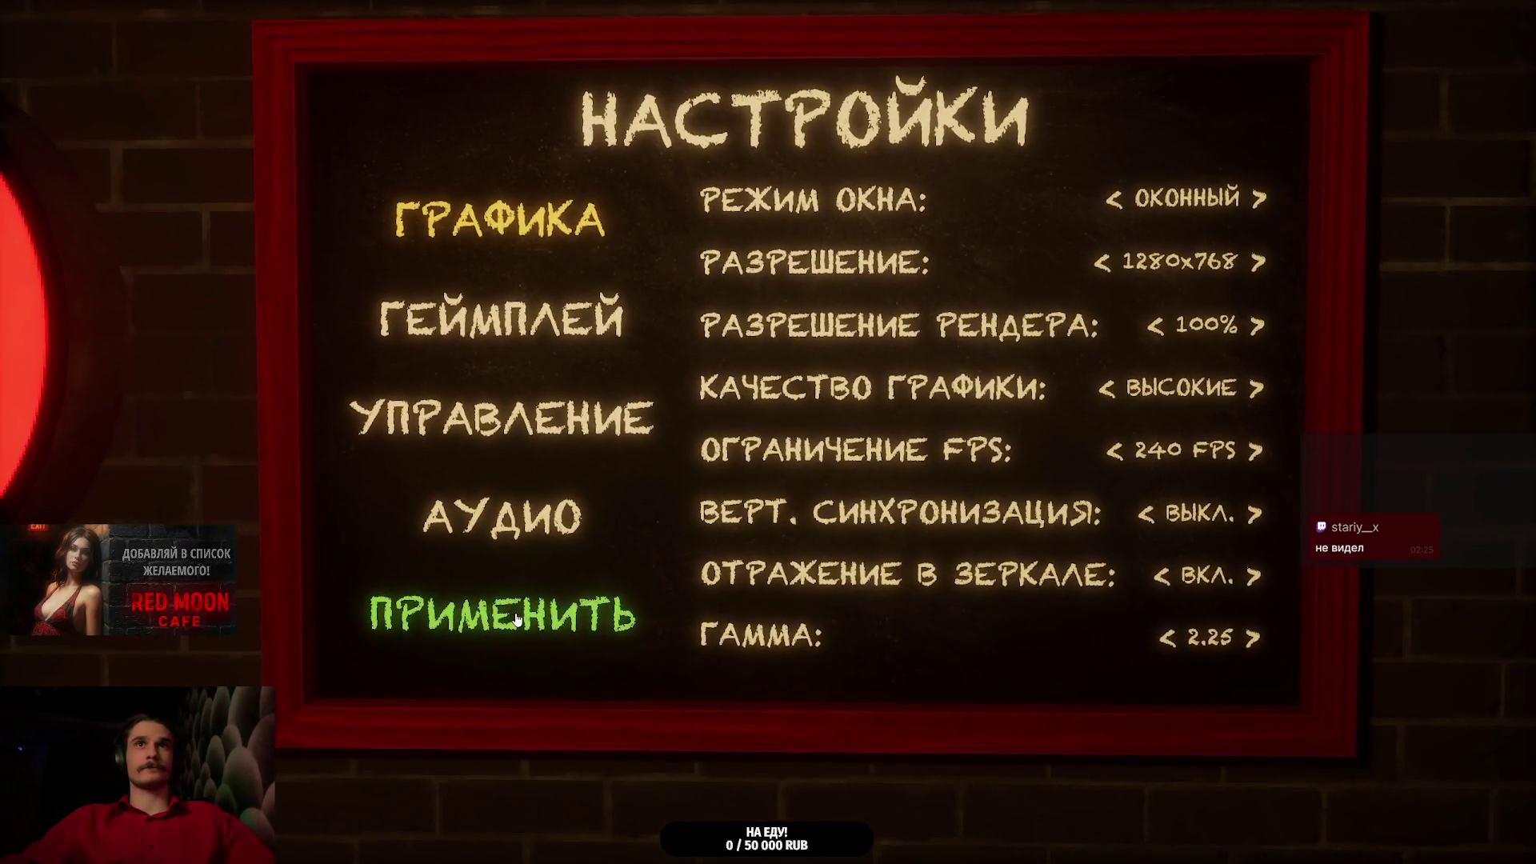
click(516, 620)
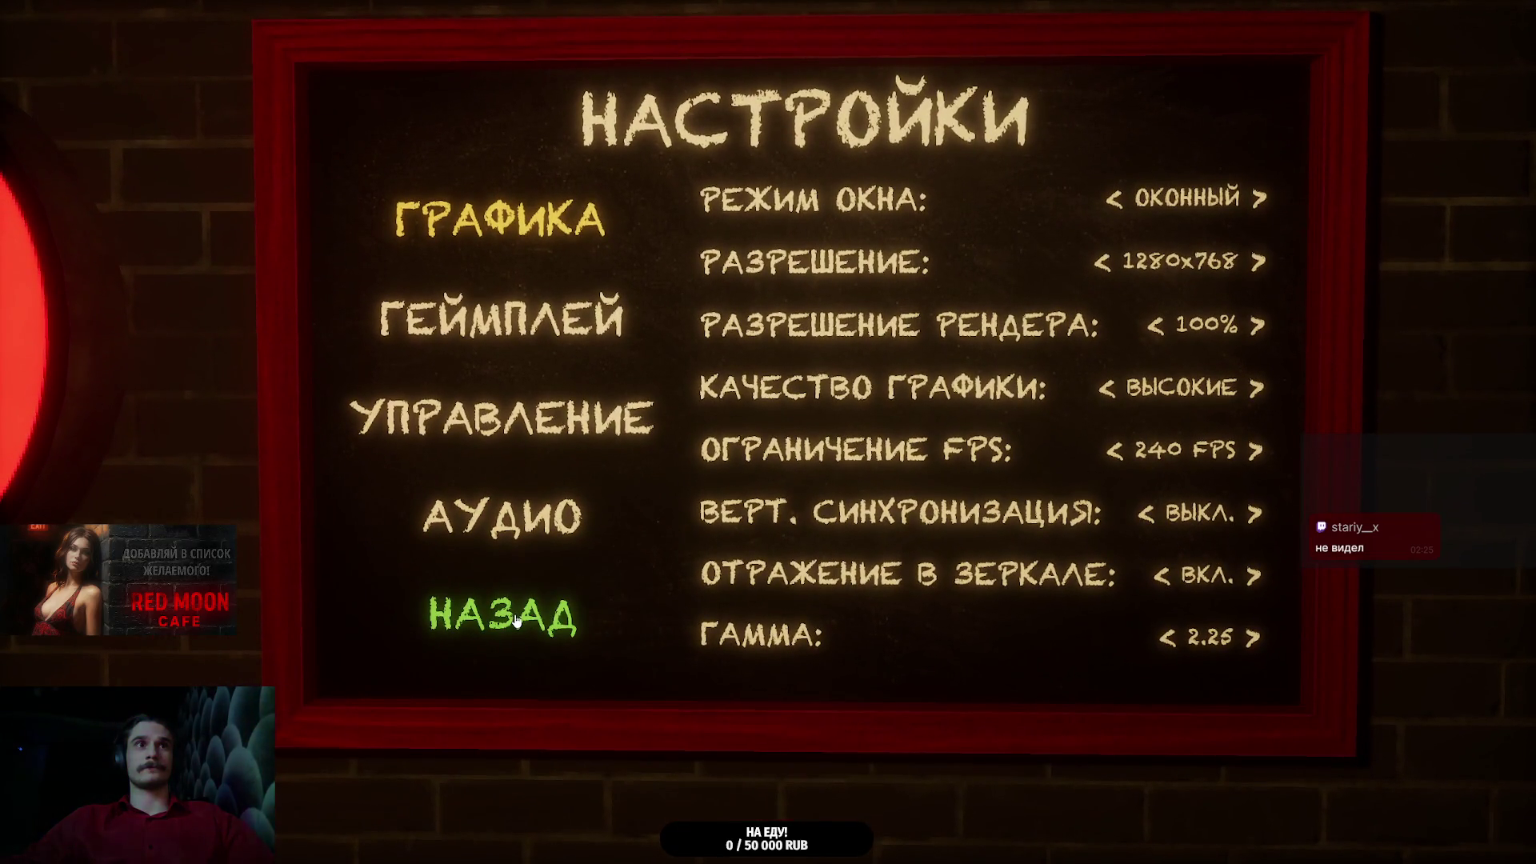
click(516, 621)
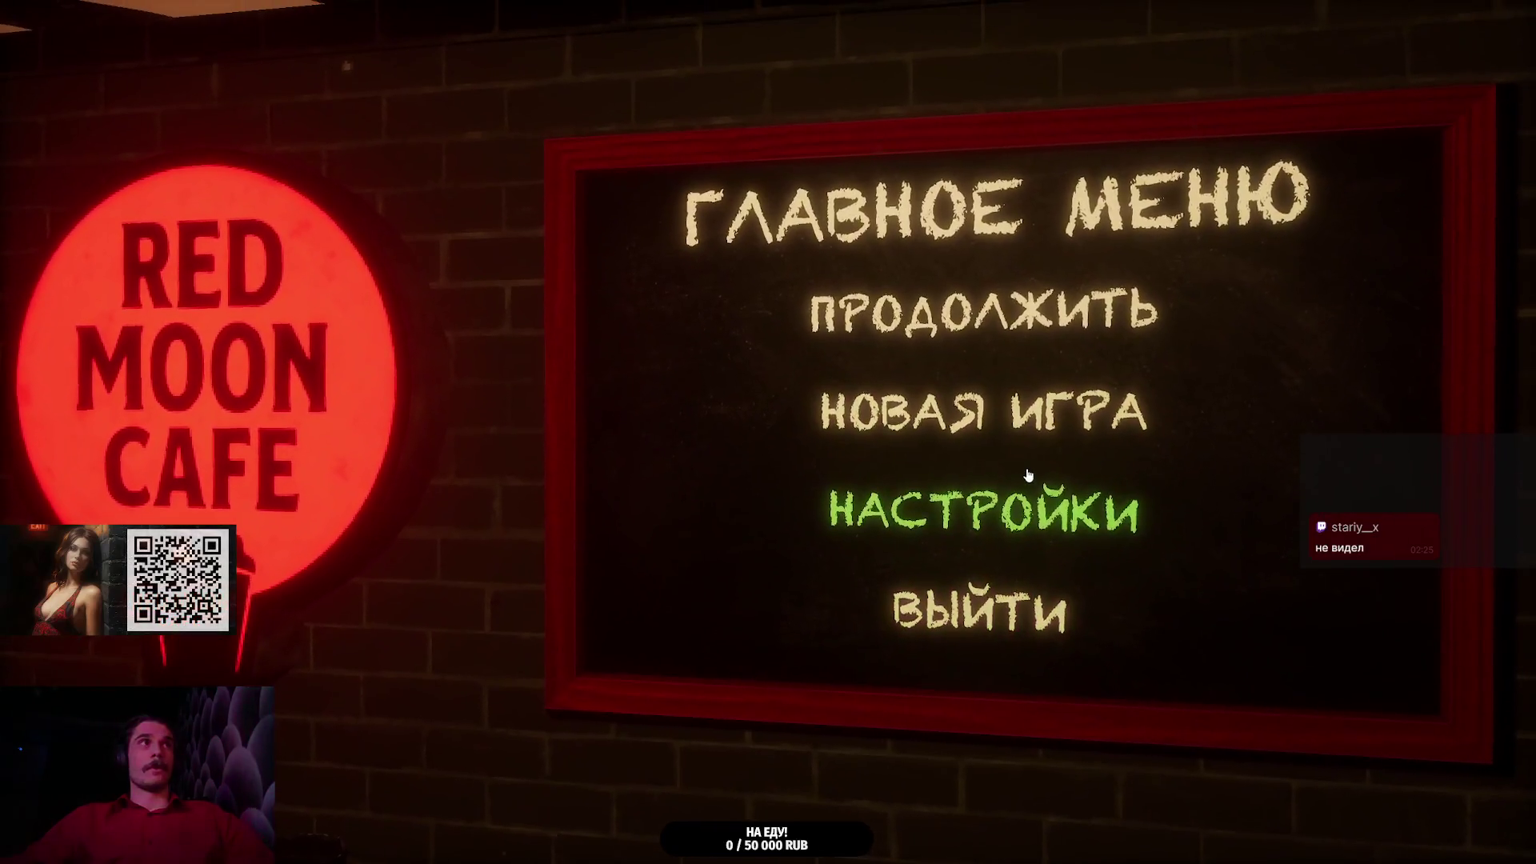
- Cycle Режим окна to ОКОННЫЙ, apply the windowed mode, then close the game window
click(1022, 472)
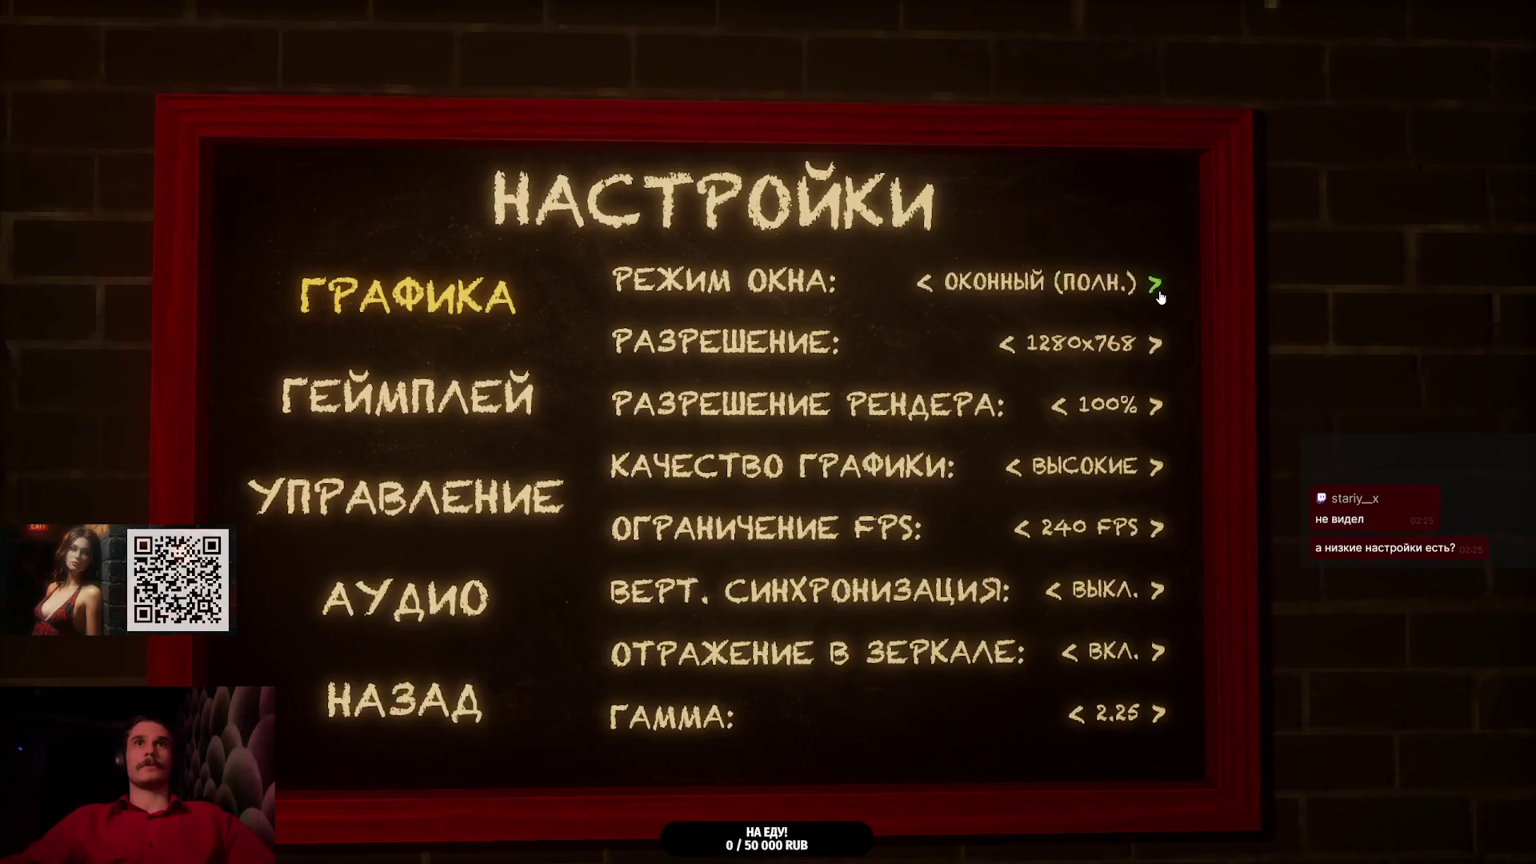
click(1158, 291)
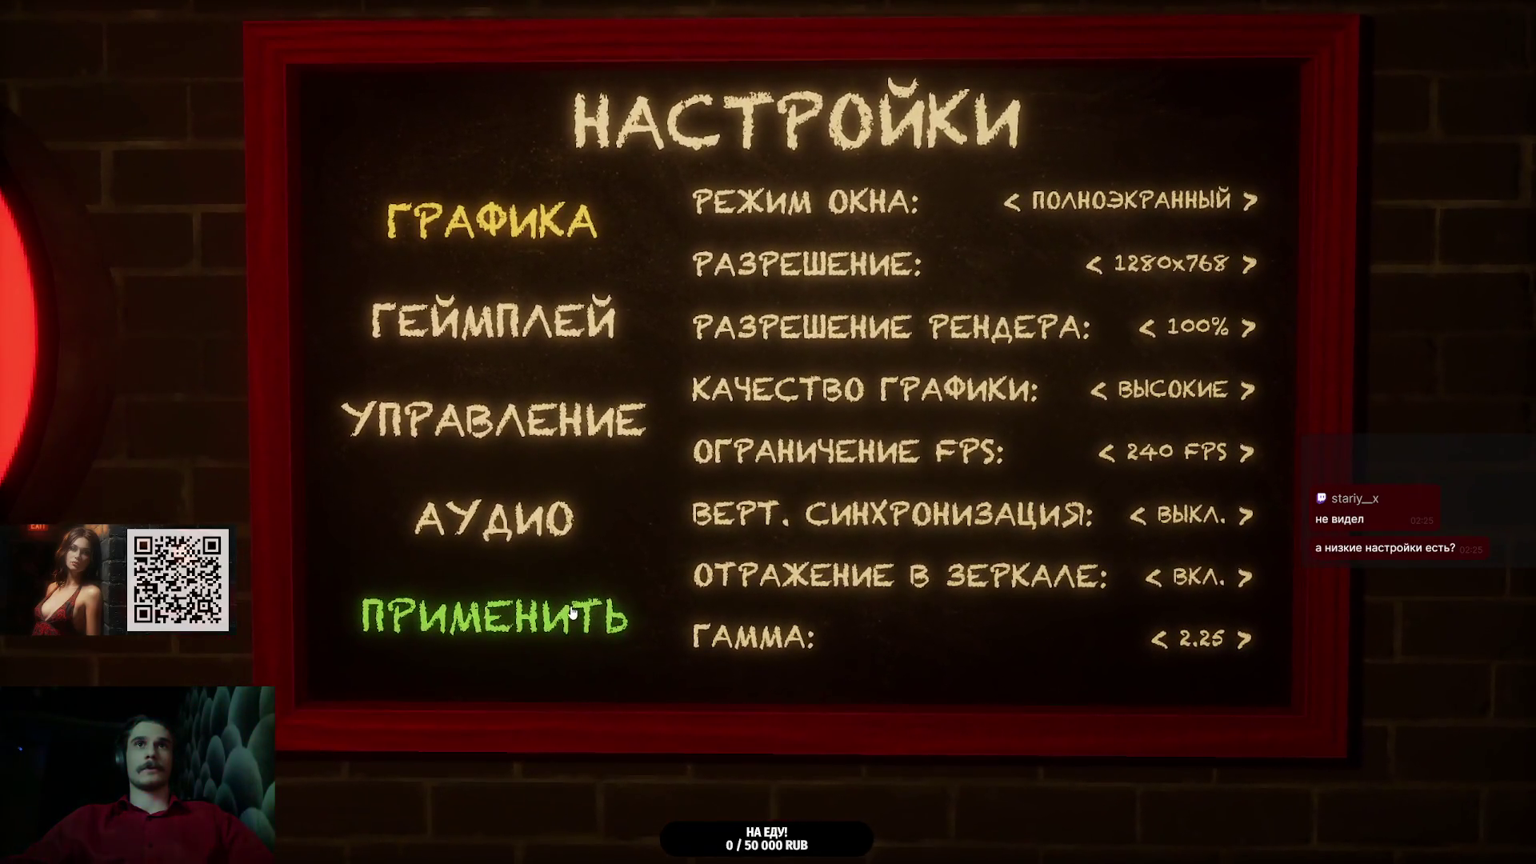
click(572, 612)
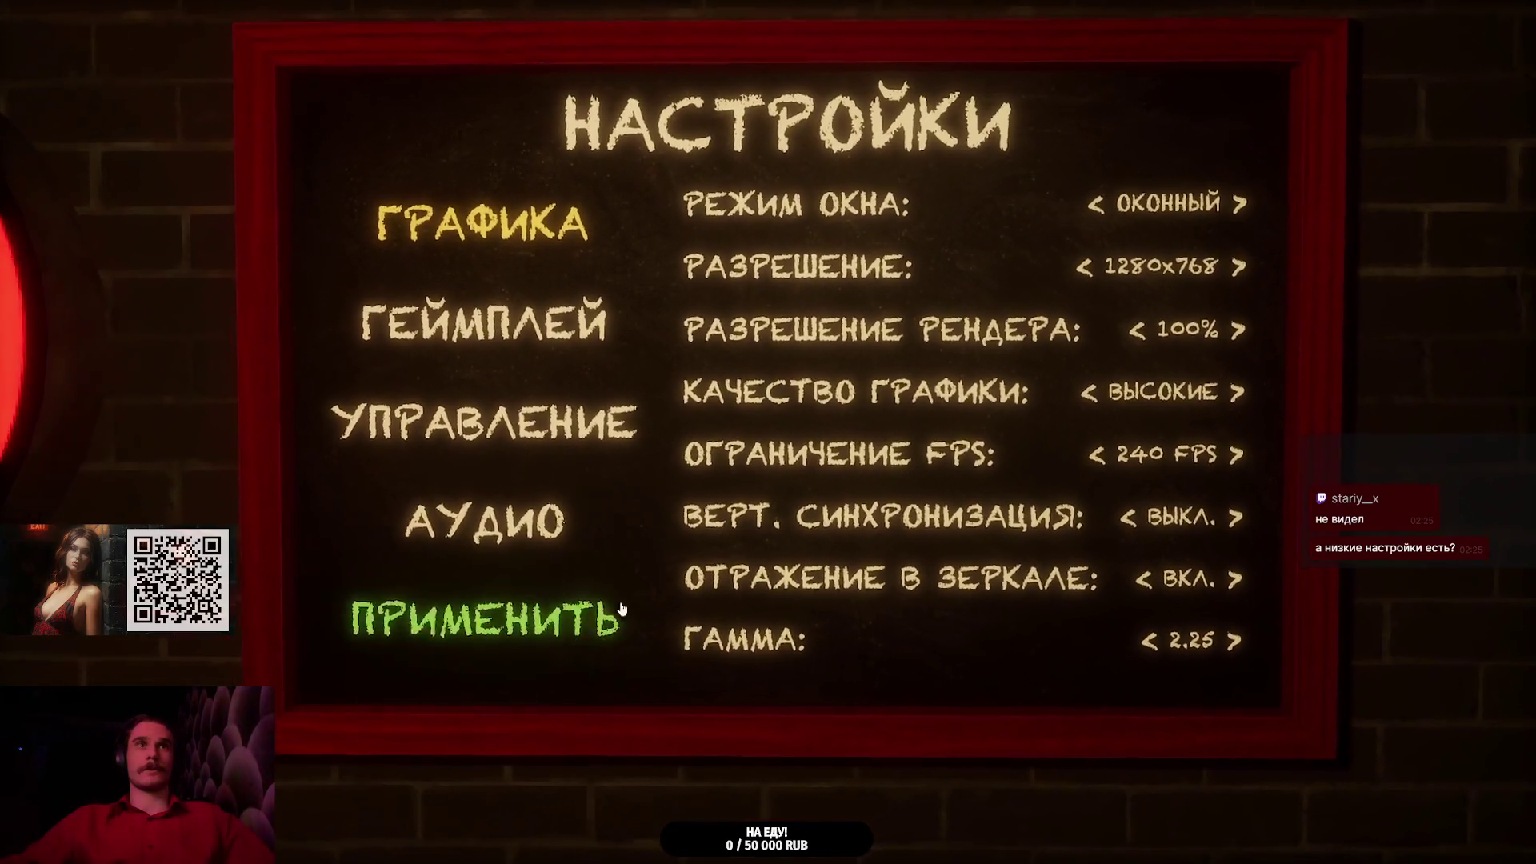
click(621, 609)
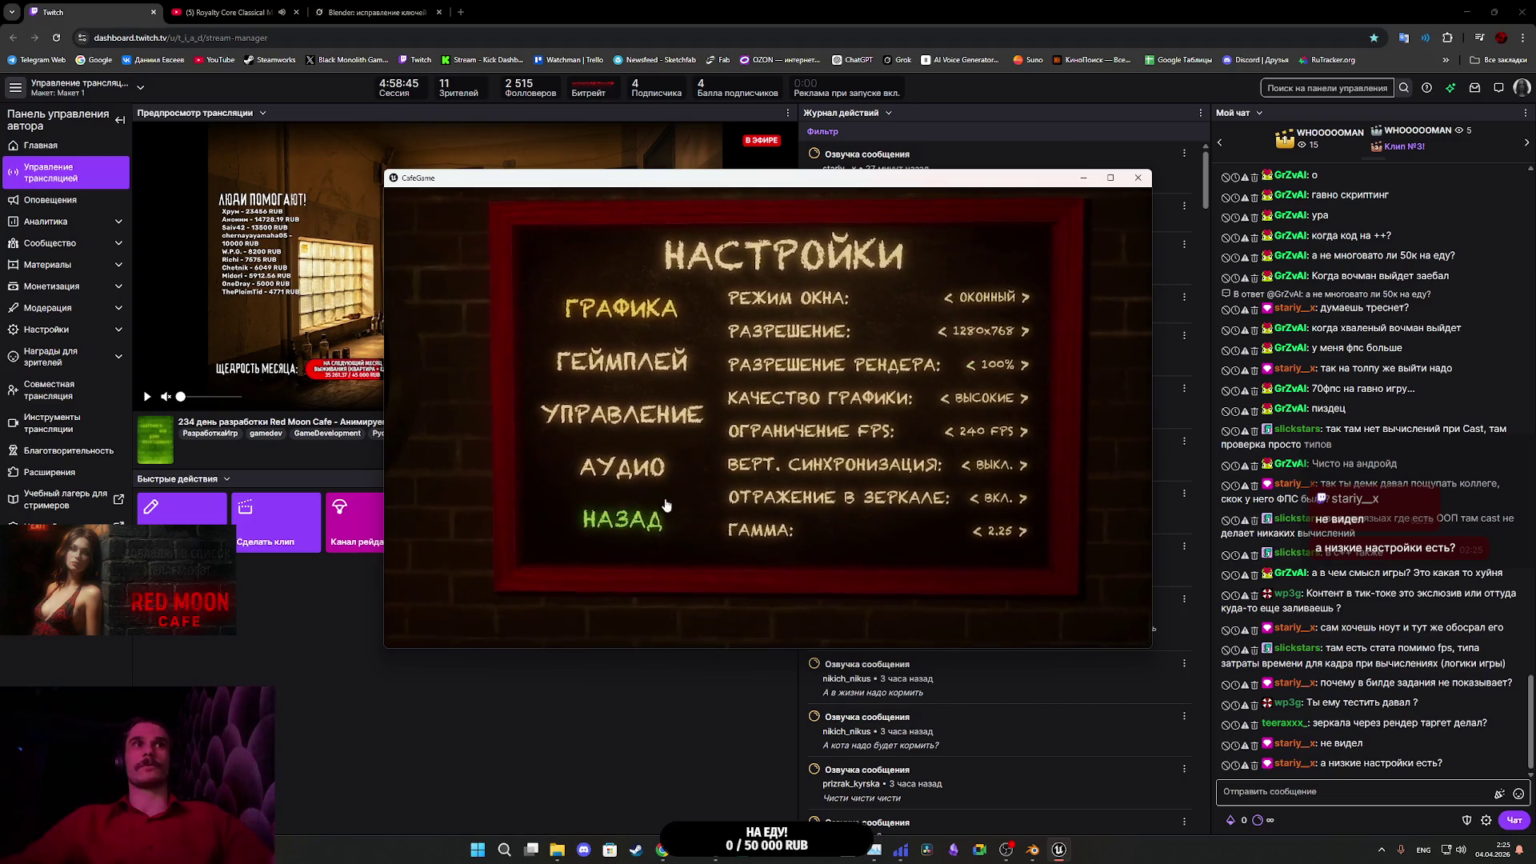
click(1138, 178)
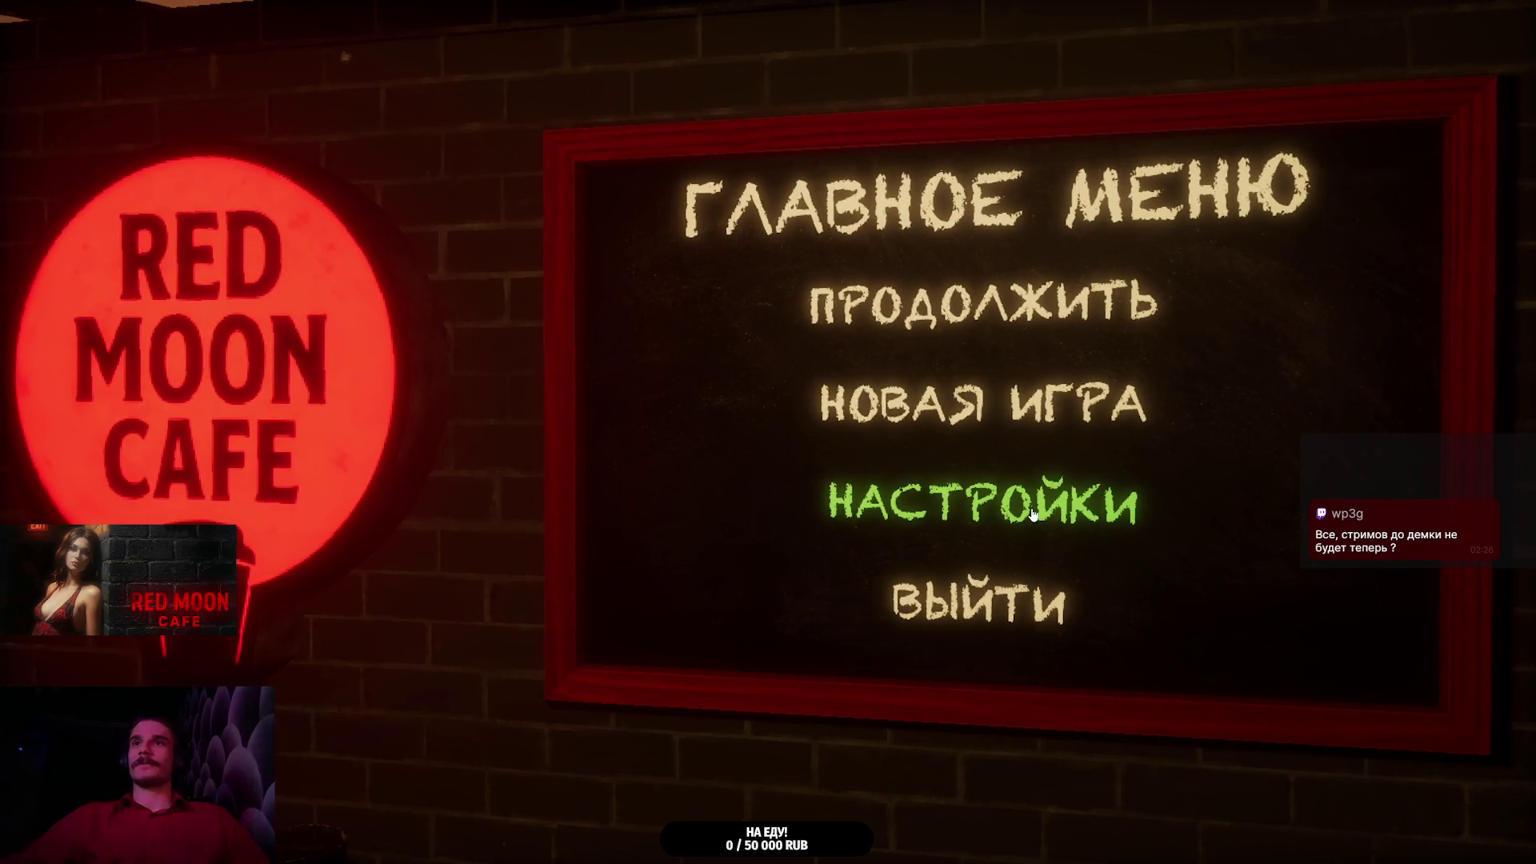
- Check НАСТРОЙКИ > ГРАФИКА shows 2560x1440 and windowed fullscreen, then Alt+Tab back to Unreal Editor
click(1031, 511)
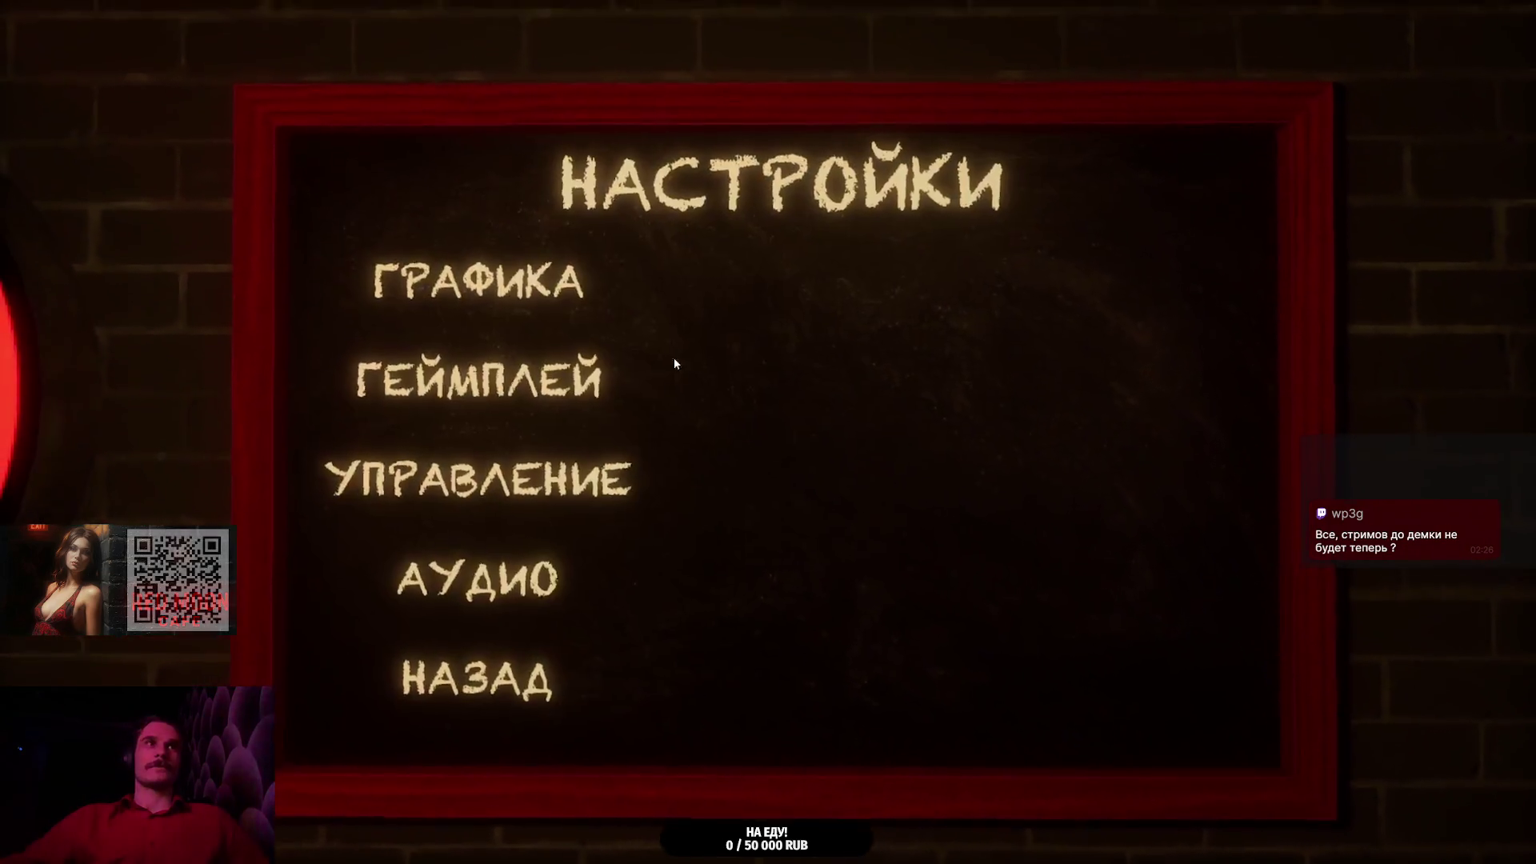
click(576, 304)
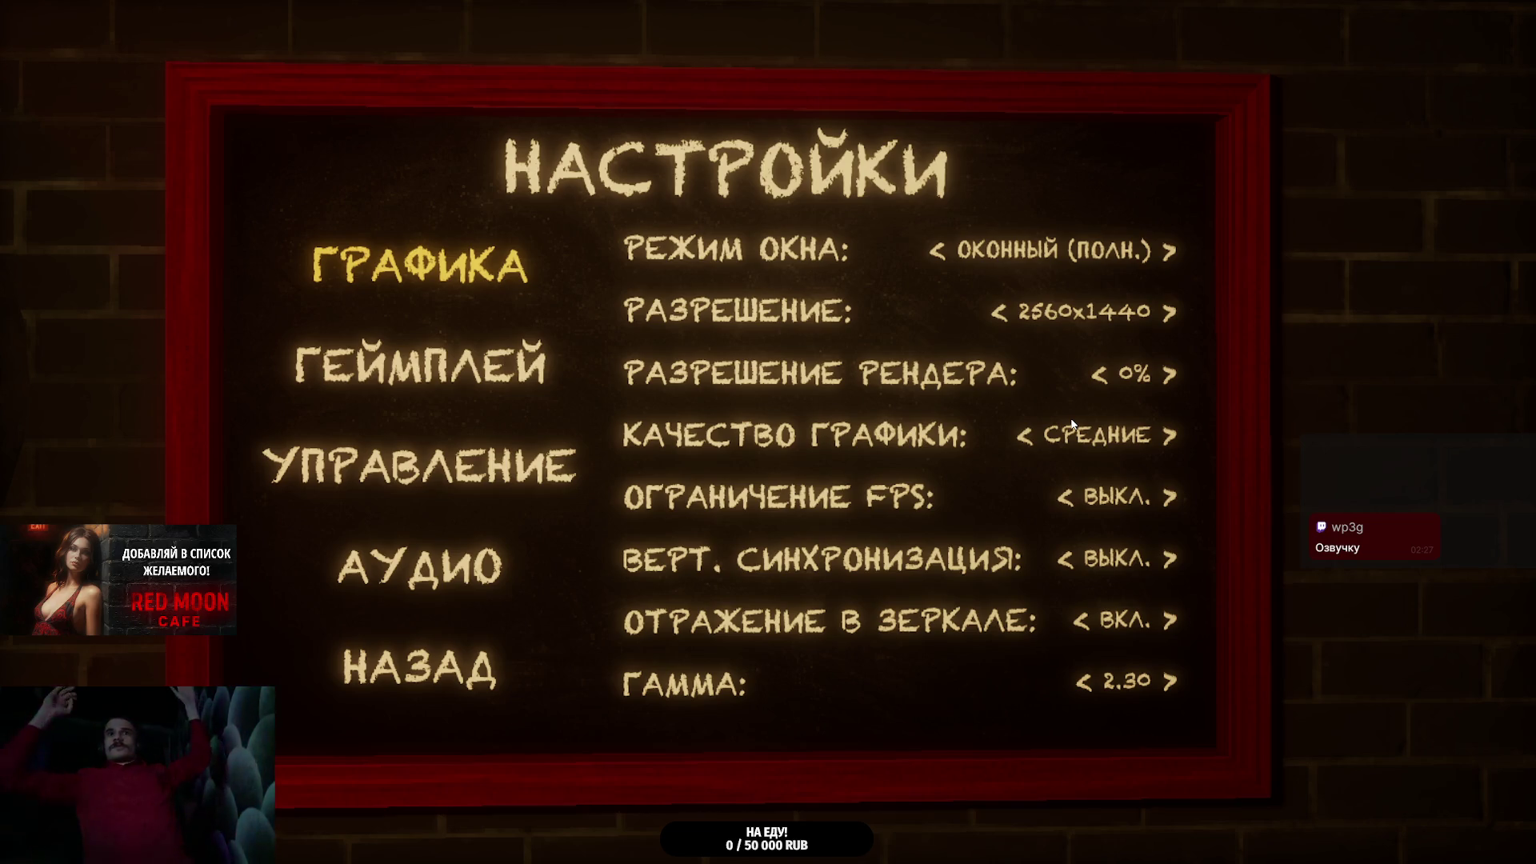
key(alt+Tab)
scroll(450, 678, up, 1)
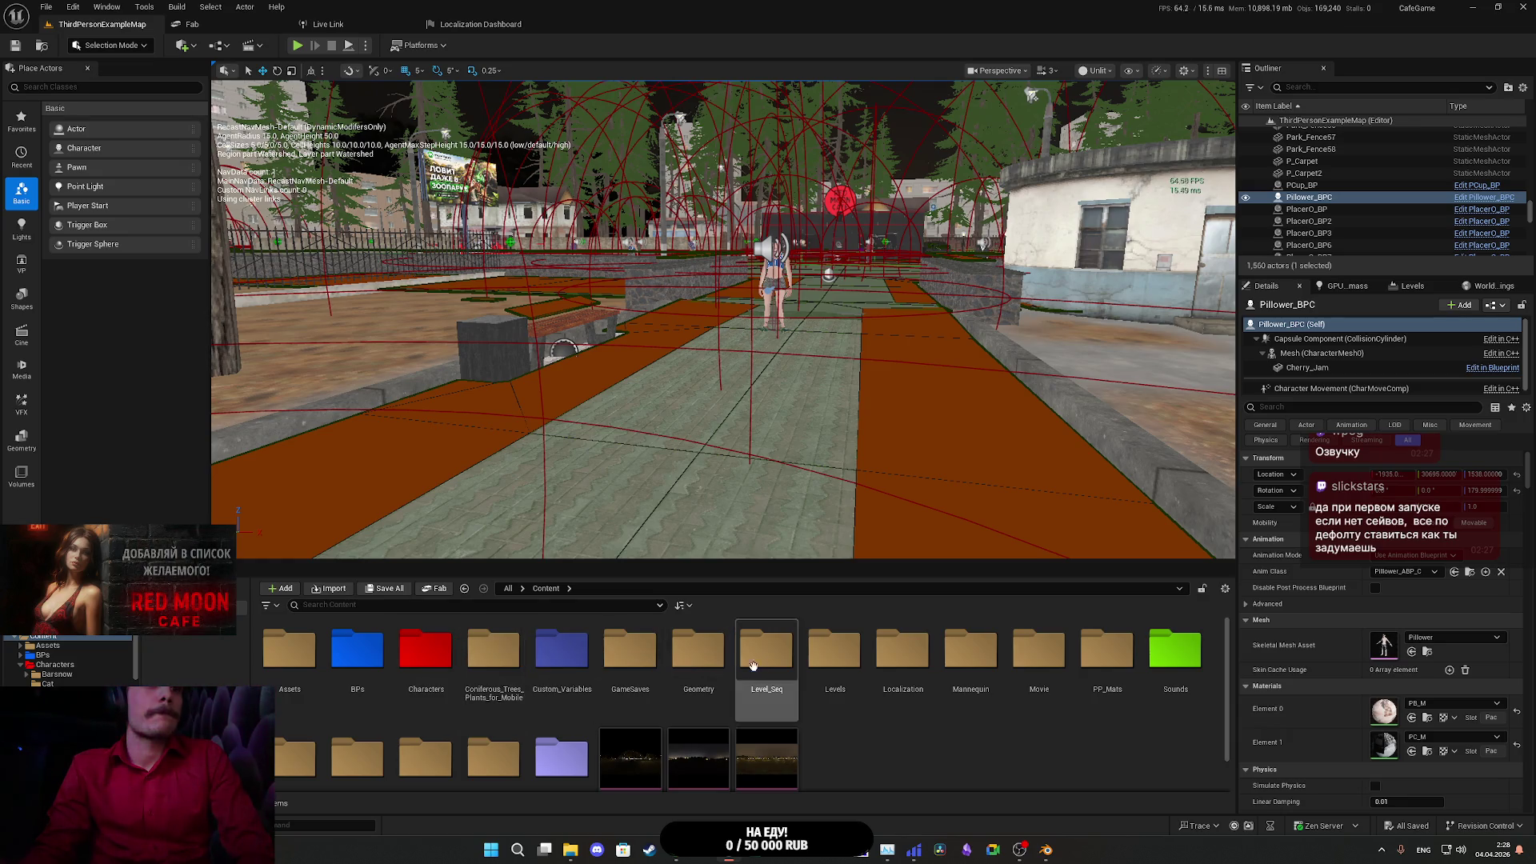
- Open the Levels folder in the Content Browser and load the Main_Menu level
double_click(835, 653)
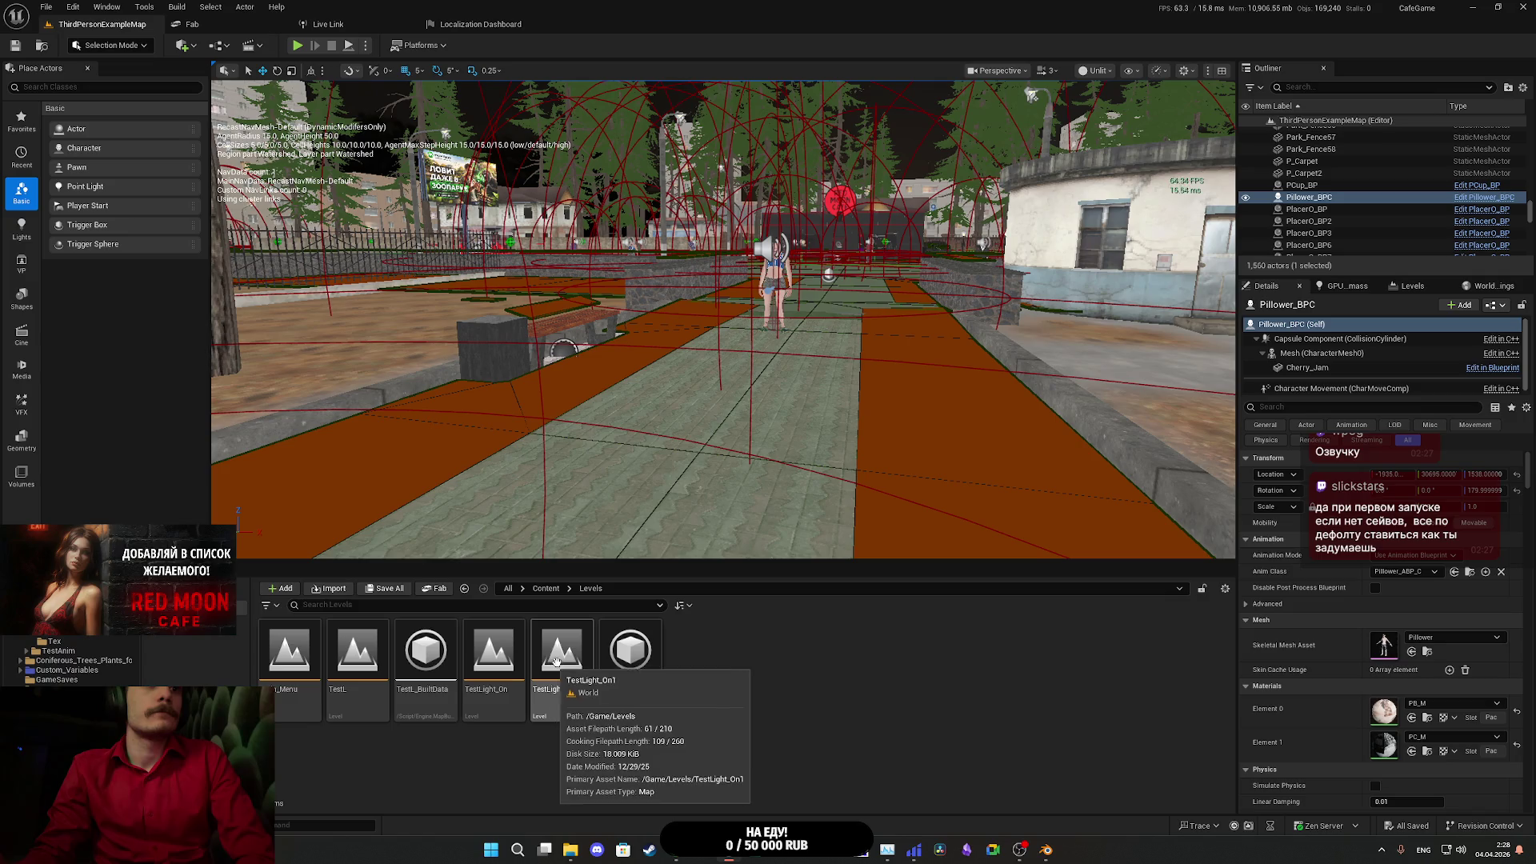
click(504, 656)
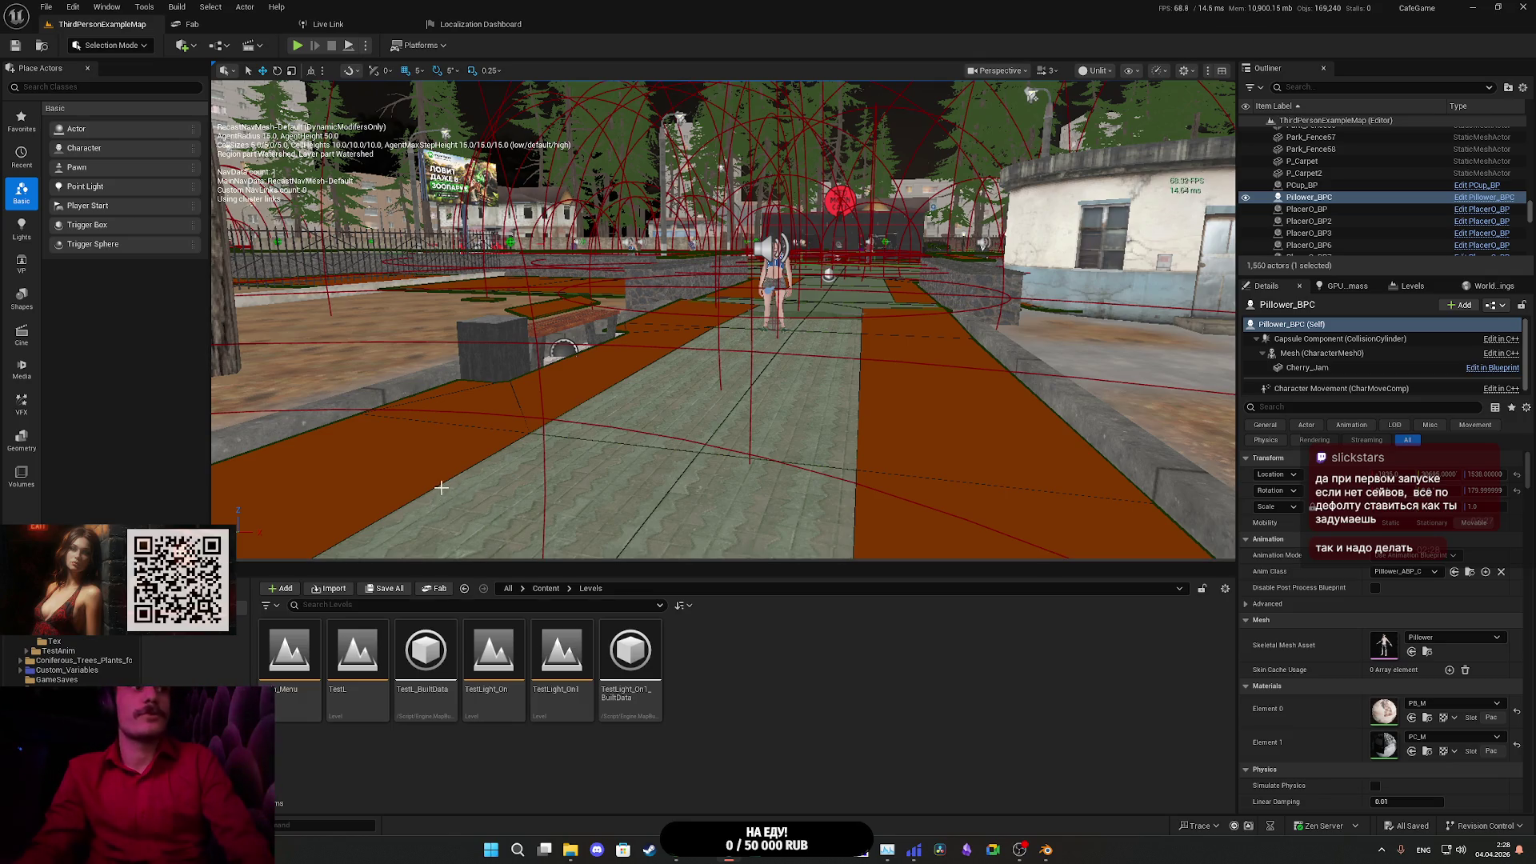
double_click(297, 648)
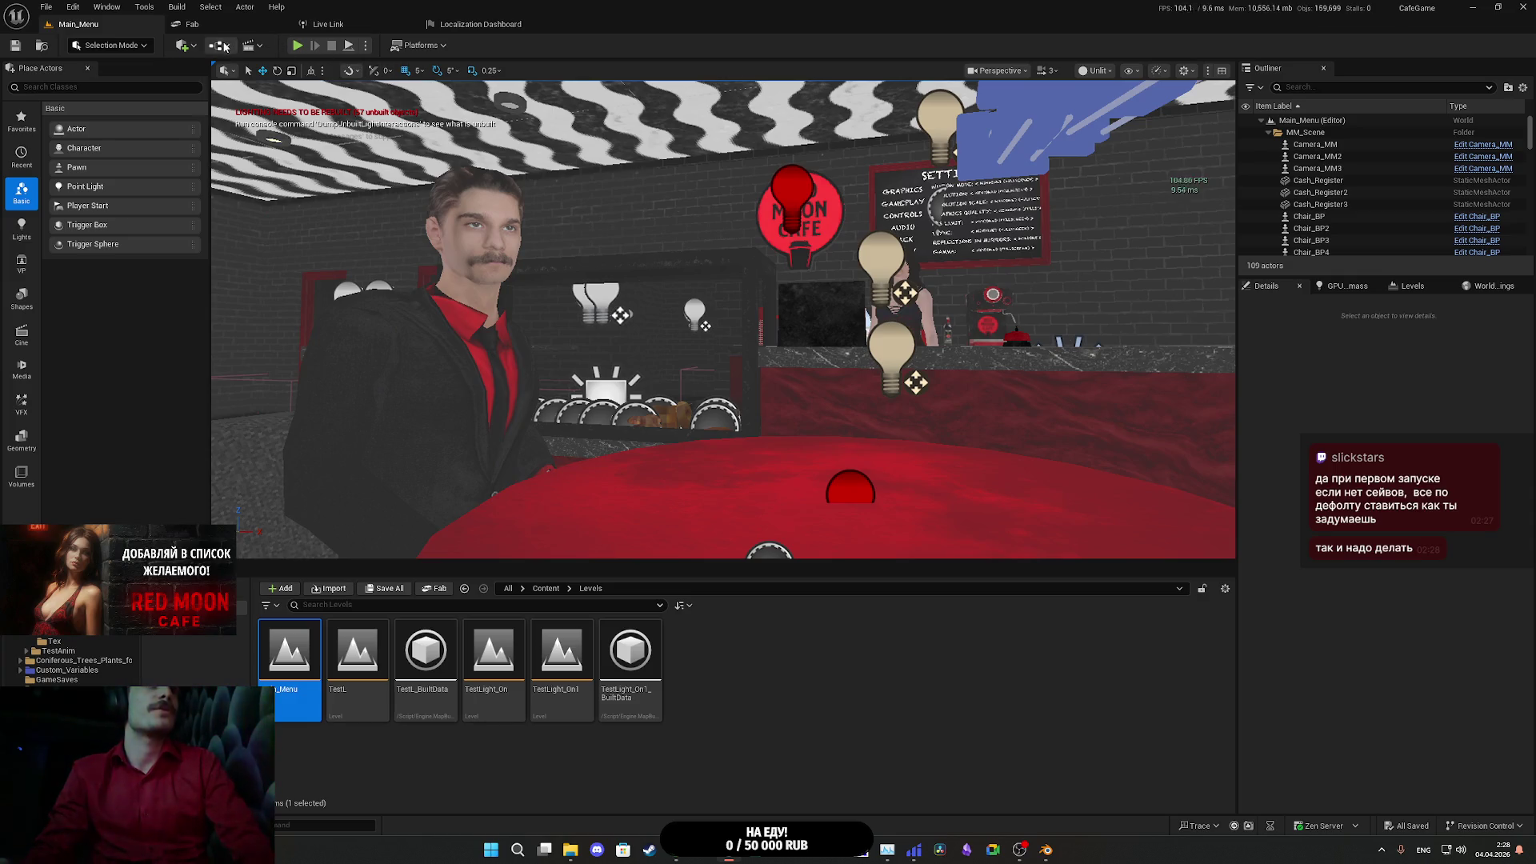
- Open the Main_Menu Level Blueprint and pull a wire from the user settings output
click(225, 47)
click(264, 136)
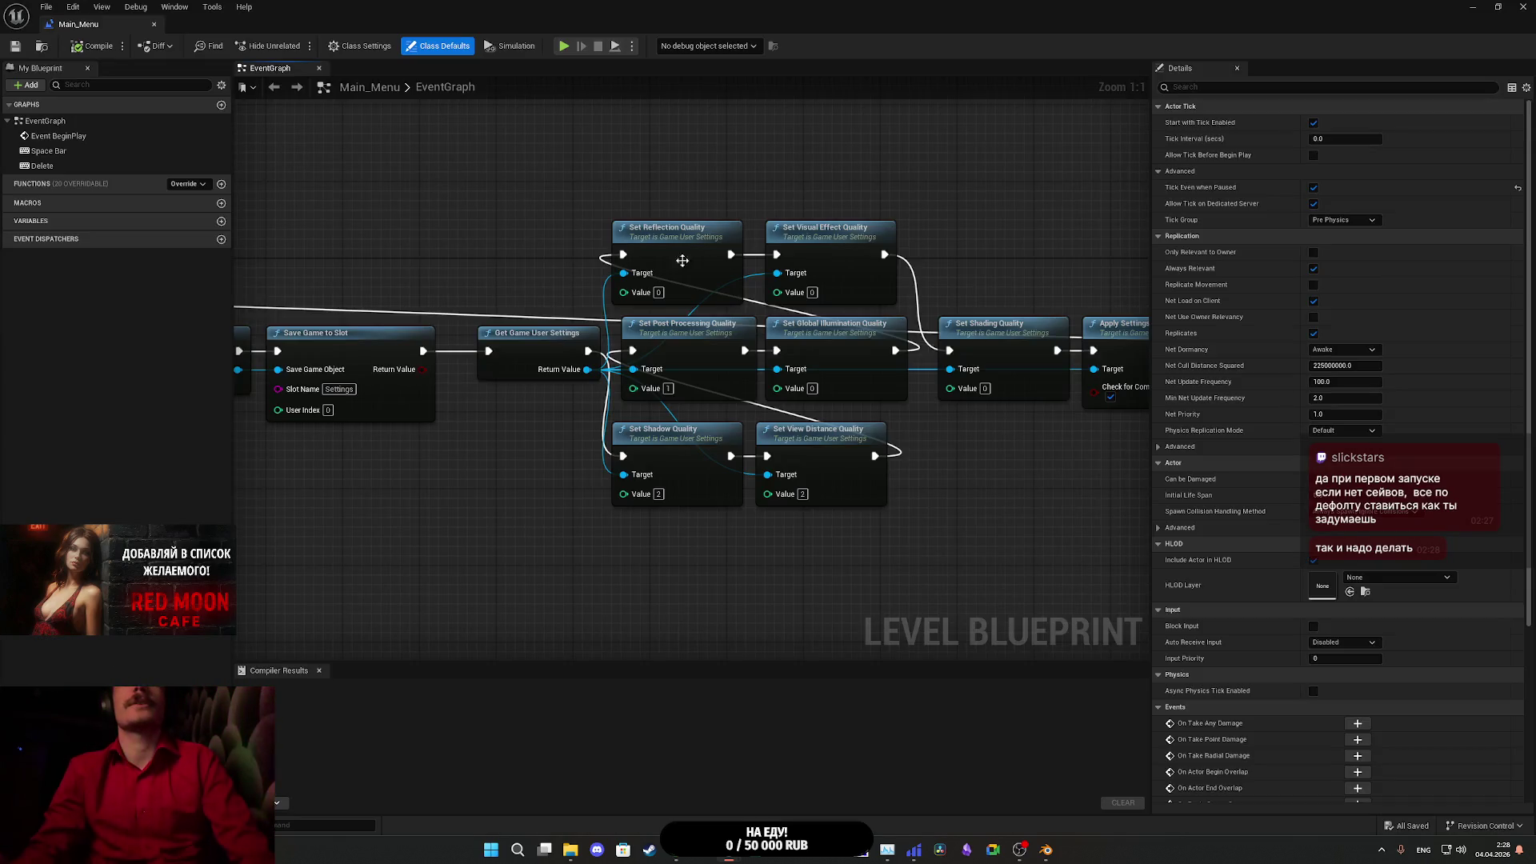
mouse_move(934, 467)
mouse_down()
mouse_move(864, 446)
mouse_move(932, 428)
mouse_up()
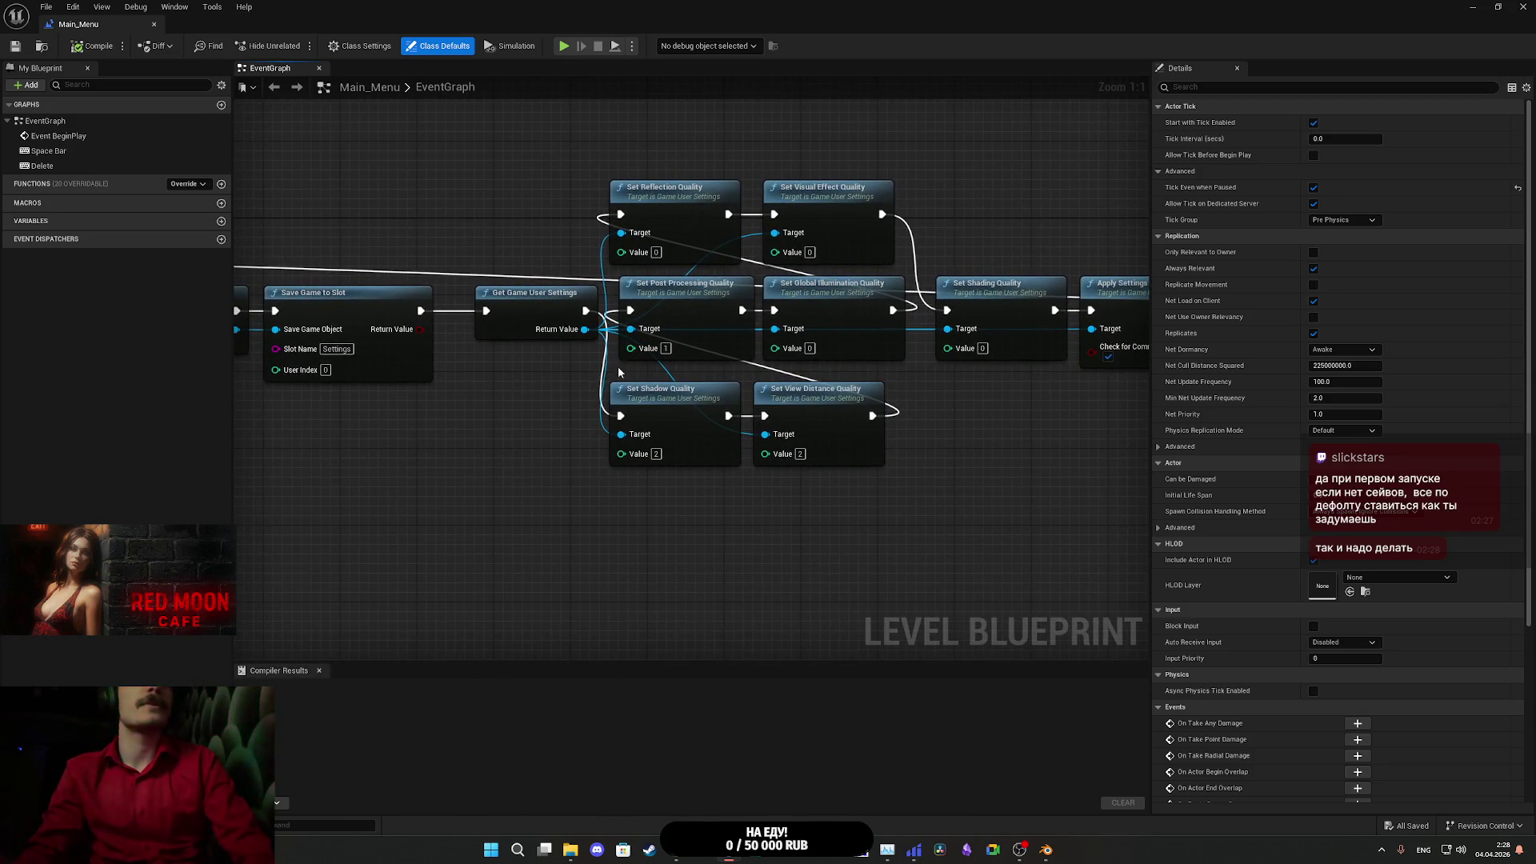
drag(584, 329, 556, 484)
- Search actions for 'setres' to find Set Screen Resolution, then minimize the Blueprint editor without adding it
text(set)
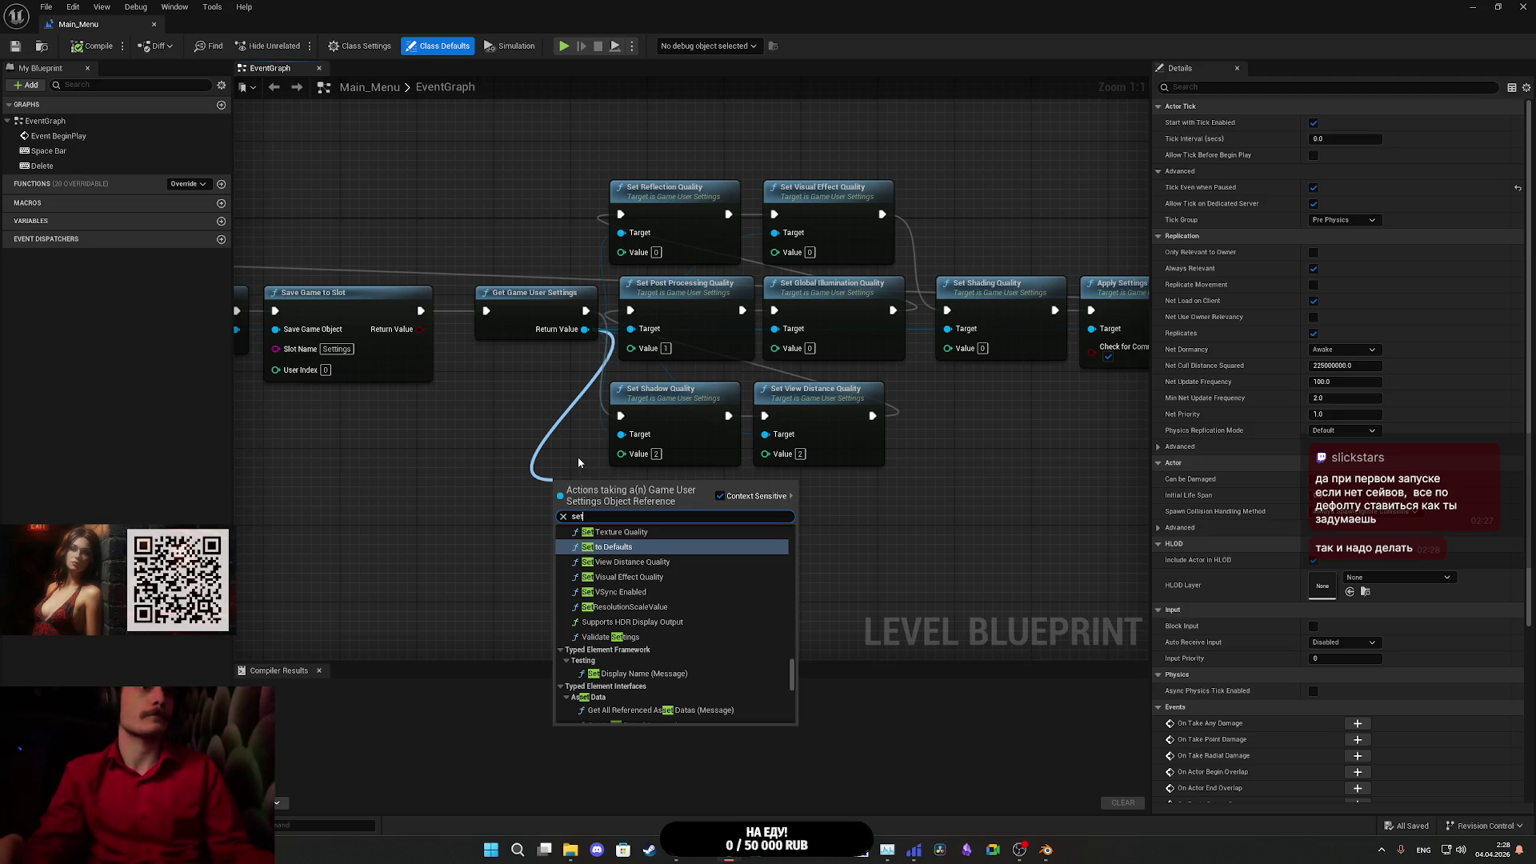
text( res)
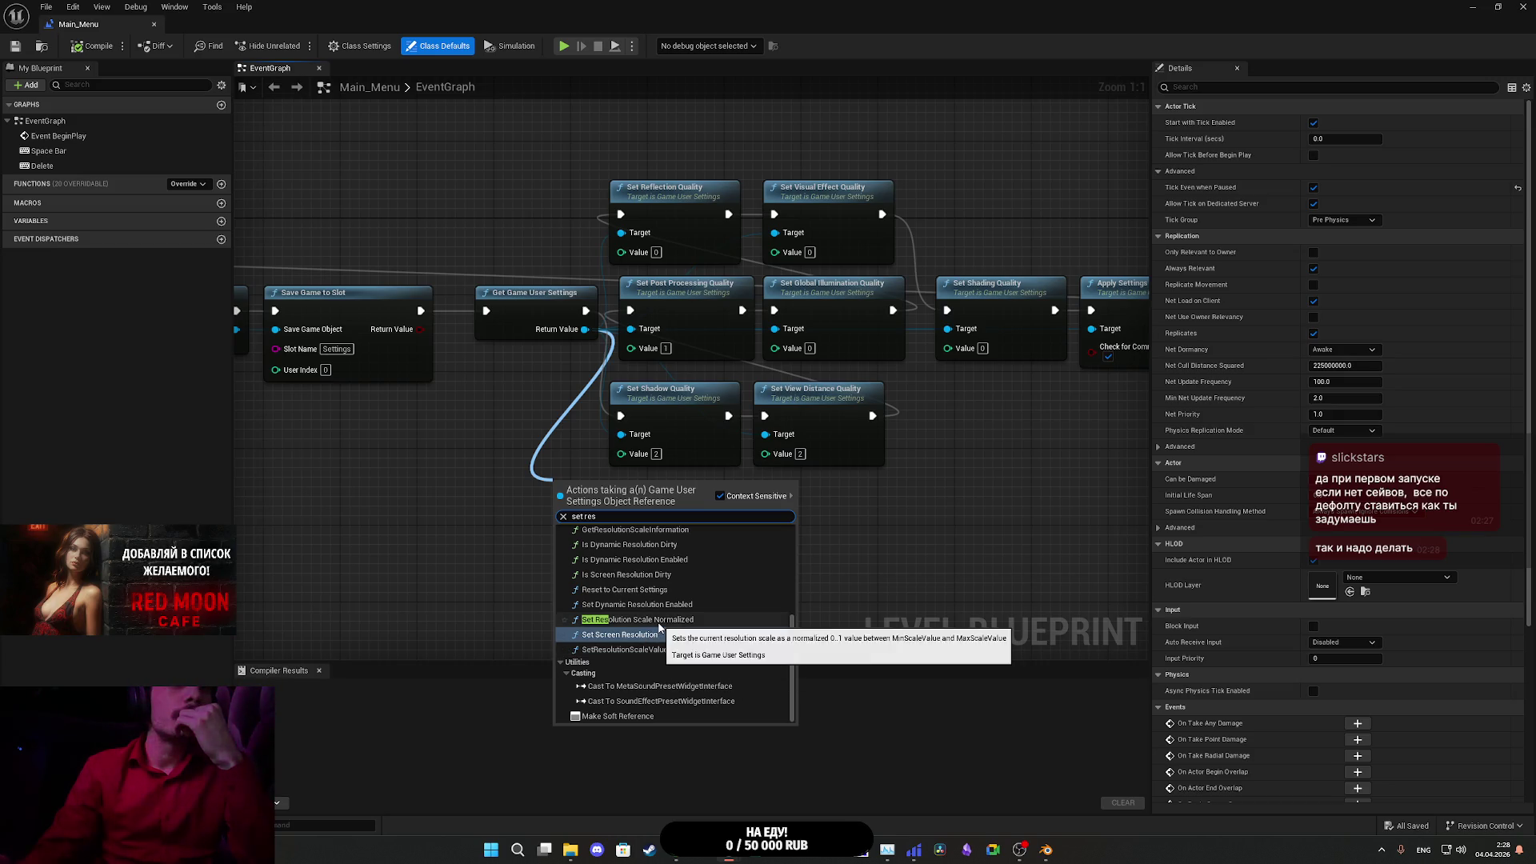
scroll(658, 627, up, 3)
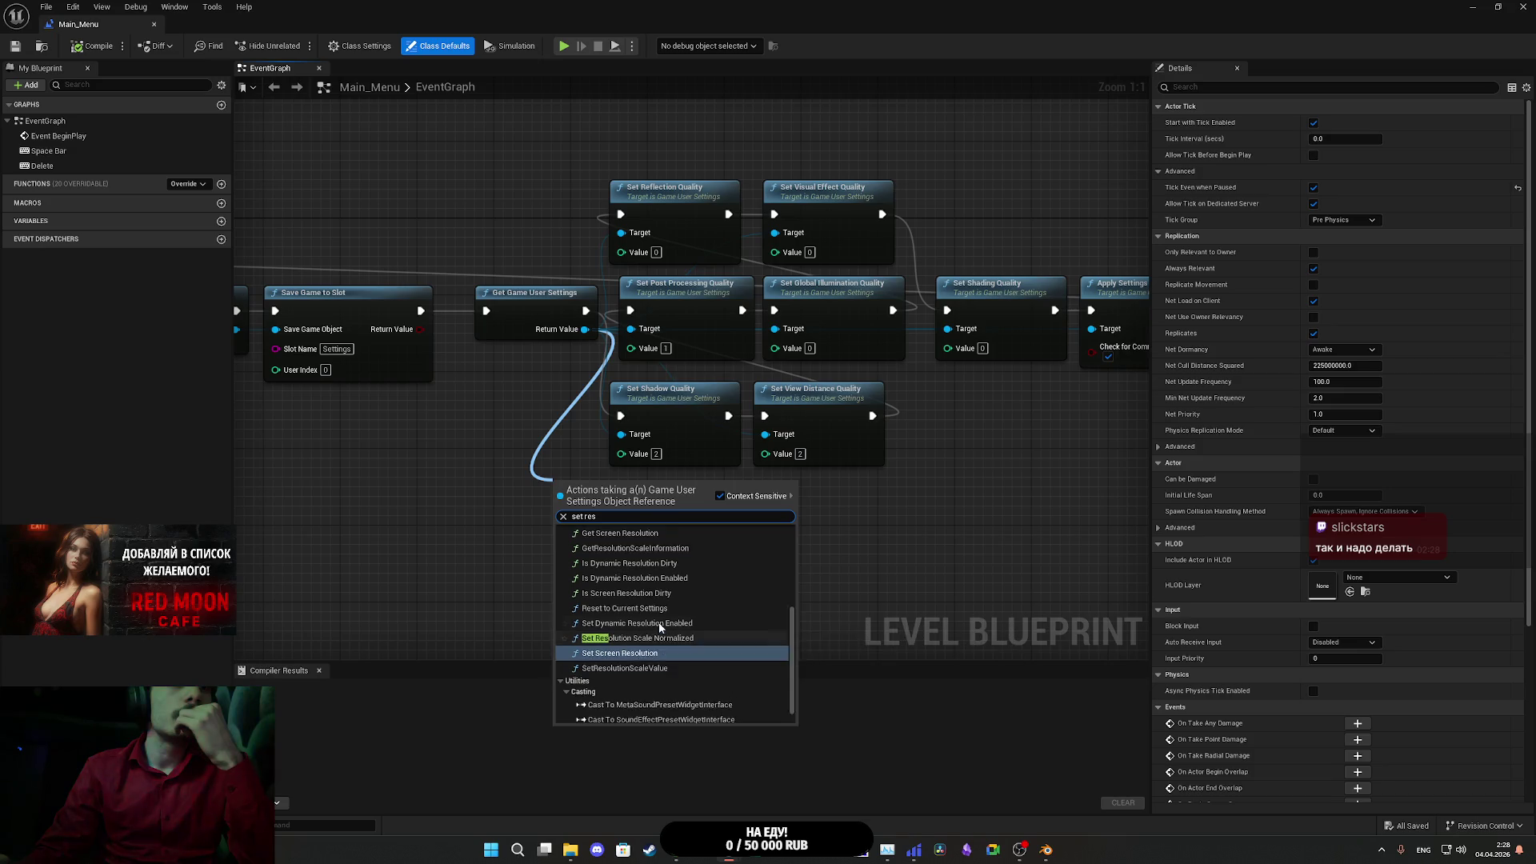
scroll(661, 627, up, 1)
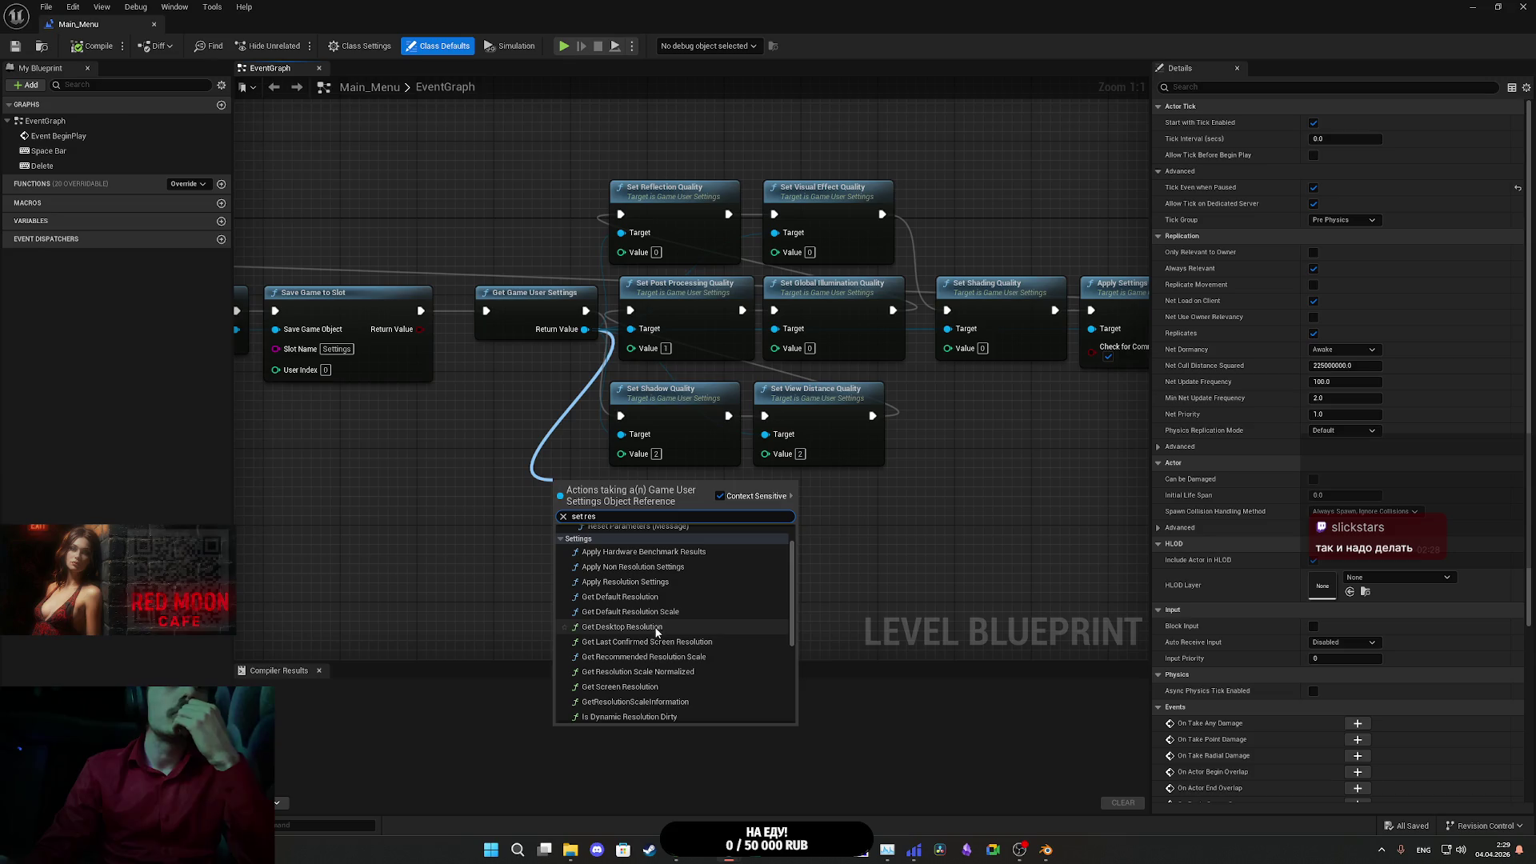
scroll(652, 597, down, 4)
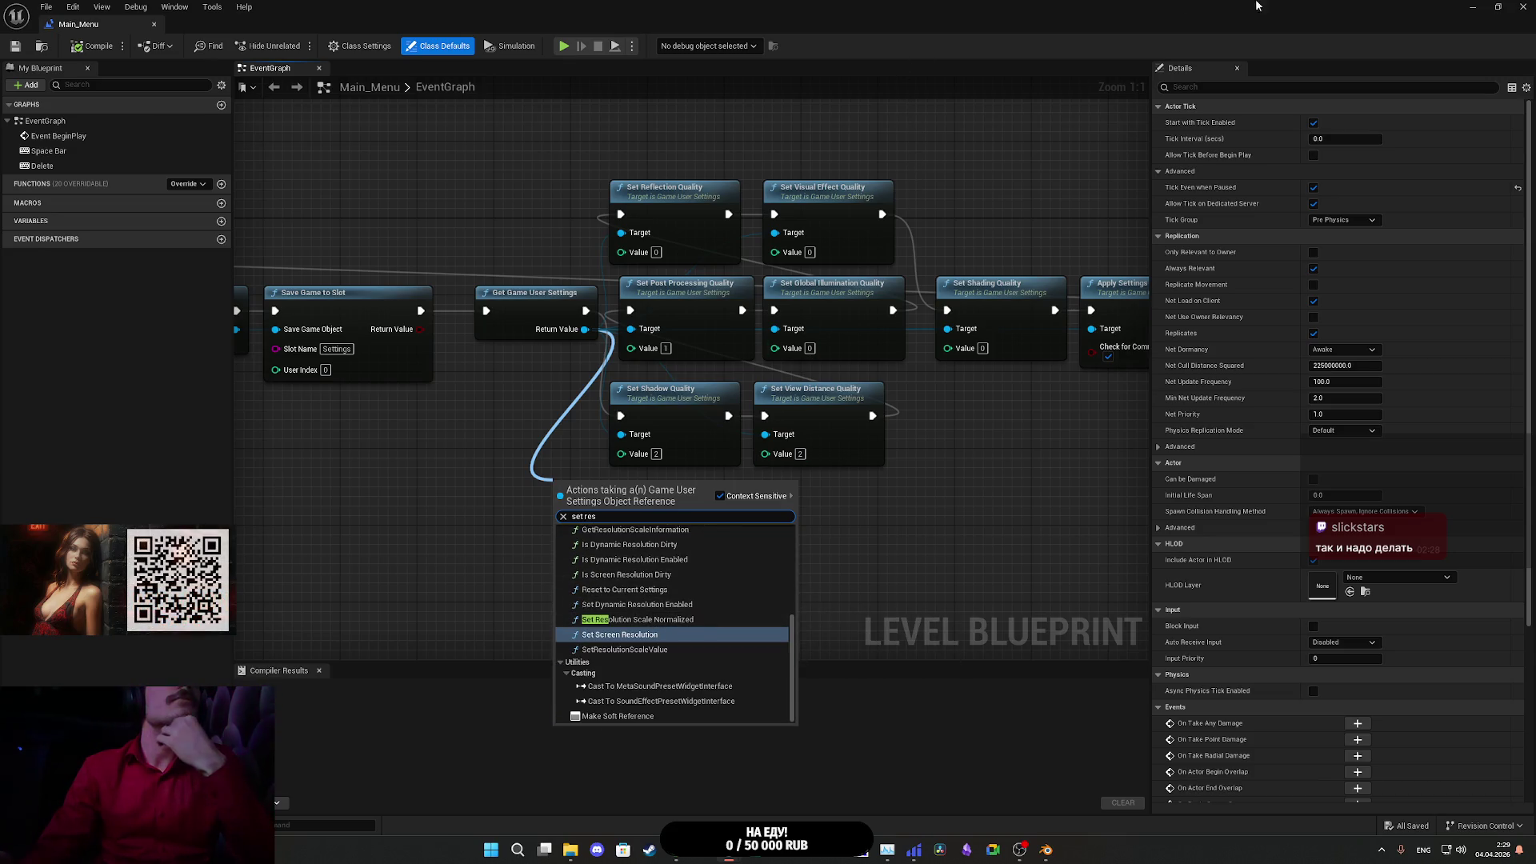
click(1473, 10)
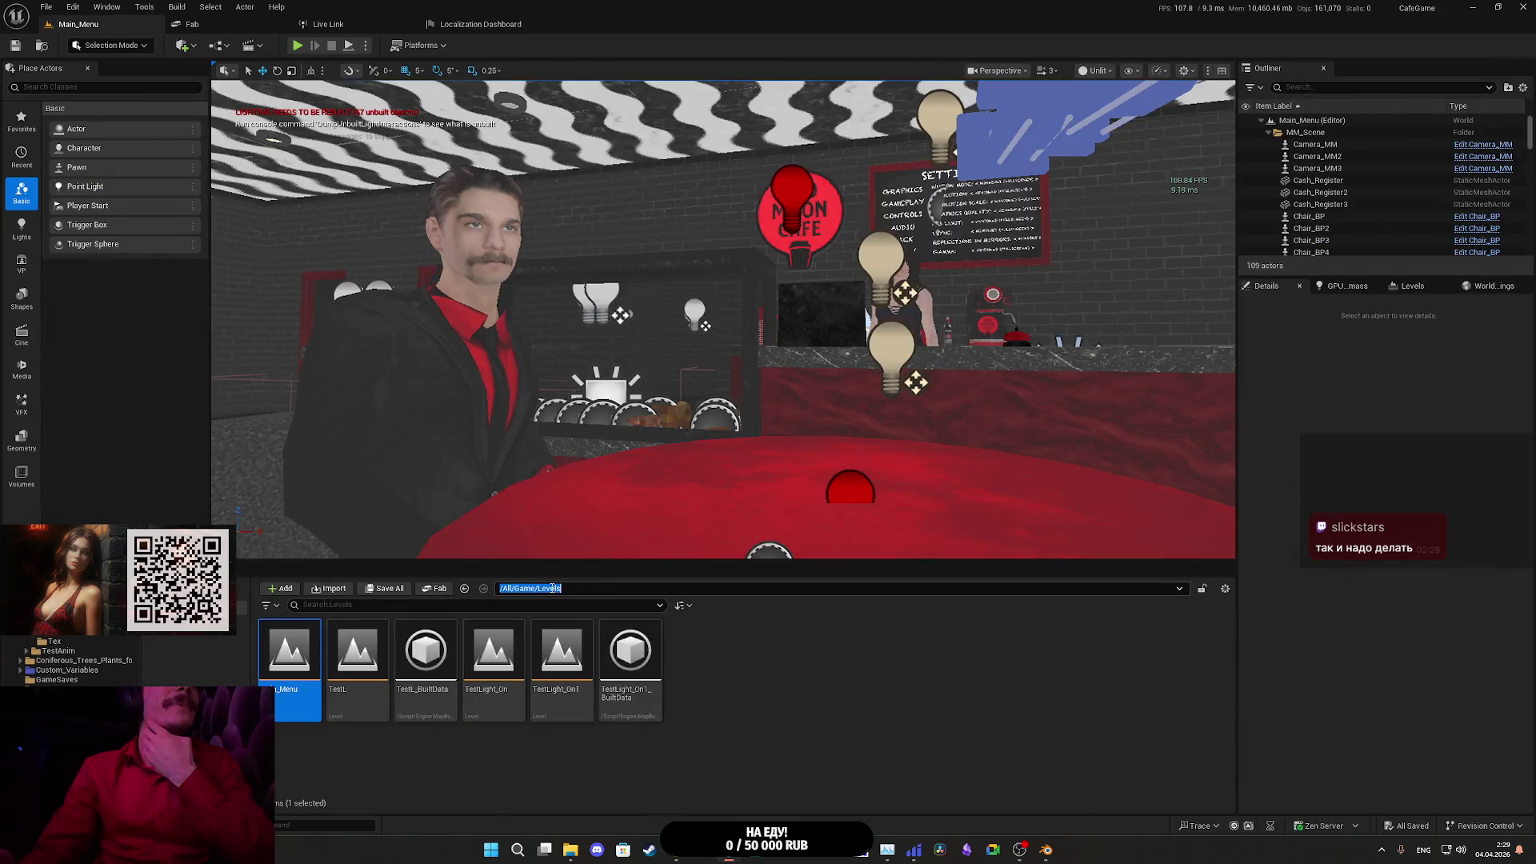
- Open the Sett_B widget blueprint from the UI folder and show its EventGraph
click(546, 589)
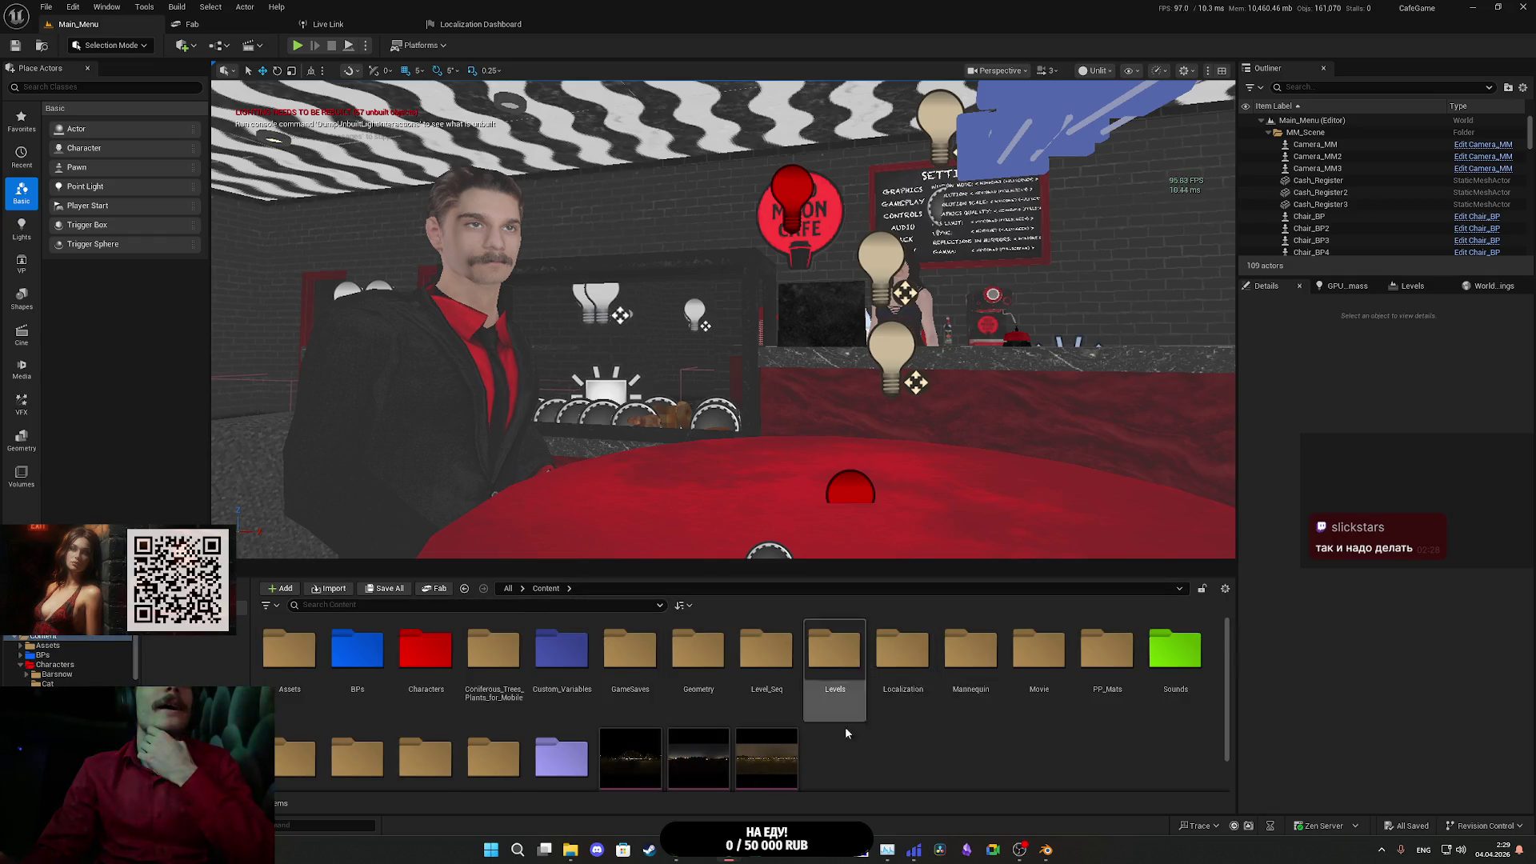
double_click(900, 652)
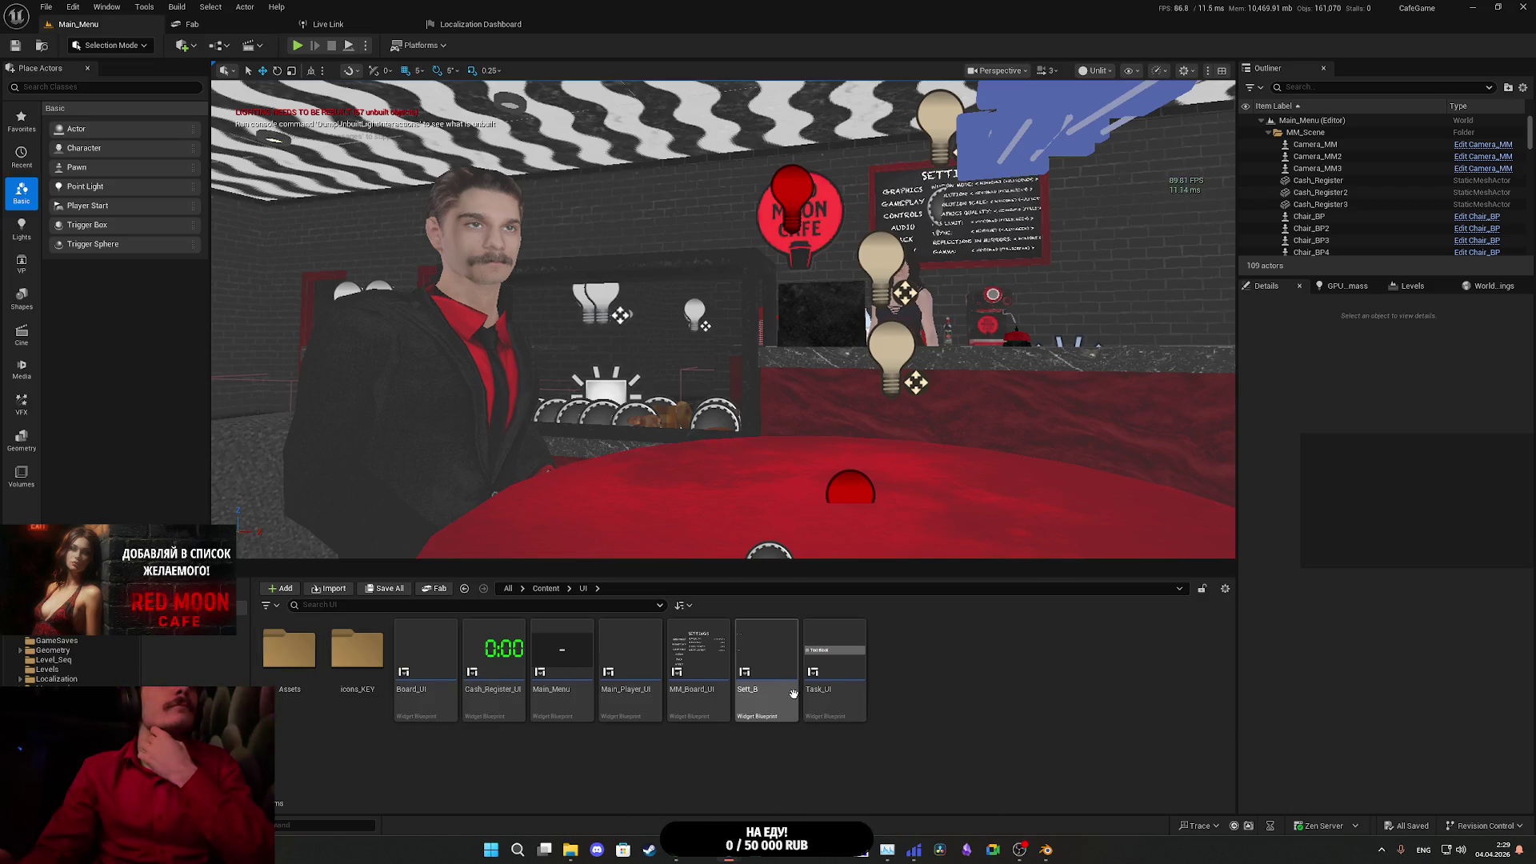
click(765, 669)
double_click(765, 675)
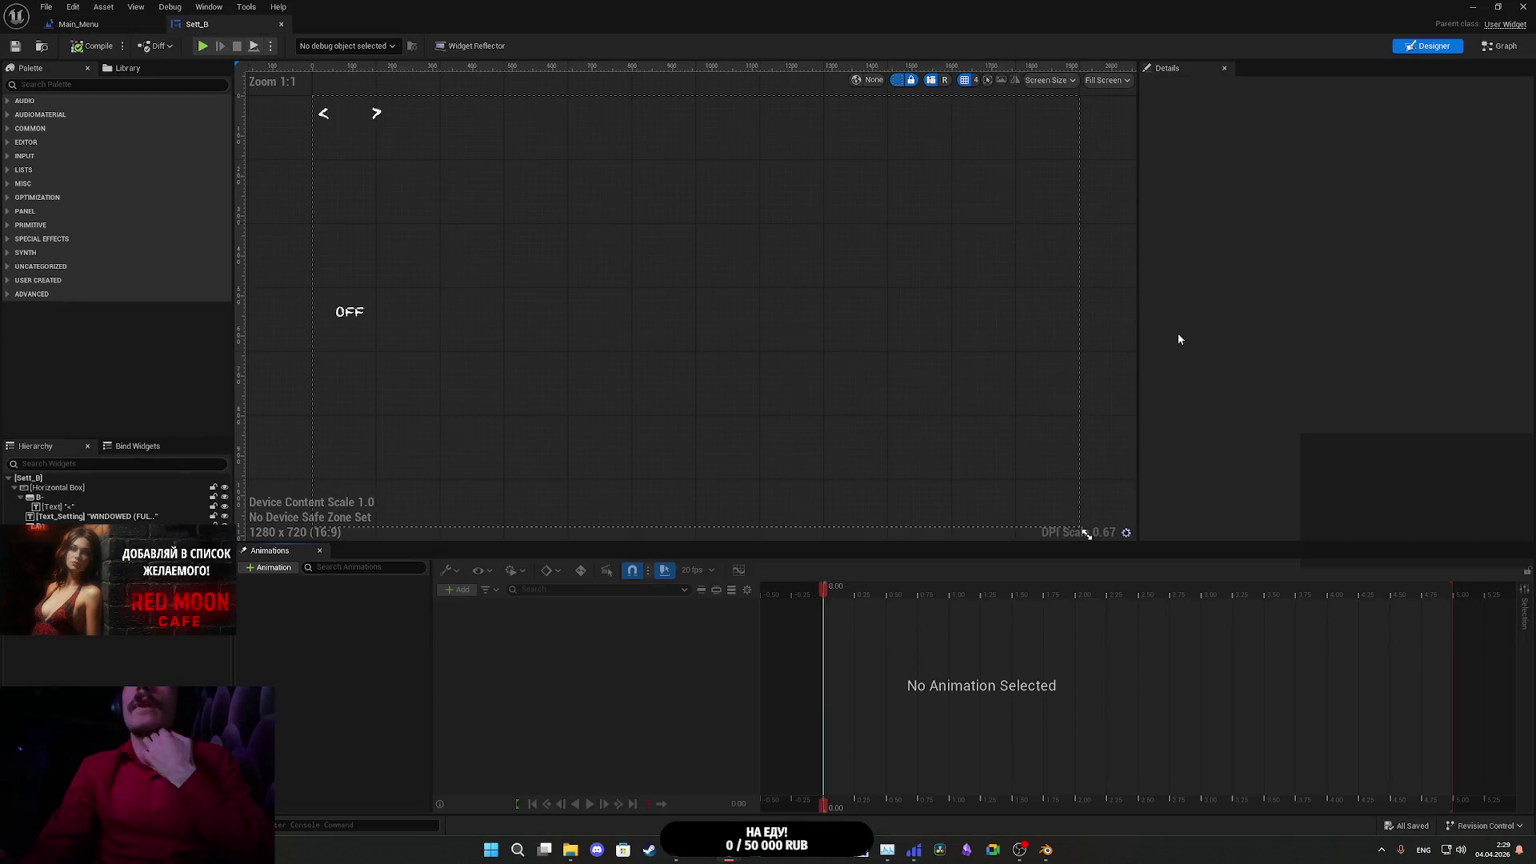
click(1504, 46)
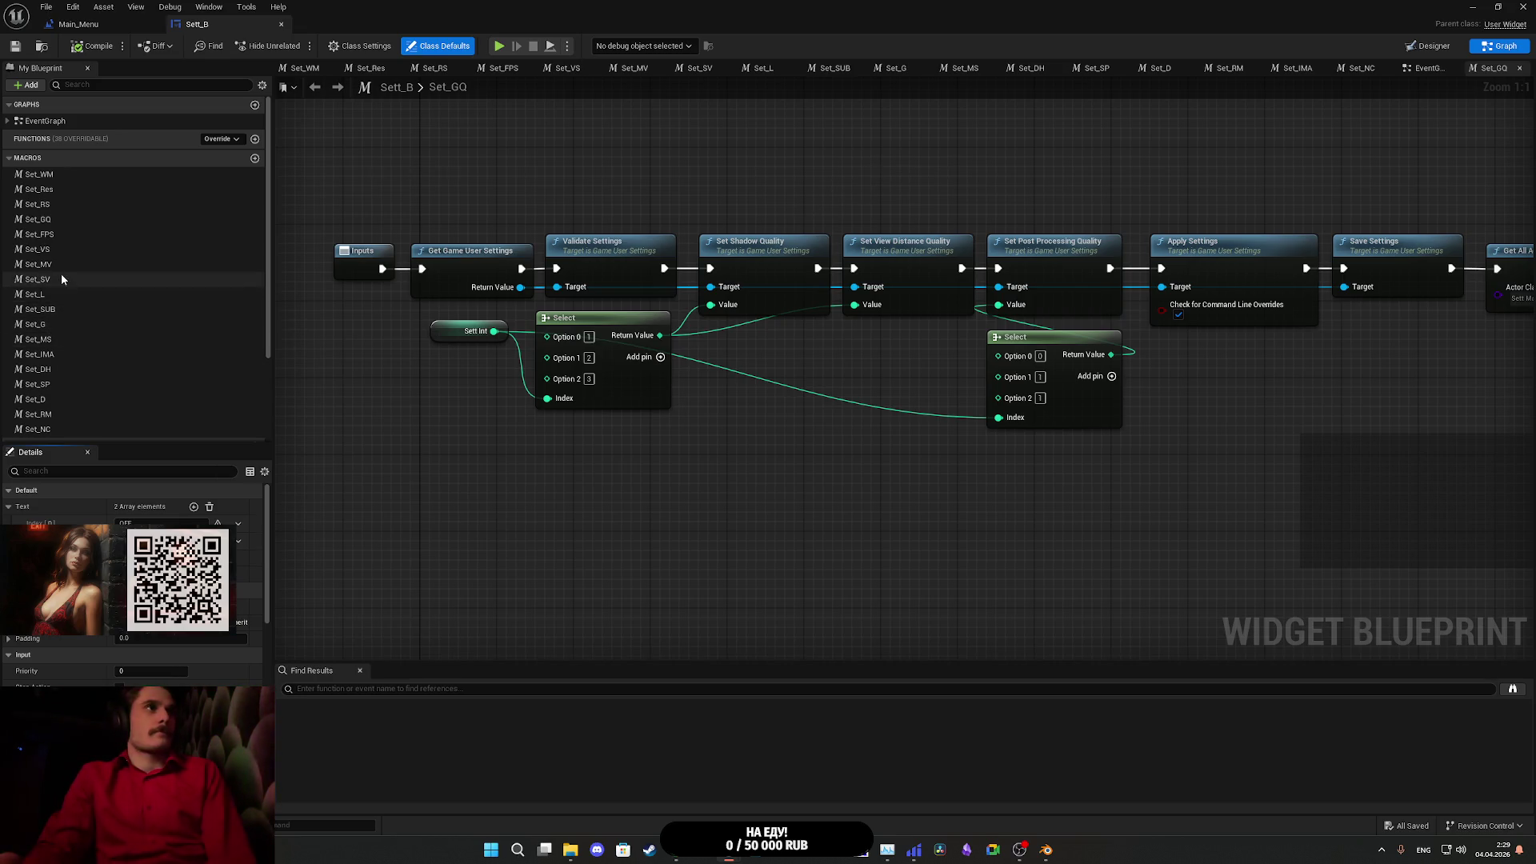
click(1423, 70)
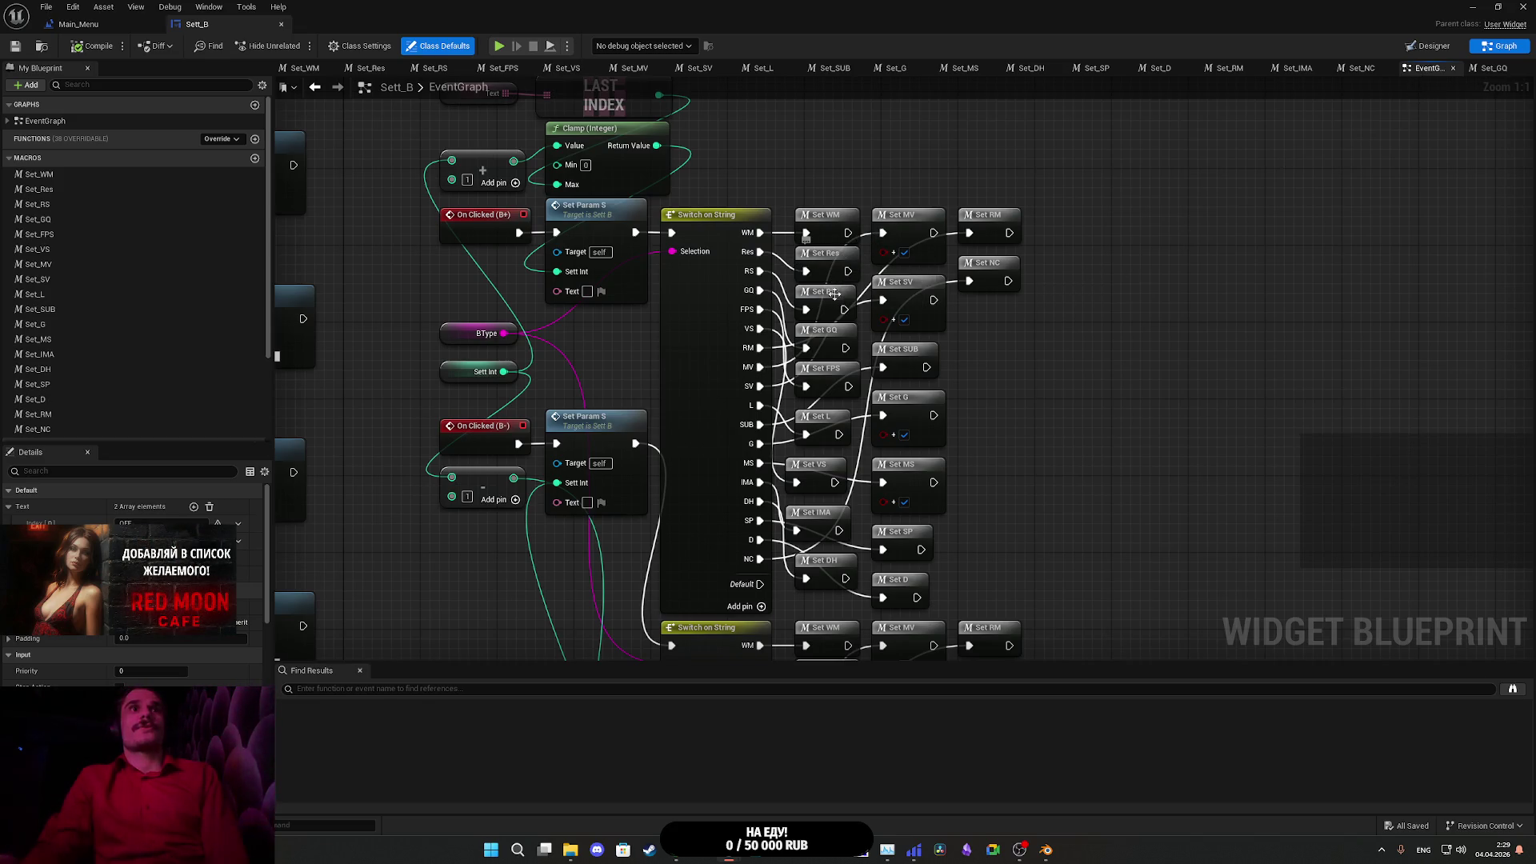
- Browse past the hover, click and Switch on String nodes and open the Set_RS macro
scroll(822, 298, down, 3)
scroll(777, 302, up, 3)
scroll(784, 264, down, 5)
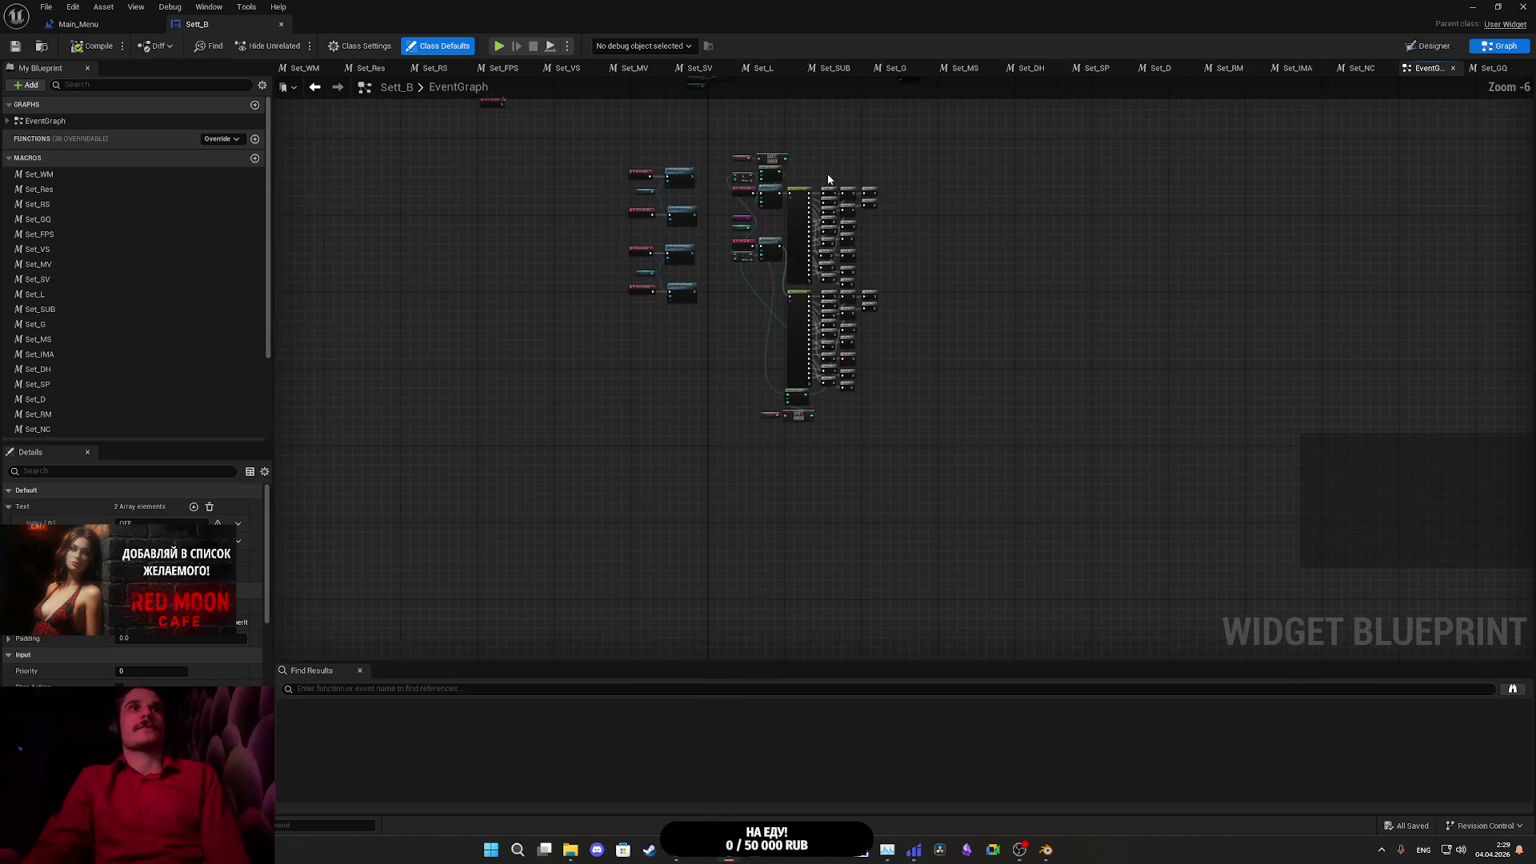
scroll(882, 421, up, 5)
mouse_move(962, 458)
mouse_down()
mouse_move(463, 452)
mouse_move(709, 336)
mouse_move(795, 387)
mouse_move(929, 155)
mouse_up()
scroll(929, 155, down, 7)
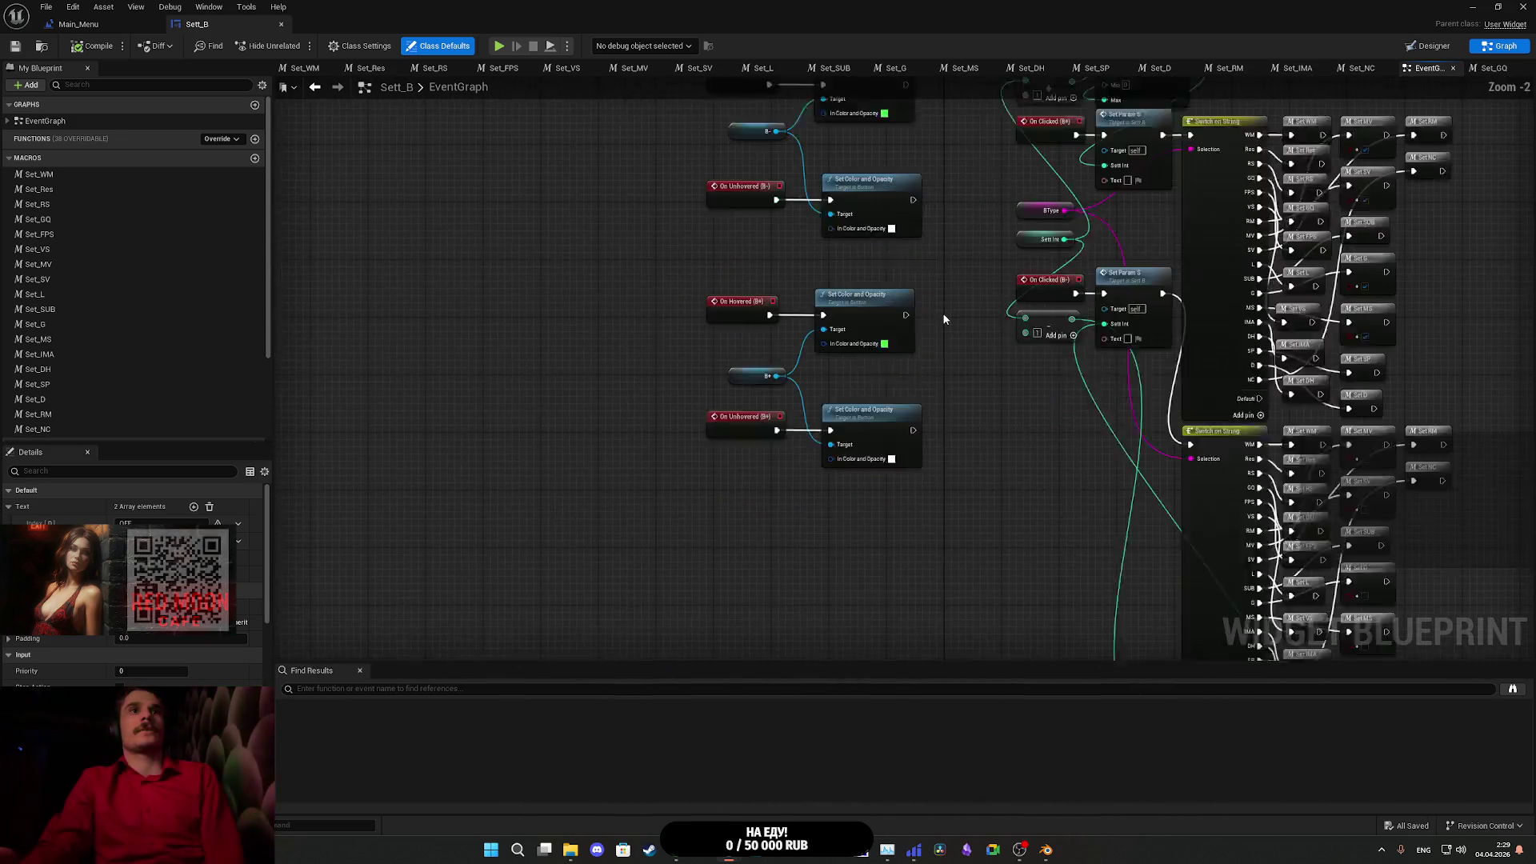
scroll(668, 272, up, 7)
mouse_move(757, 464)
mouse_down()
mouse_move(670, 320)
mouse_move(604, 516)
mouse_up()
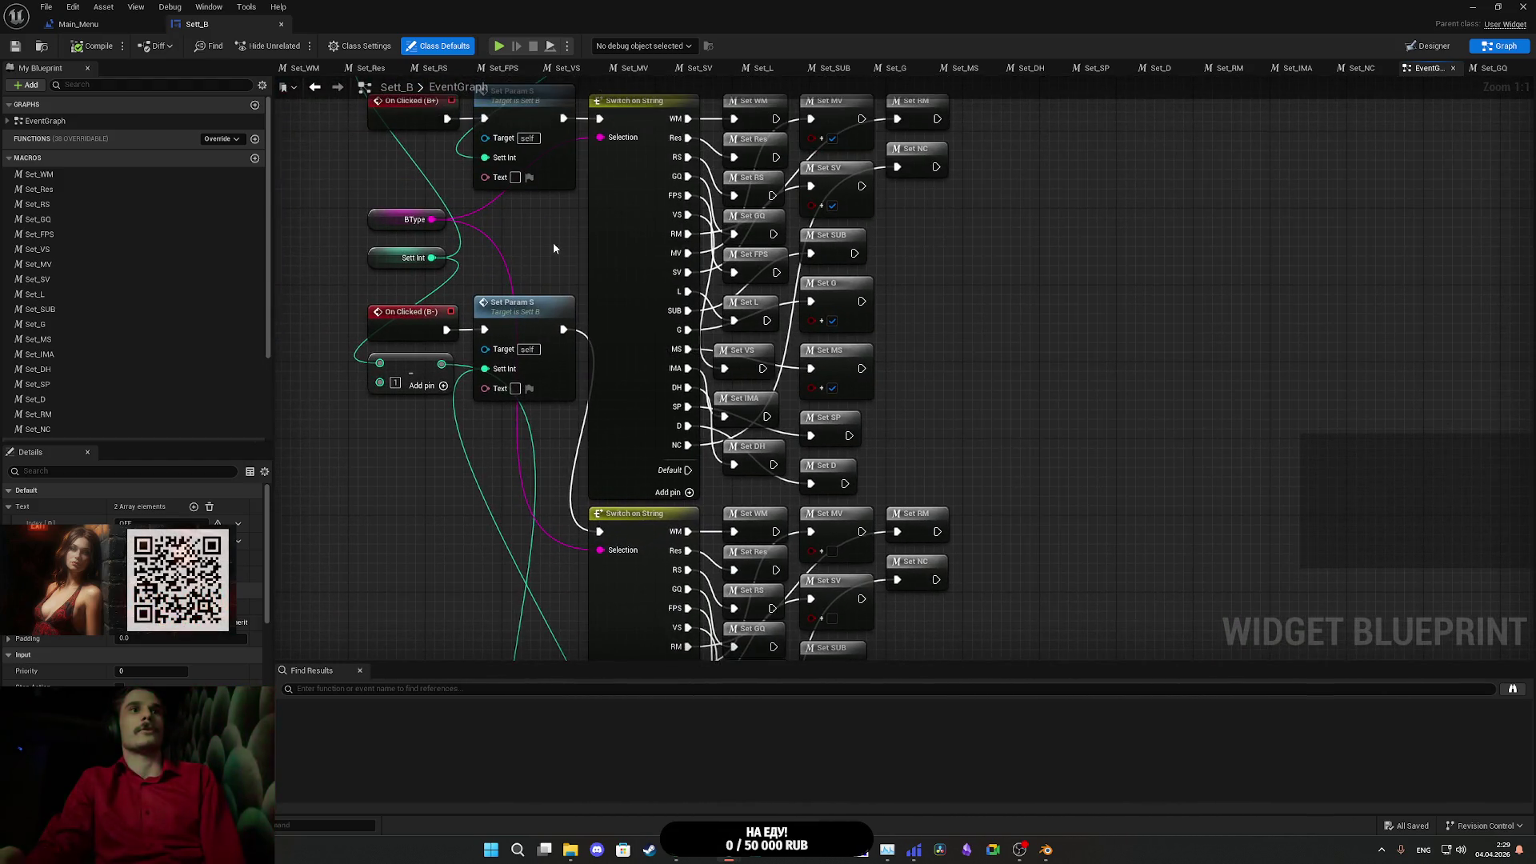
drag(554, 243, 489, 370)
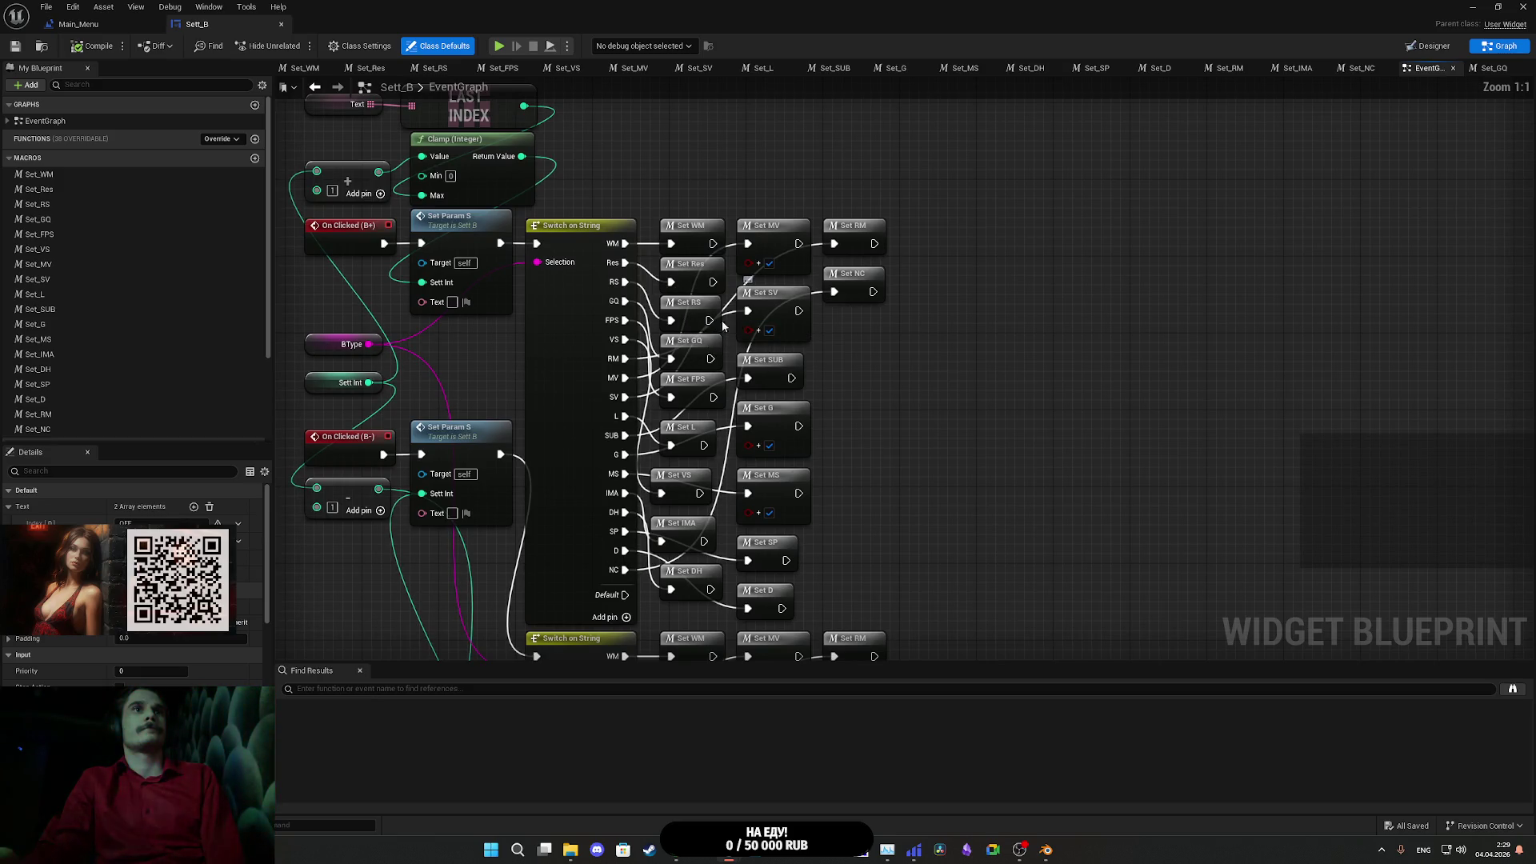
double_click(687, 311)
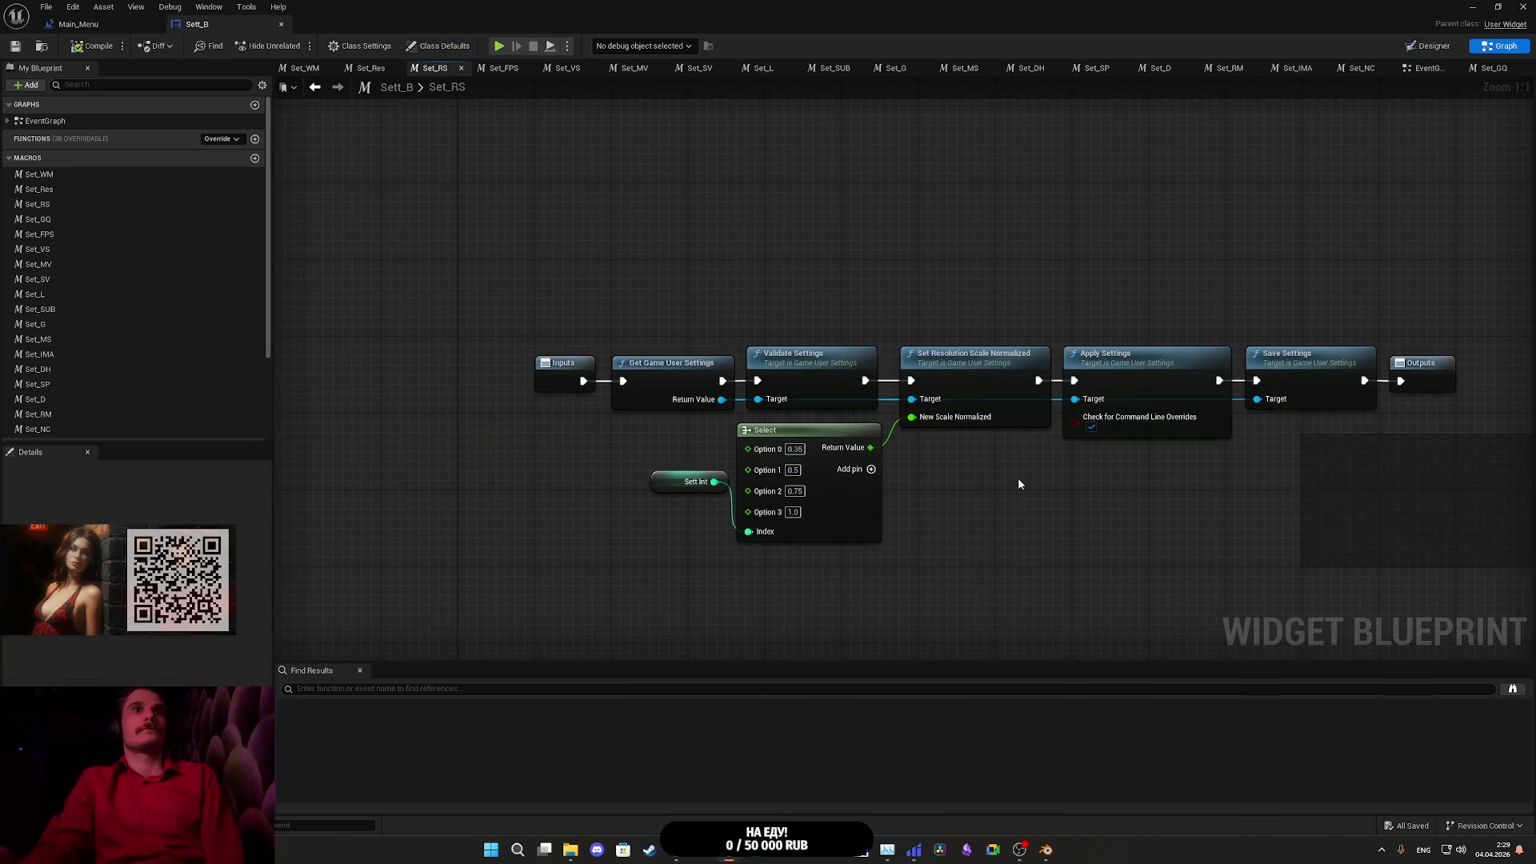
- Paste Set Resolution Scale Normalized into Main_Menu, wire it after Set View Distance Quality, and save
click(988, 387)
click(132, 26)
click(656, 512)
key(ctrl+v)
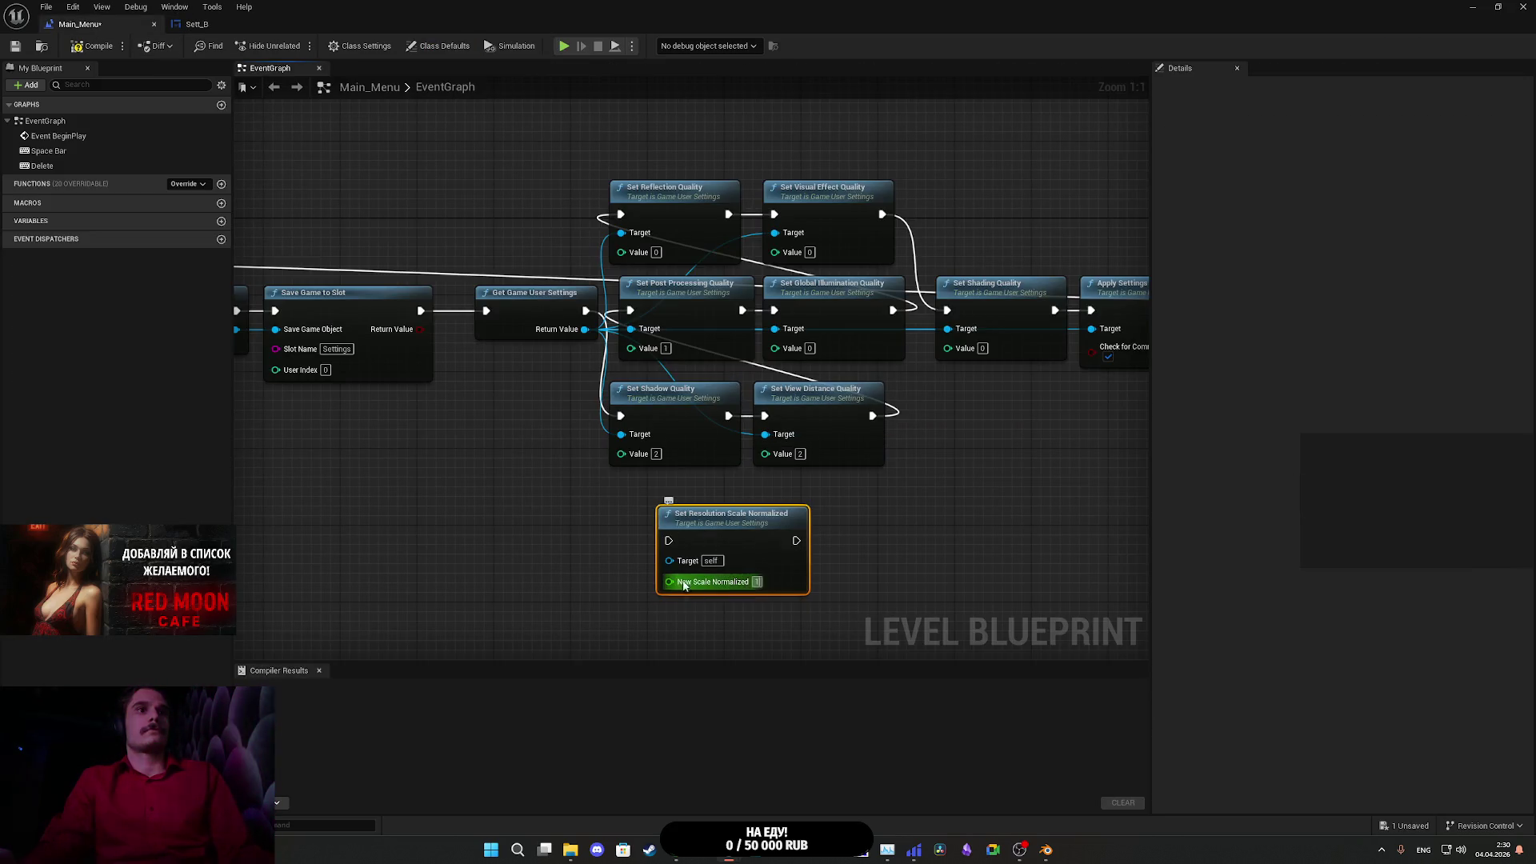
mouse_move(670, 561)
mouse_down()
mouse_move(568, 319)
mouse_move(577, 332)
mouse_up()
mouse_move(675, 547)
mouse_down()
mouse_move(919, 454)
mouse_move(872, 416)
mouse_up()
drag(796, 540, 631, 309)
mouse_move(742, 545)
mouse_down()
mouse_move(996, 438)
mouse_move(987, 416)
mouse_up()
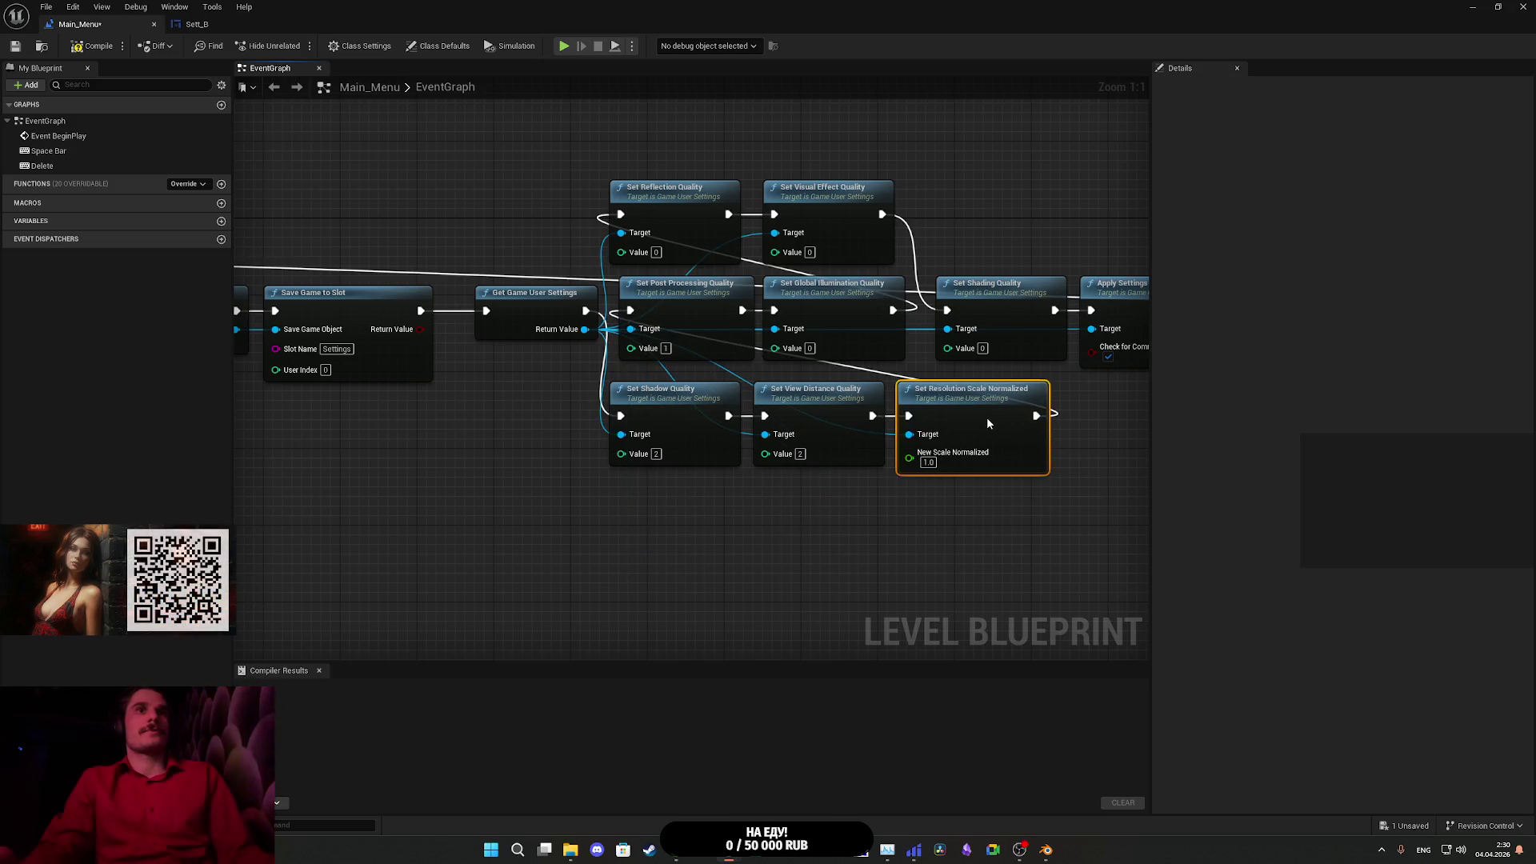
click(958, 518)
mouse_move(935, 536)
mouse_down()
mouse_move(320, 552)
mouse_move(974, 549)
mouse_up()
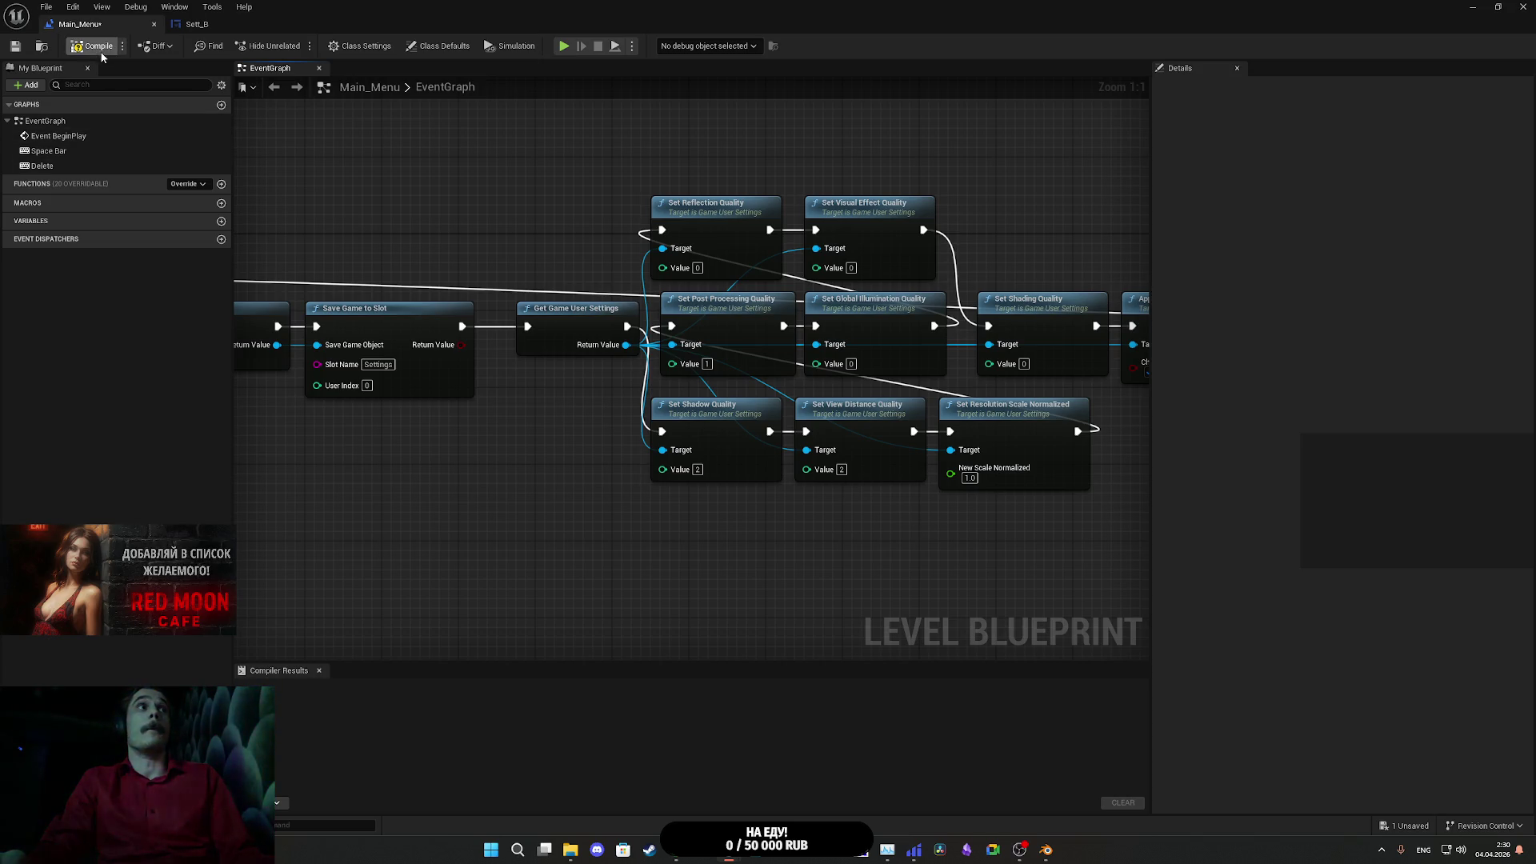
key(ctrl+s)
- Inspect Sett_B's OFF text widget and its Text_Setting variable graph, then close Sett_B
click(211, 27)
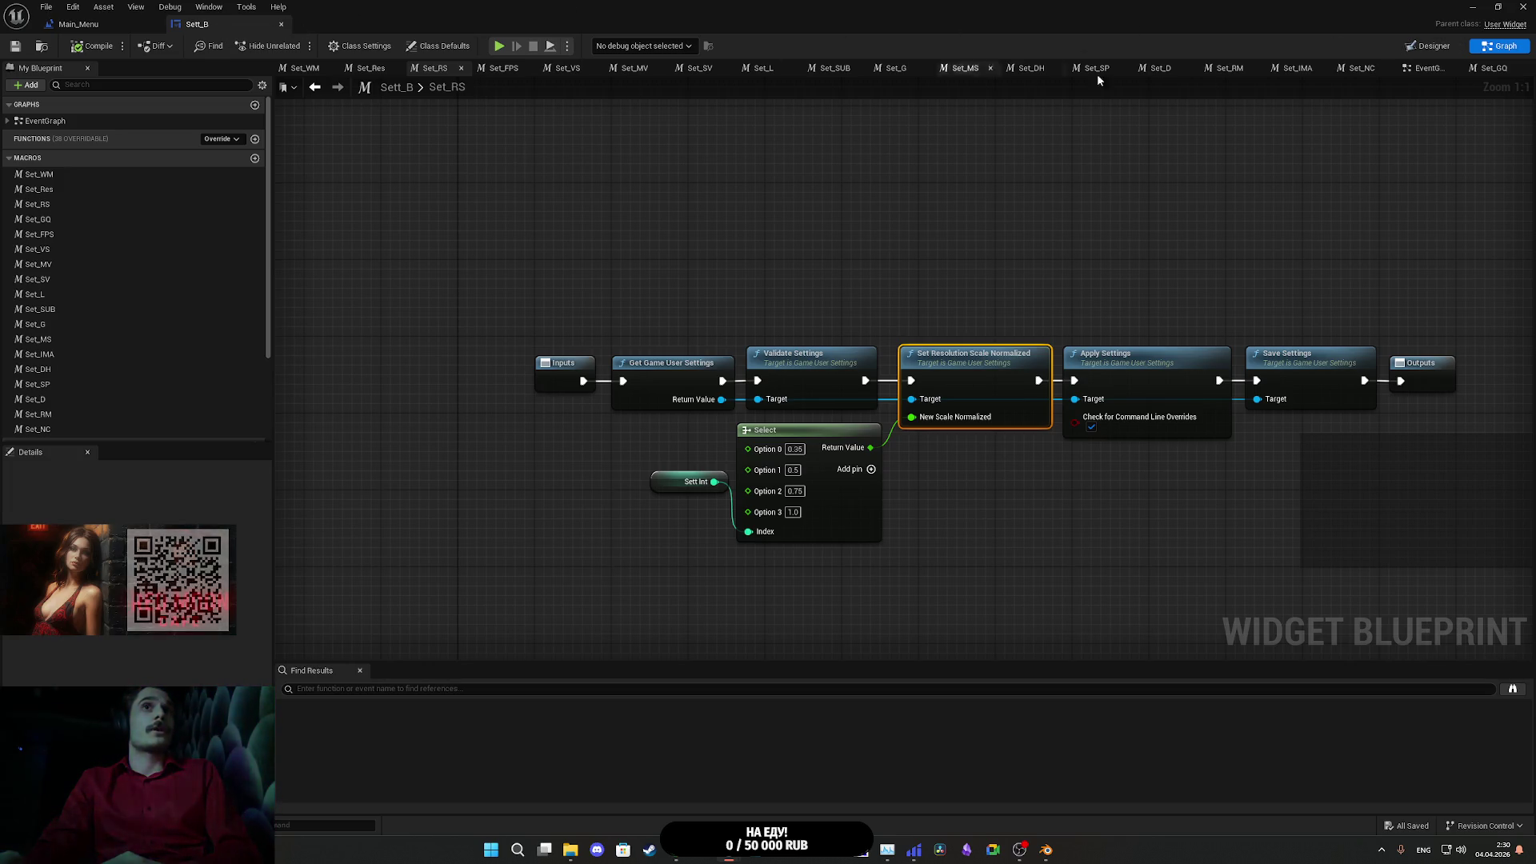
click(1424, 48)
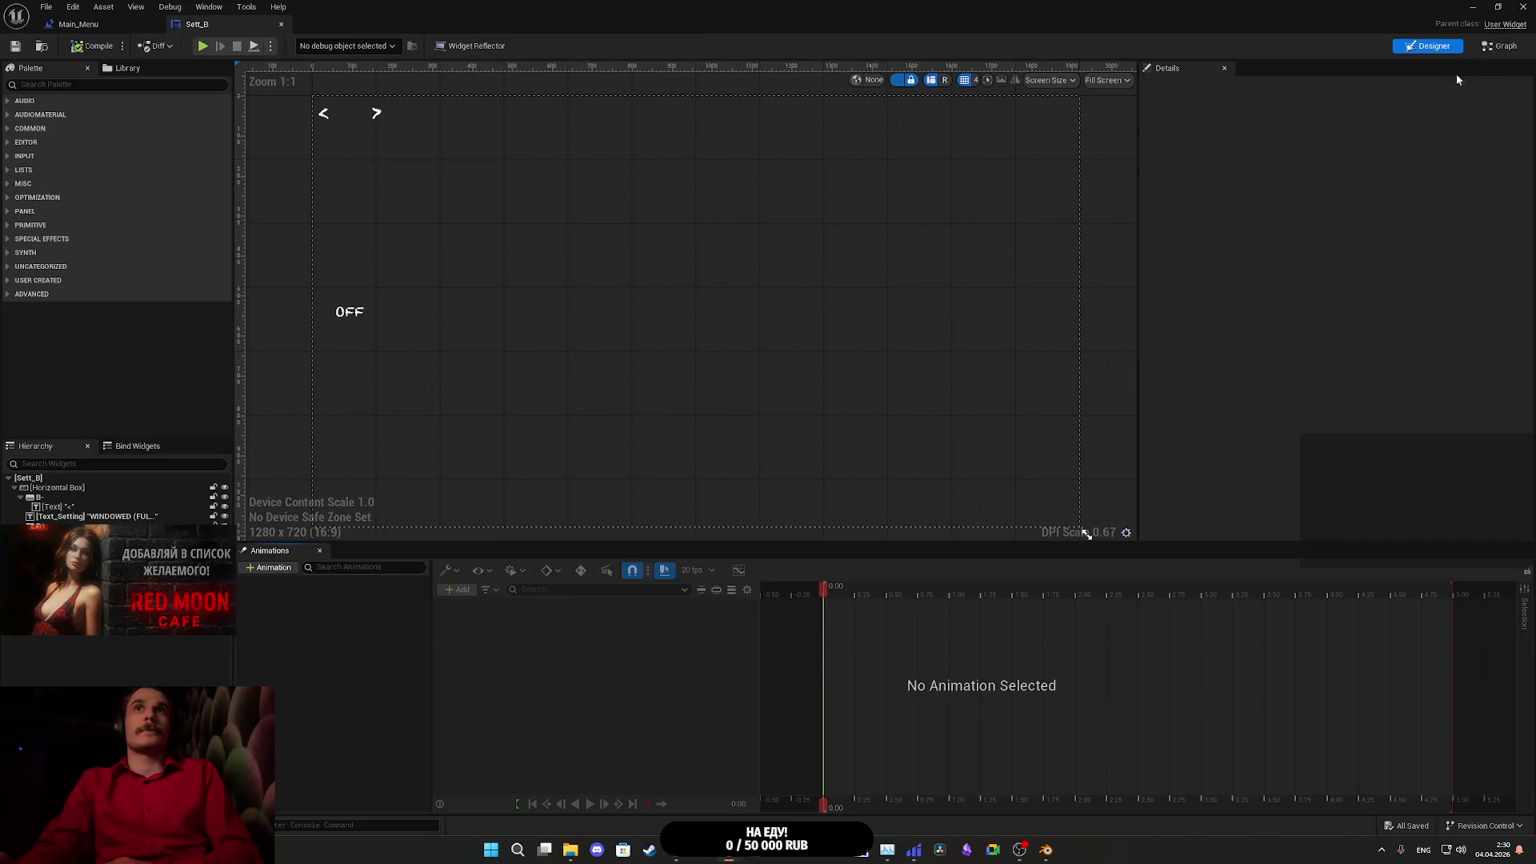
click(1495, 50)
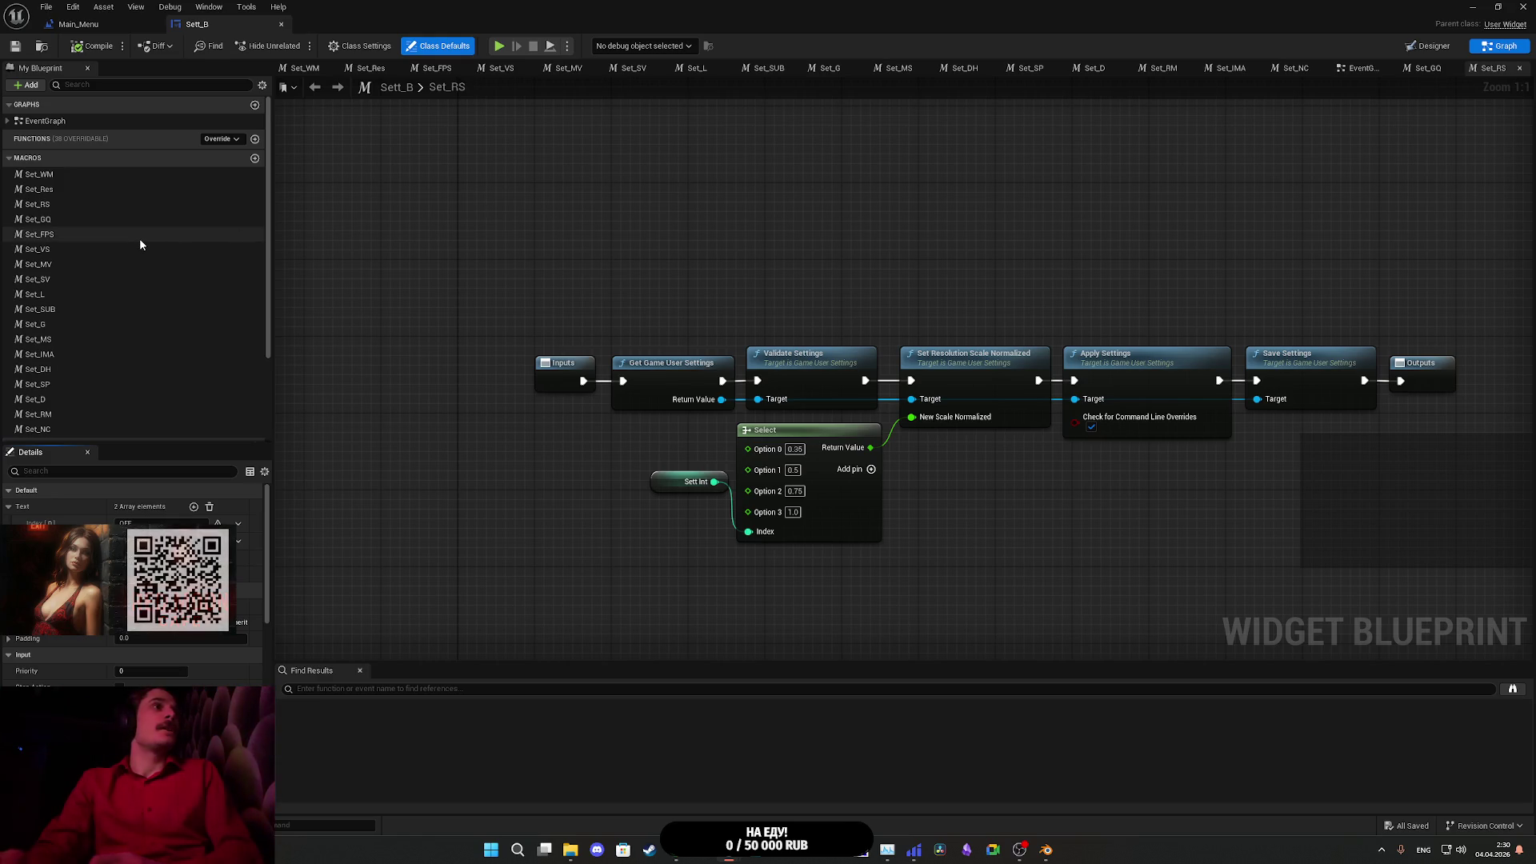
click(1432, 46)
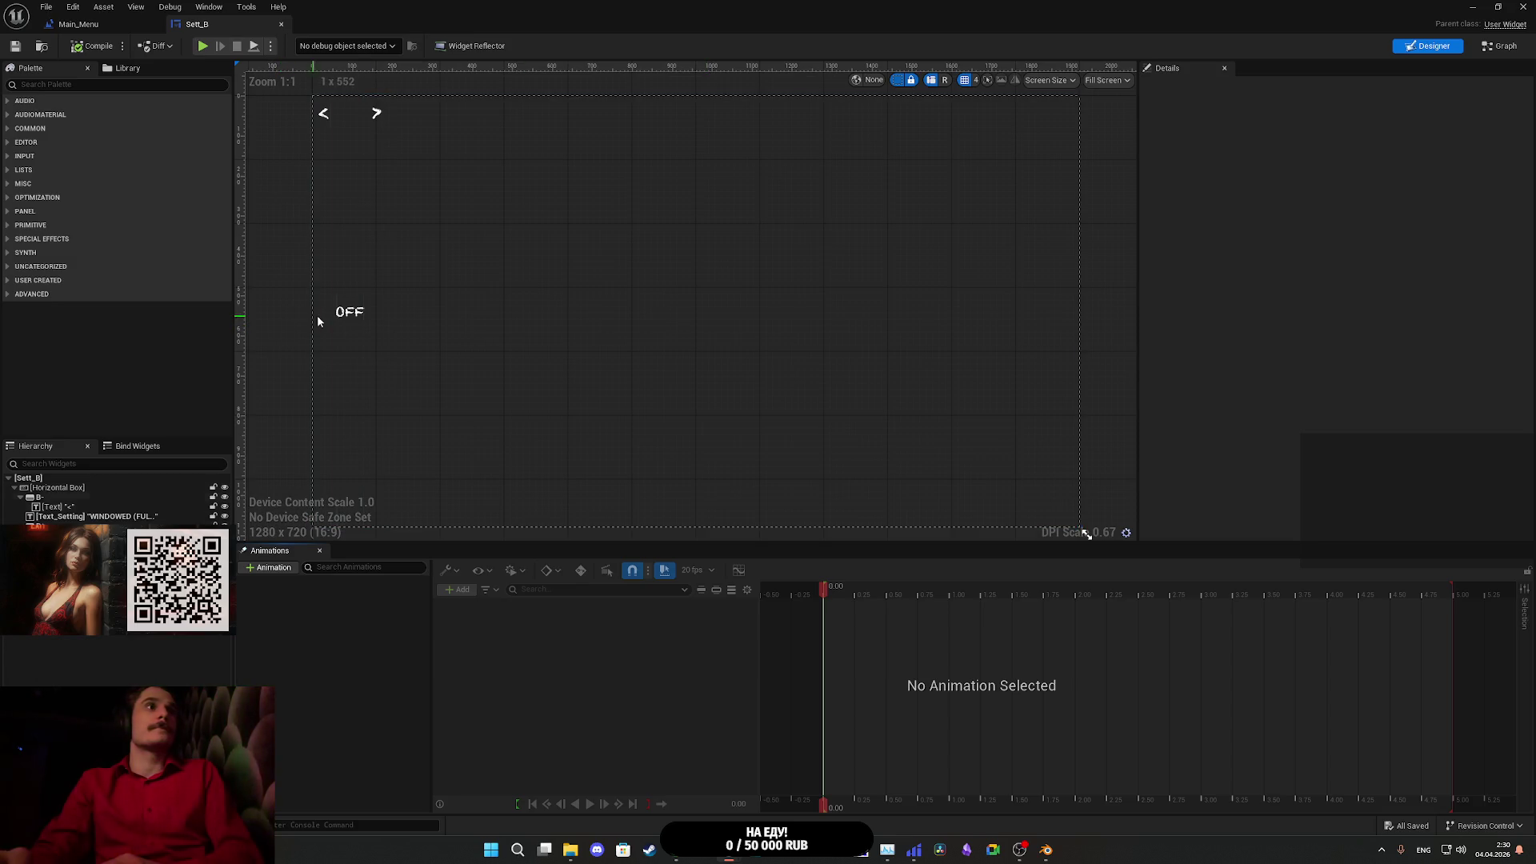
click(346, 315)
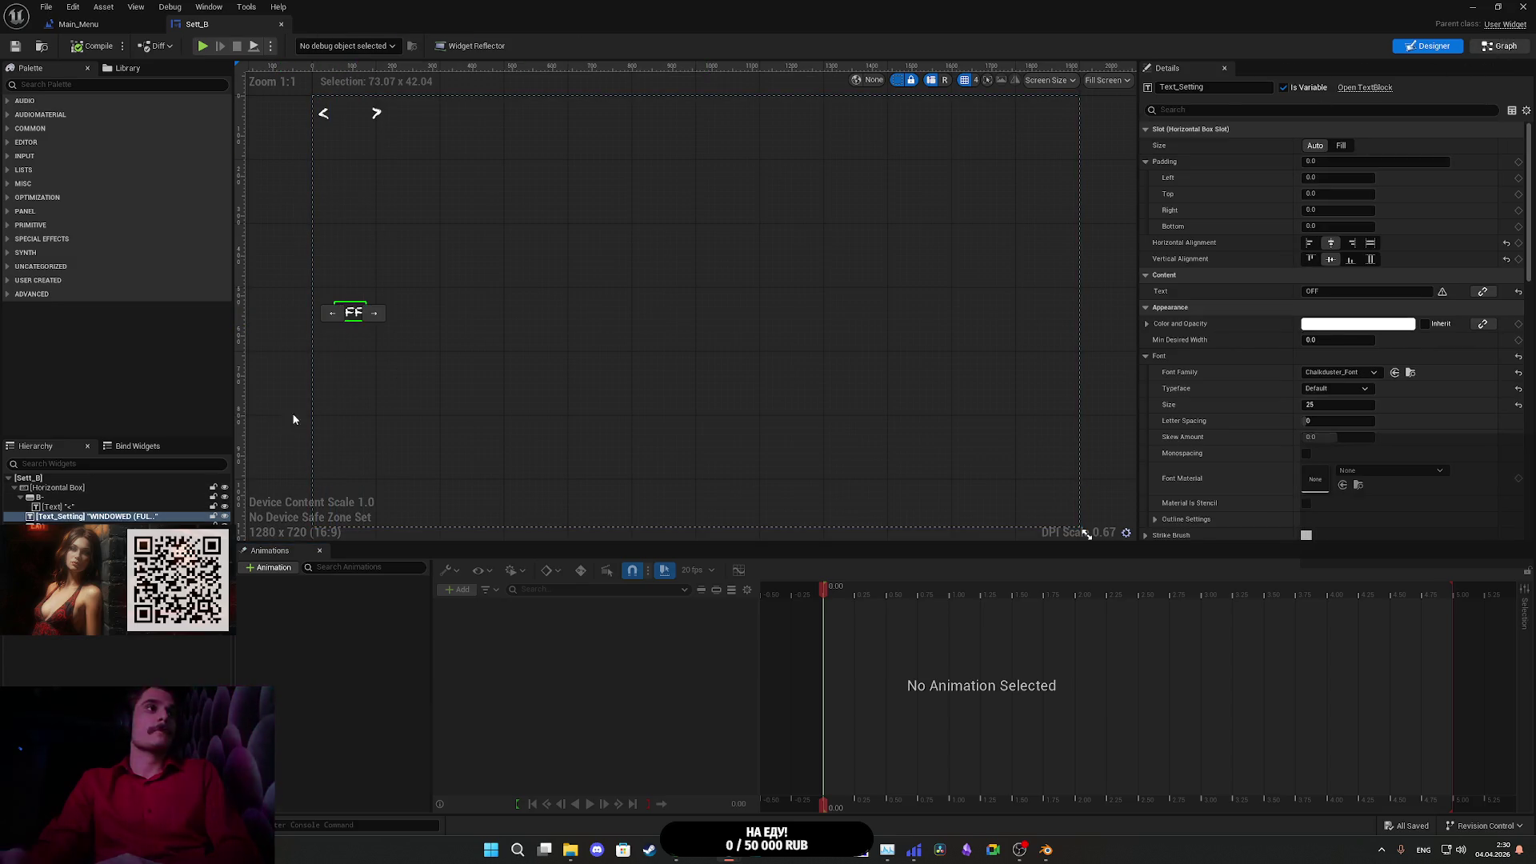
key(ctrl+shift+g)
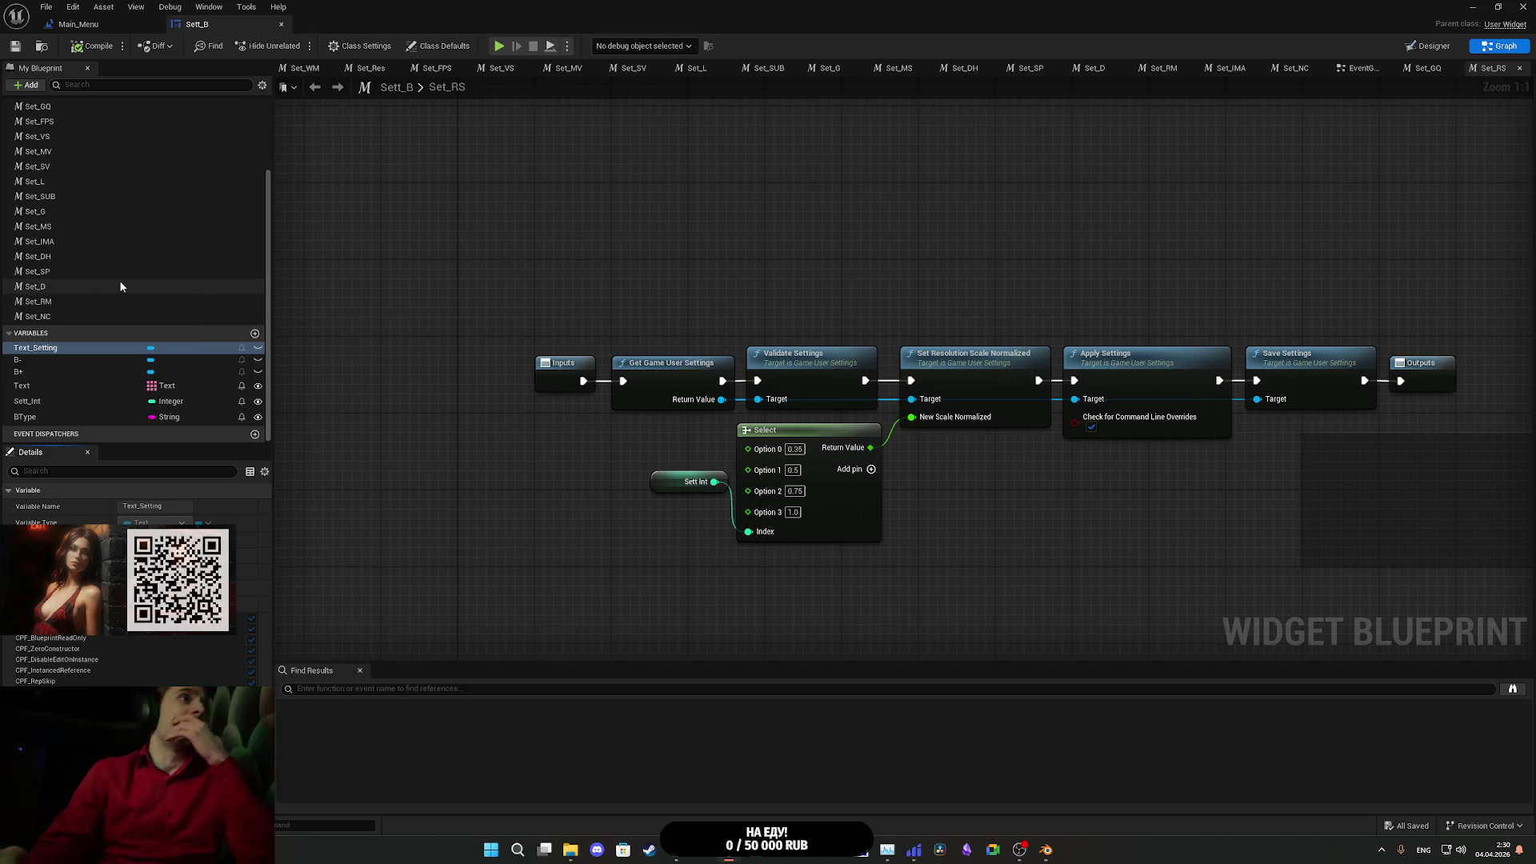
scroll(128, 204, up, 3)
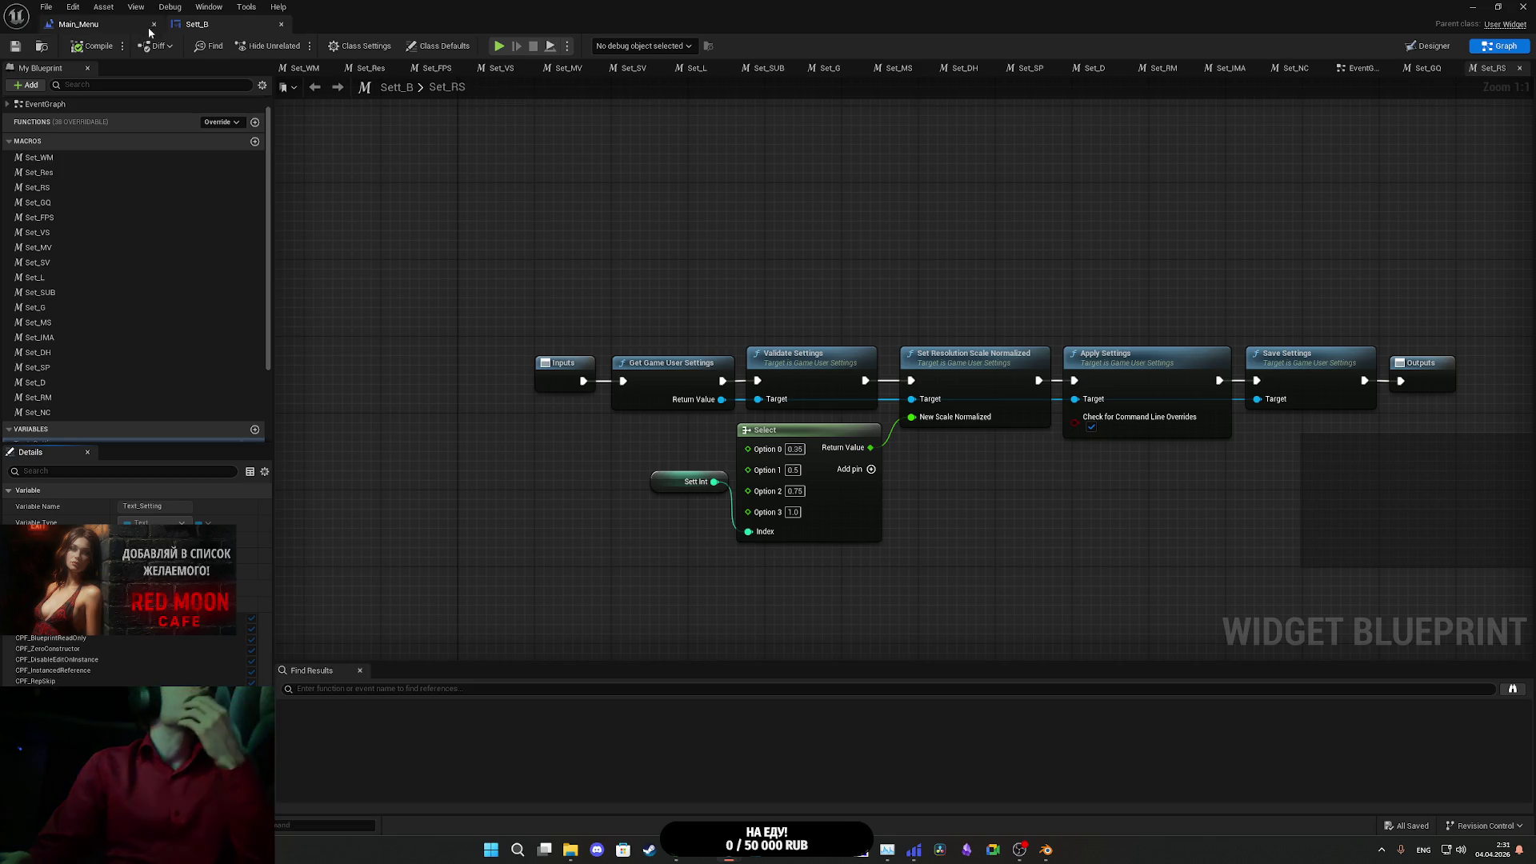
middle_click(212, 24)
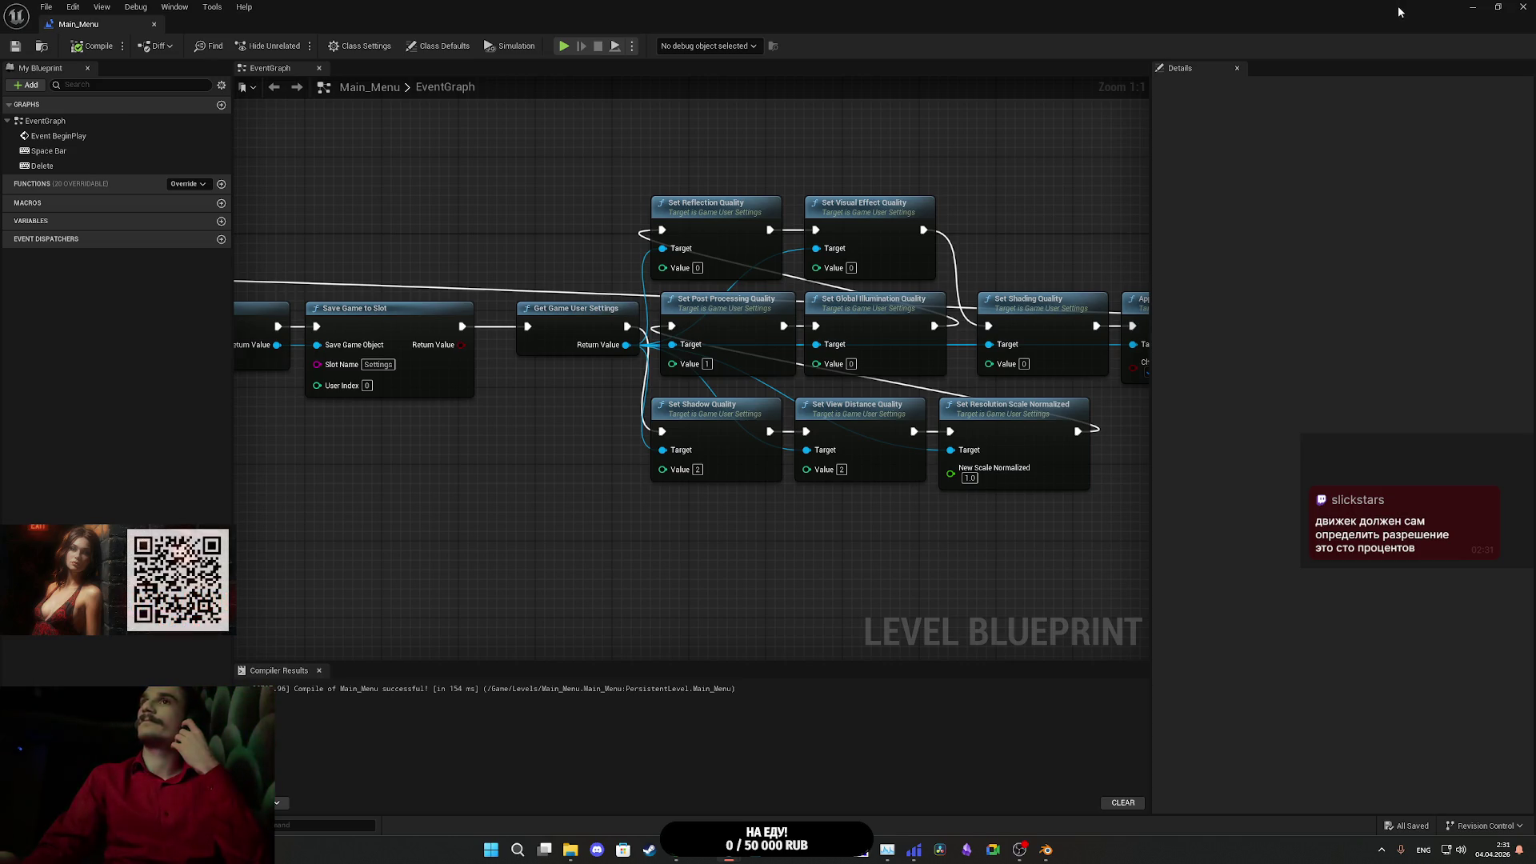
- Back in the level editor, briefly open and close the Main_Player_UI and Main_Menu widget blueprints
click(1467, 7)
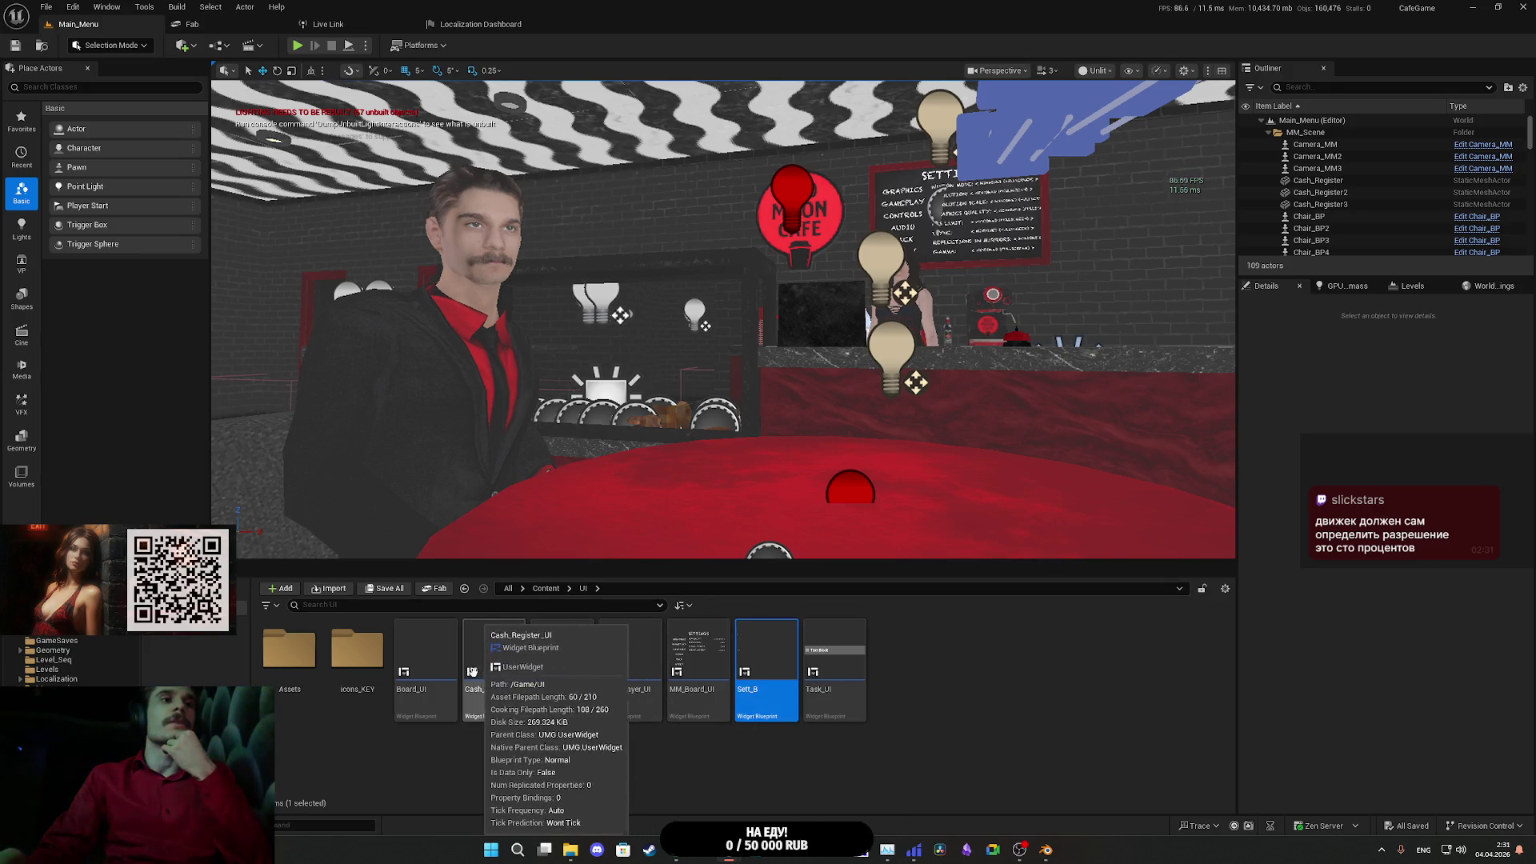
mouse_move(457, 663)
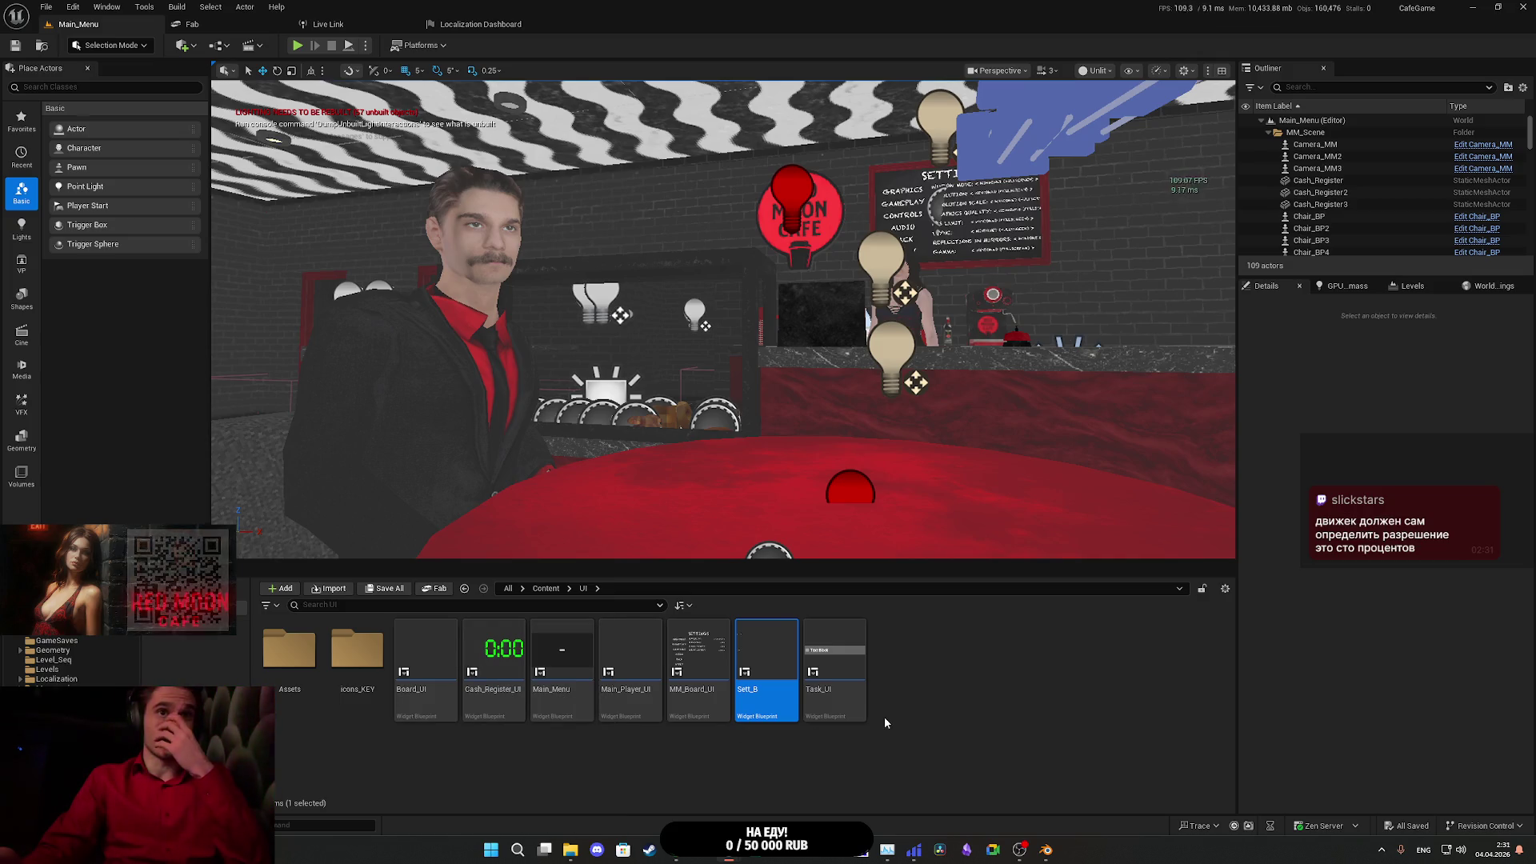
mouse_move(534, 677)
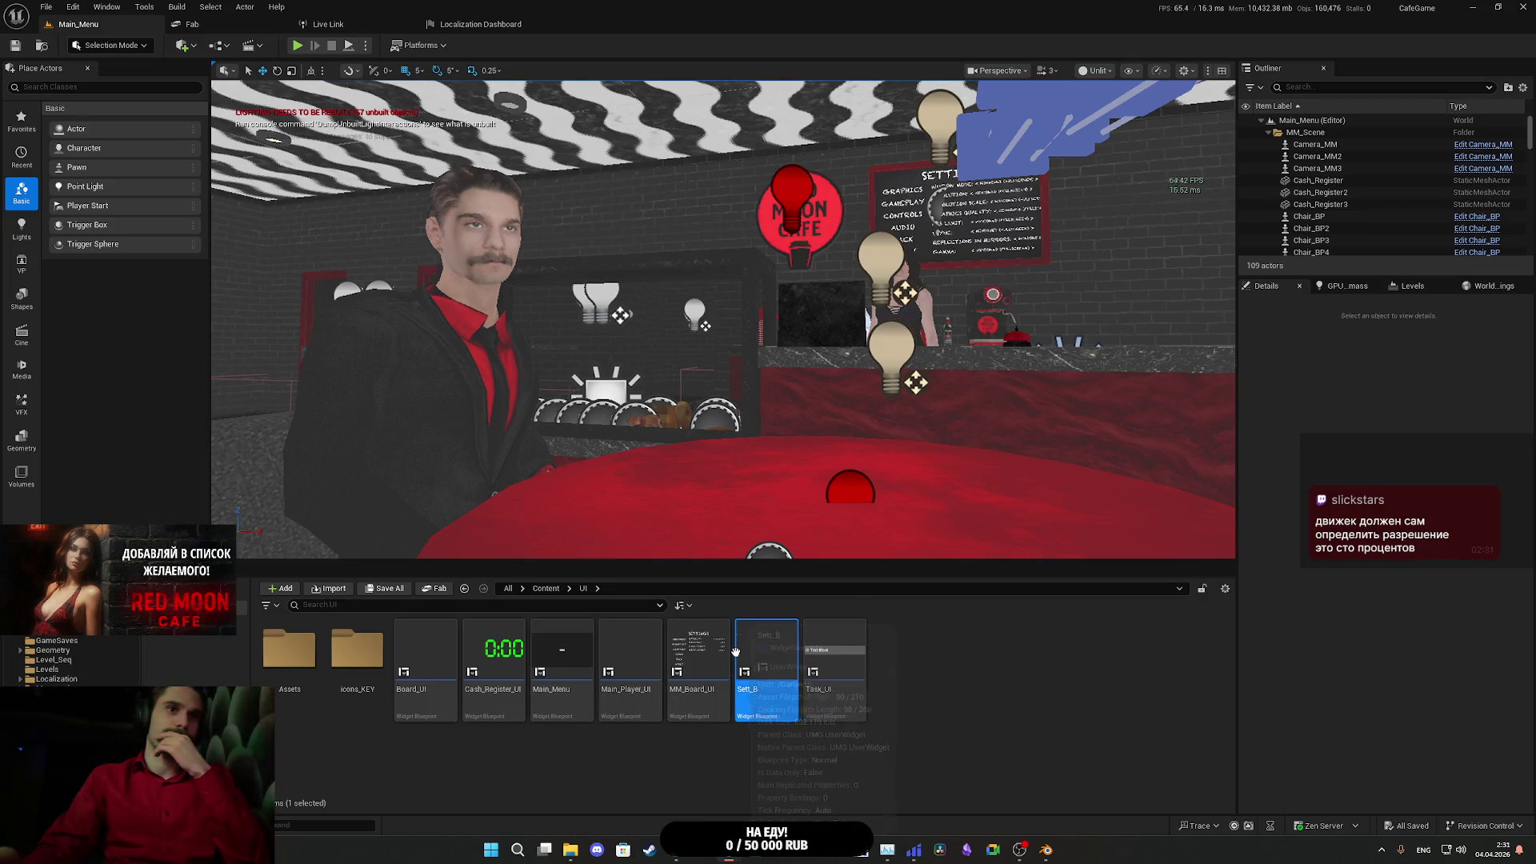
mouse_move(689, 654)
right_click(600, 656)
key(Escape)
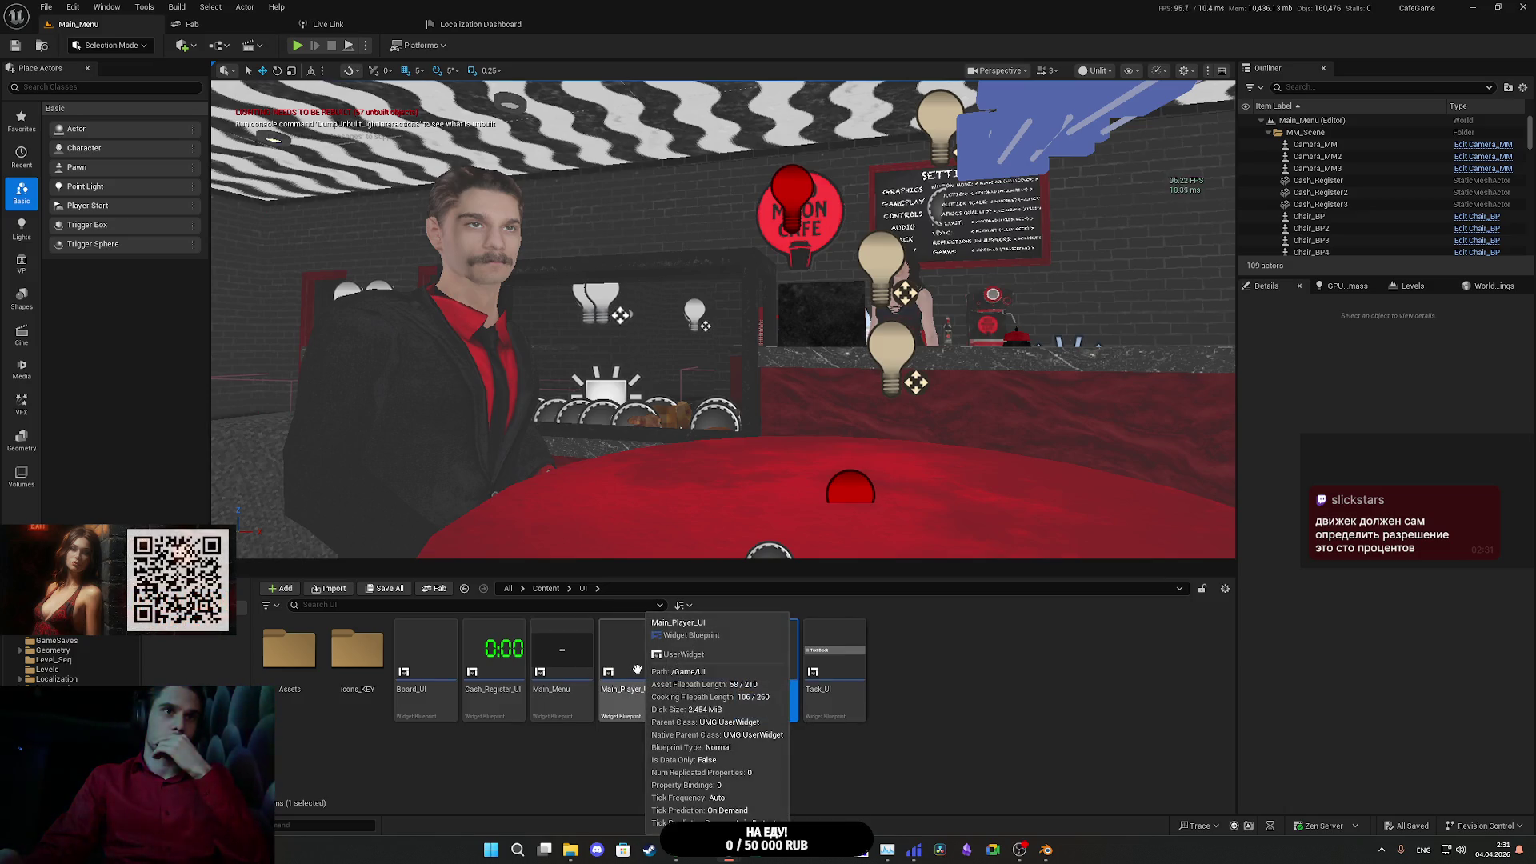
double_click(644, 663)
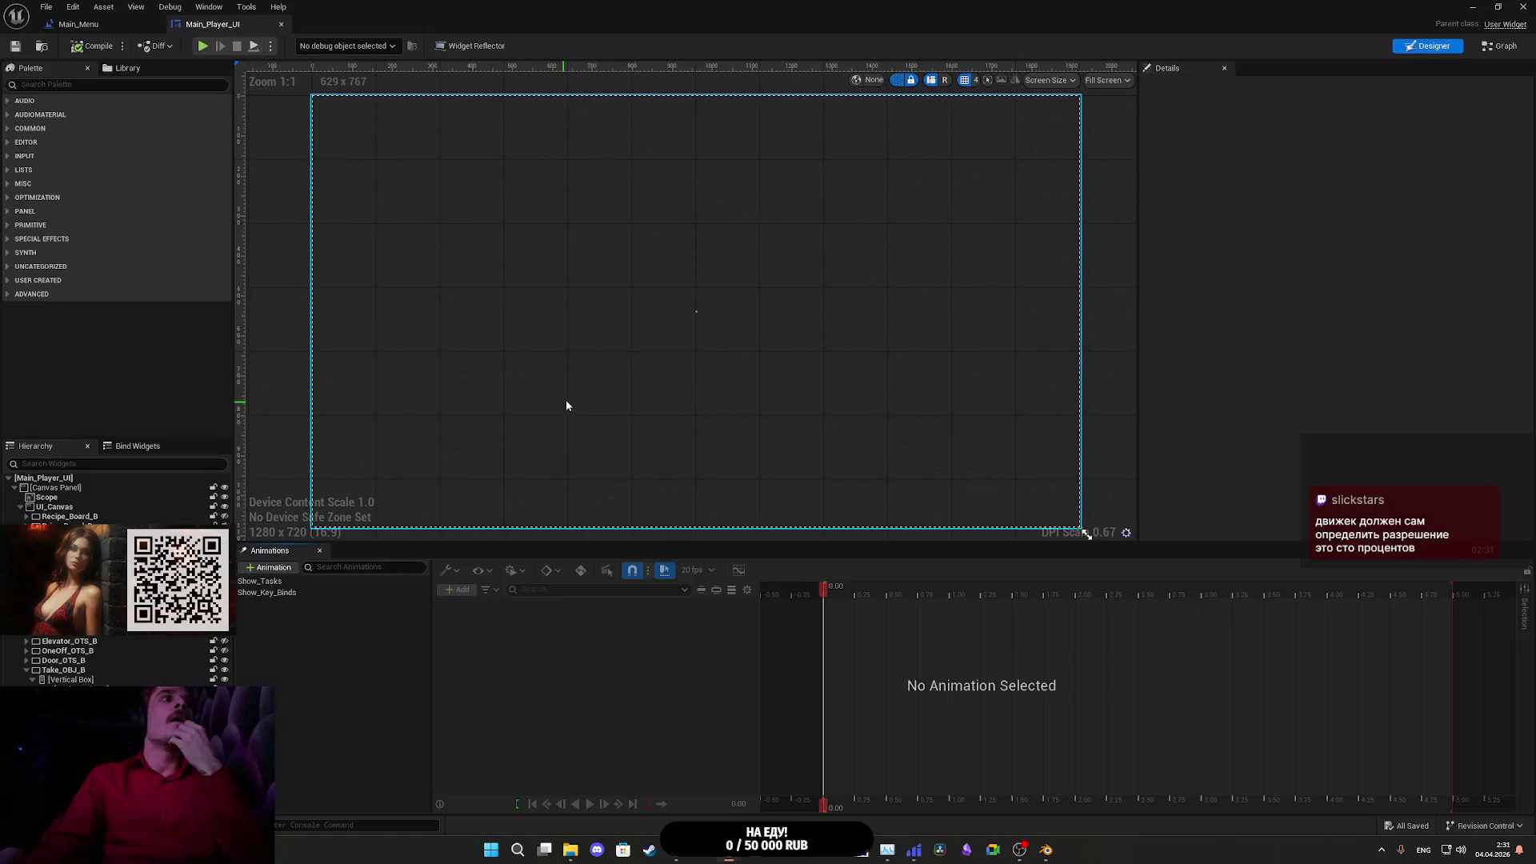
click(281, 24)
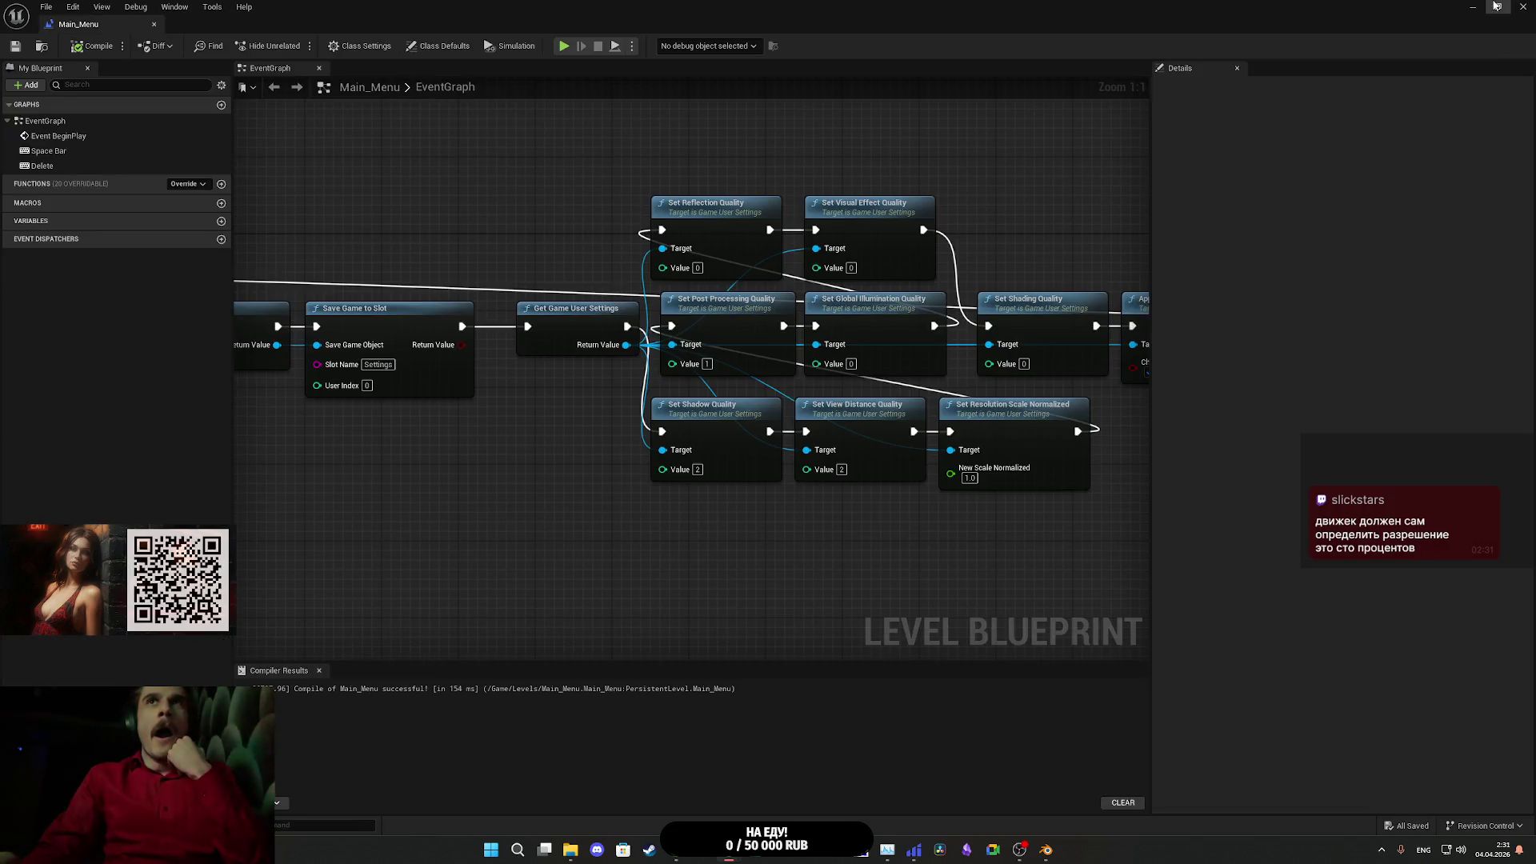
click(1495, 6)
double_click(552, 660)
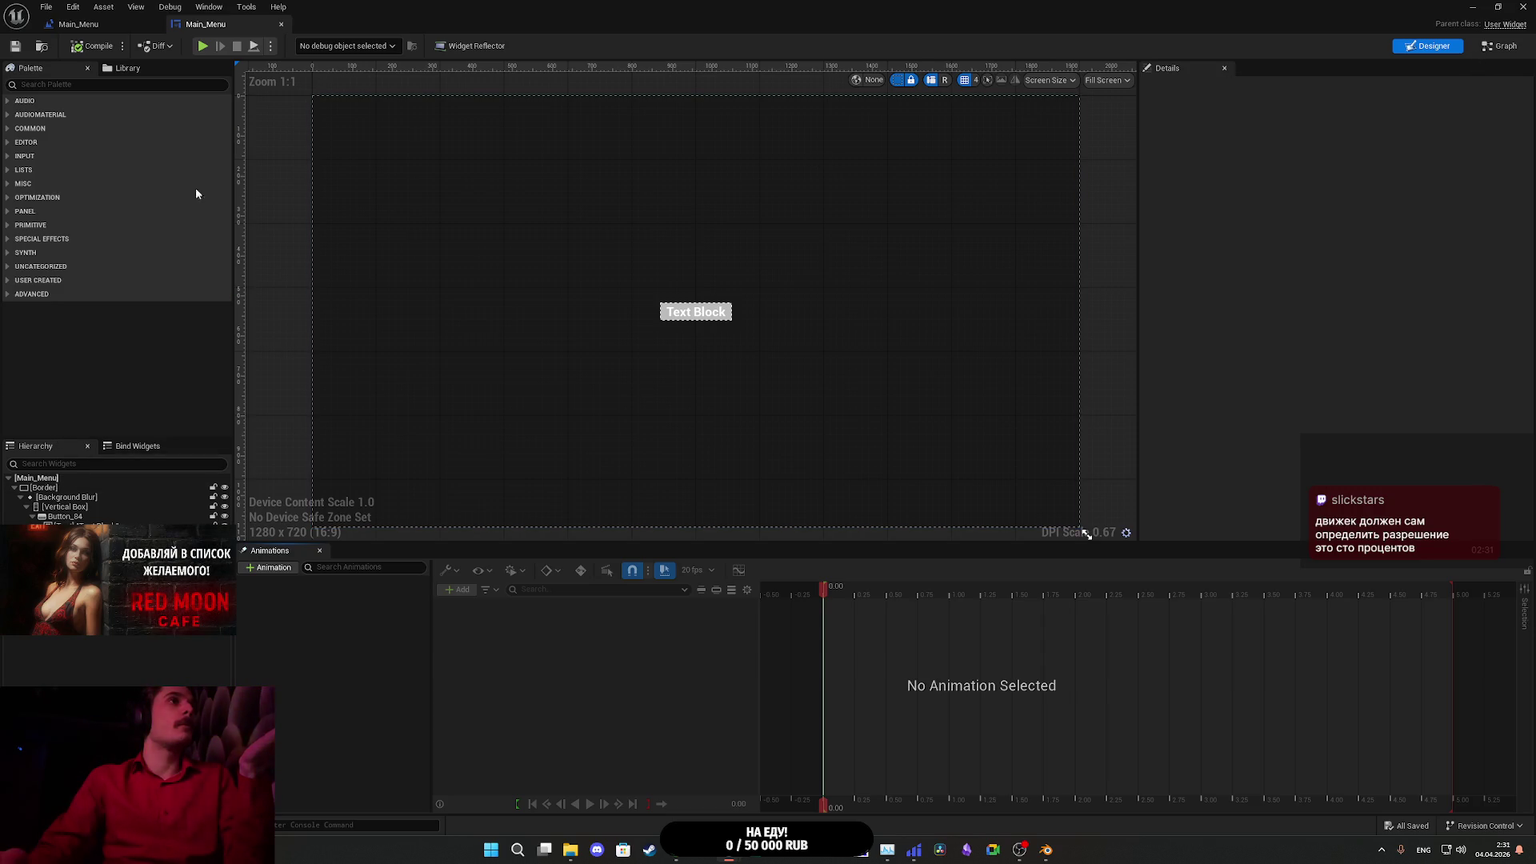
click(281, 24)
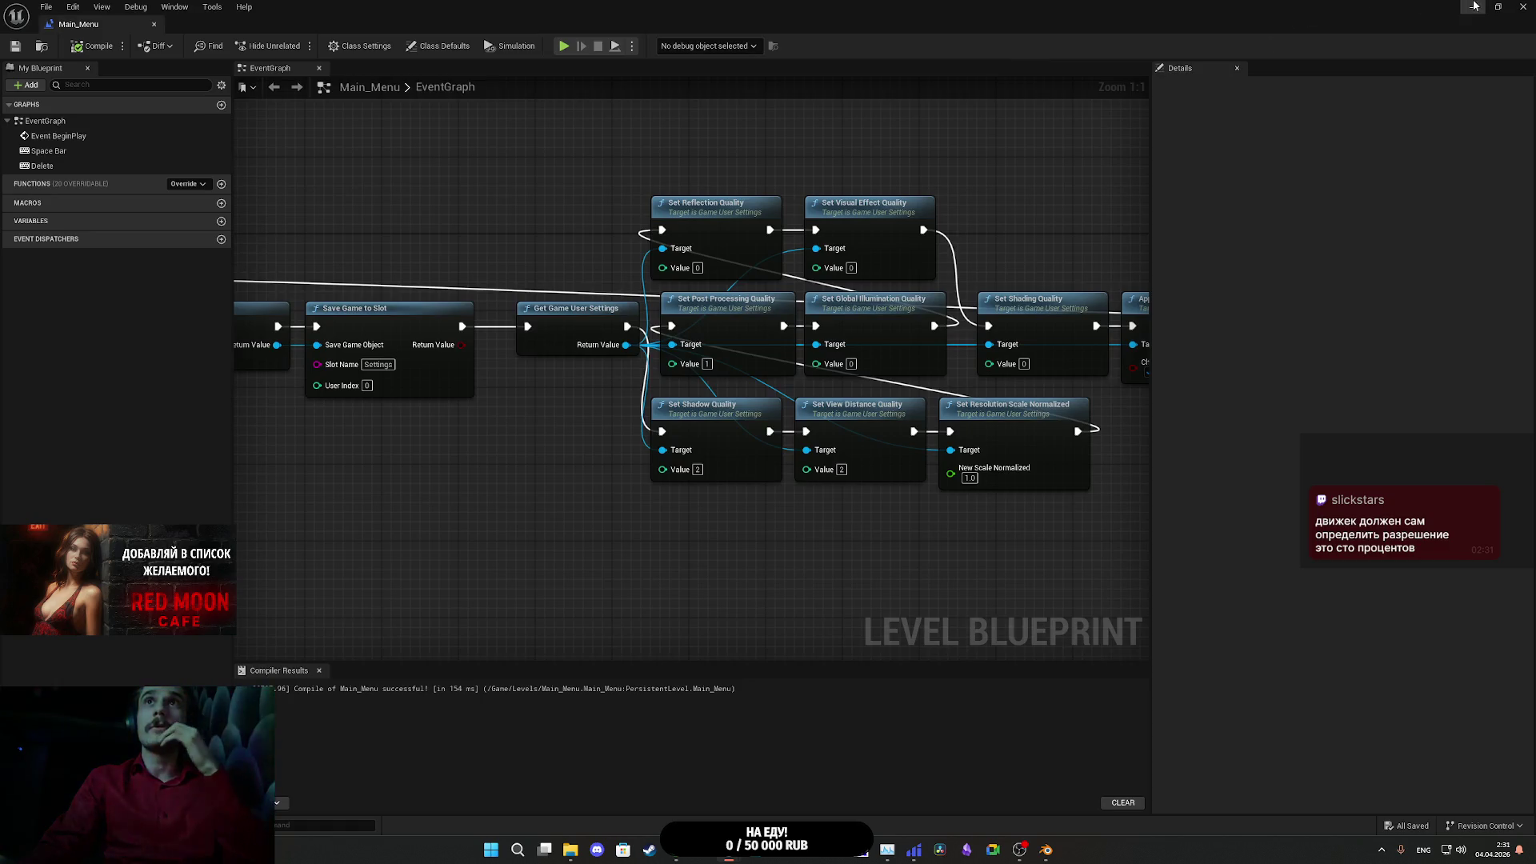
click(1475, 6)
- Delete the Main_Menu widget blueprint from the UI folder and confirm
right_click(552, 628)
click(583, 675)
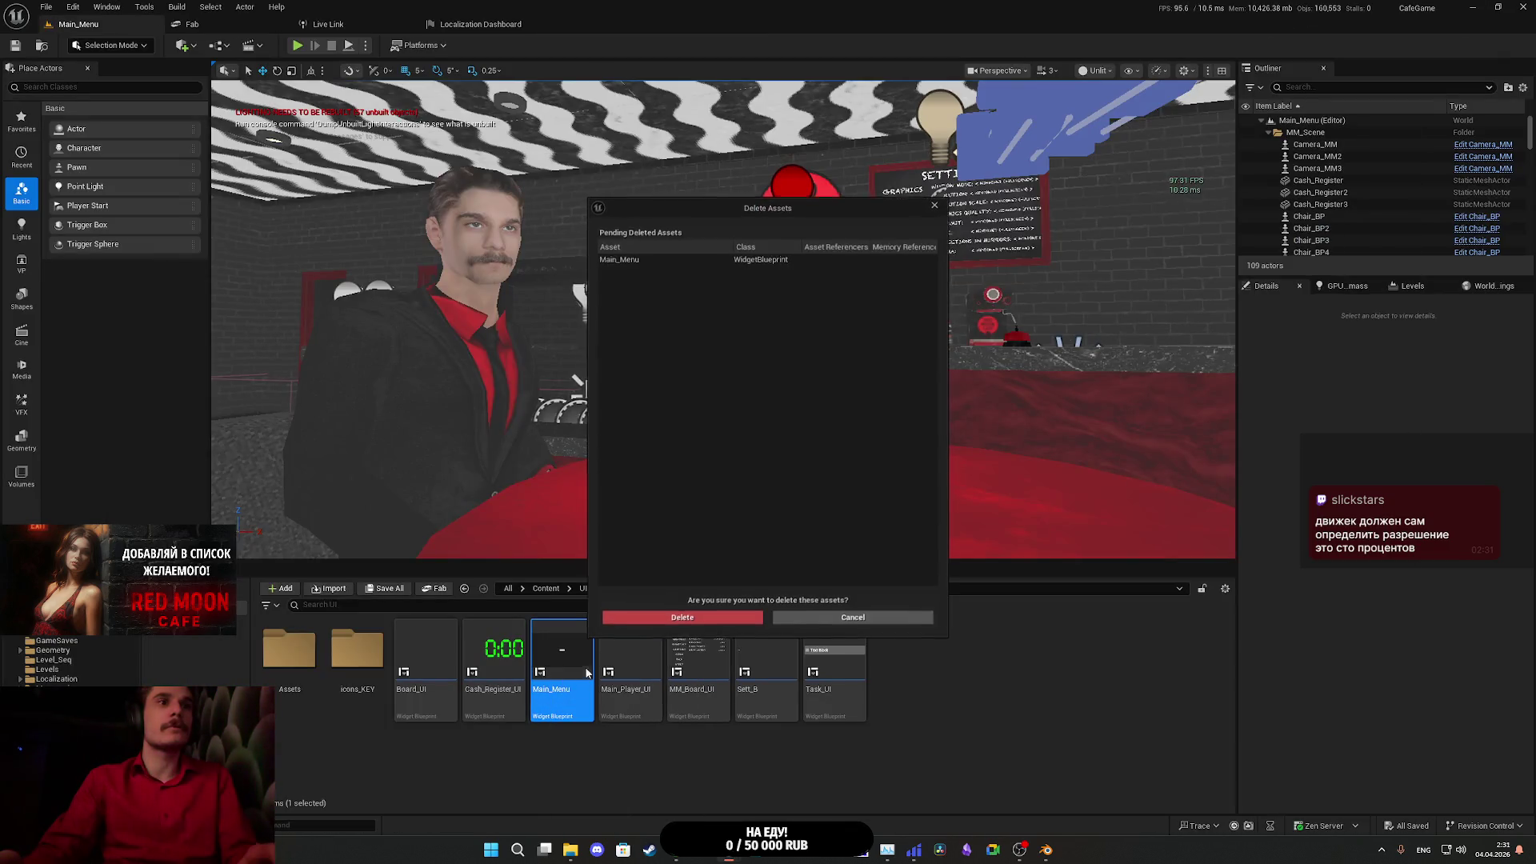
click(683, 616)
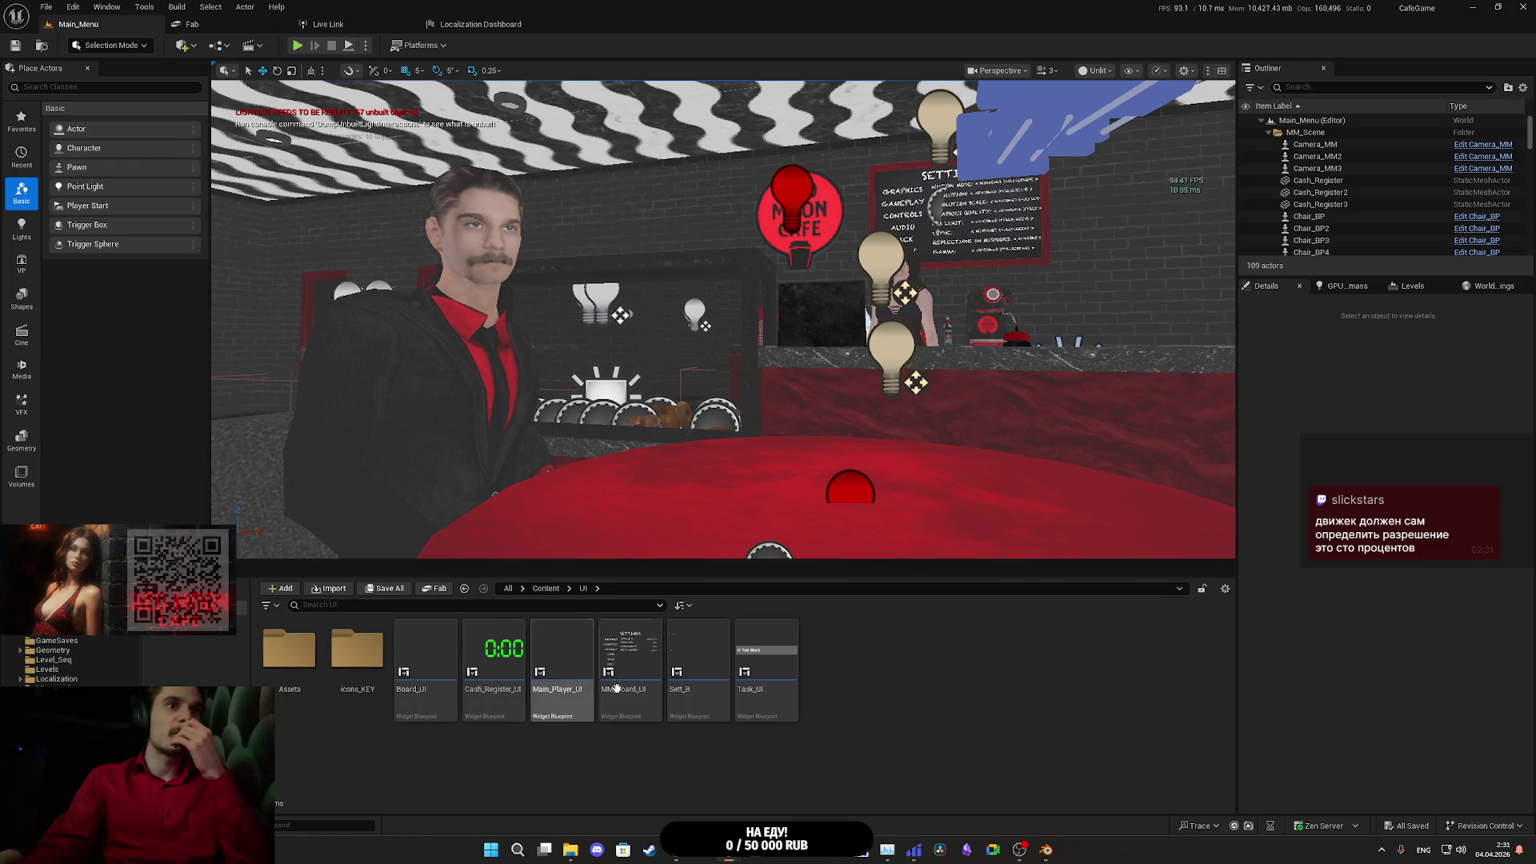
- Open MM_Board_UI, select the Res_S resolution selector, and switch to the Graph view
double_click(645, 664)
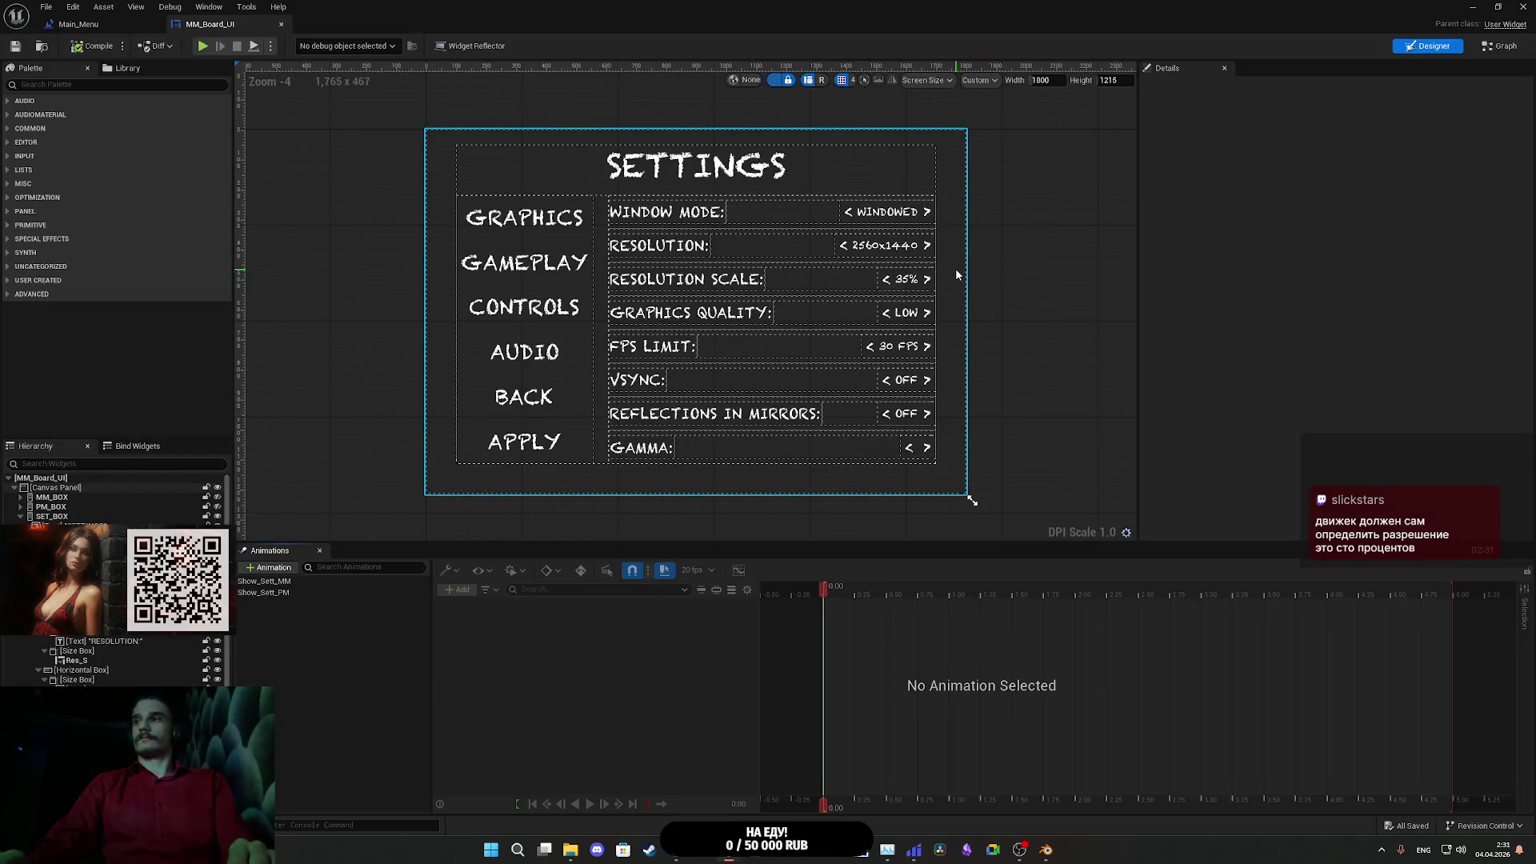
click(877, 245)
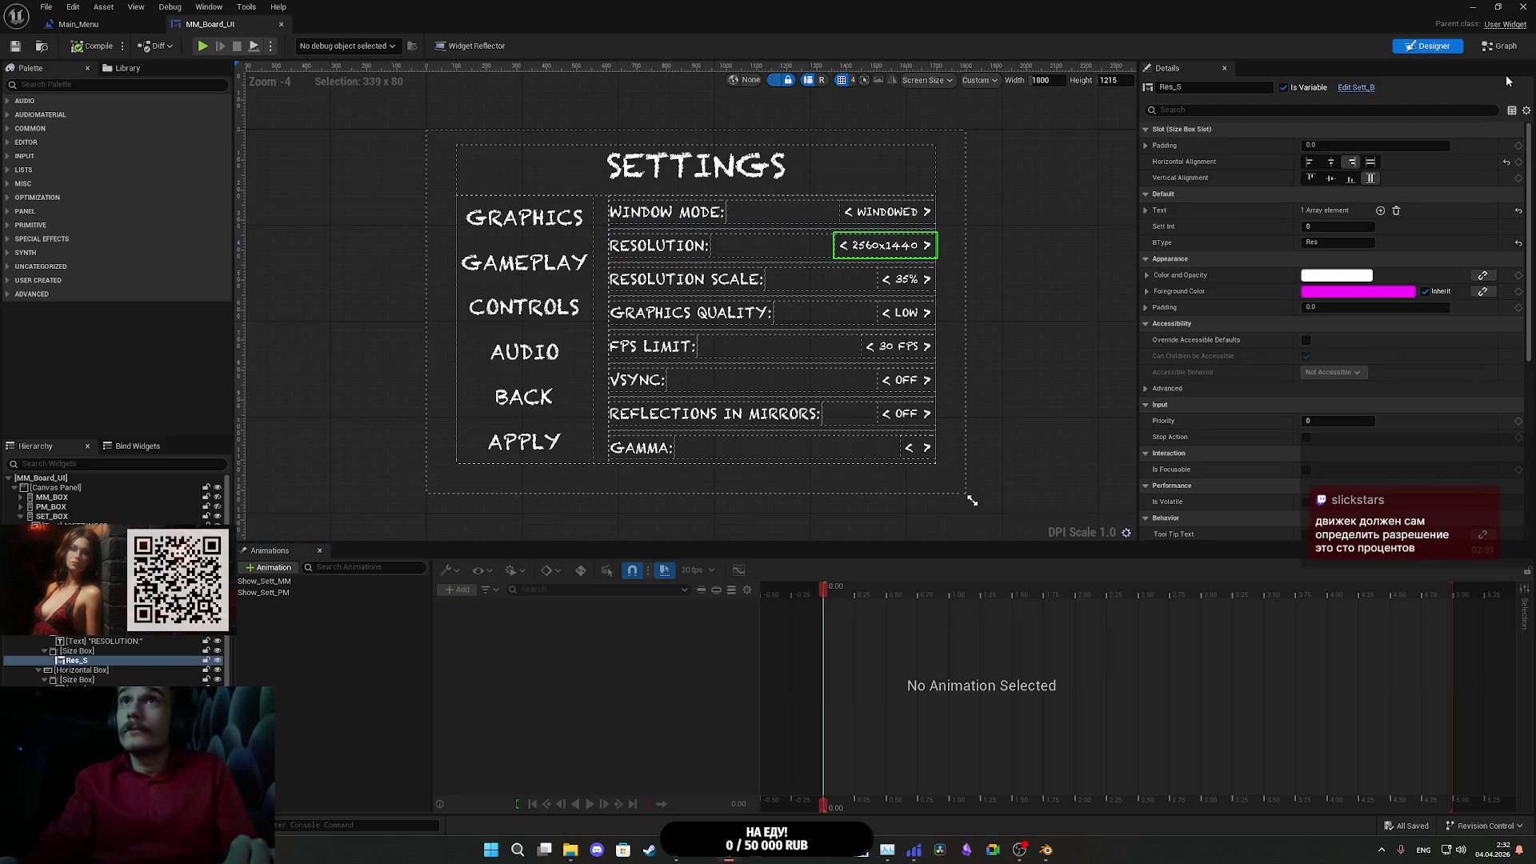
click(1502, 48)
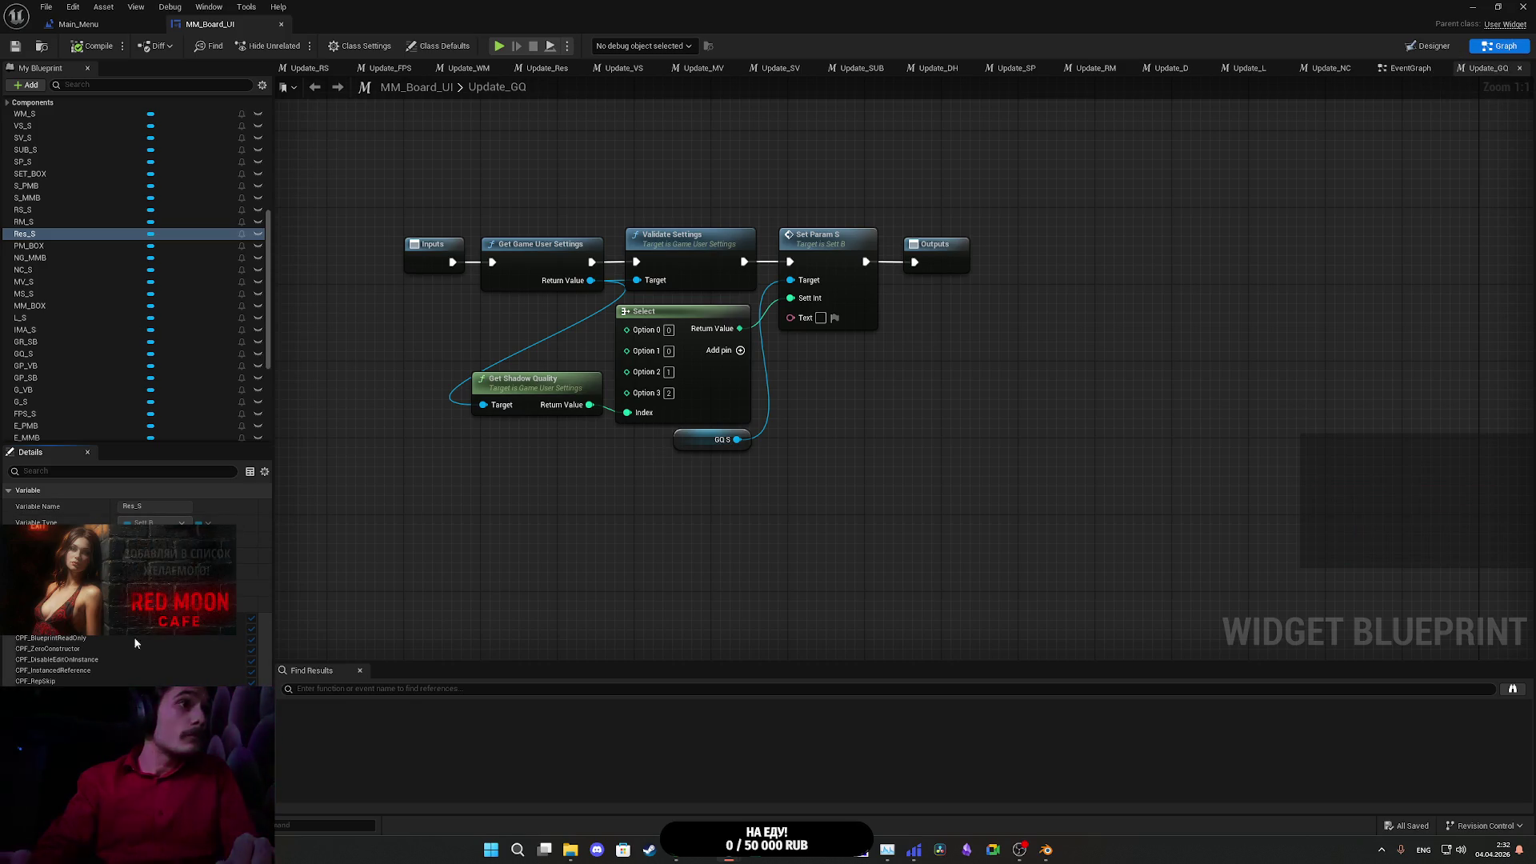
- Find references to Res_S, jump to Update_Res, and move the Res S getter lower
right_click(54, 233)
mouse_move(112, 274)
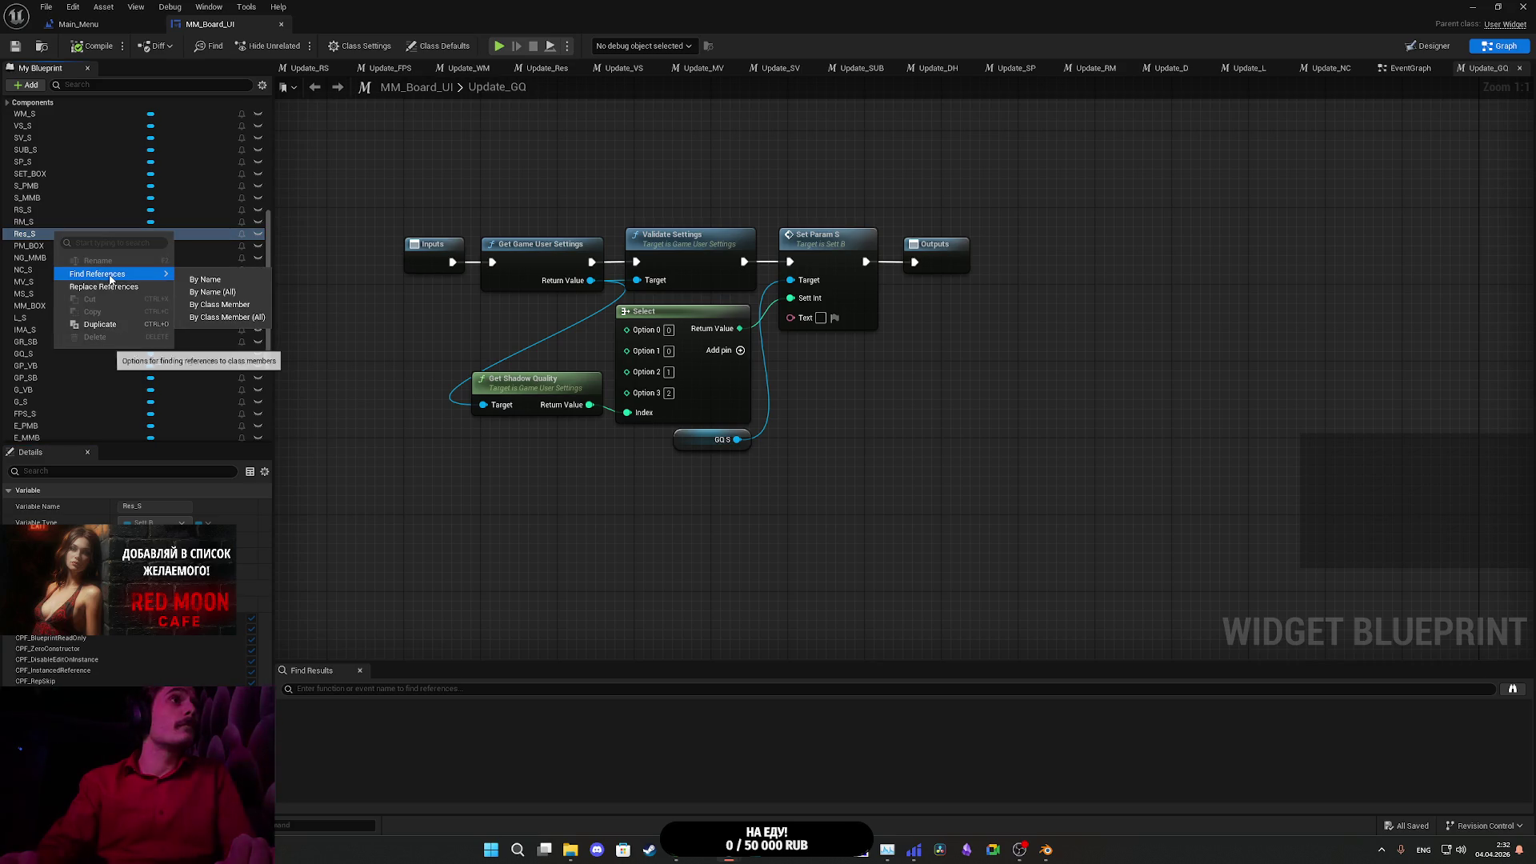
click(209, 280)
double_click(325, 721)
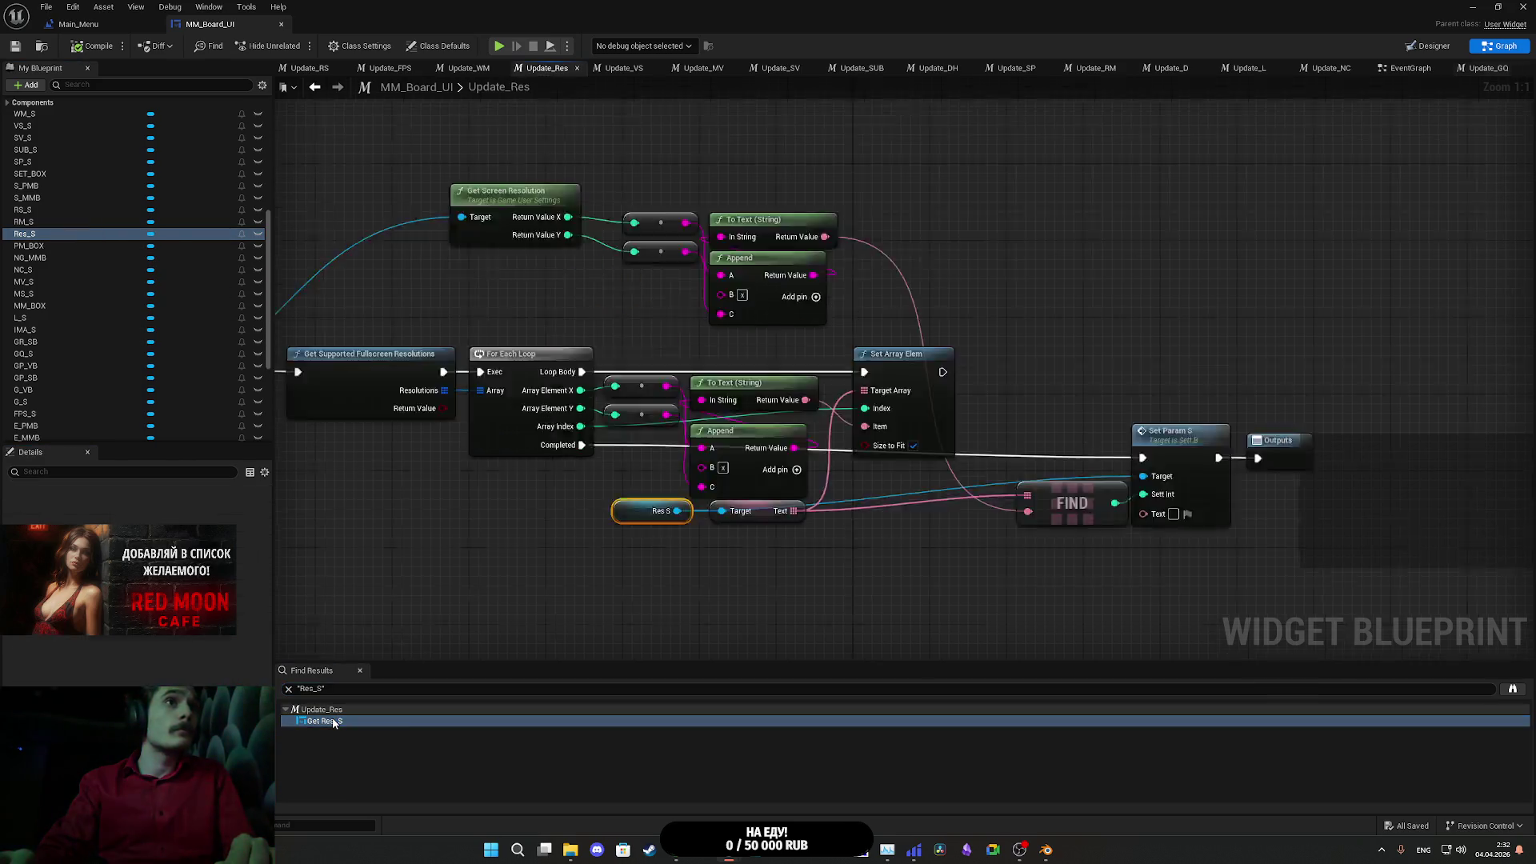
mouse_move(812, 547)
mouse_down()
mouse_move(1169, 607)
mouse_move(947, 654)
mouse_move(1134, 621)
mouse_move(1064, 648)
mouse_move(883, 674)
mouse_move(807, 560)
mouse_up()
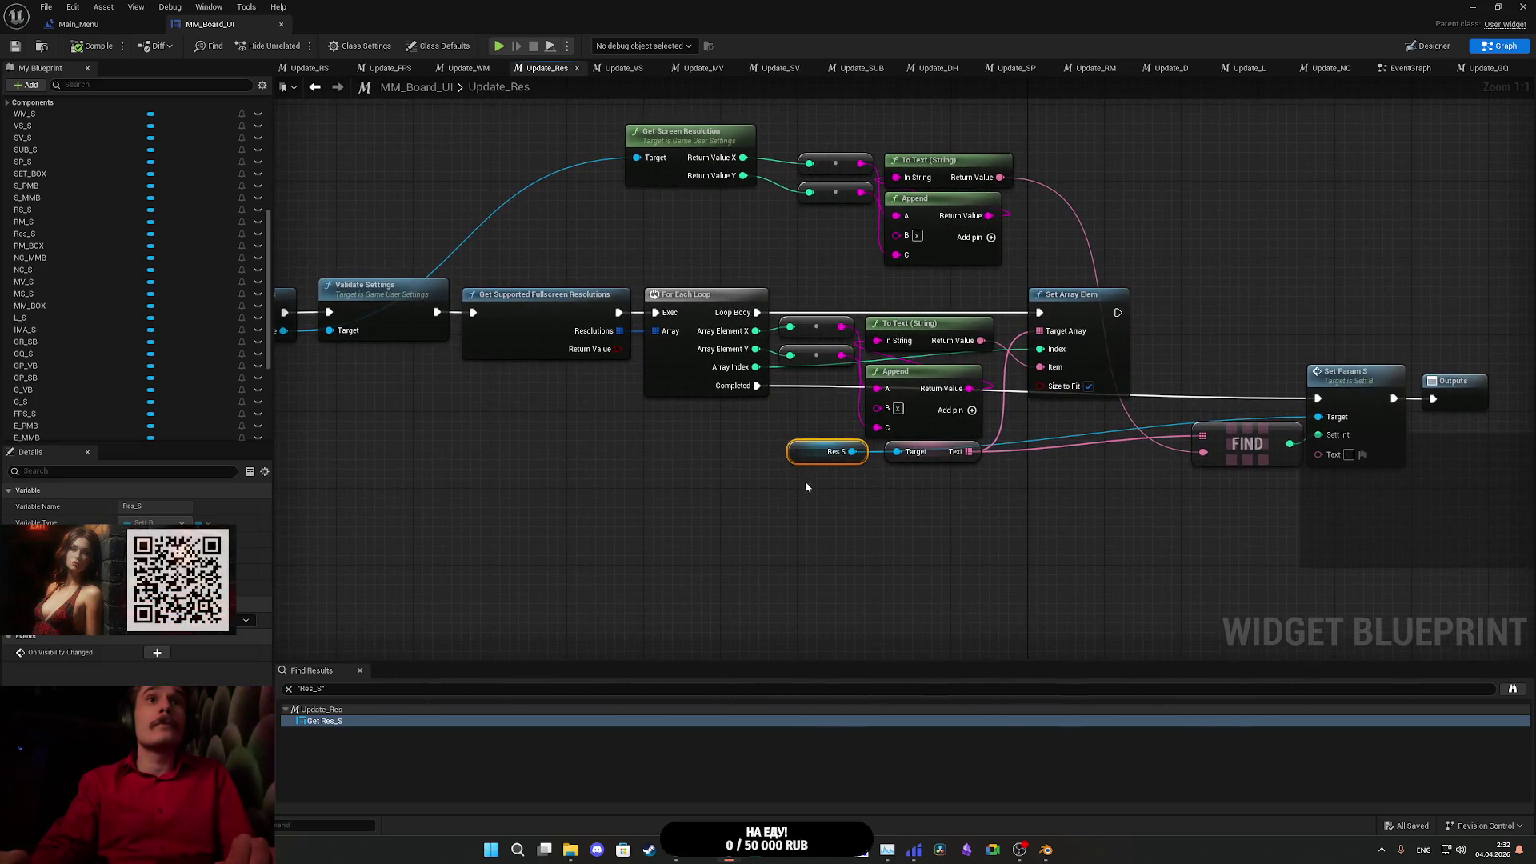
mouse_move(806, 452)
mouse_down()
mouse_move(859, 521)
mouse_move(824, 490)
mouse_move(1035, 549)
mouse_up()
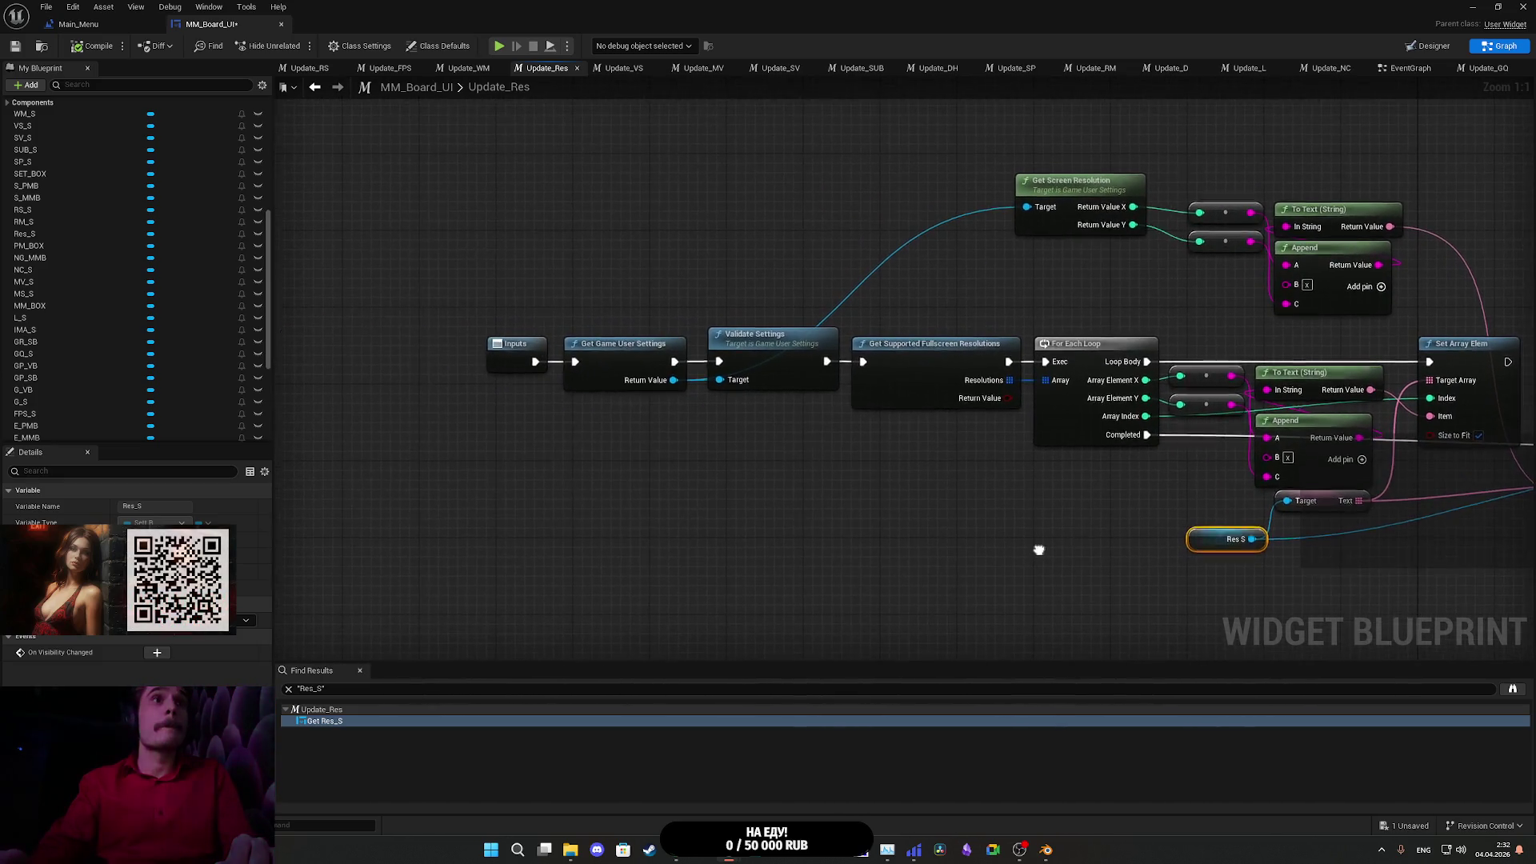
drag(658, 421, 588, 413)
mouse_move(520, 266)
mouse_down()
mouse_move(722, 356)
mouse_move(624, 336)
mouse_move(665, 294)
mouse_move(671, 322)
mouse_move(613, 340)
mouse_move(683, 377)
mouse_move(669, 376)
mouse_up()
- Bring FIND and Set Param S into view and move FIND up-left beside Set Param S
click(665, 294)
click(660, 384)
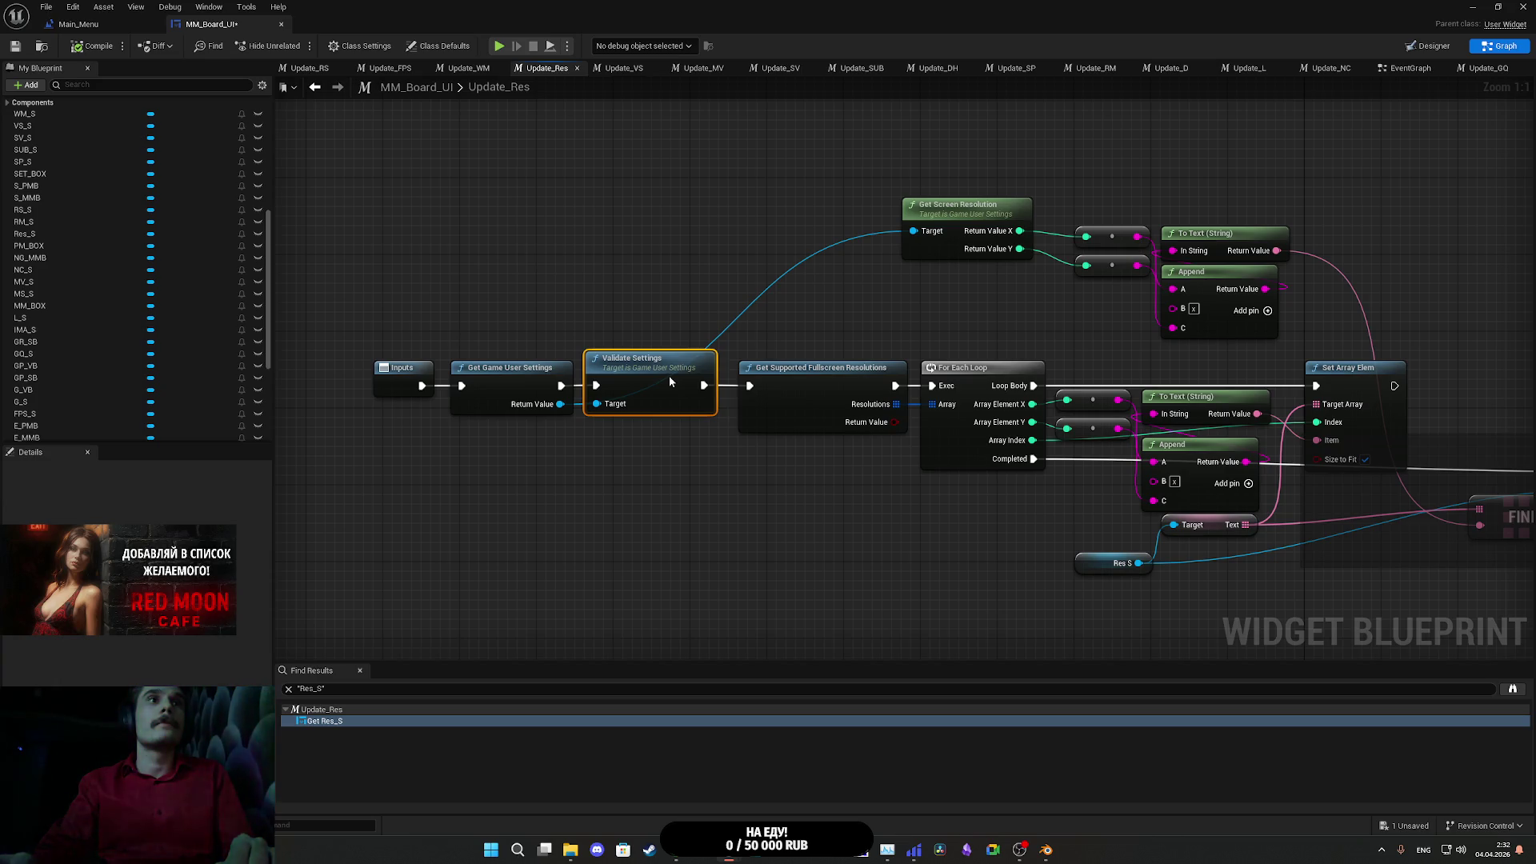
mouse_move(671, 377)
mouse_down()
mouse_move(648, 446)
mouse_move(539, 458)
mouse_move(673, 444)
mouse_up()
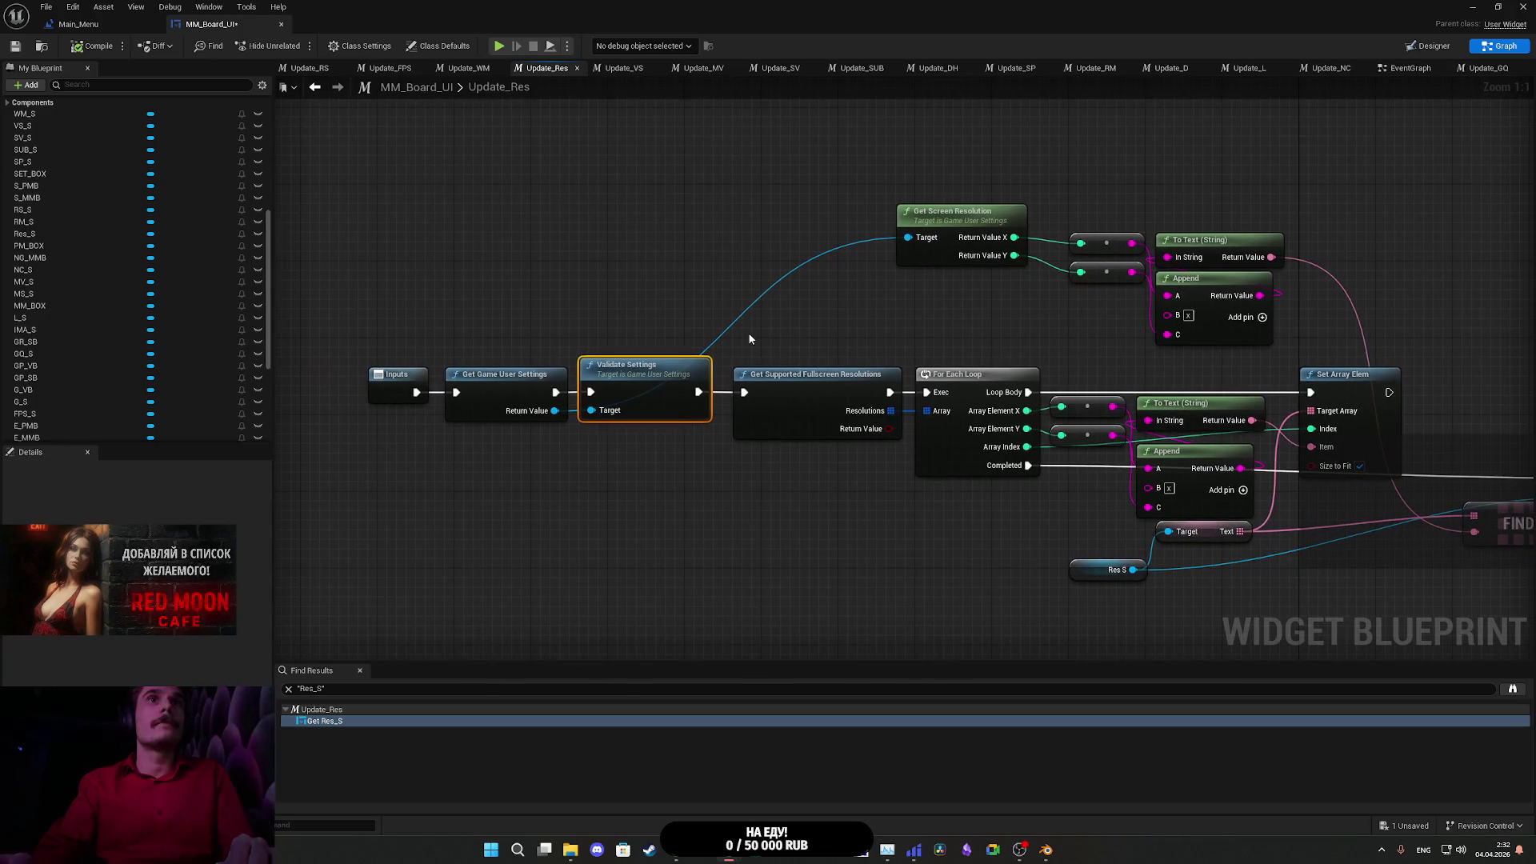
drag(772, 345, 679, 296)
drag(909, 312, 647, 272)
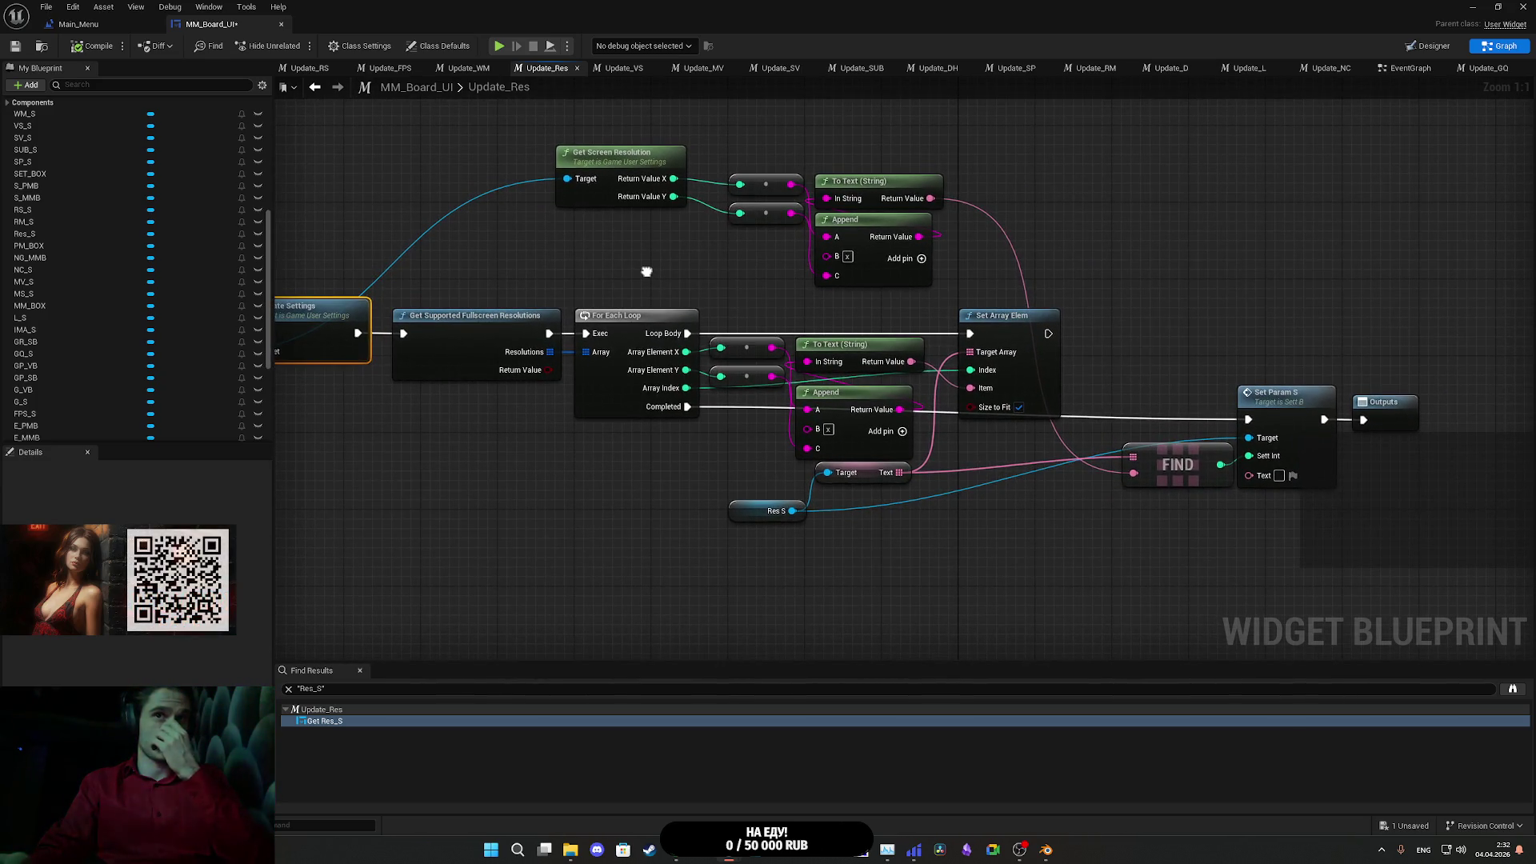
mouse_move(1195, 388)
mouse_down()
mouse_move(1253, 352)
mouse_move(1298, 506)
mouse_move(1267, 285)
mouse_move(1218, 331)
mouse_move(1197, 329)
mouse_up()
mouse_move(1138, 467)
mouse_down()
mouse_move(1119, 457)
mouse_move(1121, 488)
mouse_move(1019, 491)
mouse_up()
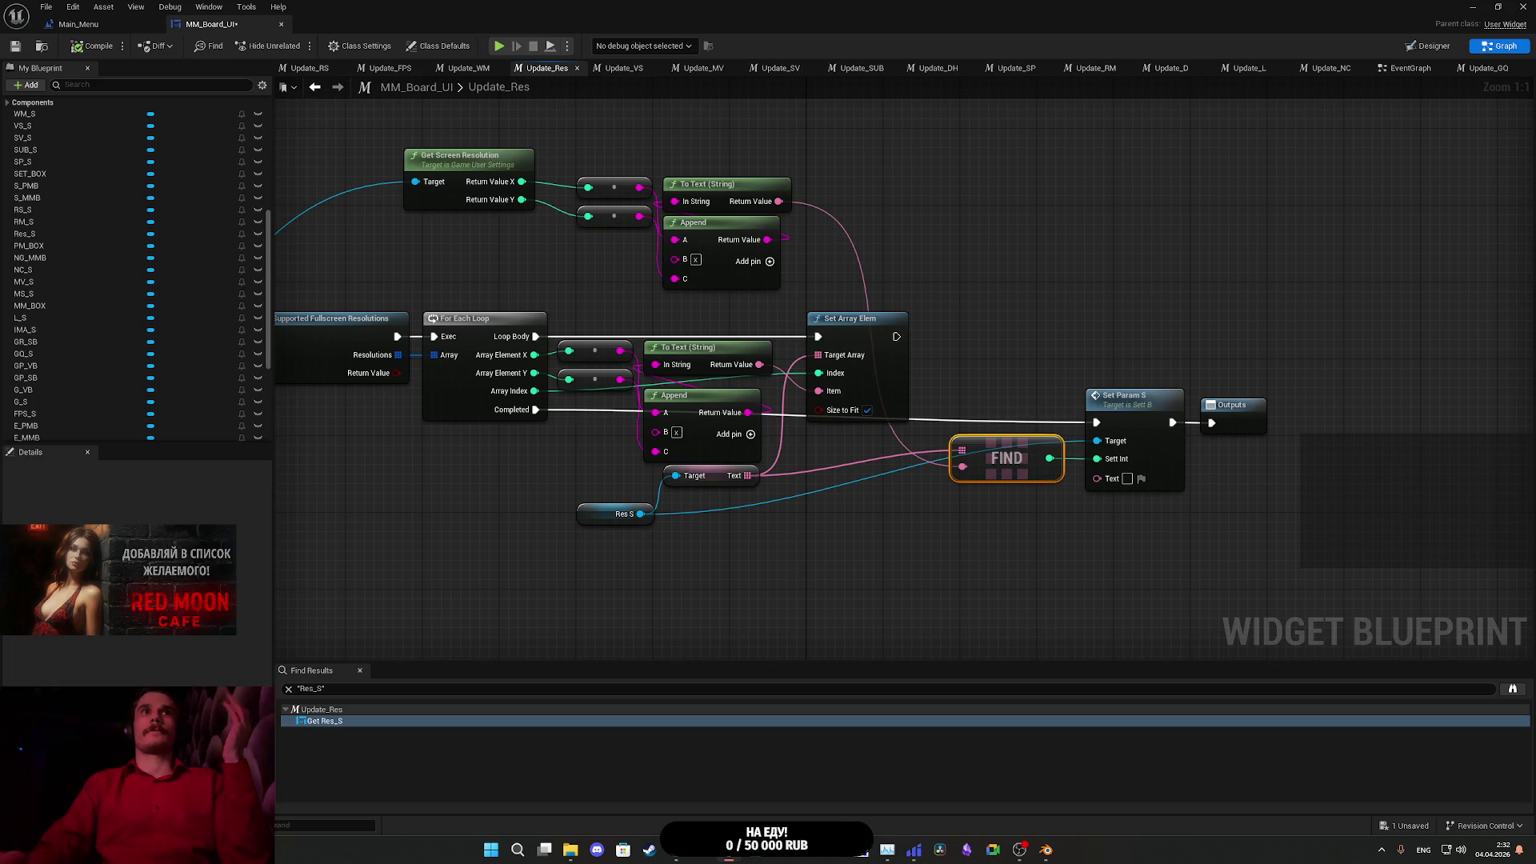
- Pan back across Update_Res to review Validate Settings, the resolution loop and FIND nodes
drag(1020, 491, 1084, 521)
mouse_move(1164, 476)
mouse_down()
mouse_move(1236, 516)
mouse_move(1033, 500)
mouse_move(1146, 357)
mouse_up()
drag(570, 474, 775, 474)
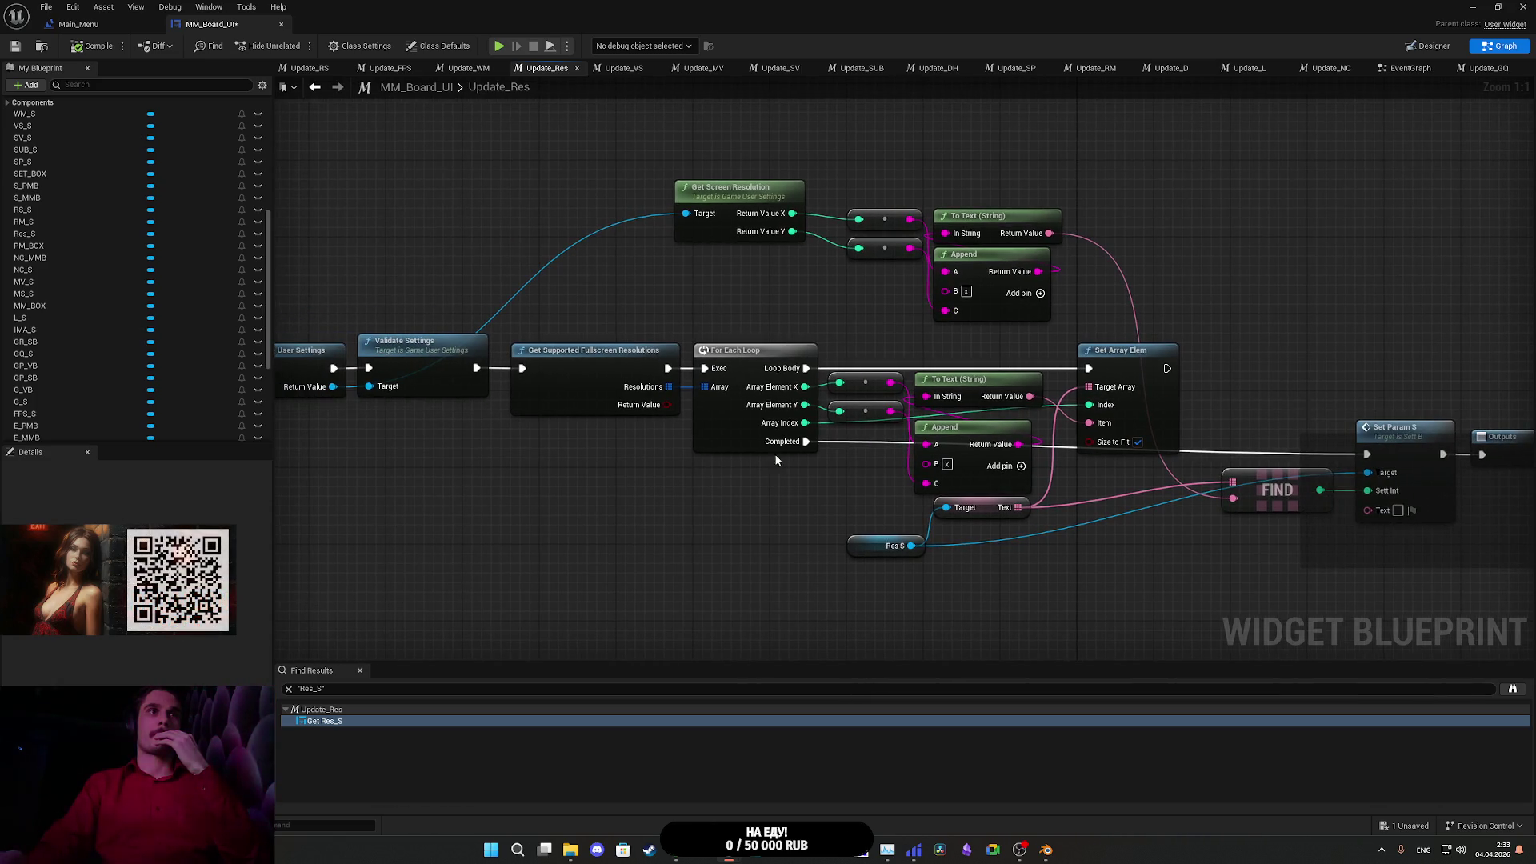
mouse_move(610, 308)
mouse_down()
mouse_move(744, 360)
mouse_move(668, 364)
mouse_move(640, 316)
mouse_move(709, 350)
mouse_move(661, 319)
mouse_move(606, 317)
mouse_move(704, 360)
mouse_move(697, 311)
mouse_move(656, 304)
mouse_up()
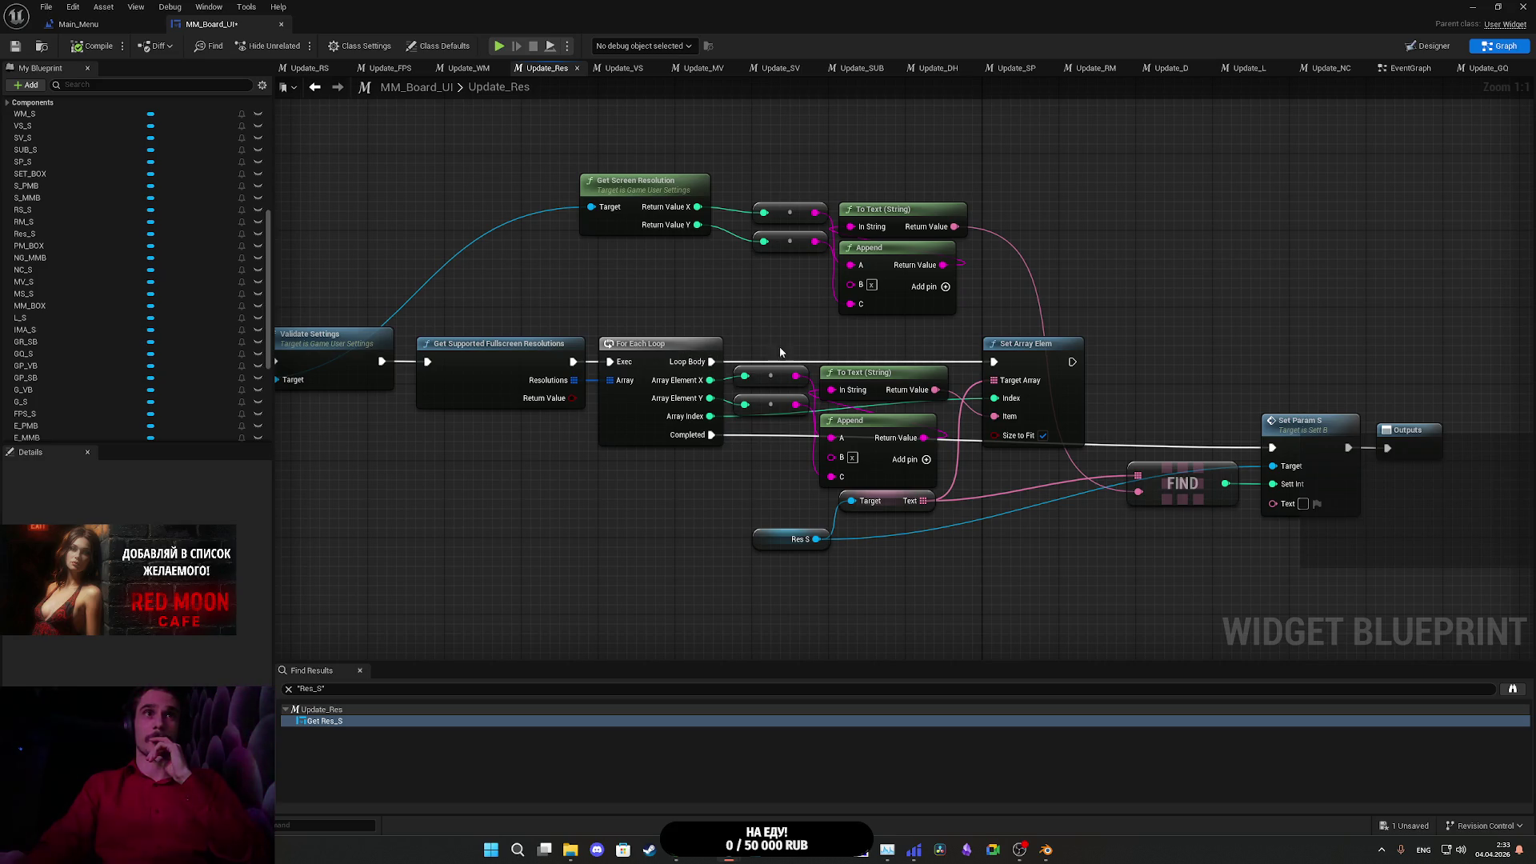
drag(841, 336, 792, 347)
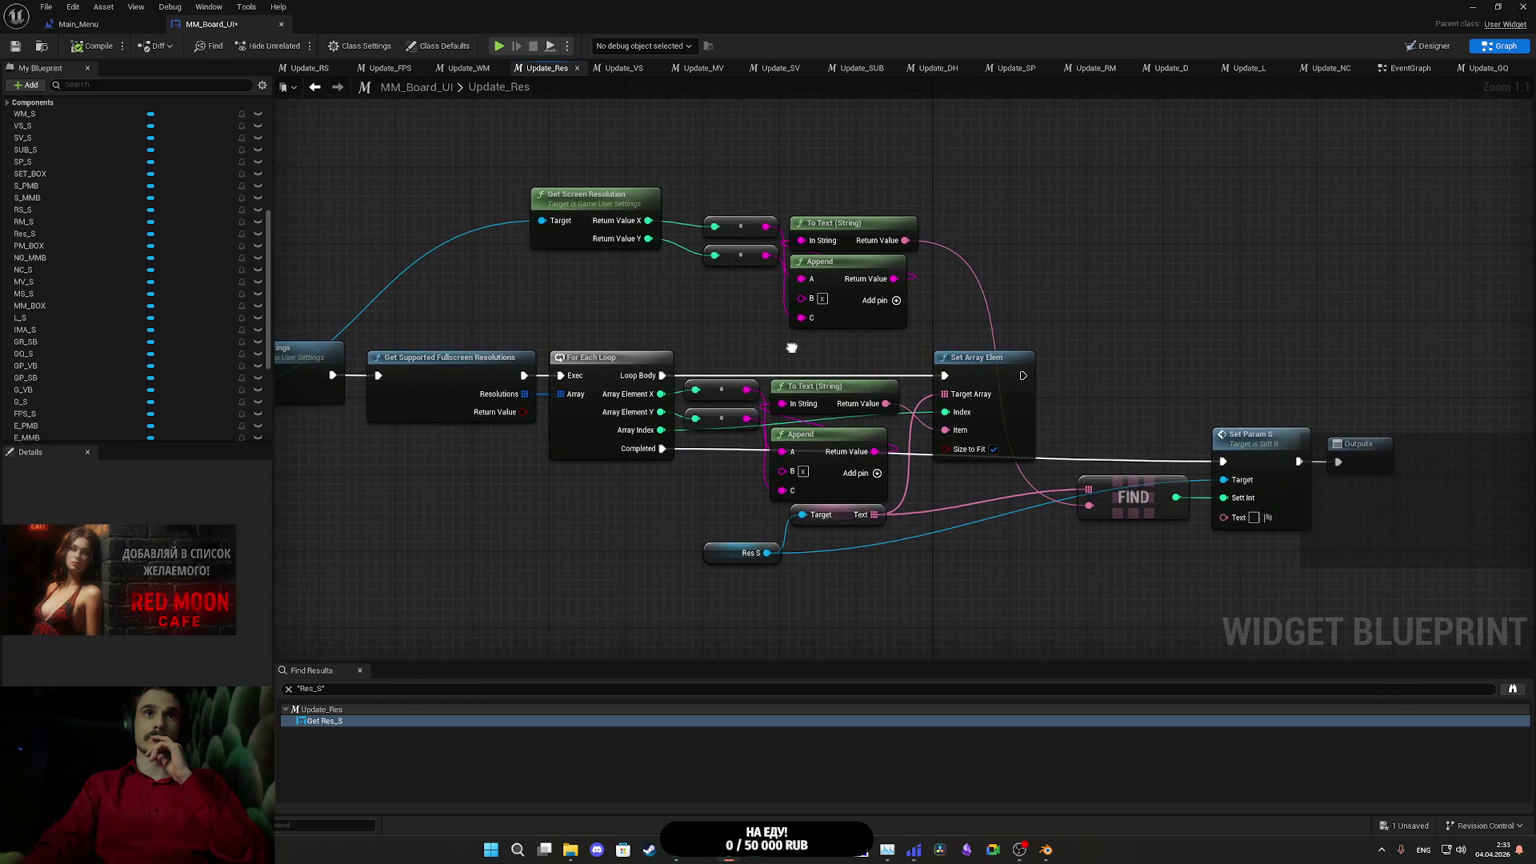
drag(792, 347, 789, 344)
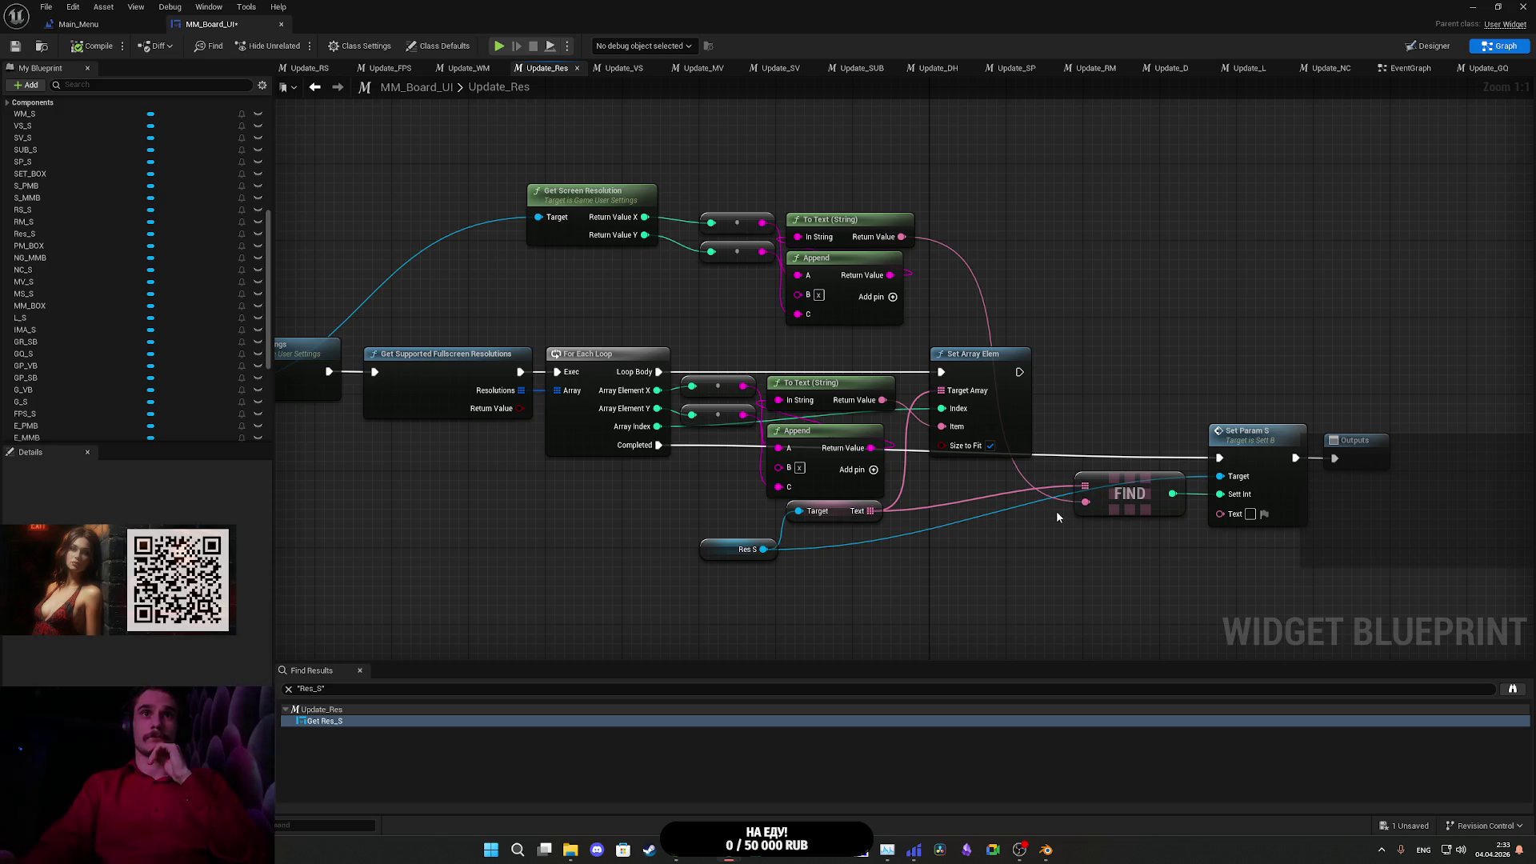
mouse_move(1264, 546)
mouse_down()
mouse_move(1236, 480)
mouse_move(1242, 581)
mouse_move(1228, 572)
mouse_up()
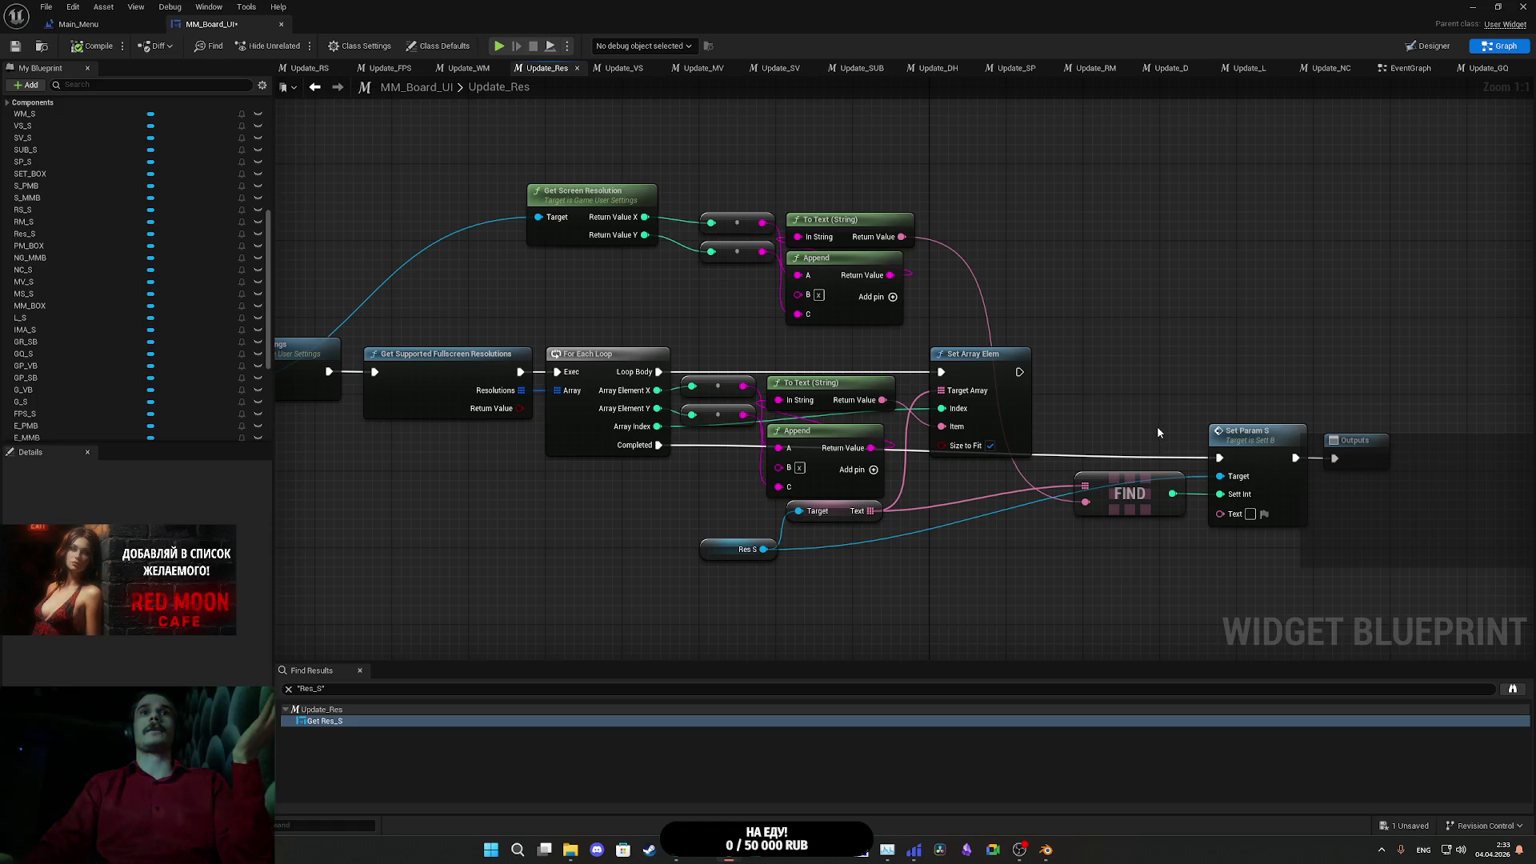
mouse_move(1152, 432)
mouse_down()
mouse_move(1019, 419)
mouse_move(986, 390)
mouse_move(947, 456)
mouse_move(983, 436)
mouse_up()
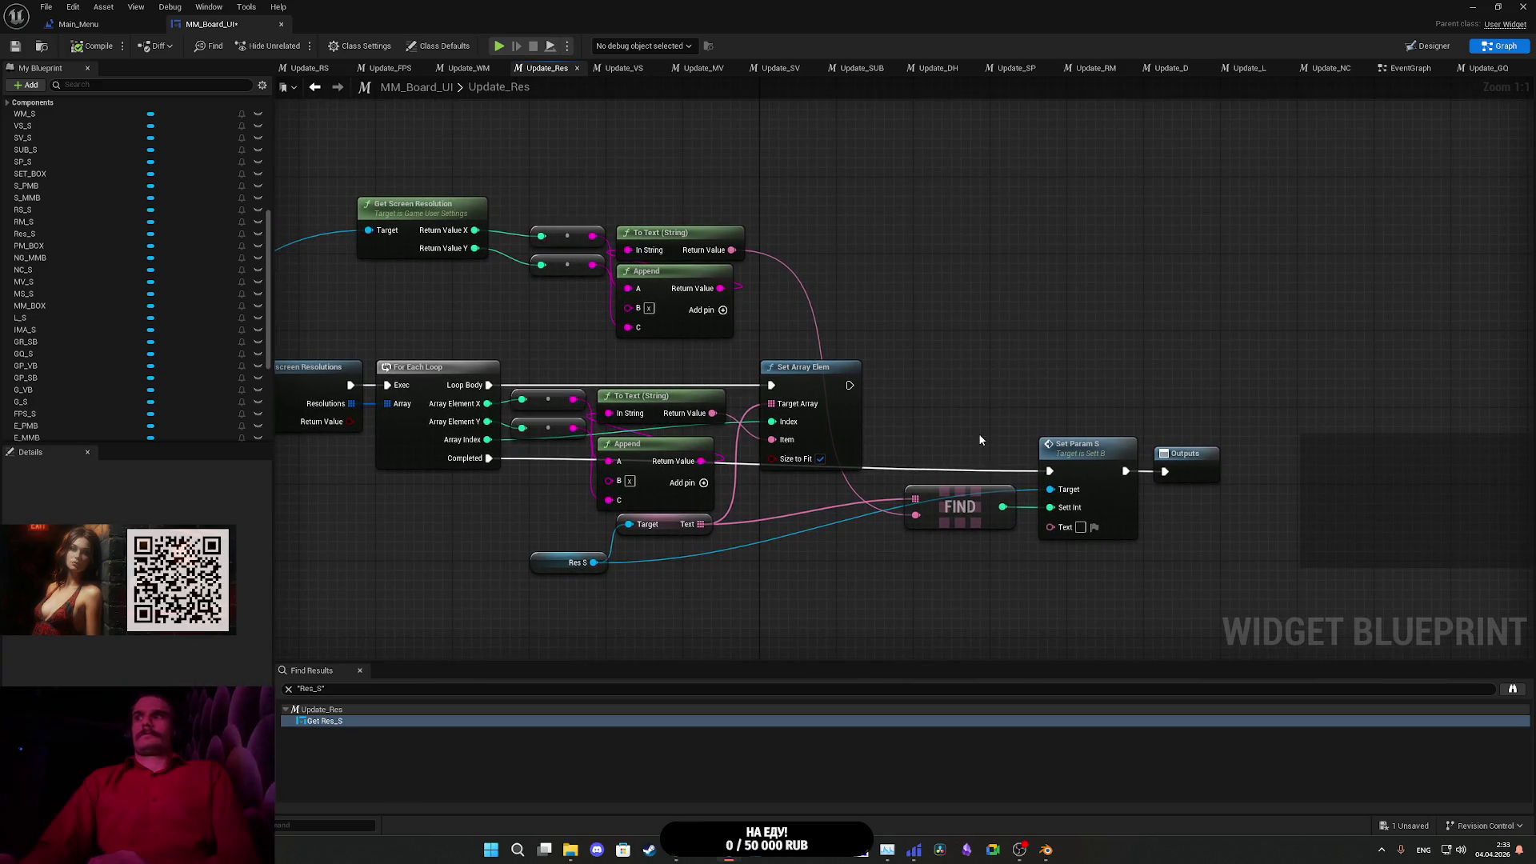
drag(980, 439, 996, 407)
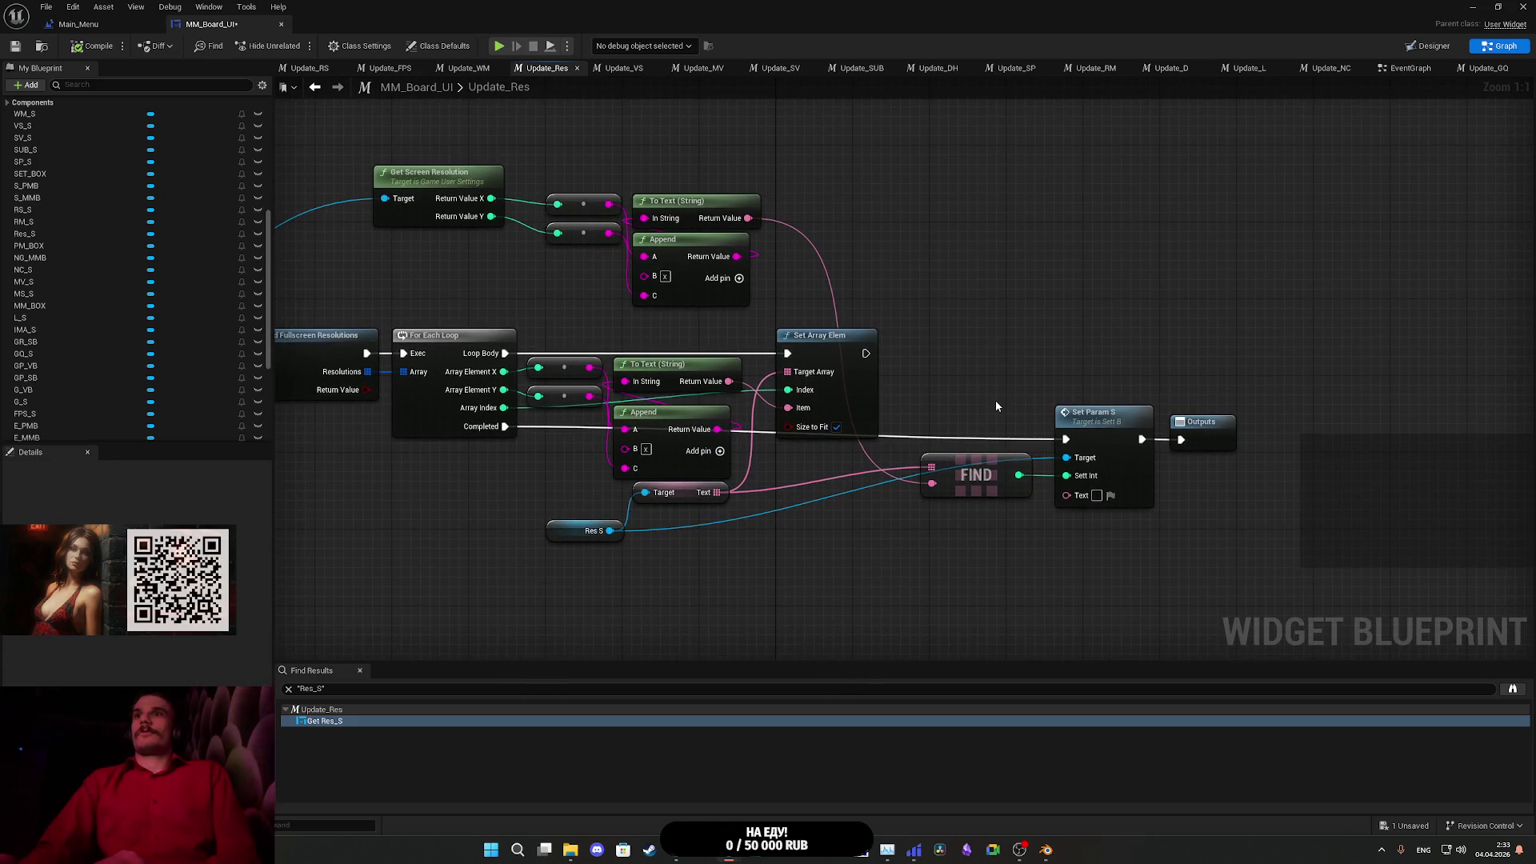
drag(996, 403, 1135, 385)
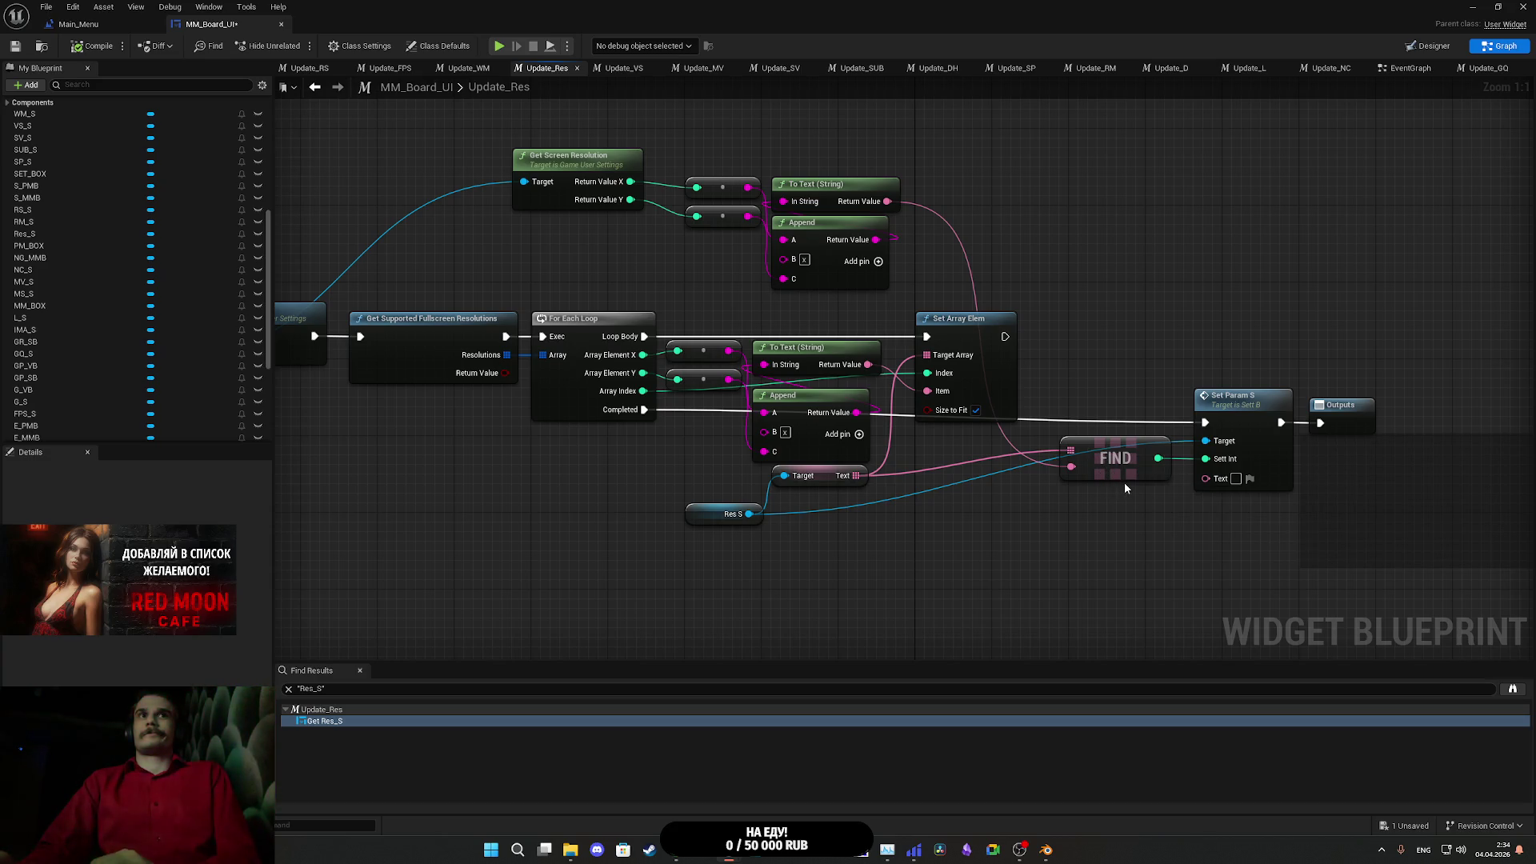
mouse_move(616, 280)
mouse_down()
mouse_move(961, 291)
mouse_move(763, 277)
mouse_up()
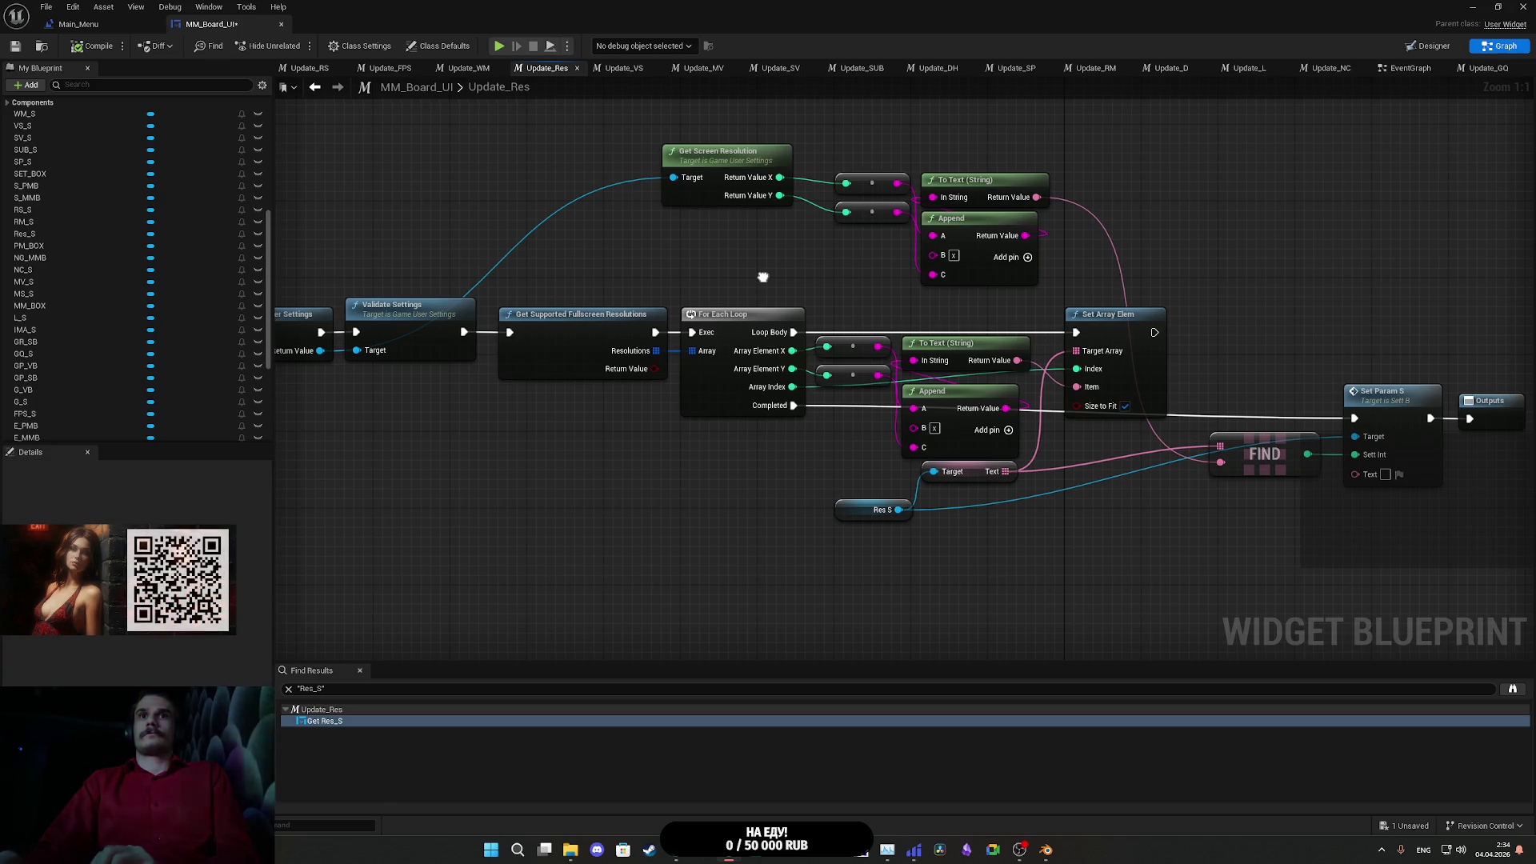
drag(763, 277, 767, 271)
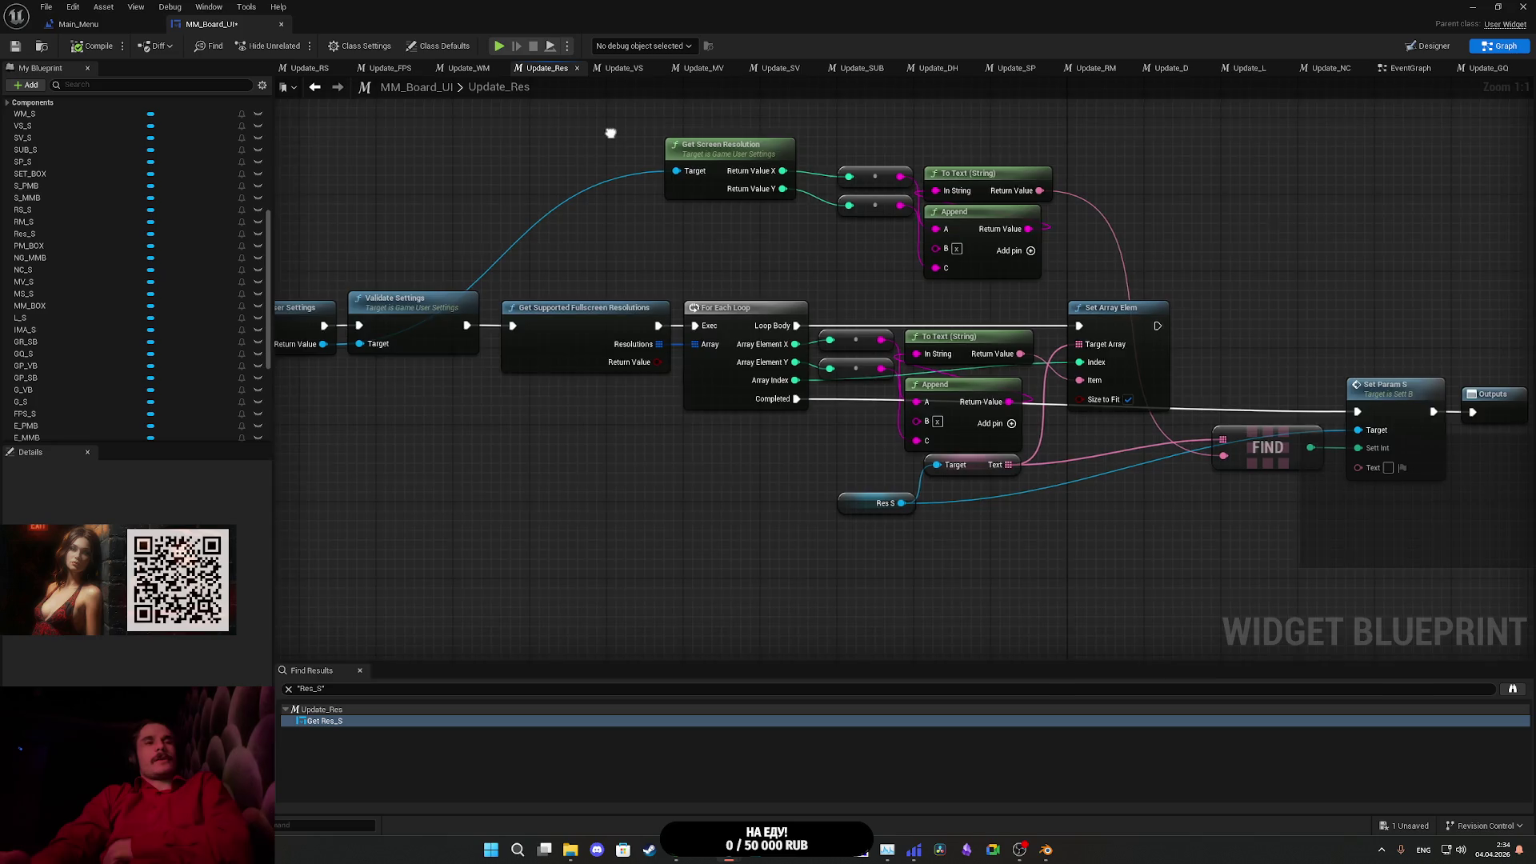
drag(611, 133, 549, 152)
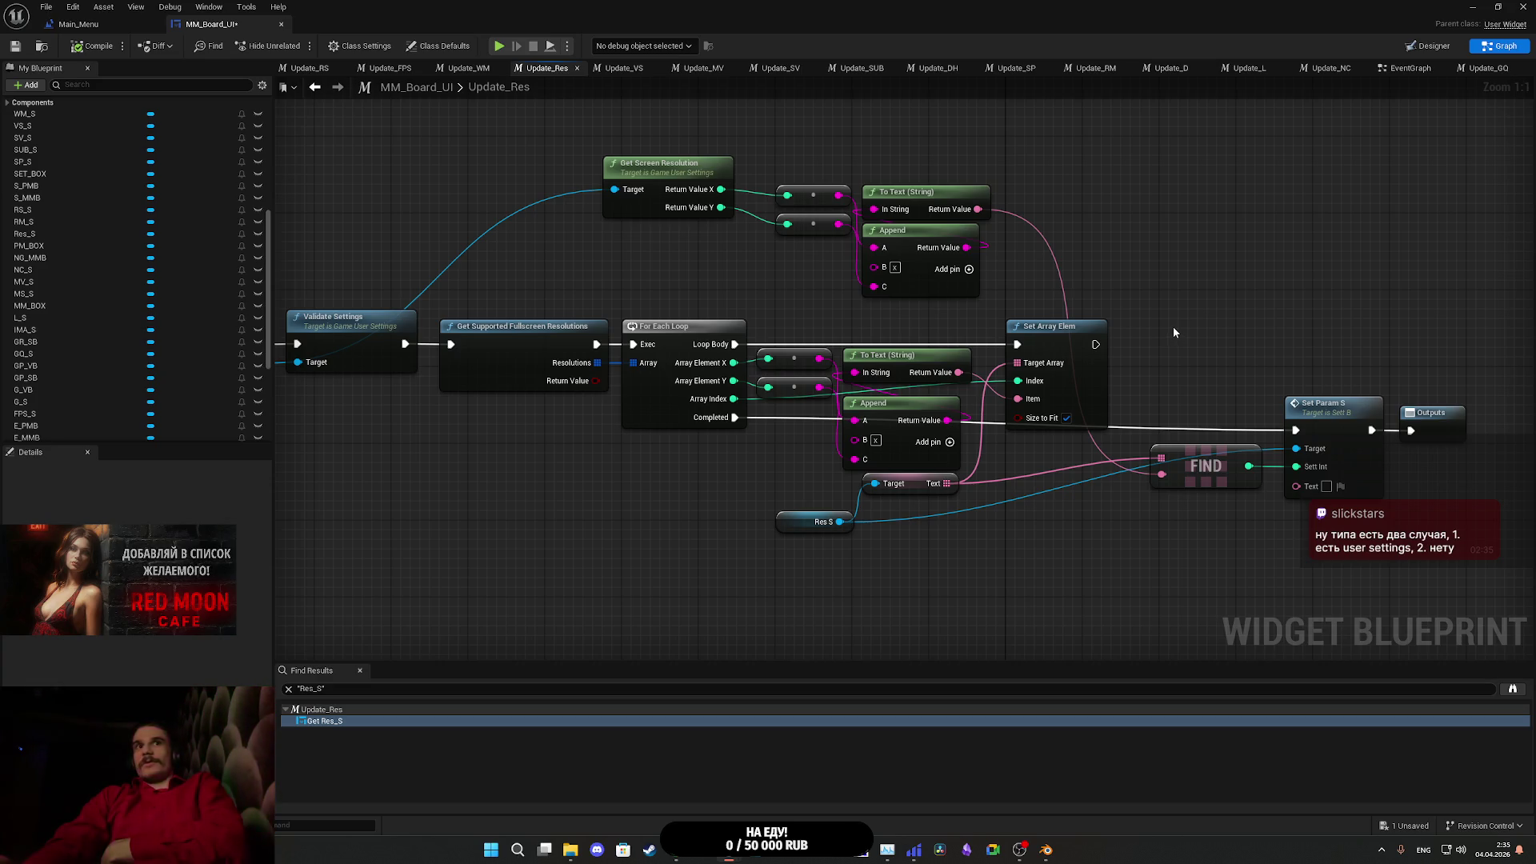
drag(1173, 326, 1220, 300)
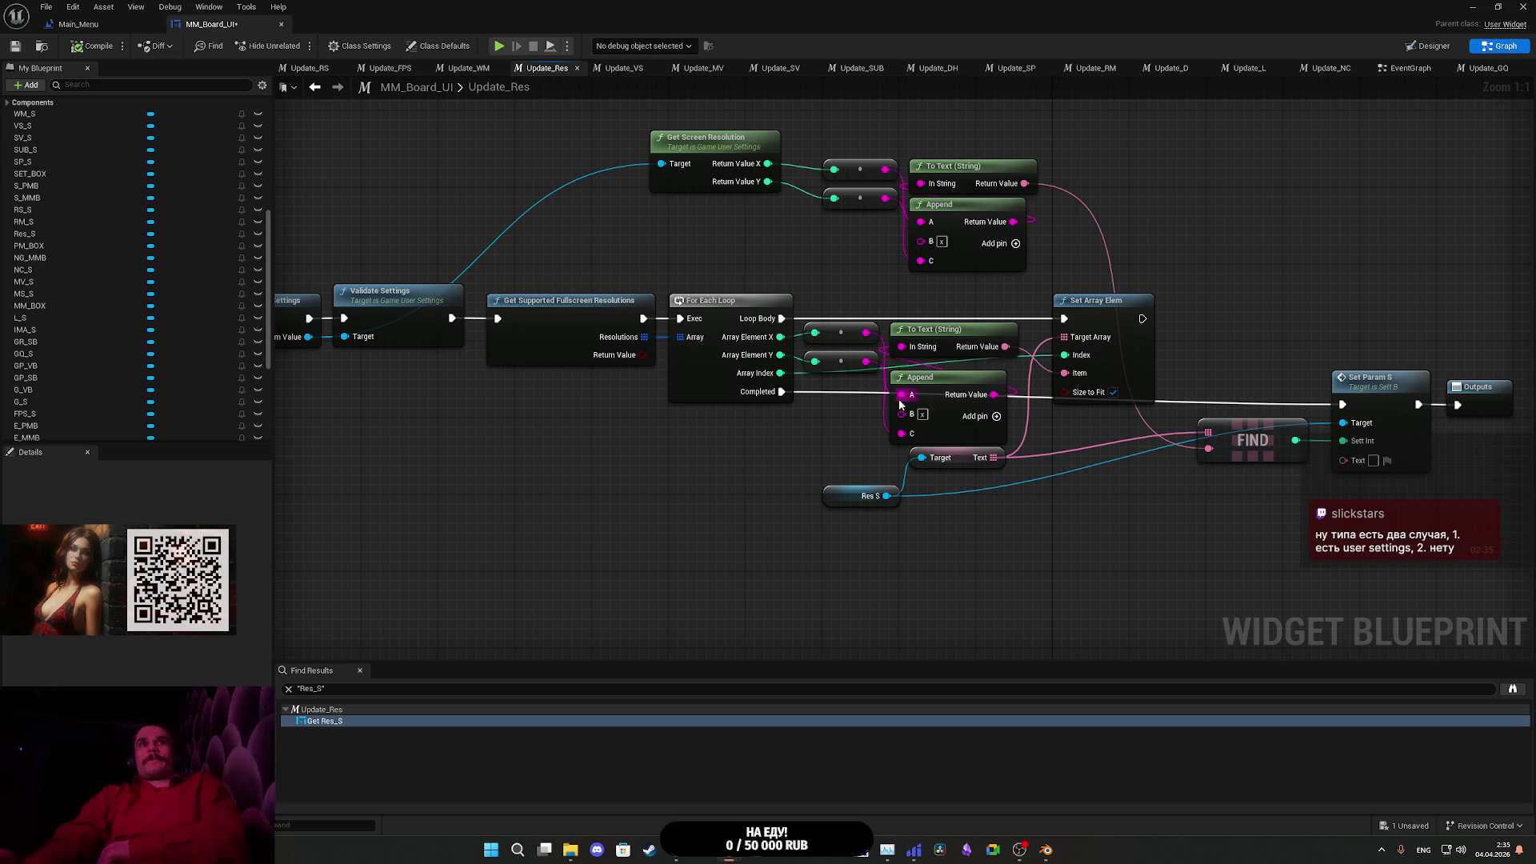
- Drag the Res S getter node up next to the Target/Text getter that reads the Text array
mouse_move(674, 426)
mouse_down()
mouse_move(899, 435)
mouse_move(903, 423)
mouse_up()
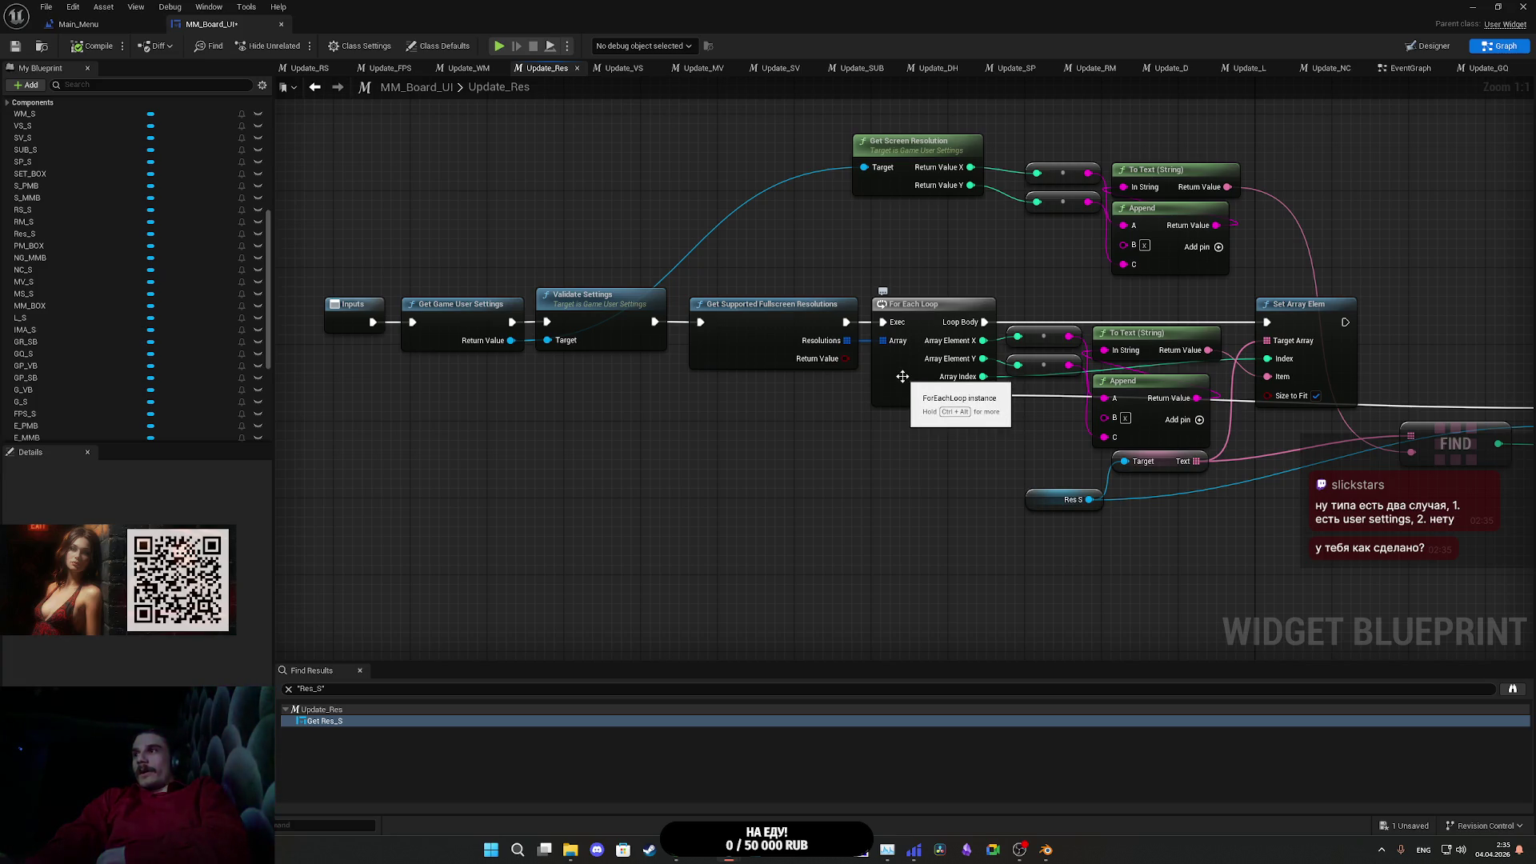
mouse_move(1071, 302)
mouse_down()
mouse_move(797, 303)
mouse_move(973, 321)
mouse_up()
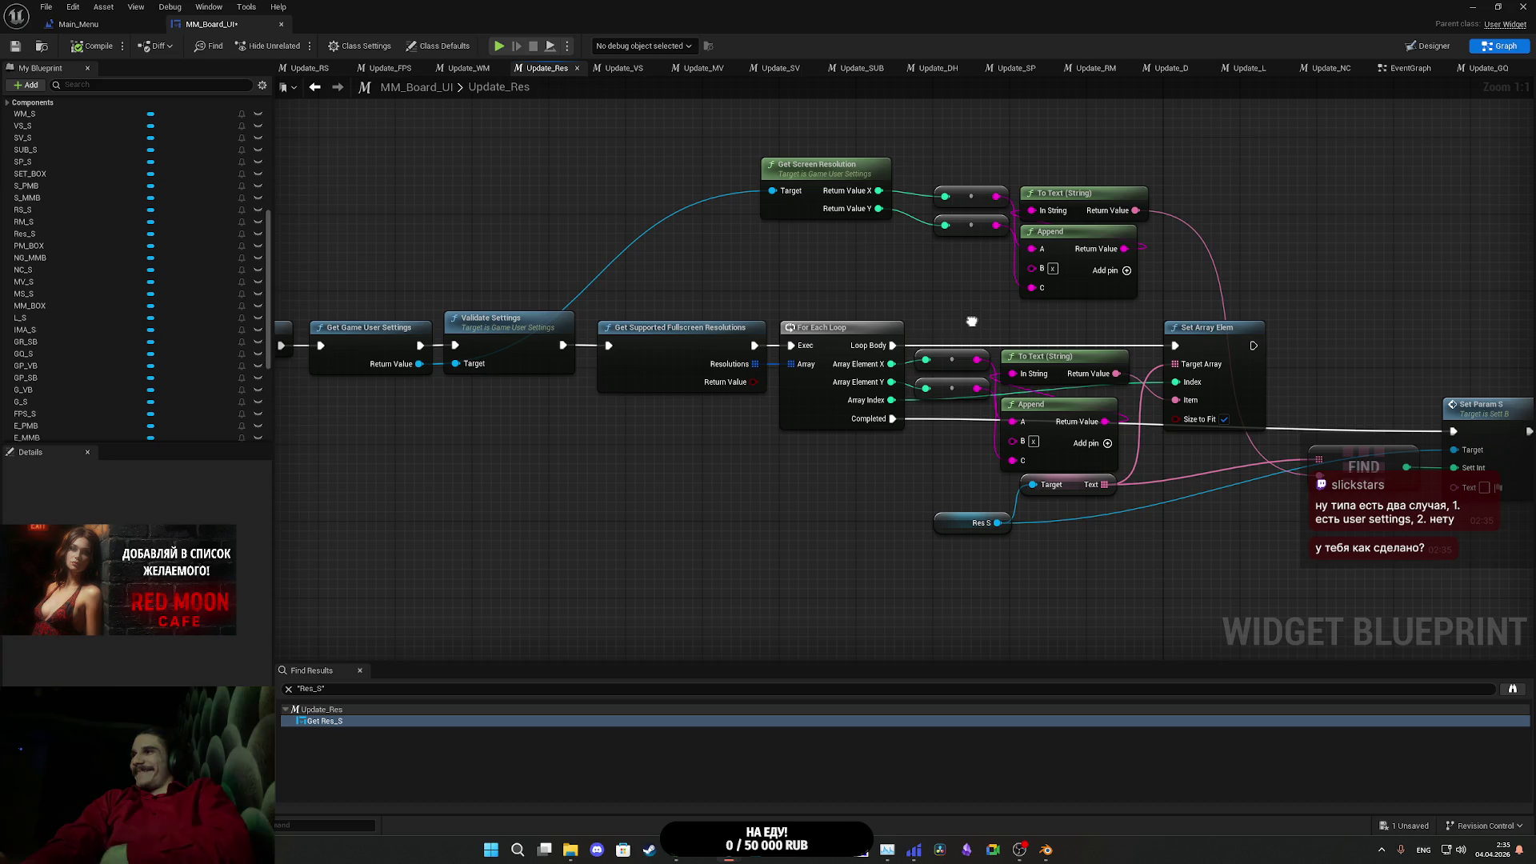
mouse_move(972, 321)
mouse_down()
mouse_move(952, 268)
mouse_move(1005, 287)
mouse_up()
mouse_move(788, 274)
mouse_down()
mouse_move(812, 328)
mouse_move(813, 259)
mouse_move(656, 261)
mouse_up()
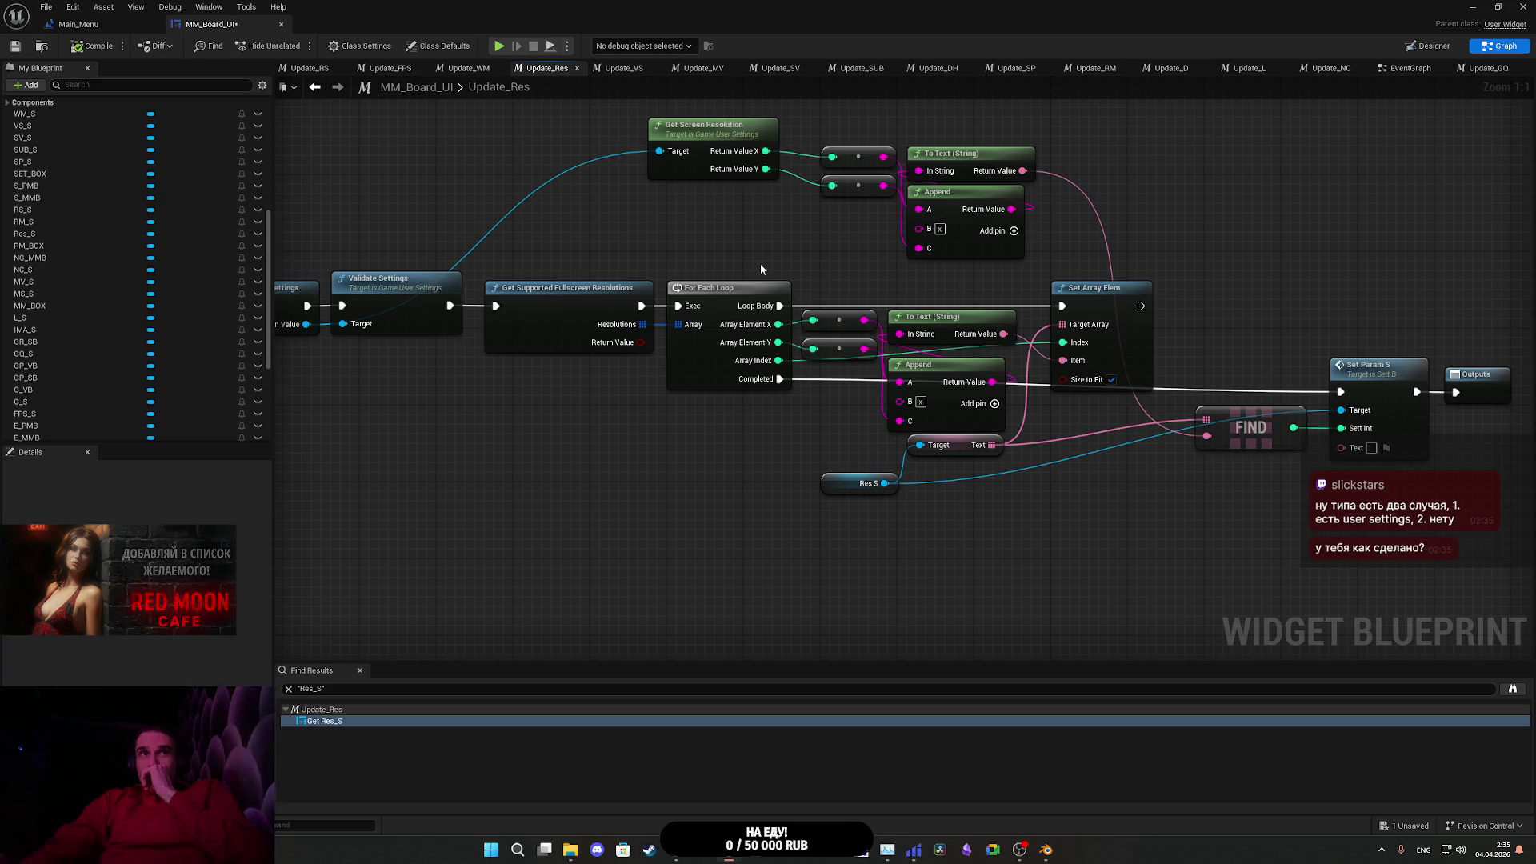
drag(760, 261, 713, 269)
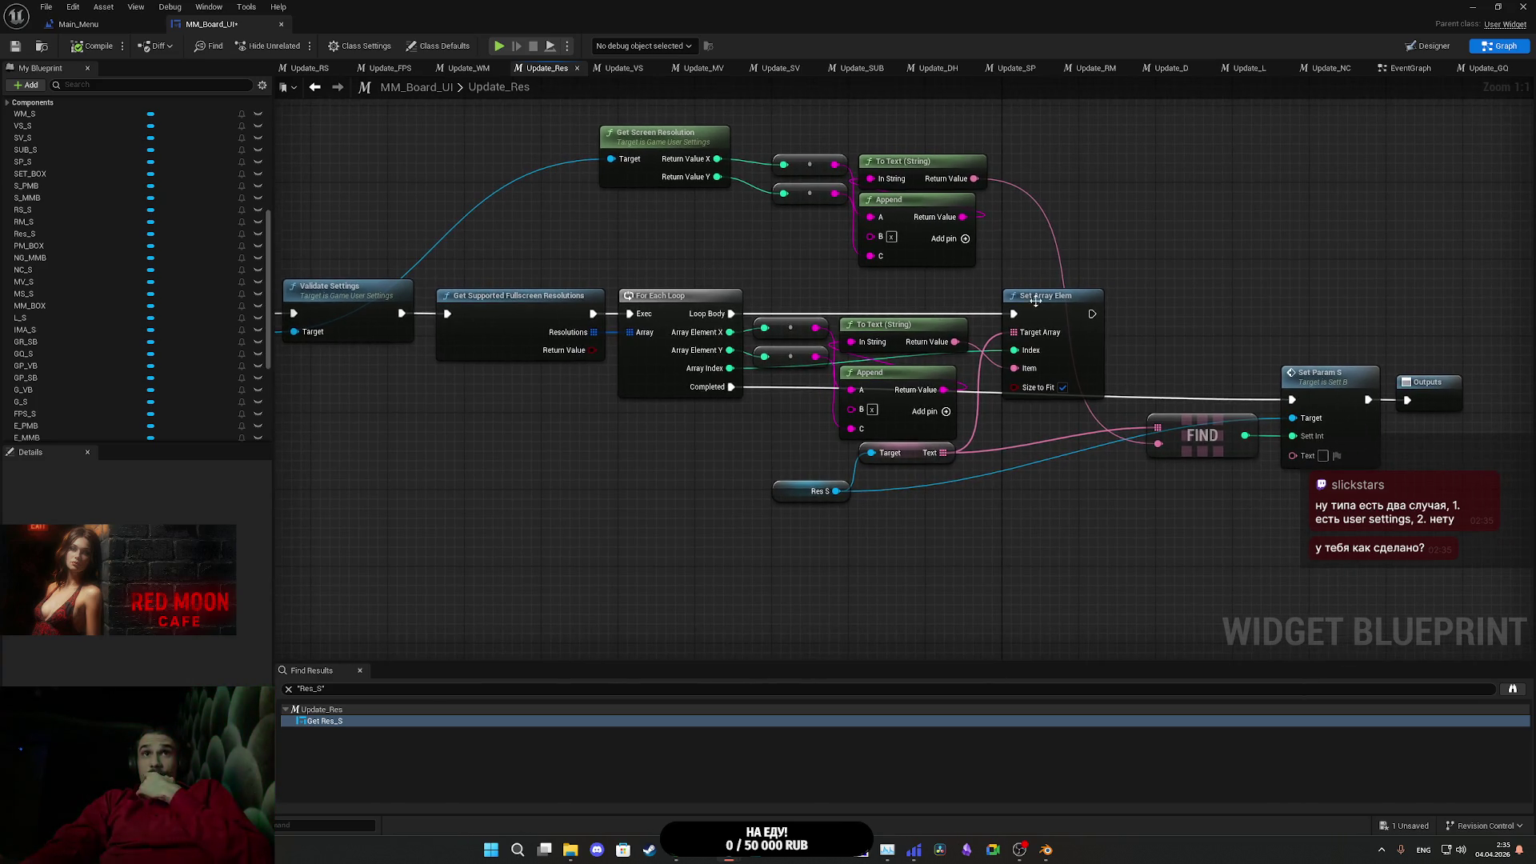
click(904, 462)
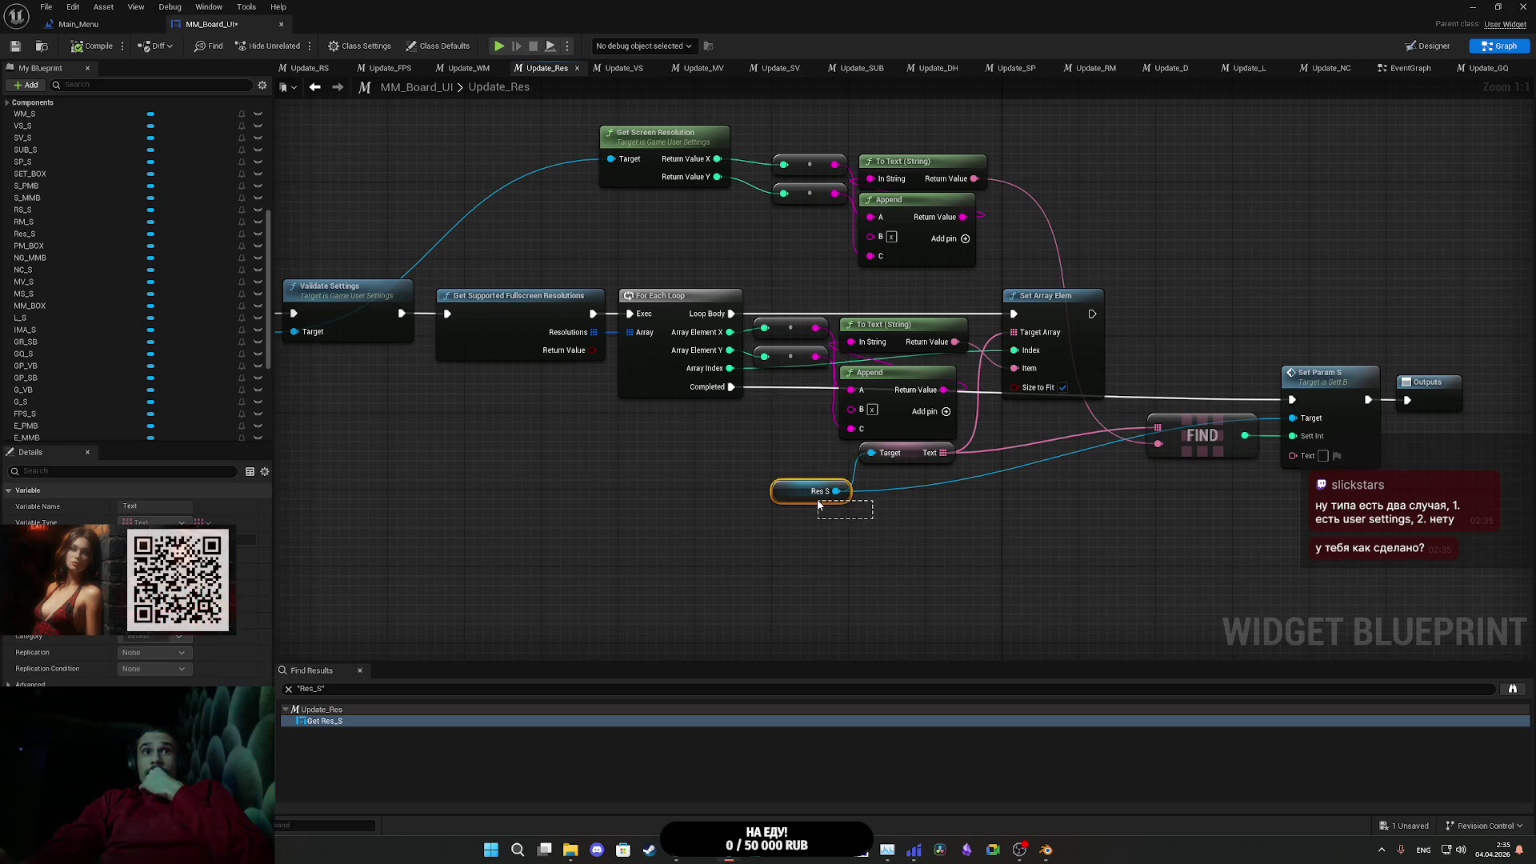
drag(863, 501, 849, 488)
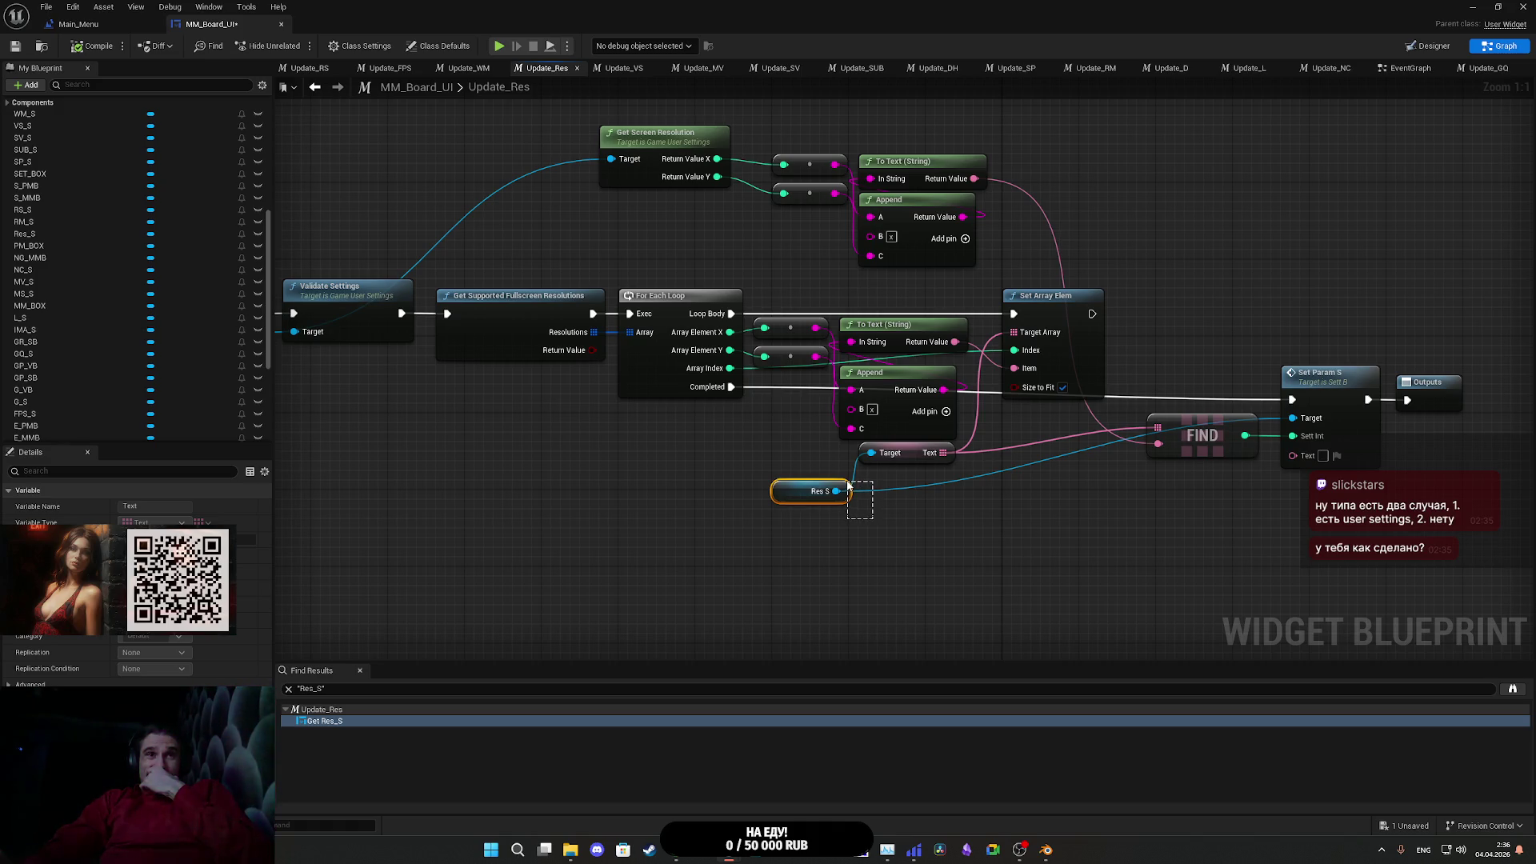
mouse_move(849, 484)
mouse_down()
mouse_move(799, 485)
mouse_move(799, 463)
mouse_up()
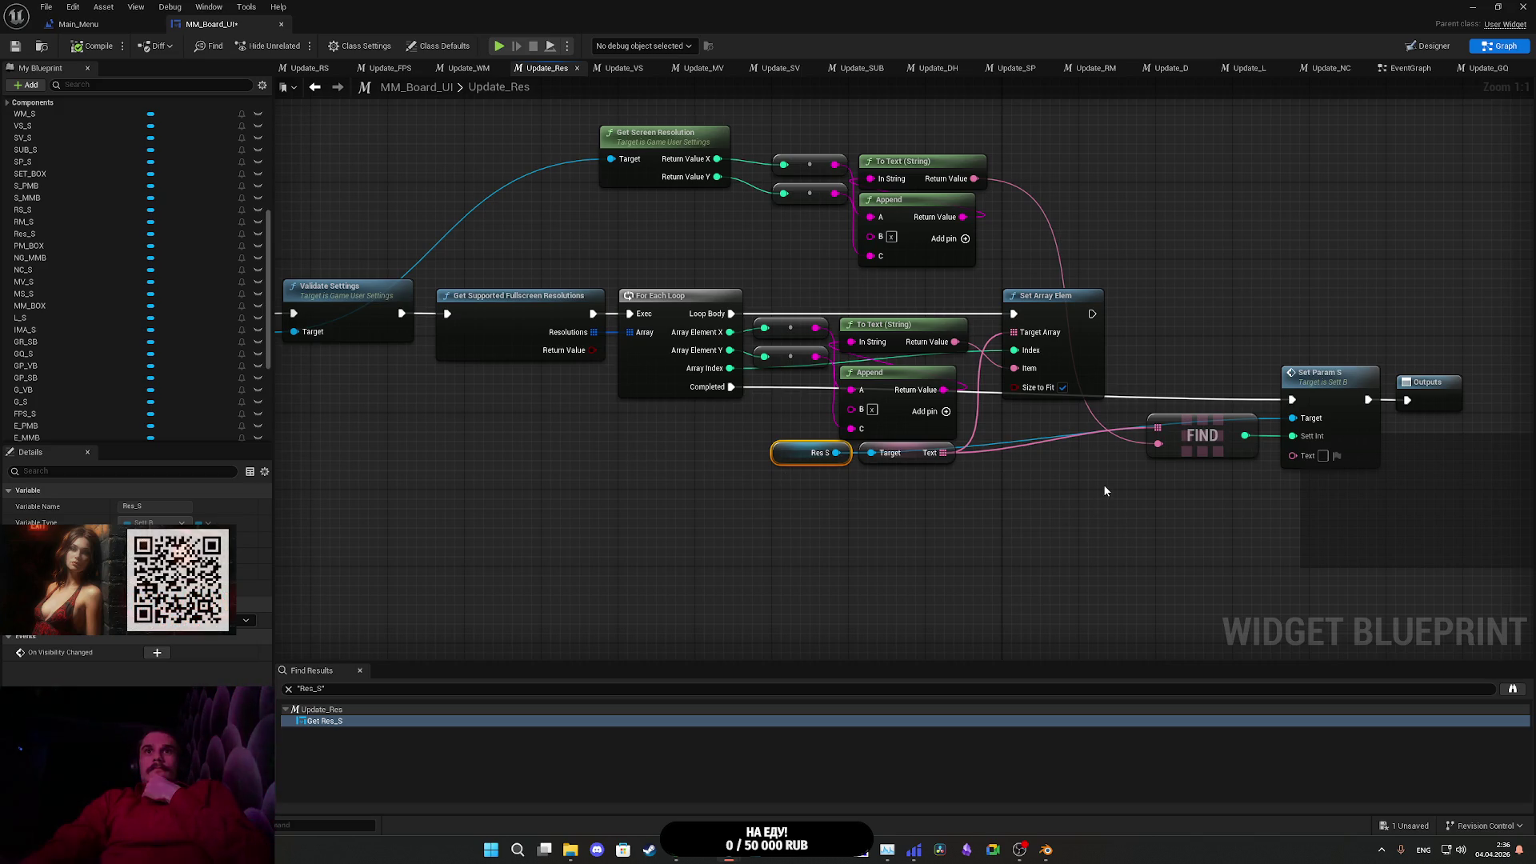
- Open the Set Param S node's definition in Sett_B's event graph
drag(1341, 454, 1024, 445)
click(1035, 448)
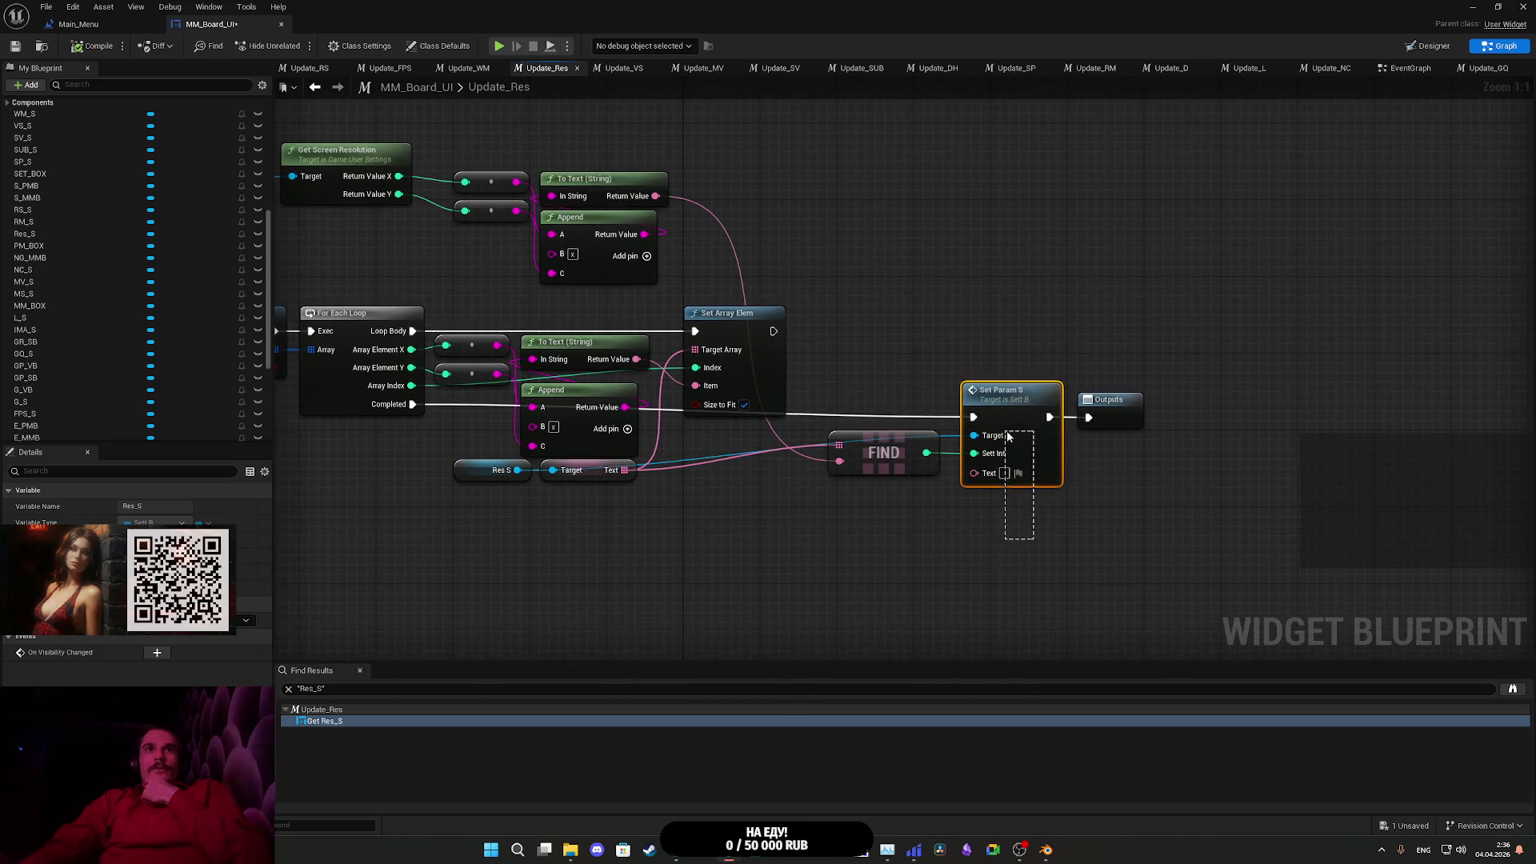
click(1162, 494)
drag(1160, 491, 1280, 477)
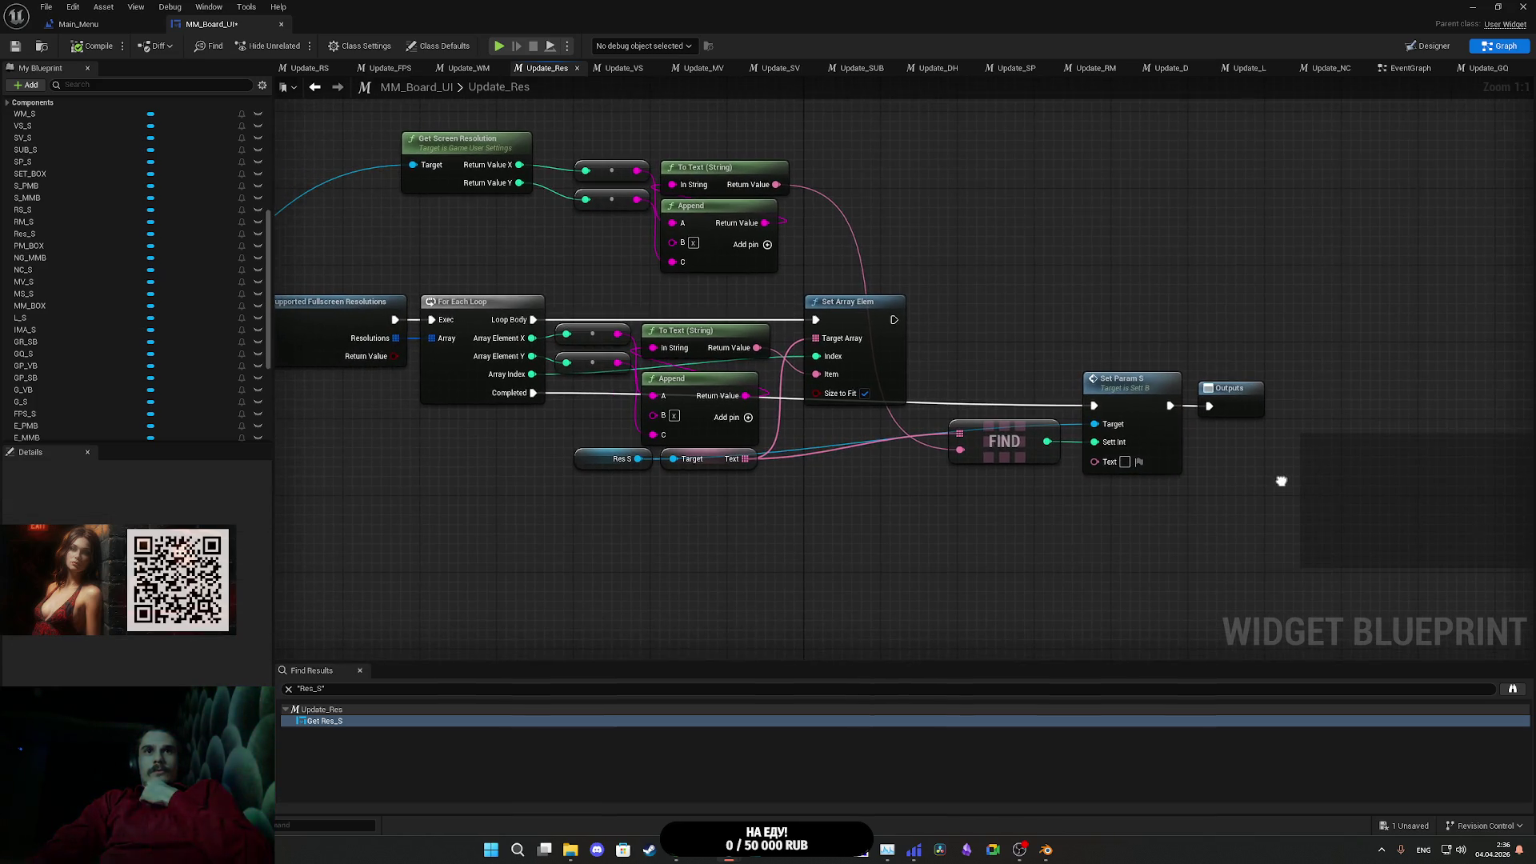
drag(1146, 445, 865, 483)
double_click(1110, 454)
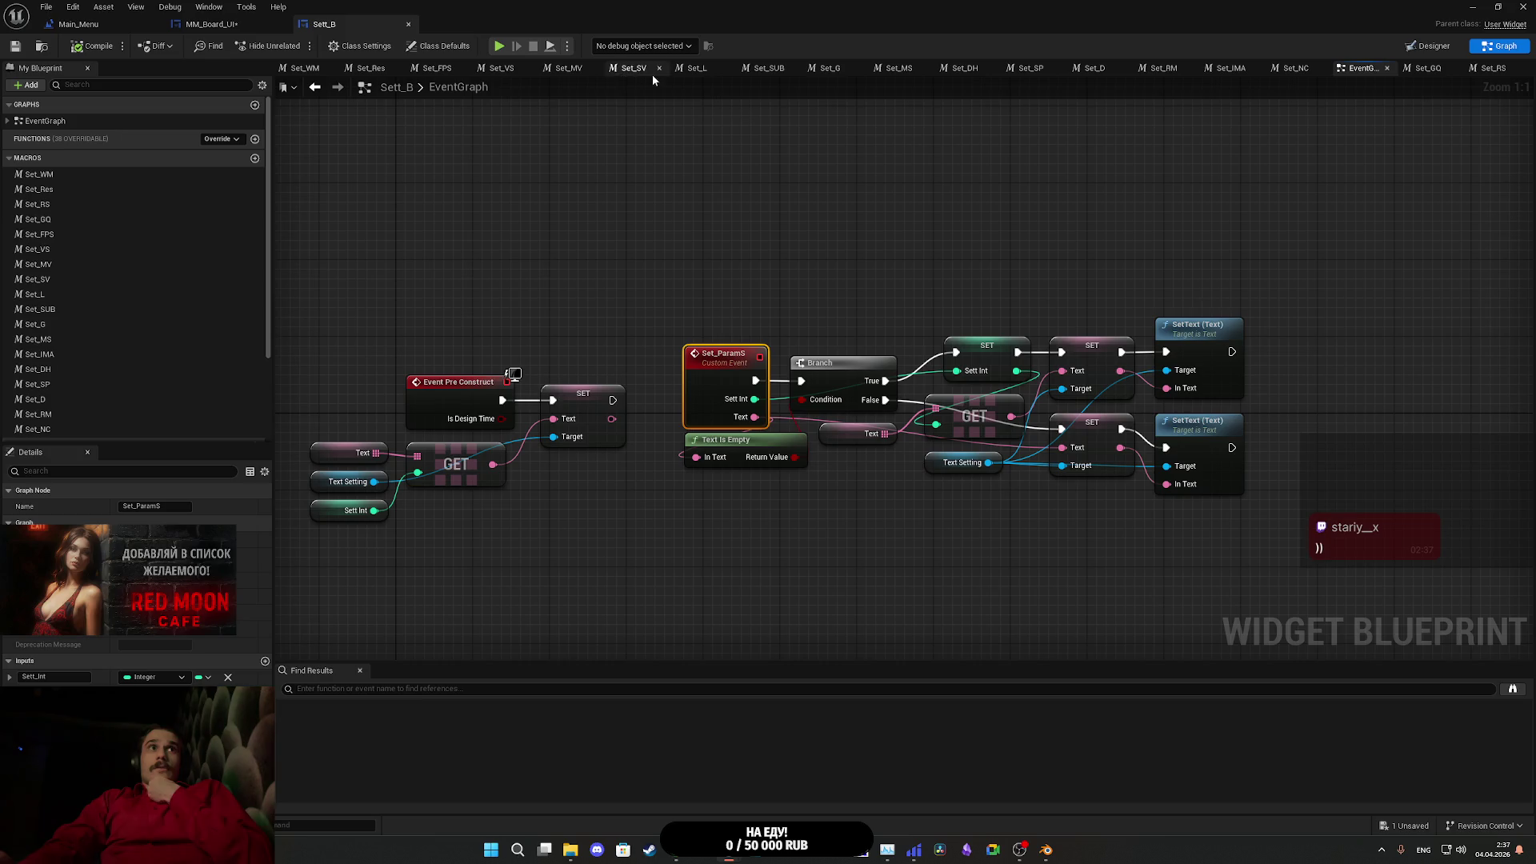
- In MM_Board_UI, shift the FIND, Set Param S and Outputs nodes right to make space
click(224, 25)
click(973, 280)
mouse_move(973, 280)
mouse_down()
mouse_move(866, 243)
mouse_move(1011, 299)
mouse_up()
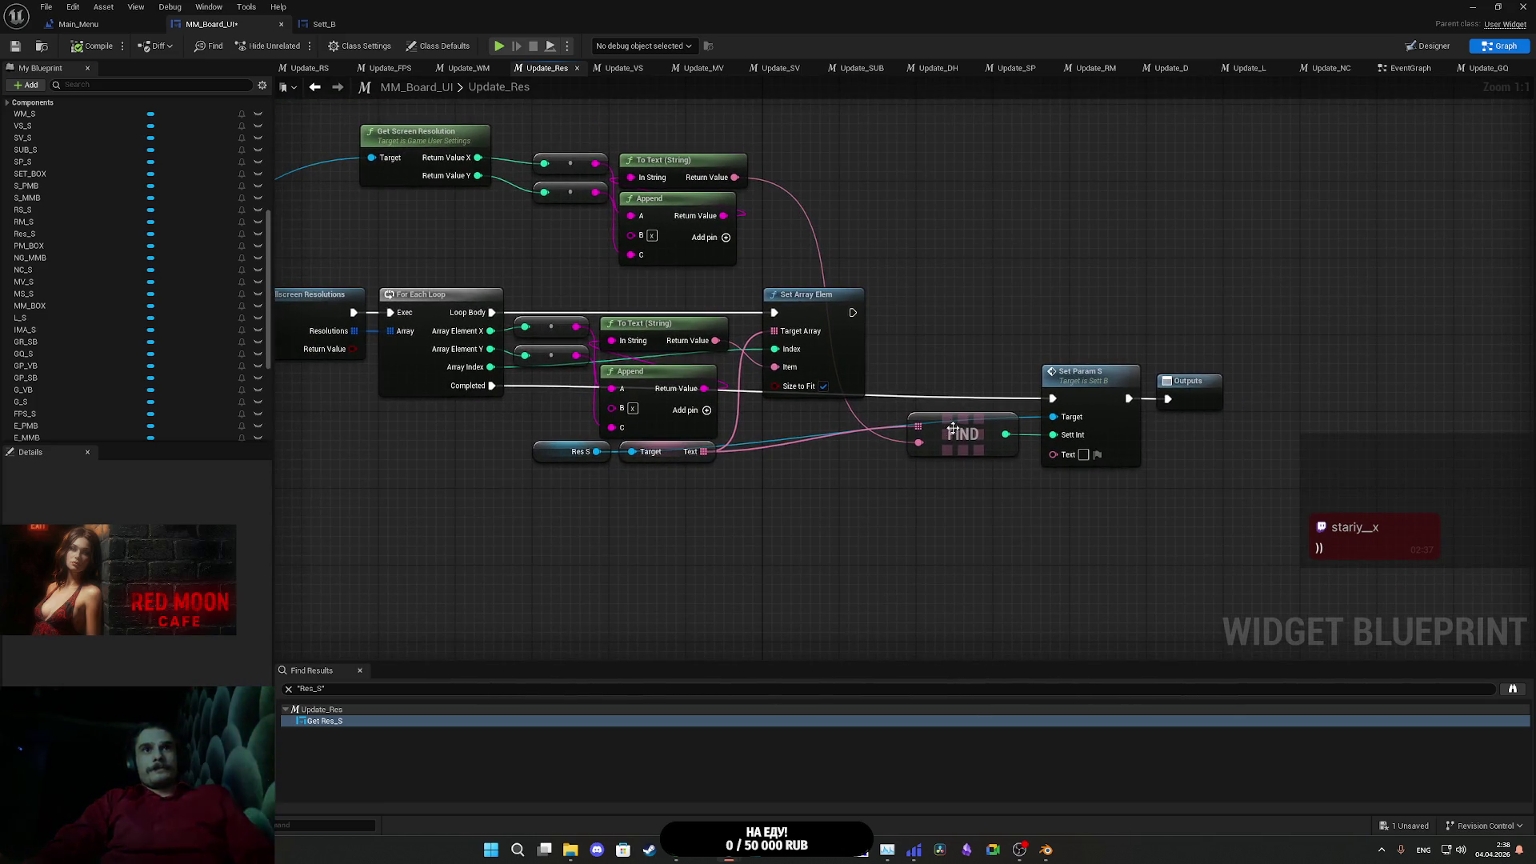
mouse_move(954, 492)
mouse_down()
mouse_move(1144, 364)
mouse_move(960, 520)
mouse_move(1228, 364)
mouse_up()
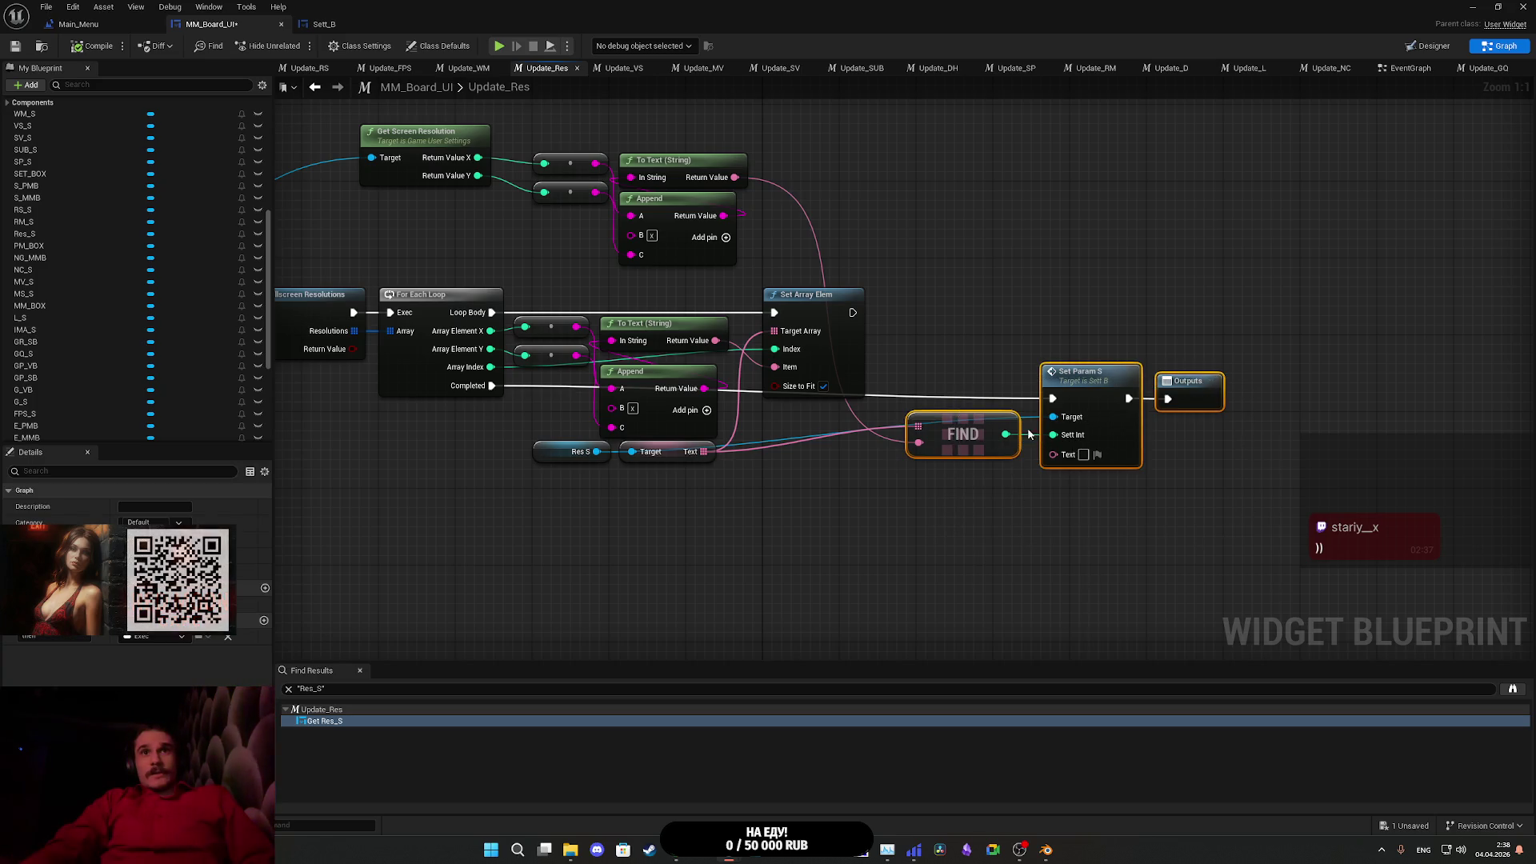
drag(1113, 378, 1323, 339)
click(515, 398)
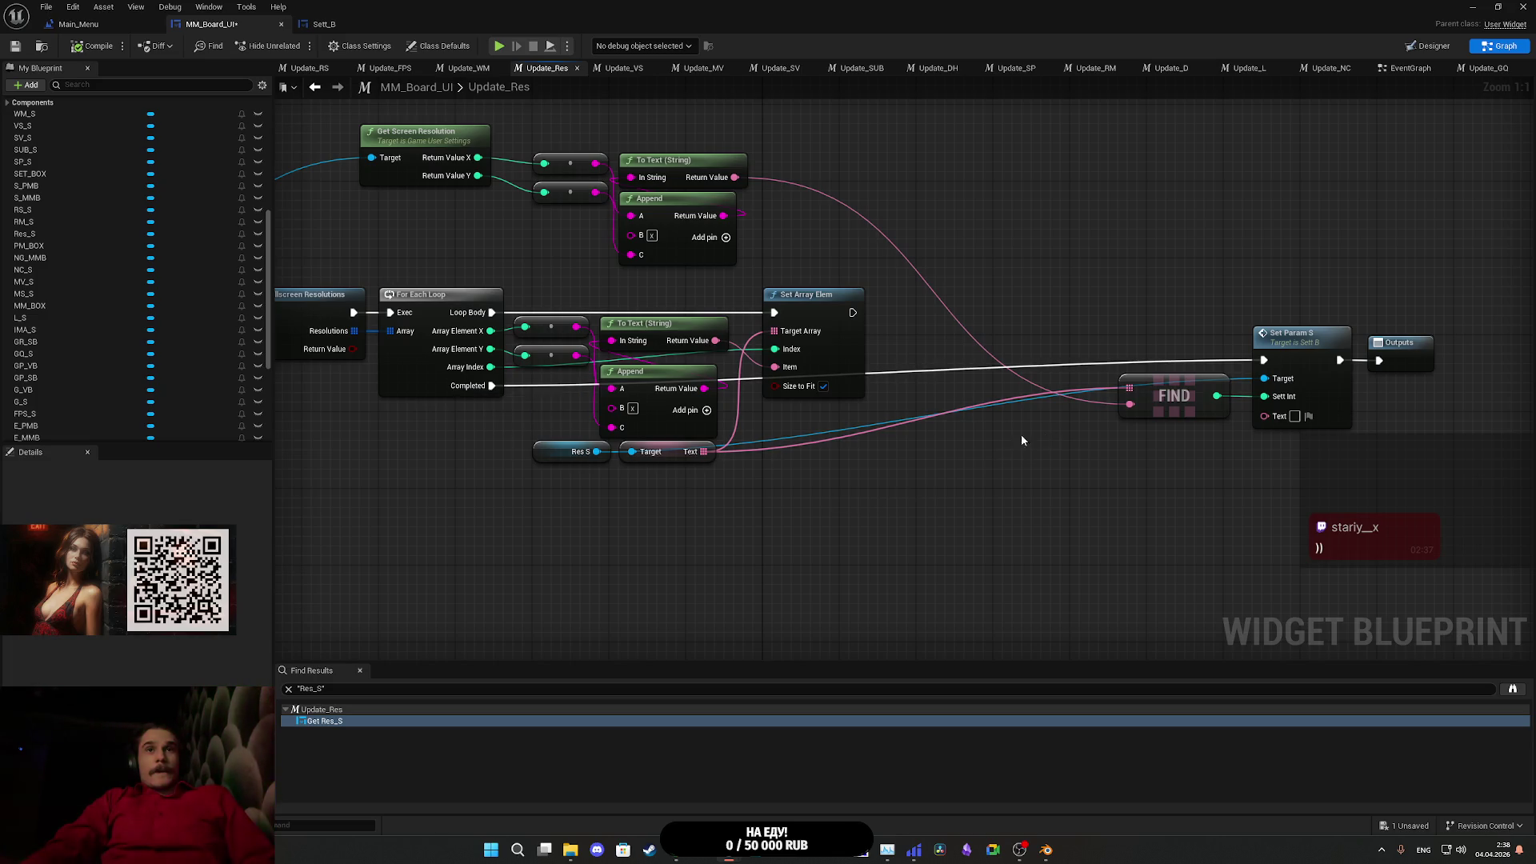
- Check the Text array Contains the current resolution; Branch on it after Completed, True to Set Param S
drag(704, 451, 859, 519)
text(co)
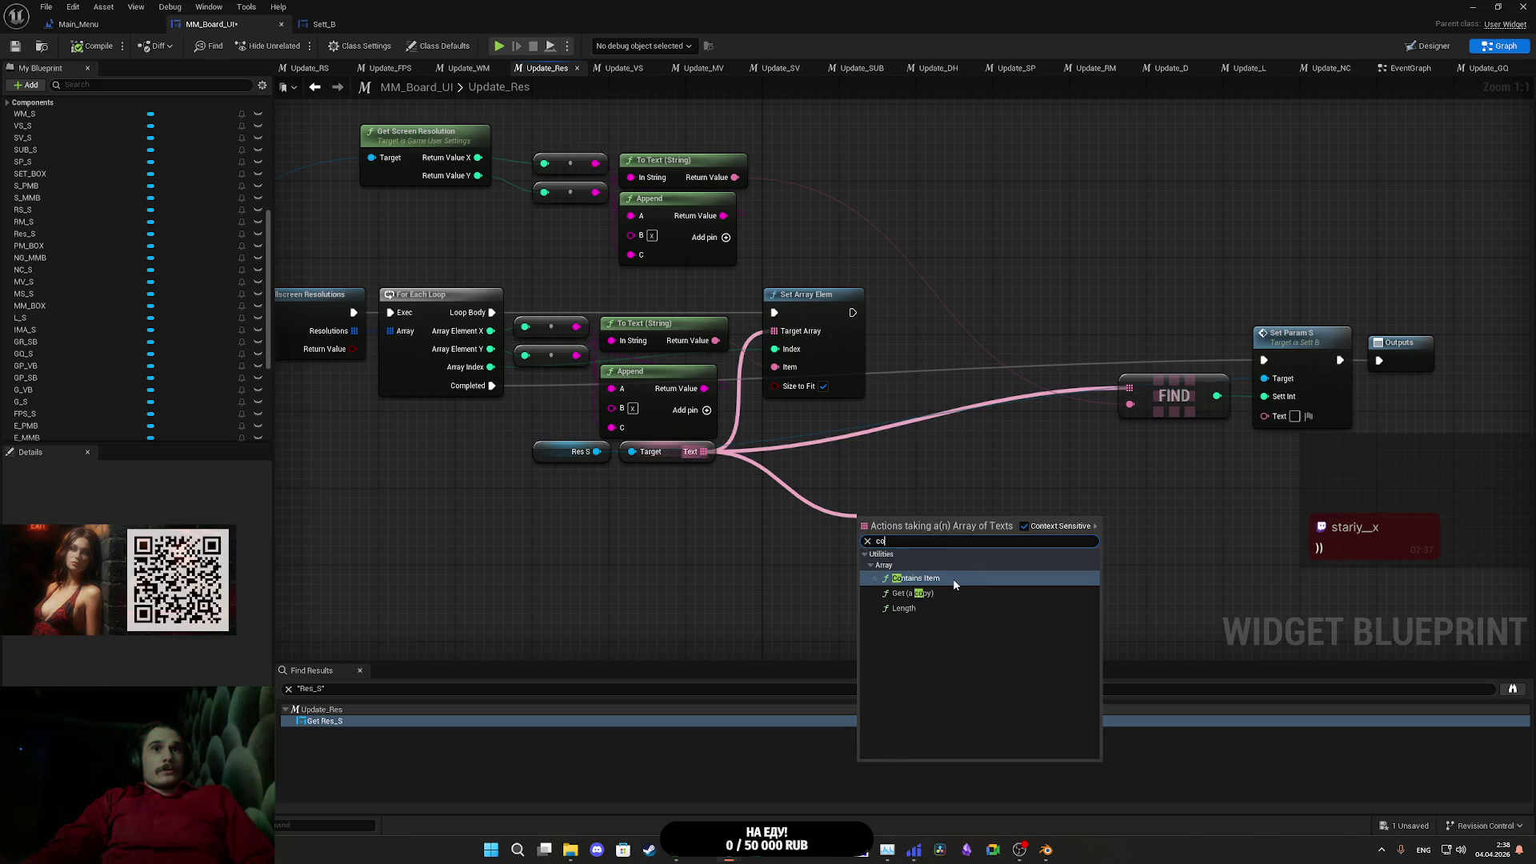
click(953, 577)
mouse_move(862, 539)
mouse_down()
mouse_move(792, 208)
mouse_move(735, 177)
mouse_up()
mouse_move(975, 530)
mouse_down()
mouse_move(966, 497)
mouse_move(948, 507)
mouse_move(966, 497)
mouse_move(912, 397)
mouse_move(485, 388)
mouse_up()
text(bra)
key(Return)
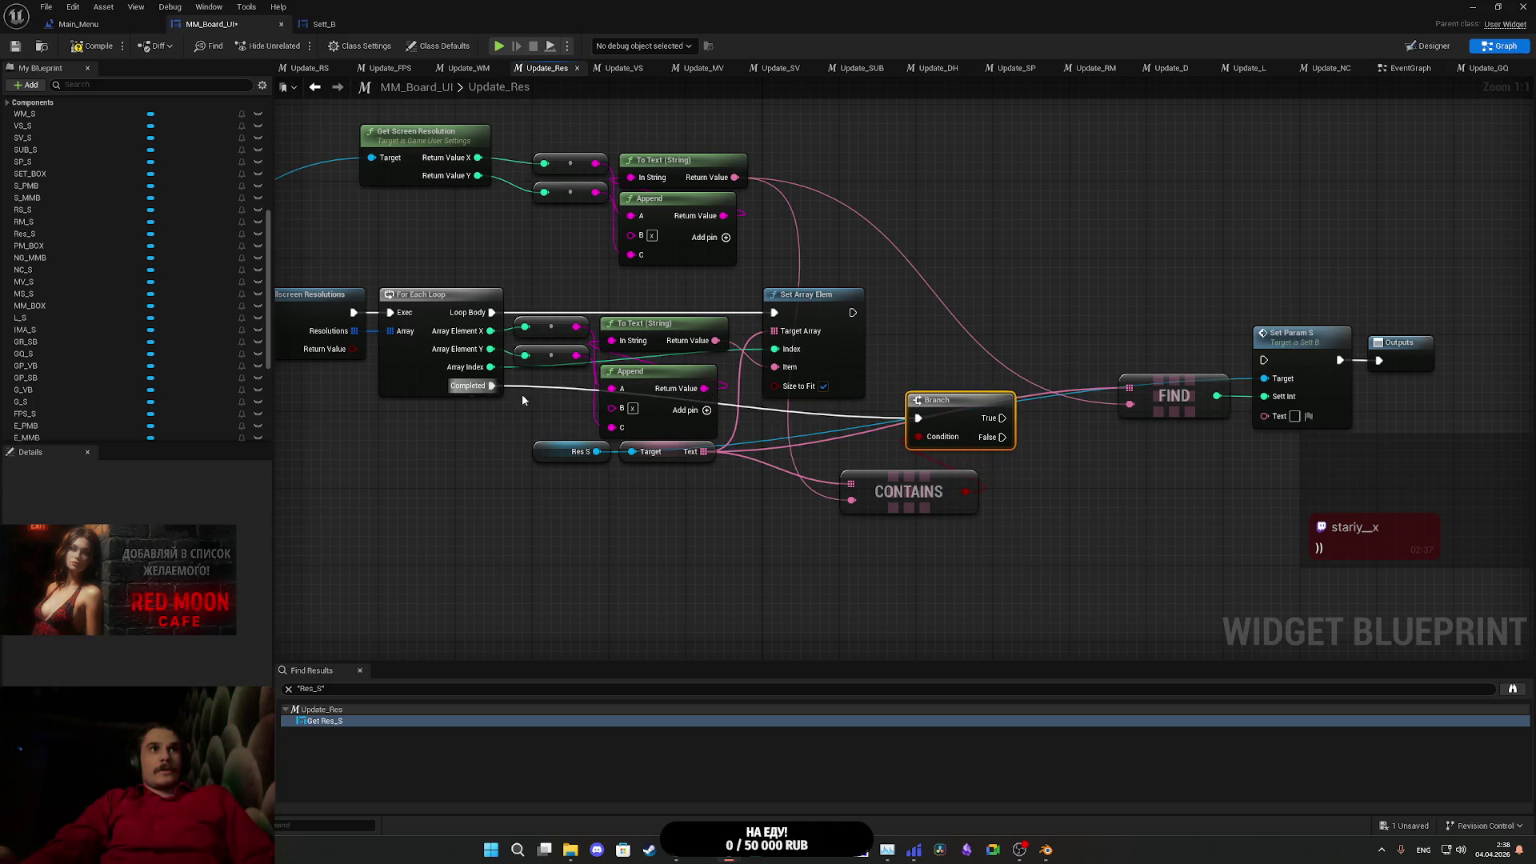
mouse_move(959, 401)
mouse_down()
mouse_move(968, 373)
mouse_move(1000, 376)
mouse_up()
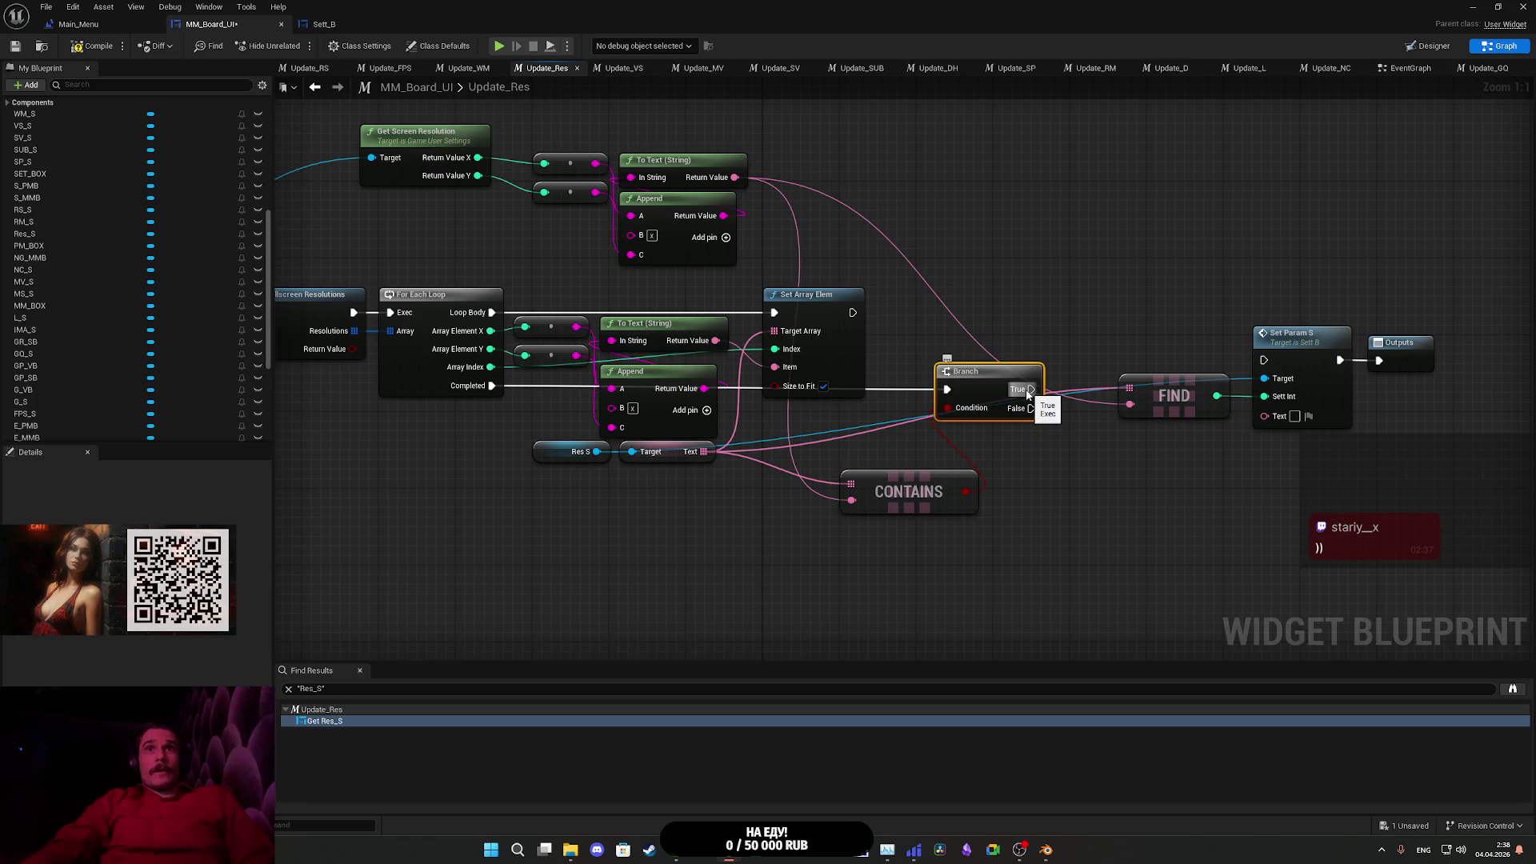
mouse_move(1031, 389)
mouse_down()
mouse_move(1265, 360)
mouse_move(1035, 359)
mouse_move(1050, 347)
mouse_up()
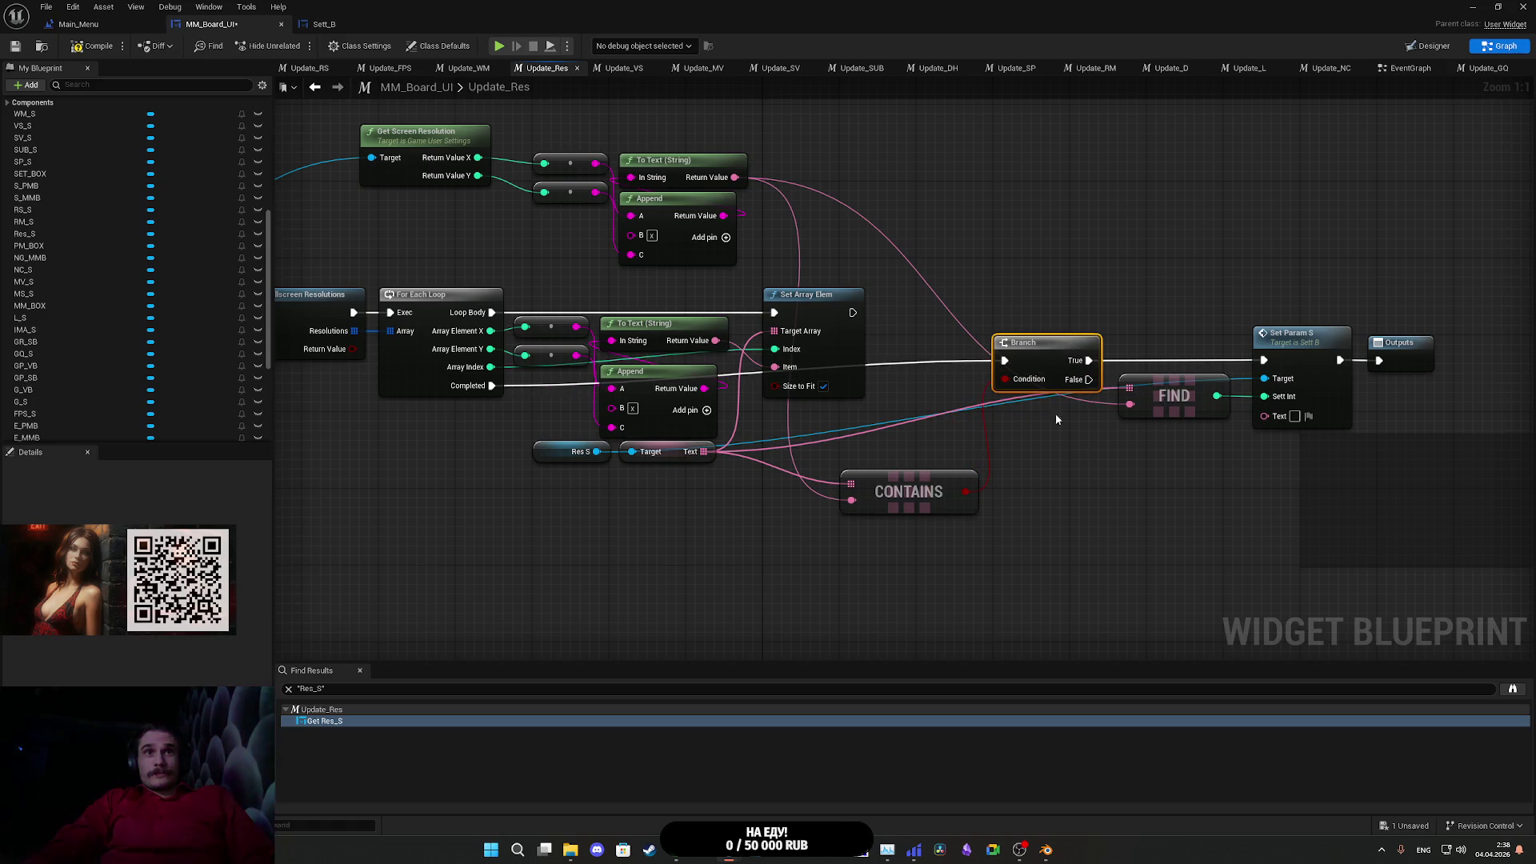
- Duplicate Set Param S for the False branch, targeting Res S and continuing to Outputs
click(748, 427)
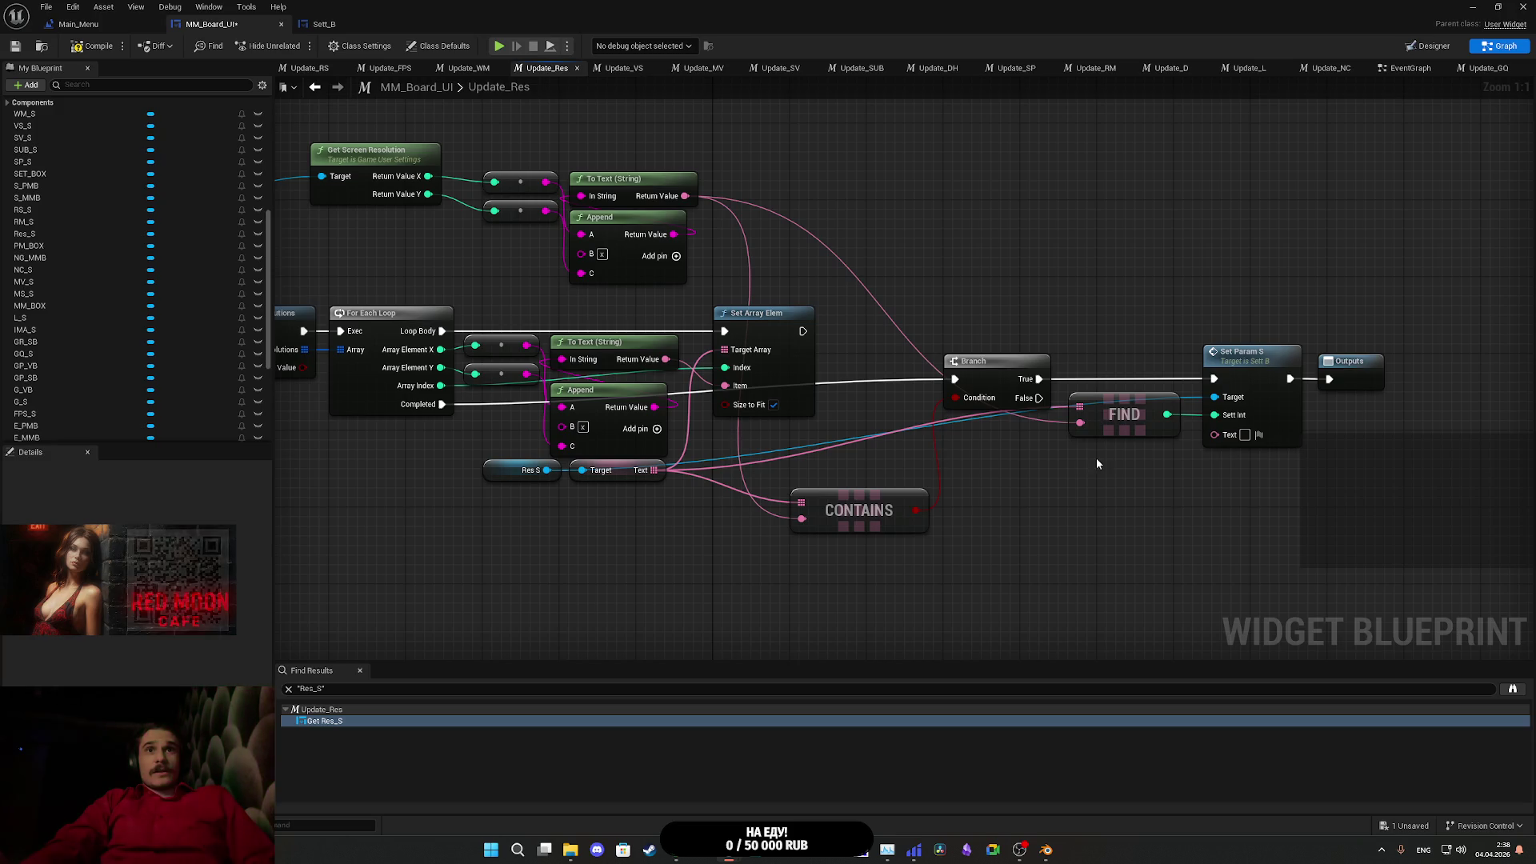
drag(1097, 458, 1019, 453)
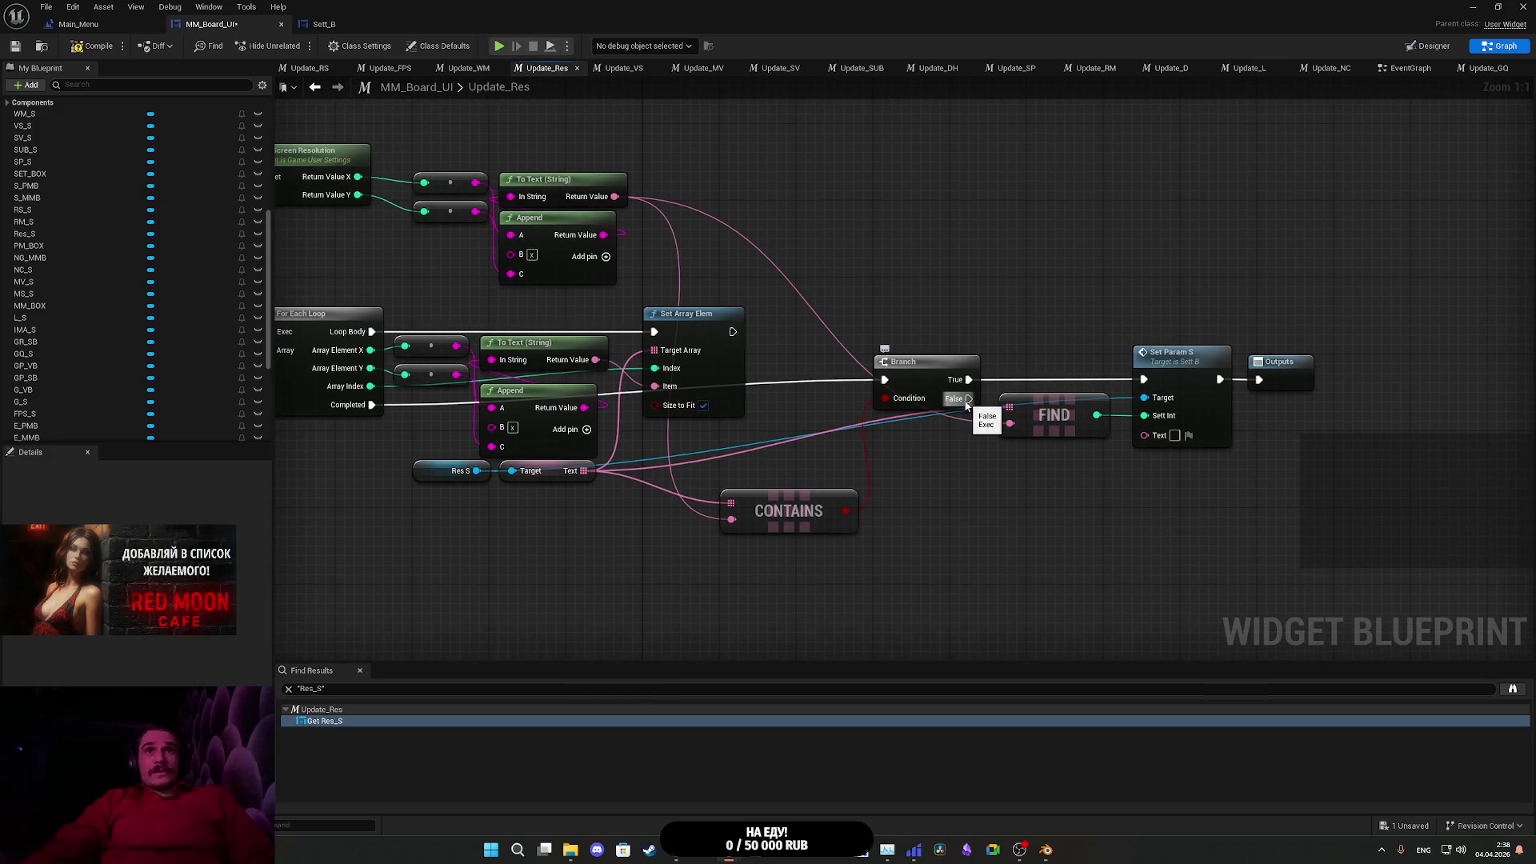
click(1168, 368)
click(1147, 476)
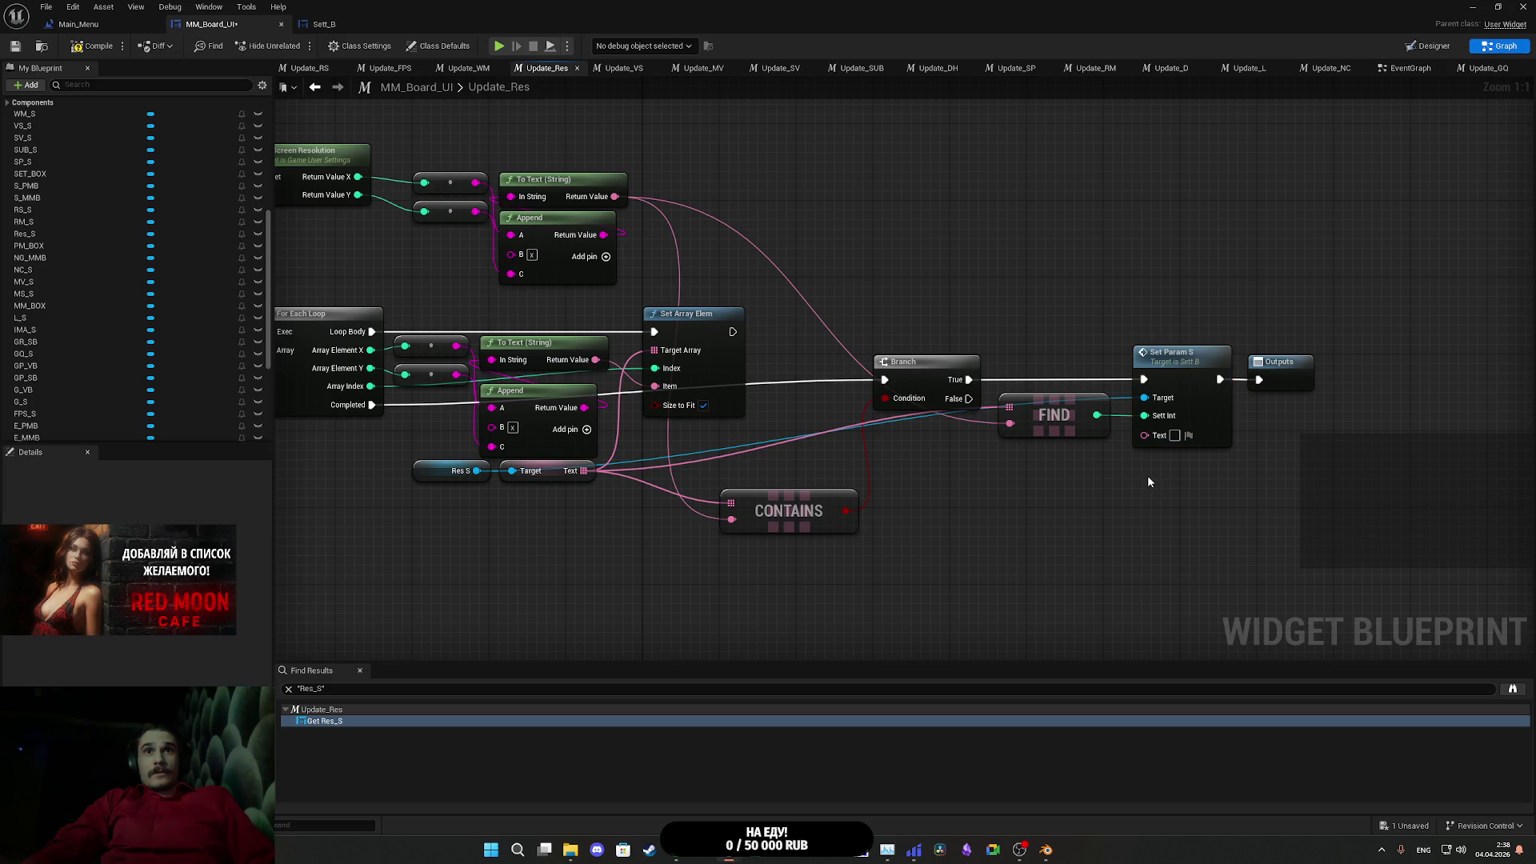
key(ctrl+v)
drag(1155, 506, 969, 399)
mouse_move(1232, 504)
mouse_down()
mouse_move(1265, 383)
mouse_move(1197, 469)
mouse_up()
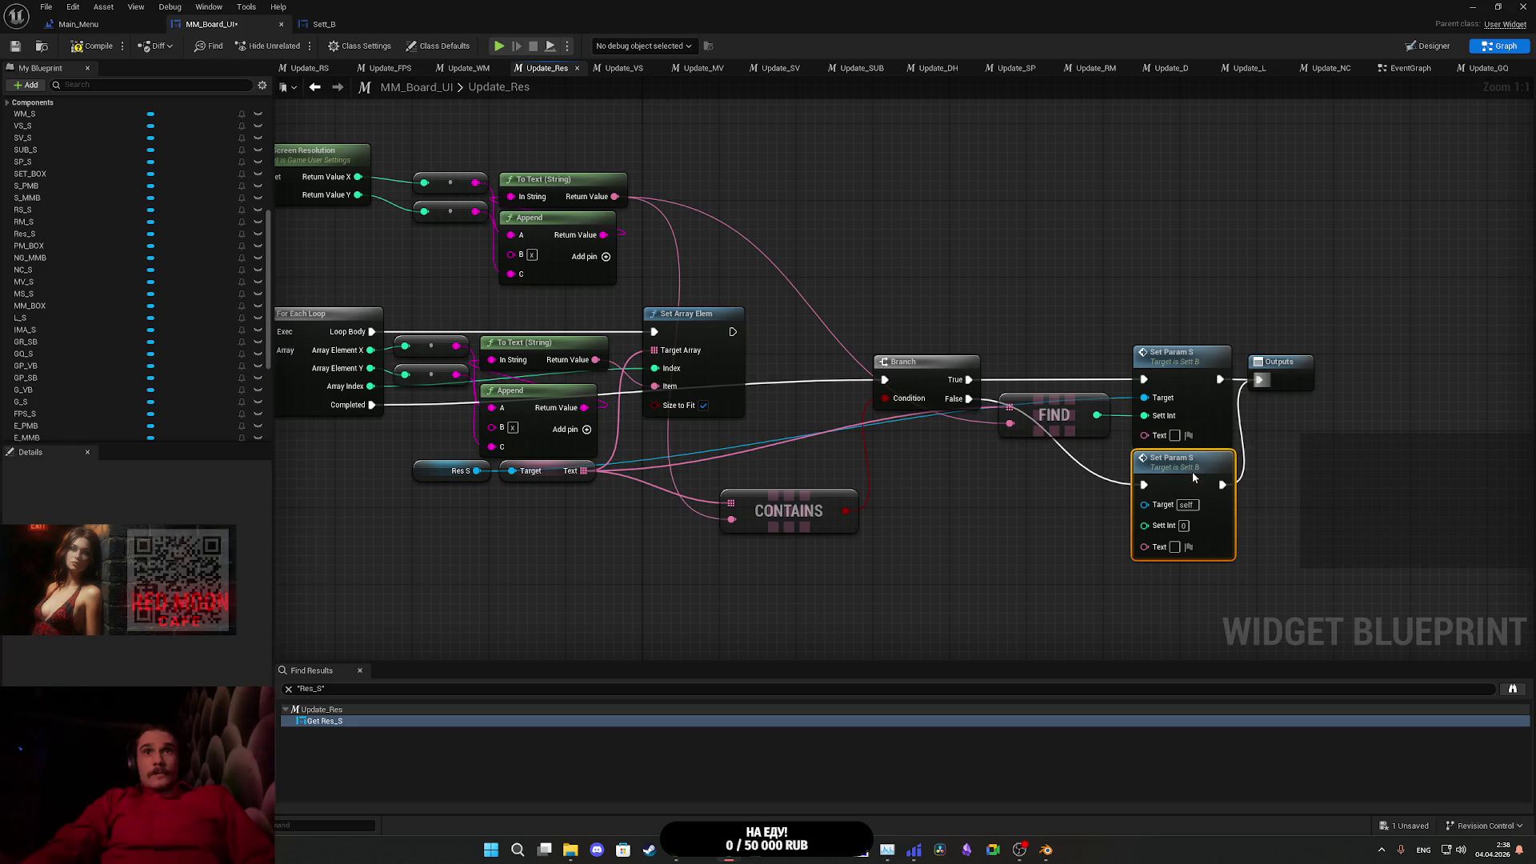
mouse_move(477, 470)
mouse_down()
mouse_move(984, 546)
mouse_move(1170, 519)
mouse_move(1162, 504)
mouse_up()
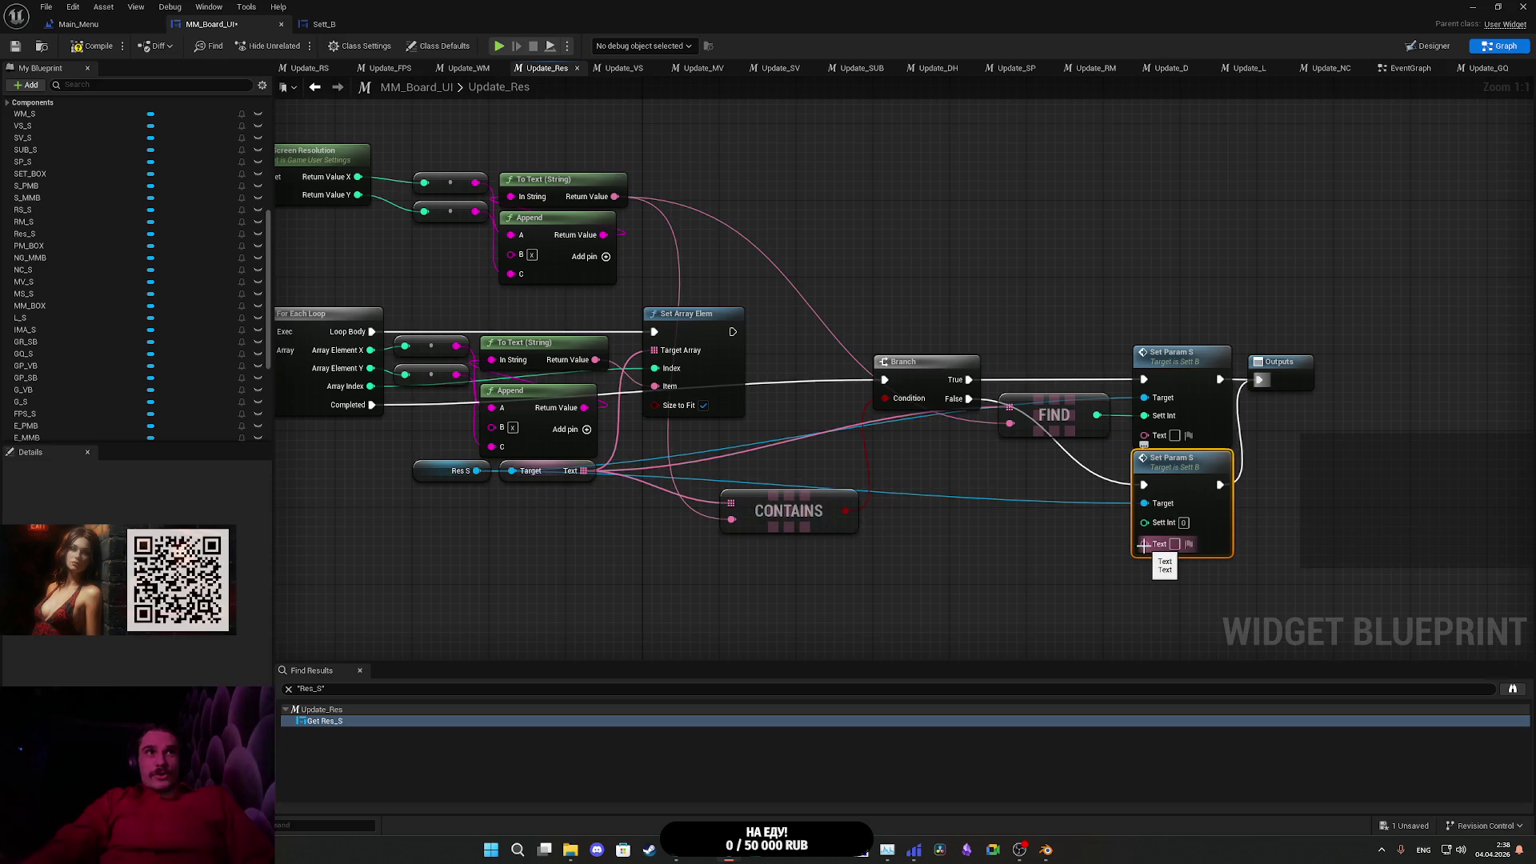
drag(871, 350, 1018, 345)
mouse_move(603, 214)
mouse_down()
mouse_move(686, 213)
mouse_move(669, 266)
mouse_move(693, 277)
mouse_up()
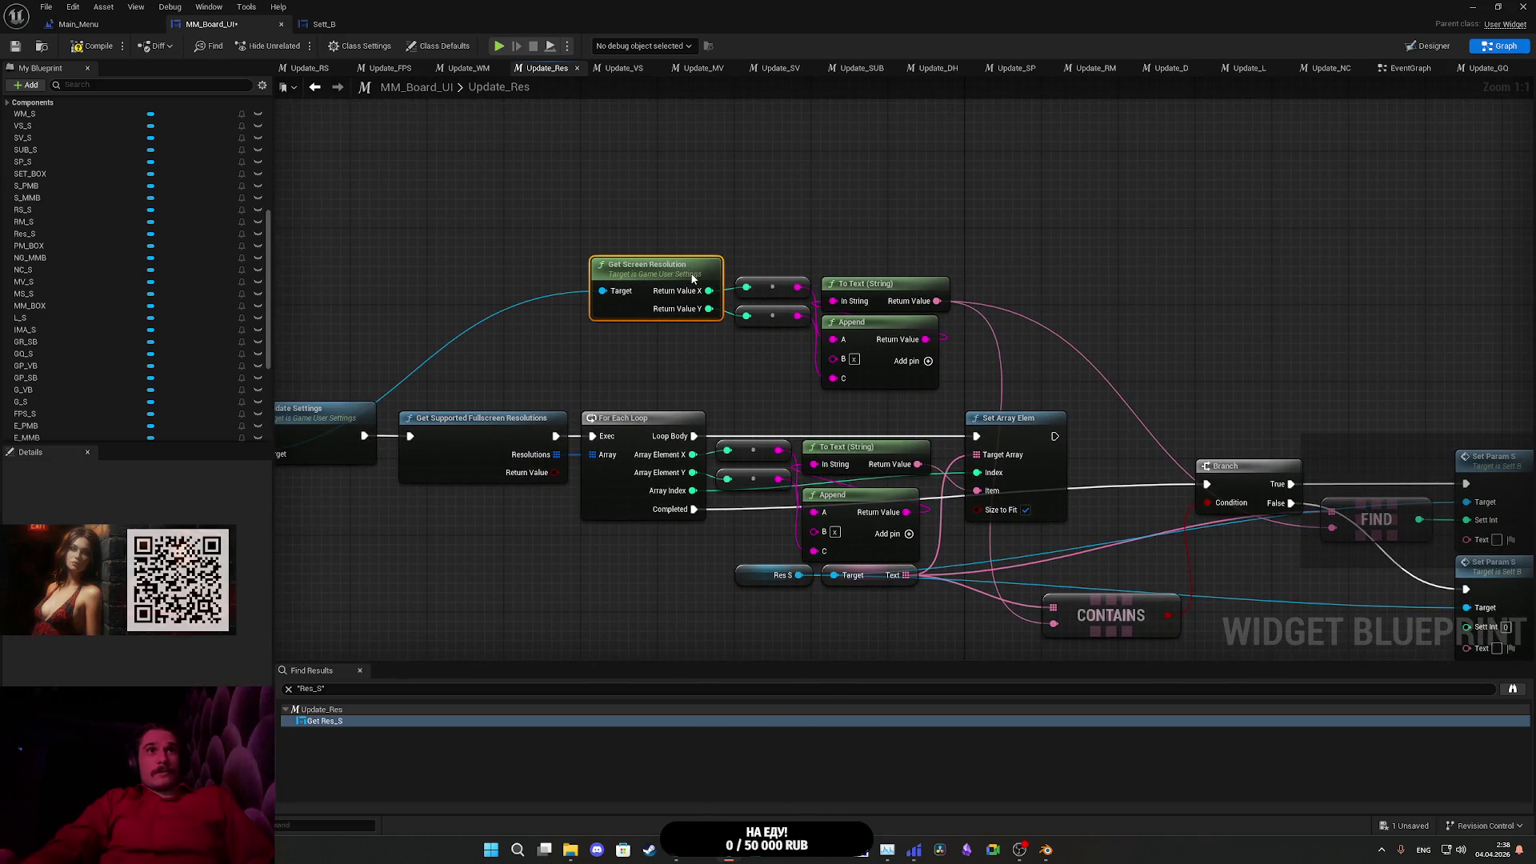
- Remove the stray Get Resolution Scale Information node added from the game user settings
click(790, 237)
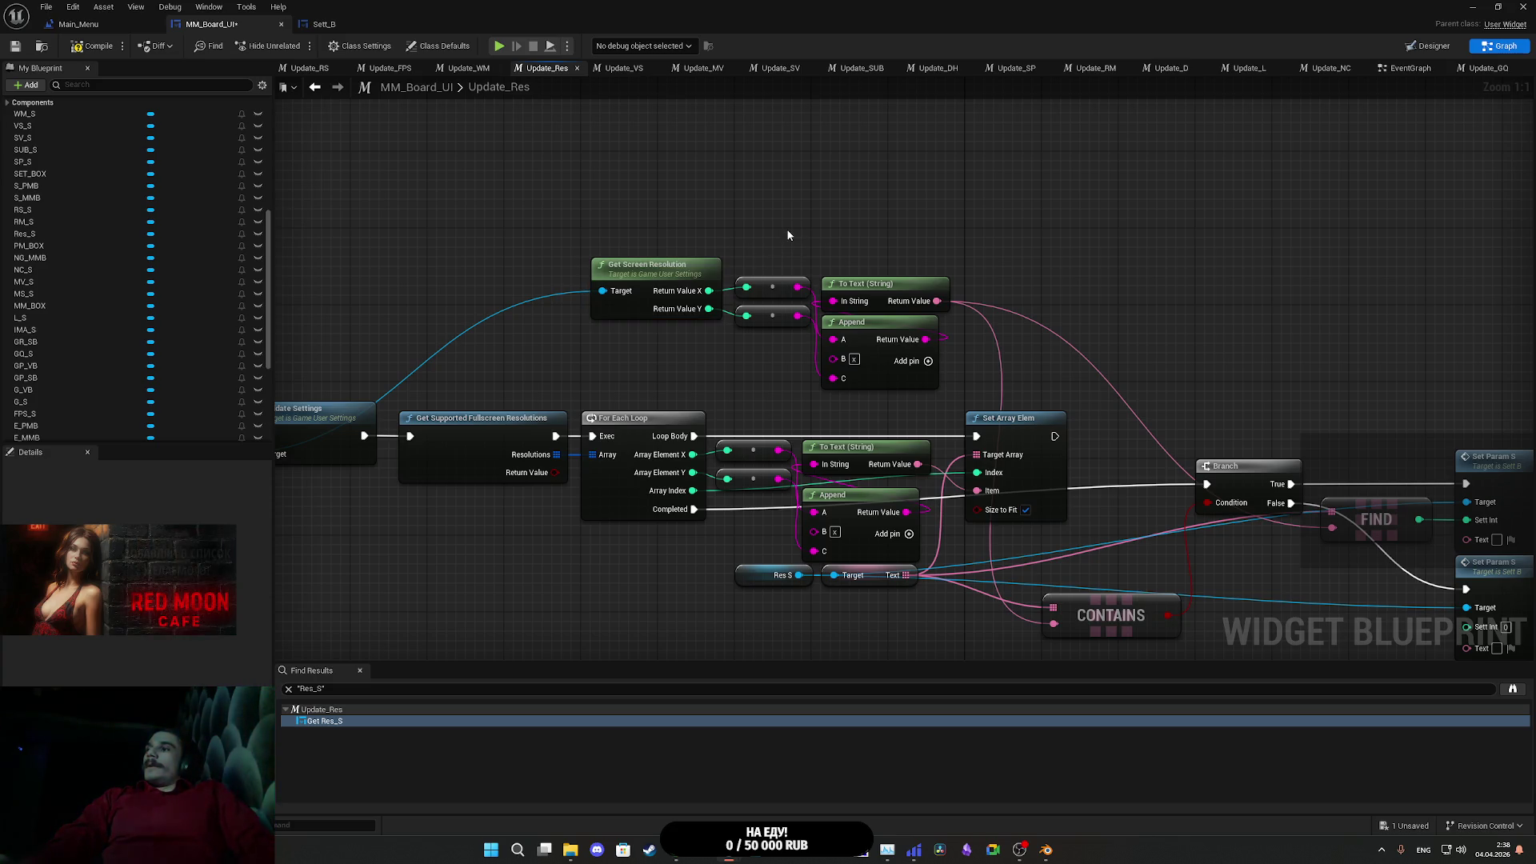
drag(767, 200, 1023, 194)
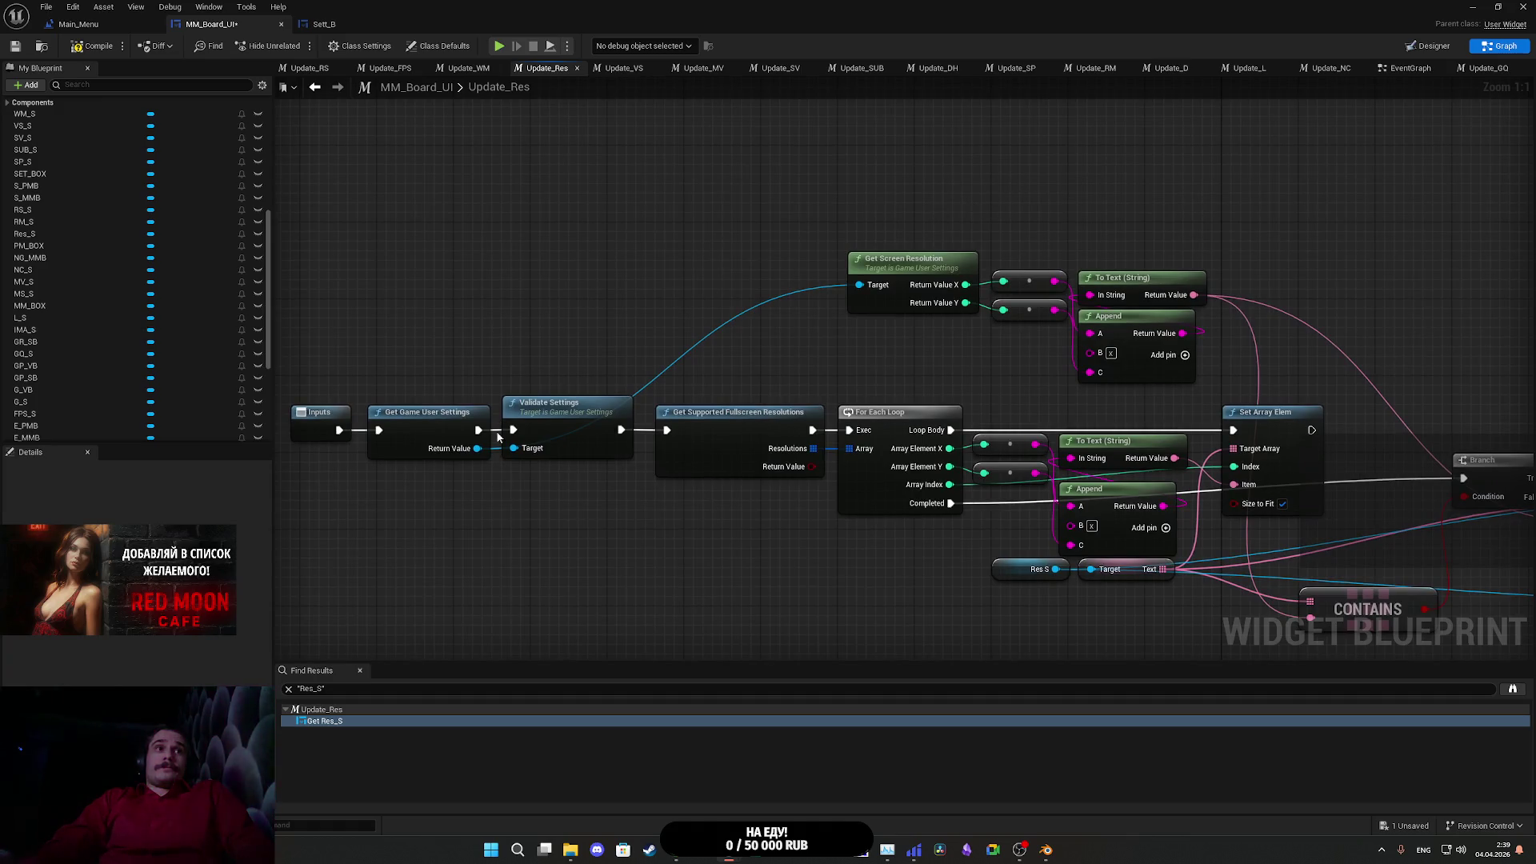
drag(477, 453, 569, 236)
text(get res)
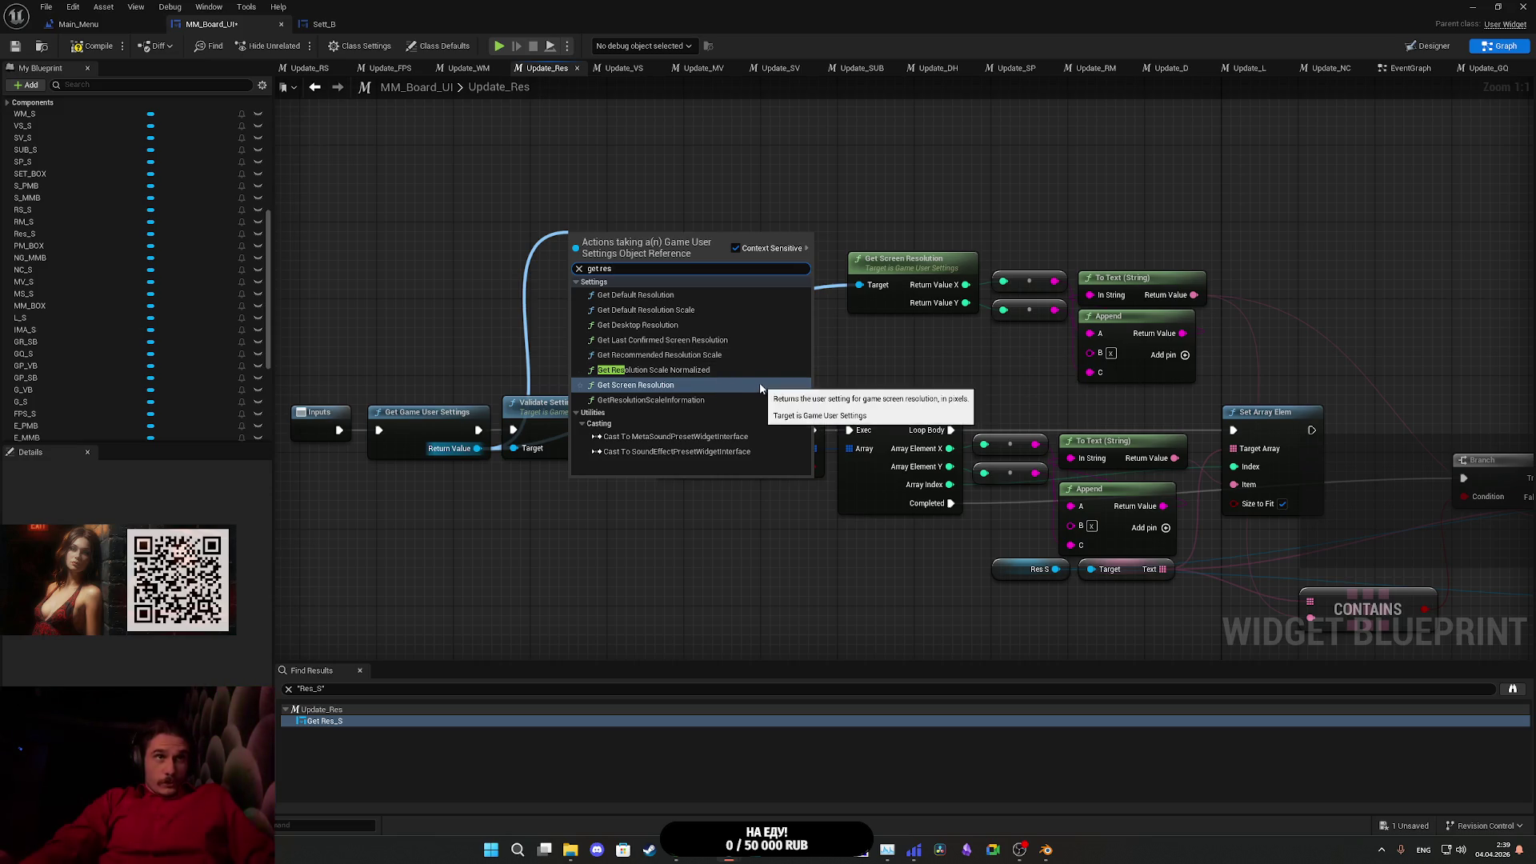
click(690, 401)
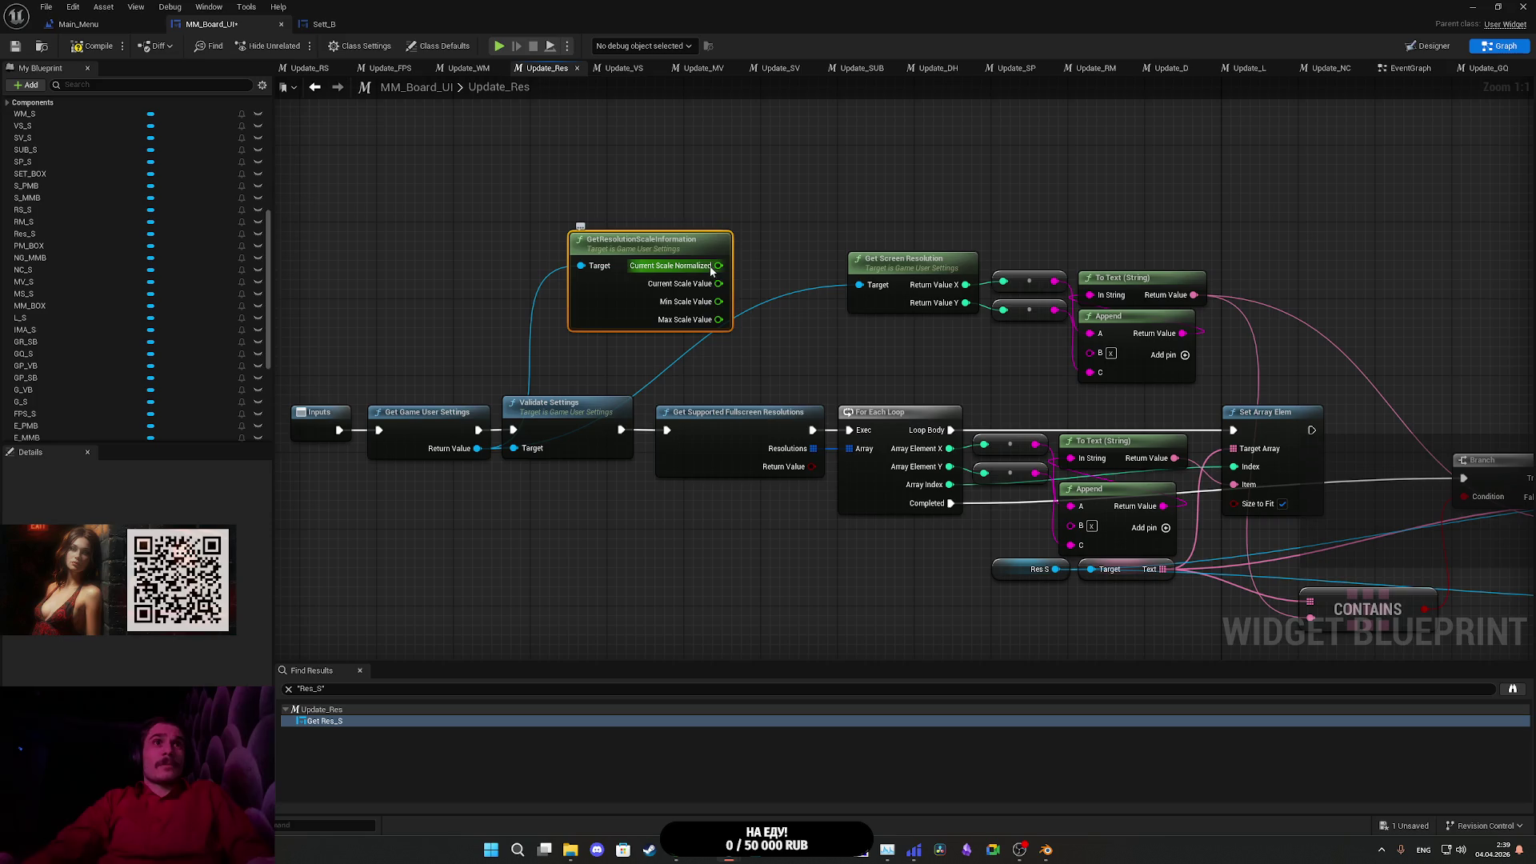
key(Delete)
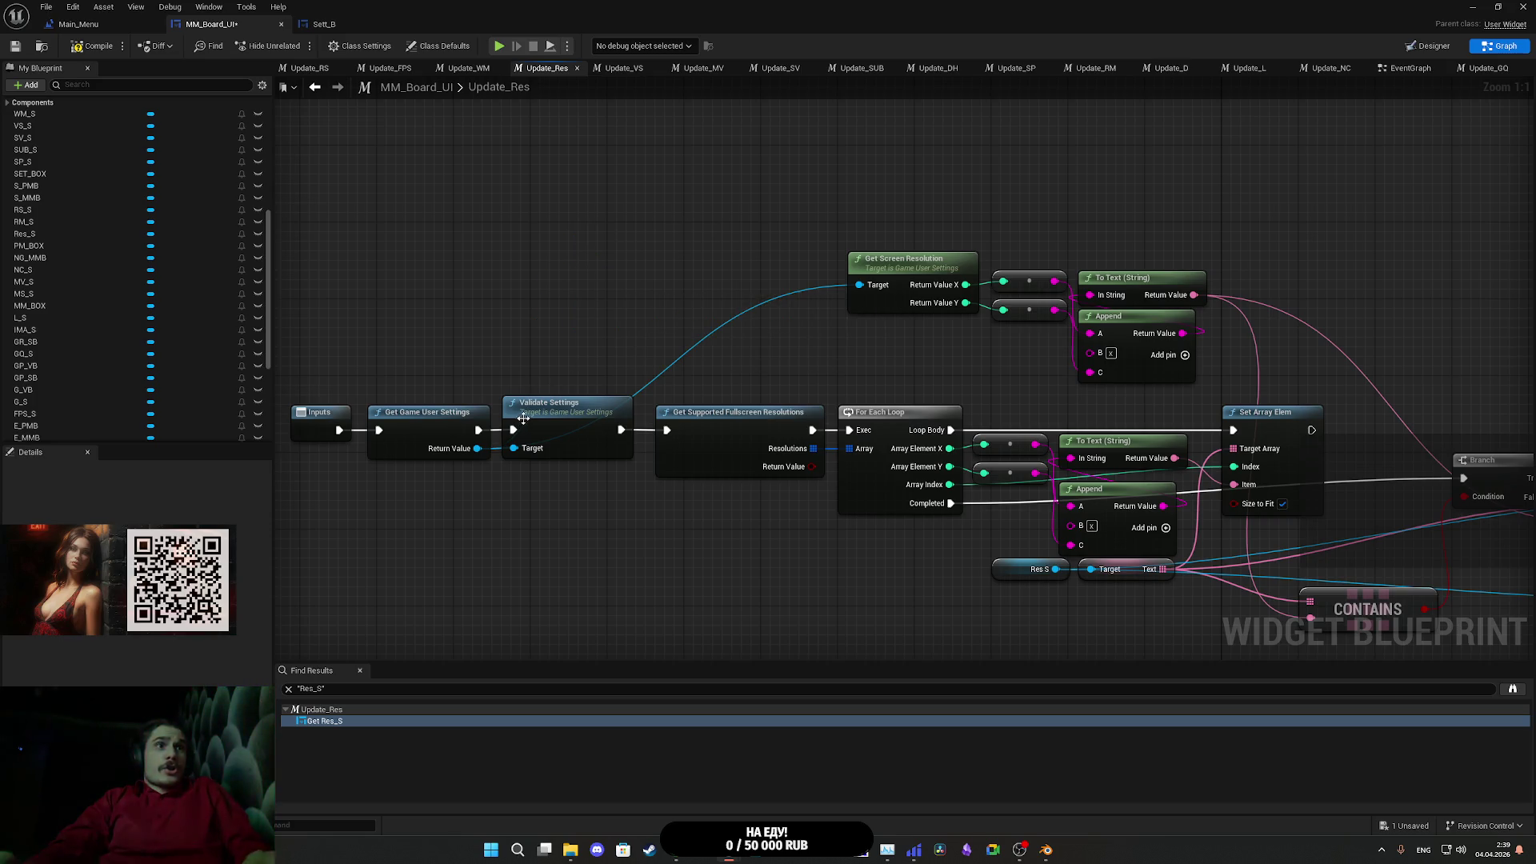
drag(474, 448, 512, 262)
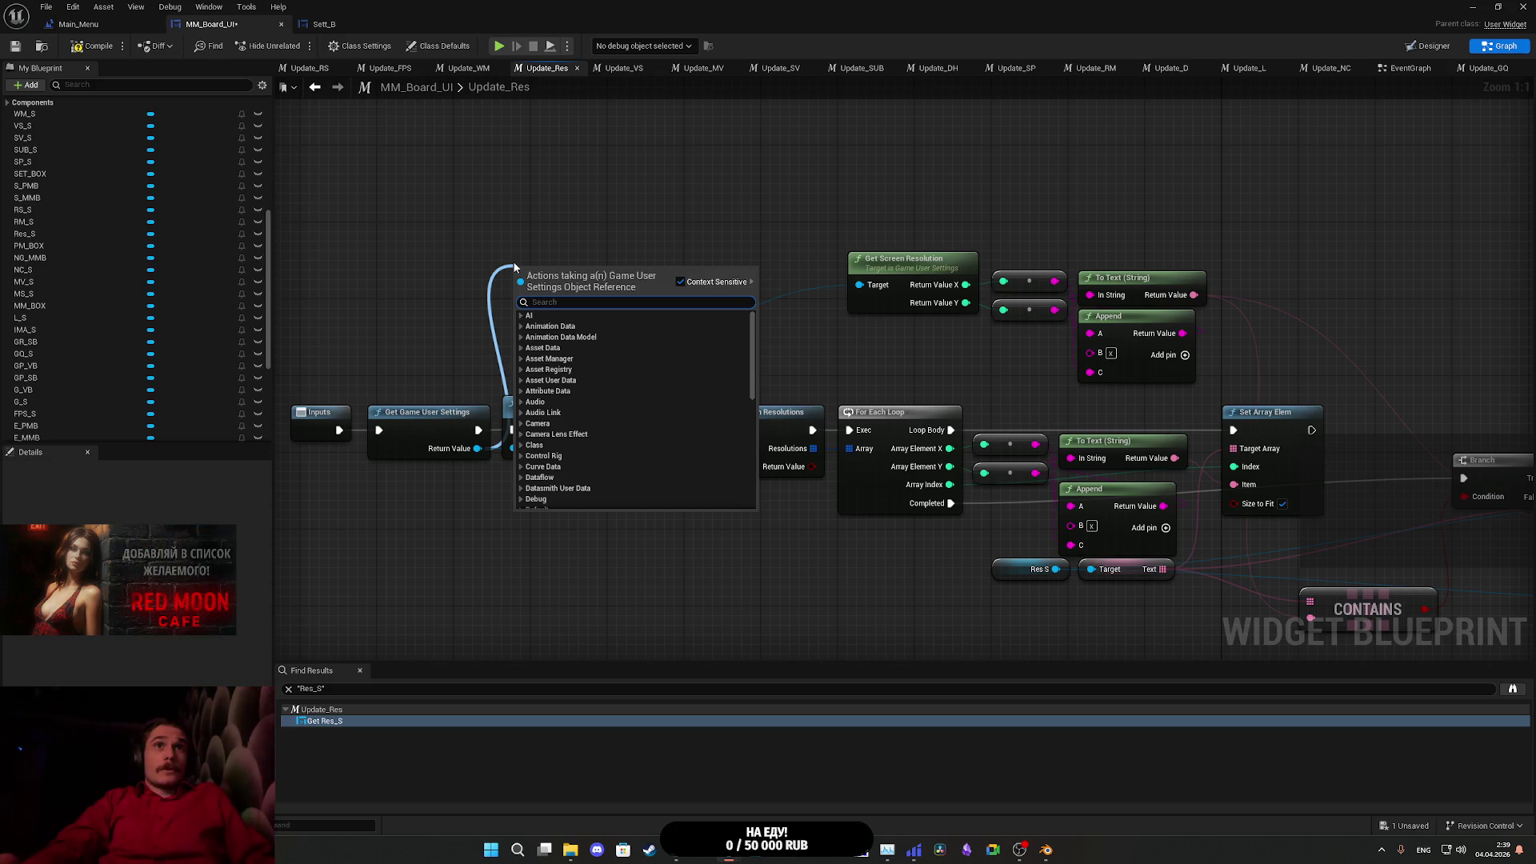
text(scree)
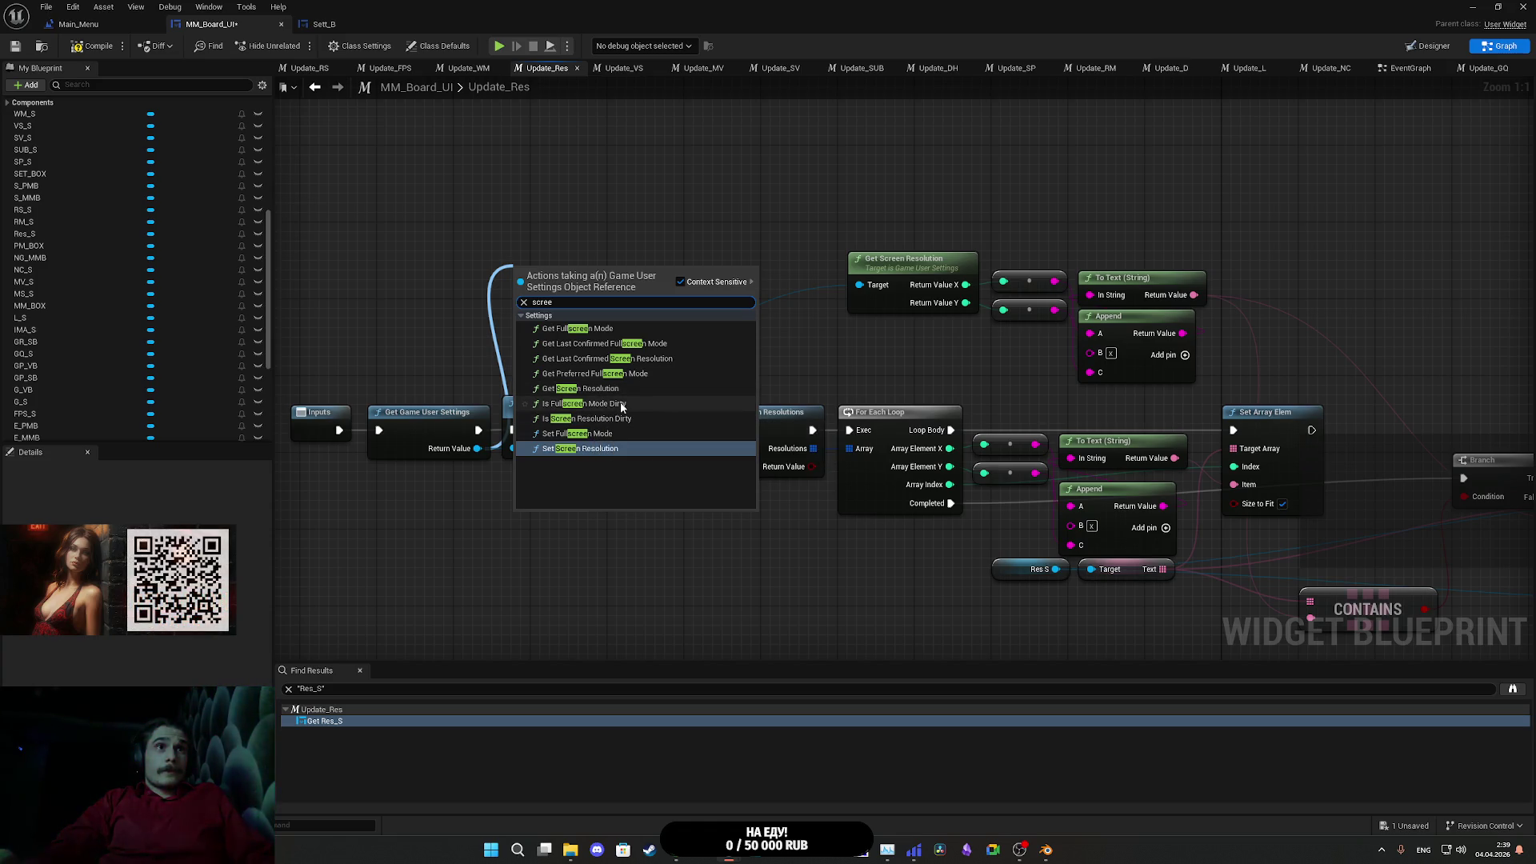
click(967, 382)
- Connect To Text's Return Value to the lower Set Param S Text pin and compile MM_Board_UI
drag(967, 383, 343, 263)
mouse_move(571, 174)
mouse_down()
mouse_move(805, 349)
mouse_move(1121, 528)
mouse_up()
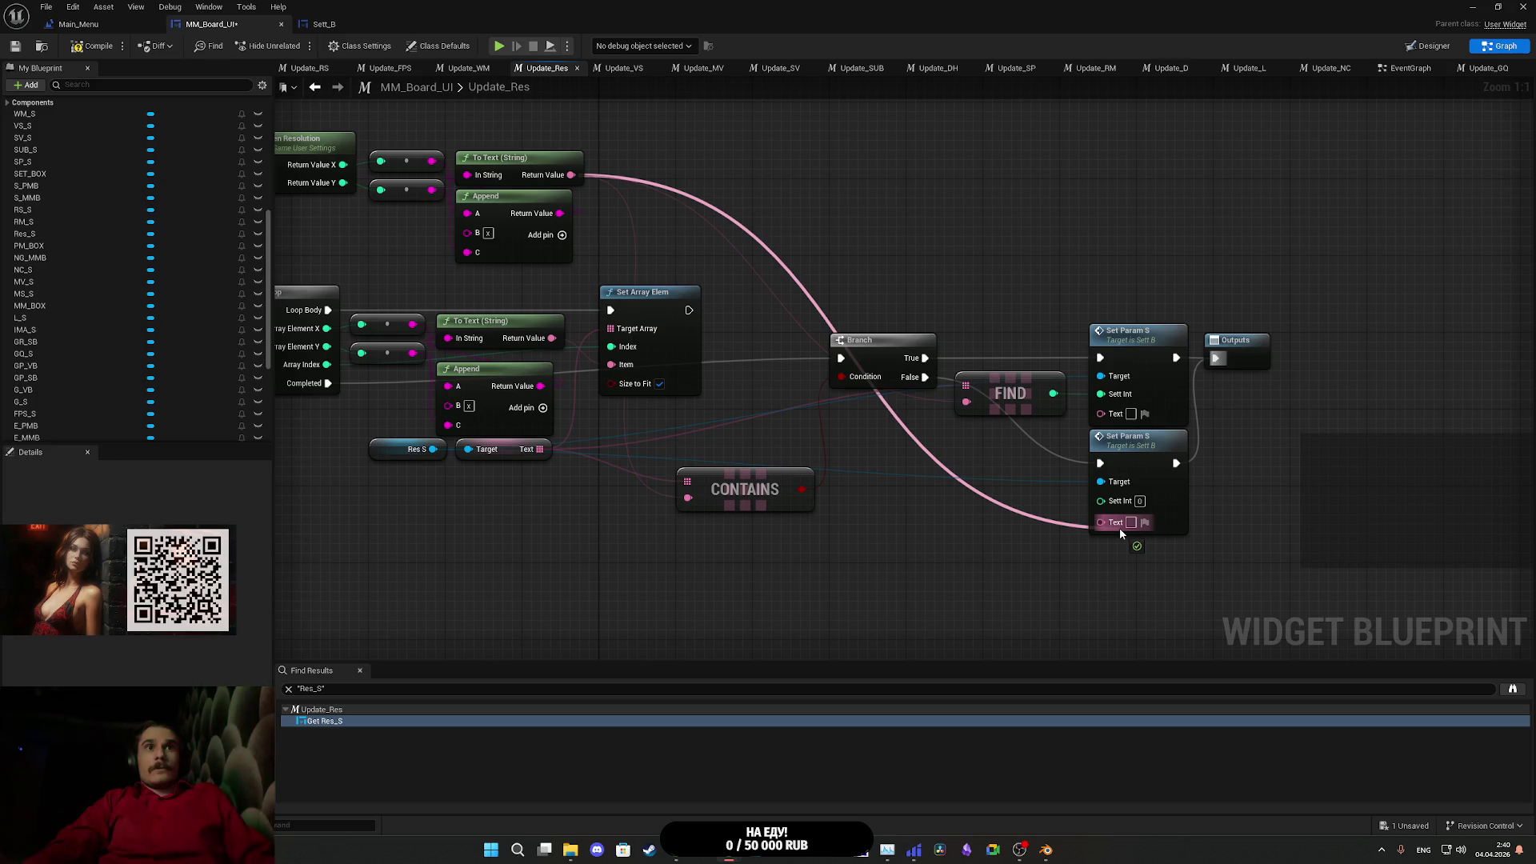
drag(1120, 528, 1121, 529)
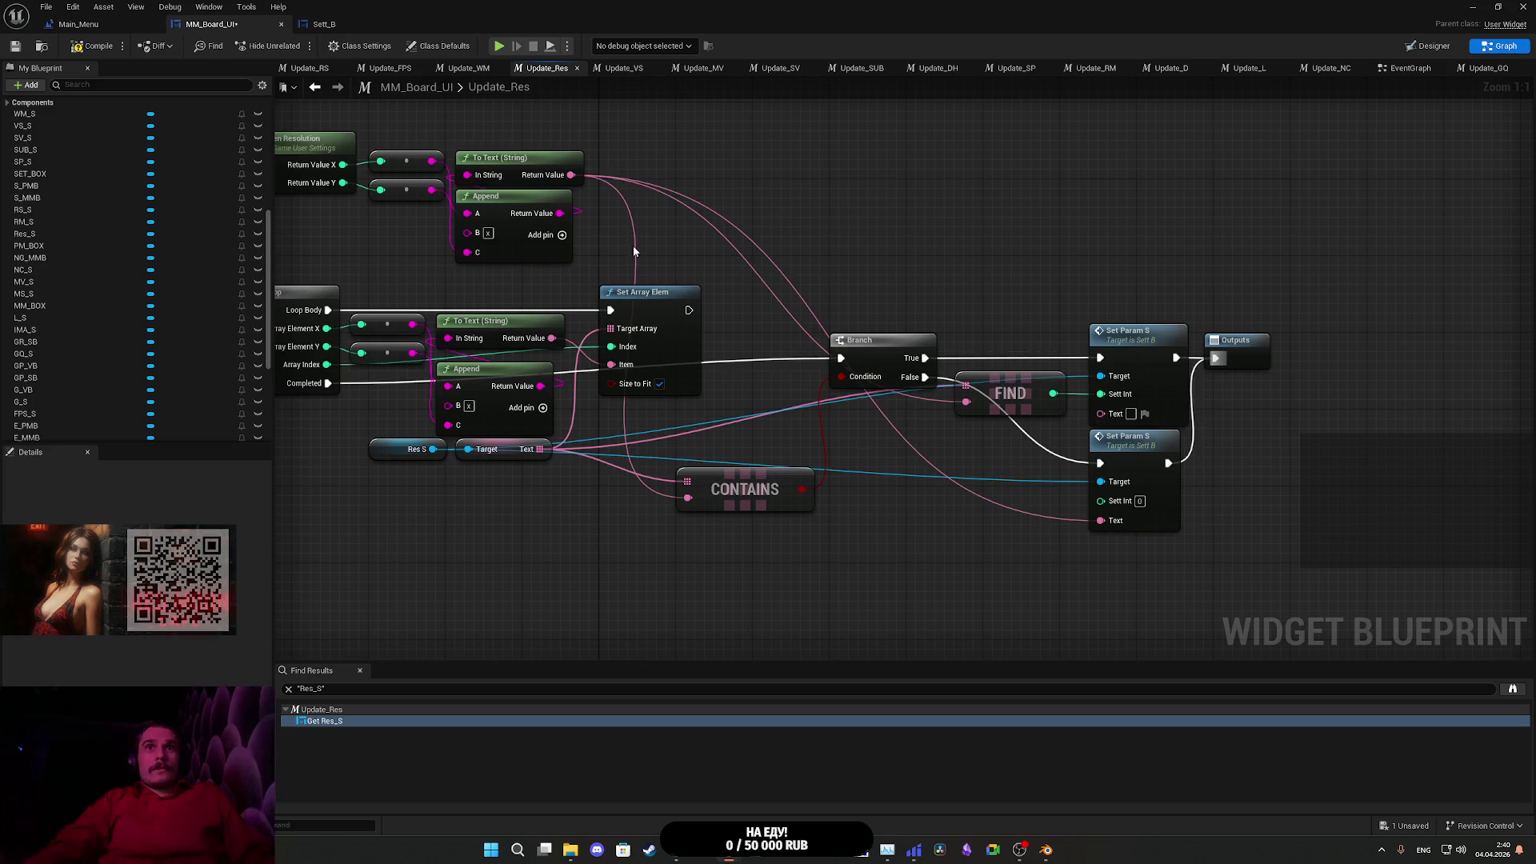
click(94, 46)
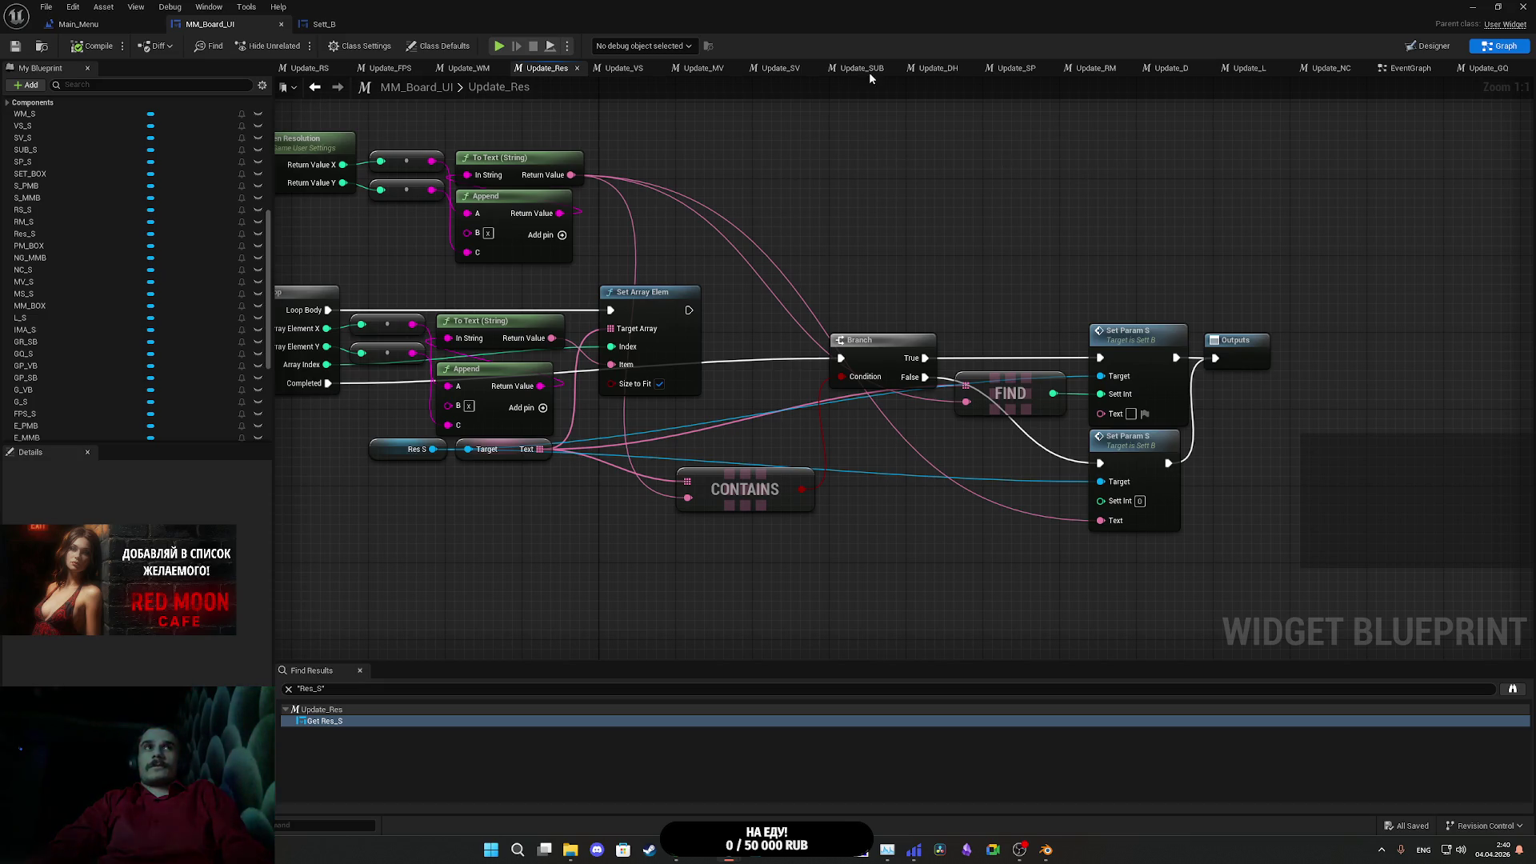
- Look over the quality-settings nodes in Main_Menu's EventGraph, then bring up Sett_B's event graph
click(116, 28)
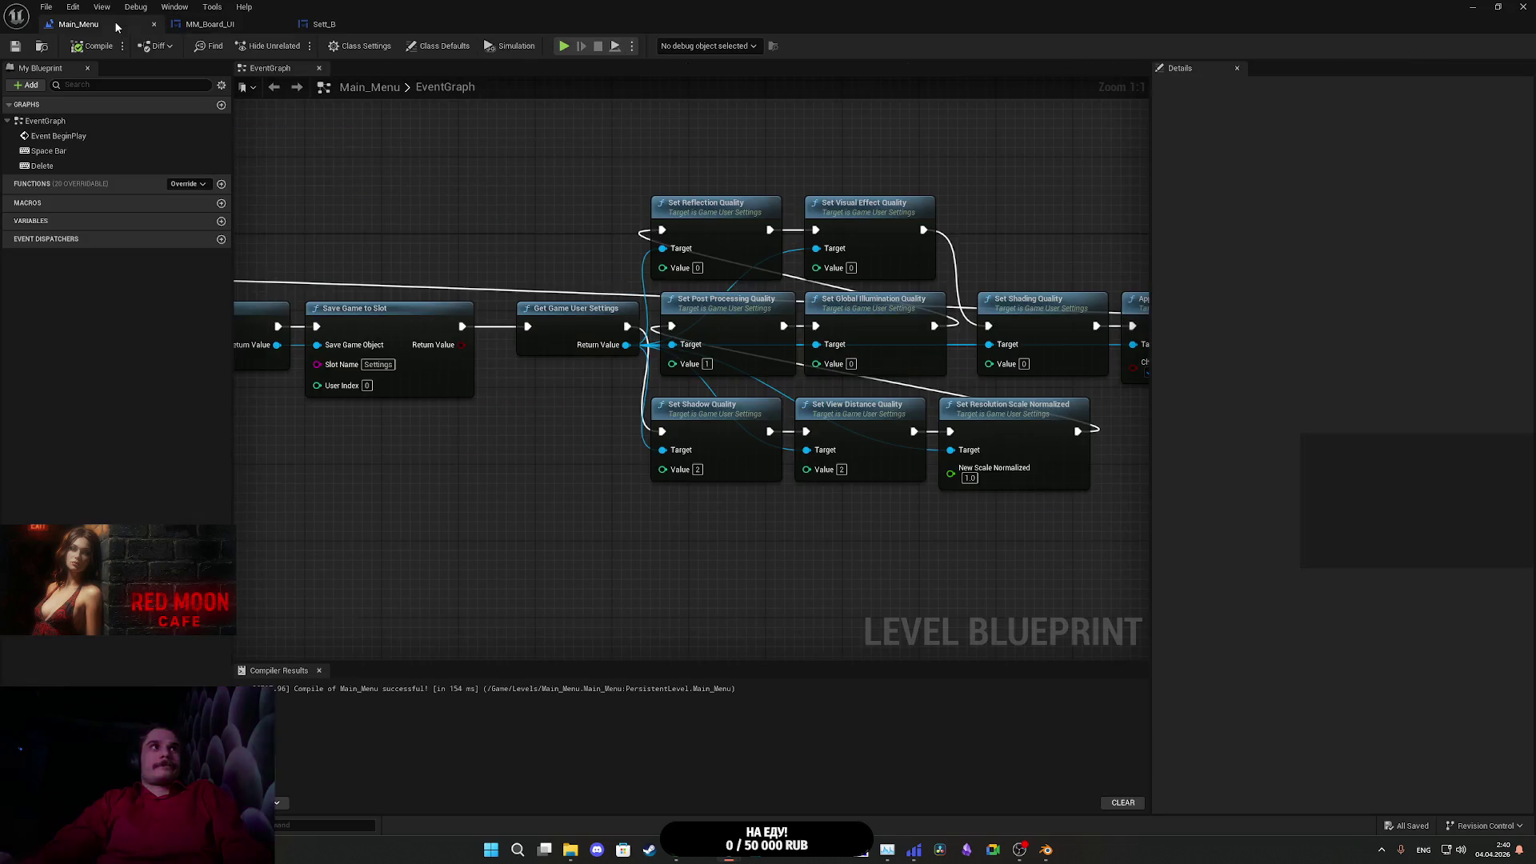
drag(494, 160, 414, 176)
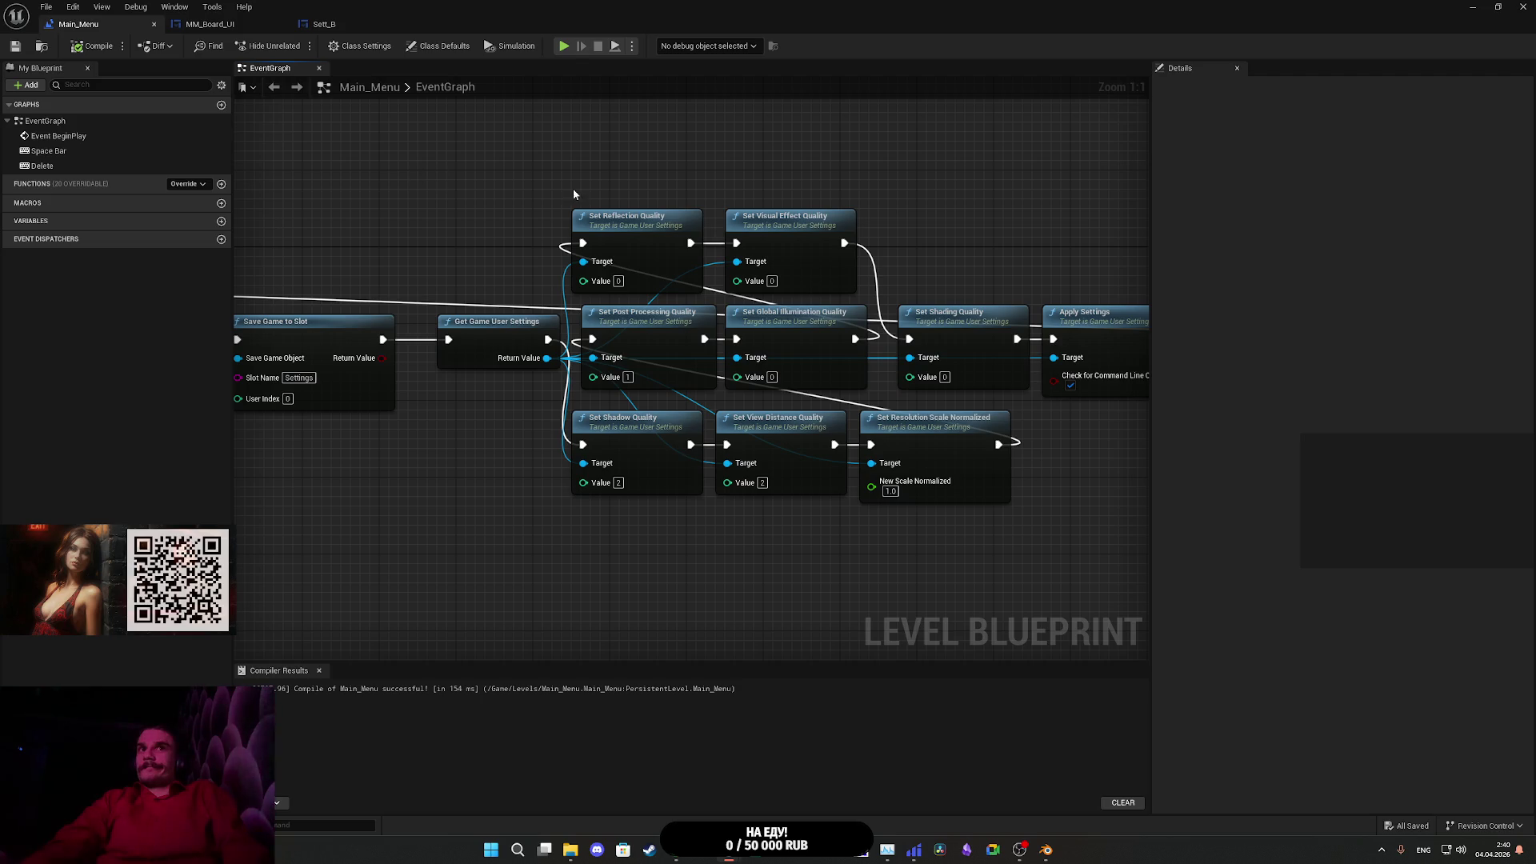
drag(941, 207, 915, 213)
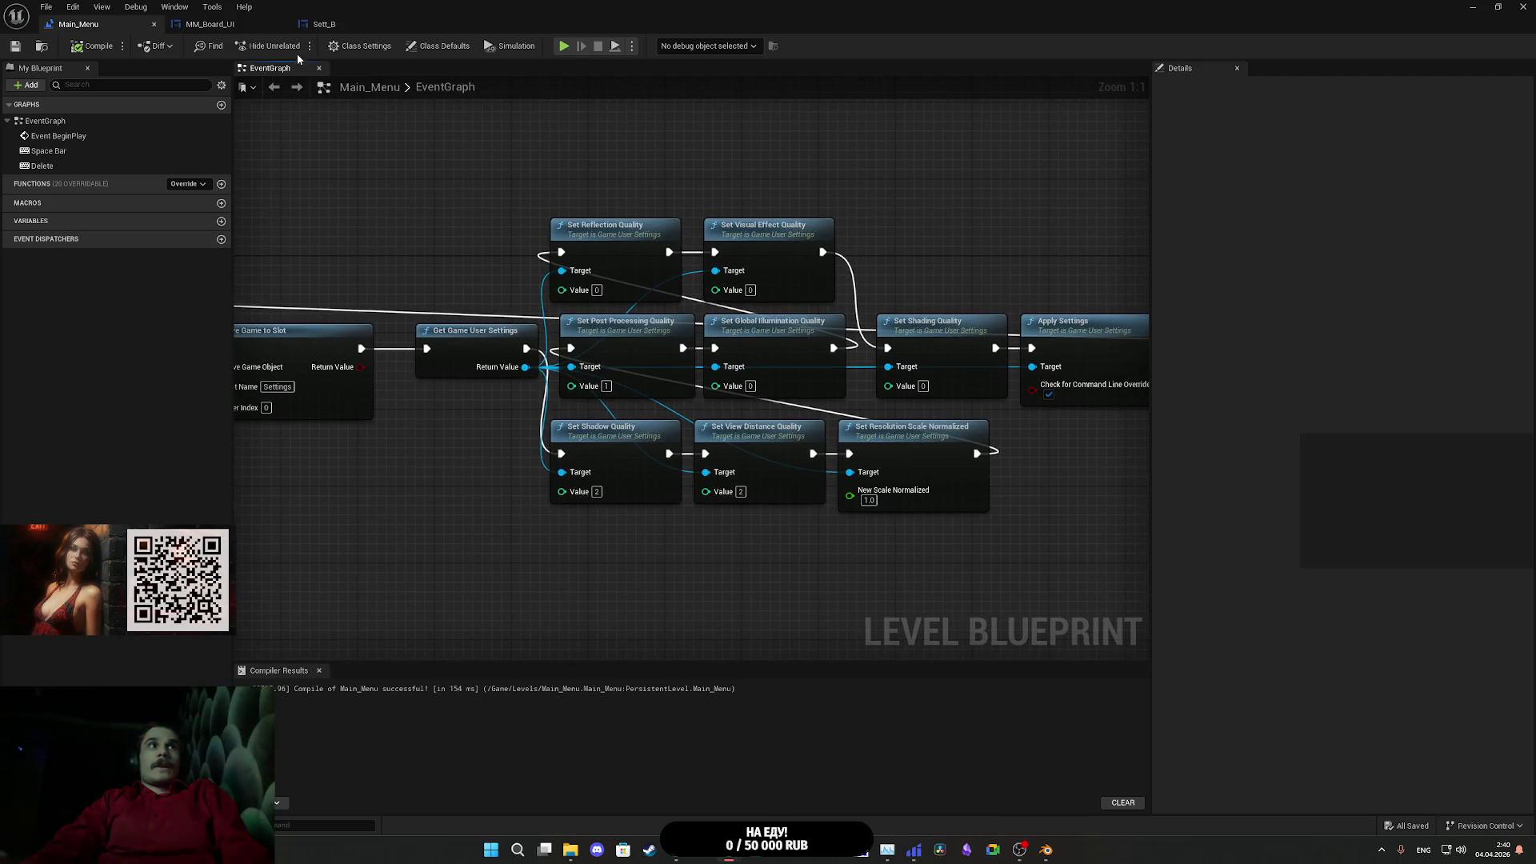
click(209, 24)
click(324, 24)
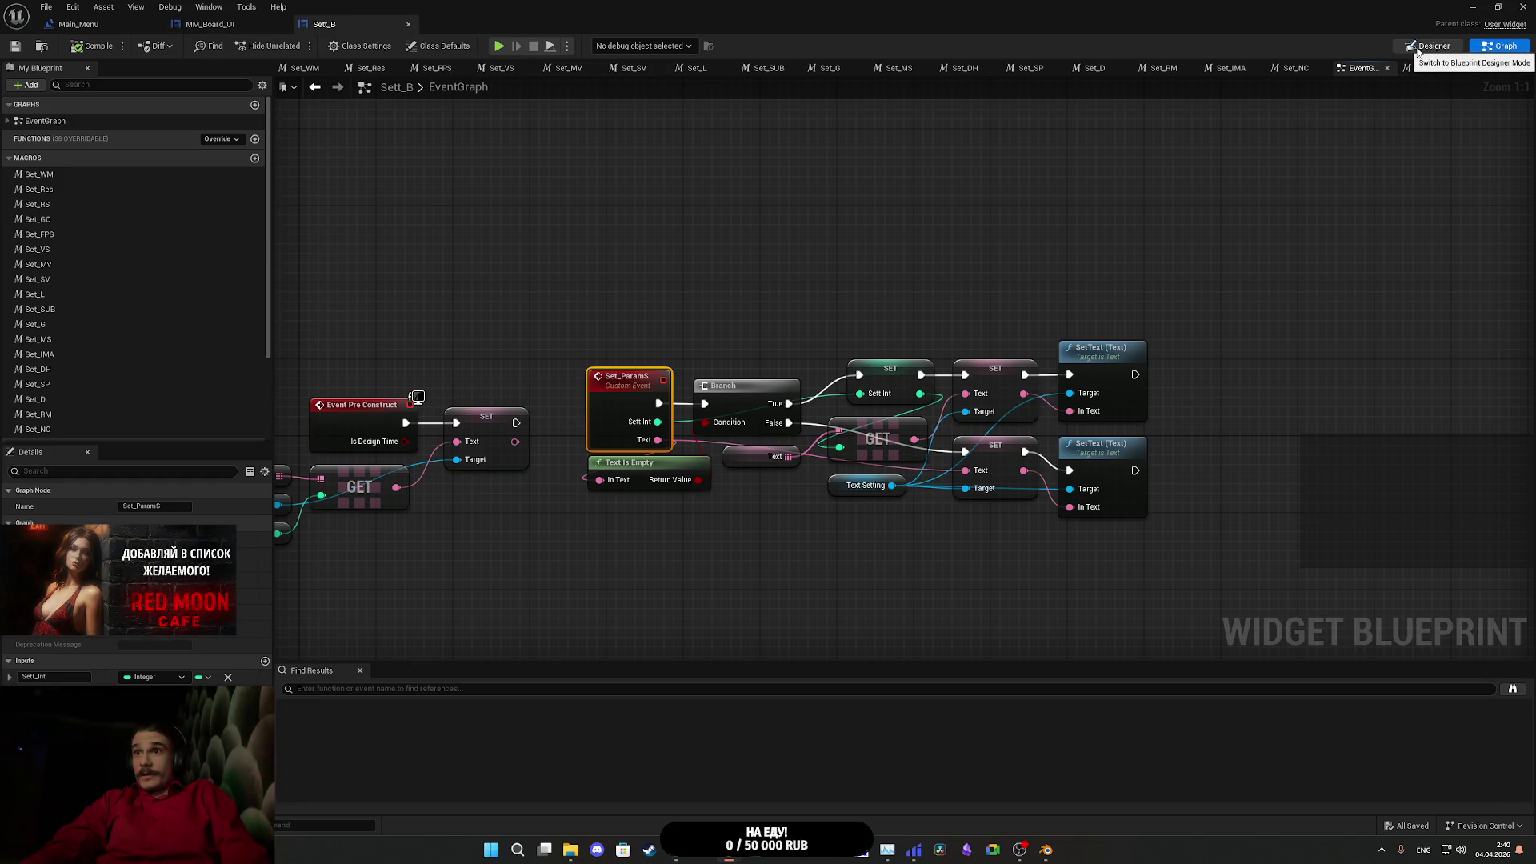
- Open Sett_B's Set_WM macro and select its Set Fullscreen Mode node for copying
click(256, 26)
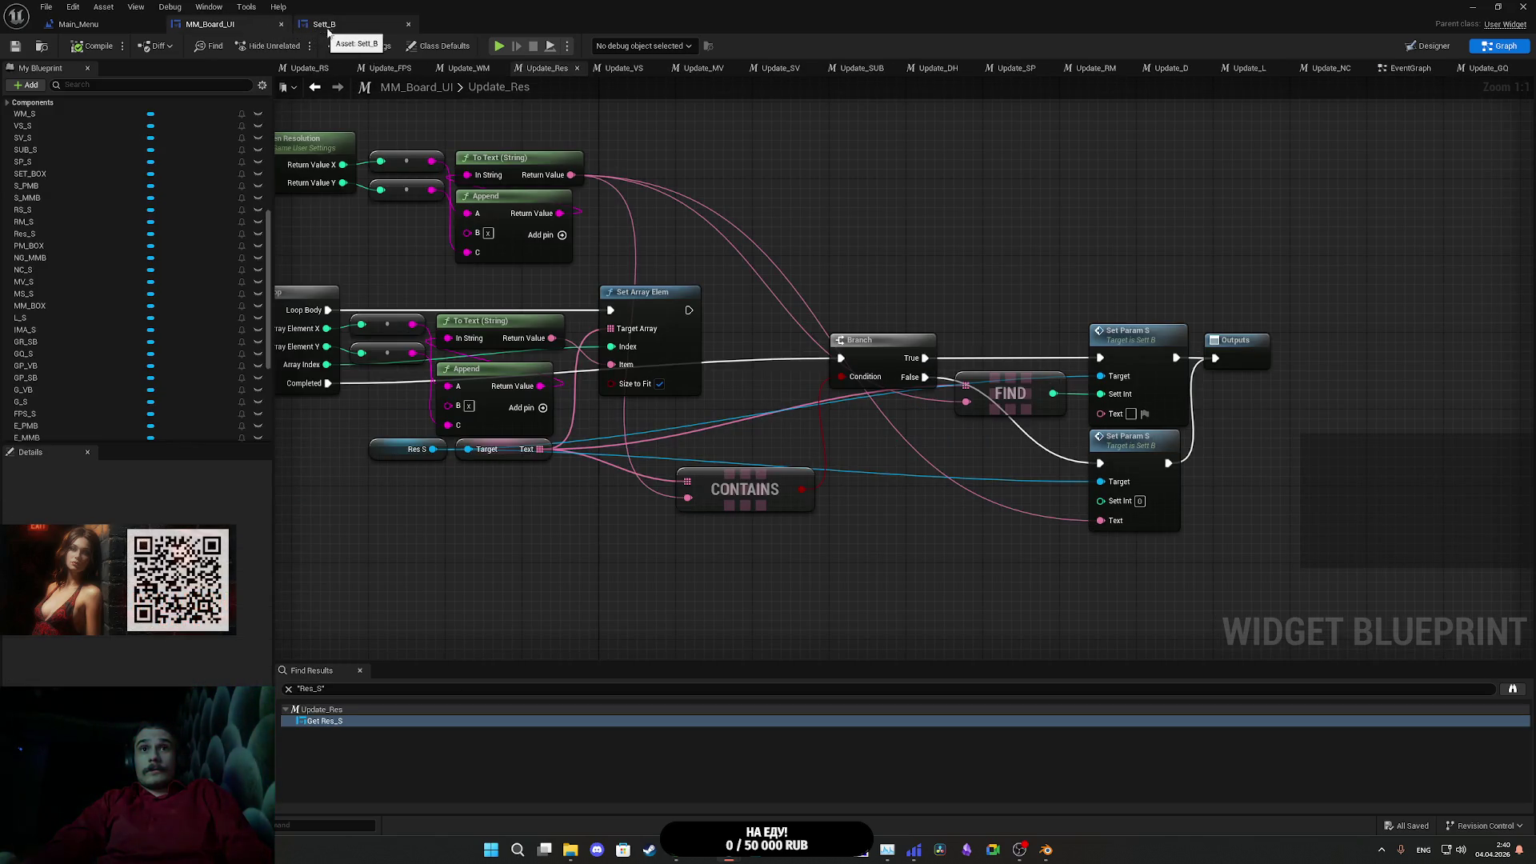
click(356, 30)
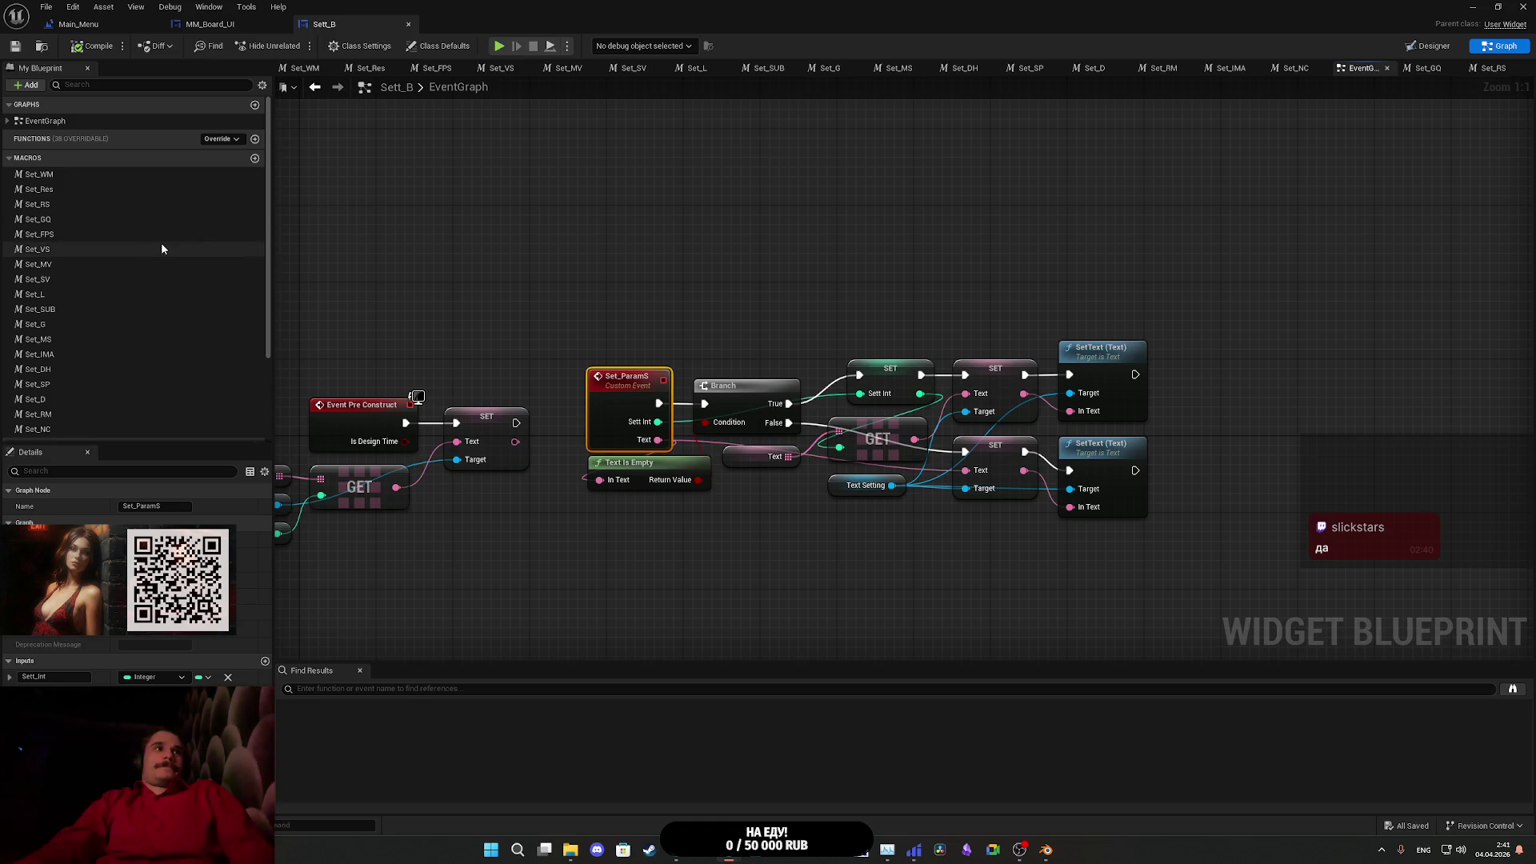
double_click(61, 178)
mouse_move(778, 333)
mouse_down()
mouse_move(868, 274)
mouse_move(892, 284)
mouse_move(904, 261)
mouse_up()
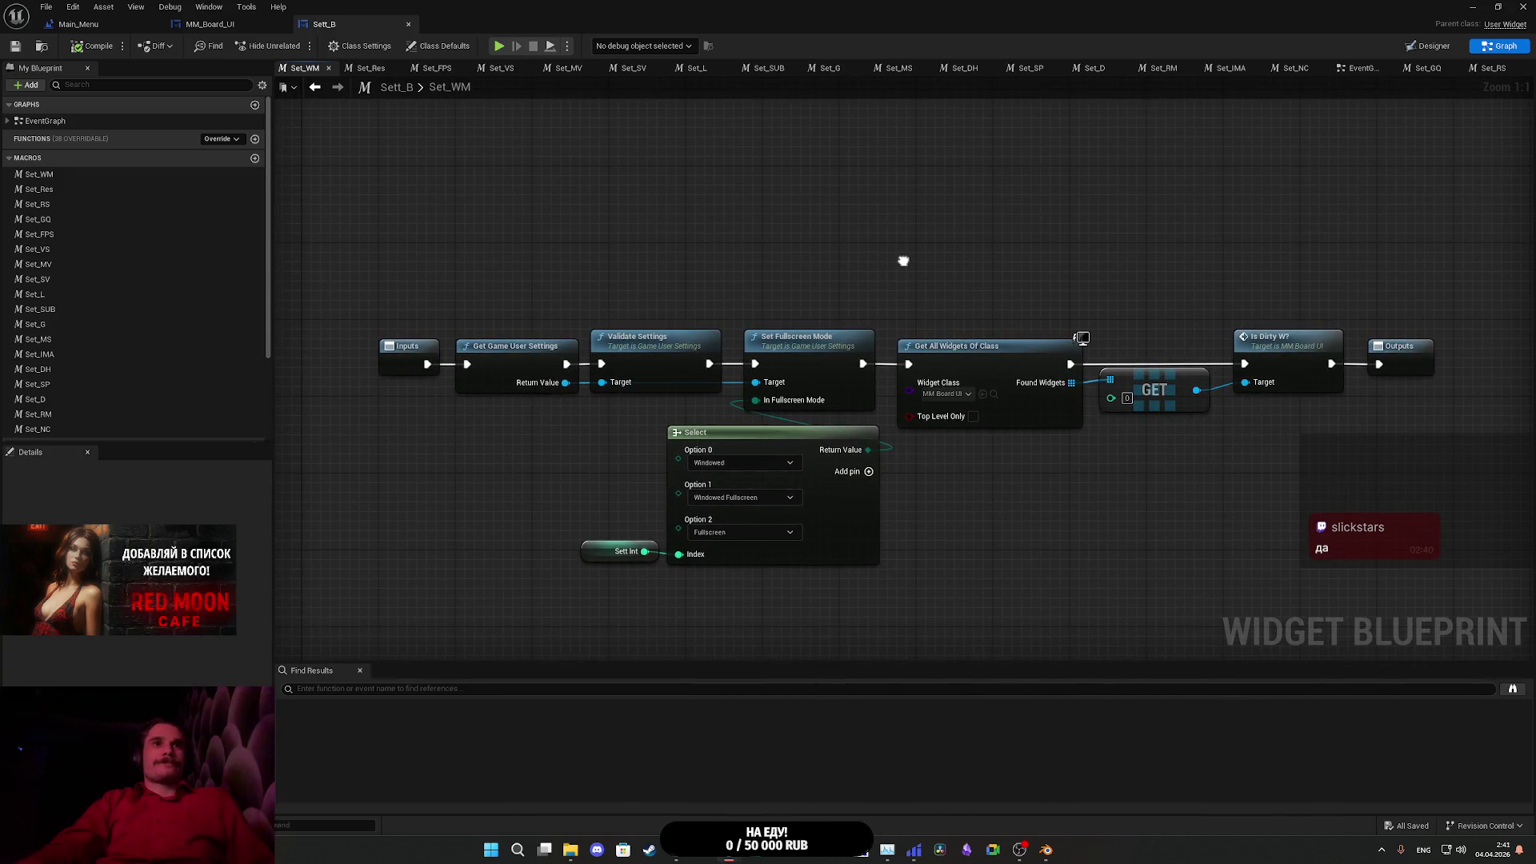
click(805, 345)
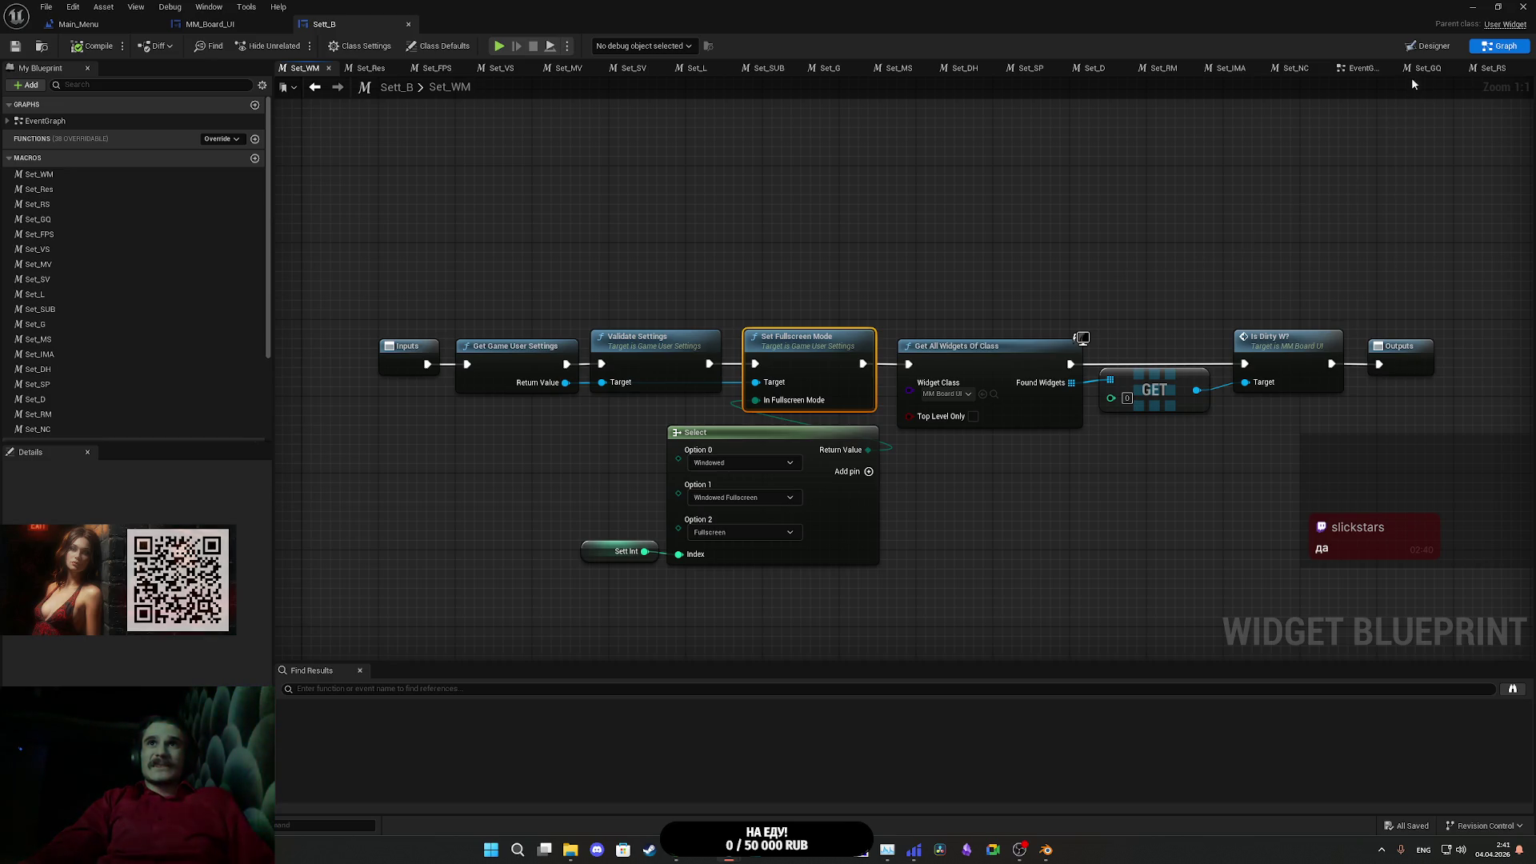
click(1362, 71)
scroll(1272, 225, down, 7)
scroll(1092, 451, up, 6)
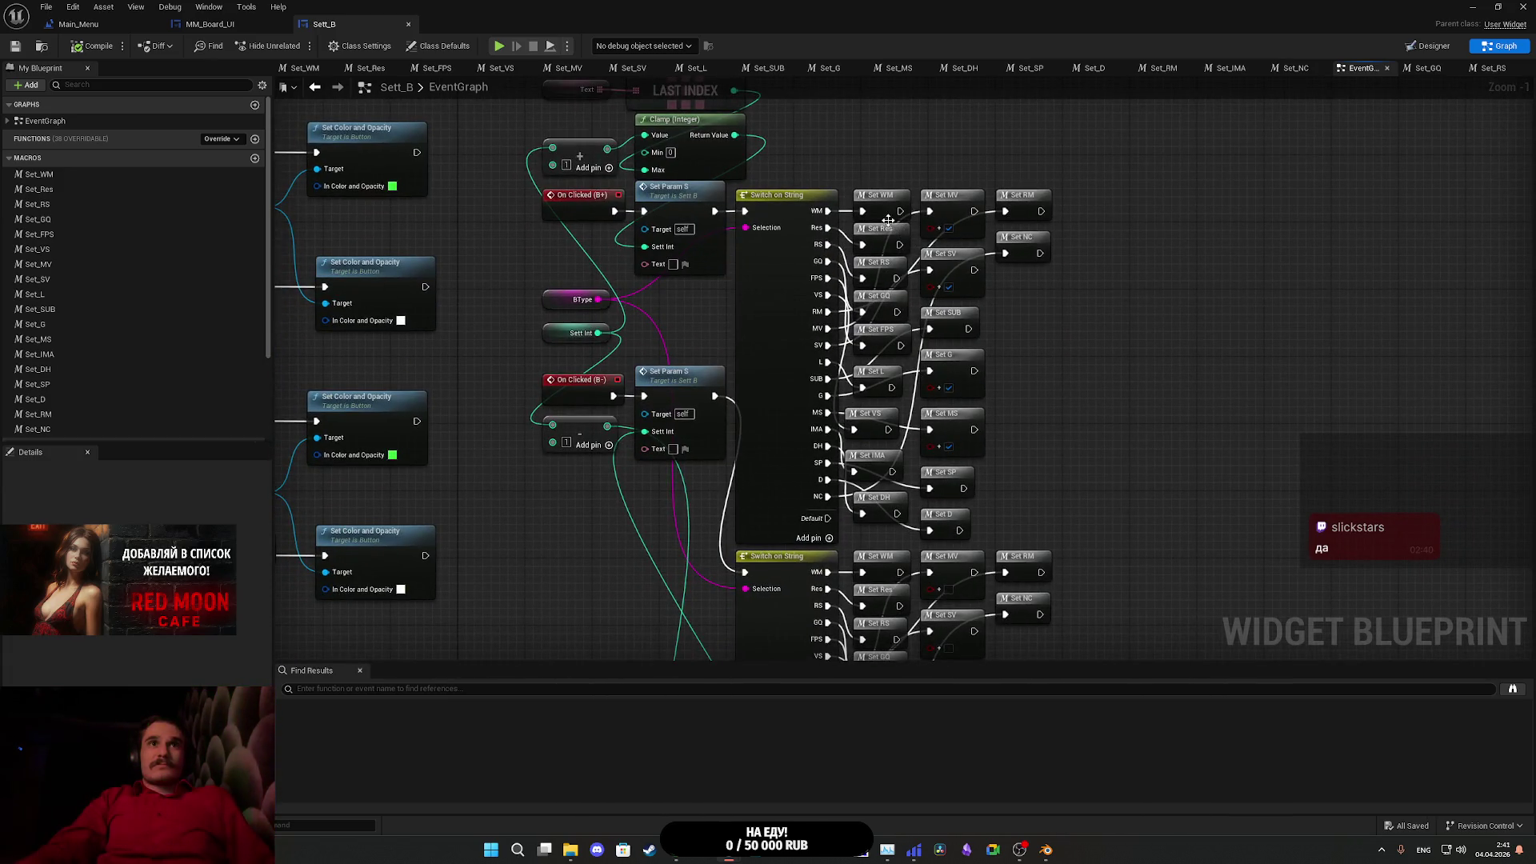
double_click(877, 212)
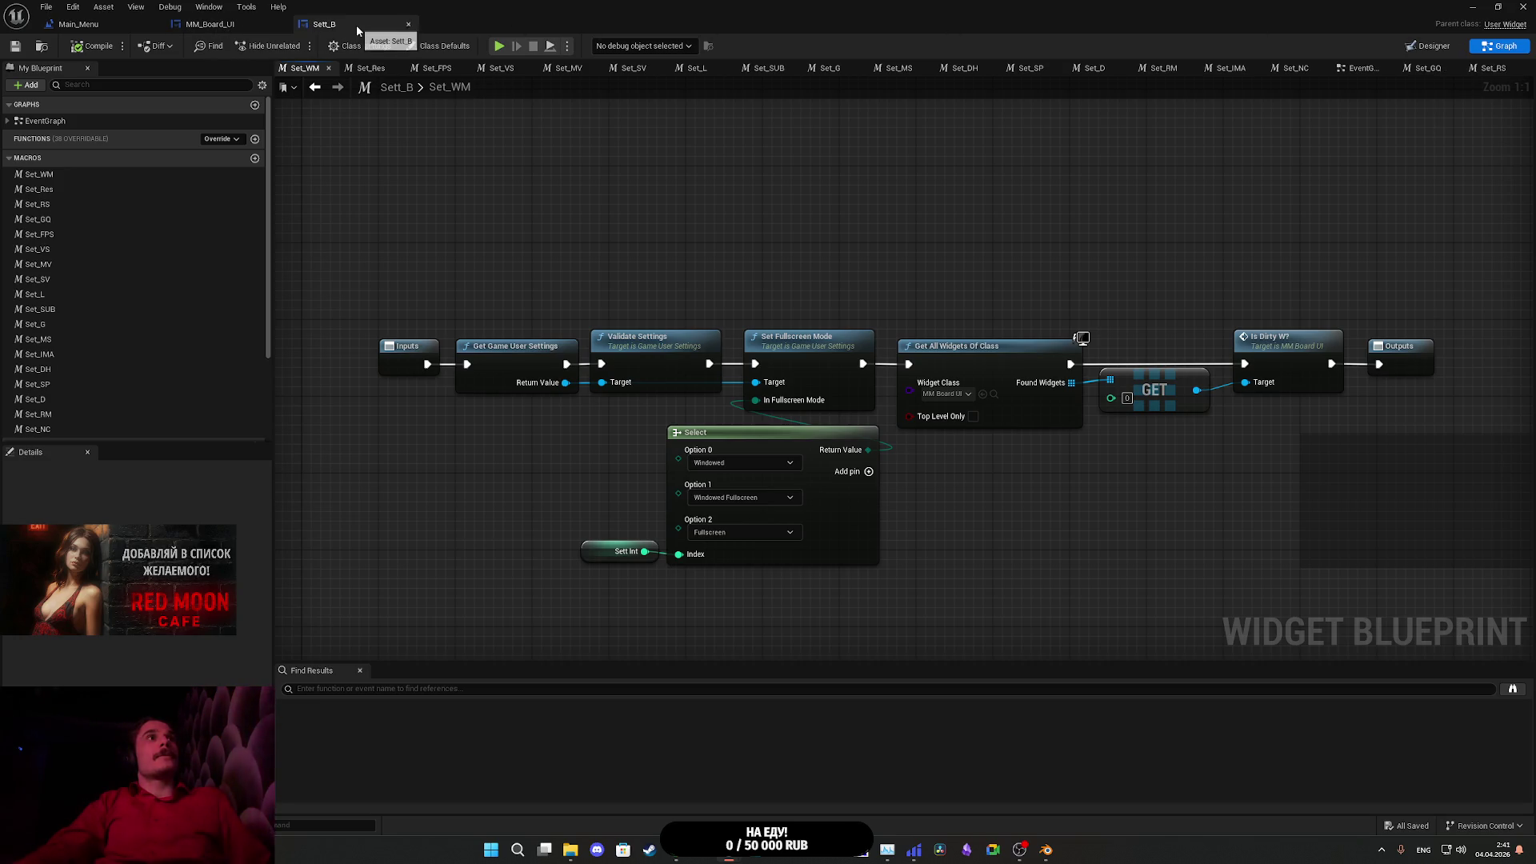
- Paste Set Fullscreen Mode into Main_Menu set to Windowed Fullscreen, beside Set Resolution Scale Normalized
click(408, 24)
click(78, 24)
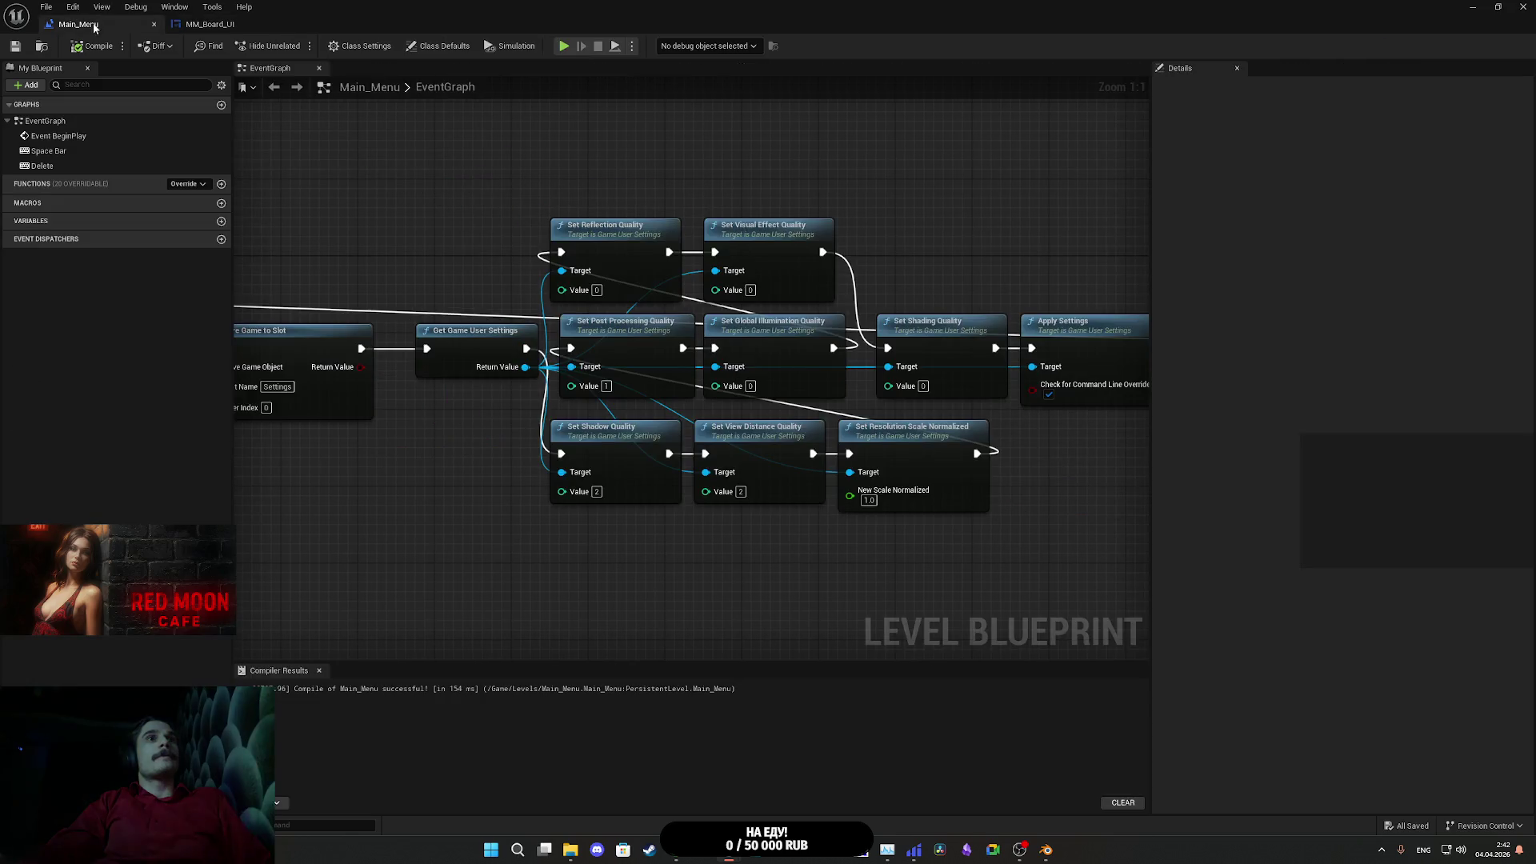
drag(810, 208, 677, 185)
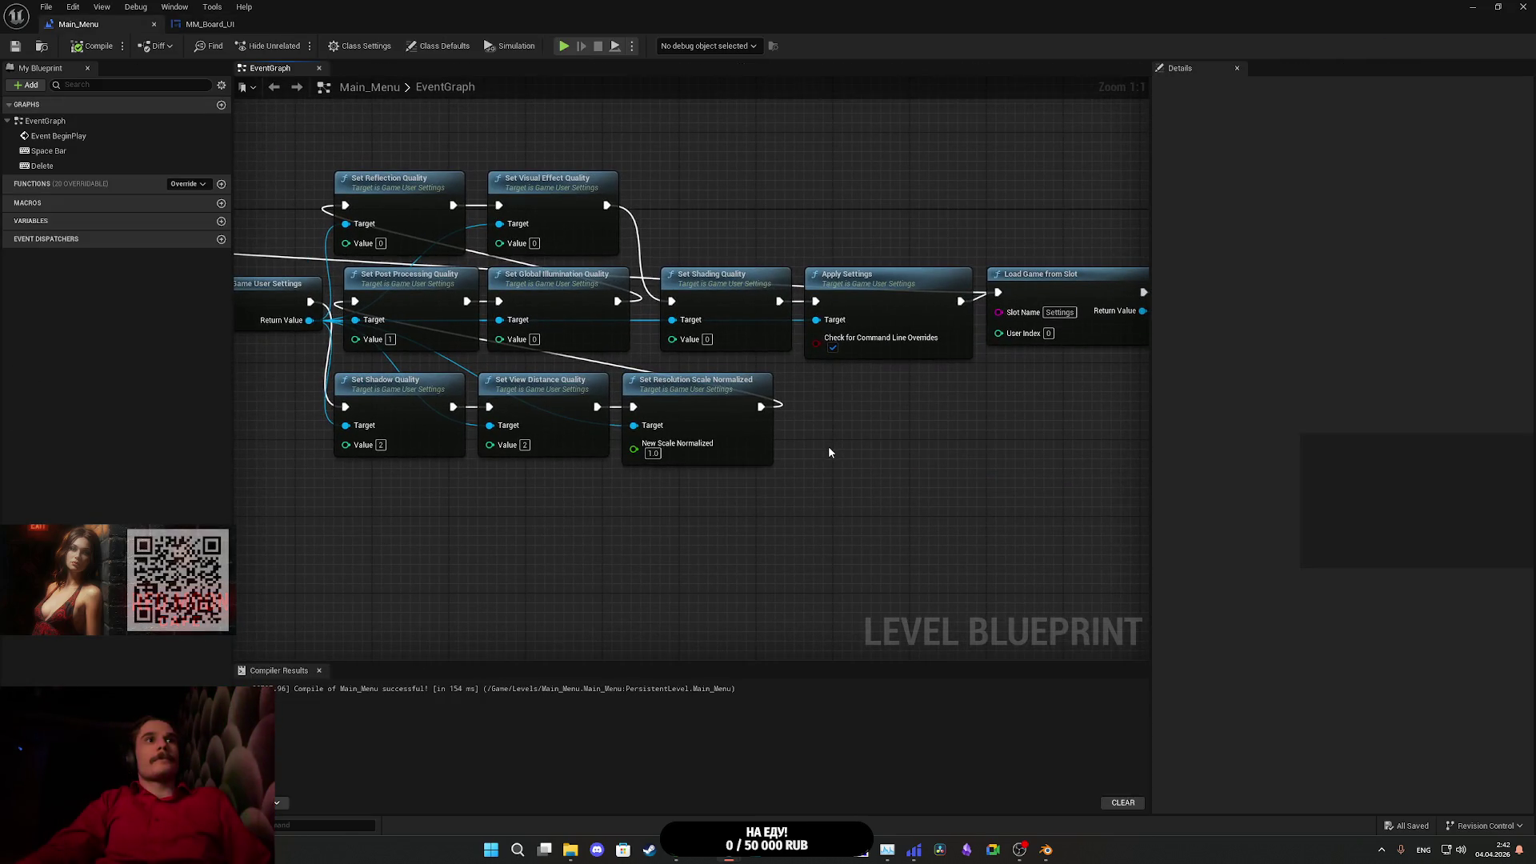
key(ctrl+v)
click(888, 526)
click(885, 559)
mouse_move(836, 482)
mouse_down()
mouse_move(758, 408)
mouse_move(228, 436)
mouse_move(545, 322)
mouse_up()
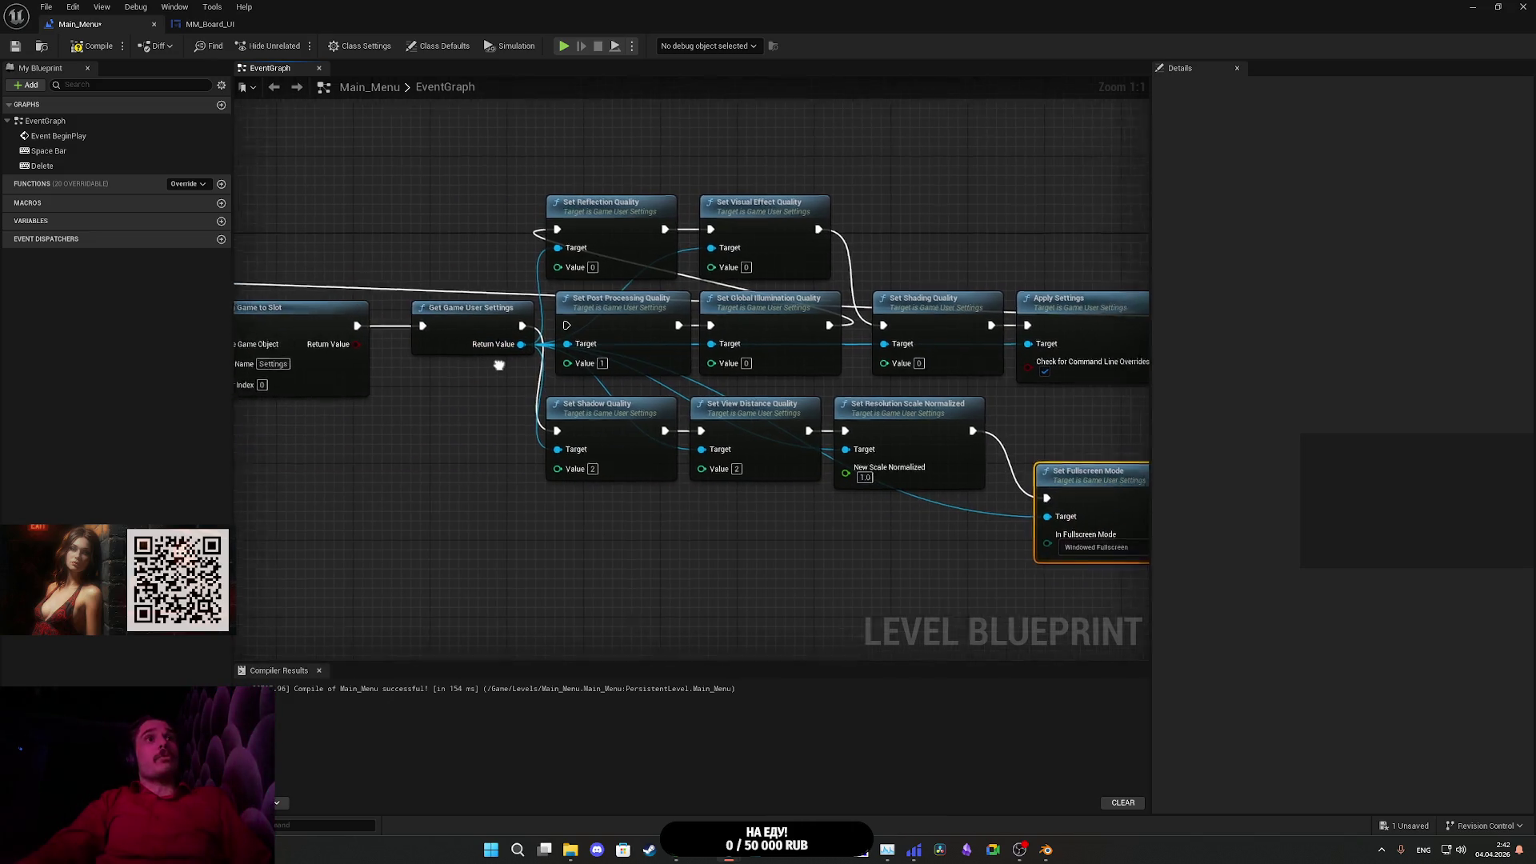
mouse_move(951, 456)
mouse_down()
mouse_move(876, 517)
mouse_move(195, 496)
mouse_move(500, 328)
mouse_up()
drag(905, 401, 672, 400)
mouse_move(829, 499)
mouse_down()
mouse_move(792, 431)
mouse_move(1007, 450)
mouse_up()
- Insert a Save Settings node between Apply Settings and Load Game from Slot
drag(461, 358, 829, 161)
text(save)
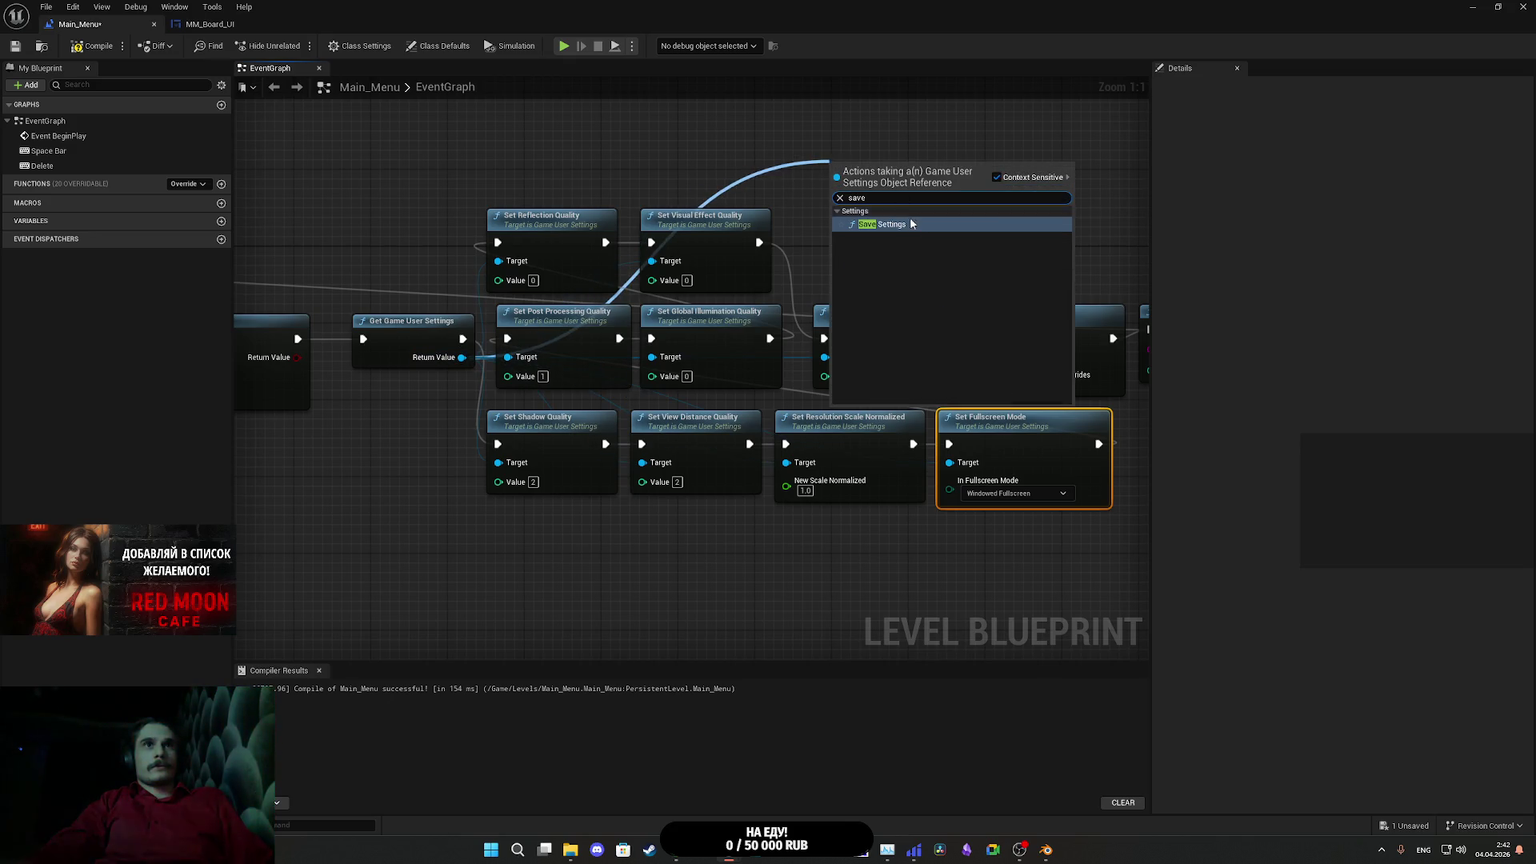
click(912, 224)
mouse_move(944, 233)
mouse_down()
mouse_move(783, 274)
mouse_move(234, 250)
mouse_up()
scroll(408, 267, down, 1)
drag(419, 257, 952, 498)
drag(733, 516, 1011, 505)
drag(696, 315, 912, 314)
drag(666, 254, 964, 270)
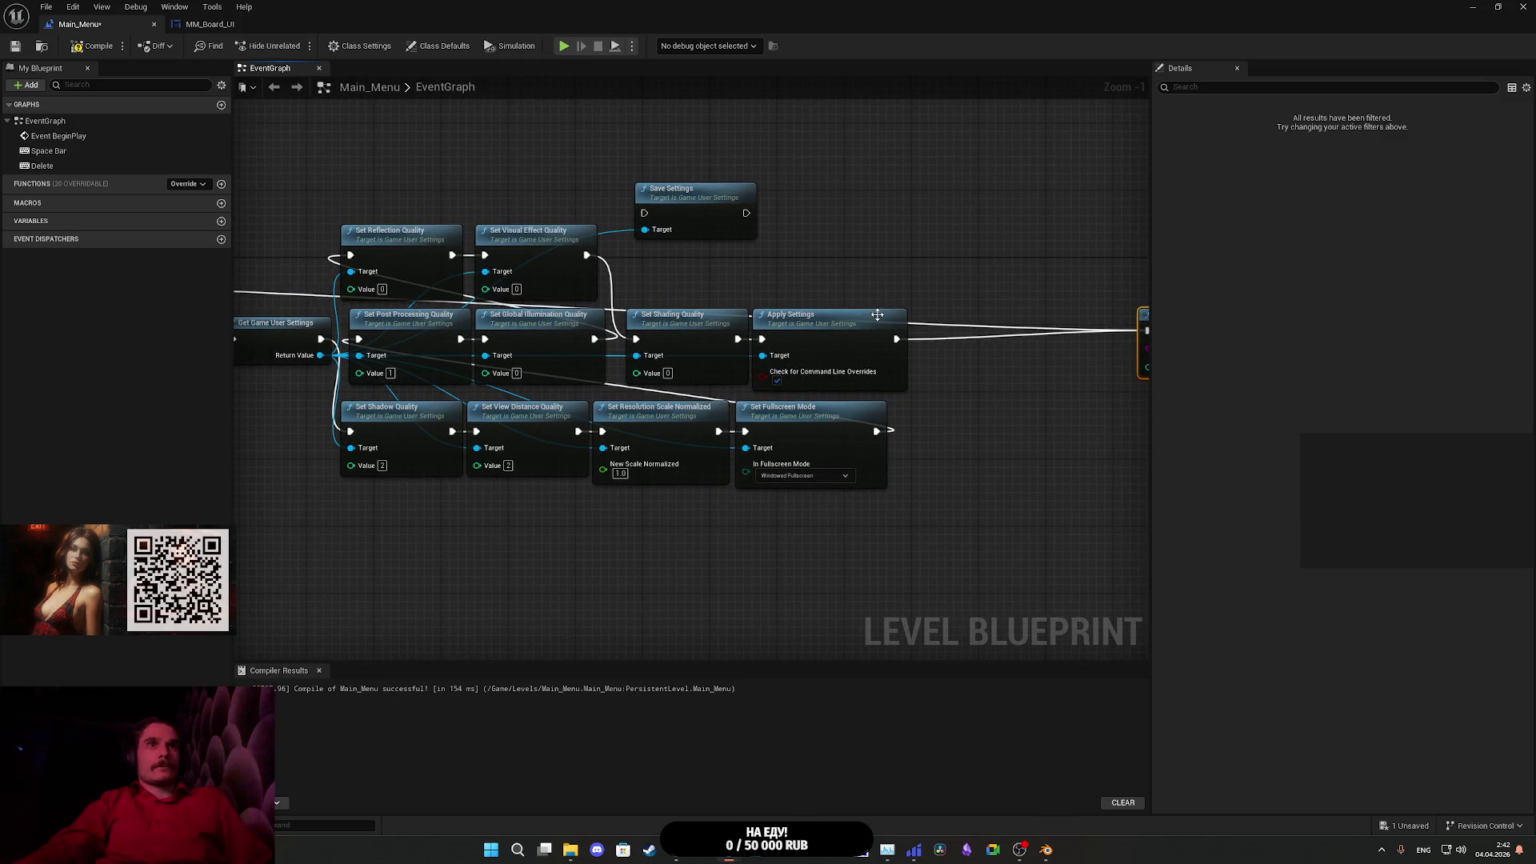
drag(647, 214, 897, 338)
mouse_move(746, 213)
mouse_down()
mouse_move(1136, 326)
mouse_move(952, 330)
mouse_up()
mouse_move(500, 210)
mouse_down()
mouse_move(866, 328)
mouse_move(784, 329)
mouse_up()
- Move the Load Game through Set Sound Mix nodes next to Save Settings, then compile and save
mouse_move(835, 404)
mouse_down()
mouse_move(626, 530)
mouse_move(434, 521)
mouse_move(1011, 160)
mouse_up()
drag(569, 178, 940, 170)
drag(803, 254, 715, 255)
click(634, 187)
drag(634, 187, 885, 182)
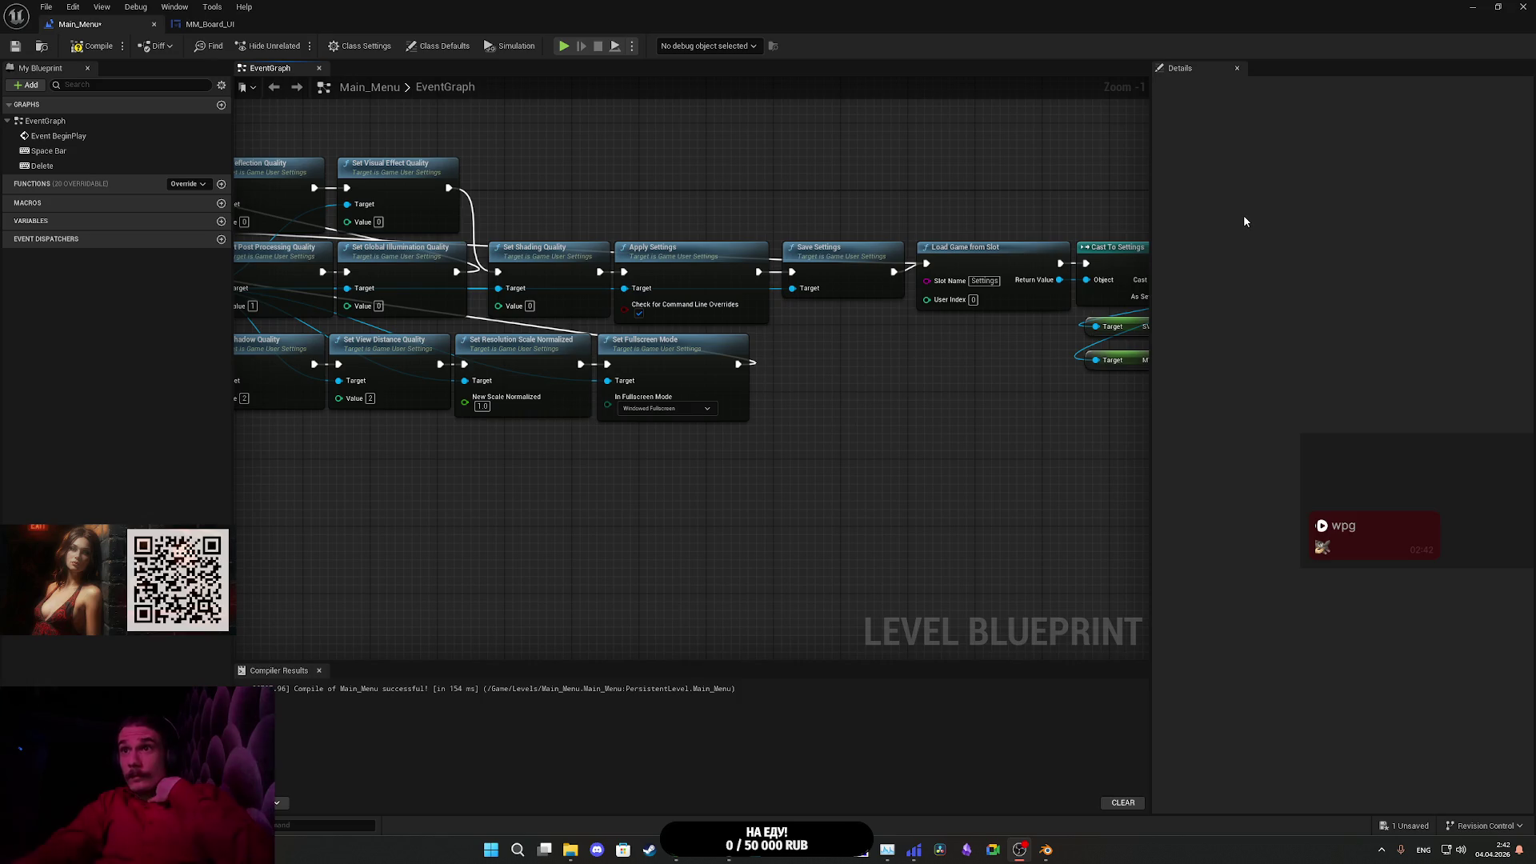
click(94, 45)
click(18, 46)
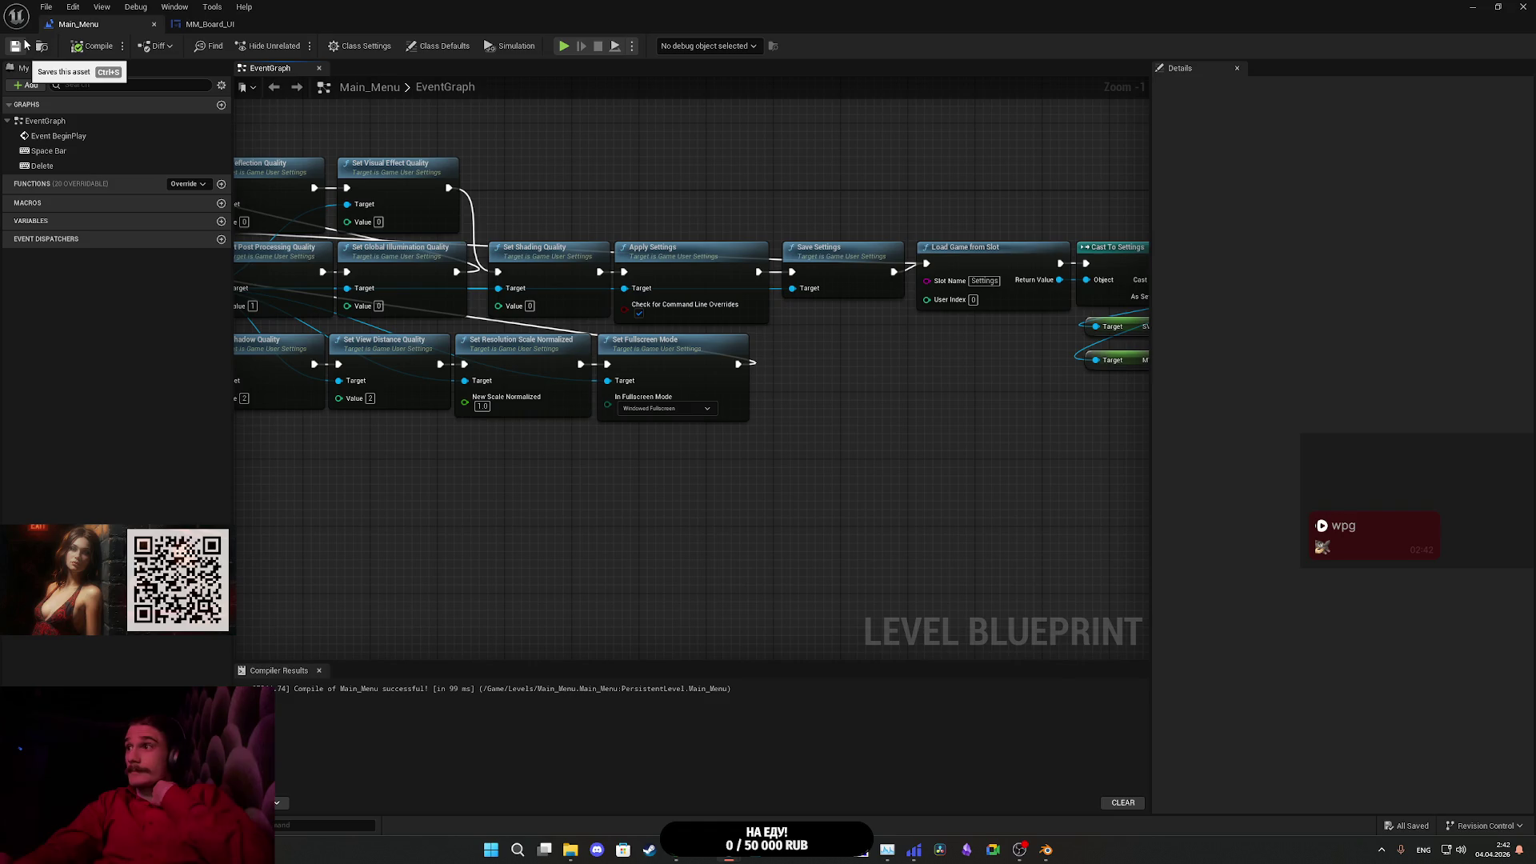